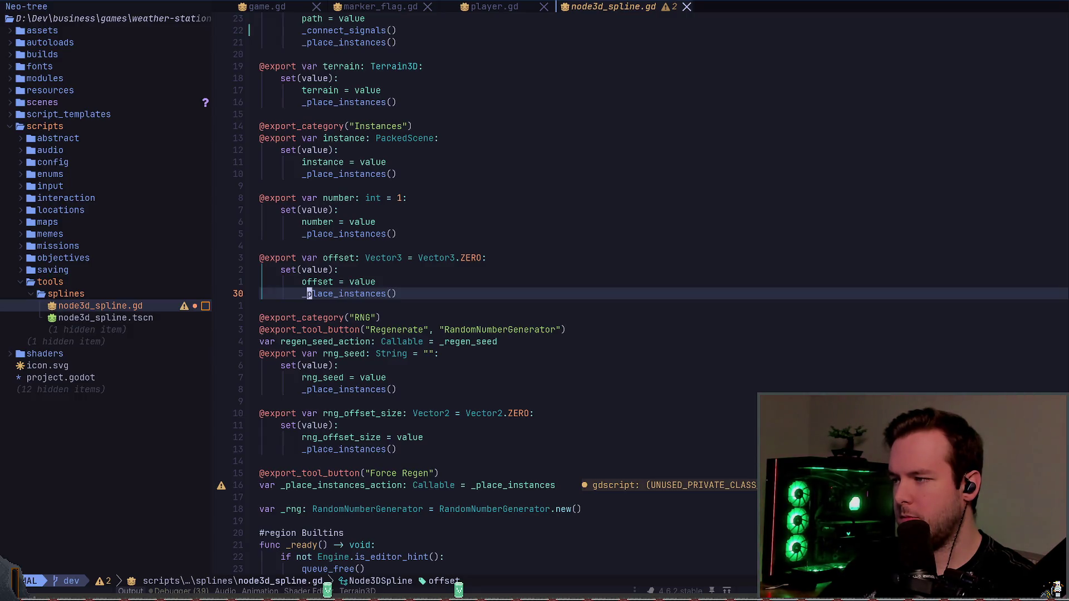
# - Rename the offset setter's _place_instances() call to _reposition_instances(), then repeat it for rng_seed and rng_offset_size
pyautogui.write('ireposition')
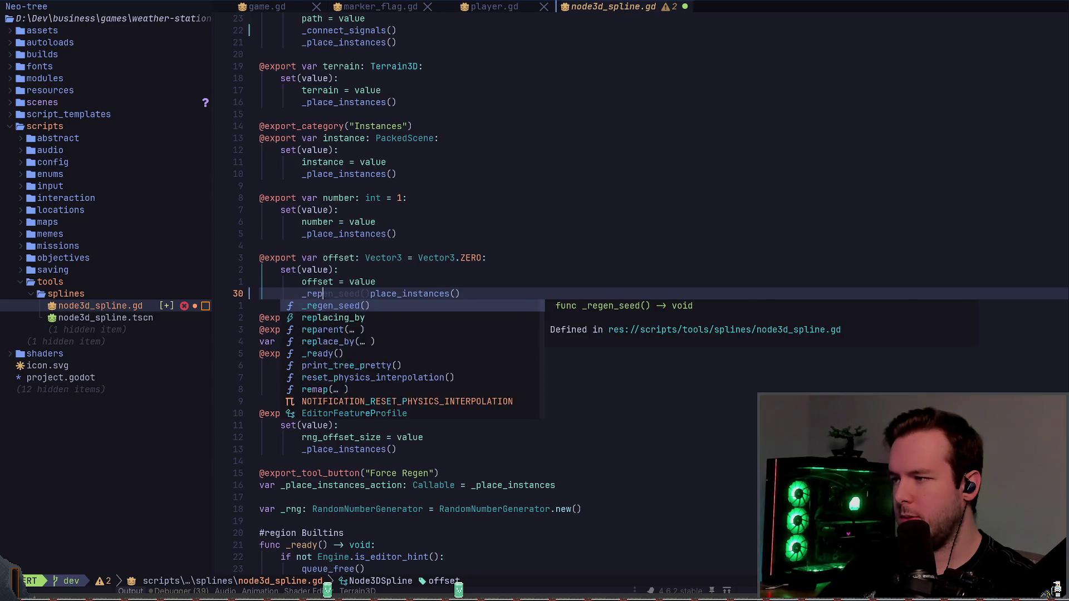
pyautogui.press('Escape')
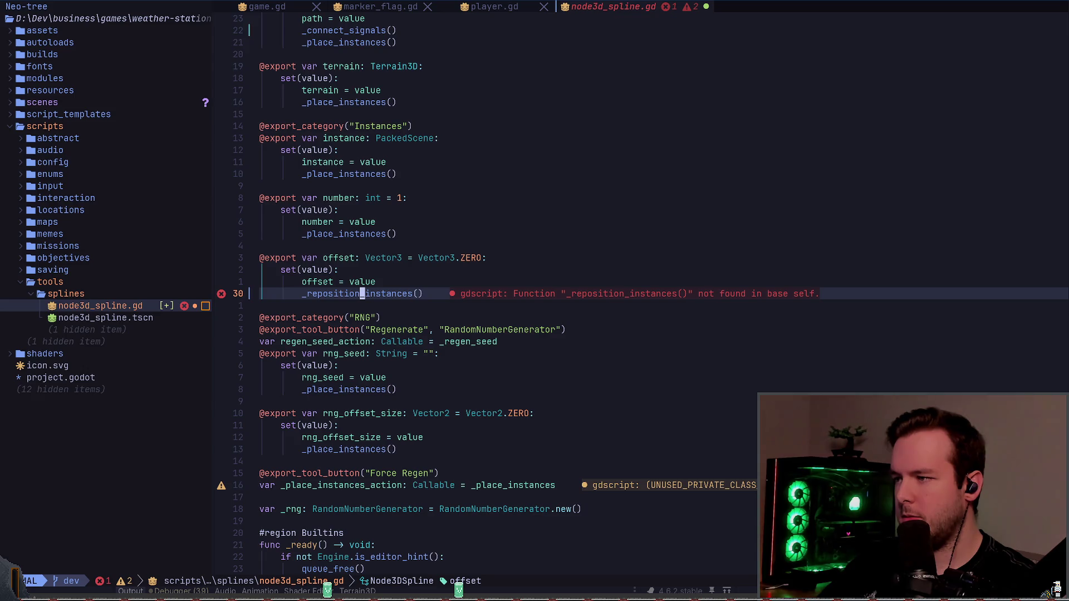
pyautogui.press('b')
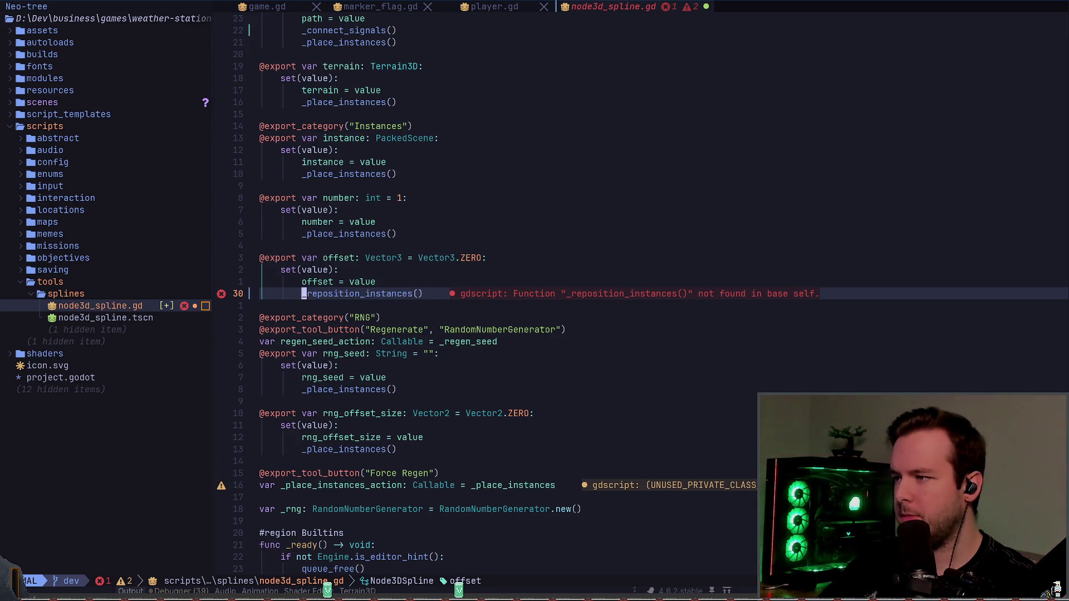
pyautogui.press('j')
pyautogui.press('j')
pyautogui.press('j')
pyautogui.press('.')
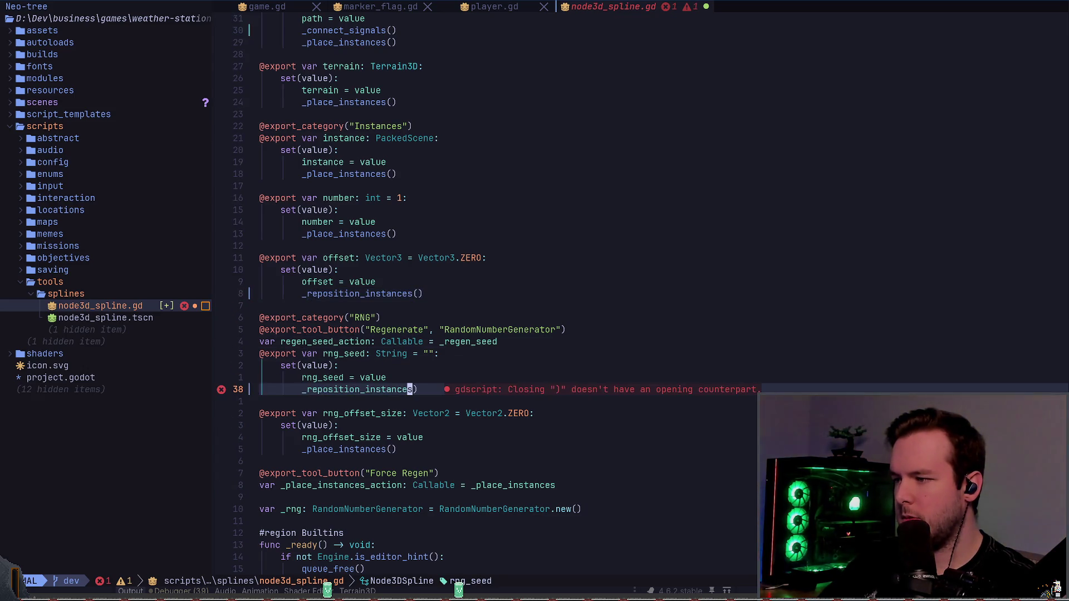
pyautogui.write('(')
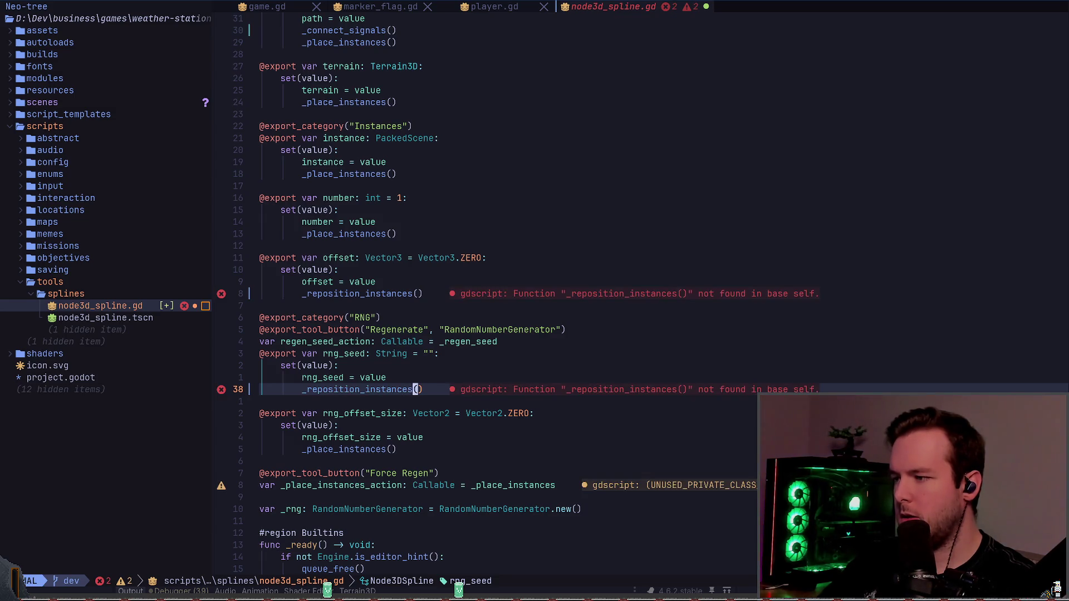
pyautogui.press('Escape')
pyautogui.press('j')
pyautogui.press('j')
pyautogui.press('j')
pyautogui.press('.')
pyautogui.press('j')
pyautogui.press('j')
pyautogui.press('j')
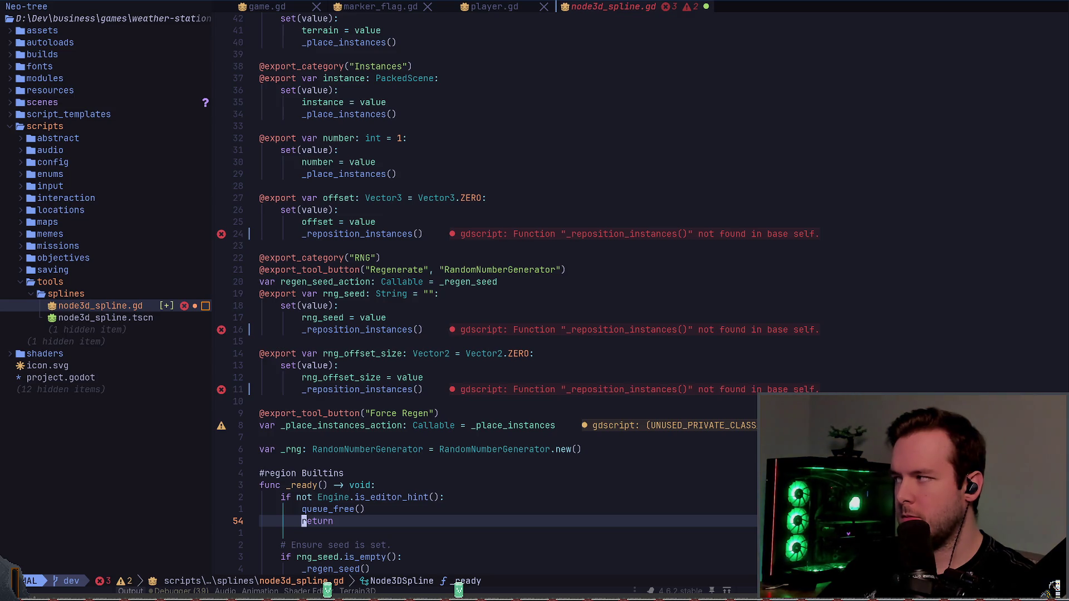
pyautogui.scroll(-14, 640, 301)
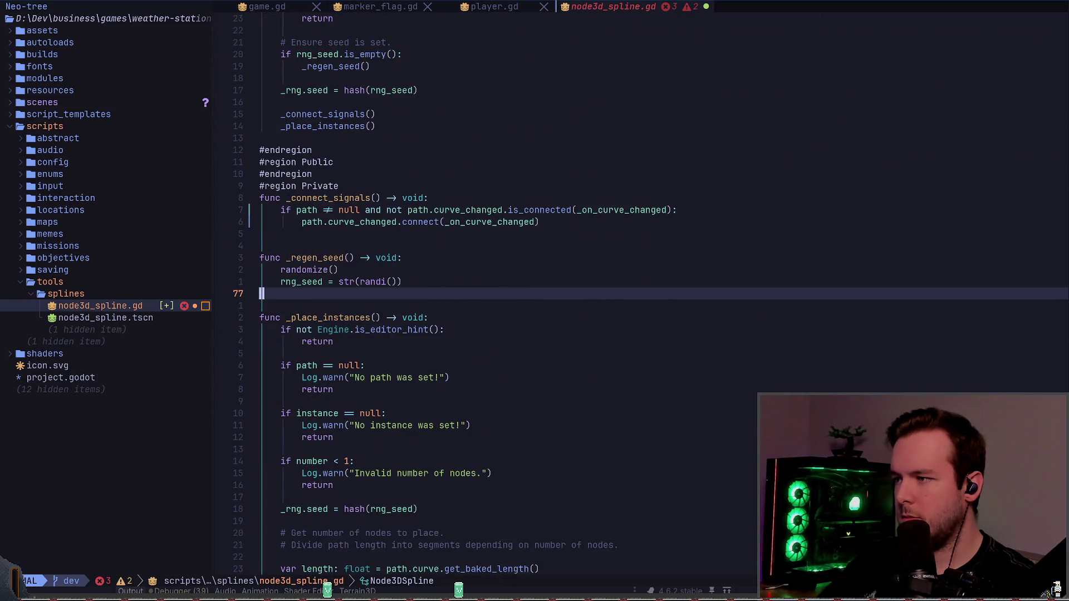
pyautogui.press('k')
pyautogui.press('k')
pyautogui.press('k')
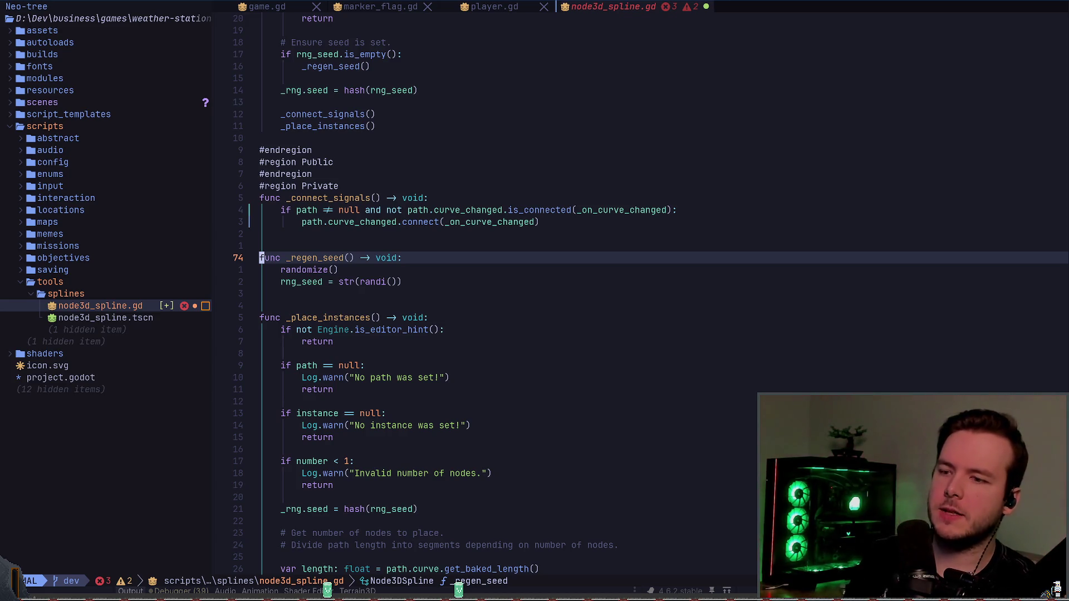
# - Add the line 'if path.curve.get_baked_length()' below the Log.debug call in _on_curve_changed
pyautogui.press('k')
pyautogui.press('k')
pyautogui.press('k')
pyautogui.press('j')
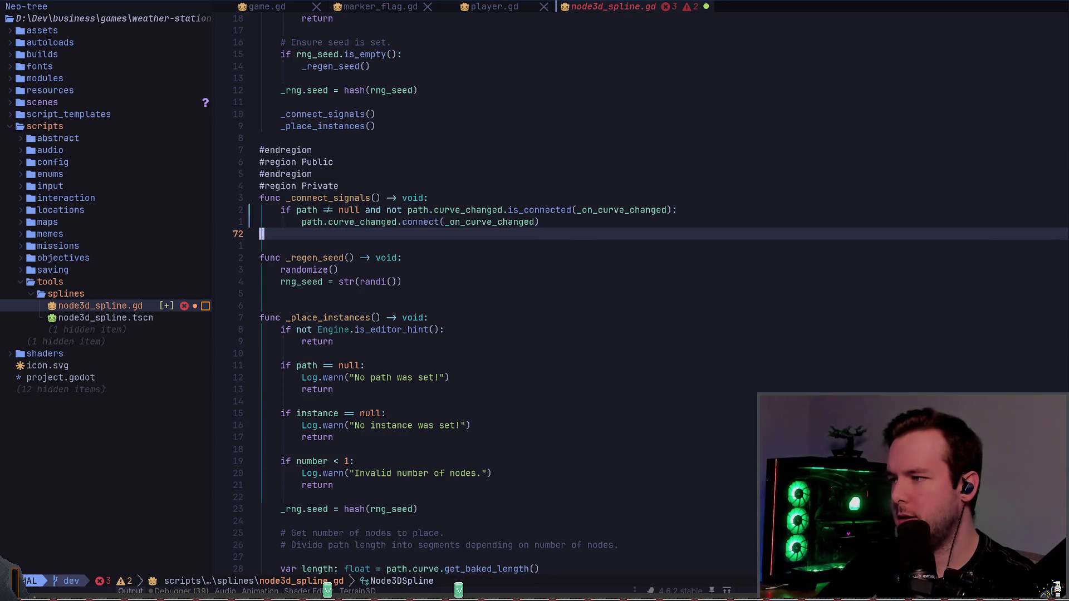
pyautogui.press('j')
pyautogui.press('k')
pyautogui.press('k')
pyautogui.press('k')
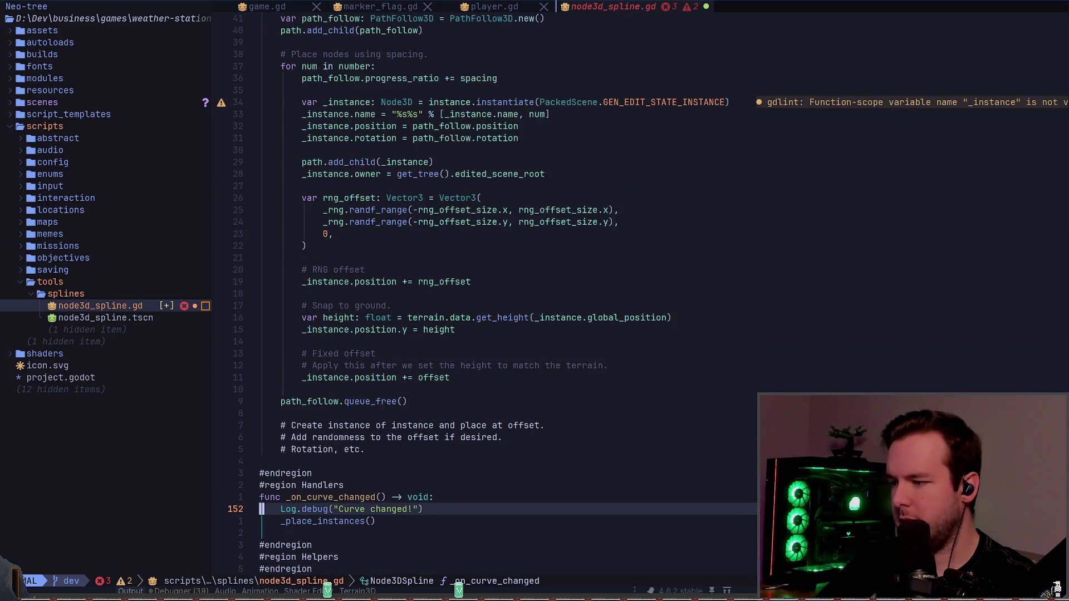
pyautogui.press('Return')
pyautogui.write('if cu')
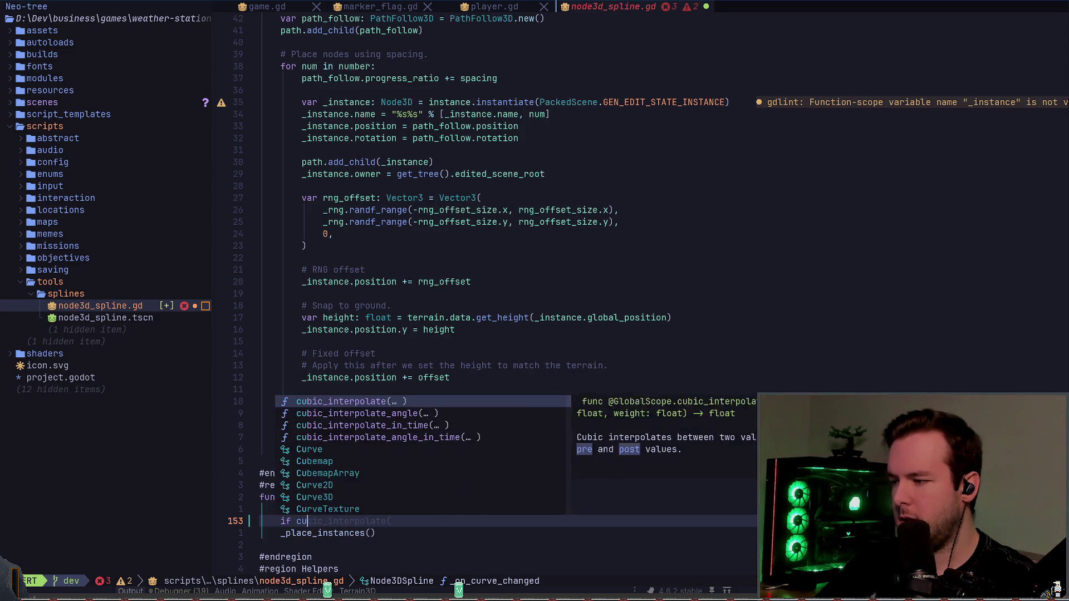
pyautogui.press('BackSpace')
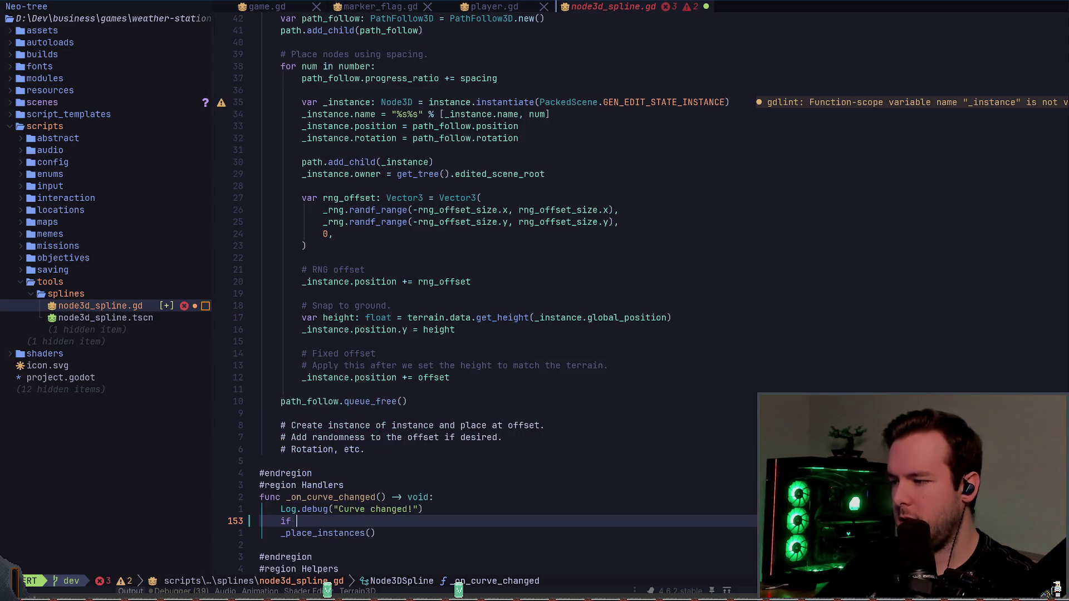
pyautogui.write('path.curve.')
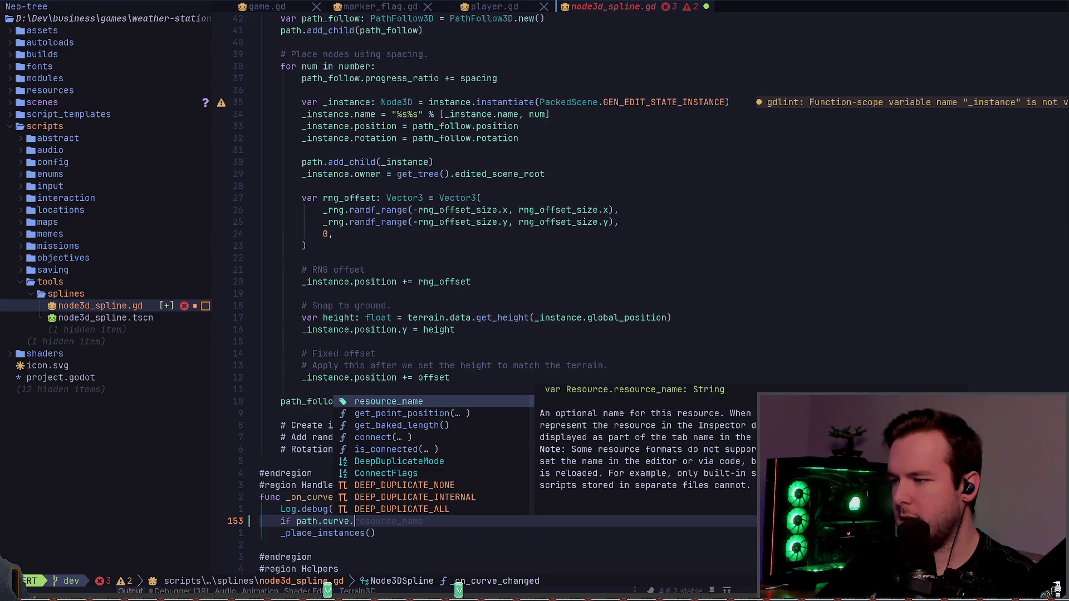
pyautogui.write('get_li')
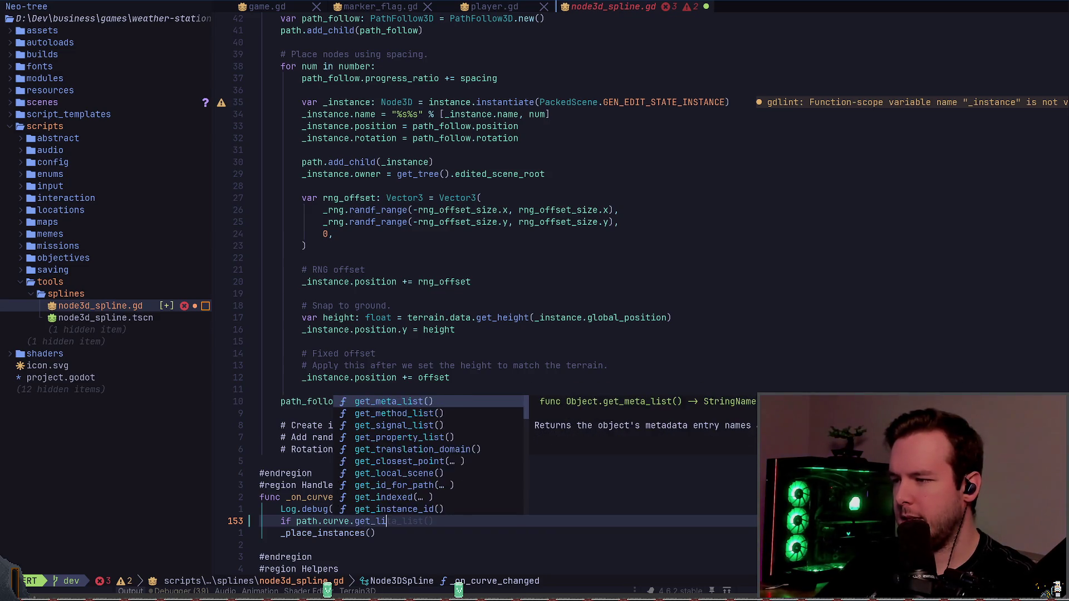
pyautogui.write('ength')
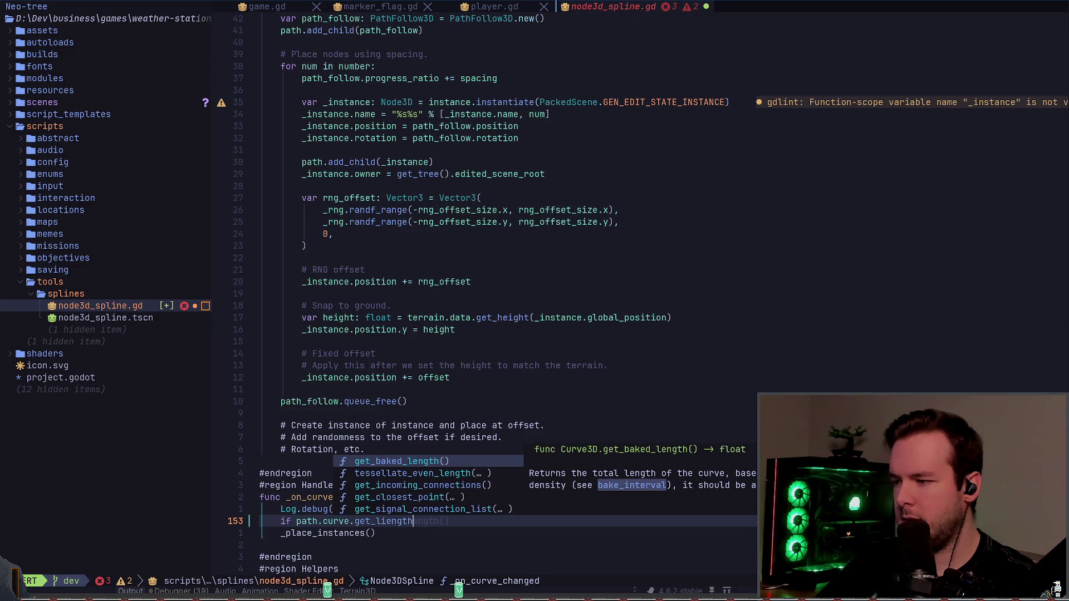
pyautogui.press('BackSpace')
pyautogui.press('BackSpace')
pyautogui.press('BackSpace')
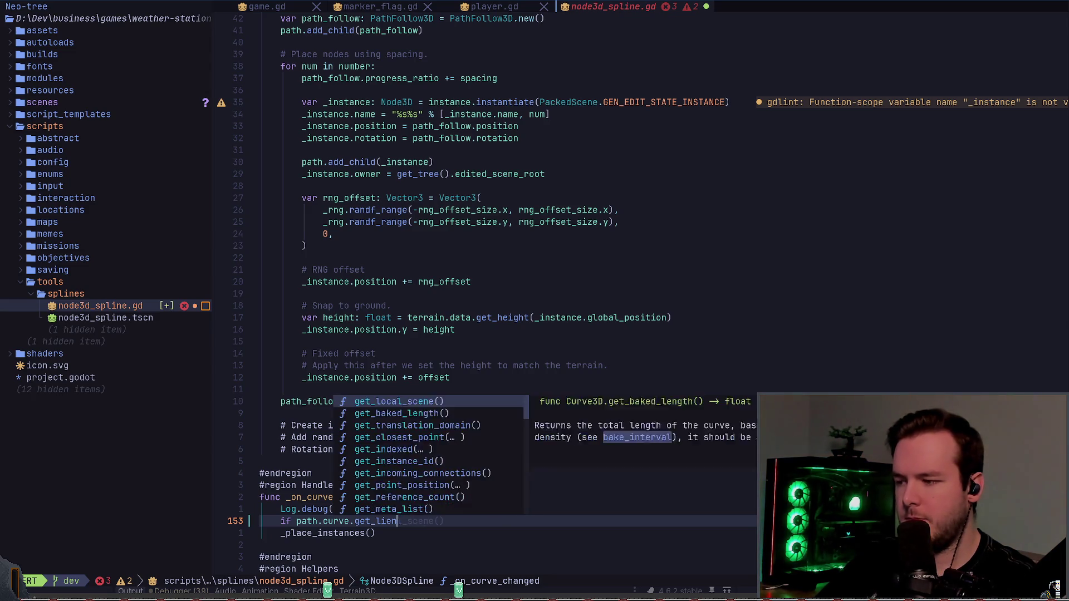
pyautogui.write('poin')
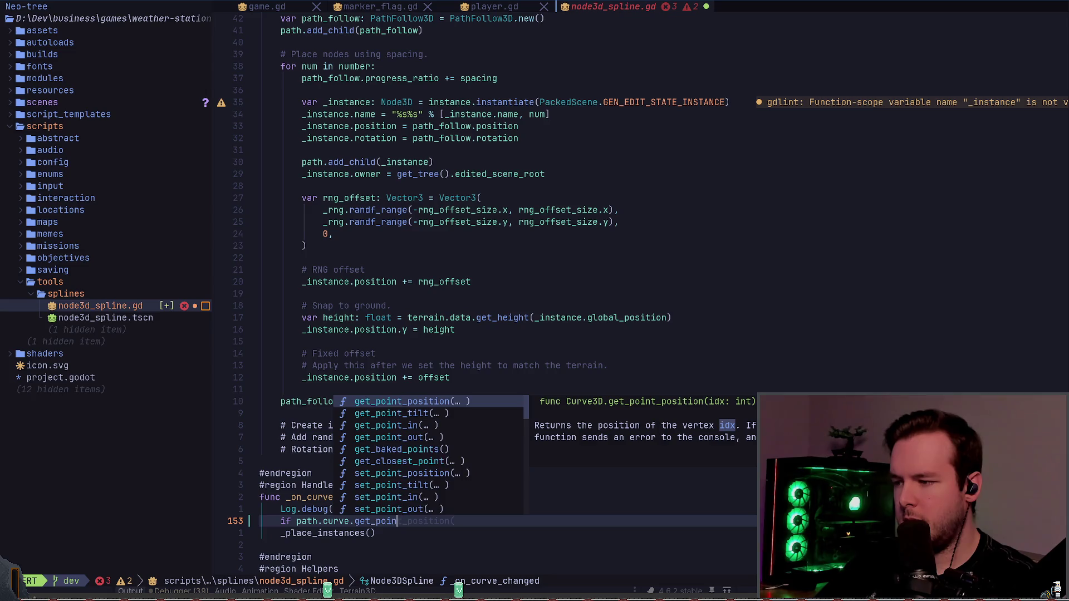
pyautogui.press('BackSpace')
pyautogui.press('BackSpace')
pyautogui.press('BackSpace')
pyautogui.write('baked_l')
pyautogui.press('Return')
pyautogui.press('Escape')
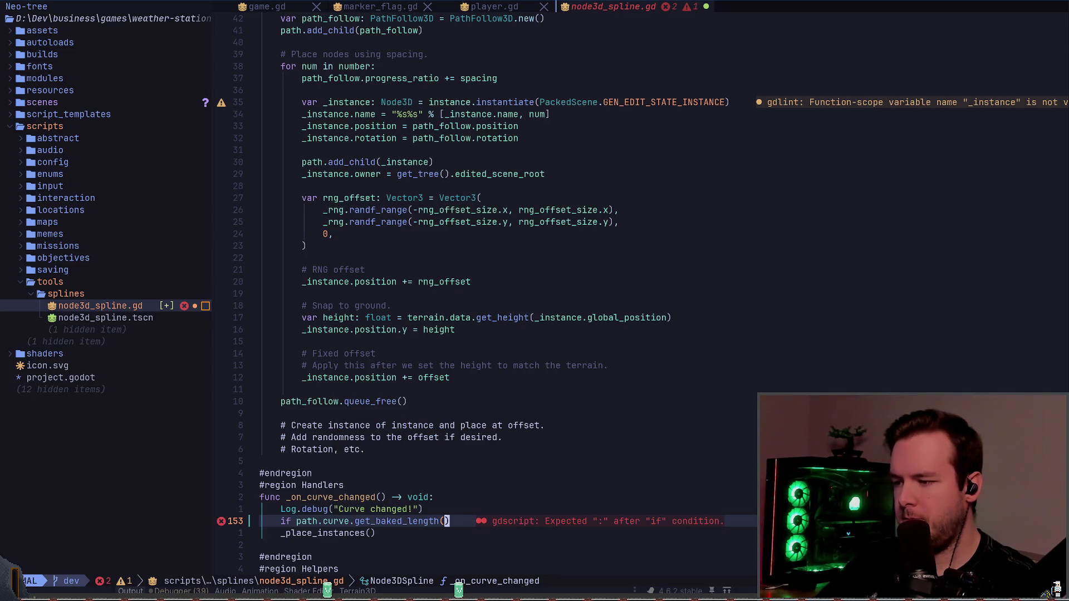
# - Move to the _rng member variable, discarding a temporary var line opened above it
pyautogui.press('2')
pyautogui.press('3')
pyautogui.press('G')
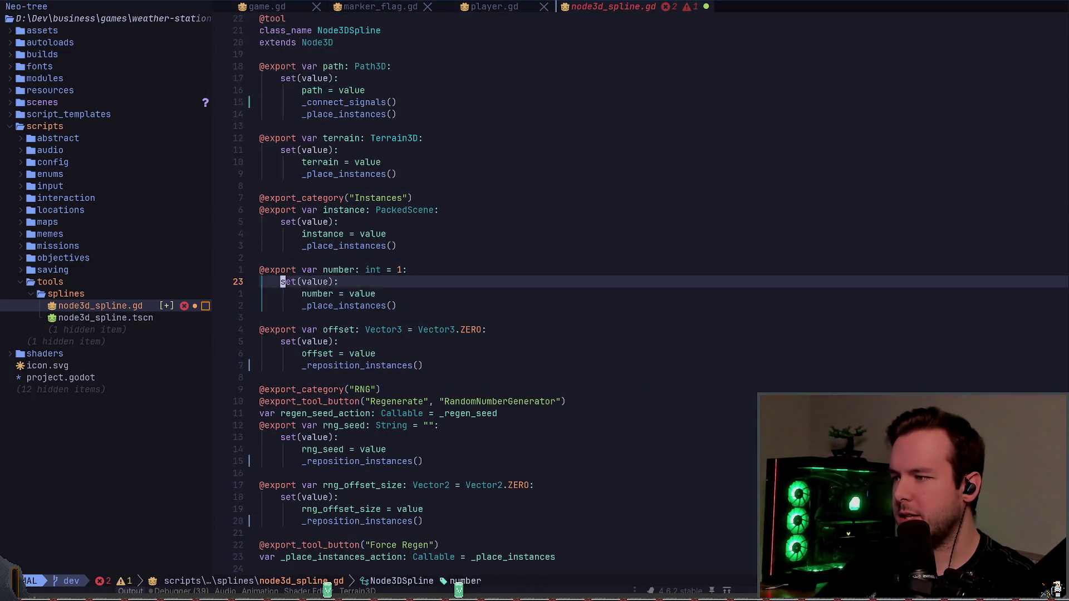
pyautogui.press('j')
pyautogui.press('j')
pyautogui.press('j')
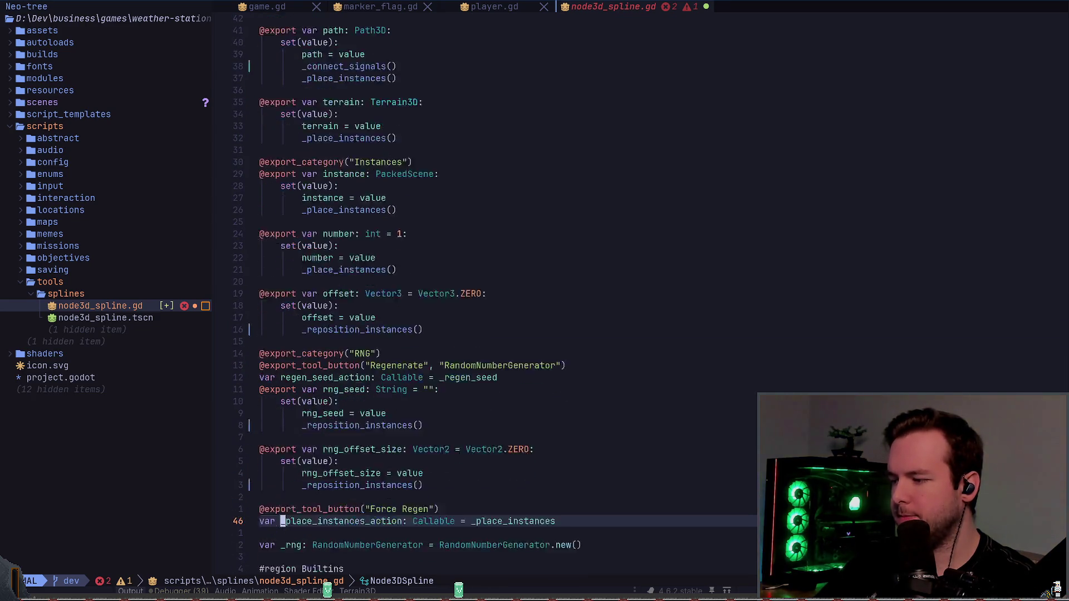
pyautogui.press('j')
pyautogui.press('j')
pyautogui.press('j')
pyautogui.press('k')
pyautogui.press('k')
pyautogui.press('k')
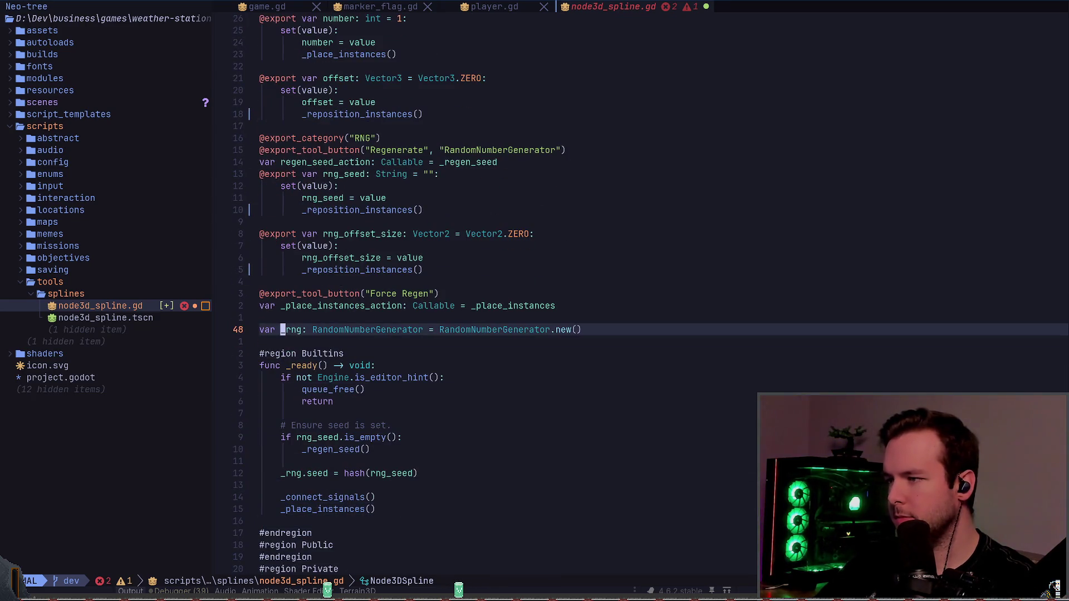
pyautogui.press('k')
pyautogui.press('Return')
pyautogui.write('var')
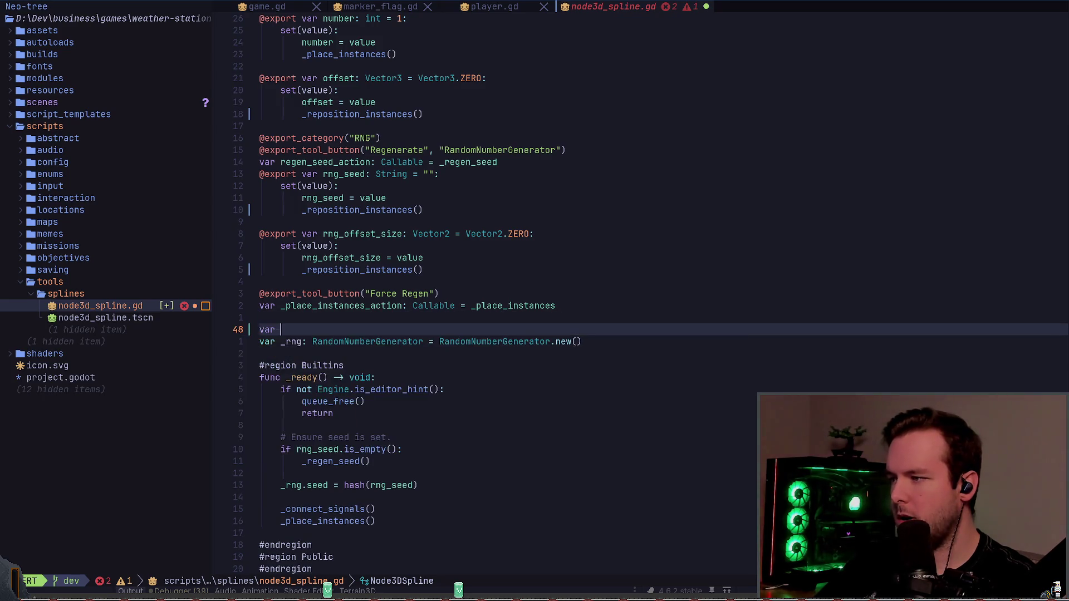
pyautogui.press('Escape')
pyautogui.press('d')
pyautogui.press('d')
# - Add 'var _last_length: float = 0.0' on a new line below _rng
pyautogui.press('A')
pyautogui.press('Return')
pyautogui.write('var _la')
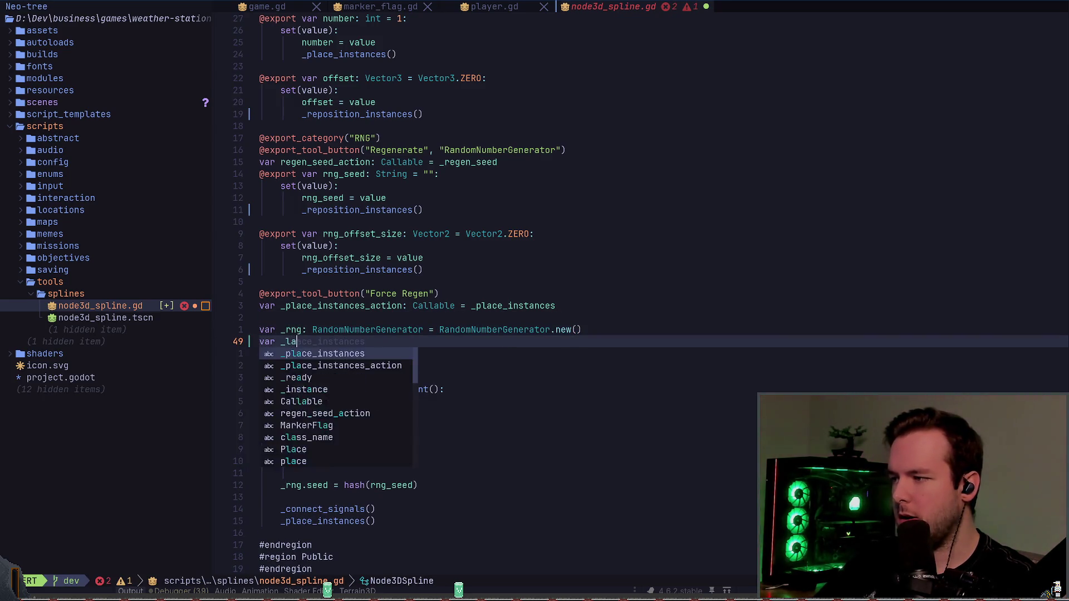
pyautogui.write('st_length: int')
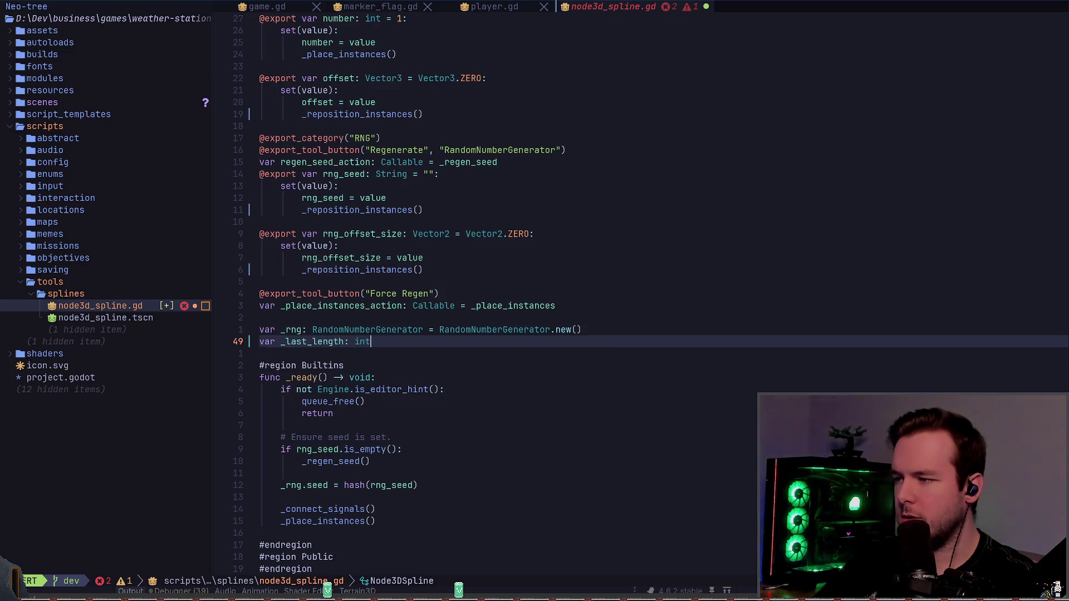
pyautogui.press('BackSpace')
pyautogui.press('BackSpace')
pyautogui.press('BackSpace')
pyautogui.write('float = 0.0')
pyautogui.press('Escape')
pyautogui.write(':158')
pyautogui.write('w')
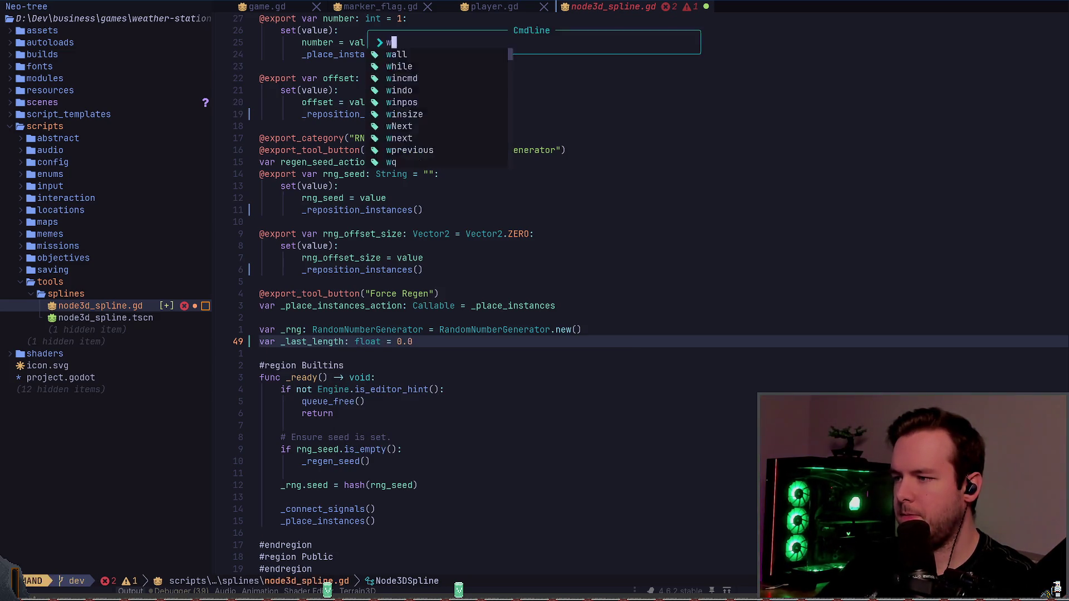
pyautogui.press('Return')
# - Compare the if condition against _last_length and indent _place_instances() under it
pyautogui.press('k')
pyautogui.press('k')
pyautogui.press('k')
pyautogui.press('z')
pyautogui.press('z')
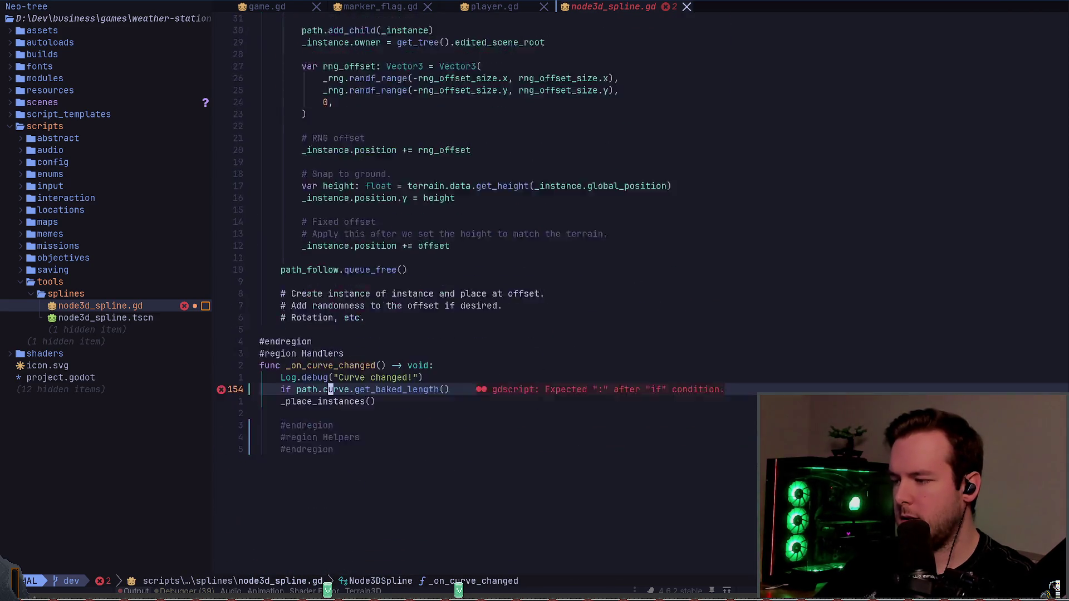
pyautogui.write('A =')
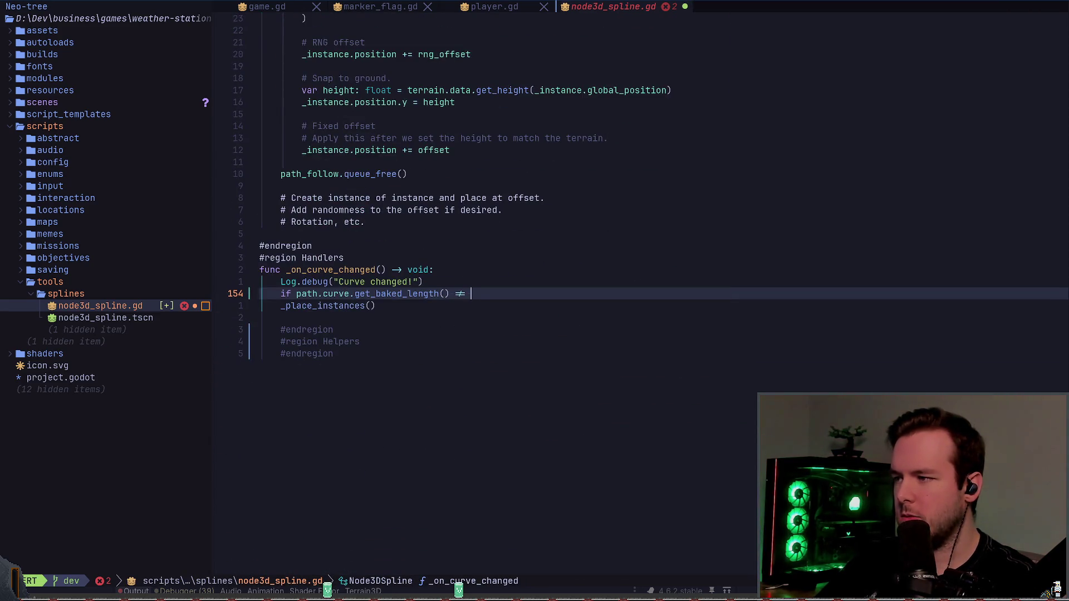
pyautogui.write('_last_length')
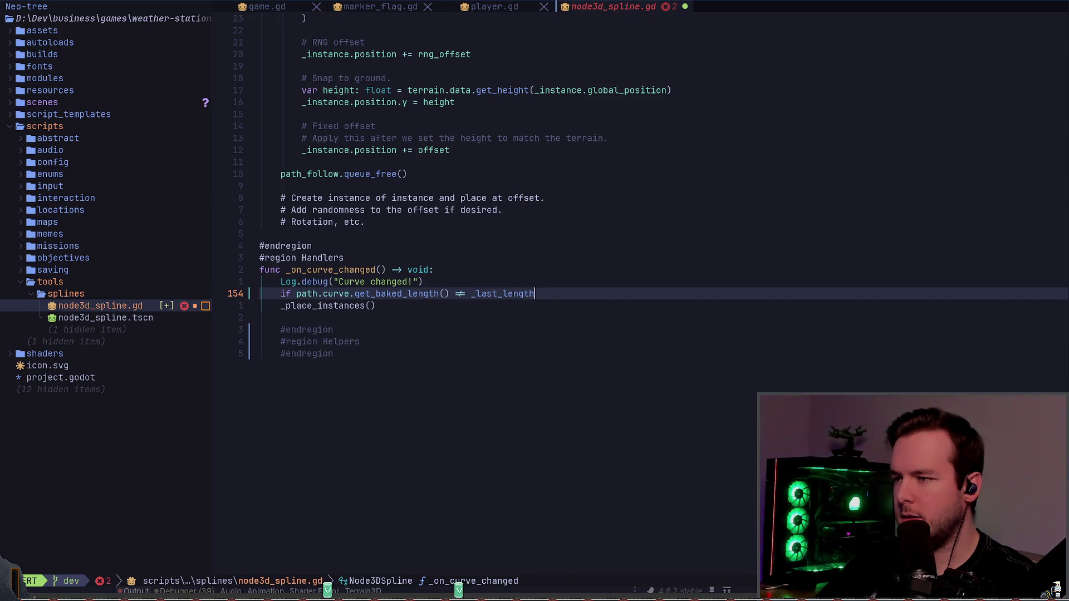
pyautogui.write(':')
pyautogui.press('Escape')
pyautogui.press('j')
pyautogui.press('>')
pyautogui.press('>')
pyautogui.press('k')
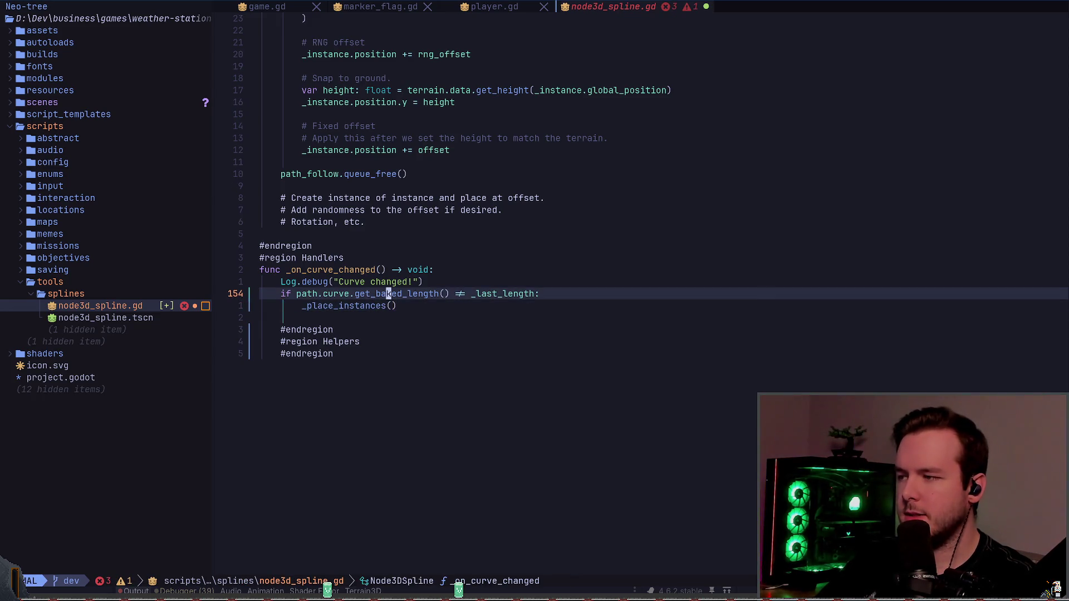
# - Declare a local length variable above the if, aligned with it, after undoing an early _last_length assignment
pyautogui.write('o_last_length =')
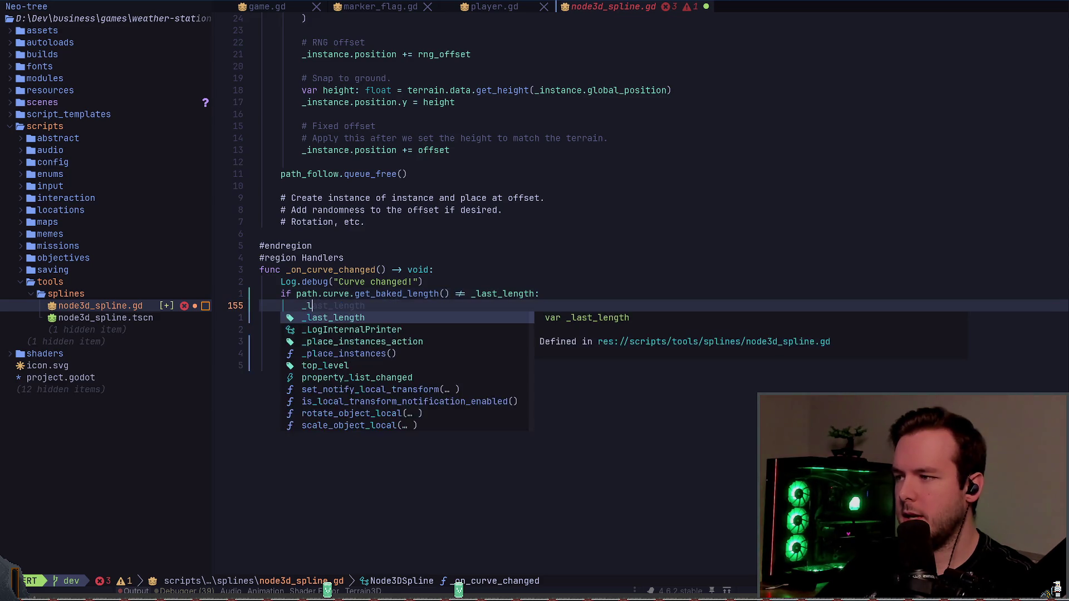
pyautogui.write('path')
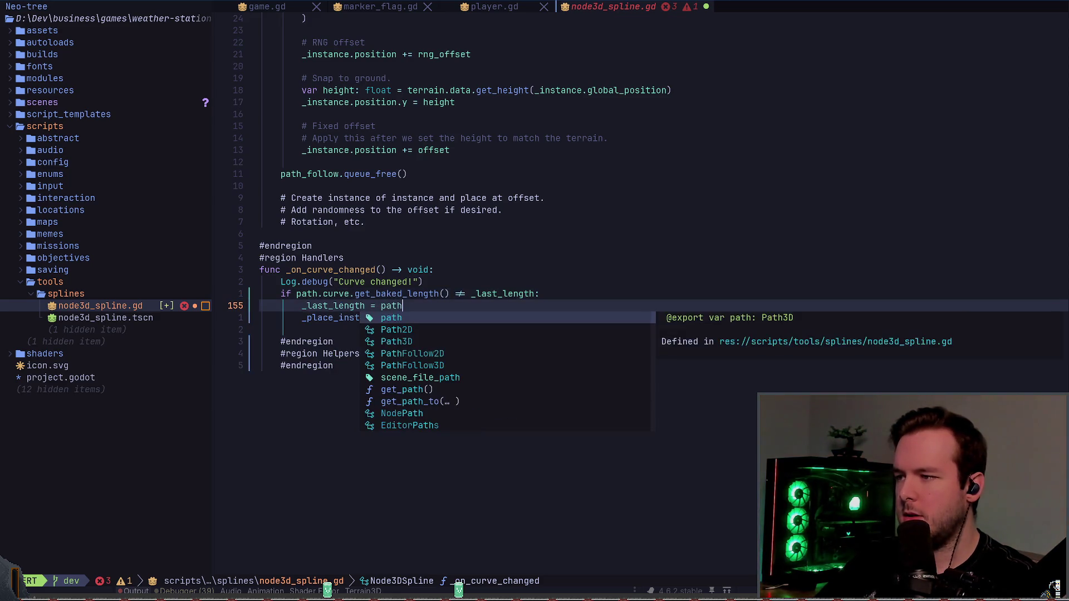
pyautogui.press('Escape')
pyautogui.press('u')
pyautogui.press('Escape')
pyautogui.write('Ovar .')
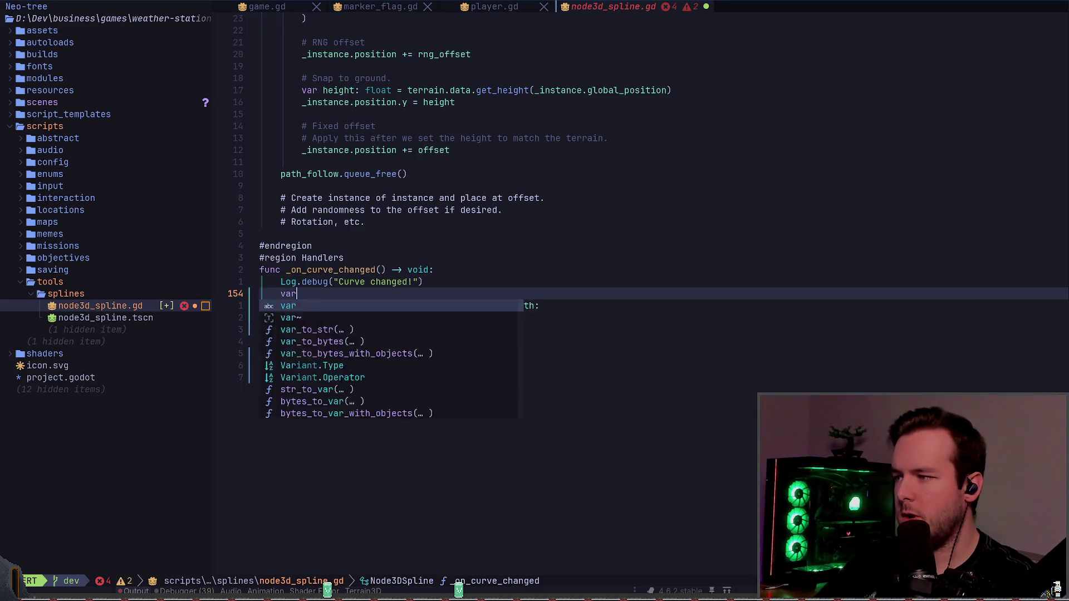
pyautogui.write('ength:')
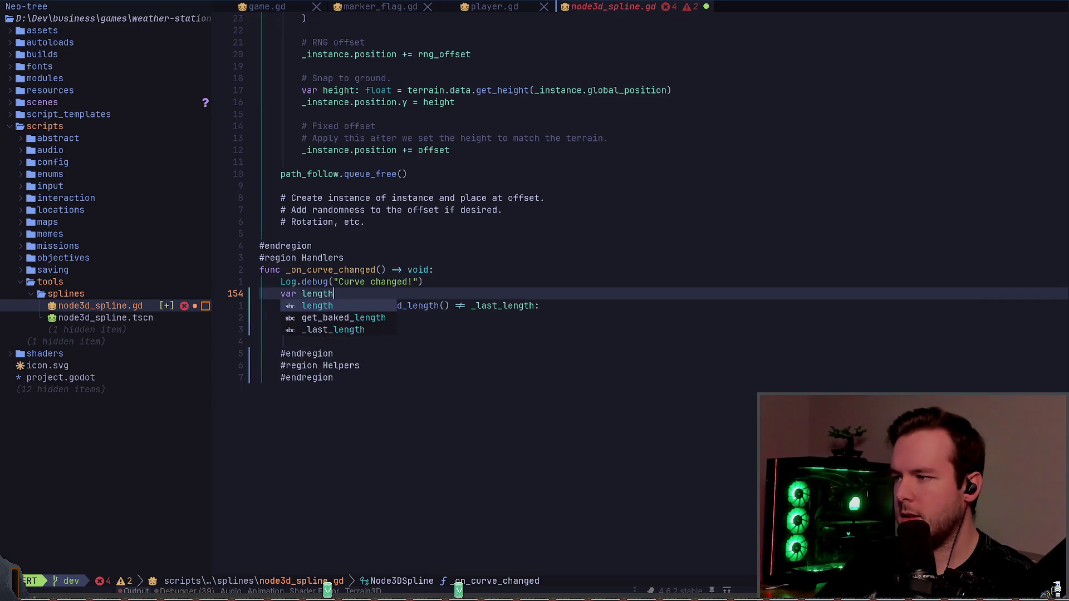
pyautogui.press('Escape')
pyautogui.press('j')
pyautogui.press('k')
pyautogui.press('less')
pyautogui.press('less')
pyautogui.press('j')
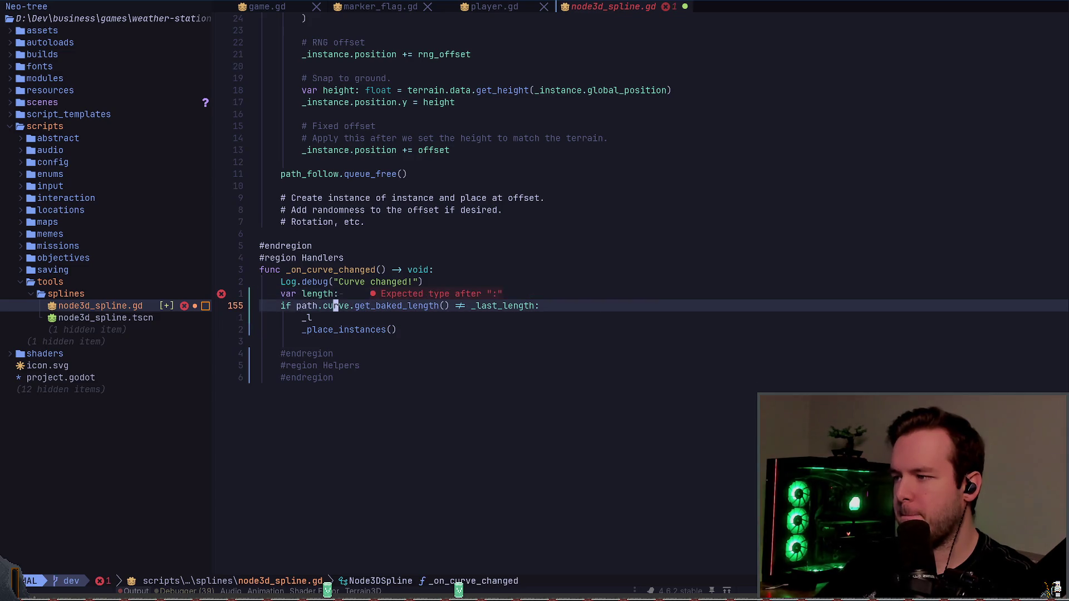
# - Move the get_baked_length() call into the length declaration and make the if test length != _last_length
pyautogui.press('b')
pyautogui.press('d')
pyautogui.press('W')
pyautogui.press('k')
pyautogui.press('$')
pyautogui.press('p')
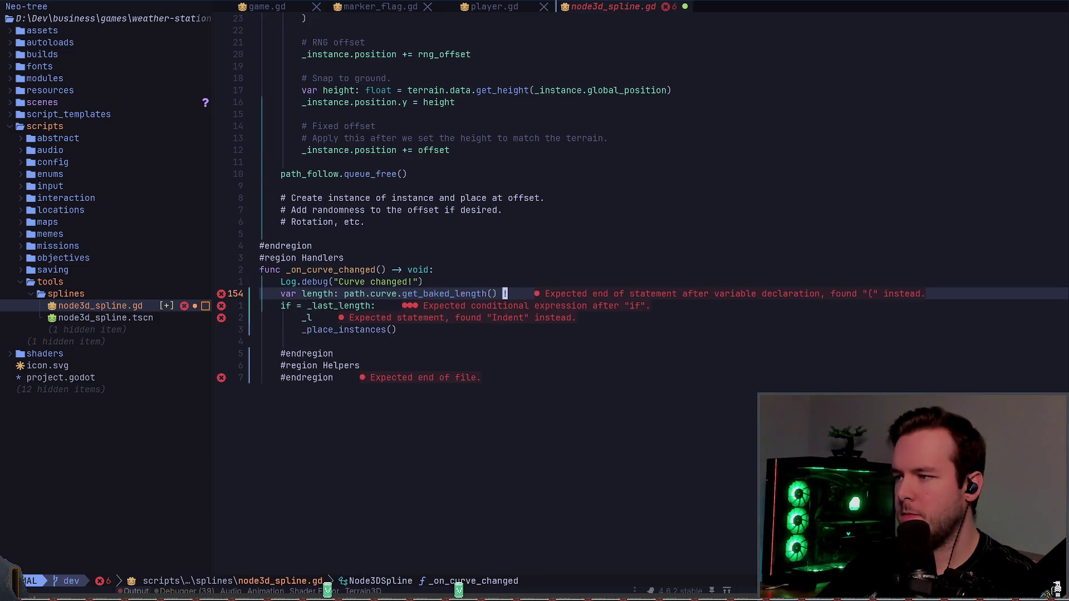
pyautogui.write('j')
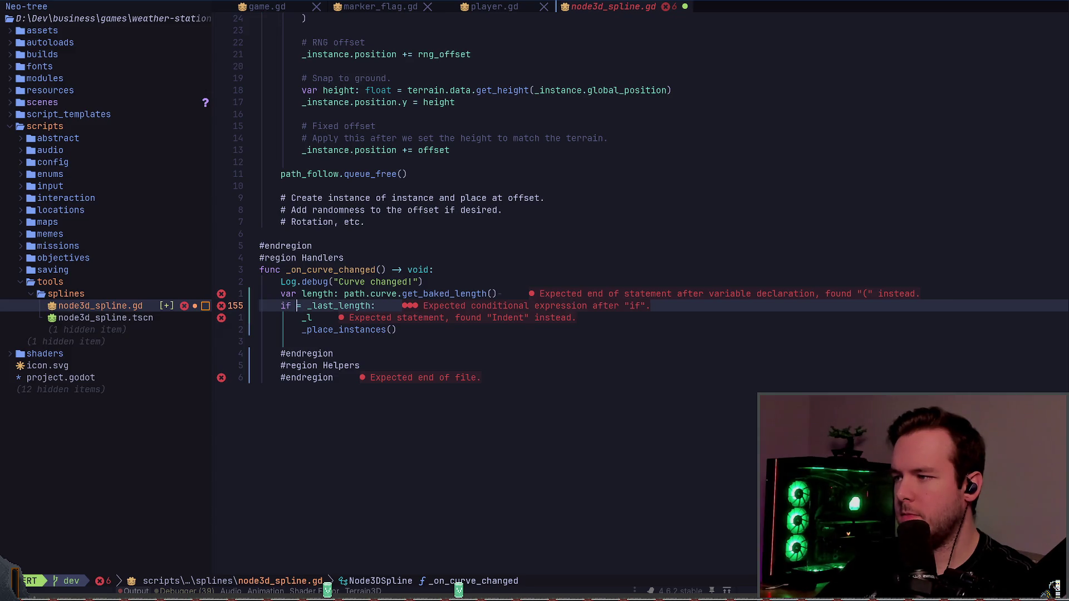
pyautogui.write('length ')
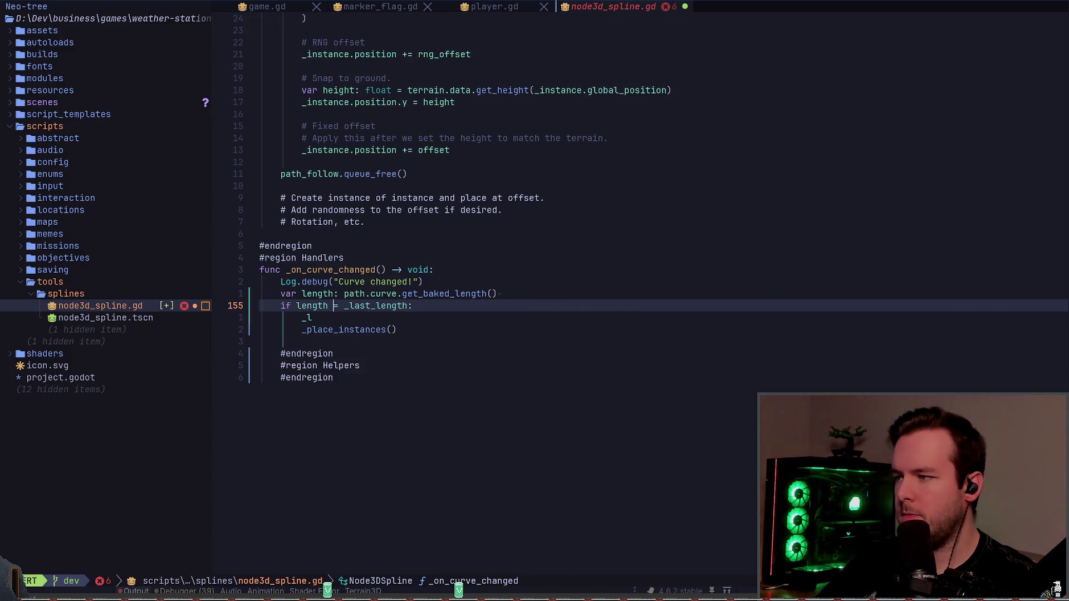
pyautogui.write('!')
pyautogui.press('Escape')
pyautogui.press('k')
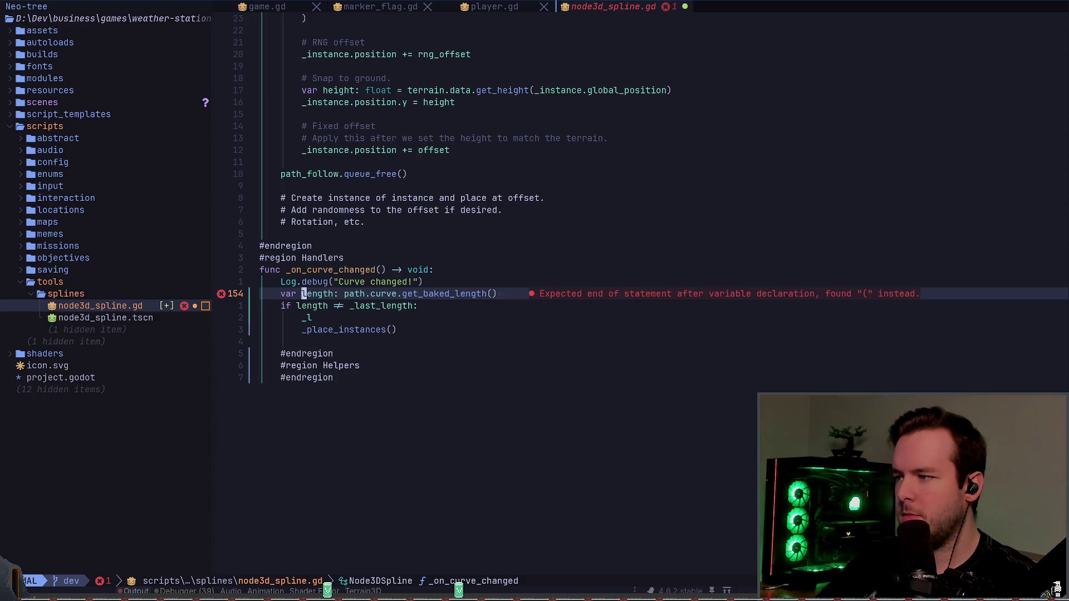
# - Type length as float so it reads 'var length: float = path.curve.get_baked_length()', and save
pyautogui.press('space')
pyautogui.write('wfloat ')
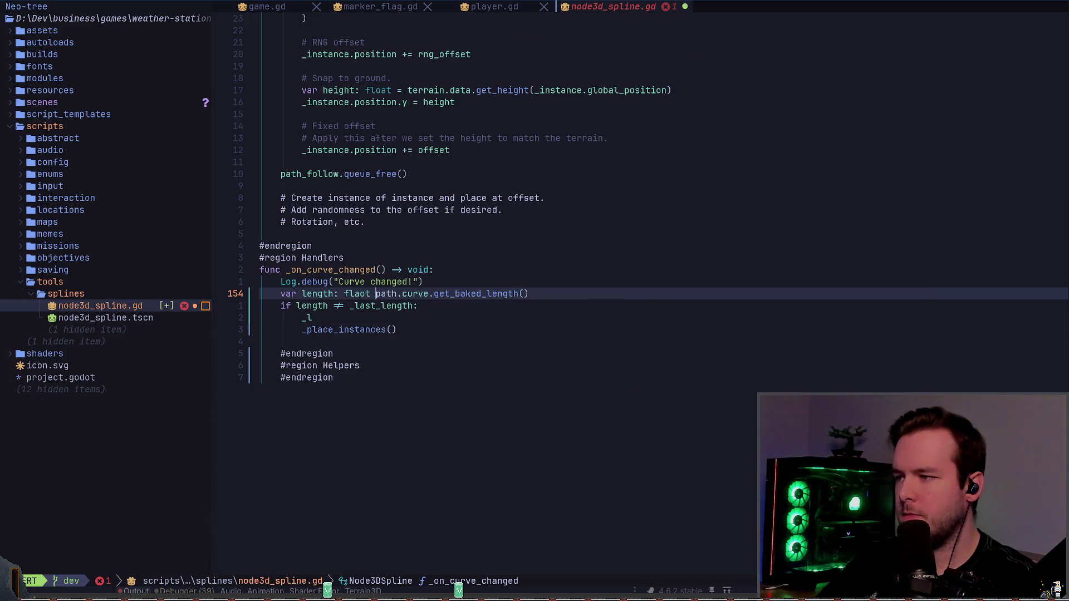
pyautogui.write('=')
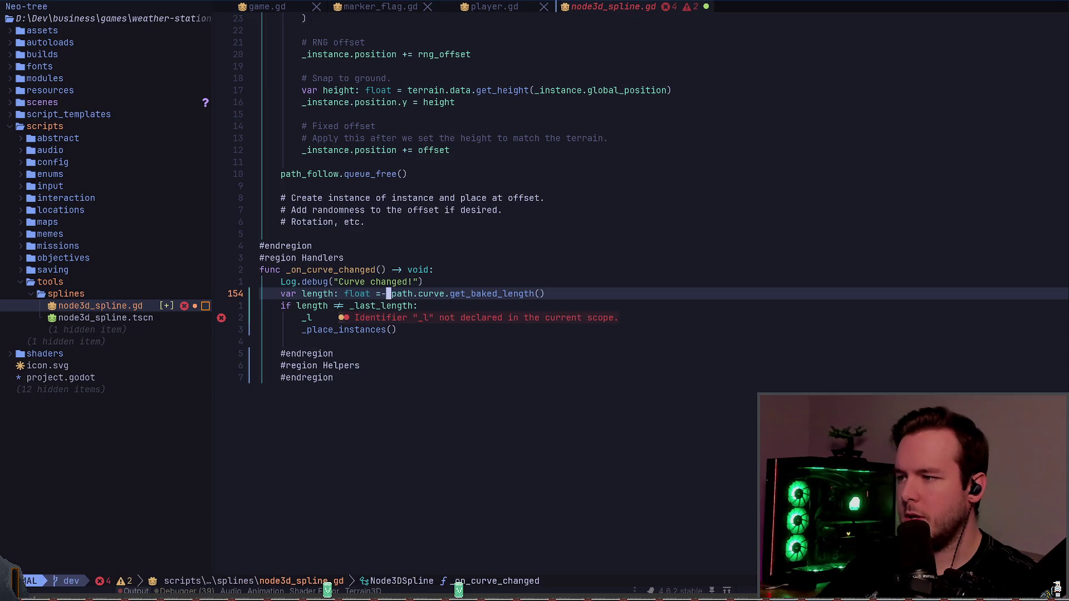
pyautogui.press('Escape')
pyautogui.press('space')
pyautogui.press('w')
pyautogui.press('j')
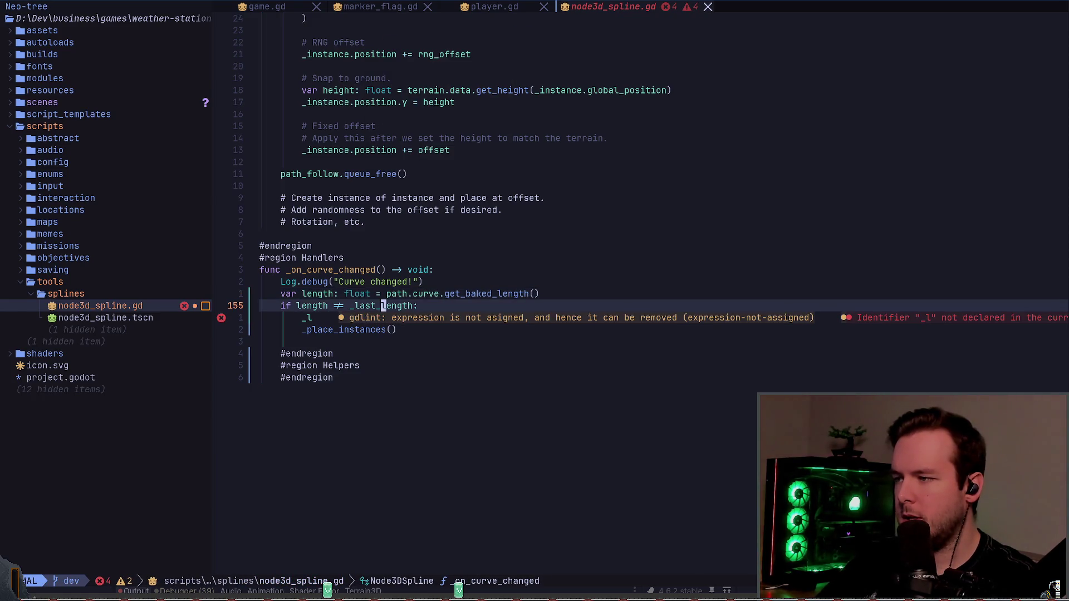
# - Rewrite the leftover line inside the if block as '_last_length = length'
pyautogui.press('j')
pyautogui.press('c')
pyautogui.press('c')
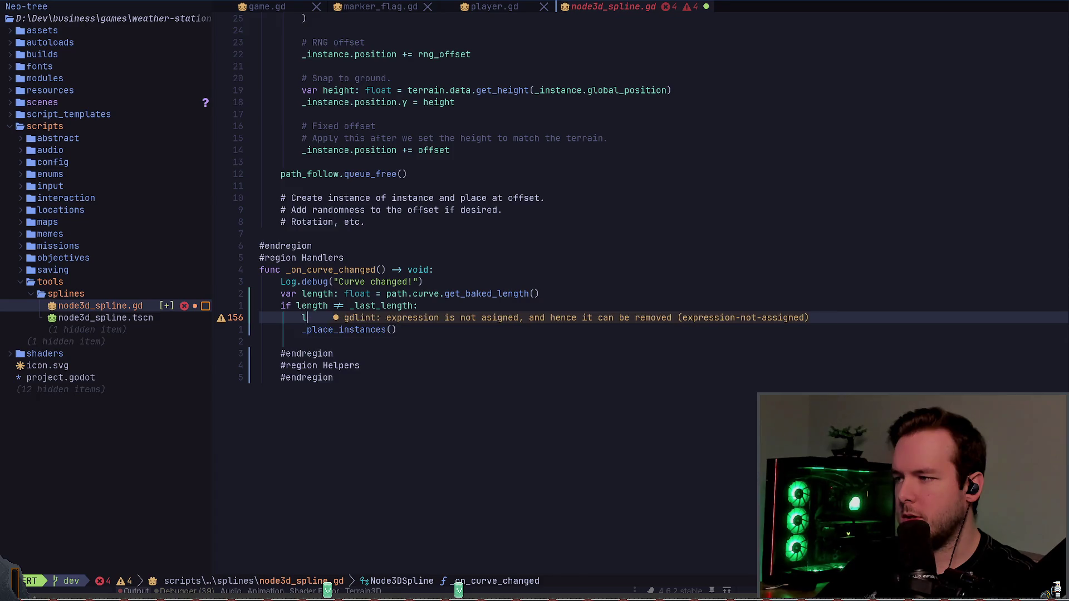
pyautogui.write('len')
pyautogui.press('BackSpace')
pyautogui.press('BackSpace')
pyautogui.press('BackSpace')
pyautogui.write('_last_length = ')
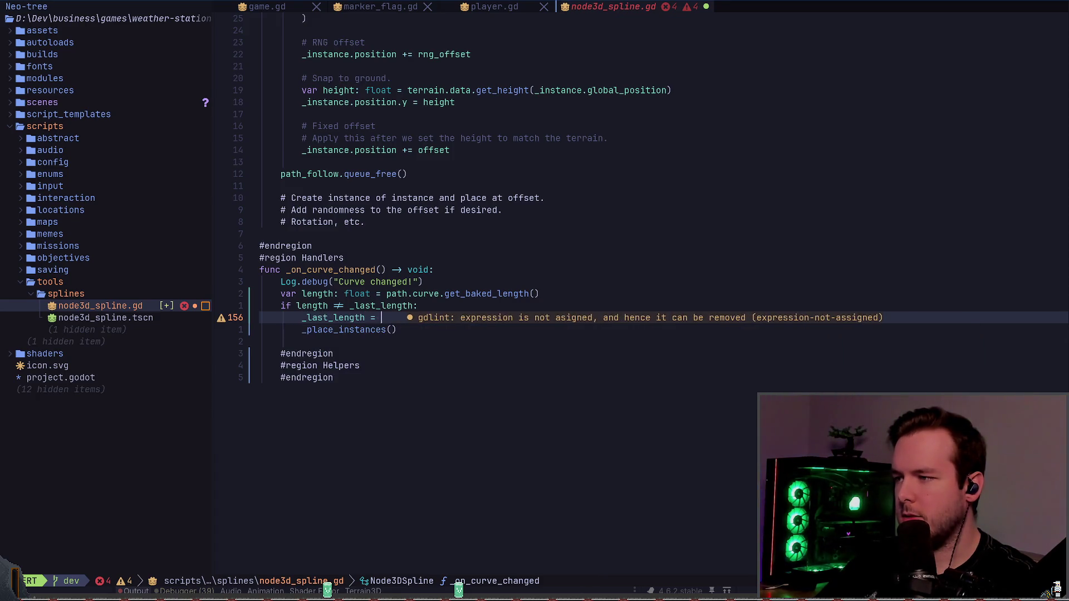
pyautogui.write('length')
pyautogui.press('Escape')
# - Add an else branch calling _reposition_instances() and save the script with :w
pyautogui.press('j')
pyautogui.press('j')
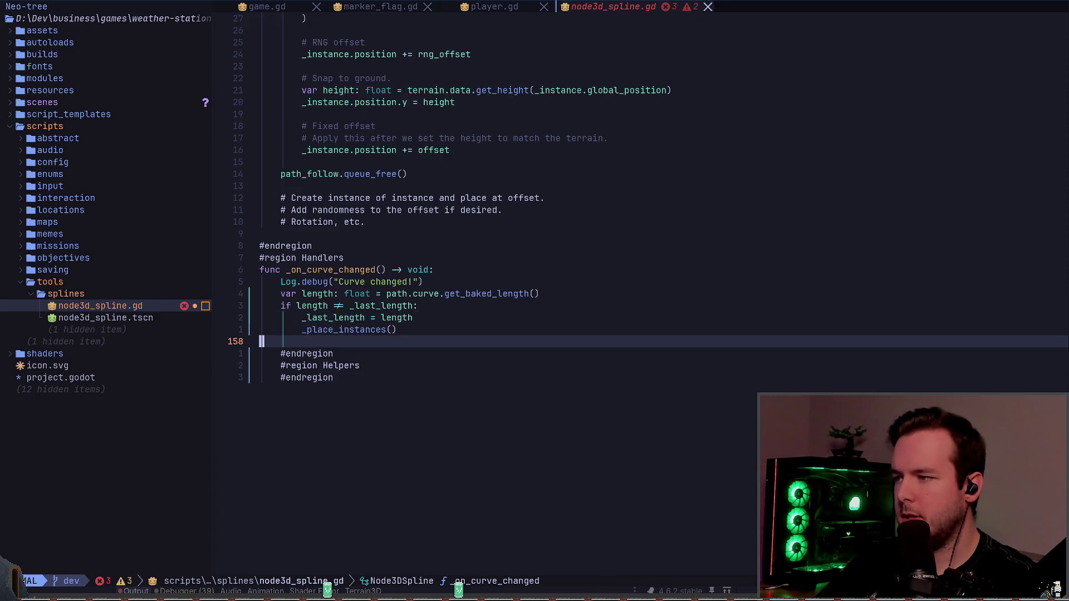
pyautogui.hotkey('shift', 'o')
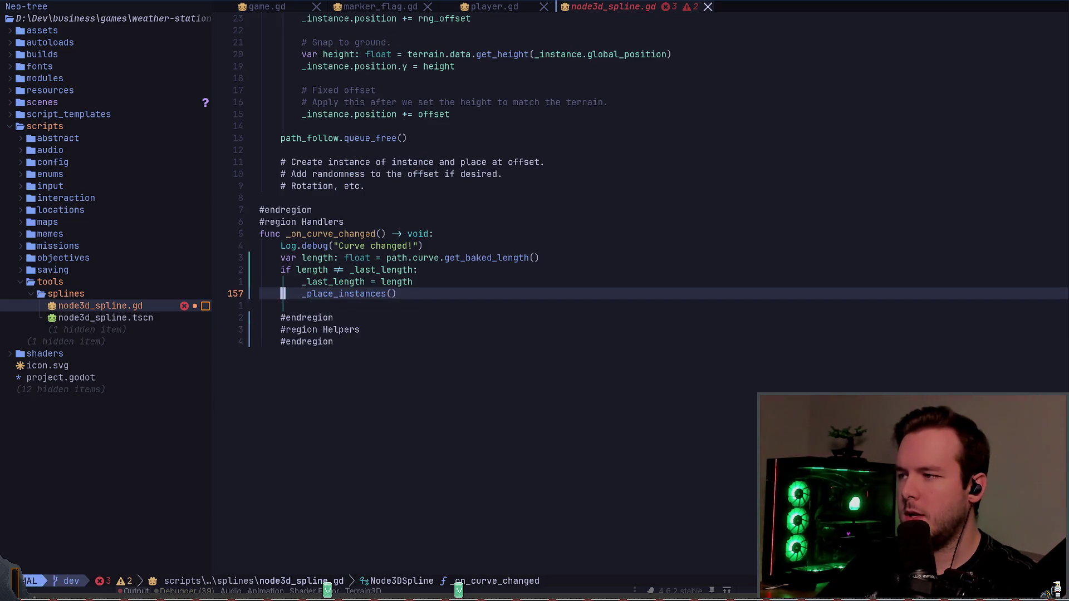
pyautogui.write('else:')
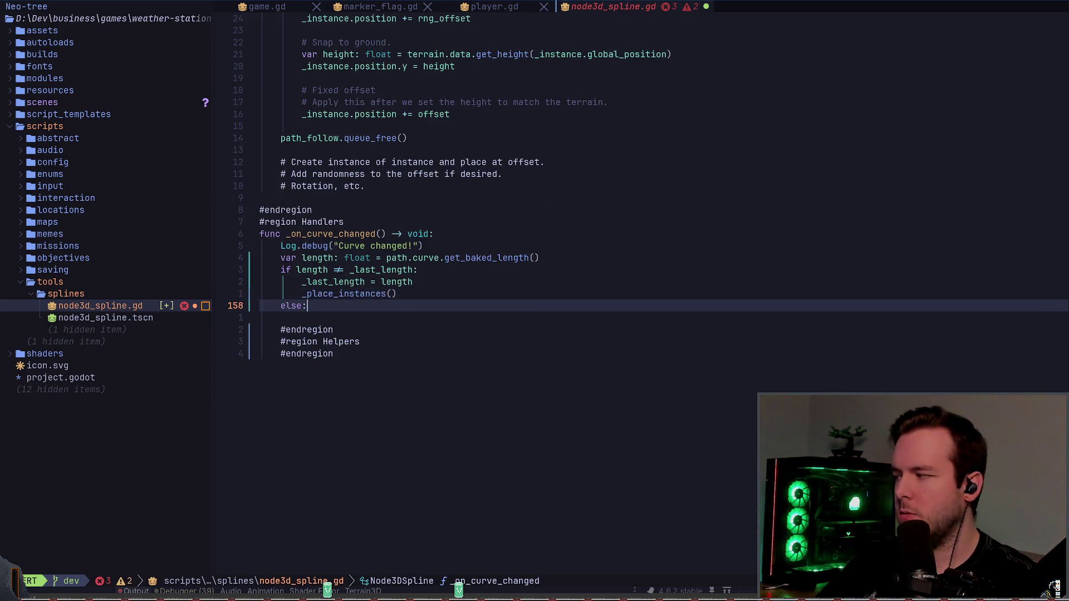
pyautogui.press('Return')
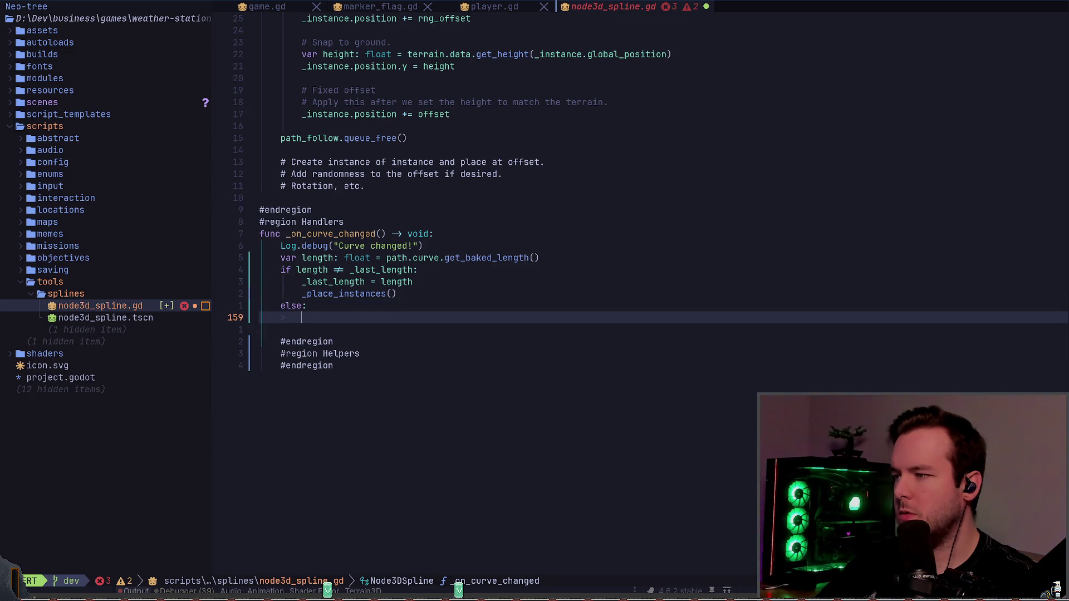
pyautogui.write('re')
pyautogui.press('BackSpace')
pyautogui.press('BackSpace')
pyautogui.write('_re')
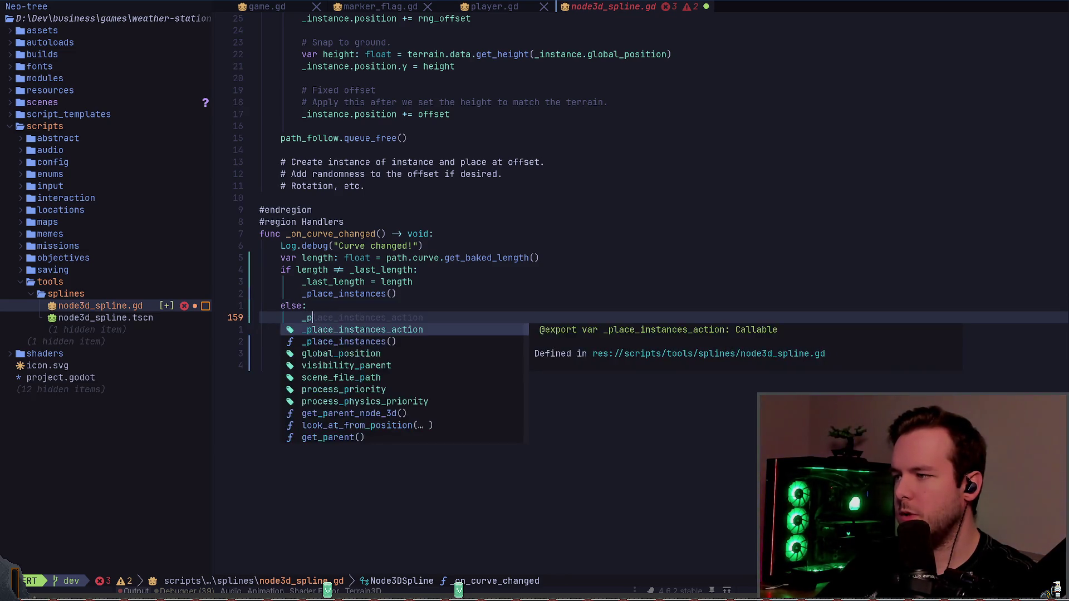
pyautogui.write('position')
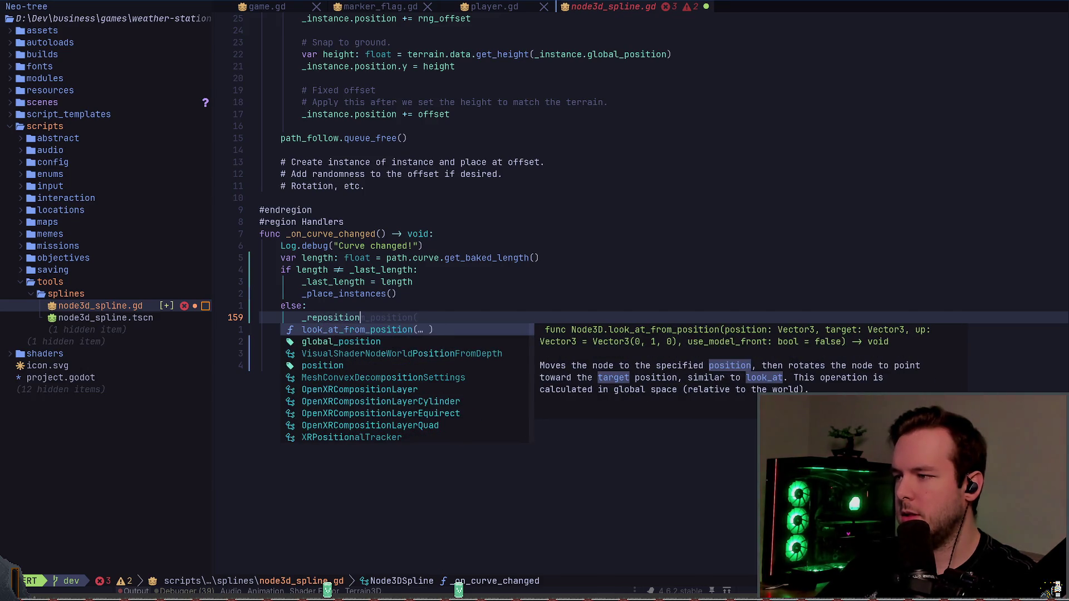
pyautogui.write('_instances(')
pyautogui.press('Escape')
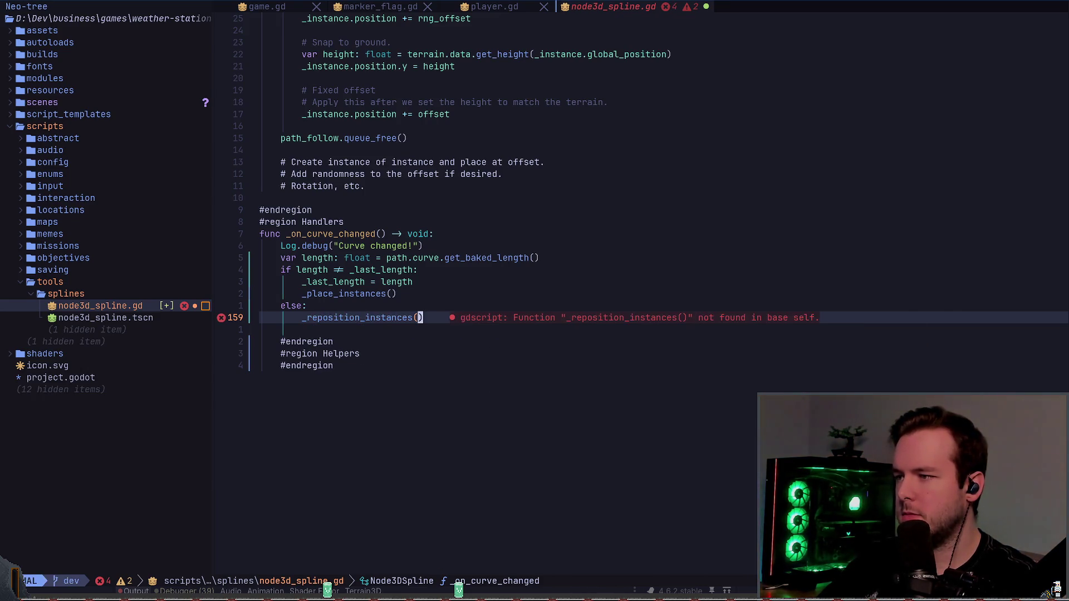
pyautogui.write(':w')
pyautogui.press('Return')
pyautogui.press('k')
pyautogui.press('k')
pyautogui.press('k')
pyautogui.press('k')
pyautogui.press('k')
pyautogui.press('k')
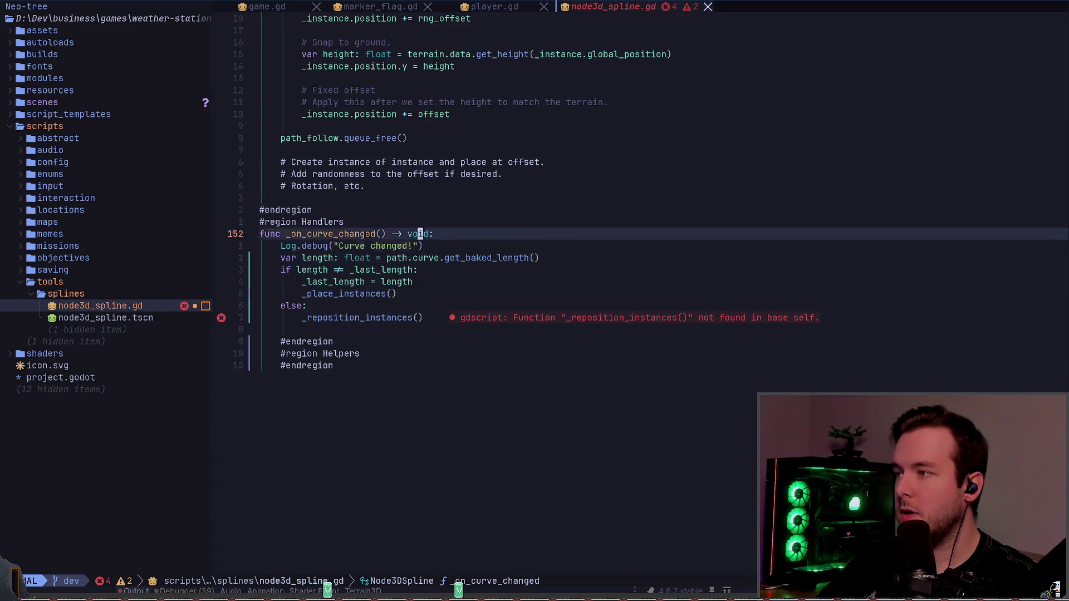
pyautogui.hotkey('shift', 'o')
pyautogui.press('Return')
pyautogui.write('#')
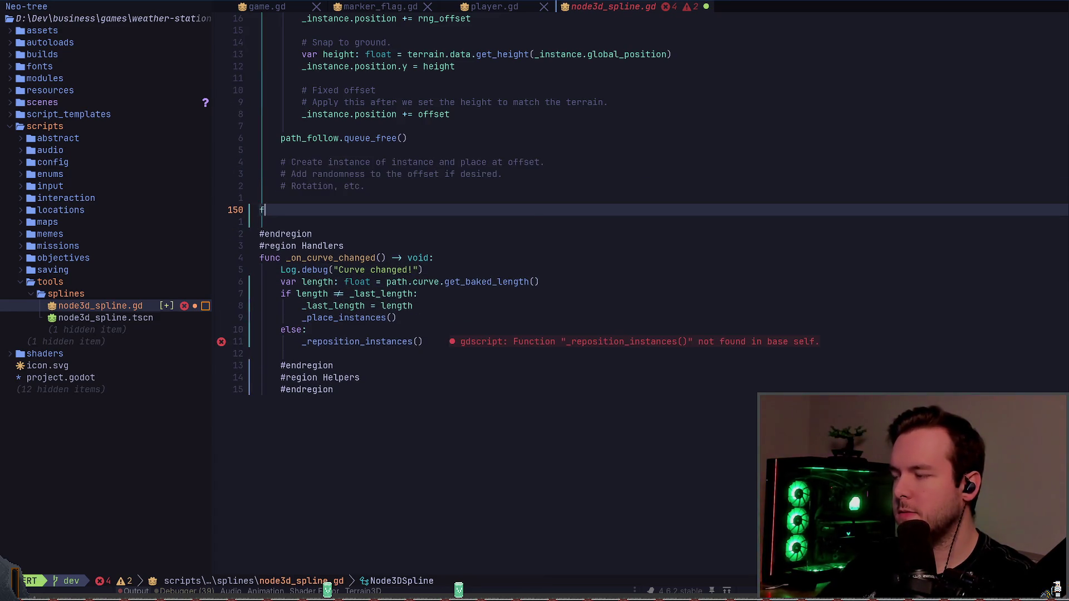
# - Write the header 'func _reposition_instances() -> void:' by yanking the name from its call line
pyautogui.write('func _')
pyautogui.press('Escape')
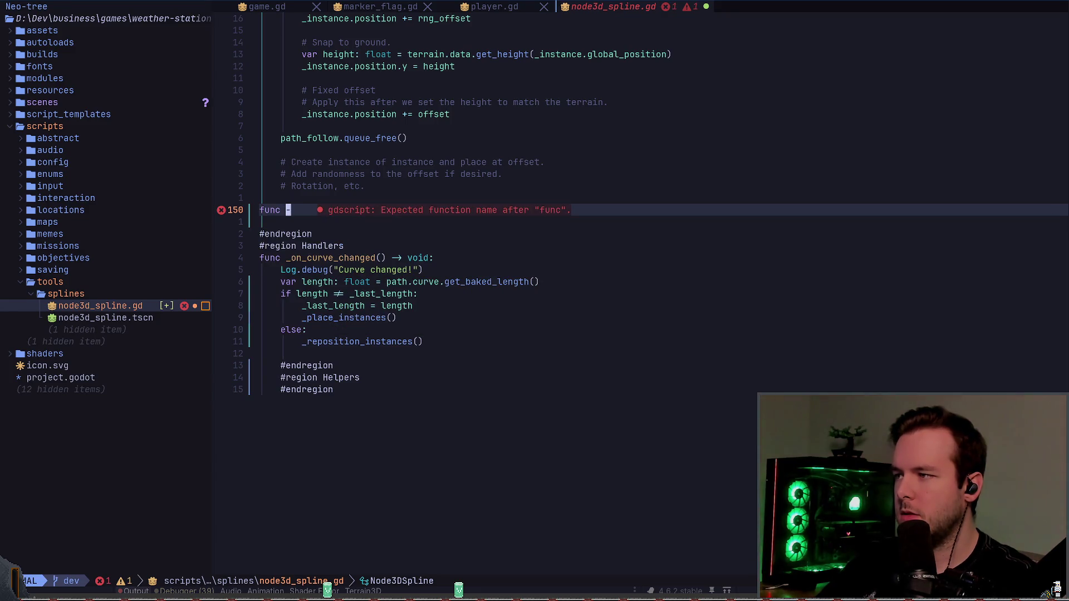
pyautogui.press('a')
pyautogui.press('Escape')
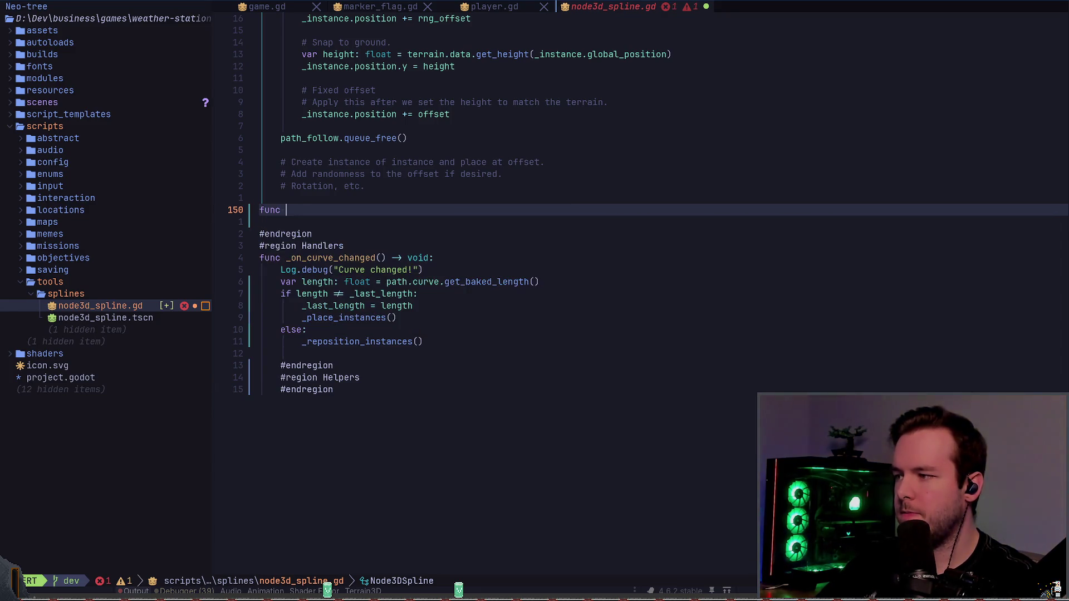
pyautogui.click(283, 342)
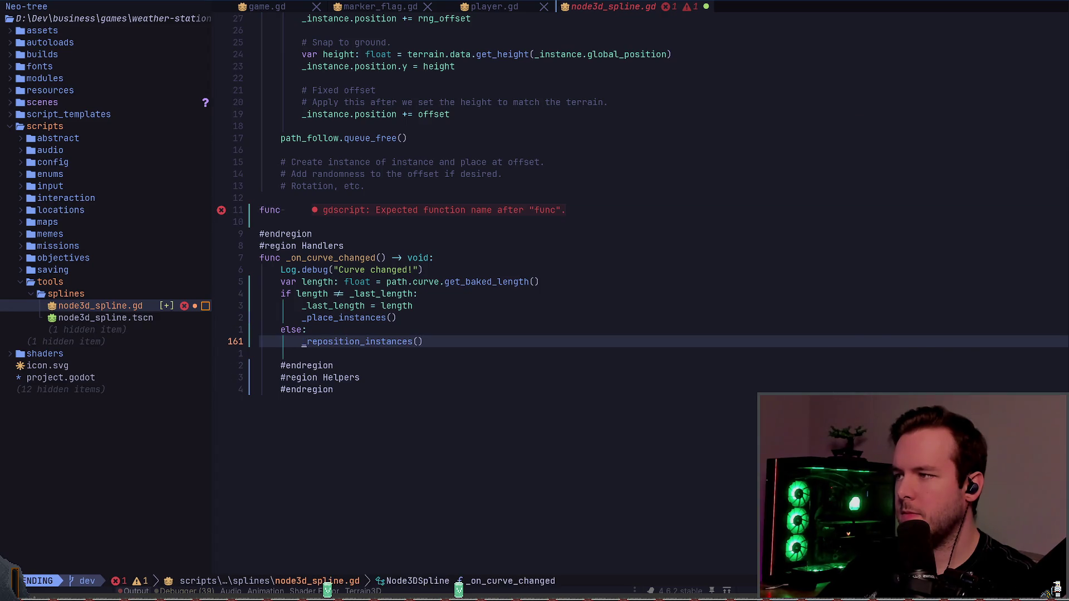
pyautogui.press('Y')
pyautogui.click(283, 209)
pyautogui.write('position_instances(')
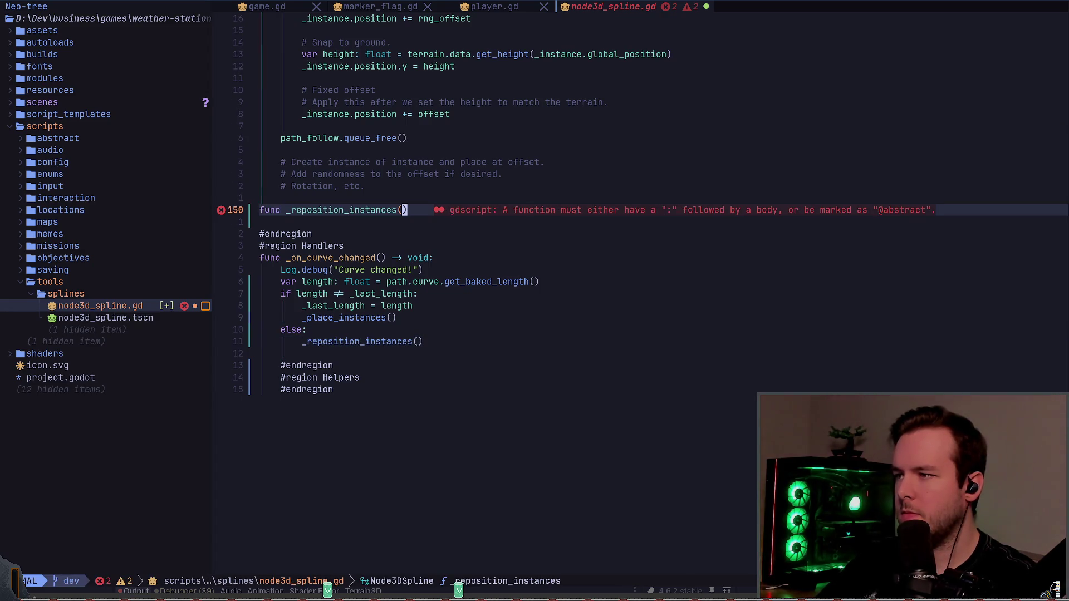
pyautogui.write(' -> void:')
# - Move the declaration to top level and leave its body line empty
pyautogui.press('Return')
pyautogui.write('pass')
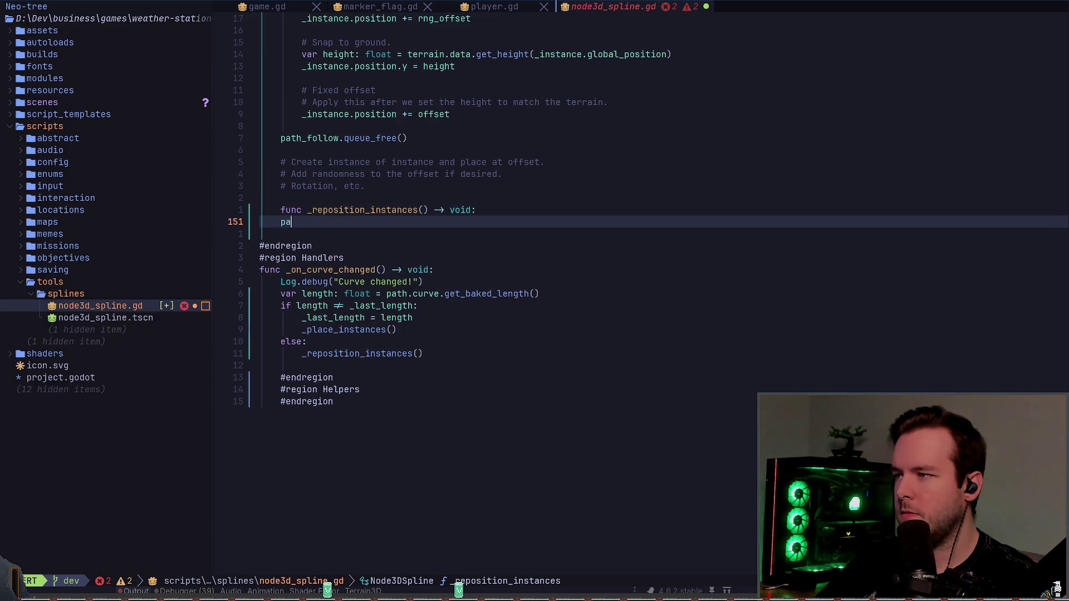
pyautogui.press('Escape')
pyautogui.press('k')
pyautogui.press('less')
pyautogui.press('less')
pyautogui.press('j')
pyautogui.press('c')
pyautogui.press('c')
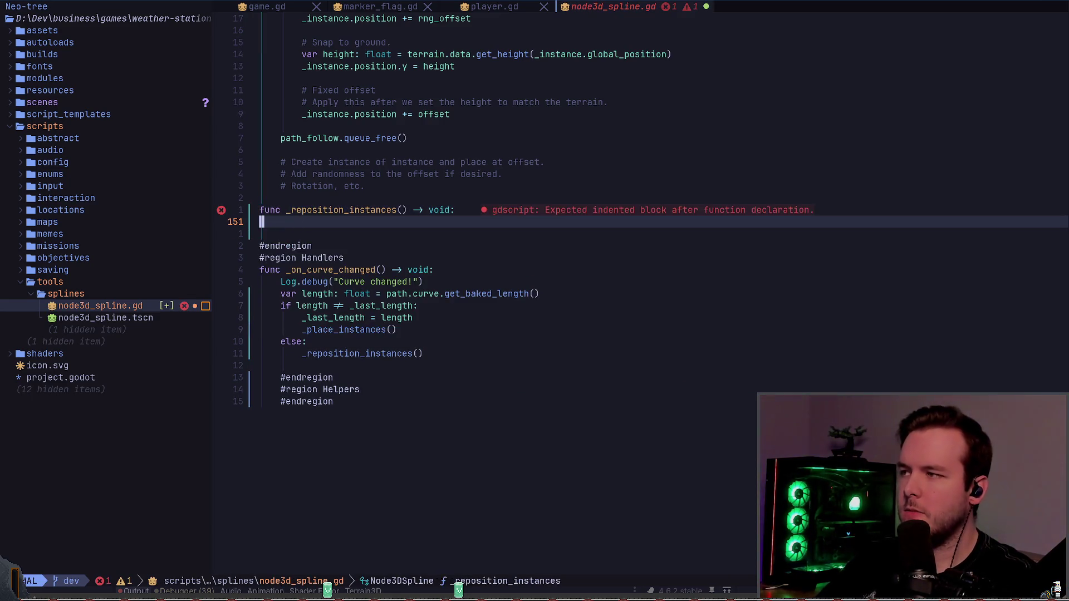
pyautogui.hotkey('ctrl', 'u')
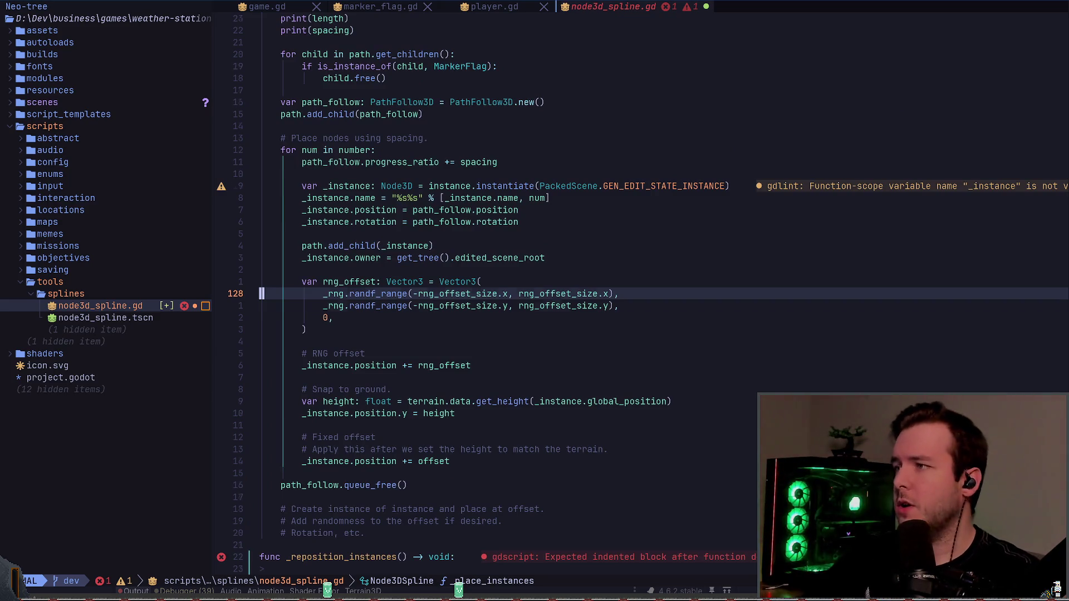
# - Look over the placement loop in _place_instances, trying a line selection and then cancelling it
pyautogui.press('j')
pyautogui.press('j')
pyautogui.press('j')
pyautogui.press('j')
pyautogui.press('k')
pyautogui.press('k')
pyautogui.press('k')
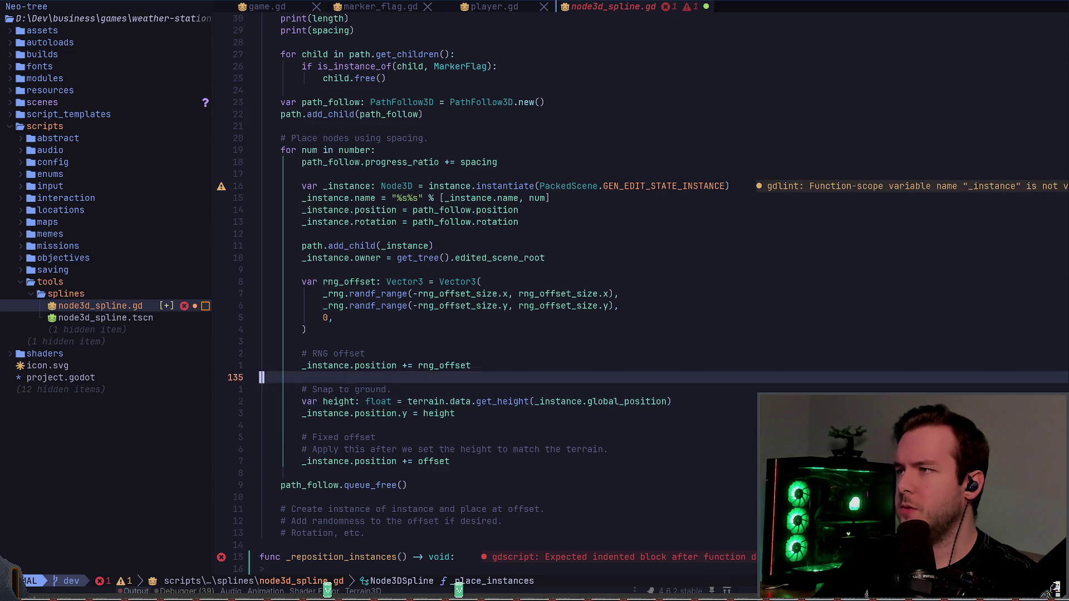
pyautogui.press('k')
pyautogui.press('k')
pyautogui.press('k')
pyautogui.press('k')
pyautogui.press('k')
pyautogui.press('k')
pyautogui.press('j')
pyautogui.press('j')
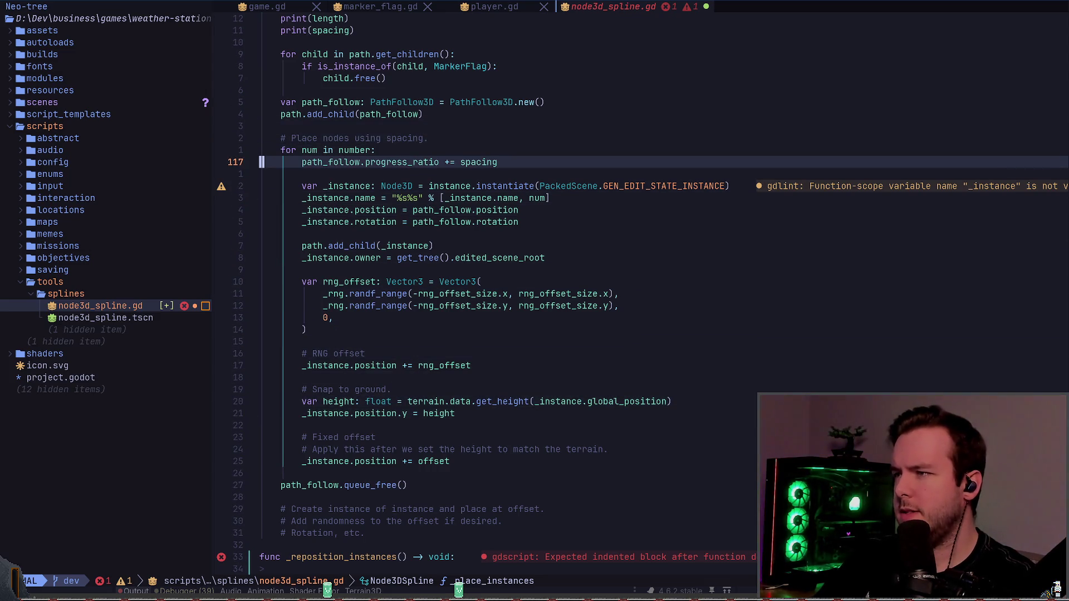
pyautogui.press('j')
pyautogui.press('j')
pyautogui.press('k')
pyautogui.press('k')
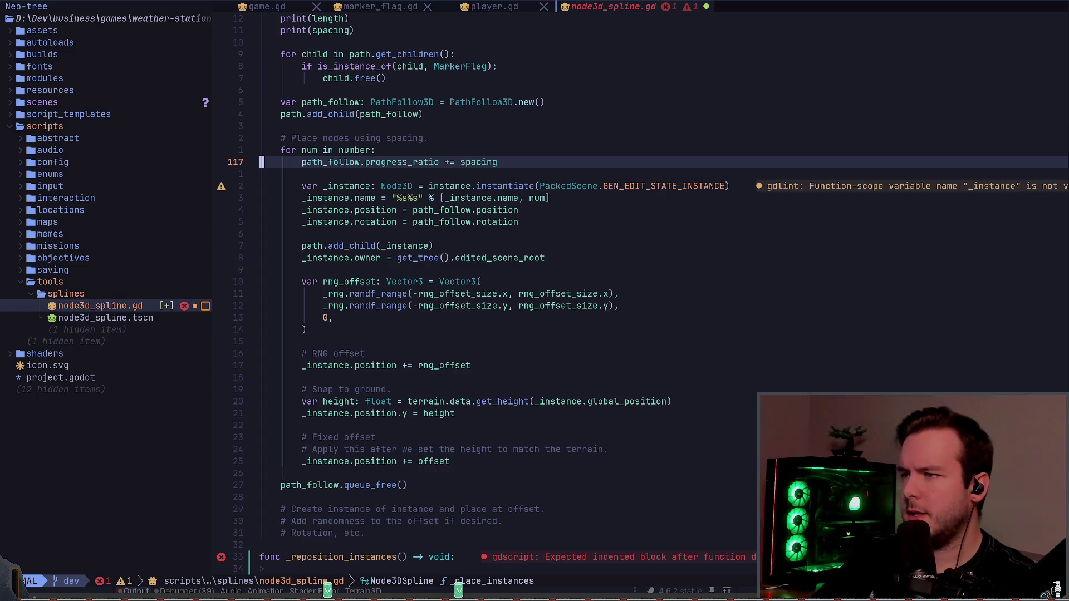
pyautogui.press('k')
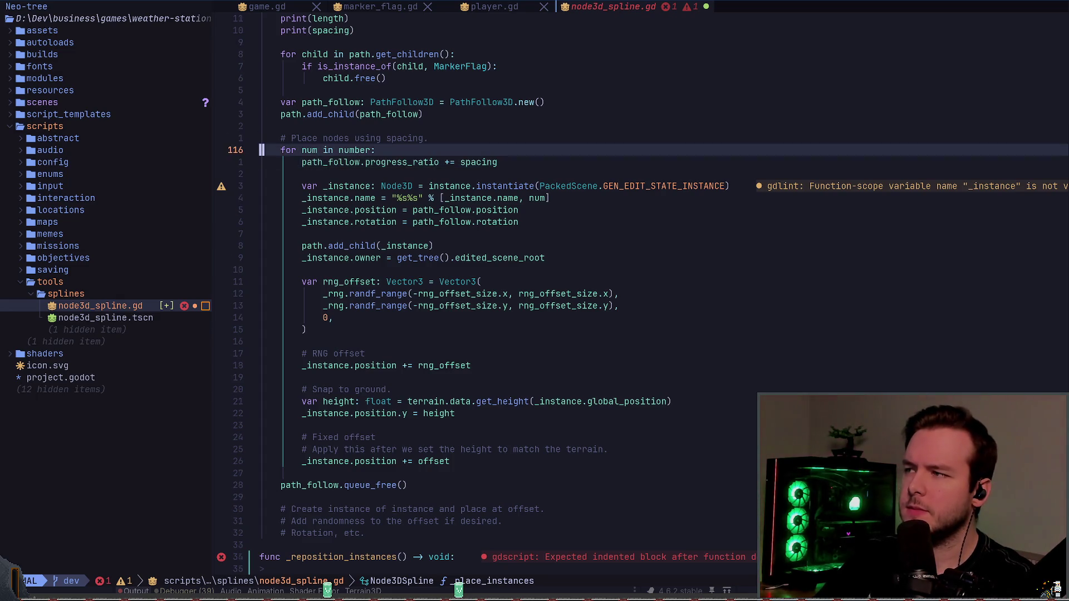
pyautogui.press('k')
pyautogui.hotkey('shift', 'v')
pyautogui.press('j')
pyautogui.press('j')
pyautogui.press('j')
pyautogui.press('j')
pyautogui.press('j')
pyautogui.press('j')
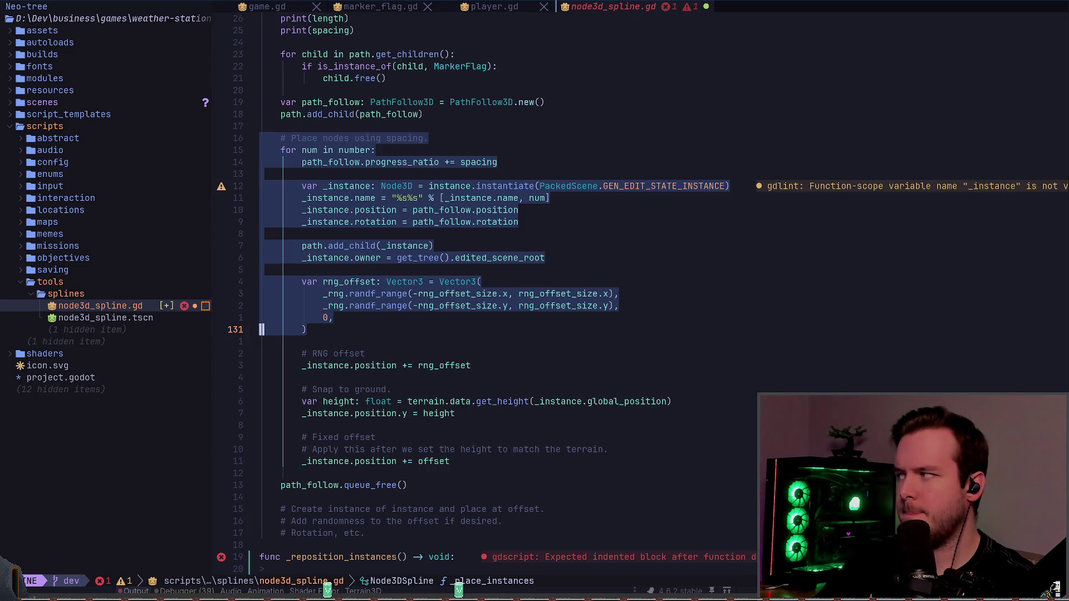
pyautogui.press('Escape')
# - Yank the 33-line loop from var path_follow to path_follow.queue_free() and return to _reposition_instances
pyautogui.press('}')
pyautogui.press('}')
pyautogui.press('}')
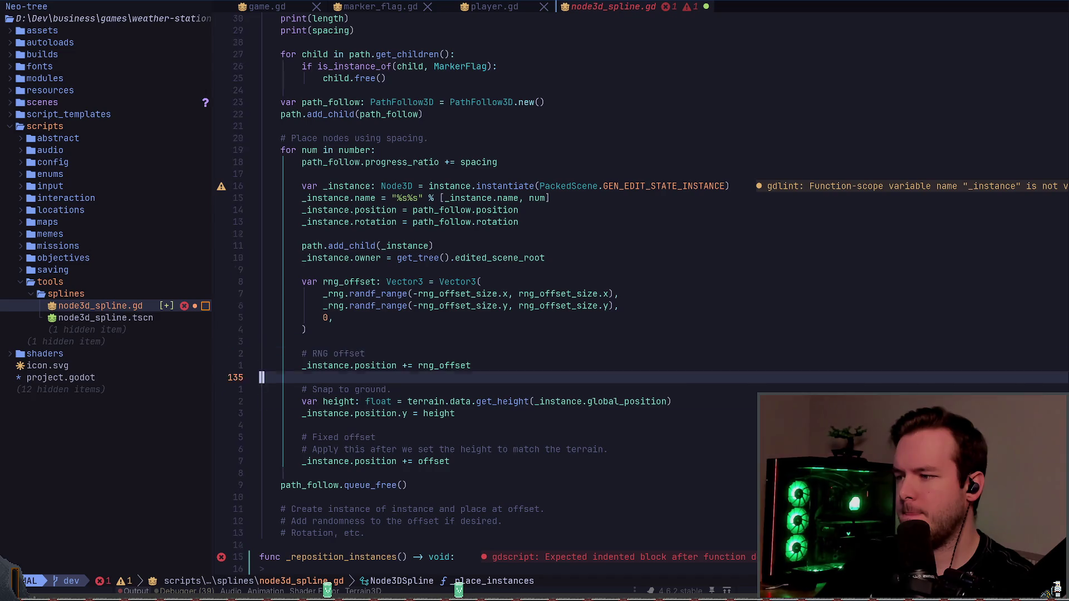
pyautogui.press('k')
pyautogui.press('k')
pyautogui.press('k')
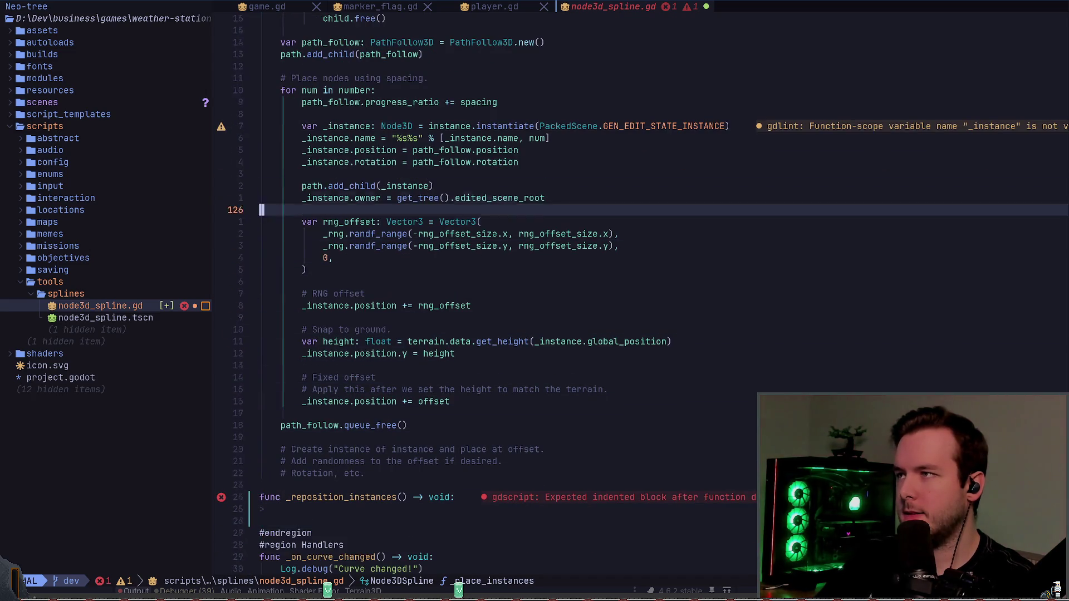
pyautogui.hotkey('shift', 'v')
pyautogui.press('j')
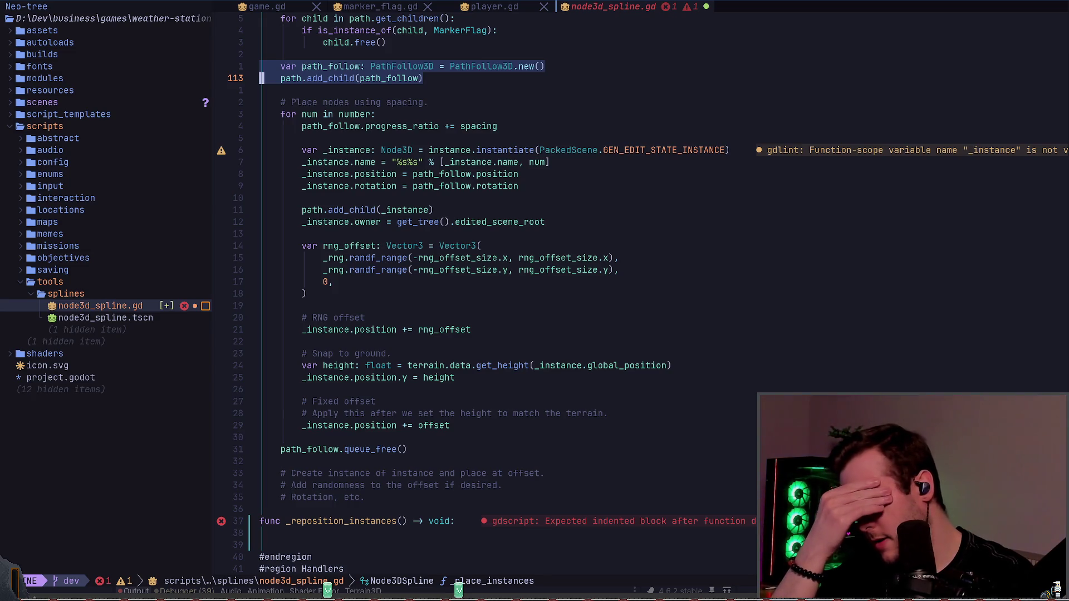
pyautogui.press('j')
pyautogui.press('j')
pyautogui.press('j')
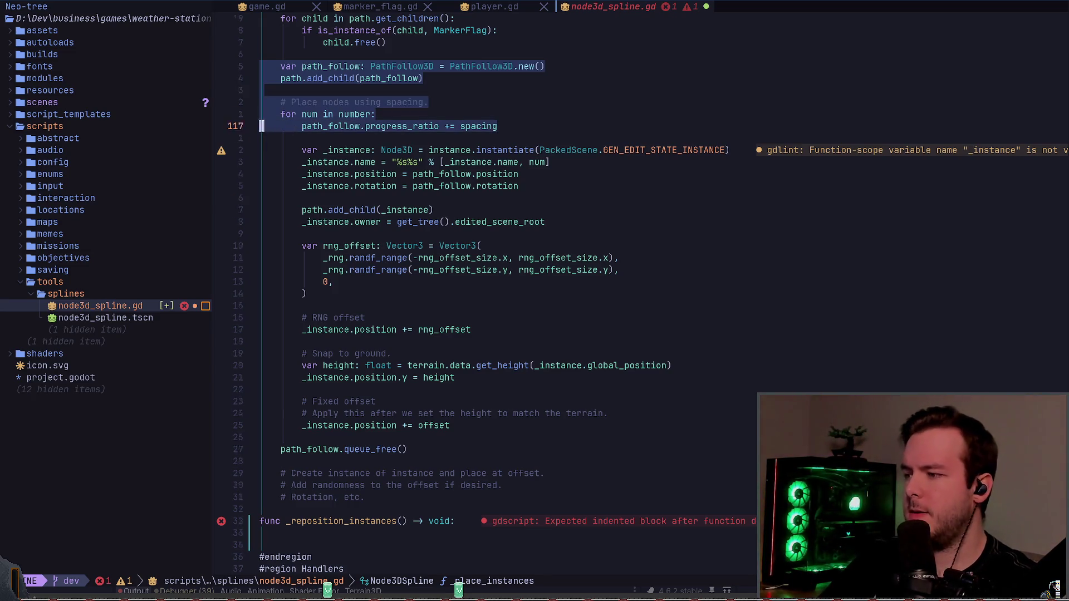
pyautogui.press('j')
pyautogui.press('j')
pyautogui.press('j')
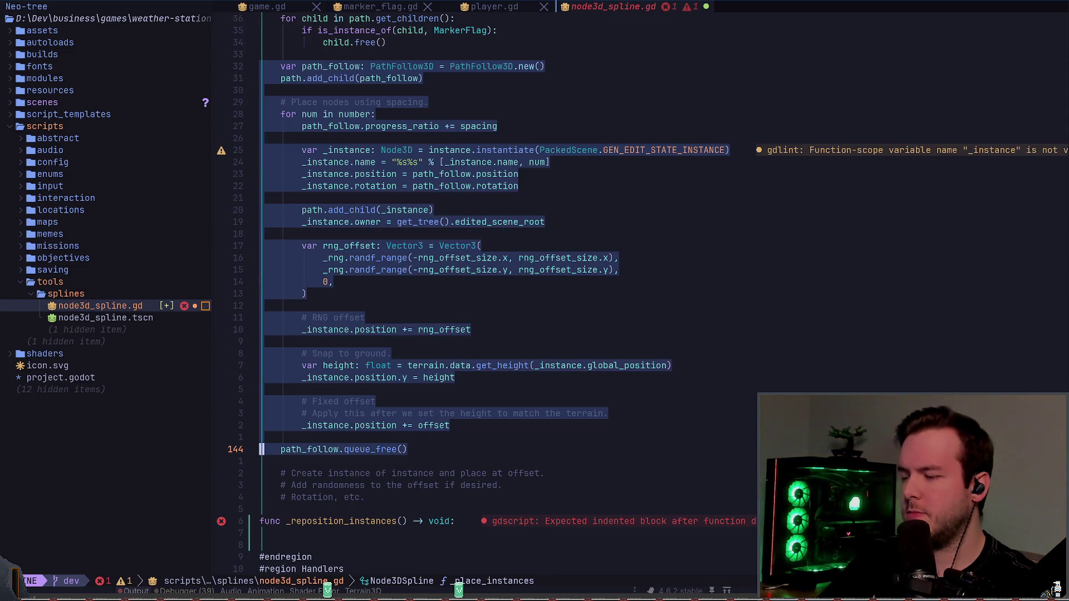
pyautogui.press('y')
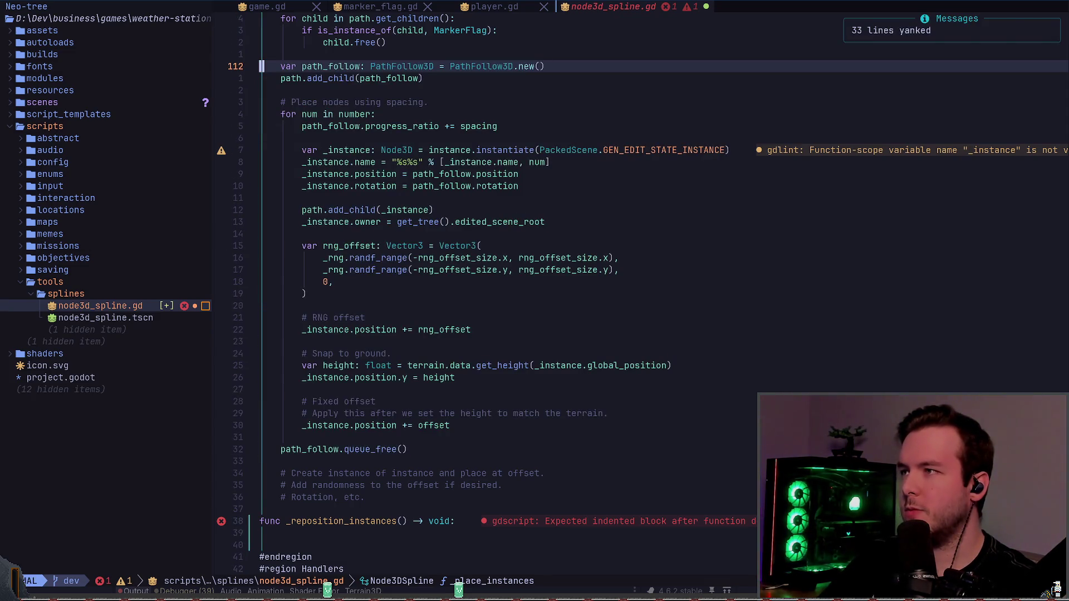
pyautogui.press('z')
pyautogui.press('z')
pyautogui.hotkey('ctrl', 'u')
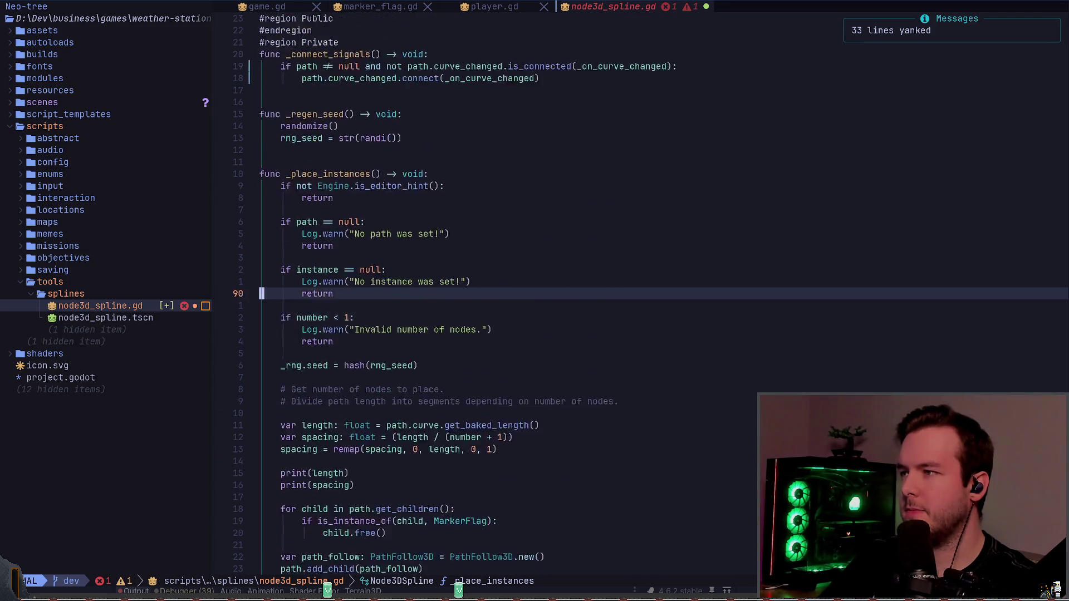
pyautogui.hotkey('ctrl', 'd')
pyautogui.hotkey('ctrl', 'd')
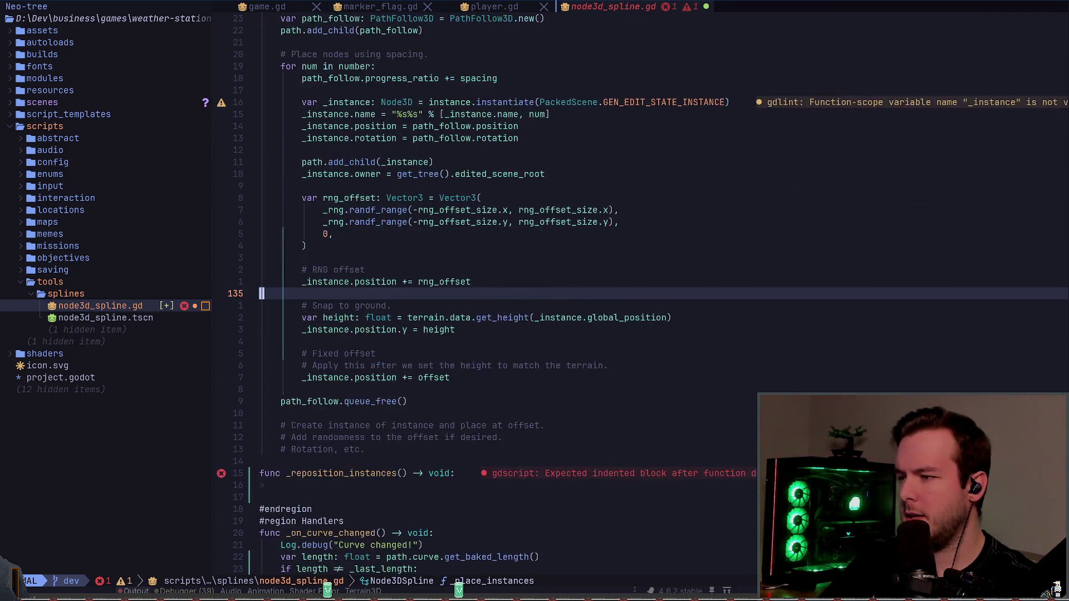
pyautogui.hotkey('ctrl', 'd')
# - Paste the copied placement loop into the empty _reposition_instances body
pyautogui.press('k')
pyautogui.press('k')
pyautogui.press('k')
pyautogui.press('p')
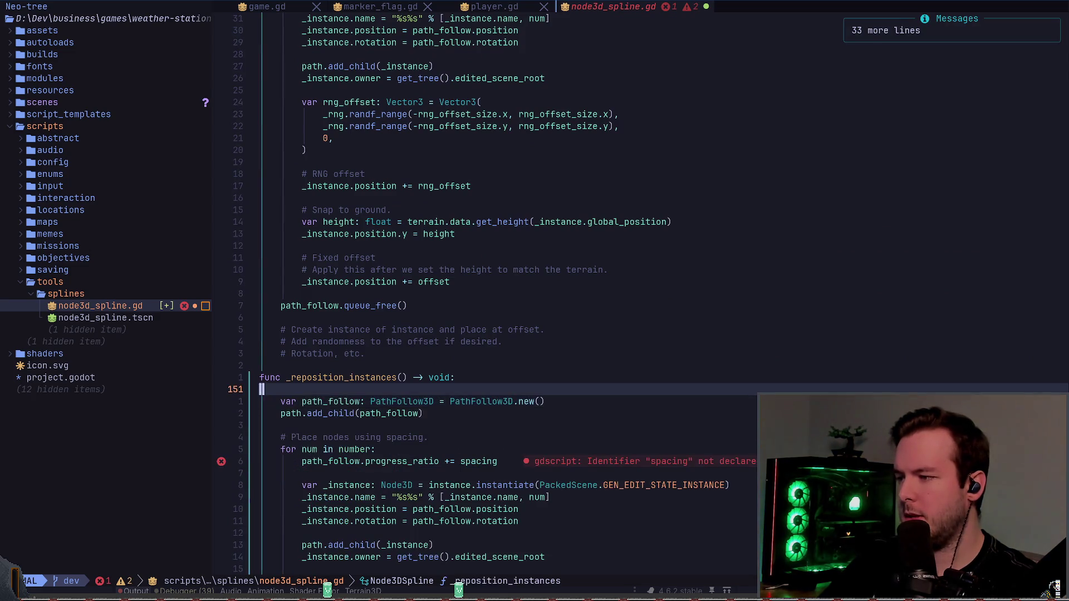
pyautogui.press('j')
pyautogui.press('j')
pyautogui.press('j')
# - Delete the var _instance instantiate line and the _instance.name line from the pasted loop
pyautogui.press('j')
pyautogui.press('j')
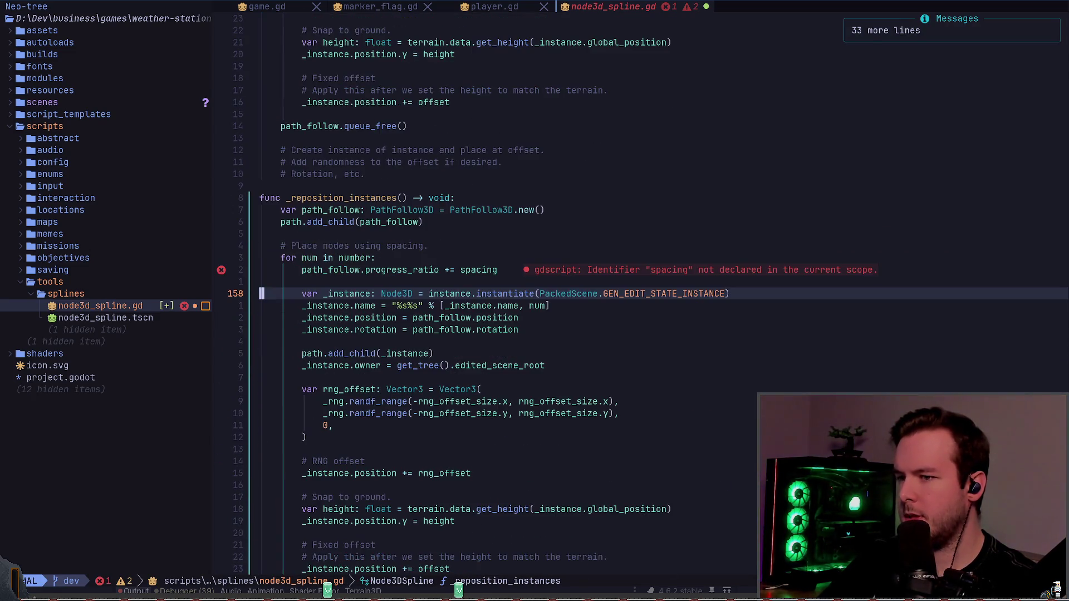
pyautogui.press('w')
pyautogui.hotkey('shift', 'v')
pyautogui.press('j')
pyautogui.press('j')
pyautogui.press('j')
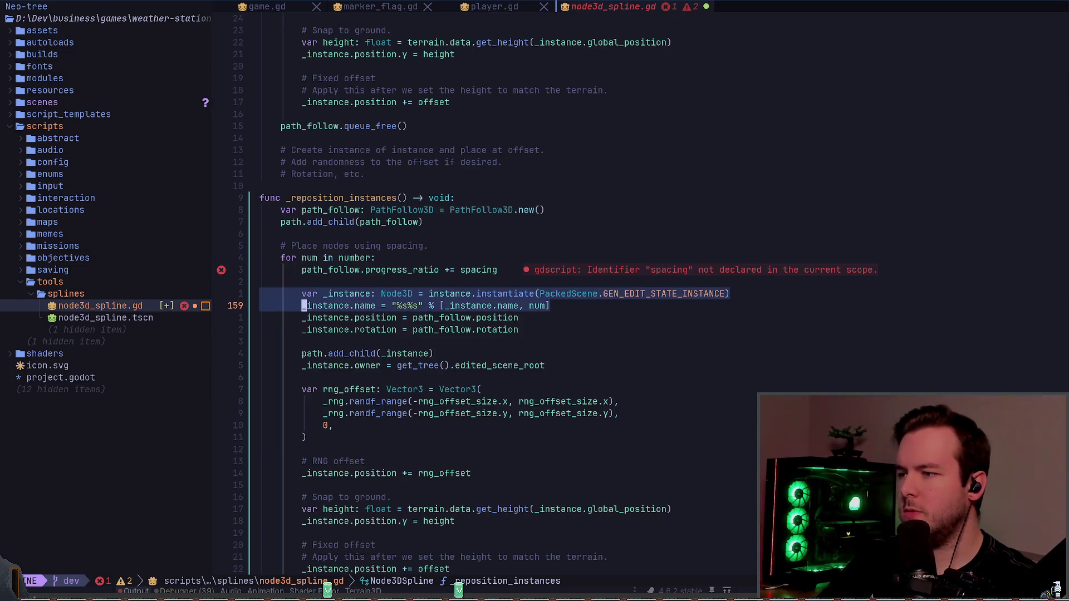
pyautogui.press('k')
pyautogui.press('k')
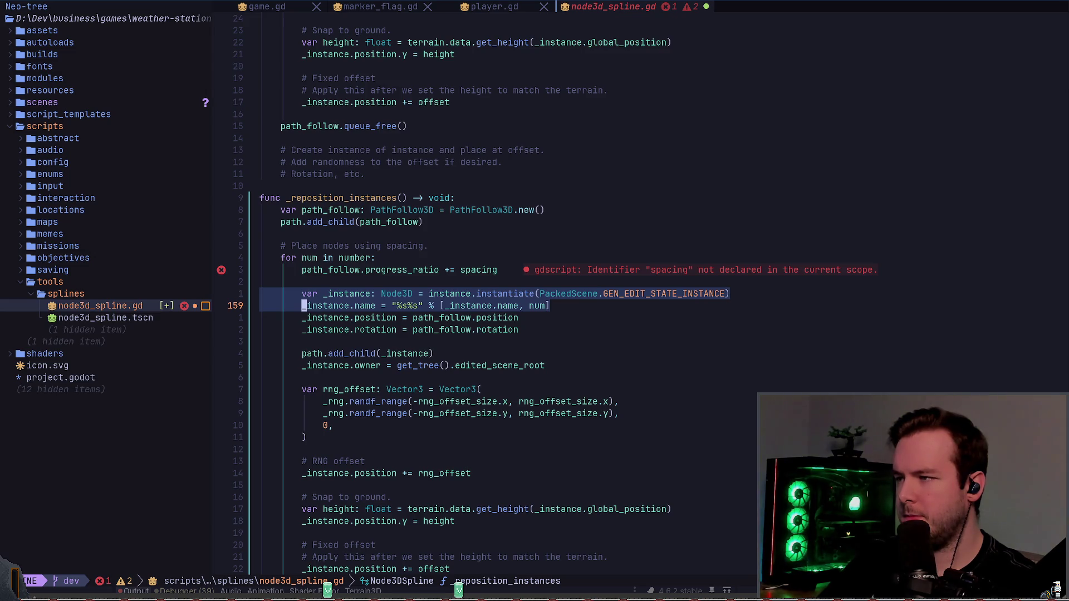
pyautogui.press('d')
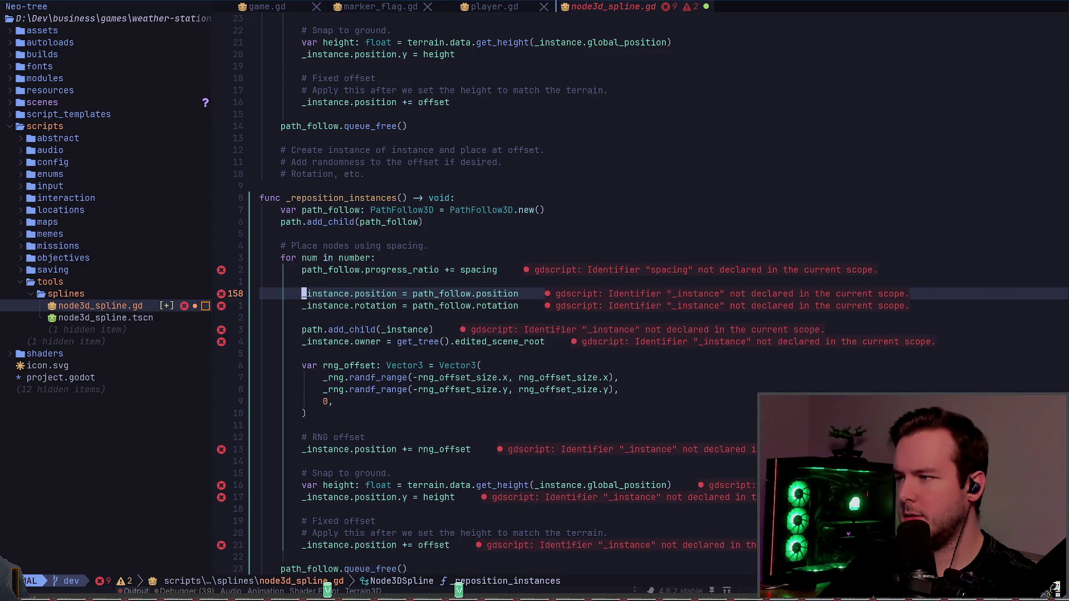
pyautogui.hotkey('ctrl', 'u')
pyautogui.hotkey('ctrl', 'u')
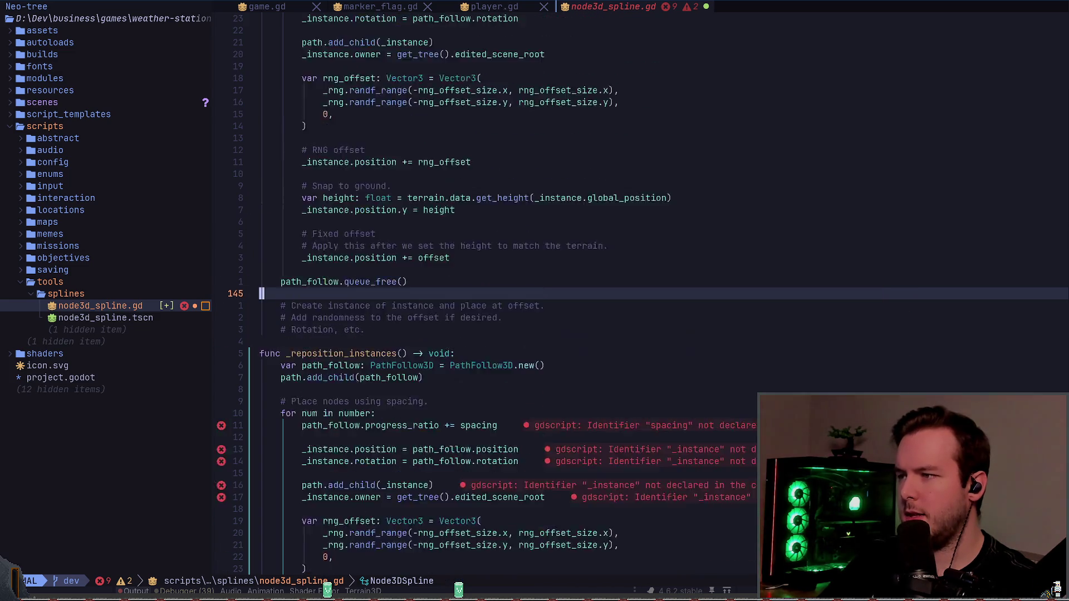
# - Paste the two instance lines below path.add_child and dedent them, then delete them again
pyautogui.press('j')
pyautogui.press('j')
pyautogui.press('j')
pyautogui.press('j')
pyautogui.press('j')
pyautogui.press('j')
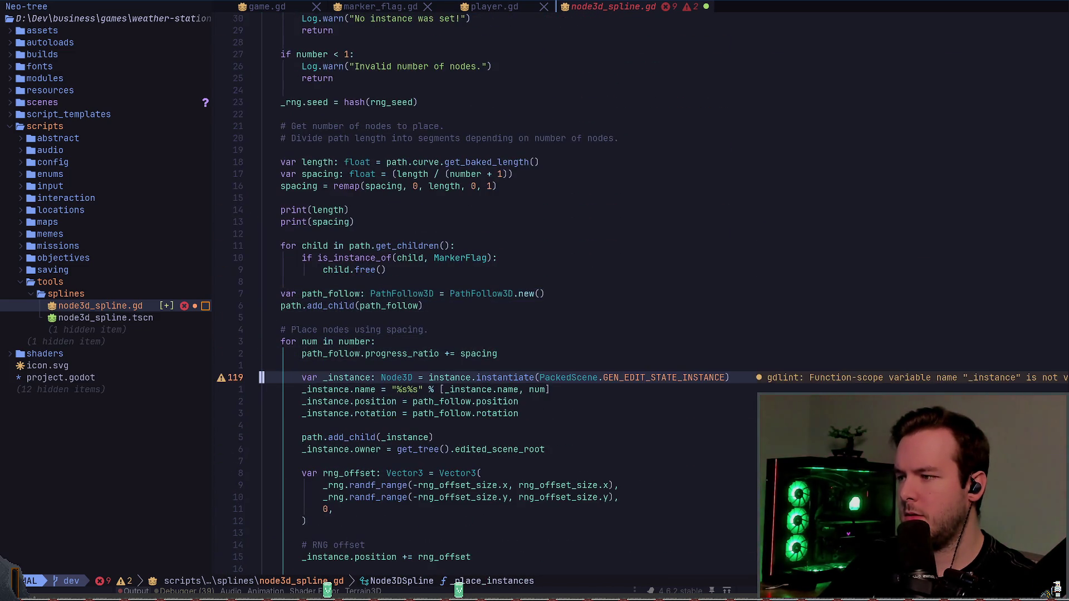
pyautogui.press('k')
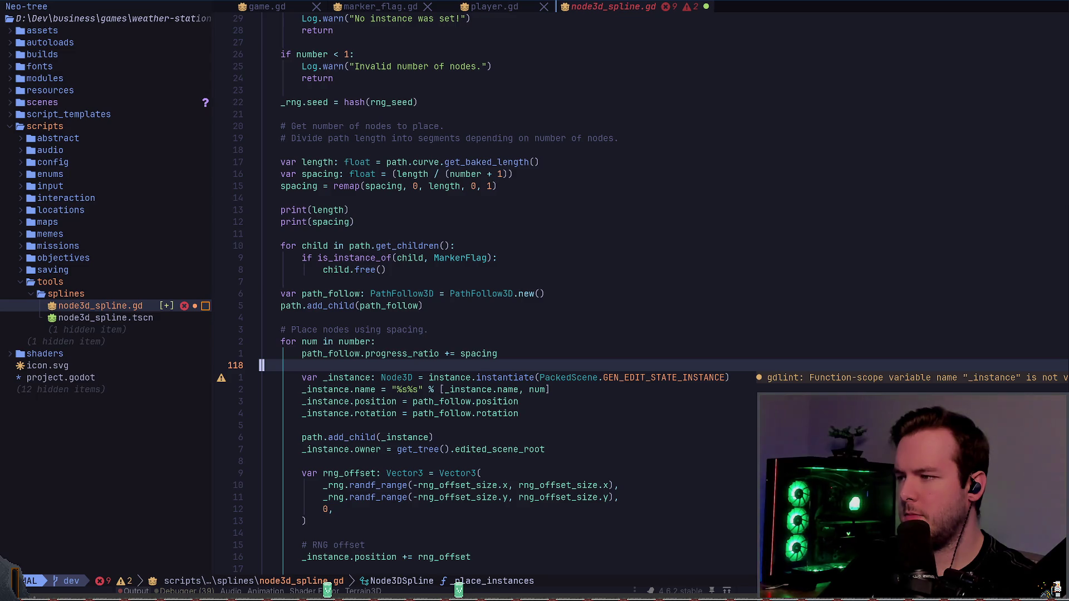
pyautogui.press('k')
pyautogui.press('k')
pyautogui.press('k')
pyautogui.press('p')
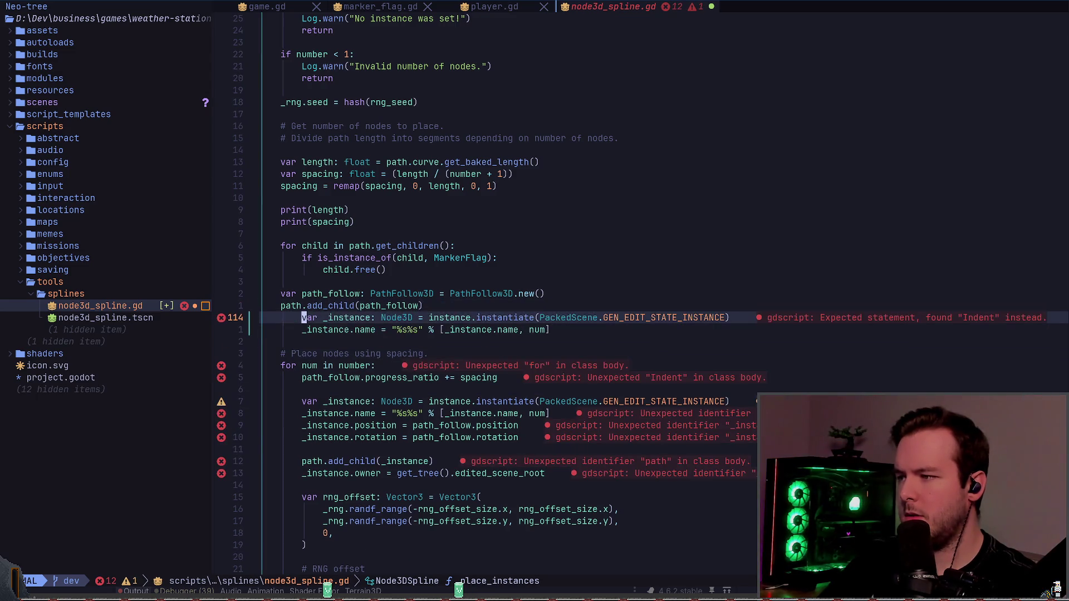
pyautogui.press('V')
pyautogui.press('j')
pyautogui.press('less')
pyautogui.hotkey('alt', 'j')
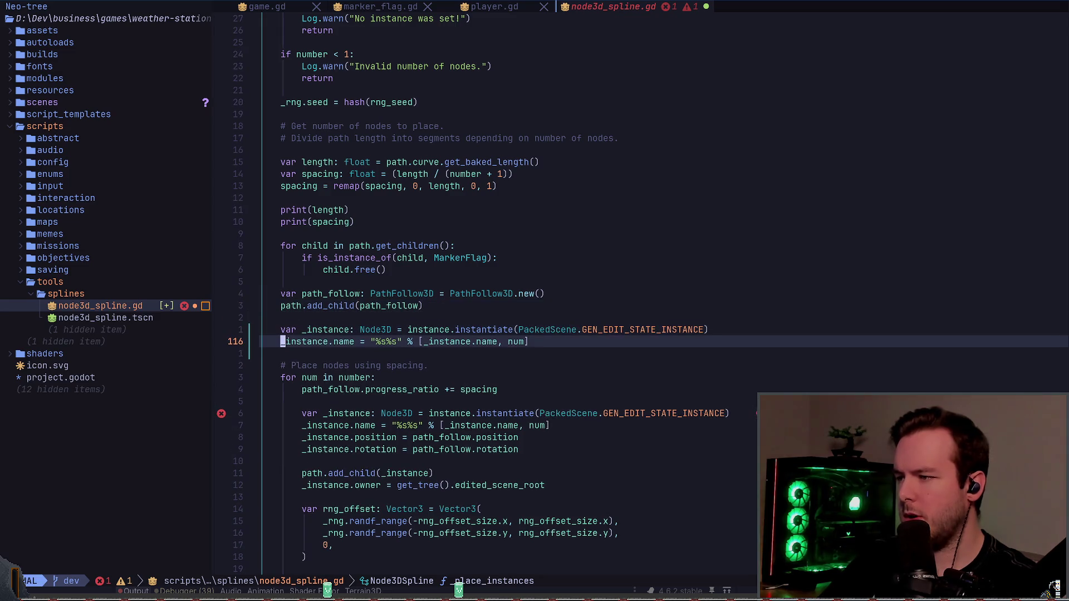
pyautogui.press('k')
pyautogui.press('d')
pyautogui.press('j')
pyautogui.press('j')
pyautogui.press('j')
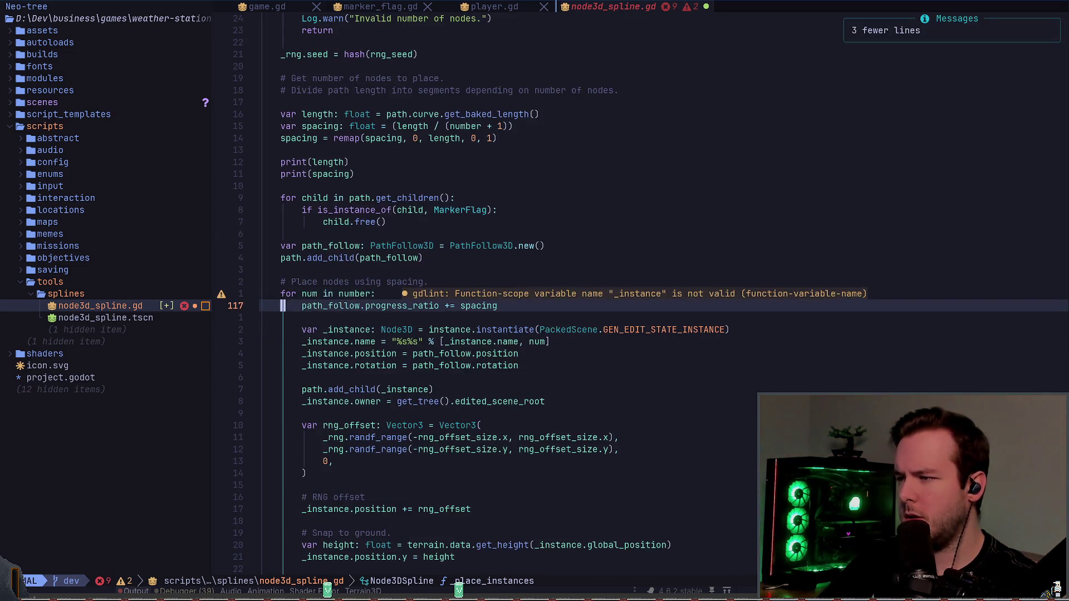
# - Delete the progress_ratio increment, the position and rotation lines, and the random offset and ground-snapping block
pyautogui.press('d')
pyautogui.press('d')
pyautogui.press('d')
pyautogui.press('j')
pyautogui.press('j')
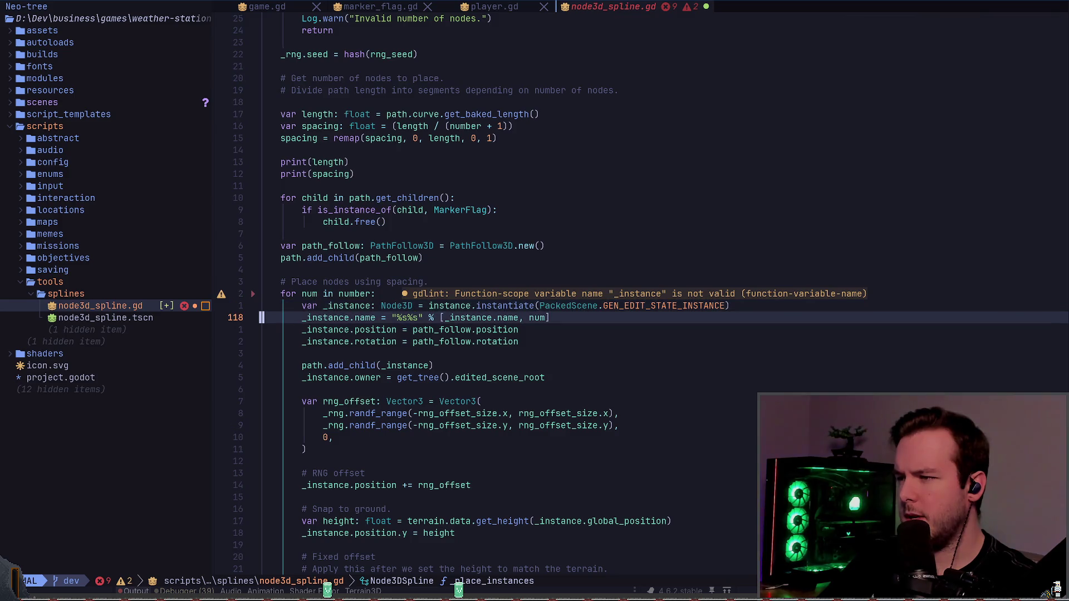
pyautogui.hotkey('shift', 'v')
pyautogui.press('j')
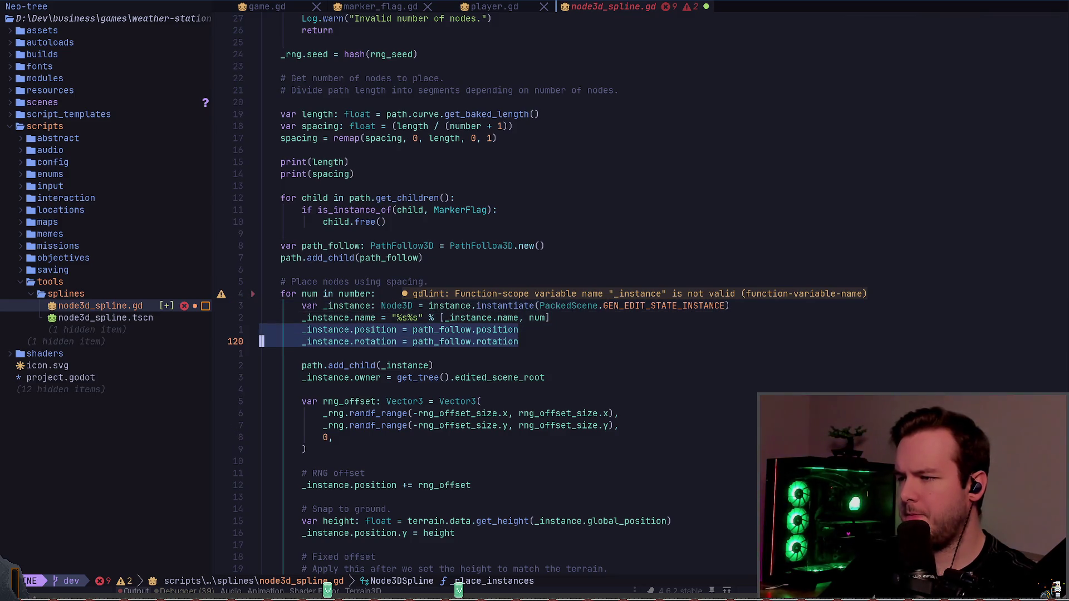
pyautogui.press('d')
pyautogui.press('d')
pyautogui.press('d')
pyautogui.press('j')
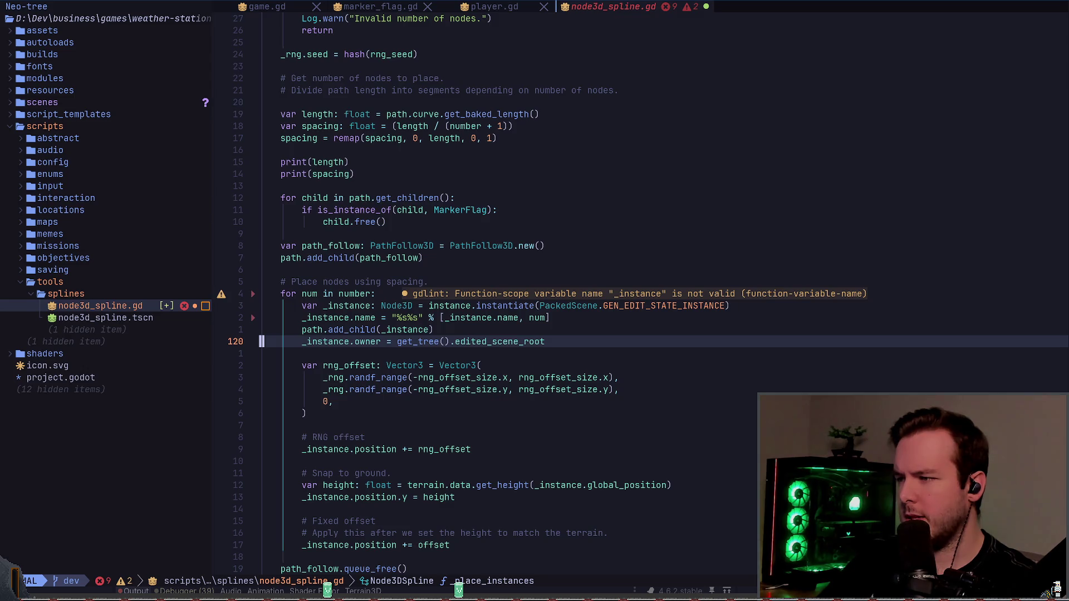
pyautogui.press('j')
pyautogui.press('j')
pyautogui.hotkey('shift', 'v')
pyautogui.press('j')
pyautogui.press('j')
pyautogui.press('j')
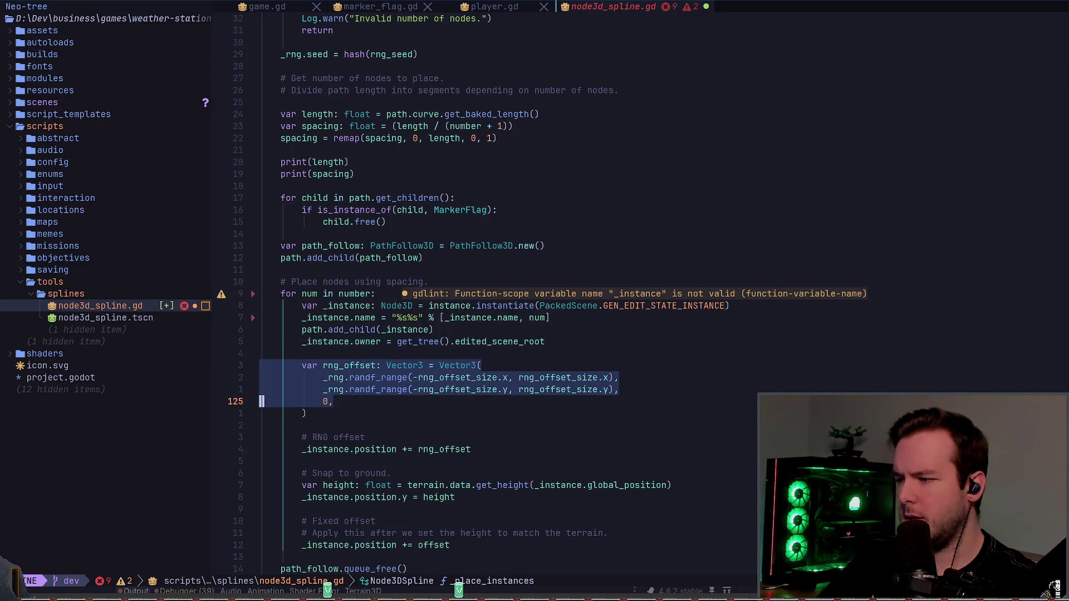
pyautogui.press('j')
pyautogui.press('j')
pyautogui.press('j')
pyautogui.press('d')
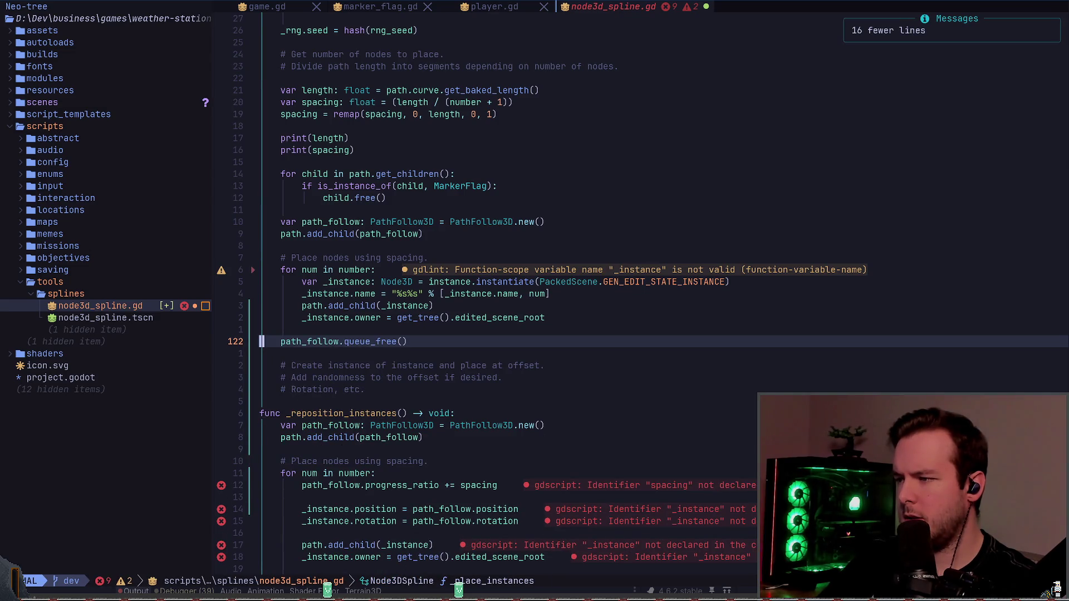
# - Delete the queue_free line, the path_follow creation lines and three comment lines
pyautogui.press('d')
pyautogui.press('d')
pyautogui.press('k')
pyautogui.press('k')
pyautogui.press('k')
pyautogui.hotkey('shift', 'v')
pyautogui.press('k')
pyautogui.press('k')
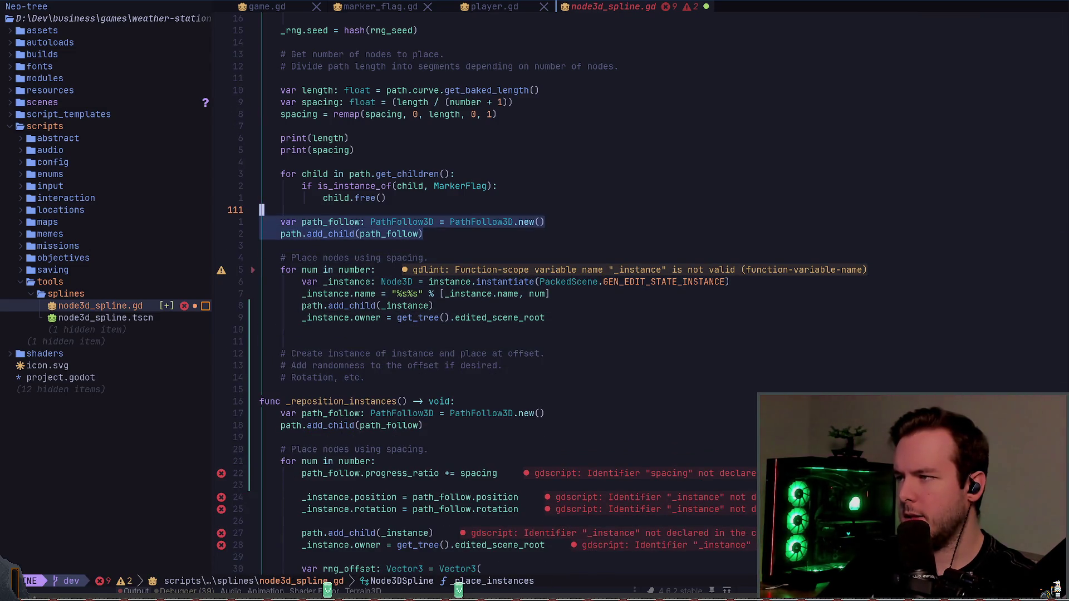
pyautogui.press('d')
pyautogui.press('j')
pyautogui.press('j')
pyautogui.press('j')
pyautogui.press('d')
pyautogui.press('d')
# - Add a _reposition_instances() call after the spawn loop, remove leftover placement comments, and save with :w
pyautogui.press('i')
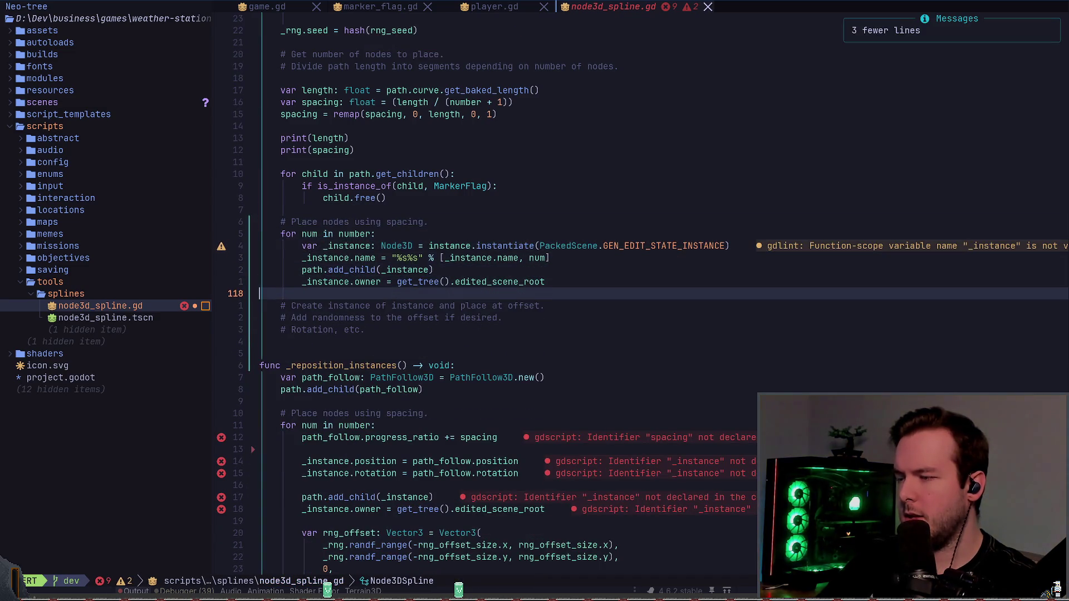
pyautogui.press('Return')
pyautogui.write('_rep')
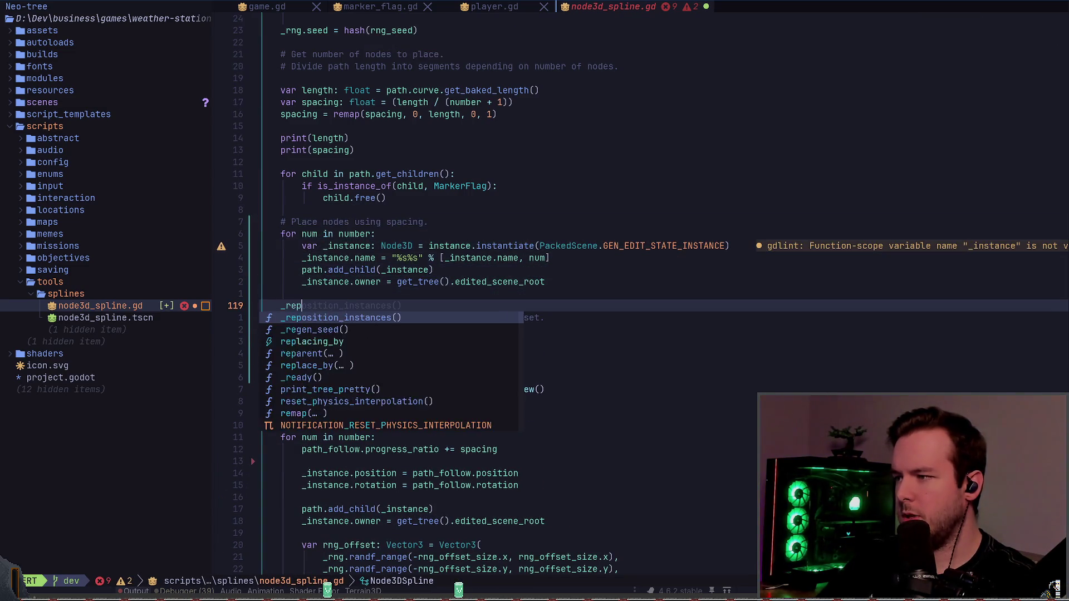
pyautogui.press('Return')
pyautogui.press('Escape')
pyautogui.press('j')
pyautogui.press('d')
pyautogui.press('d')
pyautogui.press('d')
pyautogui.press('d')
pyautogui.press('d')
pyautogui.press('d')
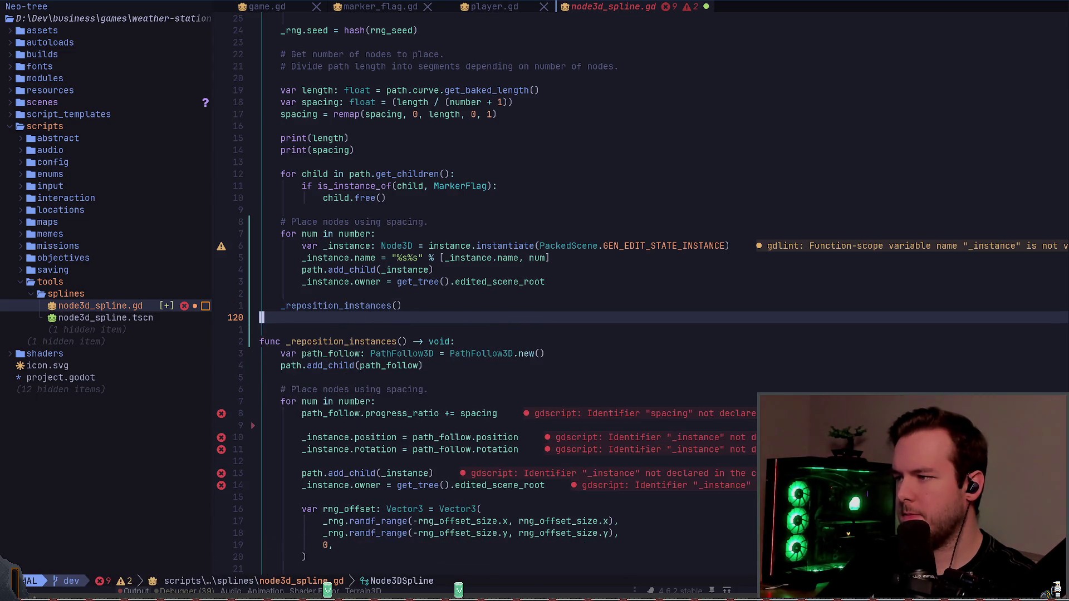
pyautogui.press('k')
pyautogui.press('k')
pyautogui.press('k')
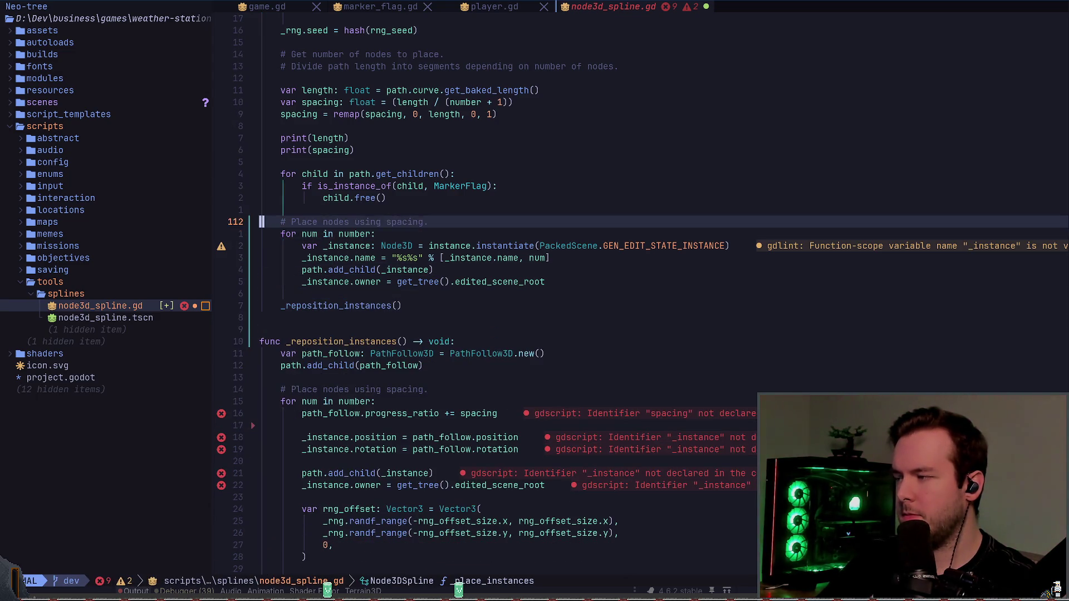
pyautogui.press('j')
pyautogui.press('j')
pyautogui.press('j')
pyautogui.write(':w')
pyautogui.press('Return')
# - Rename _reposition_instances to _position_instances across the script with LSP rename
pyautogui.press('k')
pyautogui.press('k')
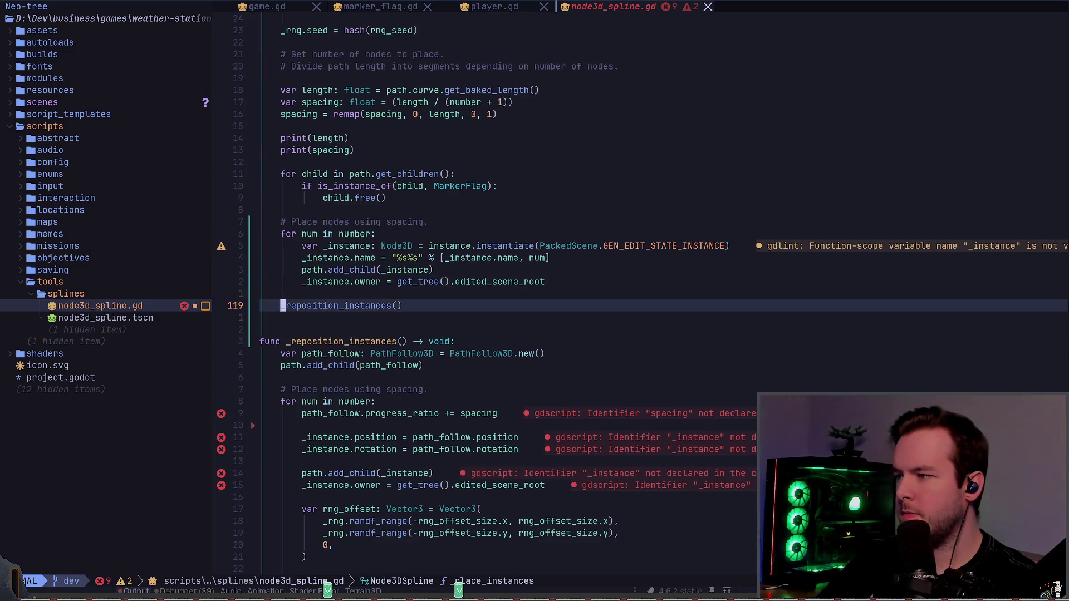
pyautogui.press('l')
pyautogui.press('x')
pyautogui.press('x')
pyautogui.press('u')
pyautogui.press('space')
pyautogui.press('r')
pyautogui.press('n')
pyautogui.press('Left')
pyautogui.press('BackSpace')
pyautogui.press('BackSpace')
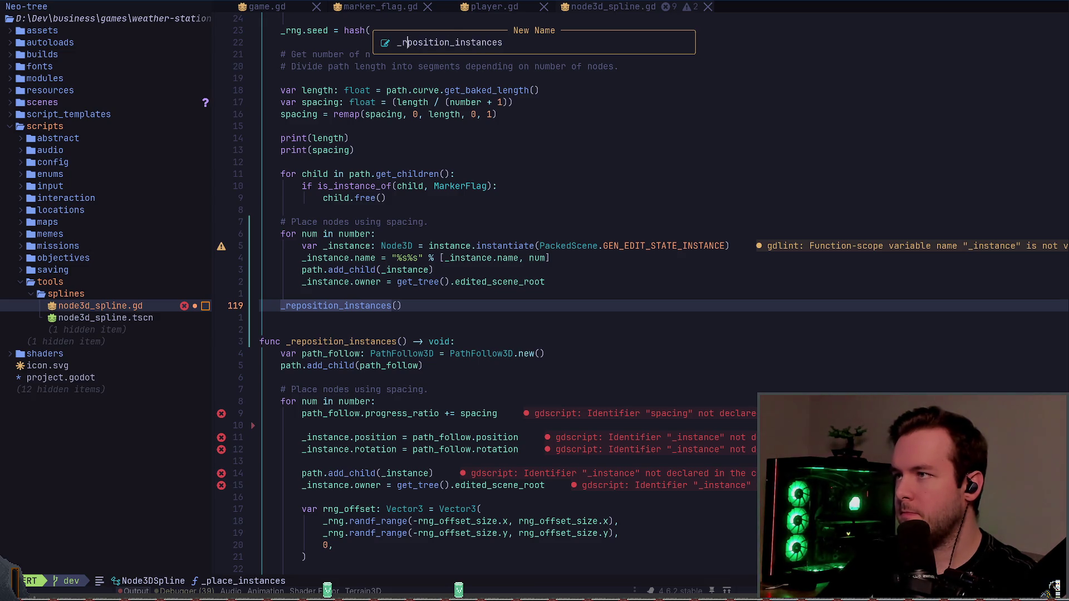
pyautogui.press('Return')
pyautogui.press('k')
pyautogui.press('k')
pyautogui.press('k')
pyautogui.press('k')
pyautogui.press('k')
pyautogui.press('k')
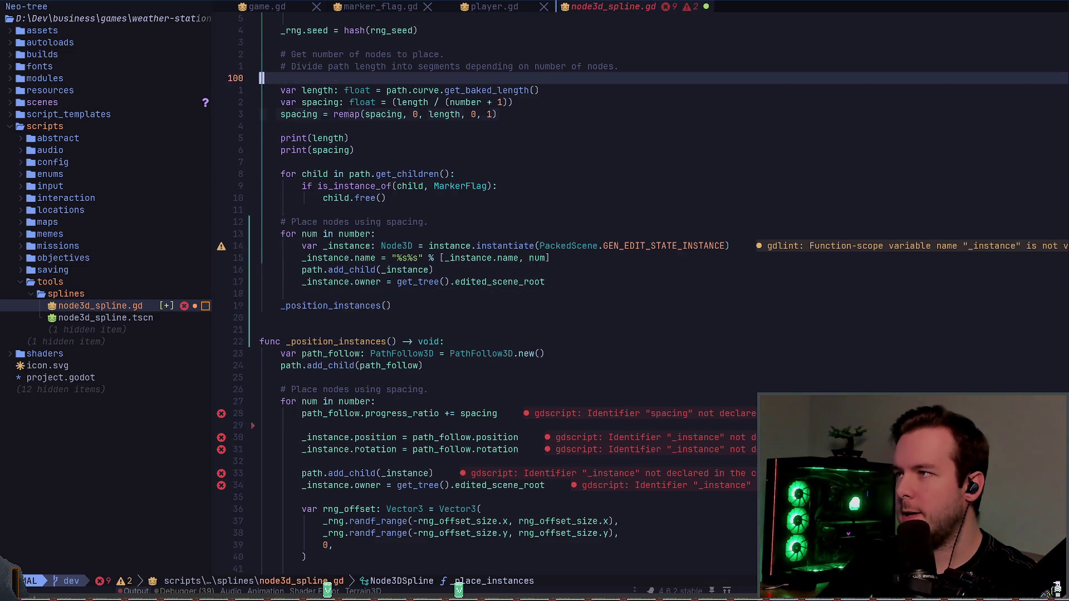
# - Rename _place_instances to _create_instances everywhere with LSP rename
pyautogui.press('j')
pyautogui.press('j')
pyautogui.press('j')
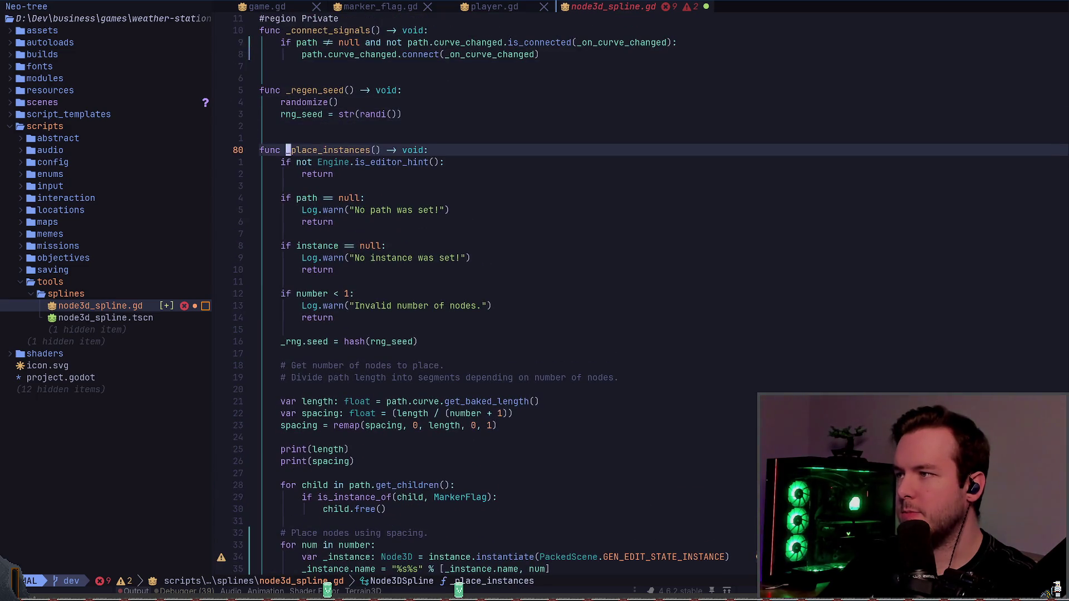
pyautogui.press('space')
pyautogui.press('c')
pyautogui.press('r')
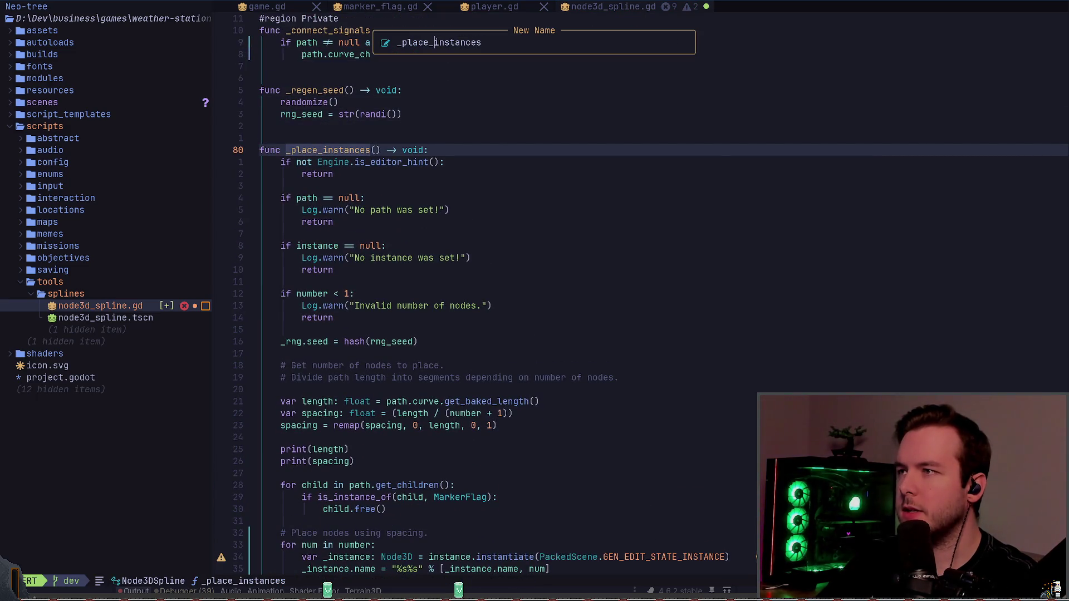
pyautogui.press('BackSpace')
pyautogui.press('BackSpace')
pyautogui.press('BackSpace')
pyautogui.write('create')
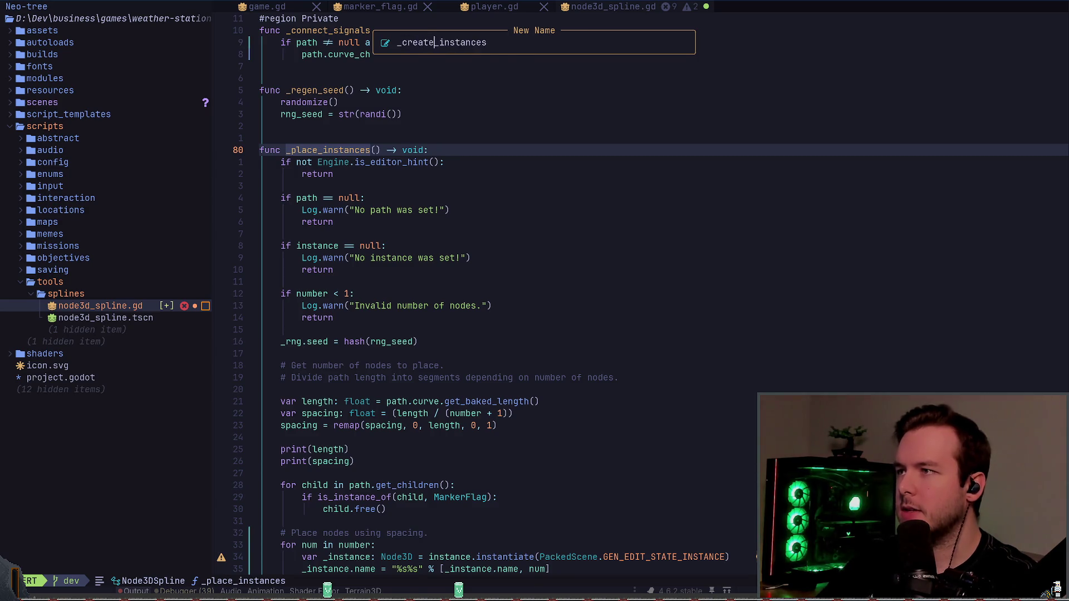
pyautogui.press('Return')
pyautogui.press('j')
pyautogui.hotkey('ctrl', 'd')
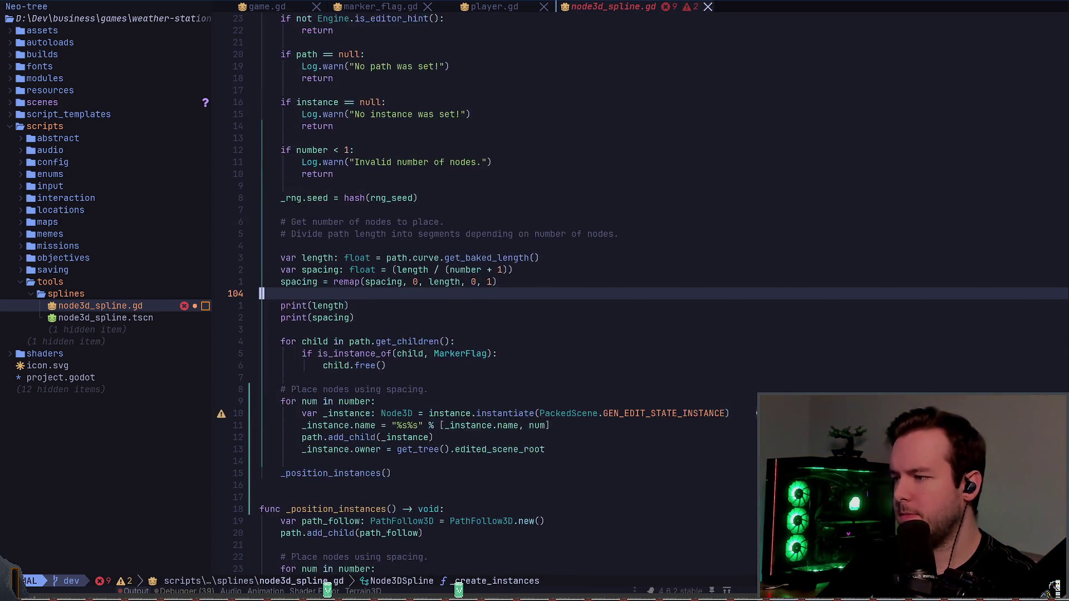
pyautogui.hotkey('ctrl', 'd')
# - Change the positioning loop header to 'for child in path.get_children():' and save
pyautogui.press('k')
pyautogui.press('k')
pyautogui.press('k')
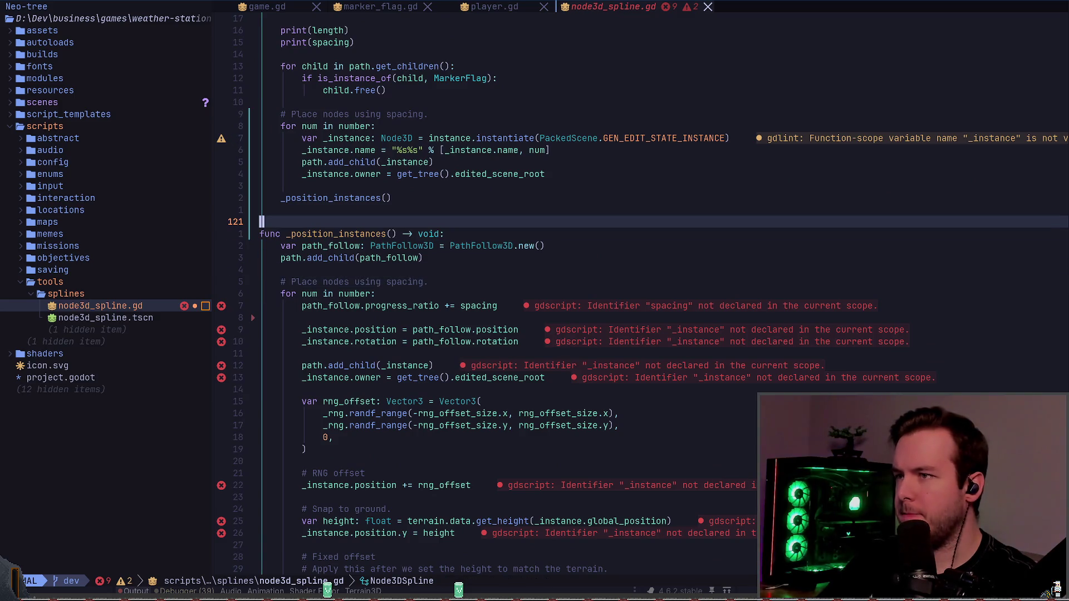
pyautogui.press('j')
pyautogui.press('j')
pyautogui.press('j')
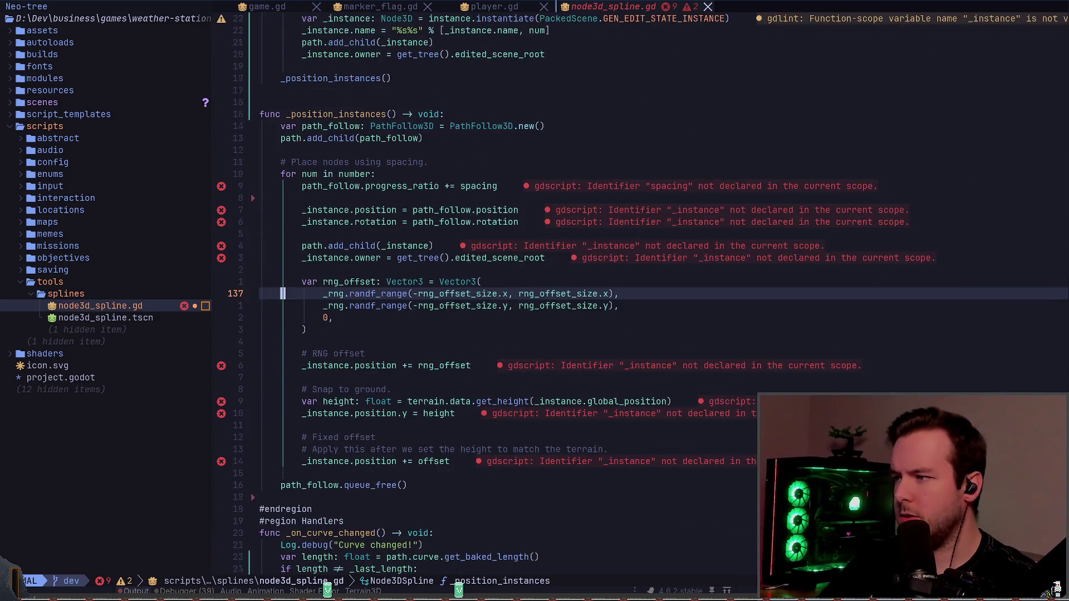
pyautogui.press('k')
pyautogui.press('k')
pyautogui.press('k')
pyautogui.press('k')
pyautogui.press('k')
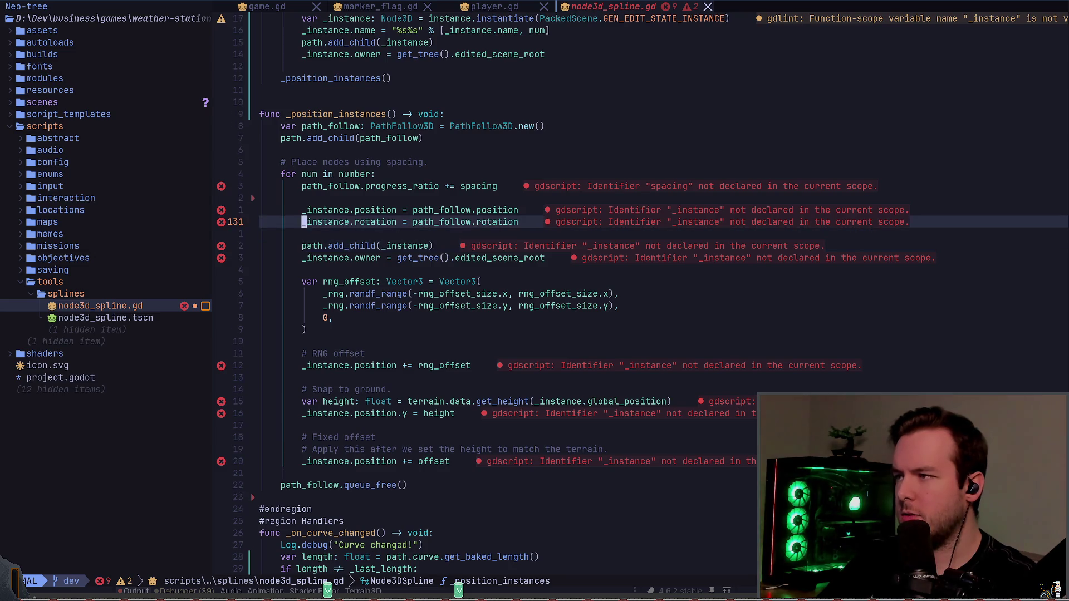
pyautogui.press('k')
pyautogui.press('k')
pyautogui.press('k')
pyautogui.write('ciwchild')
pyautogui.press('Escape')
pyautogui.press('w')
pyautogui.press('w')
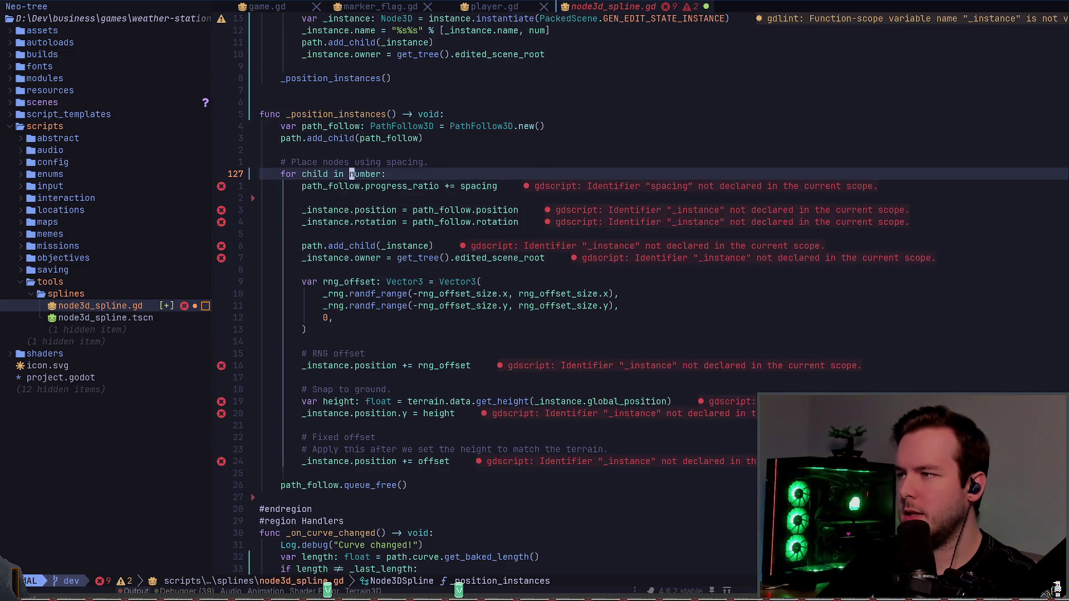
pyautogui.write('ciwpath.curve.')
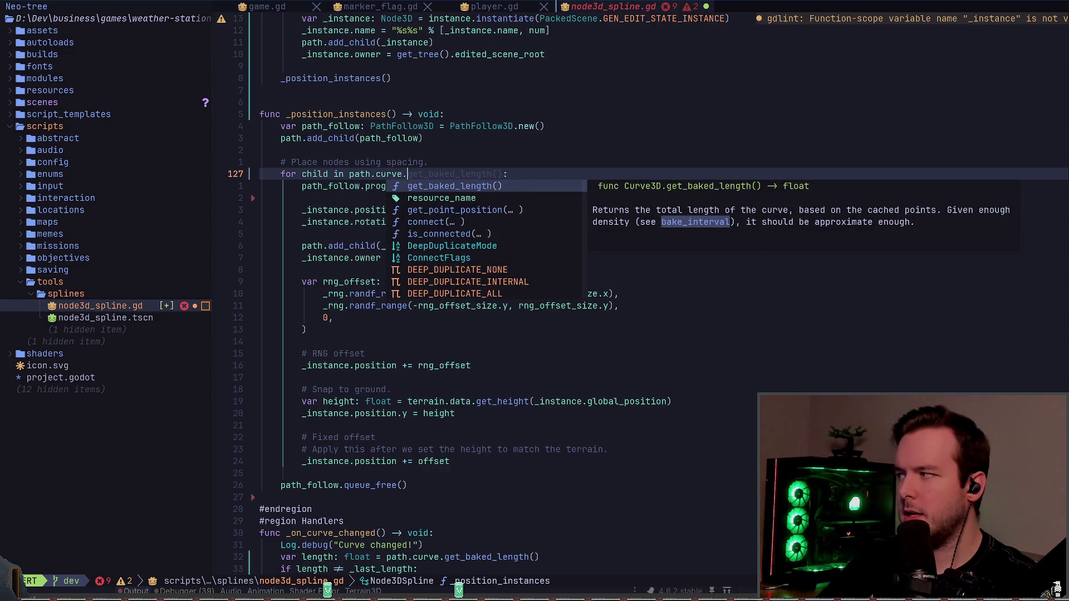
pyautogui.write('get_child')
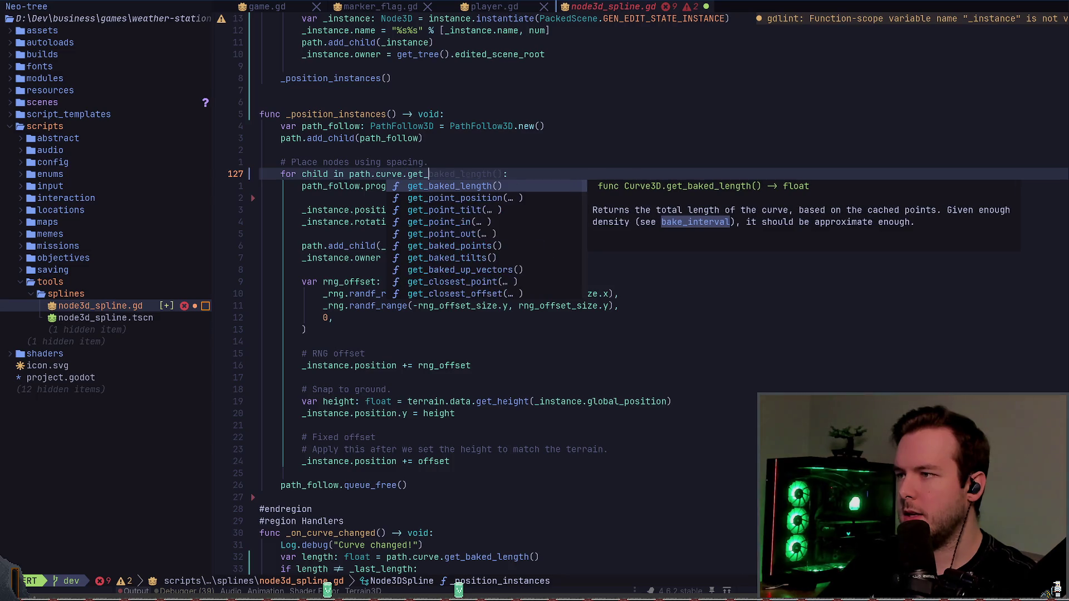
pyautogui.press('BackSpace')
pyautogui.press('BackSpace')
pyautogui.press('BackSpace')
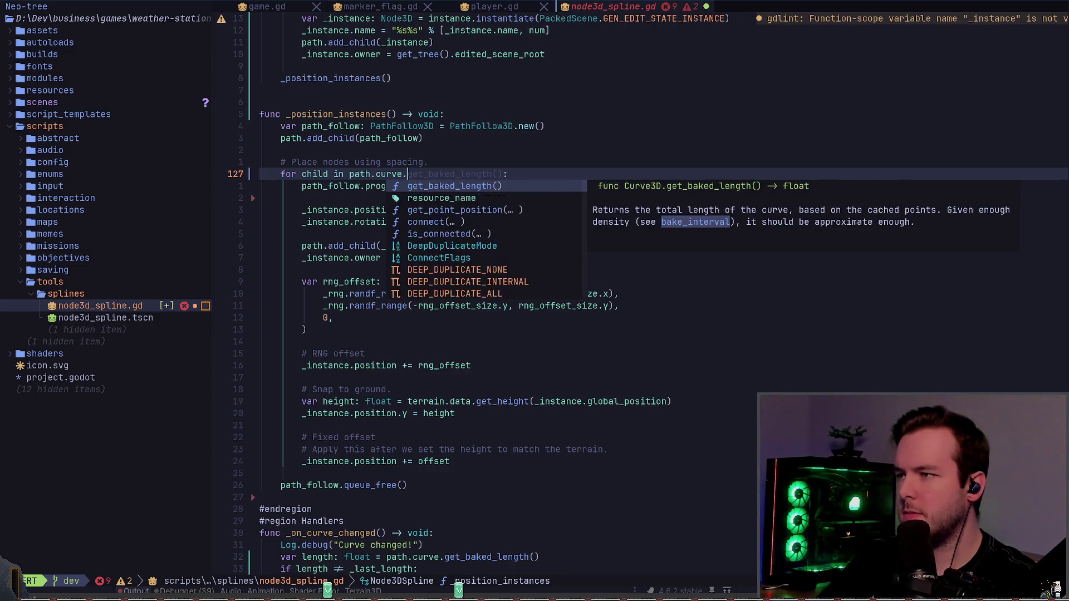
pyautogui.write('get_c')
pyautogui.press('Return')
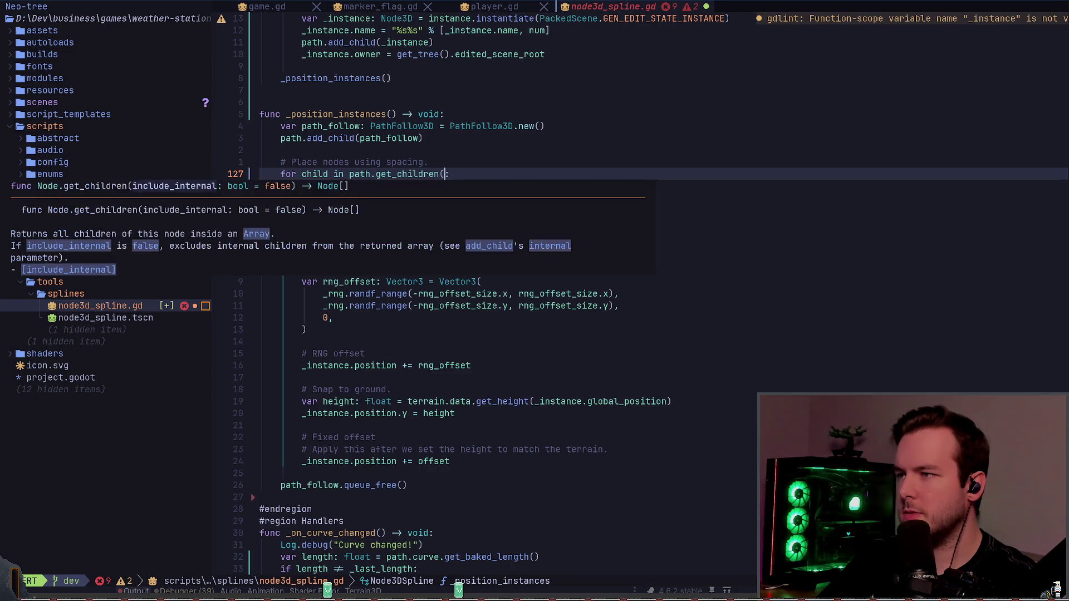
pyautogui.write(')')
pyautogui.press('Escape')
pyautogui.hotkey('ctrl', 's')
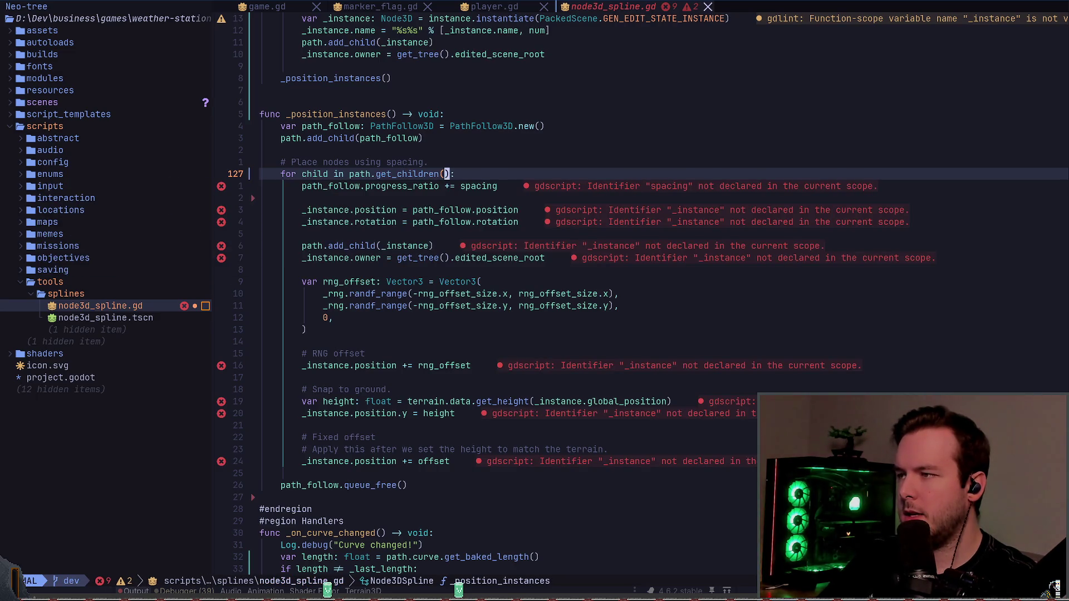
# - Jump to the spacing declaration and delete the two debug print lines and the blank line above var length
pyautogui.press('j')
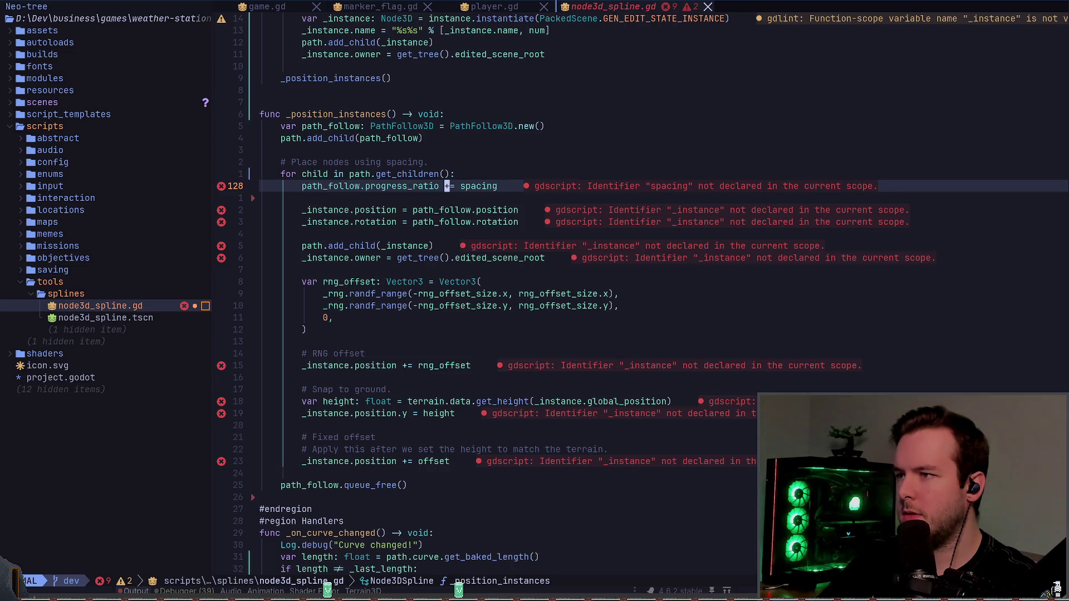
pyautogui.press('w')
pyautogui.press('g')
pyautogui.press('d')
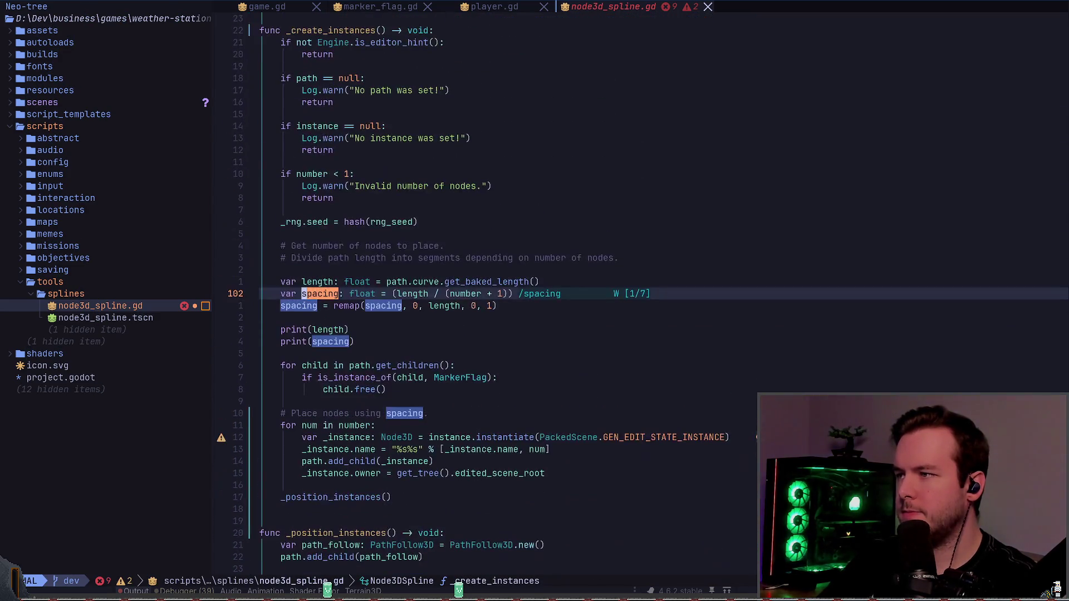
pyautogui.press('j')
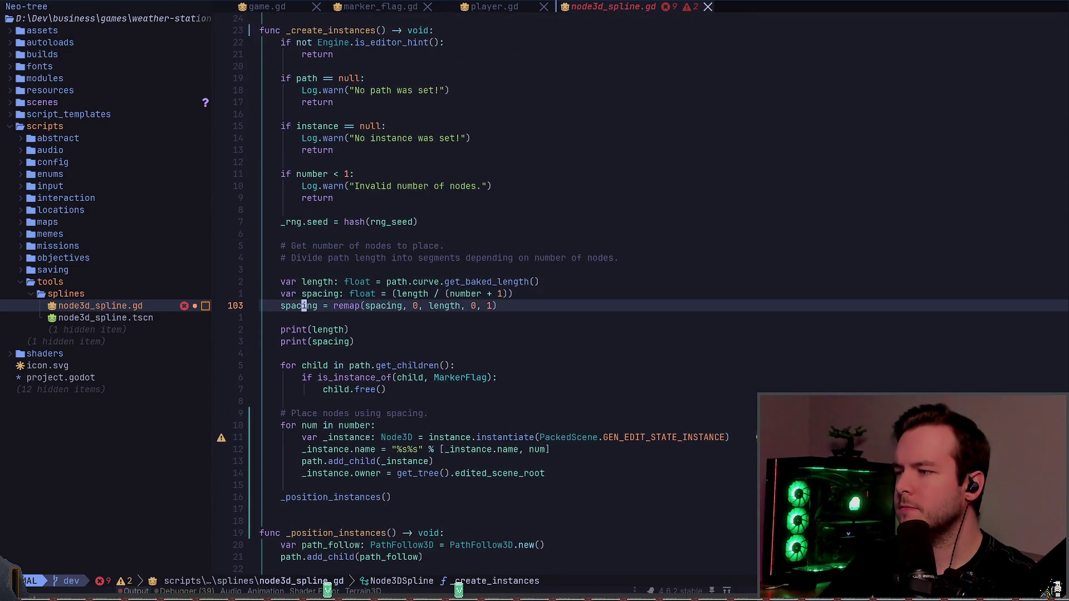
pyautogui.press('j')
pyautogui.press('j')
pyautogui.hotkey('shift', 'v')
pyautogui.press('j')
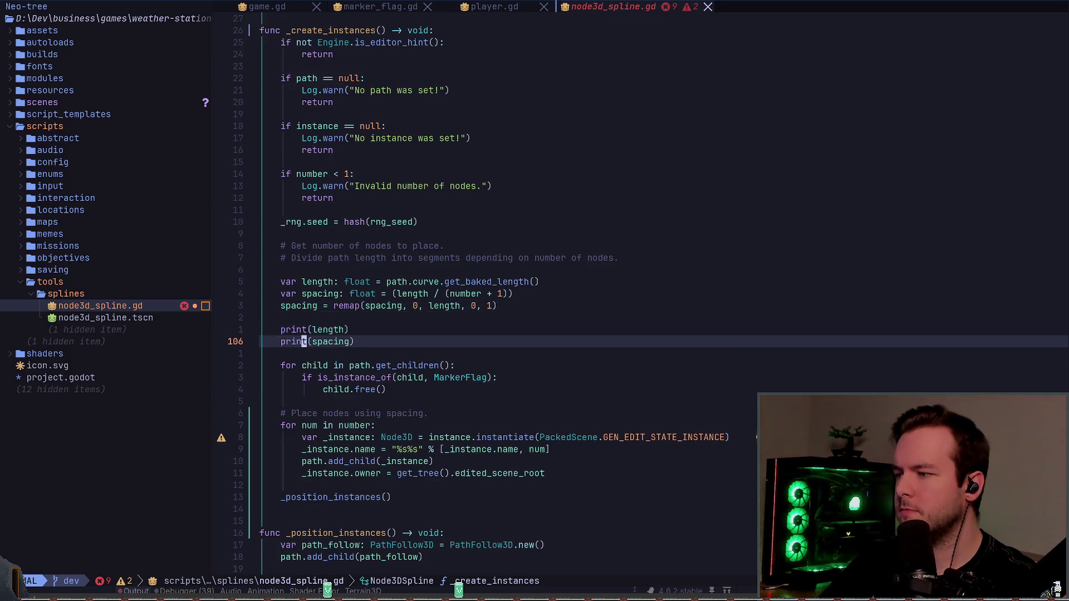
pyautogui.press('d')
pyautogui.press('d')
pyautogui.press('d')
pyautogui.press('k')
pyautogui.press('k')
pyautogui.hotkey('shift', 'v')
pyautogui.press('k')
pyautogui.press('k')
pyautogui.press('k')
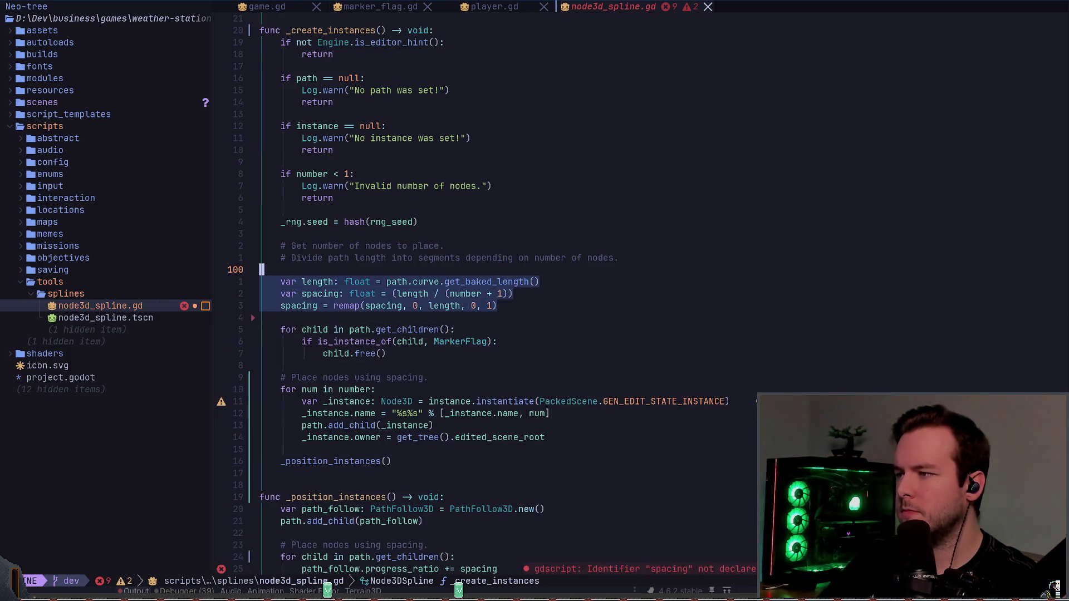
pyautogui.press('Escape')
pyautogui.press('d')
pyautogui.press('d')
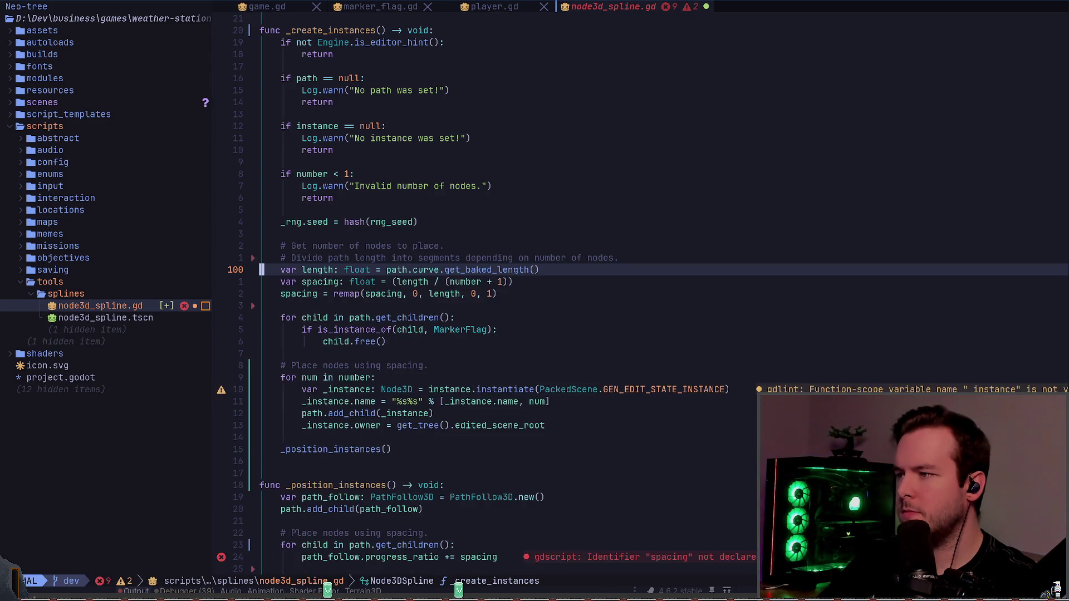
# - Cut the length and spacing calculation and paste it into _position_instances
pyautogui.press('k')
pyautogui.press('k')
pyautogui.press('d')
pyautogui.press('d')
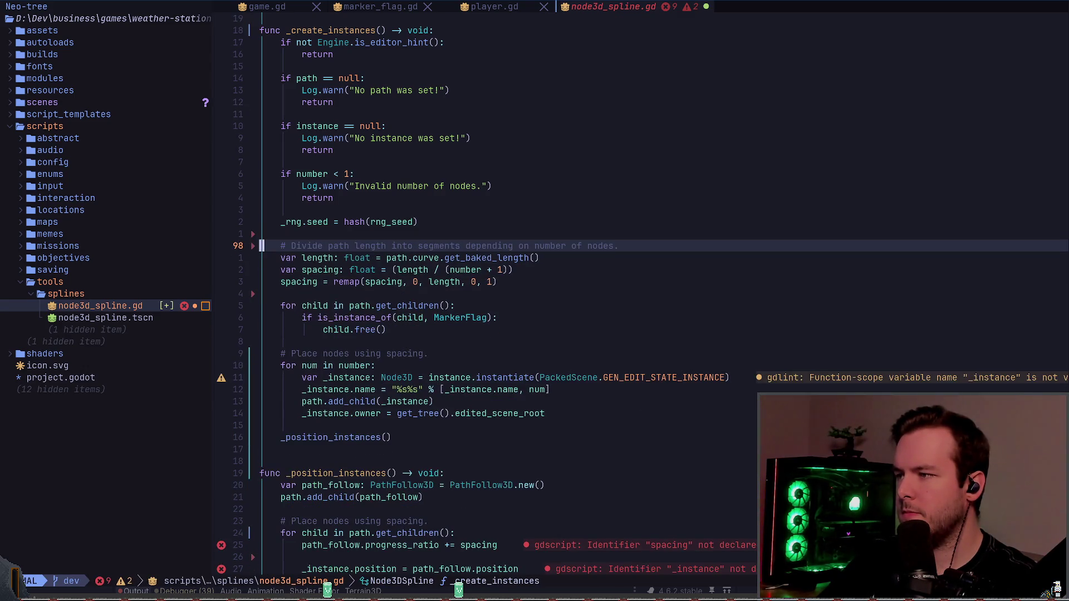
pyautogui.hotkey('shift', 'v')
pyautogui.press('j')
pyautogui.press('j')
pyautogui.press('j')
pyautogui.press('d')
pyautogui.press('j')
pyautogui.press('j')
pyautogui.press('j')
pyautogui.press('j')
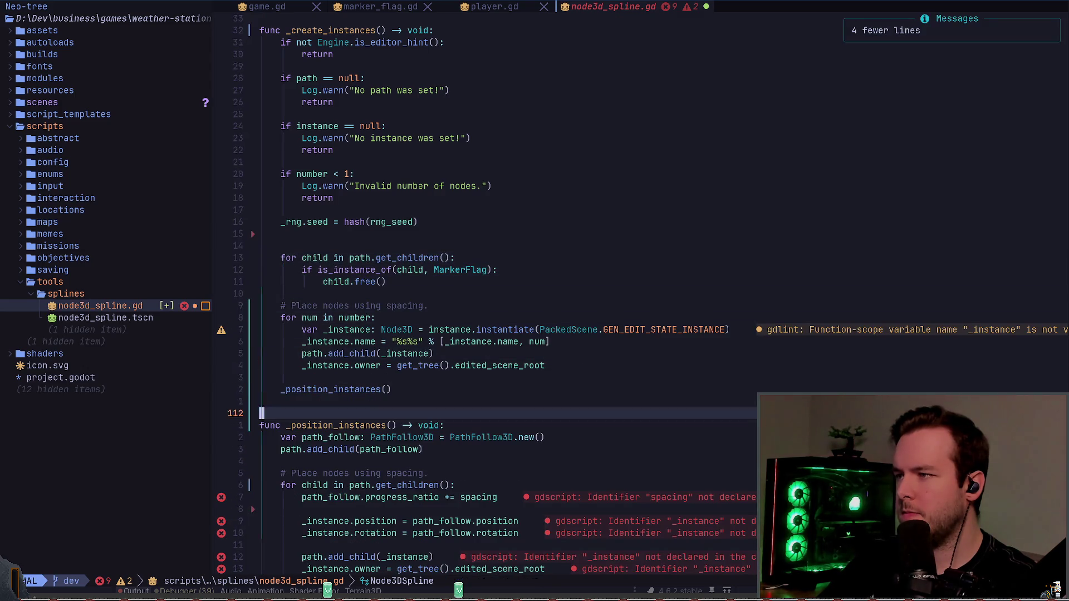
pyautogui.press('k')
pyautogui.press('k')
pyautogui.press('k')
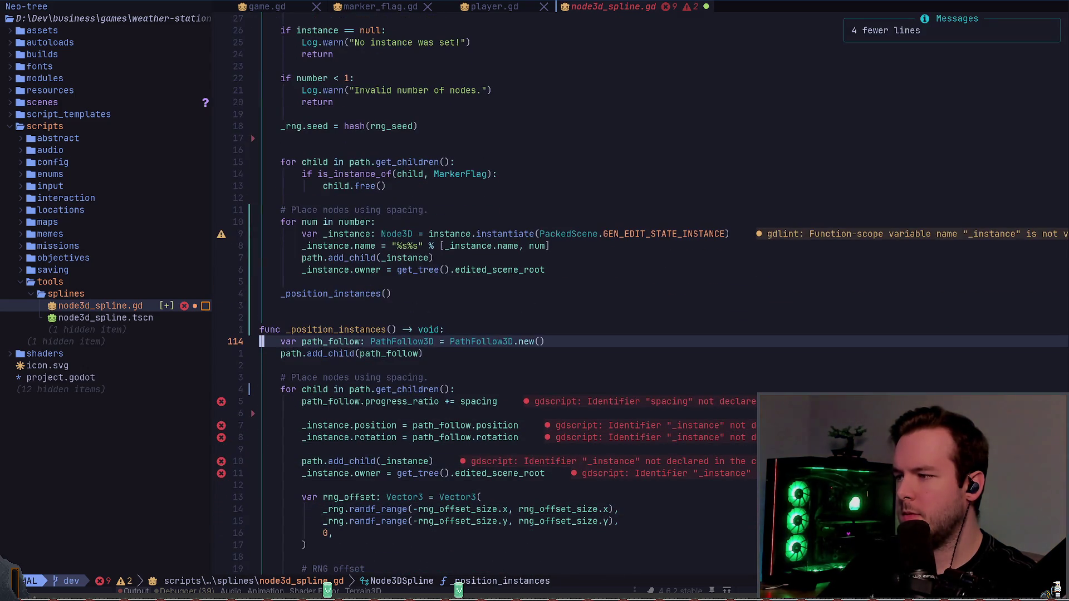
pyautogui.press('o')
pyautogui.press('Escape')
pyautogui.press('P')
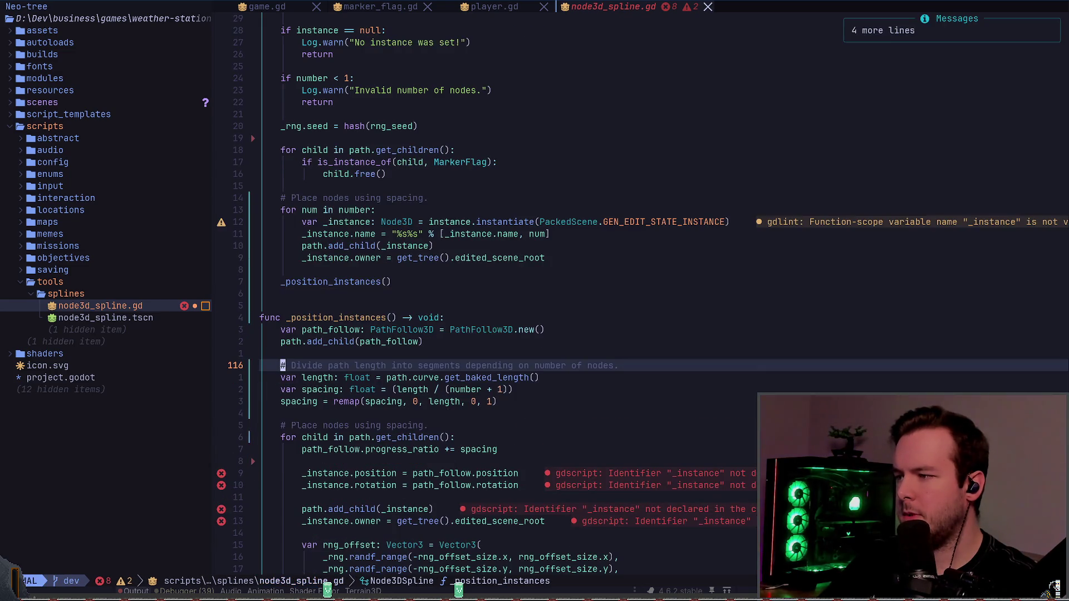
pyautogui.press('k')
pyautogui.press('k')
pyautogui.press('k')
pyautogui.press('k')
pyautogui.press('k')
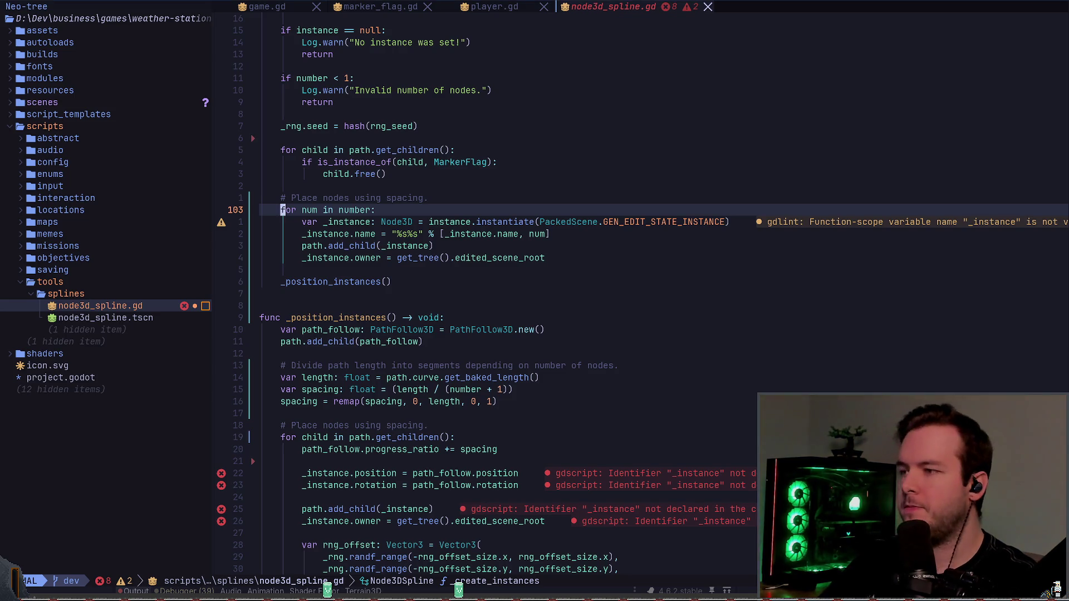
# - Replace _instance with child on the position and rotation lines in _position_instances
pyautogui.press('j')
pyautogui.press('j')
pyautogui.press('j')
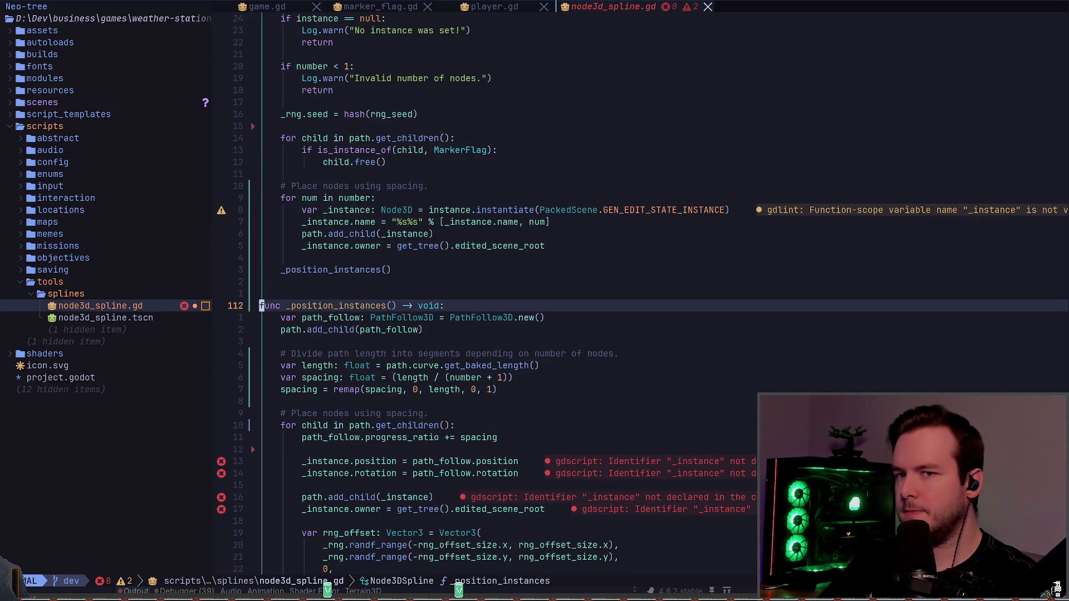
pyautogui.press('j')
pyautogui.press('j')
pyautogui.press('j')
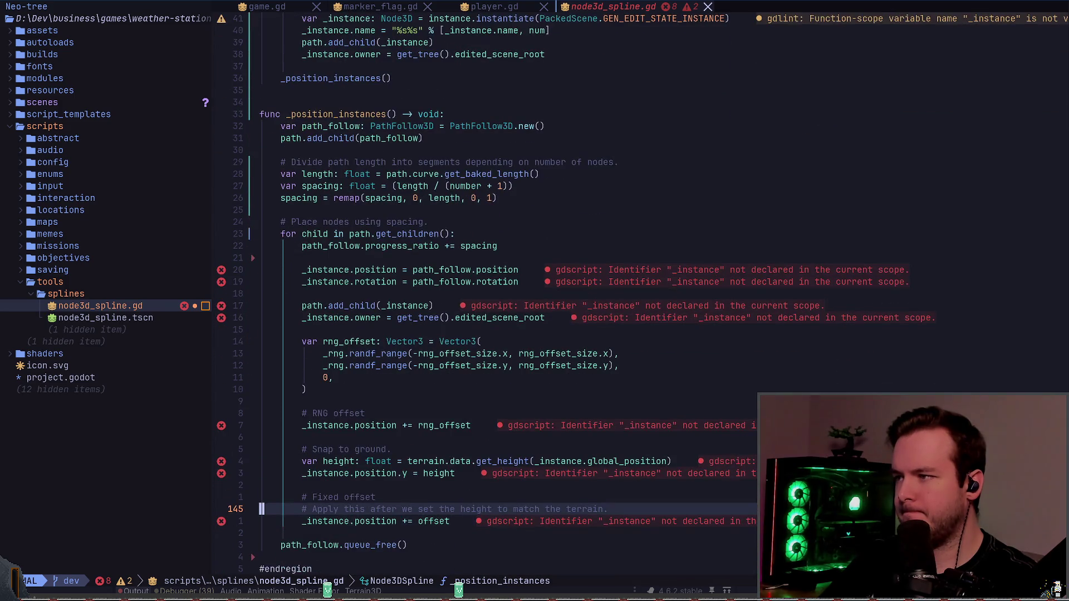
pyautogui.press('k')
pyautogui.press('k')
pyautogui.press('k')
pyautogui.press('j')
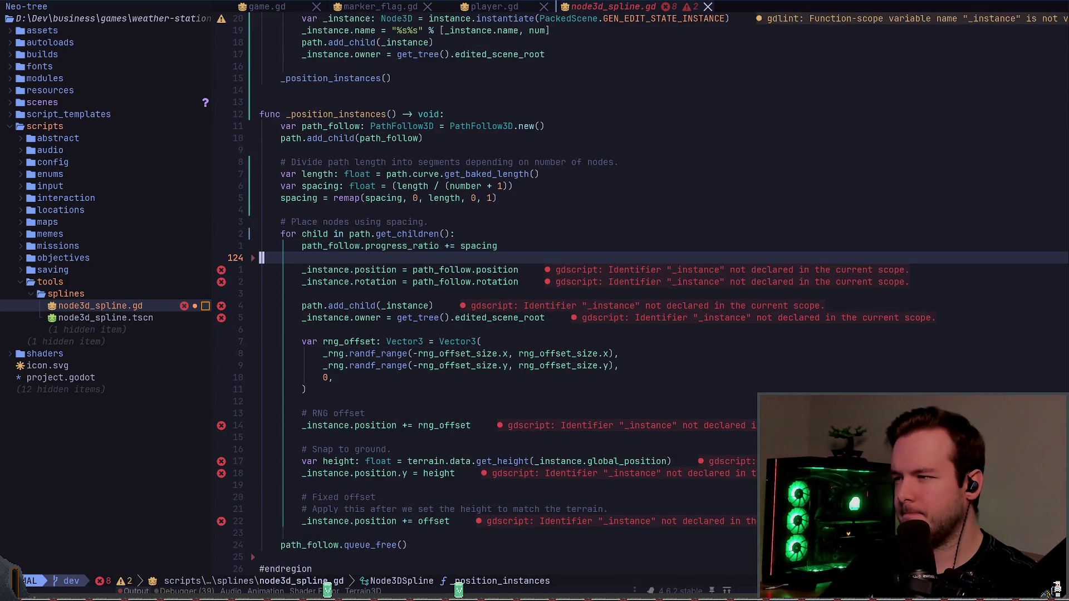
pyautogui.press('k')
pyautogui.press('j')
pyautogui.press('j')
pyautogui.write('ciwchild')
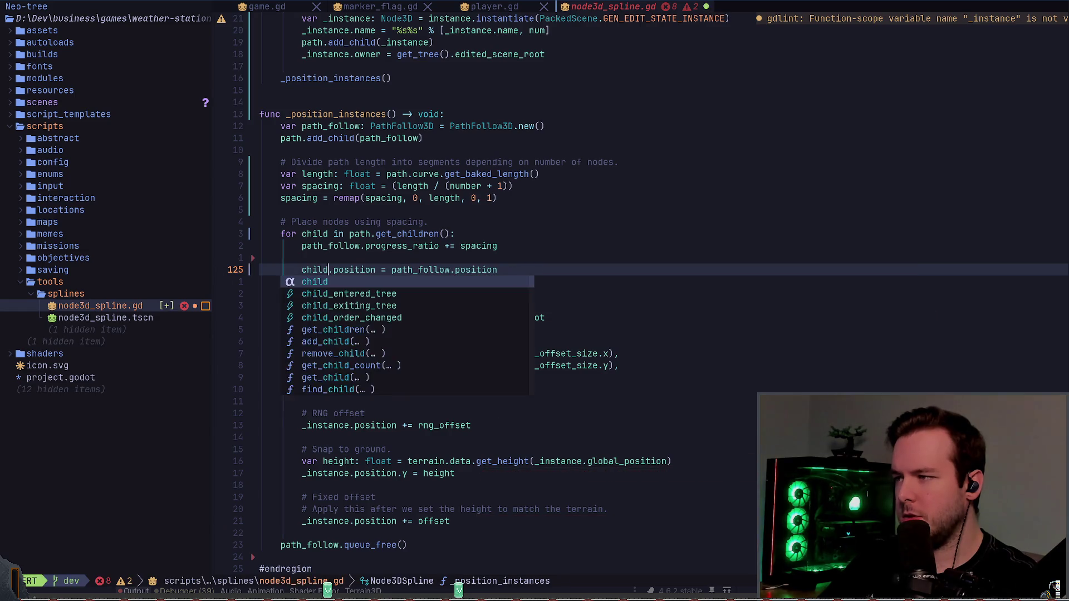
pyautogui.press('Escape')
pyautogui.write('jciwchild')
pyautogui.press('Escape')
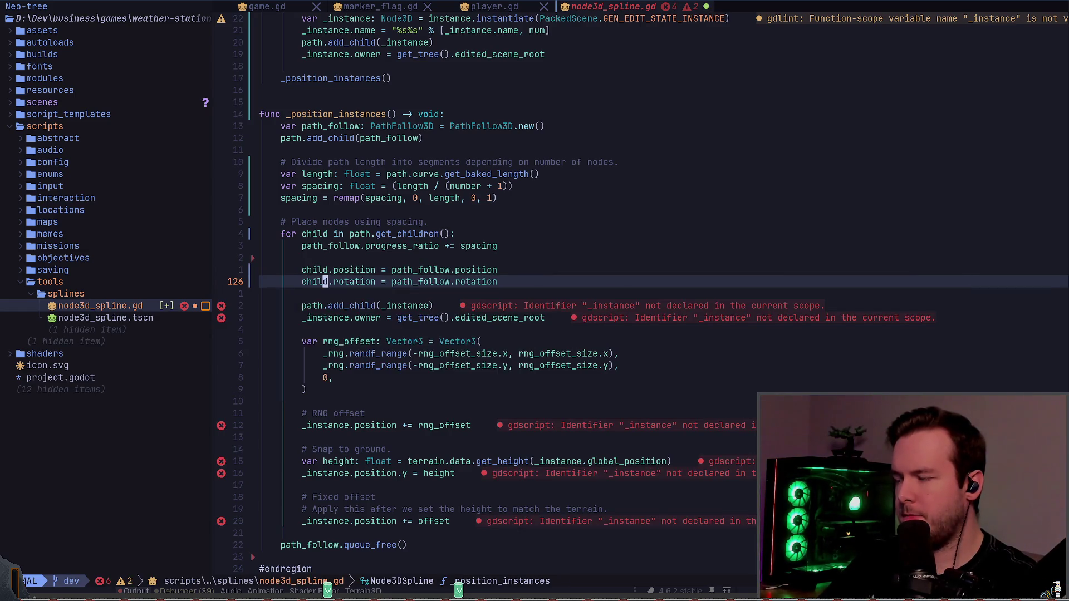
pyautogui.press('k')
pyautogui.press('k')
pyautogui.press('k')
pyautogui.hotkey('shift', 'a')
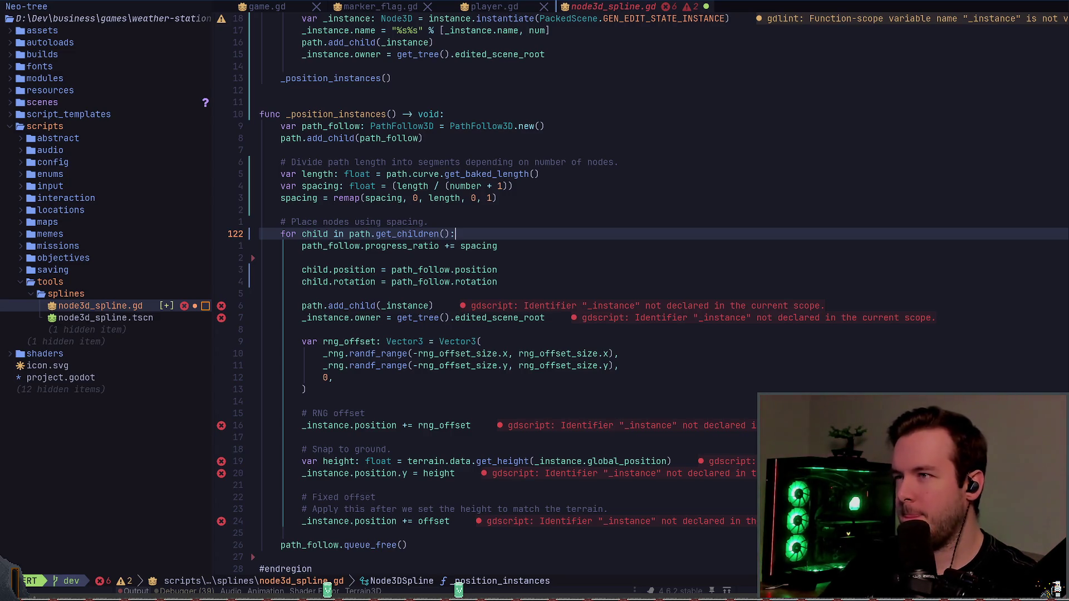
pyautogui.press('Escape')
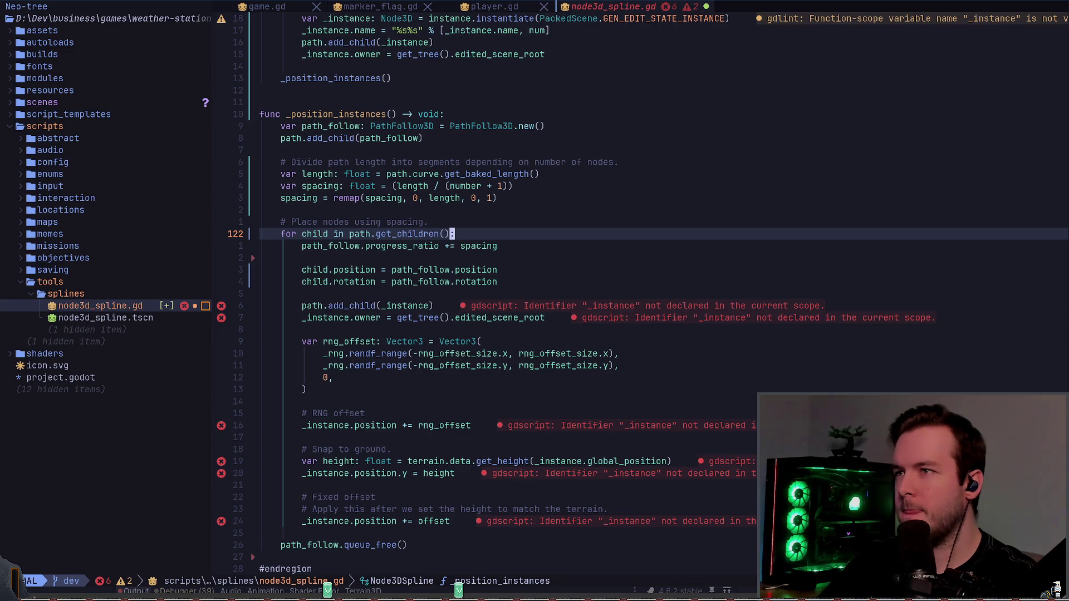
# - In the cleanup loop's is_instance_of check, start replacing MarkerFlag with instance.get_class
pyautogui.hotkey('ctrl', 'u')
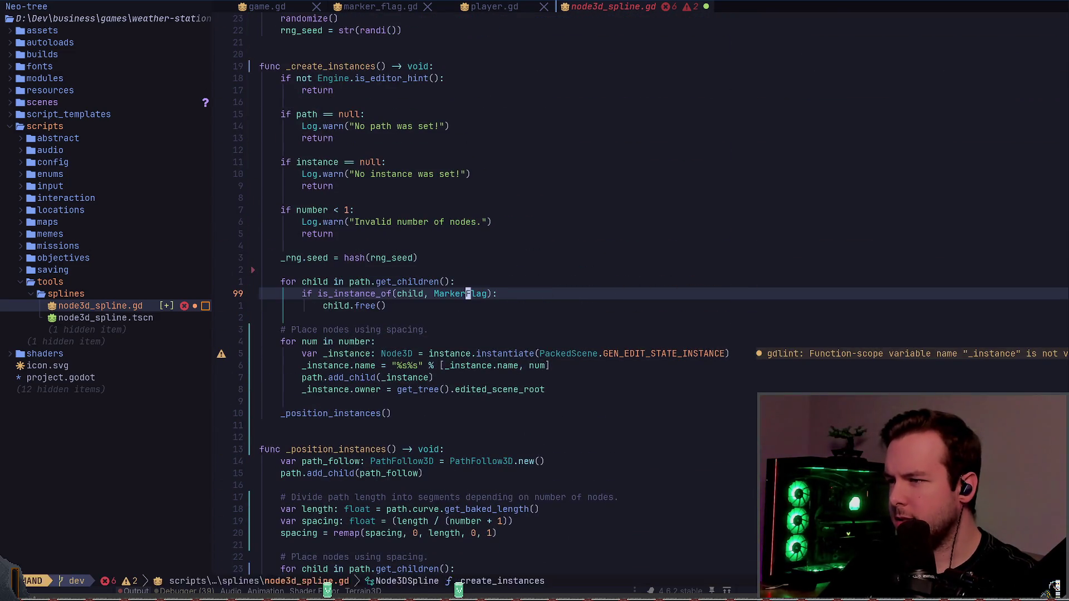
pyautogui.hotkey('shift', 'v')
pyautogui.press('j')
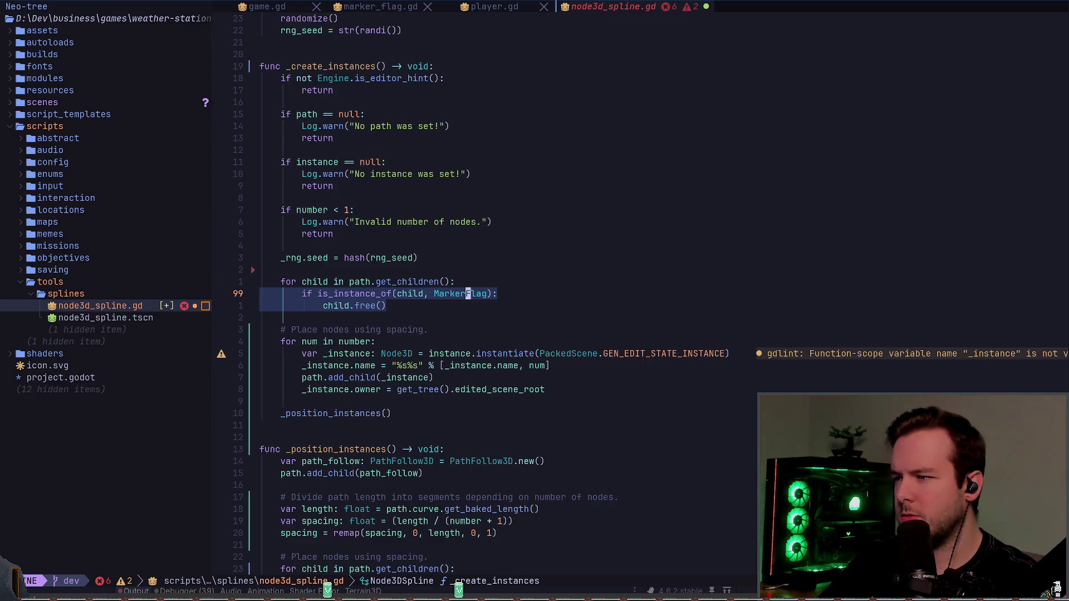
pyautogui.press('Escape')
pyautogui.press('j')
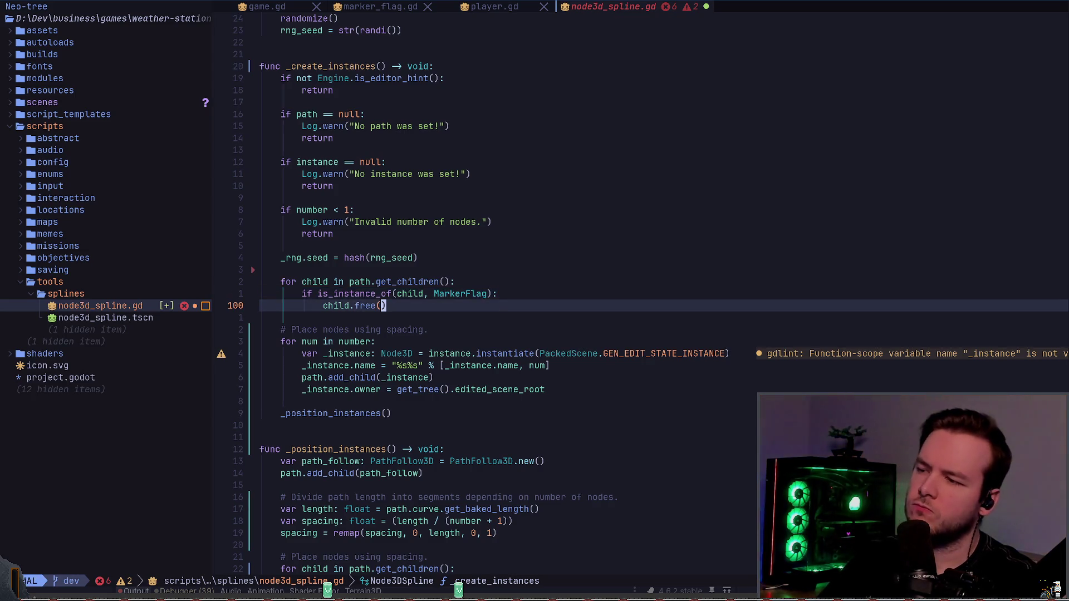
pyautogui.press('k')
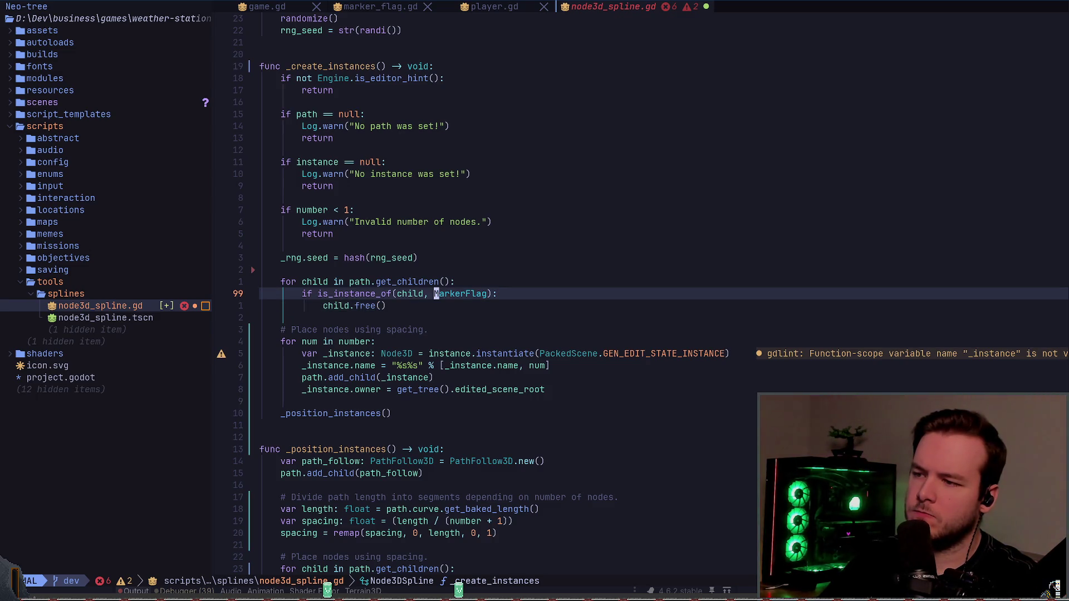
pyautogui.write('ciwinstance.')
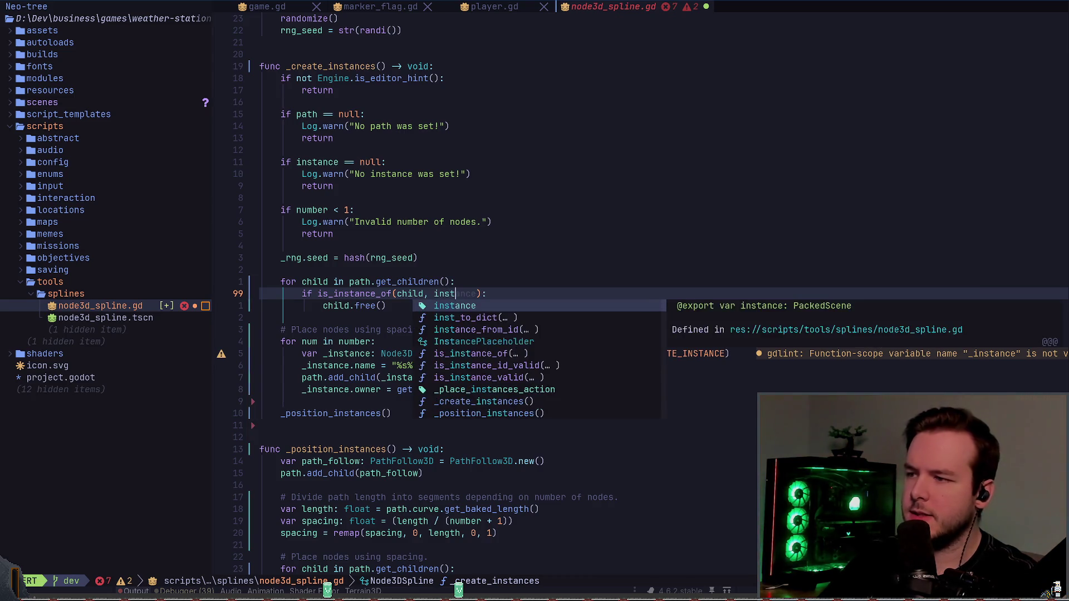
pyautogui.write('get_')
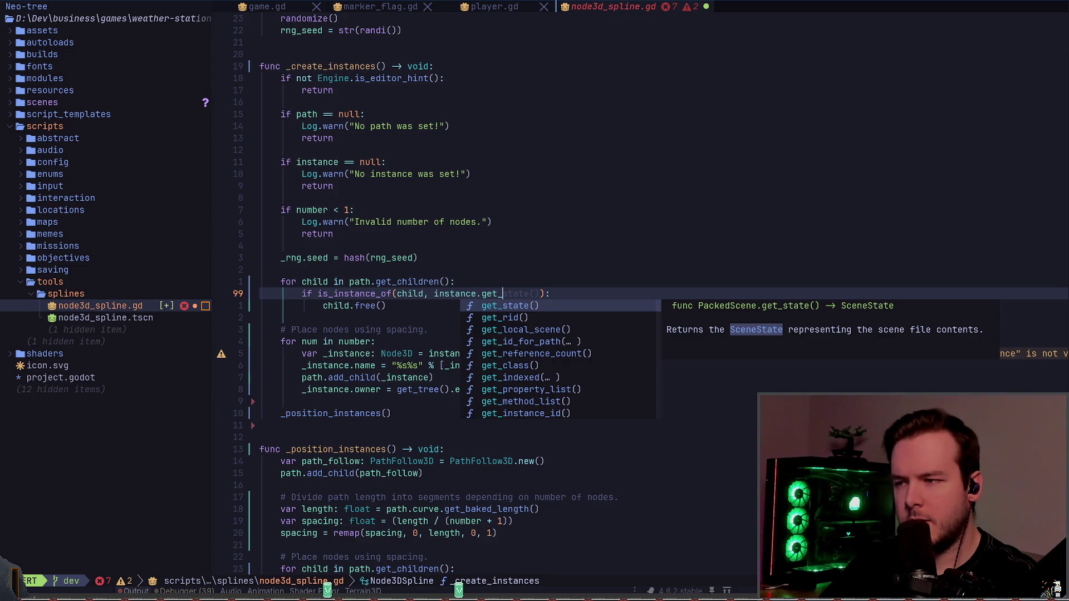
pyautogui.write('cl')
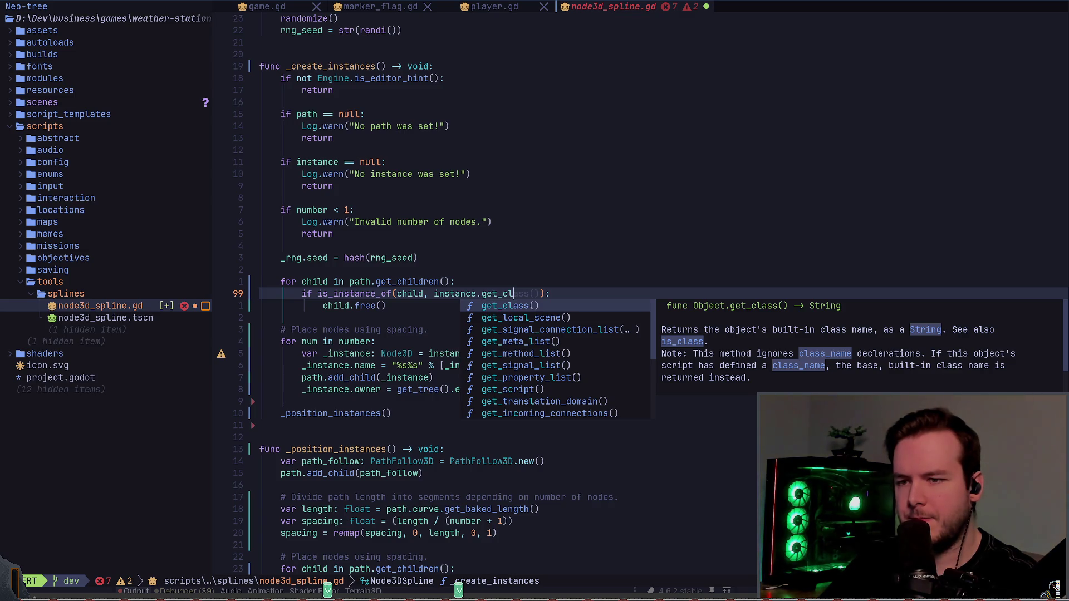
# - Complete instance.get_class() in the condition, then try and remove a type_string call
pyautogui.press('Return')
pyautogui.press('Escape')
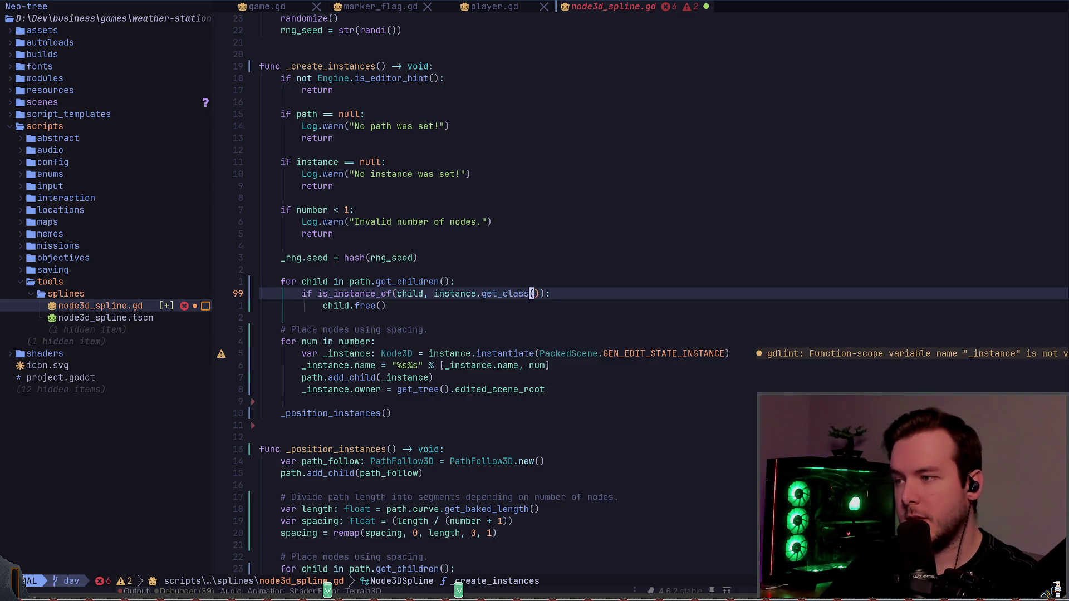
pyautogui.write('ciw')
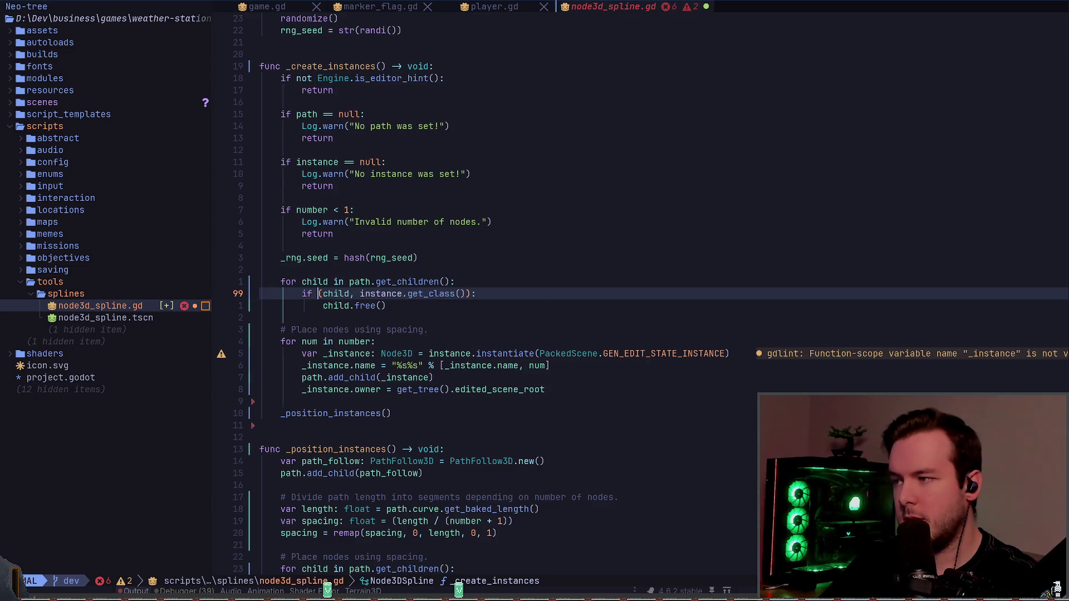
pyautogui.write('type')
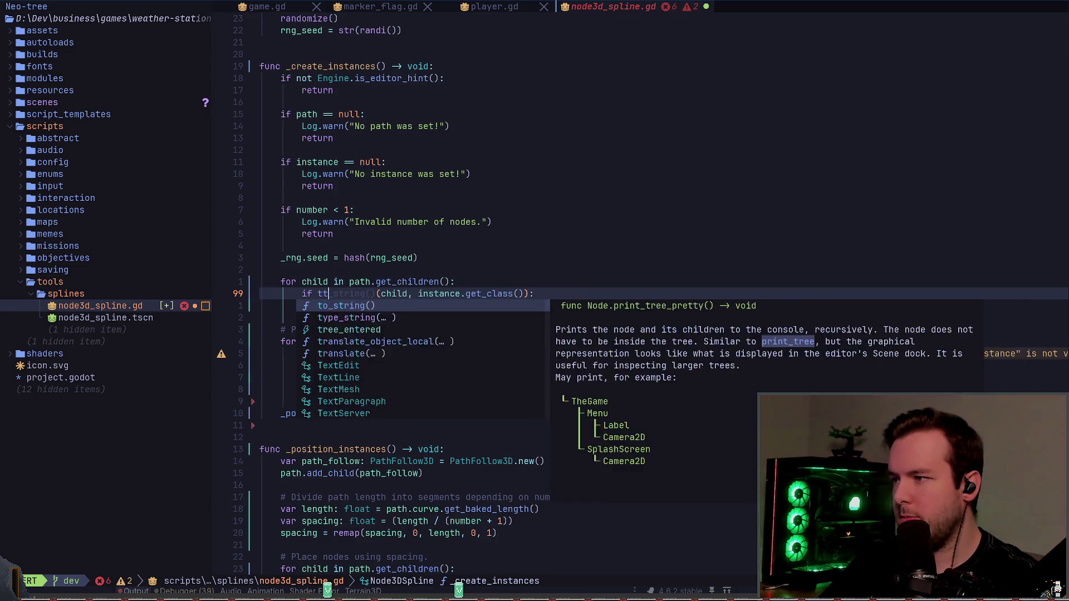
pyautogui.write('_string')
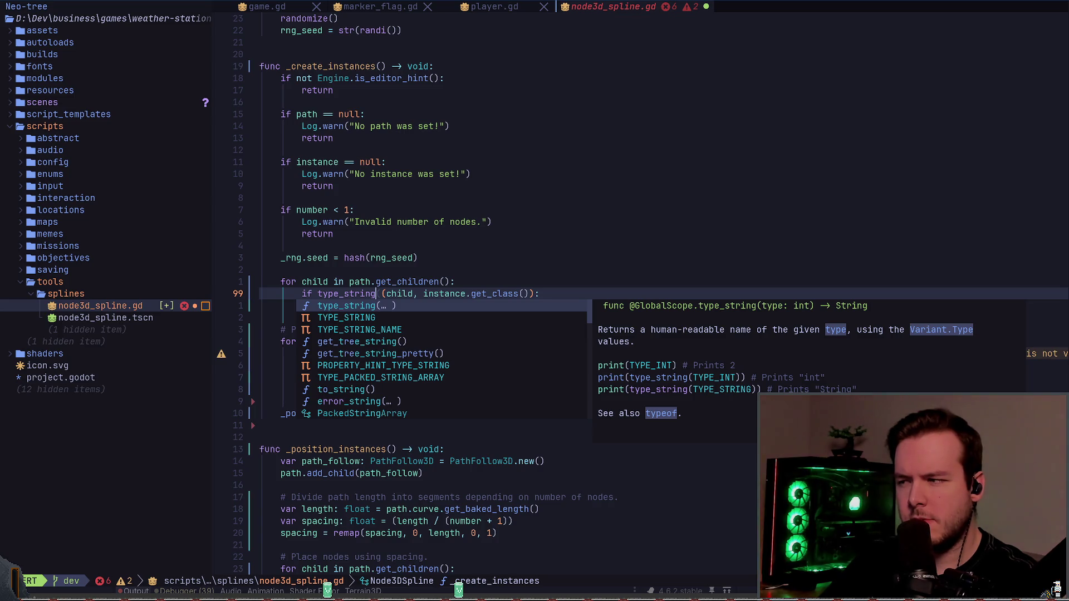
pyautogui.press('BackSpace')
pyautogui.press('BackSpace')
pyautogui.press('BackSpace')
pyautogui.press('Escape')
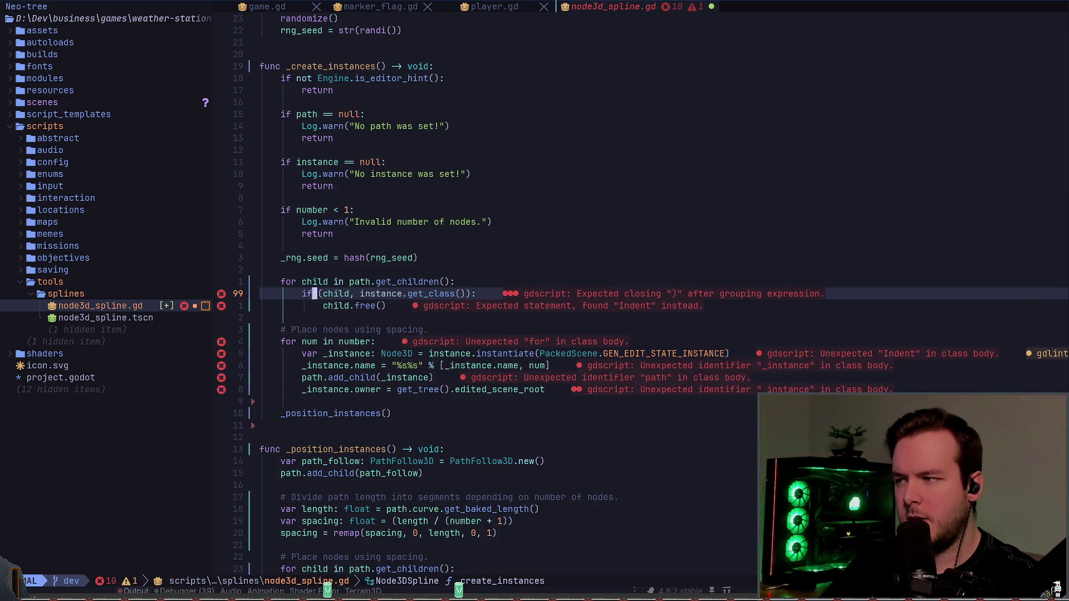
# - Rewrite the condition as 'if child.get_class() == instance.get_class():' and delete the extra parenthesis
pyautogui.press('r')
pyautogui.press('space')
pyautogui.write('fs.get_c')
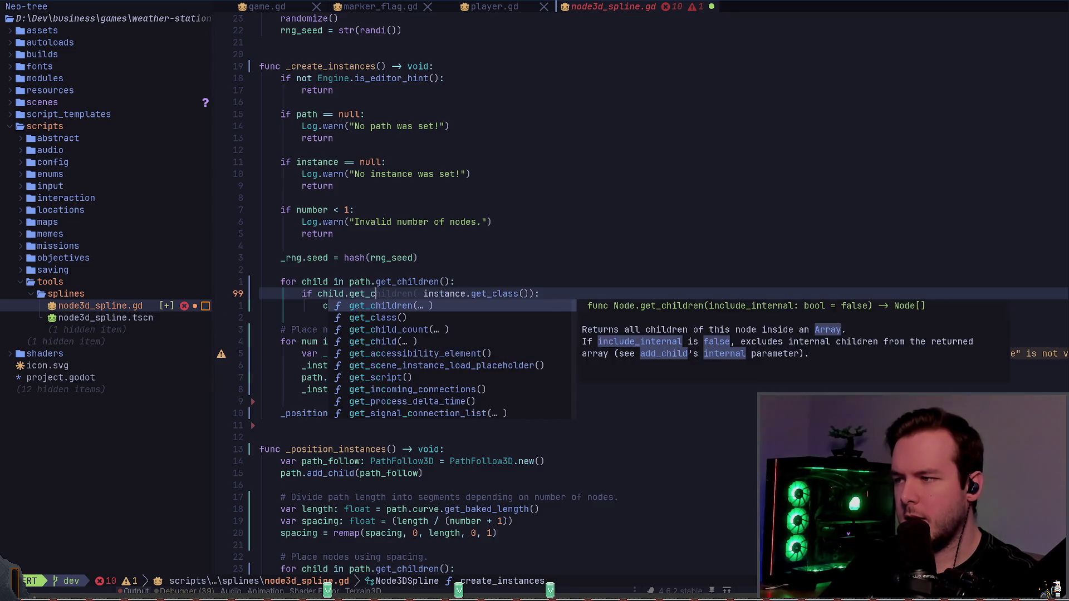
pyautogui.write('l')
pyautogui.press('Return')
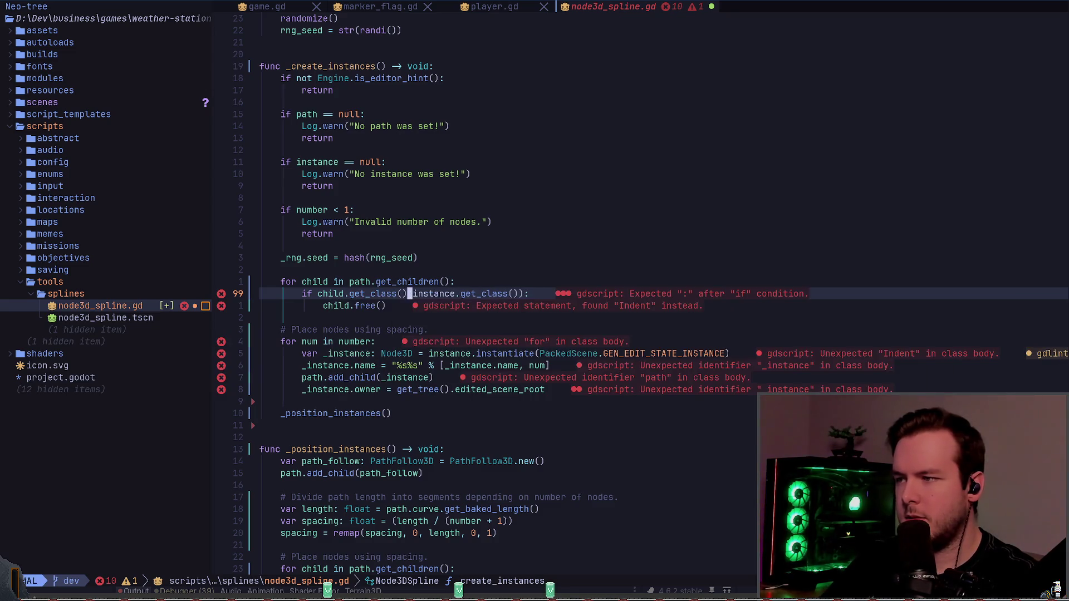
pyautogui.write('==')
pyautogui.press('End')
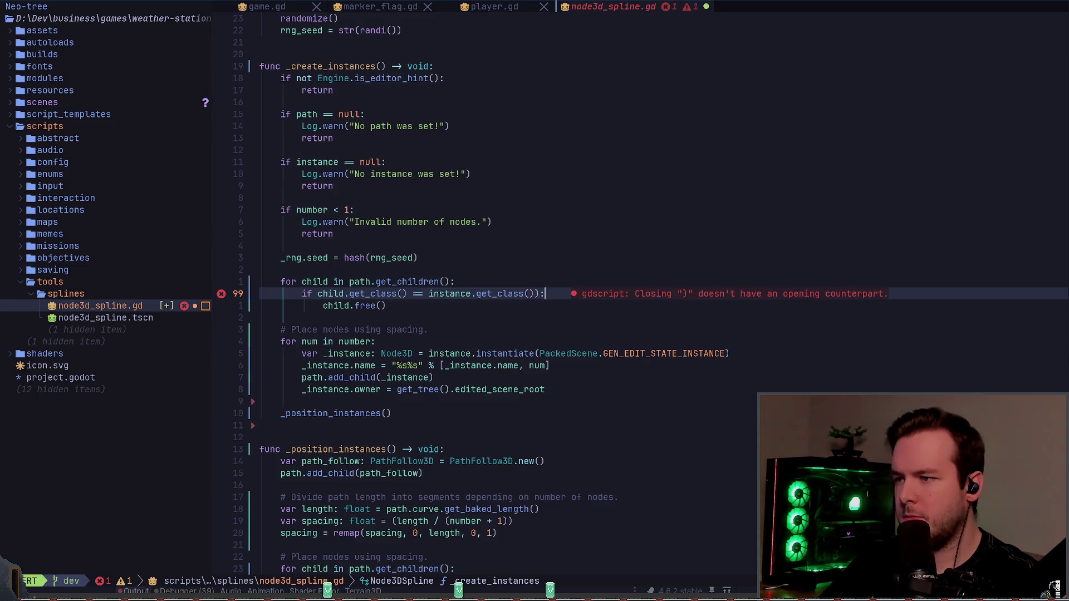
pyautogui.press('Left')
pyautogui.press('BackSpace')
pyautogui.press('End')
pyautogui.press('Escape')
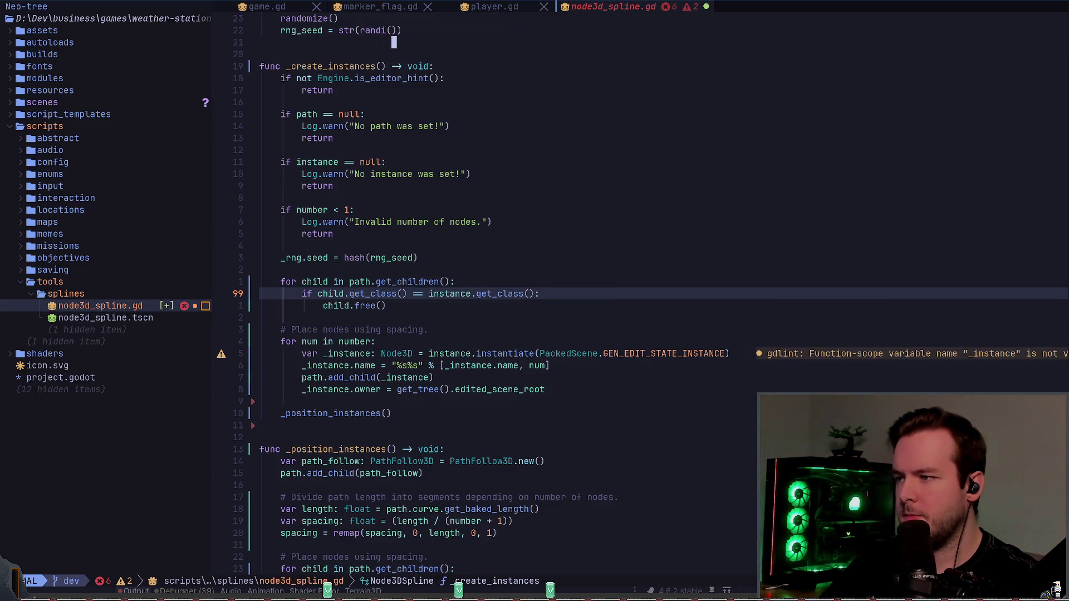
pyautogui.press('j')
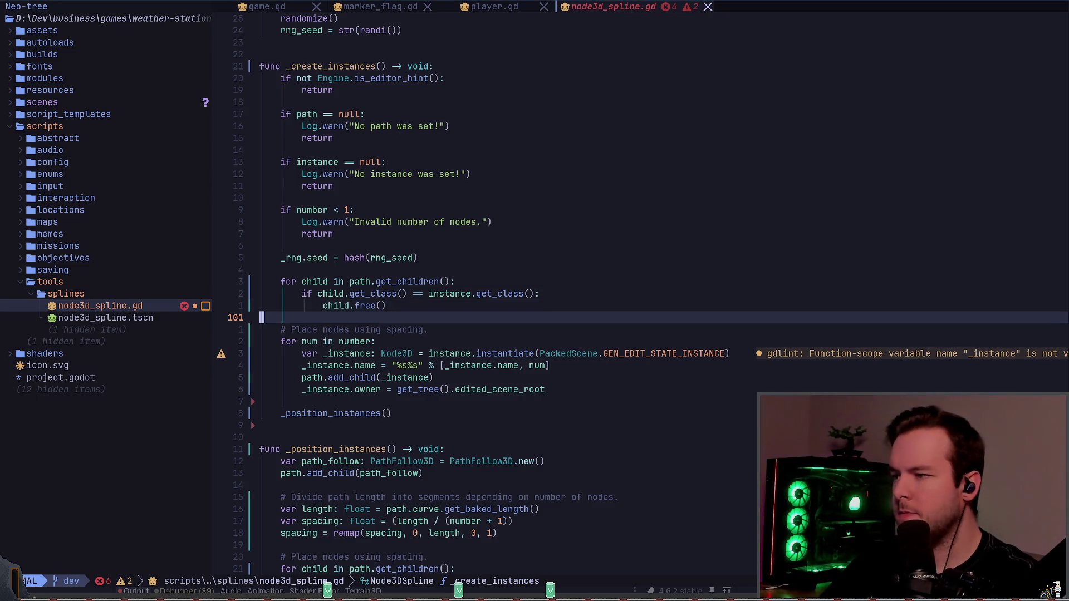
# - Delete the path.add_child(_instance) and _instance.owner lines from the positioning loop
pyautogui.press('j')
pyautogui.press('j')
pyautogui.press('j')
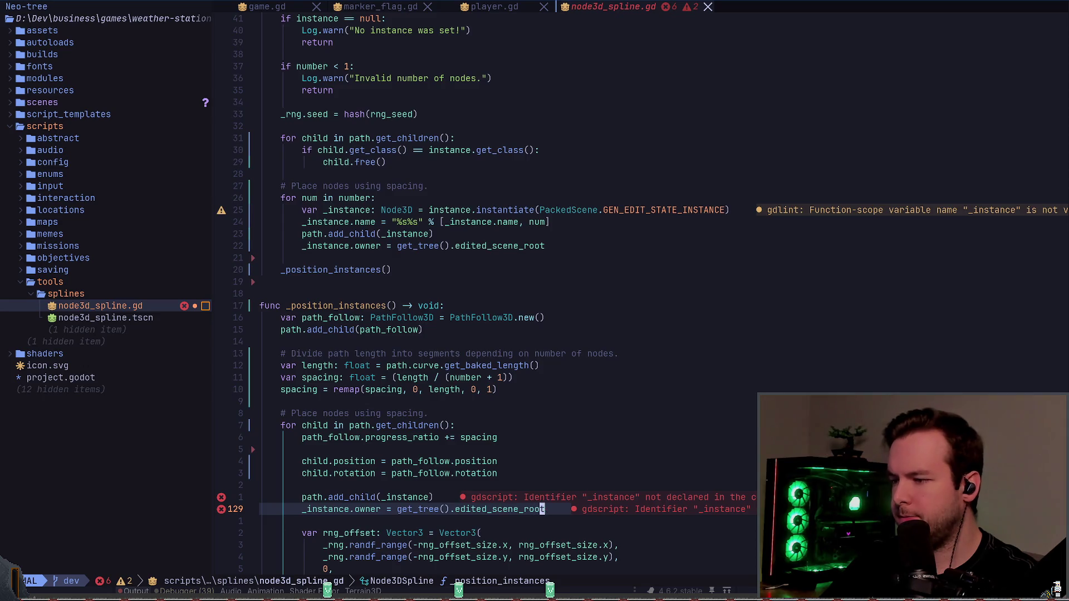
pyautogui.press('z')
pyautogui.press('z')
pyautogui.press('k')
pyautogui.press('k')
pyautogui.press('k')
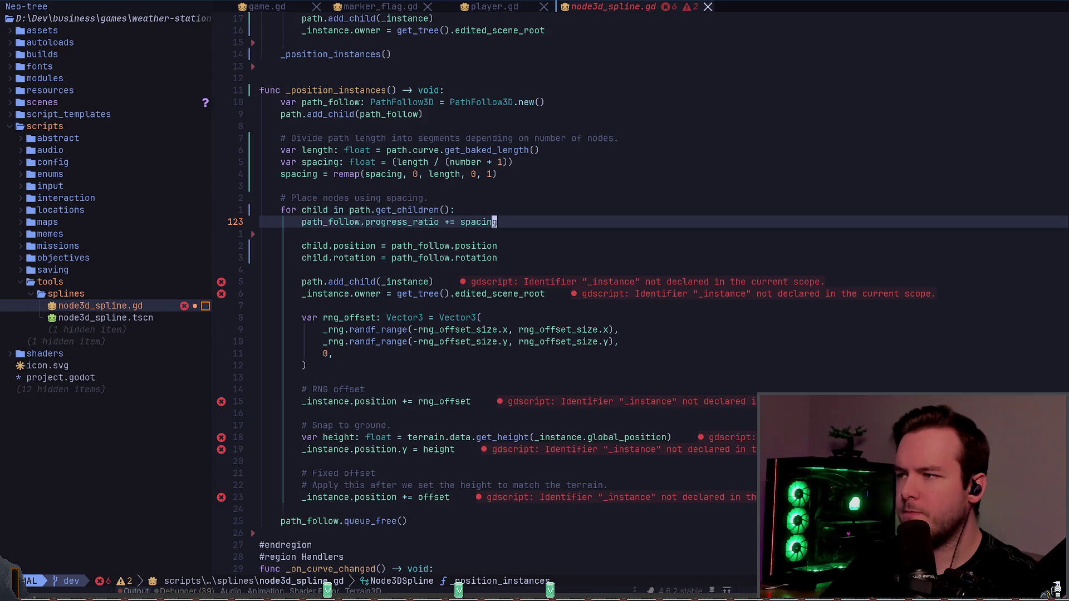
pyautogui.press('j')
pyautogui.press('j')
pyautogui.press('j')
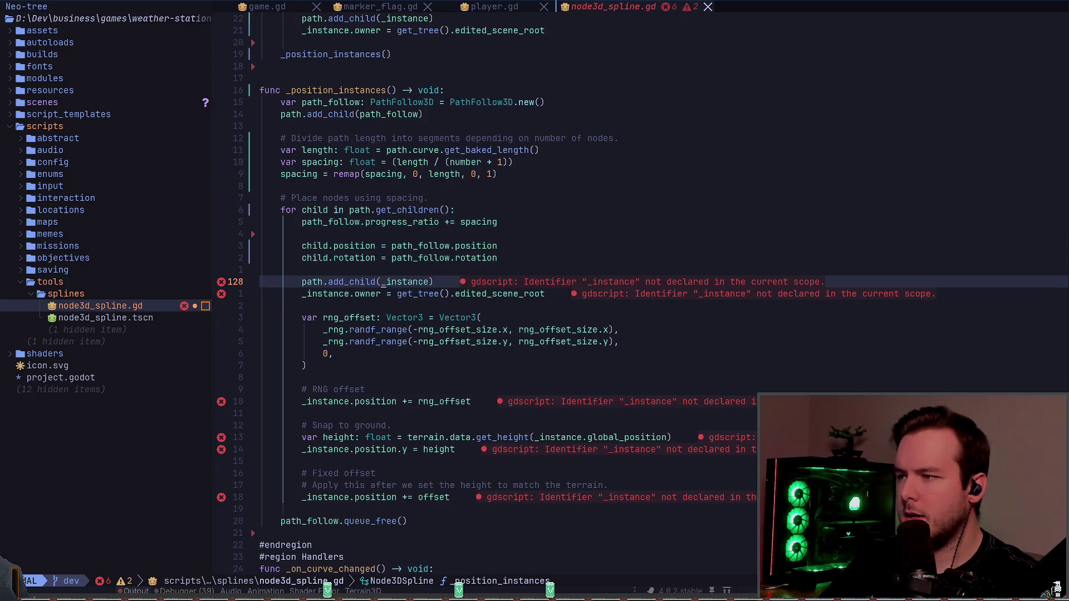
pyautogui.press('d')
pyautogui.press('d')
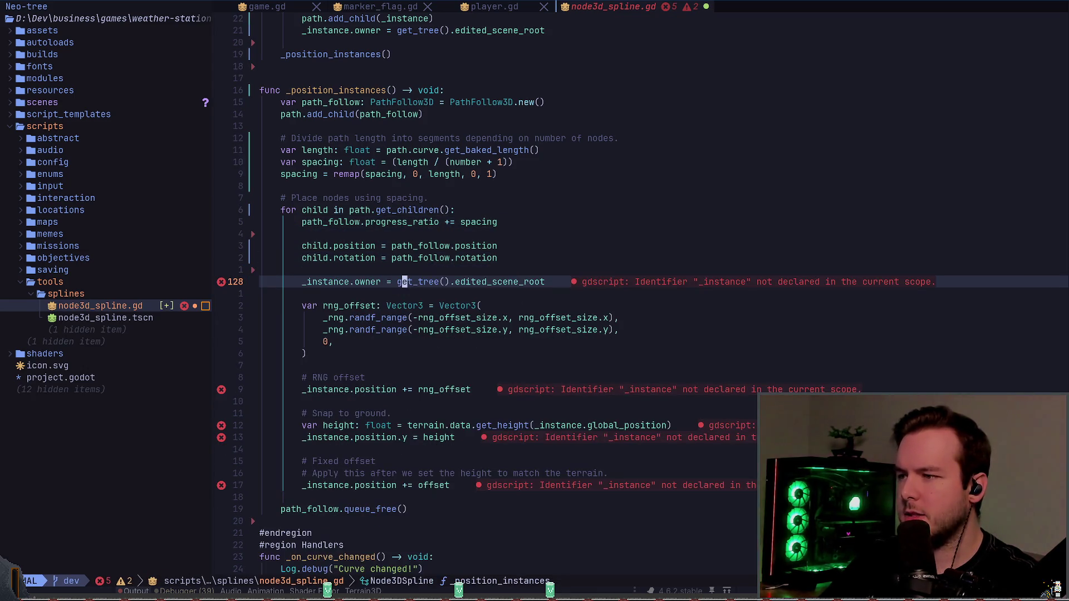
pyautogui.press('d')
pyautogui.press('d')
pyautogui.press('d')
# - Replace _instance with child on the RNG offset line and the height line
pyautogui.press('j')
pyautogui.press('j')
pyautogui.press('j')
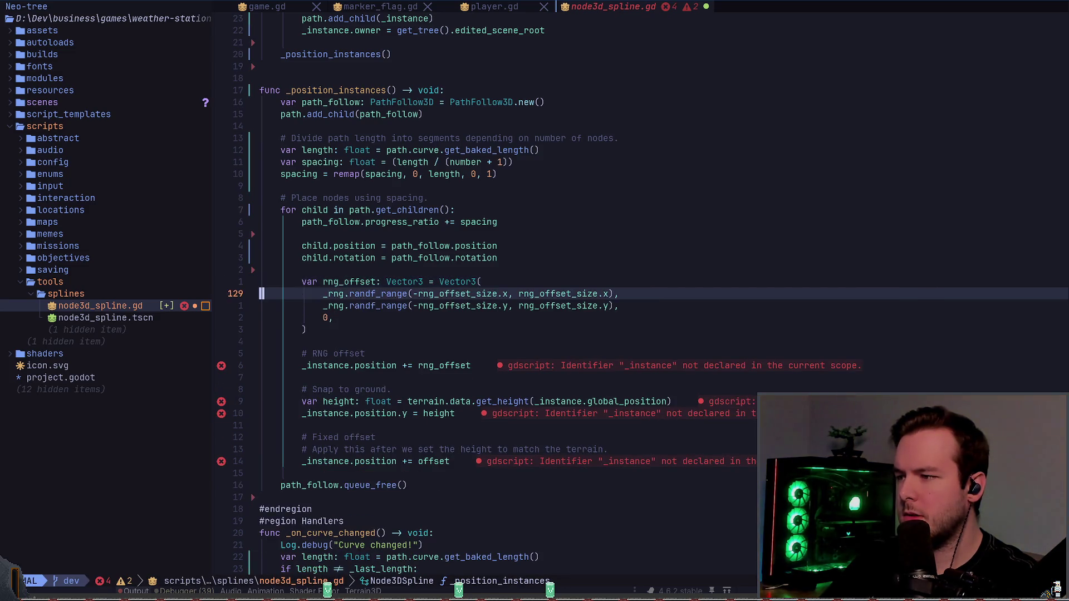
pyautogui.press('w')
pyautogui.press('e')
pyautogui.press('a')
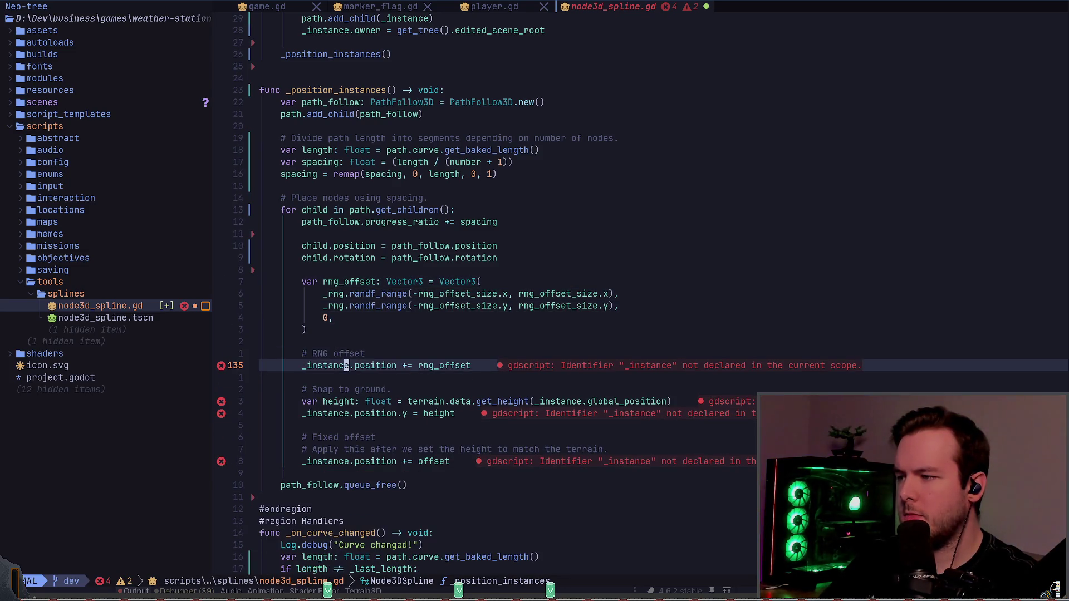
pyautogui.hotkey('ctrl', 'w')
pyautogui.write('child')
pyautogui.press('Escape')
pyautogui.press('j')
pyautogui.press('j')
pyautogui.press('j')
pyautogui.write('j')
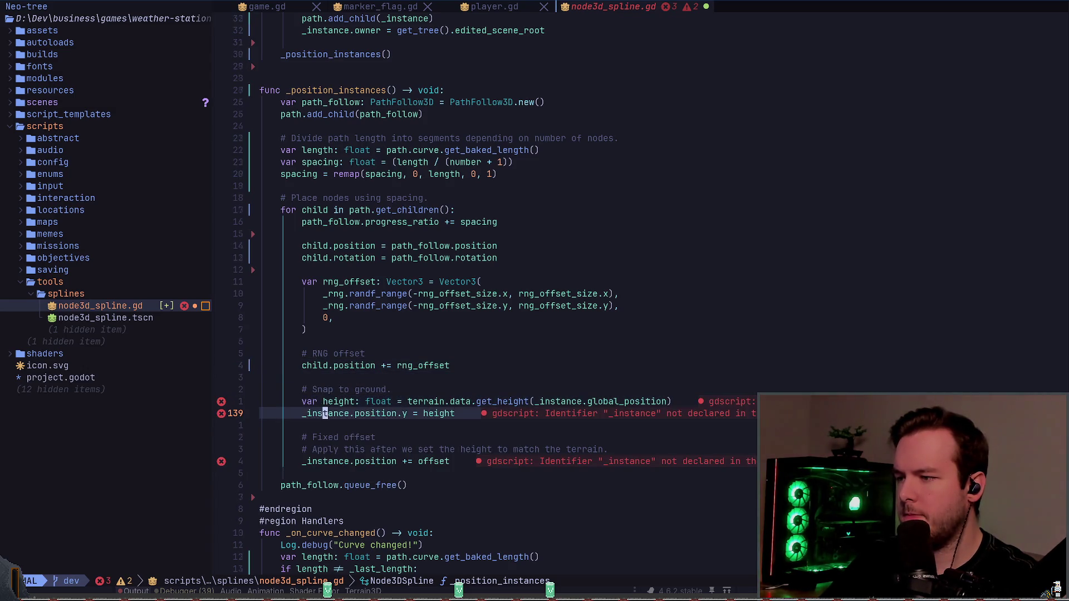
pyautogui.write('ciwchild')
pyautogui.press('Escape')
# - Change _instance to child in the get_height call and on the fixed offset line
pyautogui.press('k')
pyautogui.press('E')
pyautogui.press('w')
pyautogui.press('w')
pyautogui.press('w')
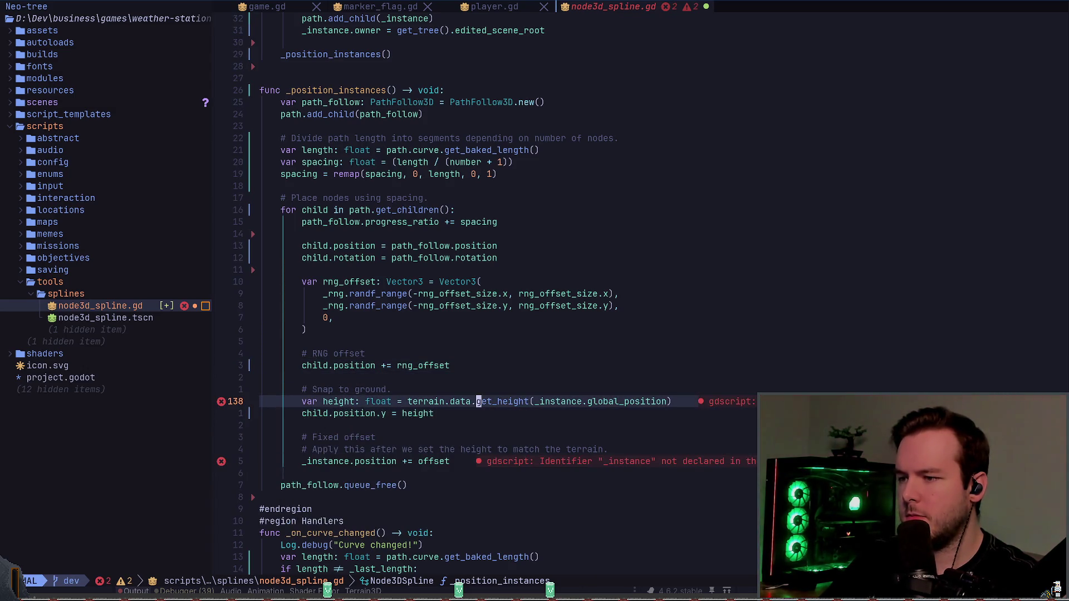
pyautogui.write('ciwchild')
pyautogui.press('Escape')
pyautogui.press('j')
pyautogui.press('j')
pyautogui.press('j')
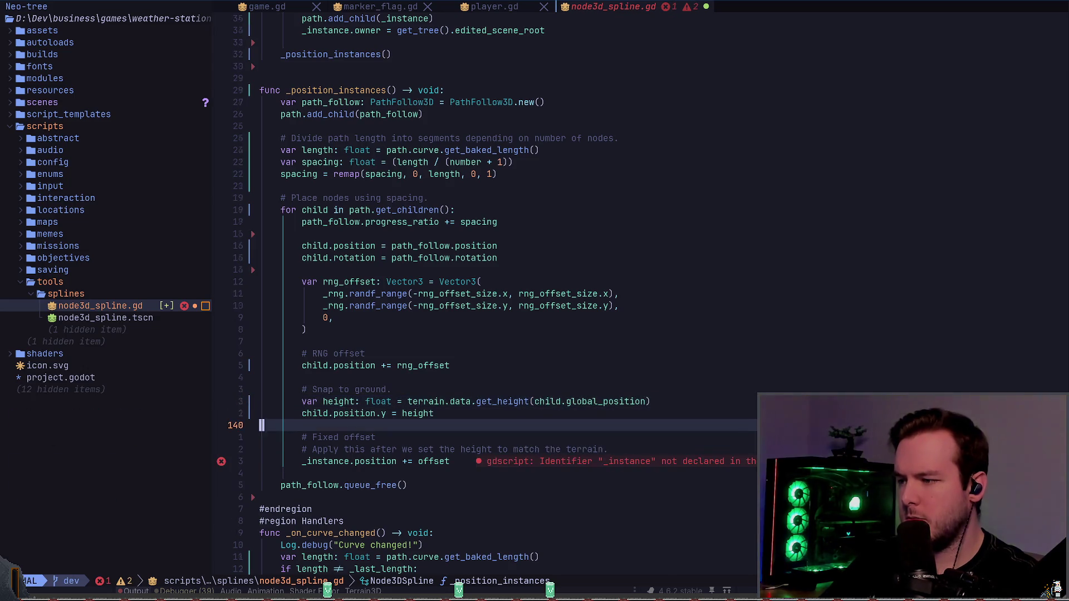
pyautogui.press('b')
pyautogui.write('ciw')
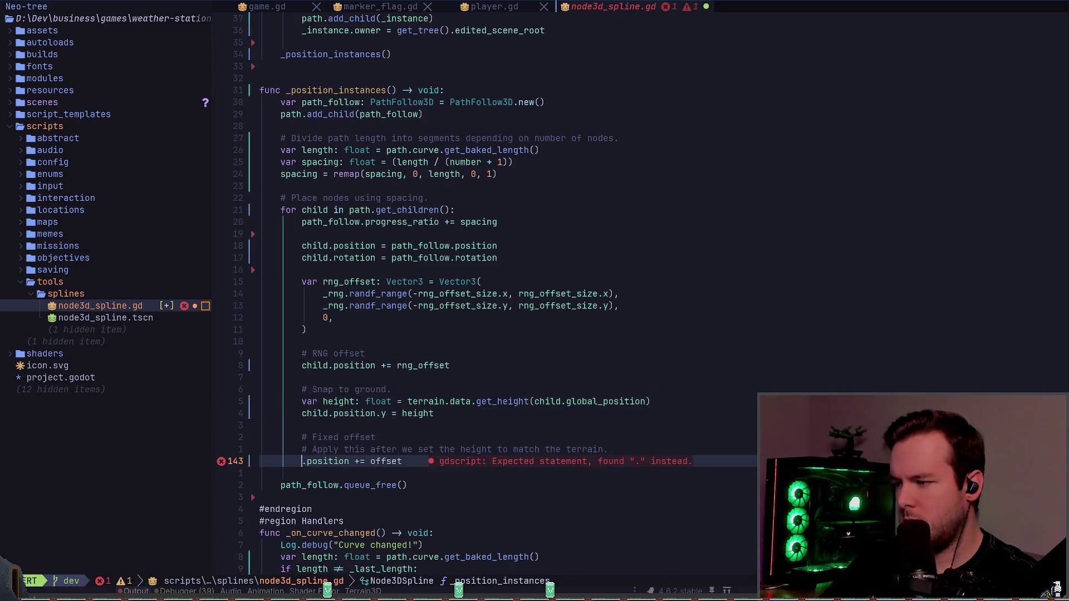
pyautogui.write('child')
pyautogui.press('Escape')
pyautogui.press('j')
pyautogui.press('j')
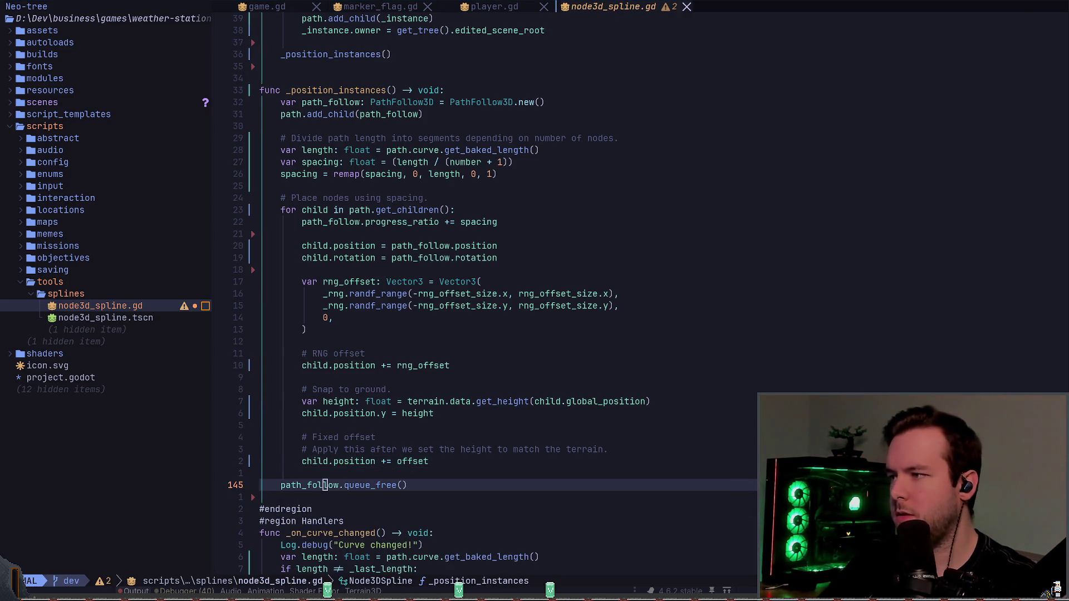
pyautogui.hotkey('alt', 'Tab')
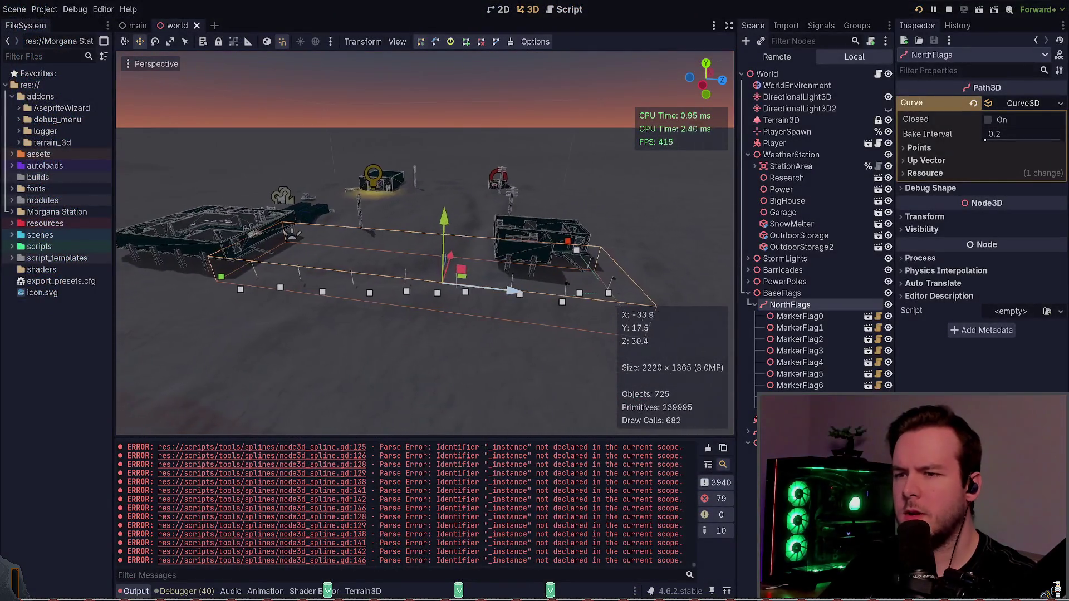
# - Select NorthSpline and run Force Regen, which reports _place_instances as an invalid callable
pyautogui.click(441, 280)
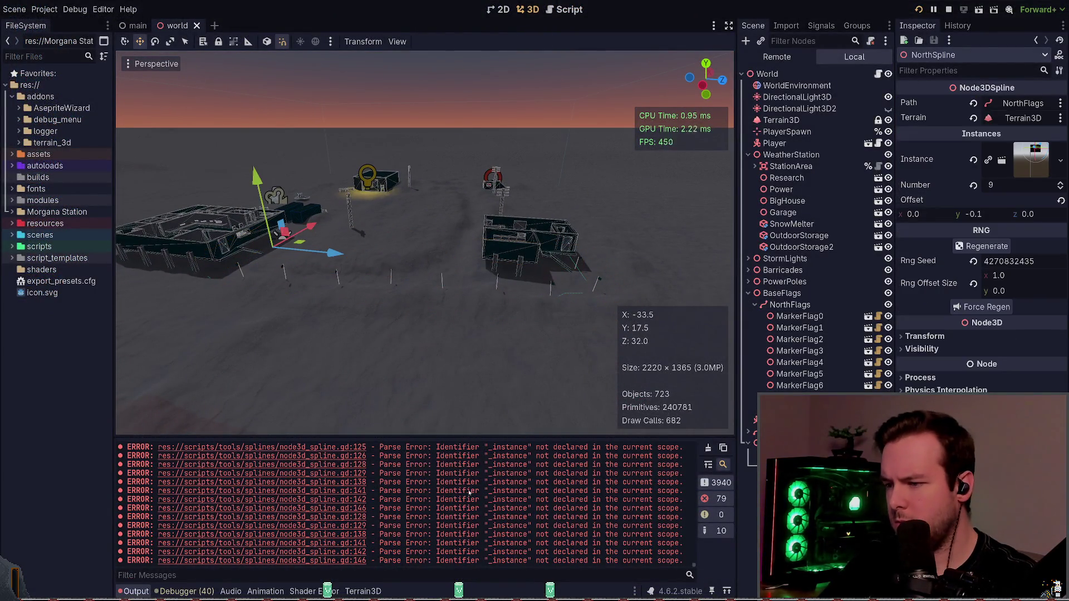
pyautogui.click(986, 311)
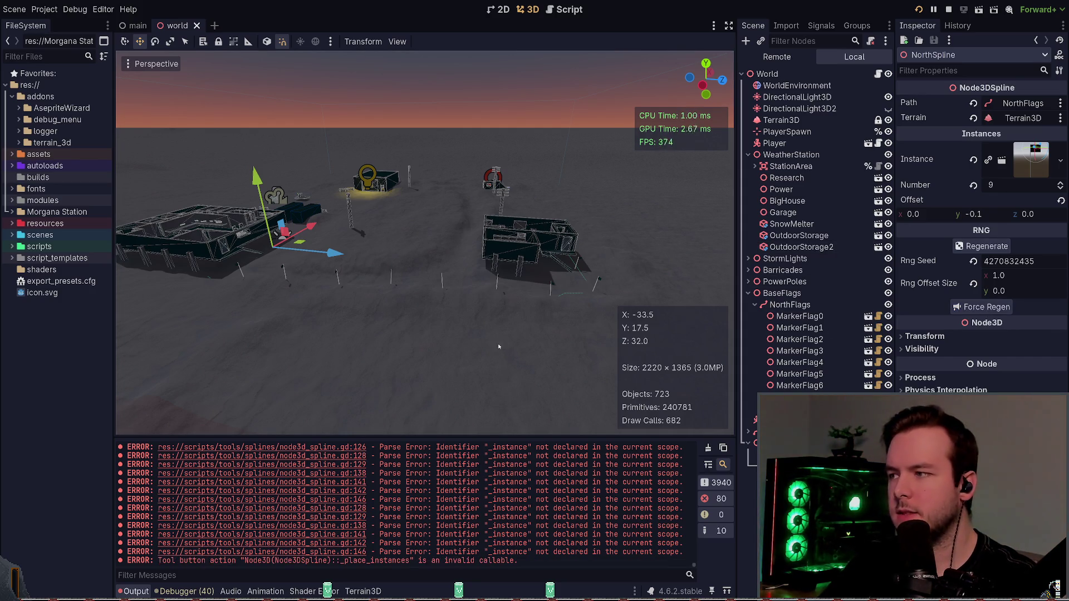
pyautogui.hotkey('alt', 'Tab')
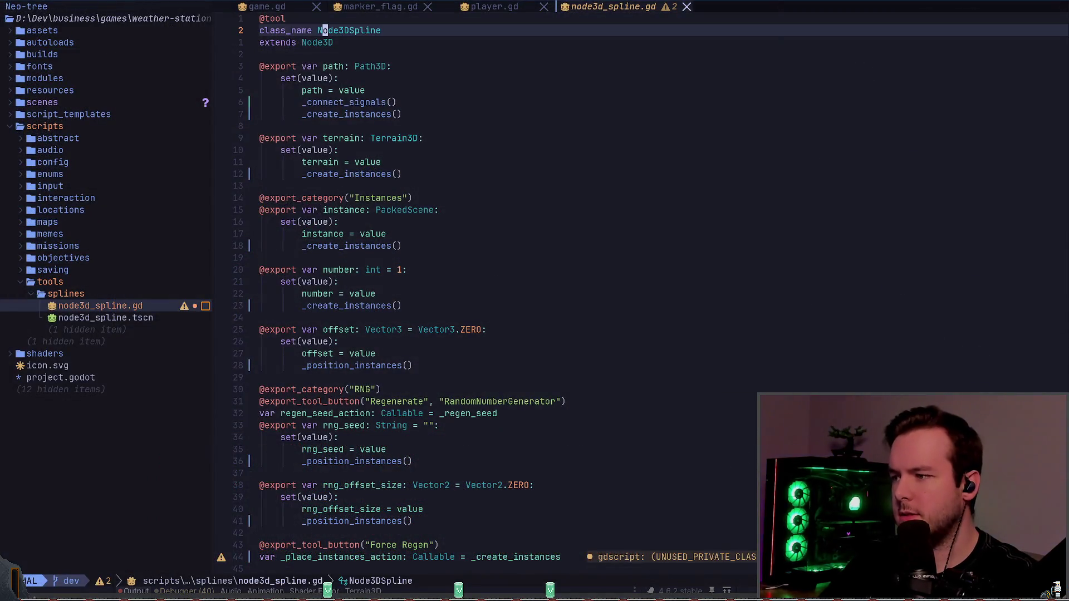
# - Rename the _place_instances_action variable to _recreate_instances_action
pyautogui.write('/place')
pyautogui.press('Return')
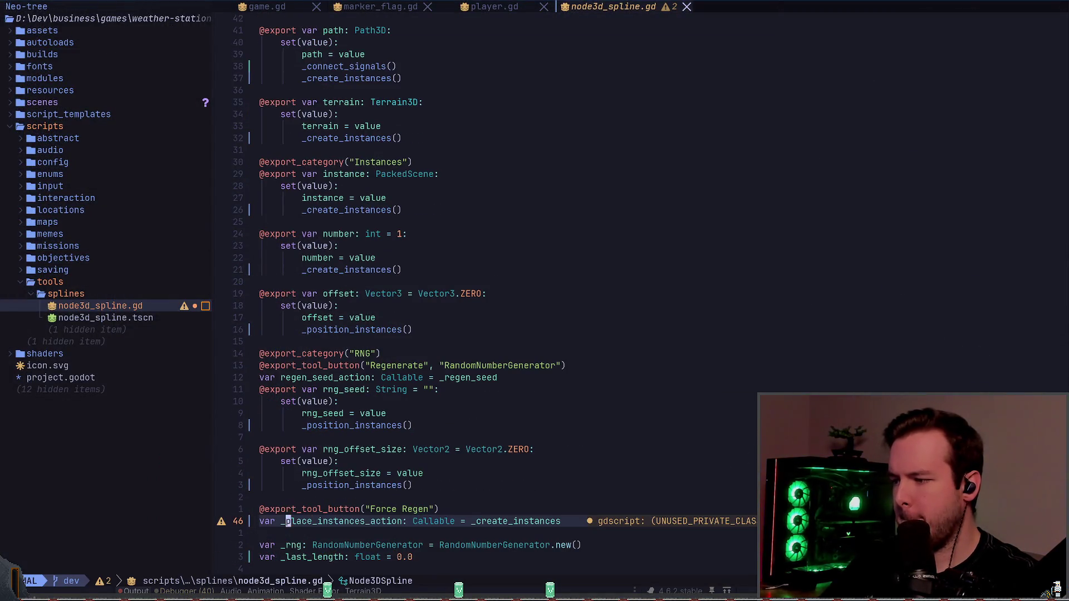
pyautogui.press('z')
pyautogui.press('z')
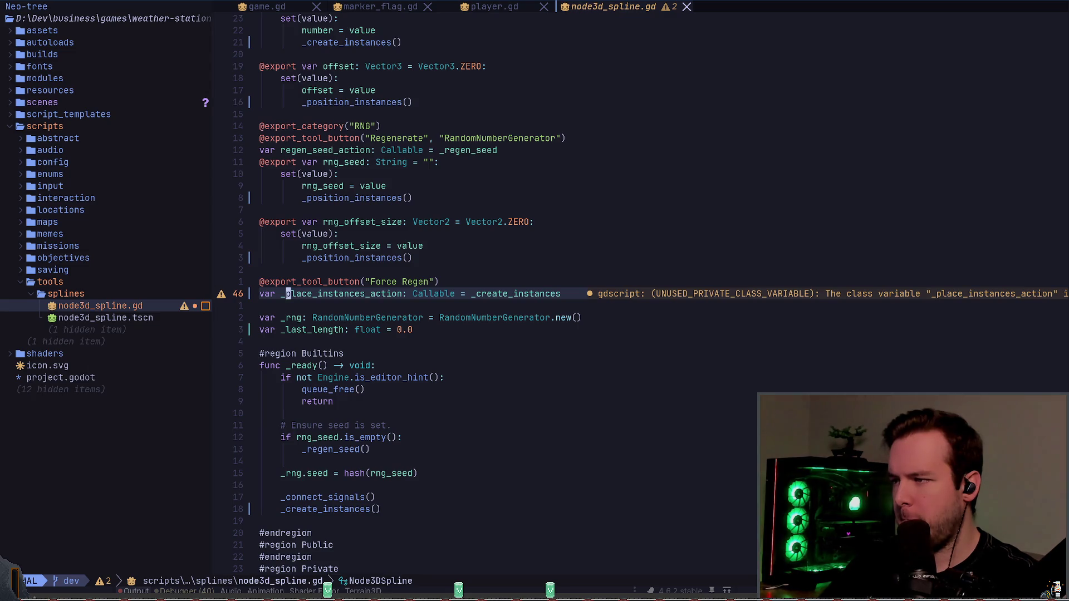
pyautogui.write('ct_create')
pyautogui.press('Escape')
pyautogui.press('E')
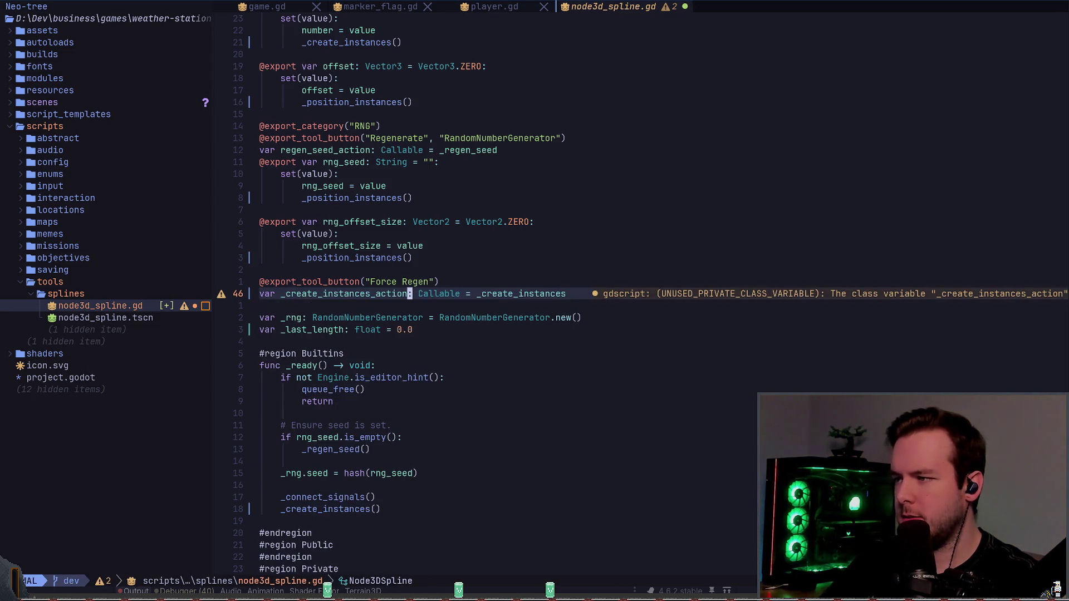
pyautogui.press('u')
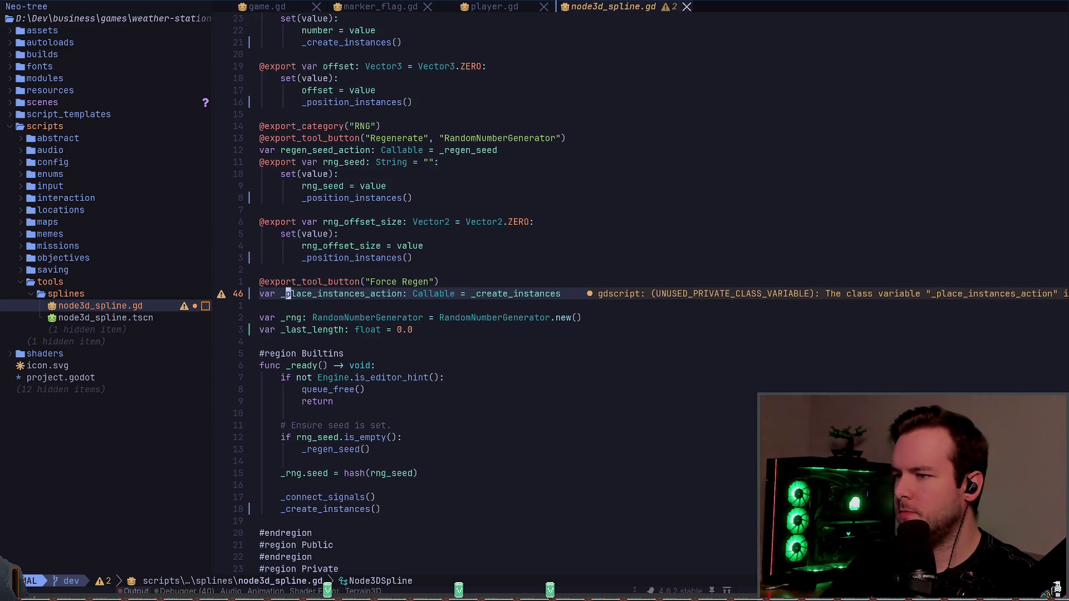
pyautogui.press('t')
pyautogui.press('_')
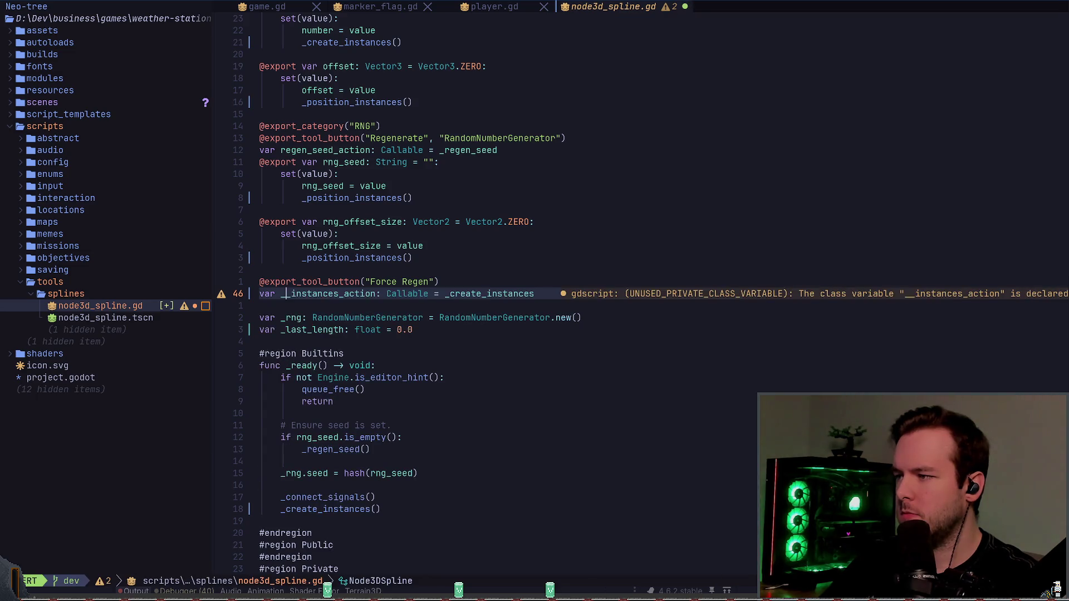
pyautogui.write('recreate')
pyautogui.press('Escape')
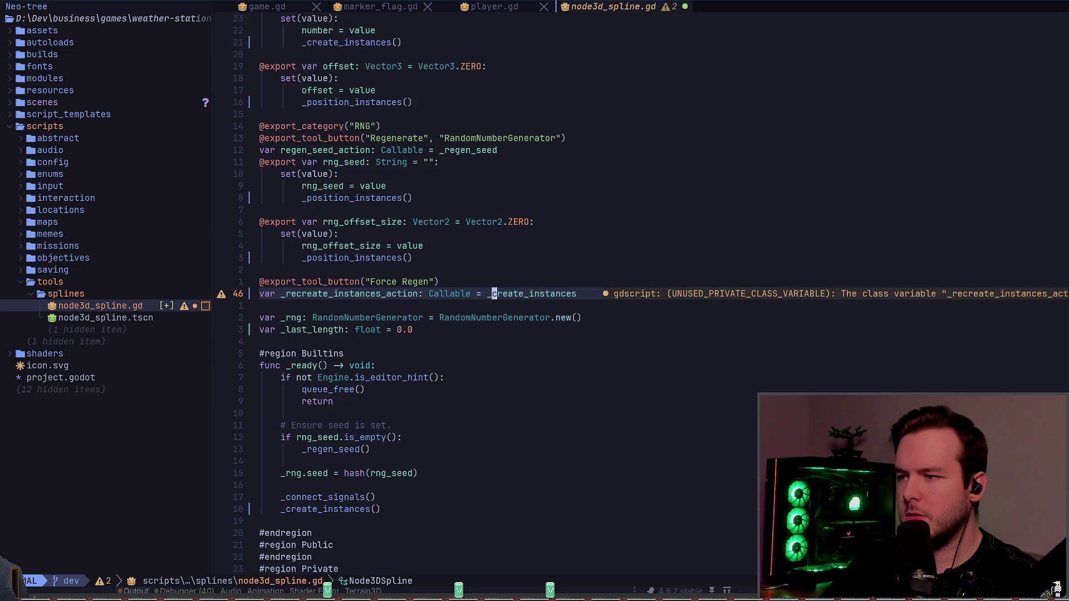
# - LSP-rename _create_instances to _recreate_instances across the file
pyautogui.press('space')
pyautogui.press('c')
pyautogui.press('r')
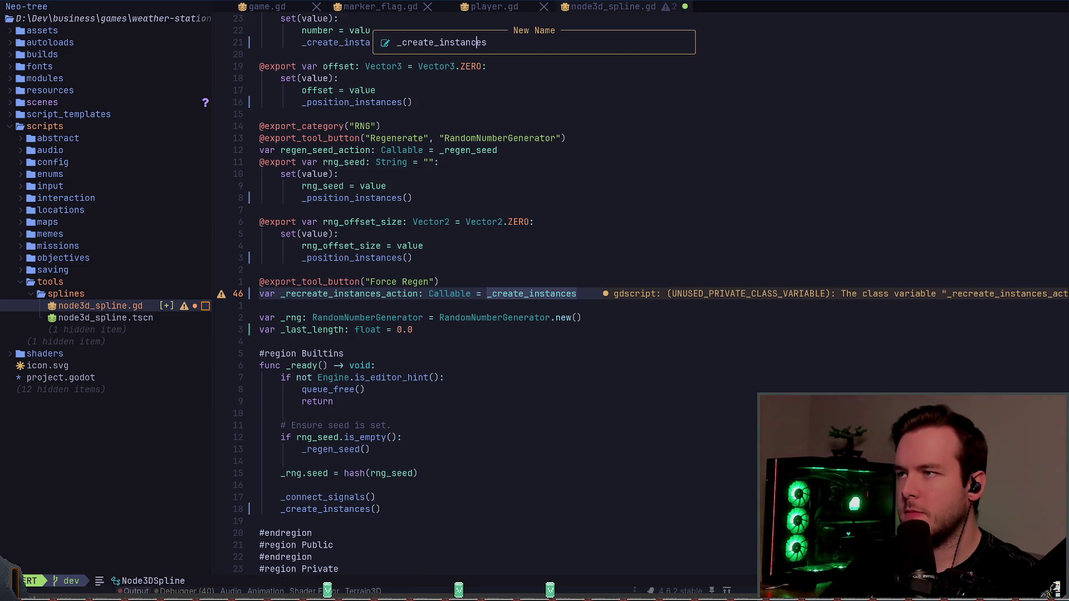
pyautogui.write('re')
pyautogui.press('Return')
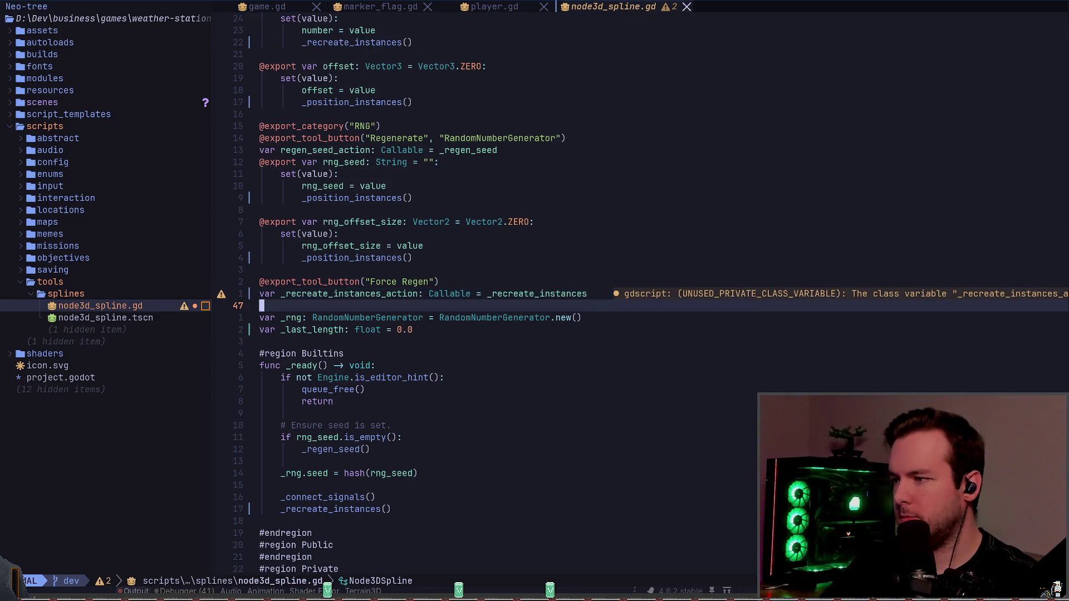
pyautogui.press('1')
pyautogui.press('3')
pyautogui.press('j')
pyautogui.press('g')
pyautogui.press('d')
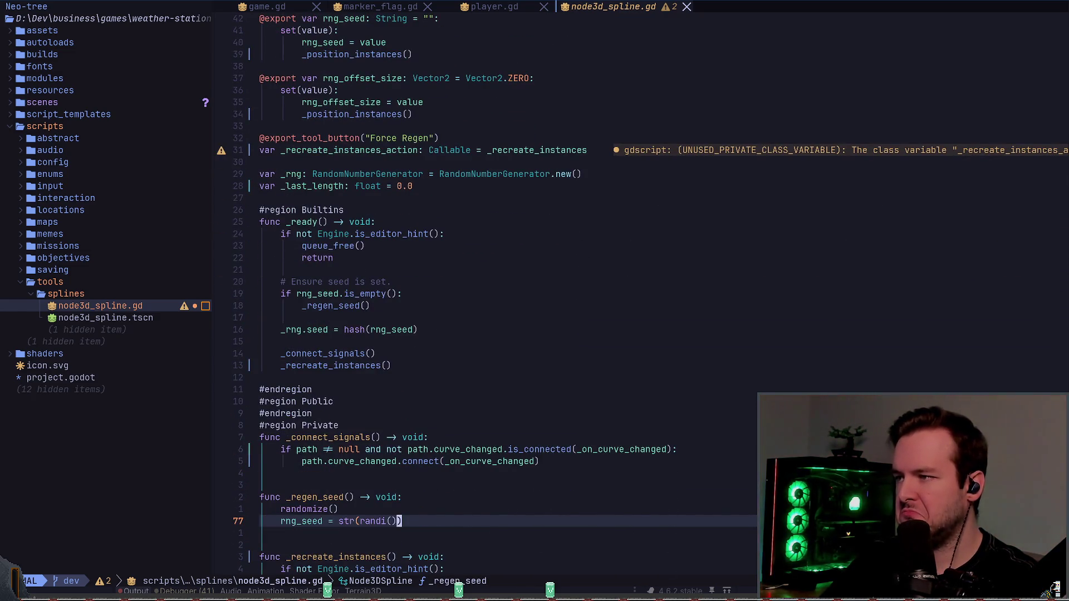
# - Insert '# TODO Figure out if I want it to automatically recreate them when loading the editor.' above _recreate_instances()
pyautogui.press('z')
pyautogui.press('z')
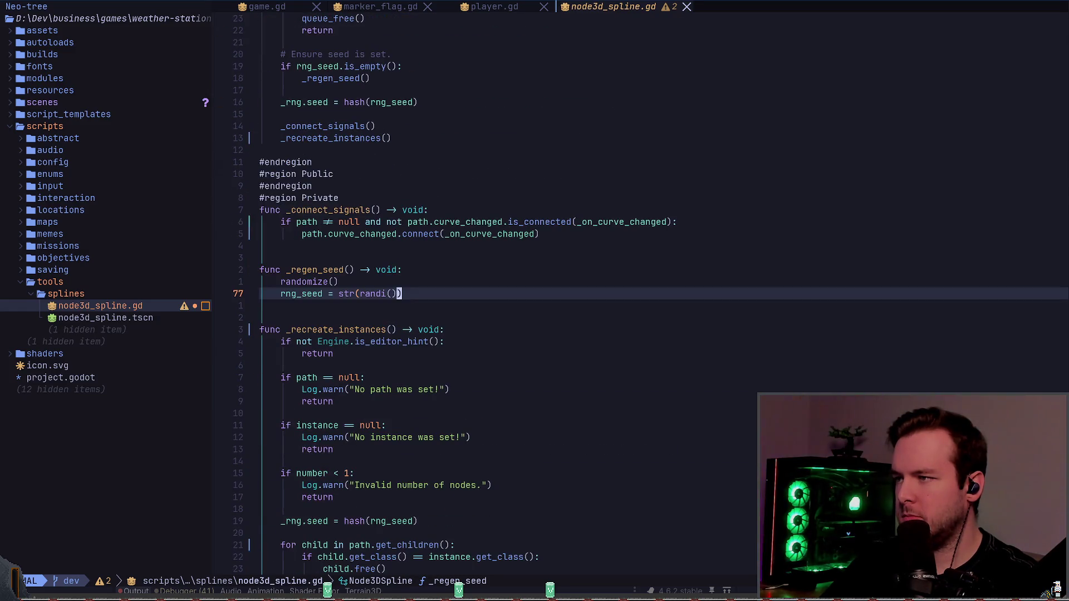
pyautogui.press('k')
pyautogui.press('k')
pyautogui.press('k')
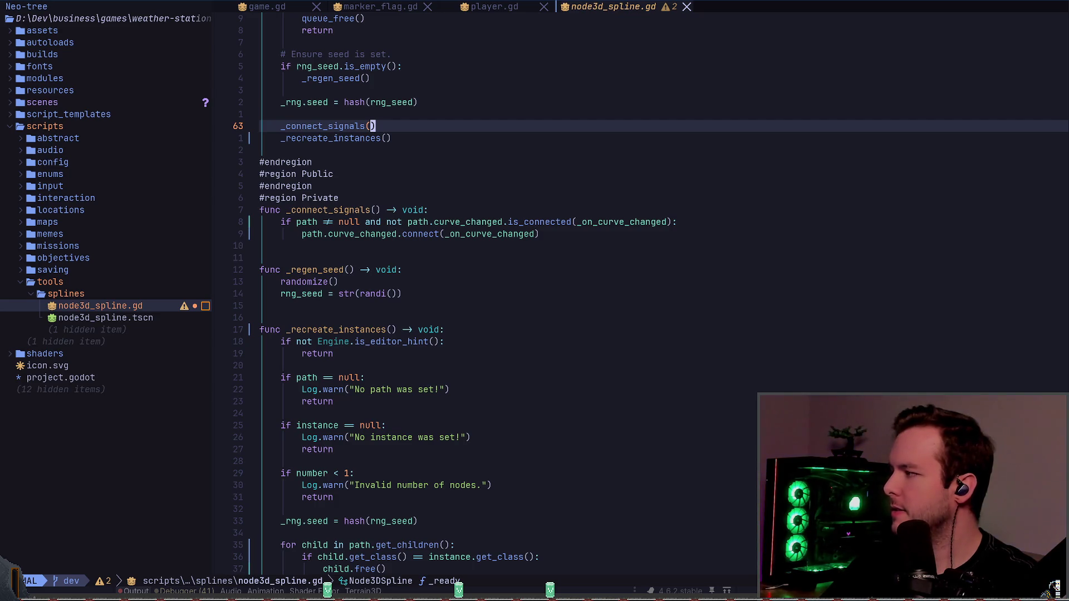
pyautogui.press('j')
pyautogui.hotkey('shift', 'o')
pyautogui.write('# NO')
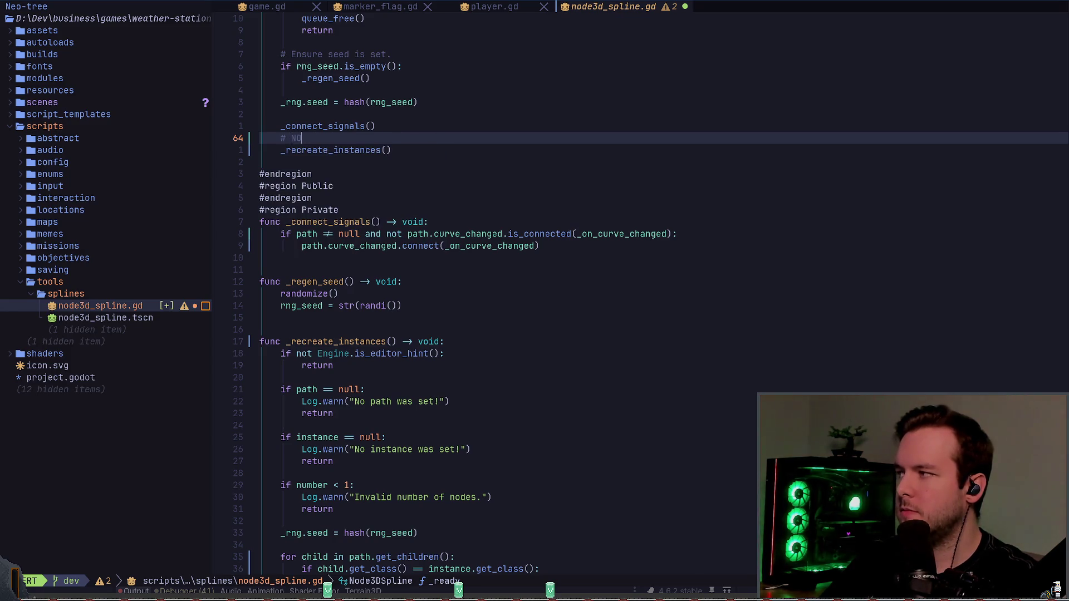
pyautogui.press('BackSpace')
pyautogui.press('BackSpace')
pyautogui.write('TODO Figure out ')
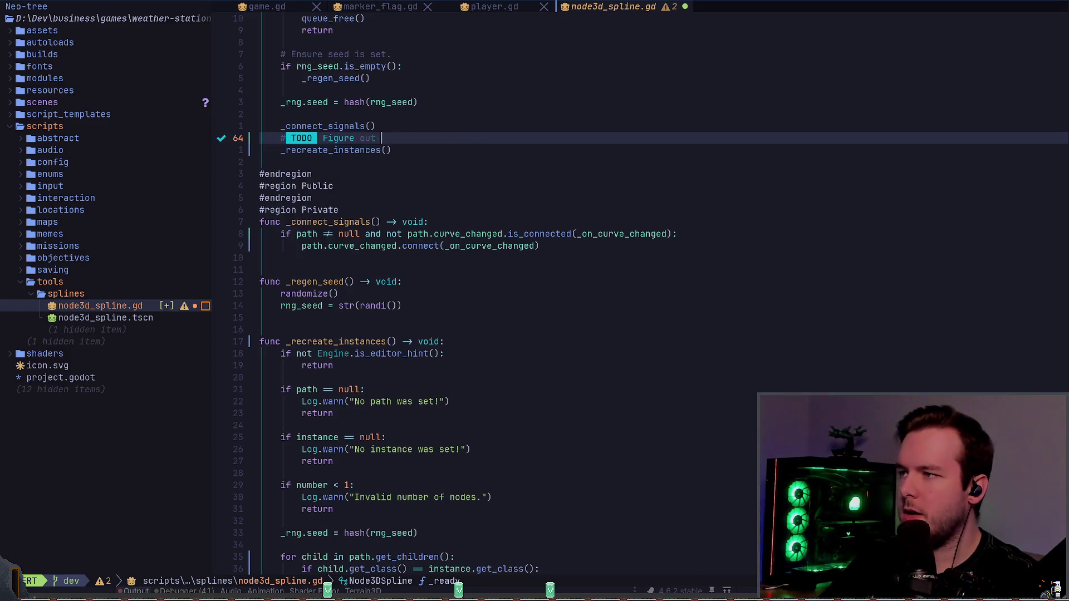
pyautogui.write('if I want it to autom')
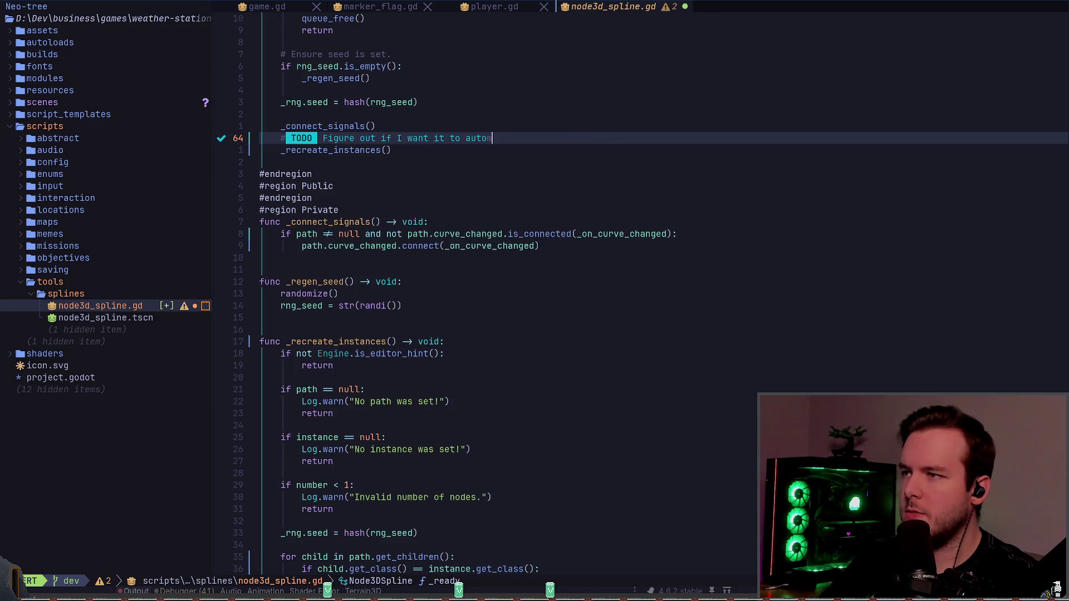
pyautogui.write('atically recreate ')
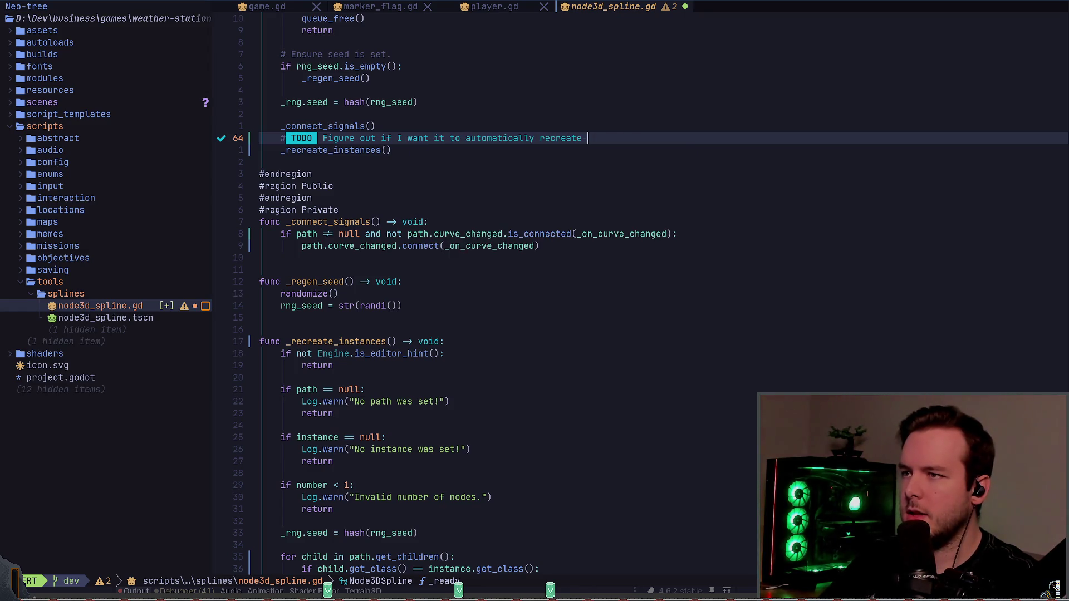
pyautogui.write('them when loading the editor.')
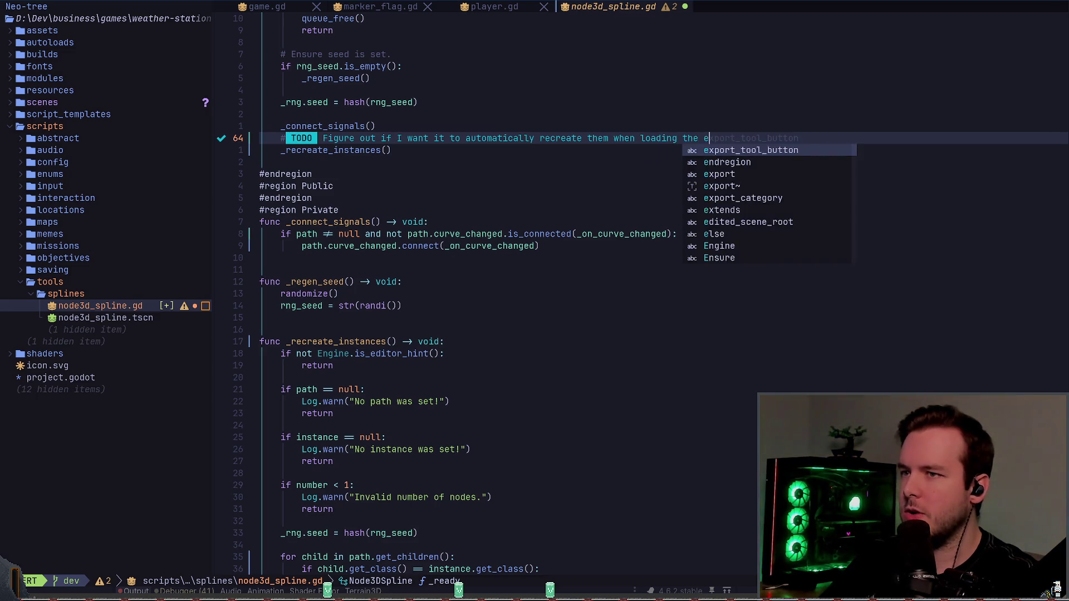
pyautogui.press('Escape')
pyautogui.hotkey('ctrl', 'd')
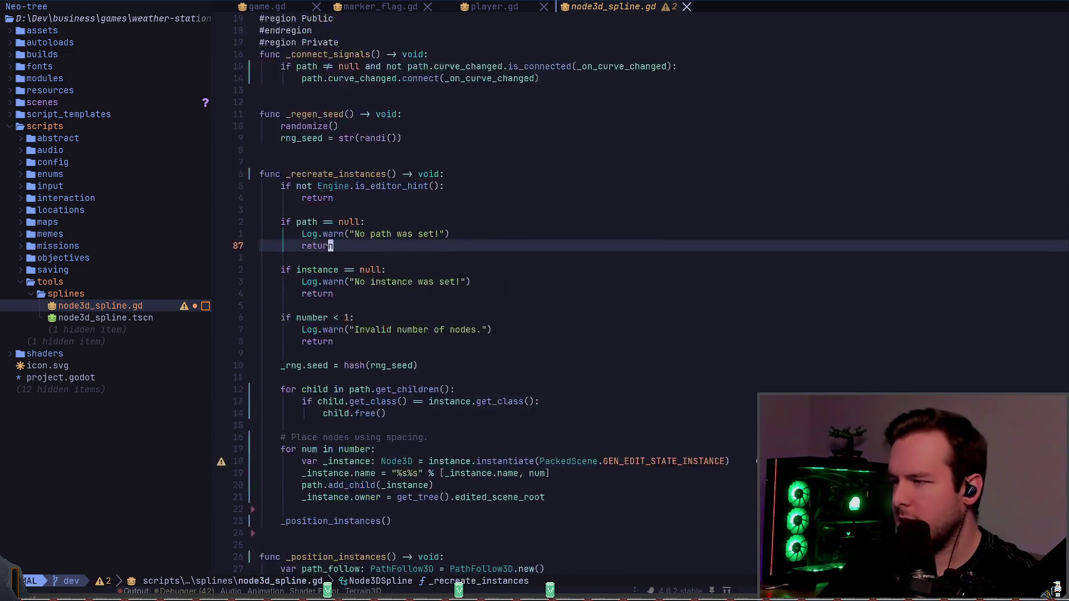
# - Try removing the underscore from the var _instance declaration, then undo it
pyautogui.hotkey('ctrl', 'd')
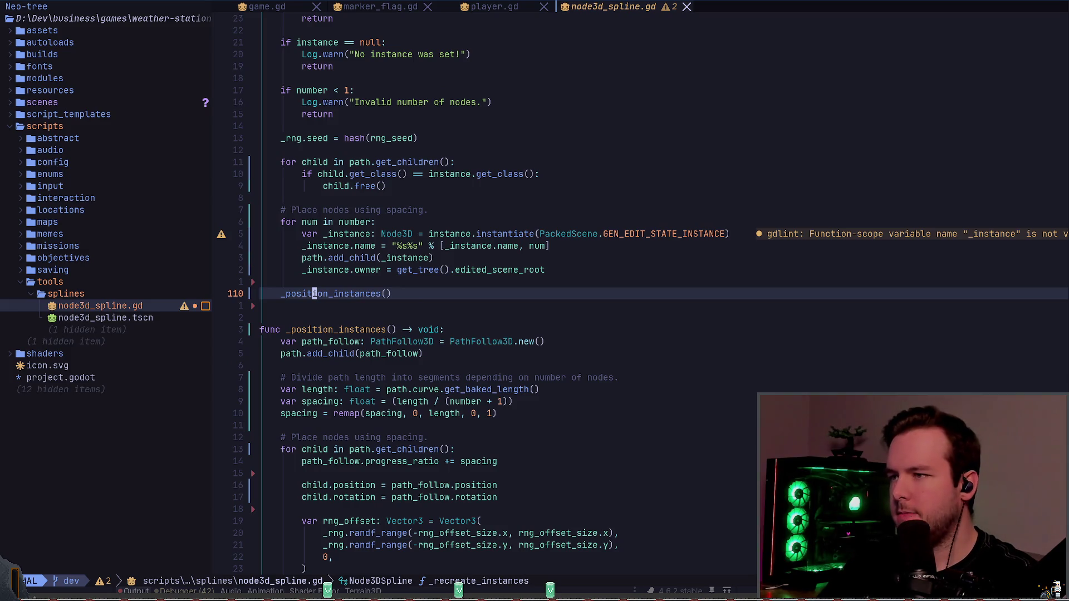
pyautogui.press('k')
pyautogui.press('k')
pyautogui.press('k')
pyautogui.press('x')
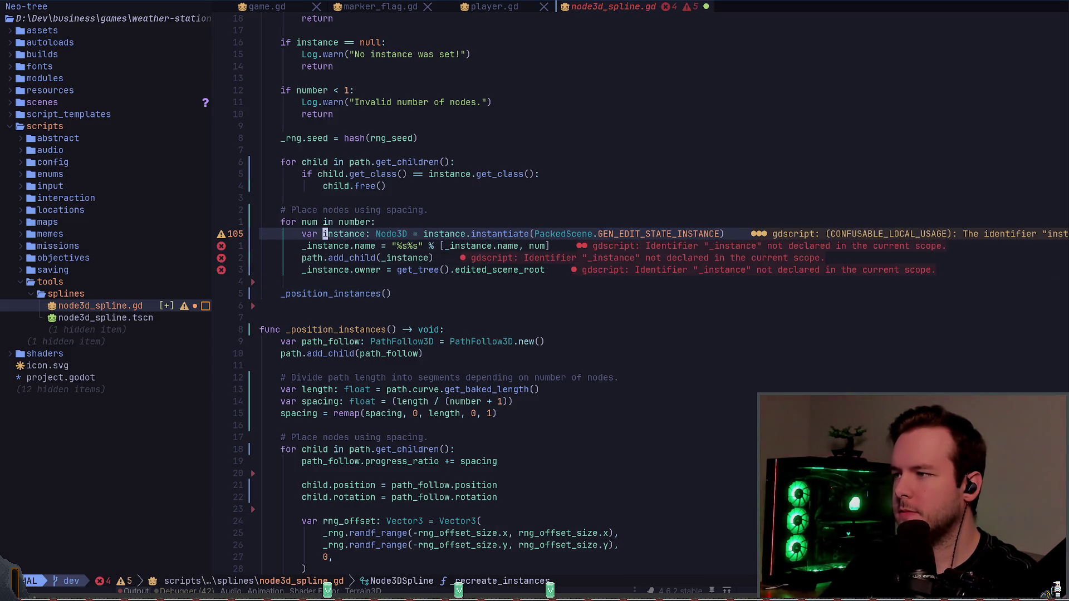
pyautogui.press('u')
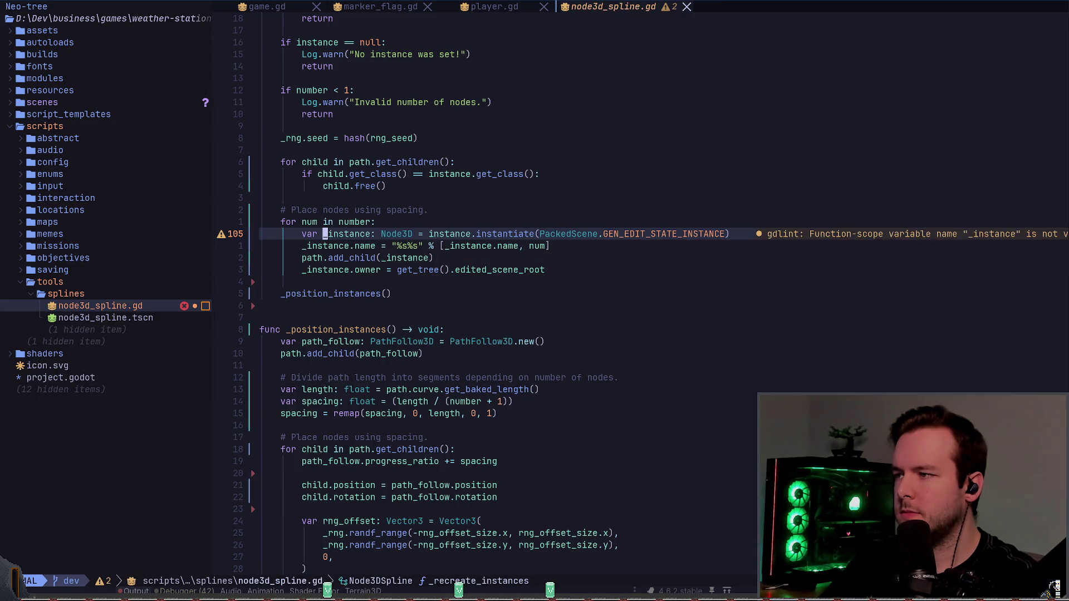
# - Review the terrain and instance setters and _position_instances from the top of node3d_spline.gd
pyautogui.press('g')
pyautogui.press('g')
pyautogui.press('j')
pyautogui.press('j')
pyautogui.press('j')
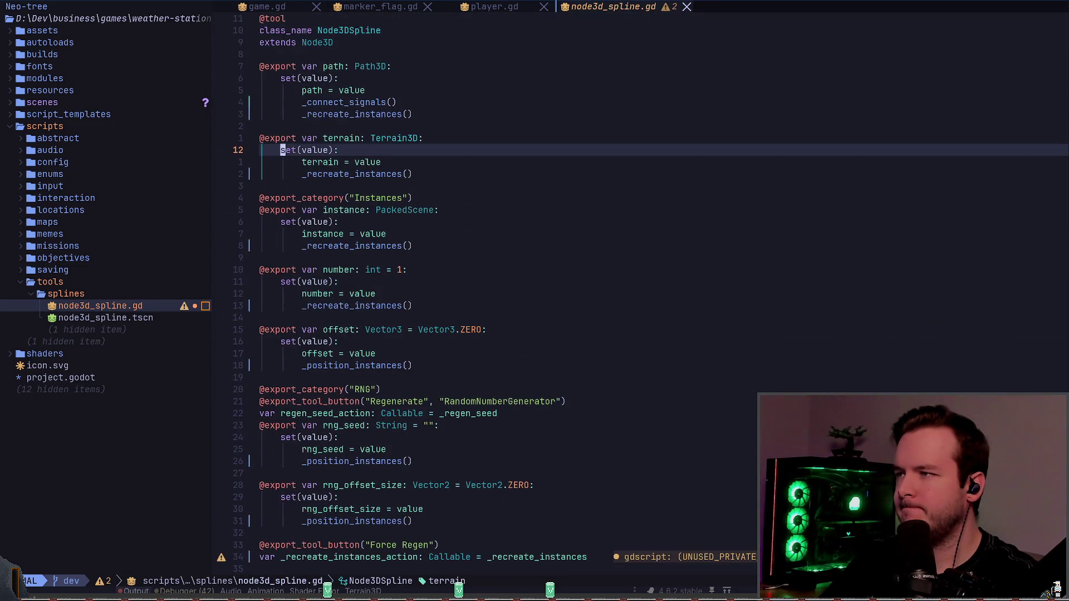
pyautogui.press('j')
pyautogui.press('j')
pyautogui.press('j')
pyautogui.press('w')
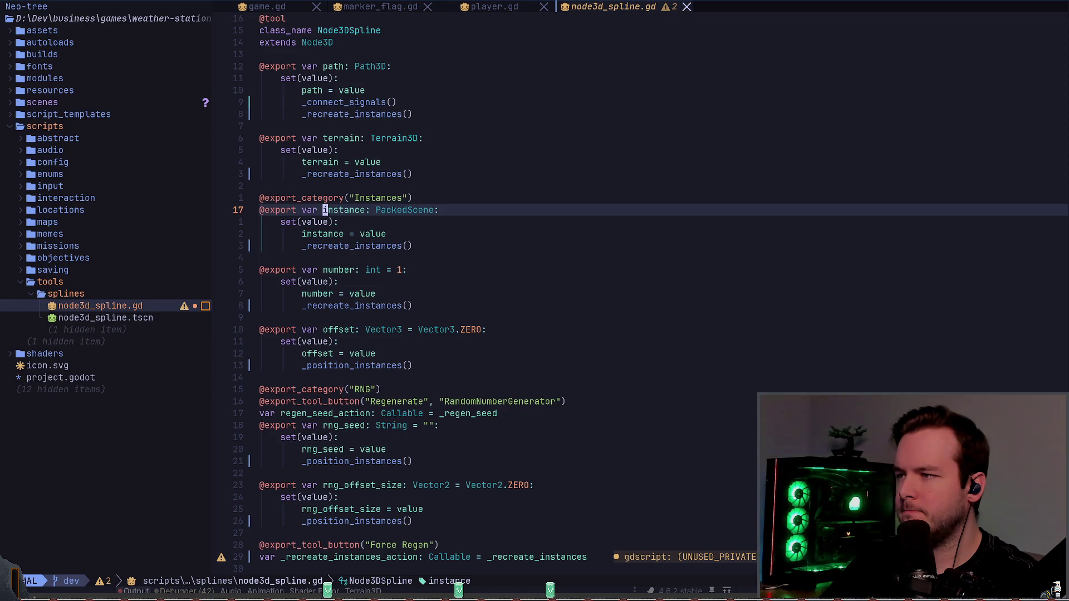
pyautogui.hotkey('ctrl', 'd')
pyautogui.hotkey('ctrl', 'd')
pyautogui.hotkey('ctrl', 'd')
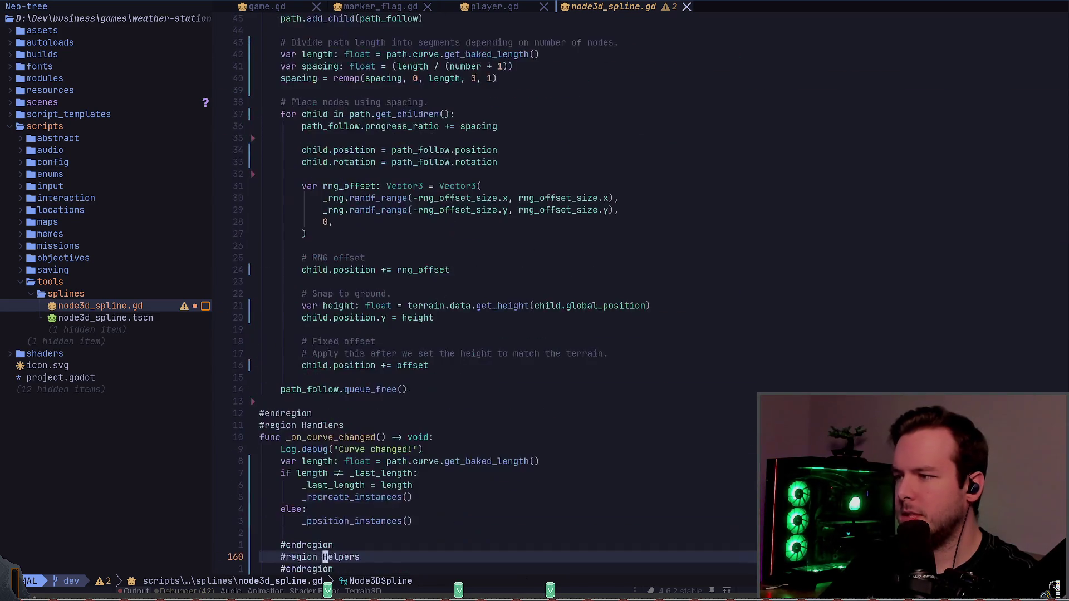
pyautogui.press('{')
pyautogui.press('{')
pyautogui.press('{')
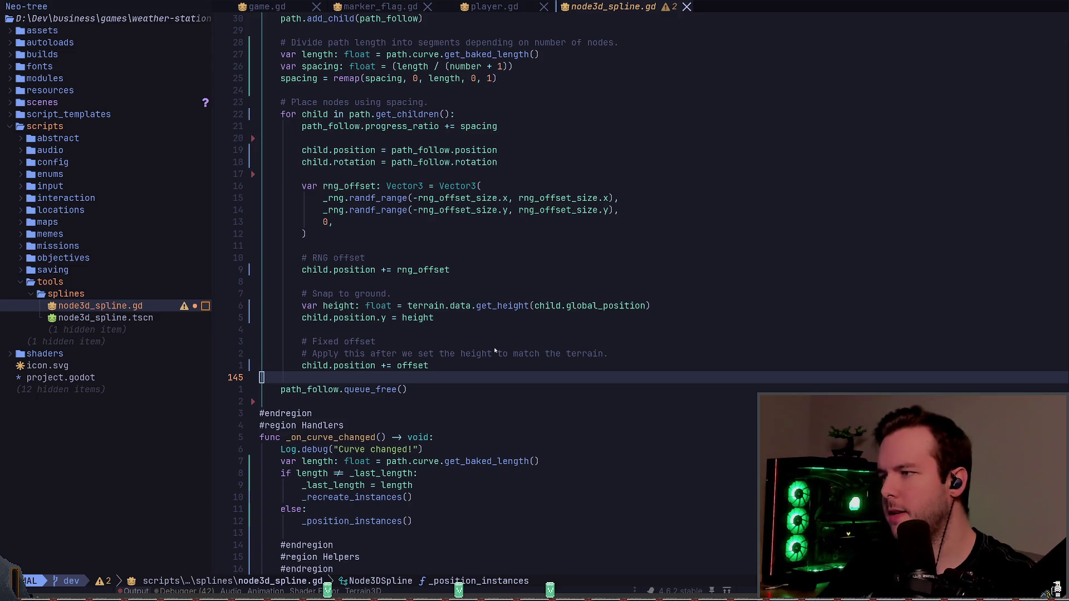
pyautogui.hotkey('alt', 'Tab')
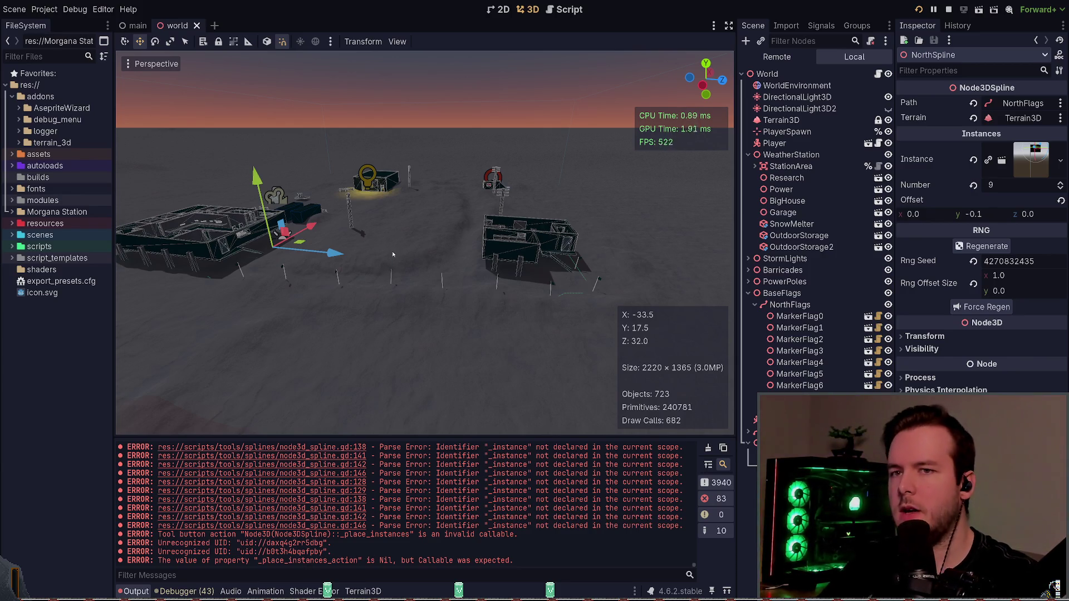
pyautogui.middleClick(204, 25)
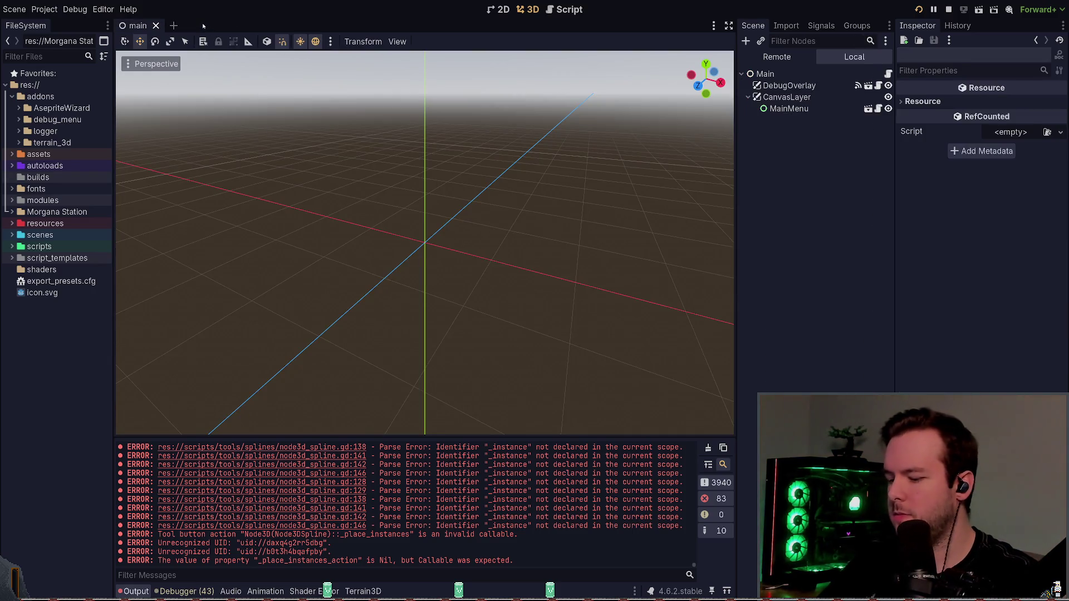
pyautogui.hotkey('ctrl', 'shift', 't')
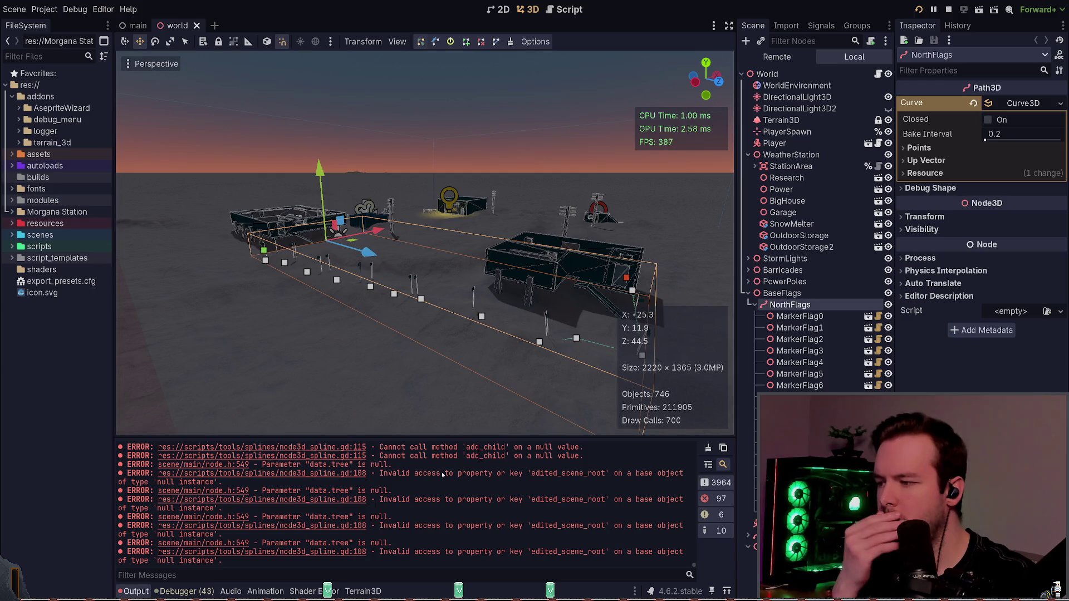
pyautogui.scroll(2, 343, 499)
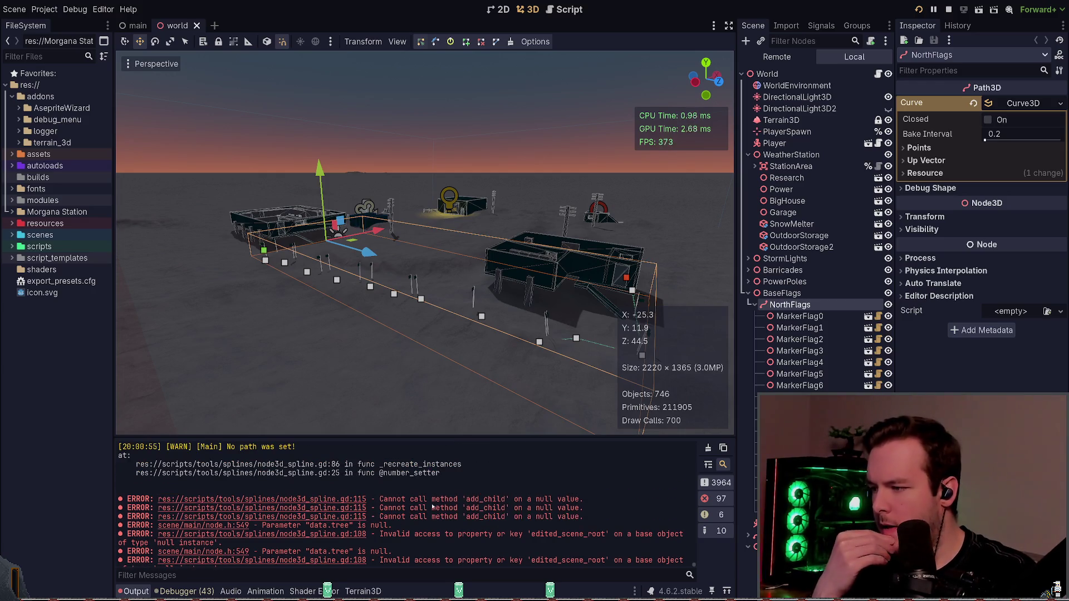
pyautogui.scroll(3, 479, 513)
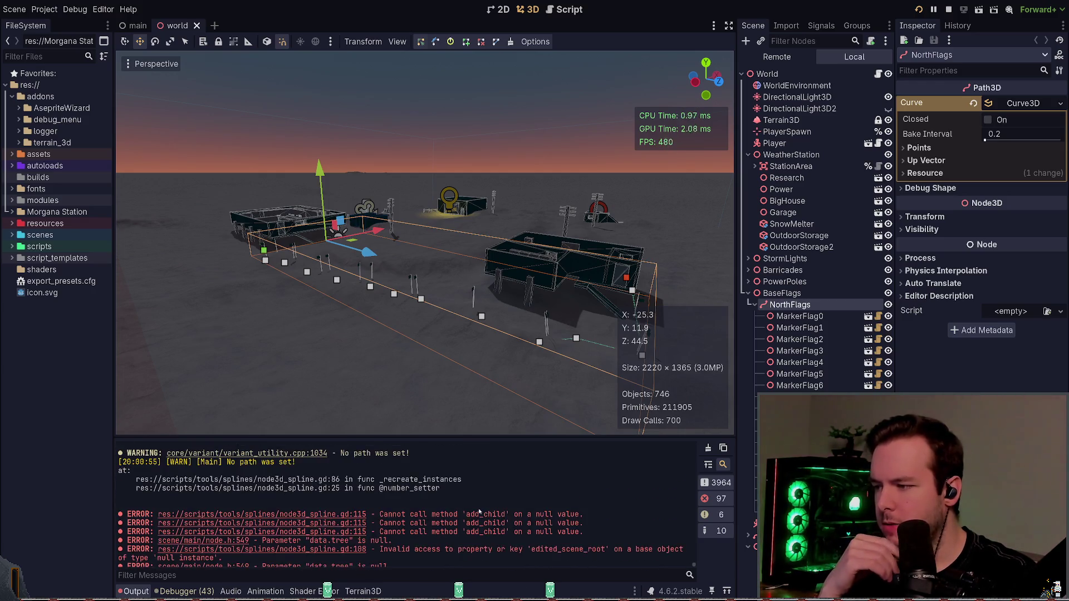
pyautogui.scroll(-5, 479, 507)
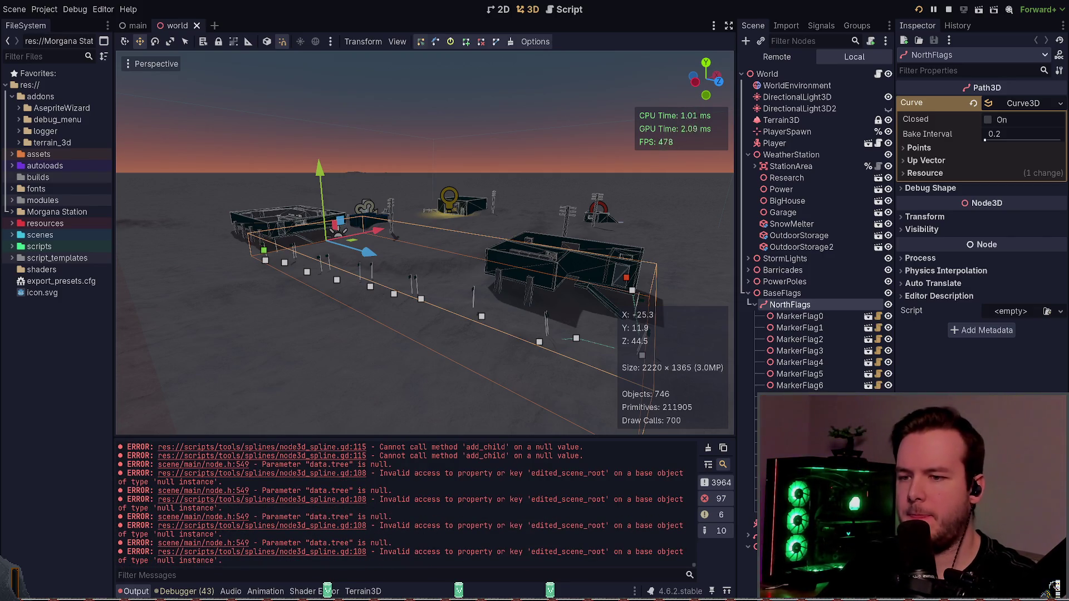
pyautogui.moveTo(578, 296); pyautogui.dragTo(446, 295)
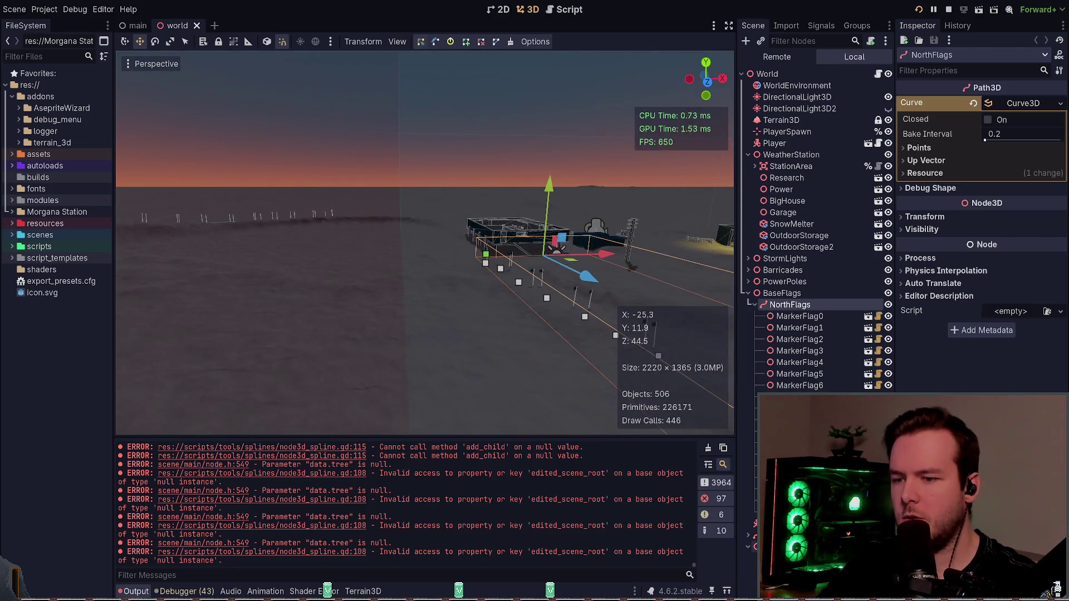
pyautogui.scroll(-5, 750, 539)
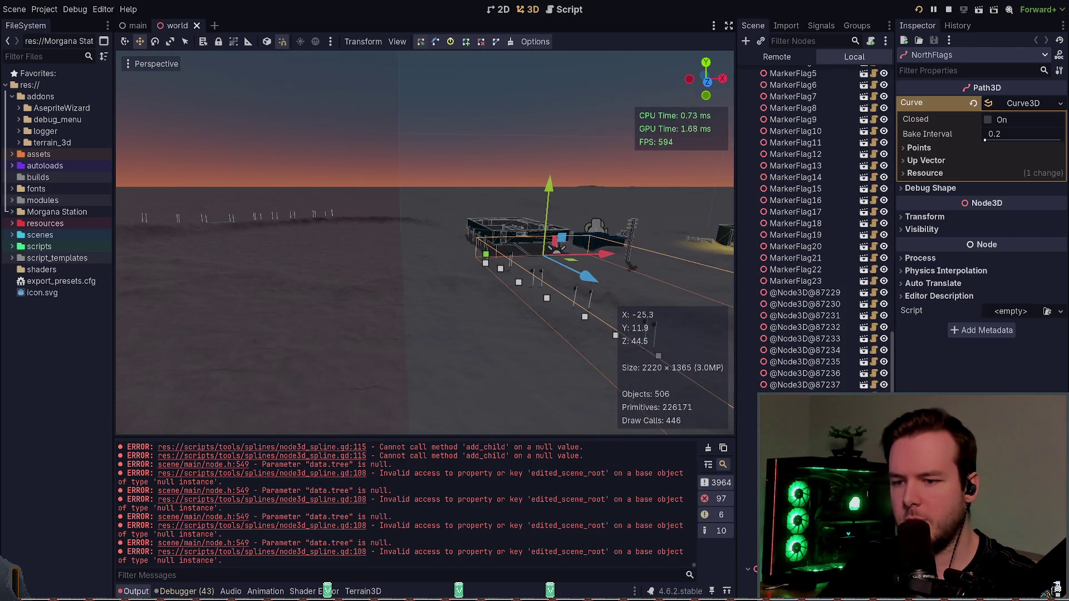
pyautogui.keyDown('shift'); pyautogui.click(824, 294); pyautogui.keyUp('shift')
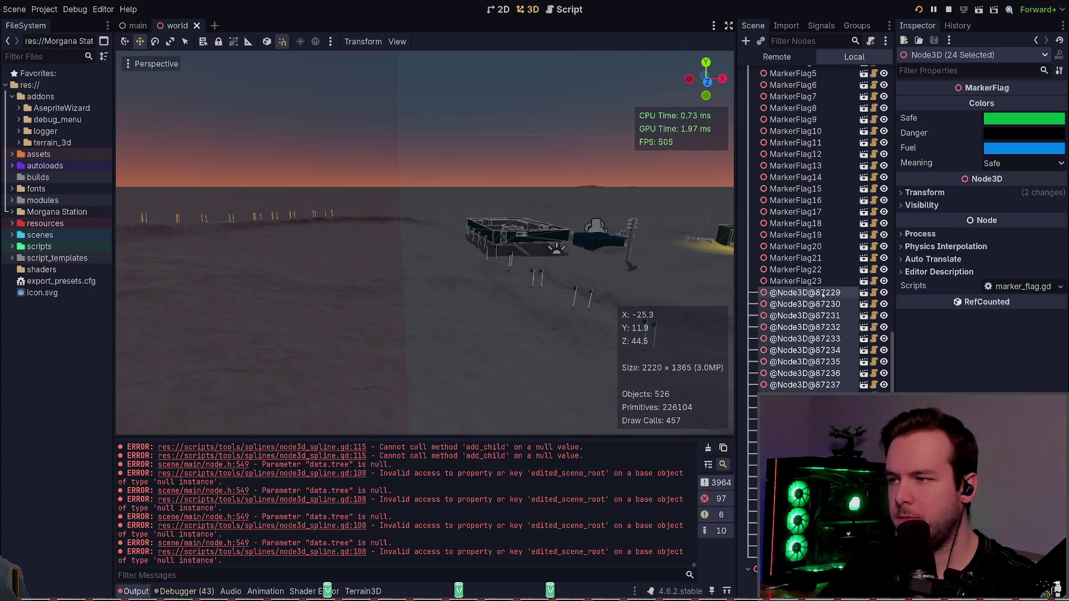
pyautogui.press('Delete')
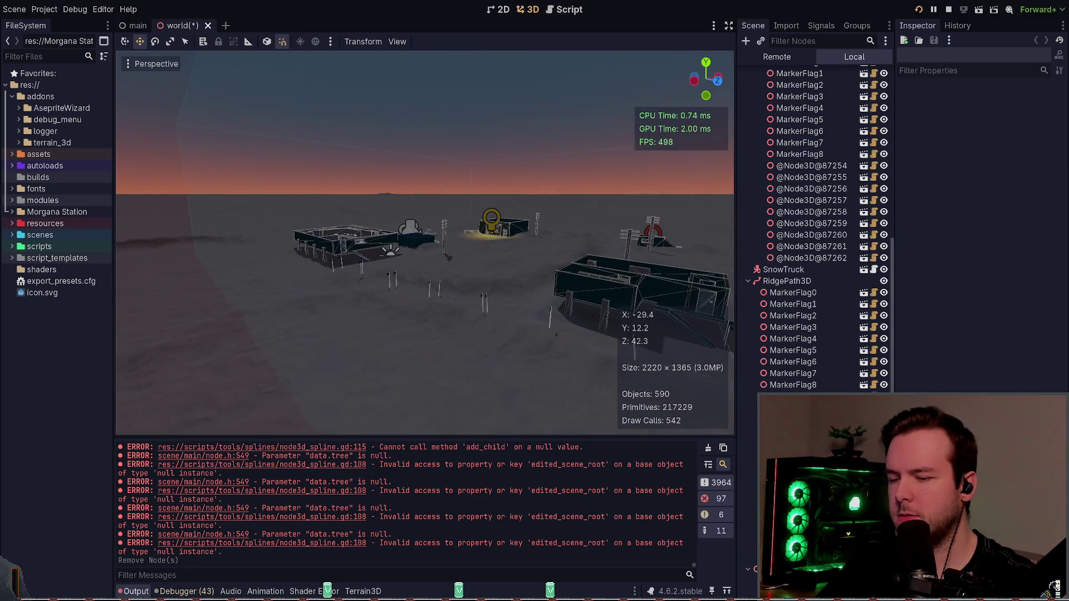
# - Undo the marker deletion and delete the nine selected marker flags instead
pyautogui.scroll(10, 742, 284)
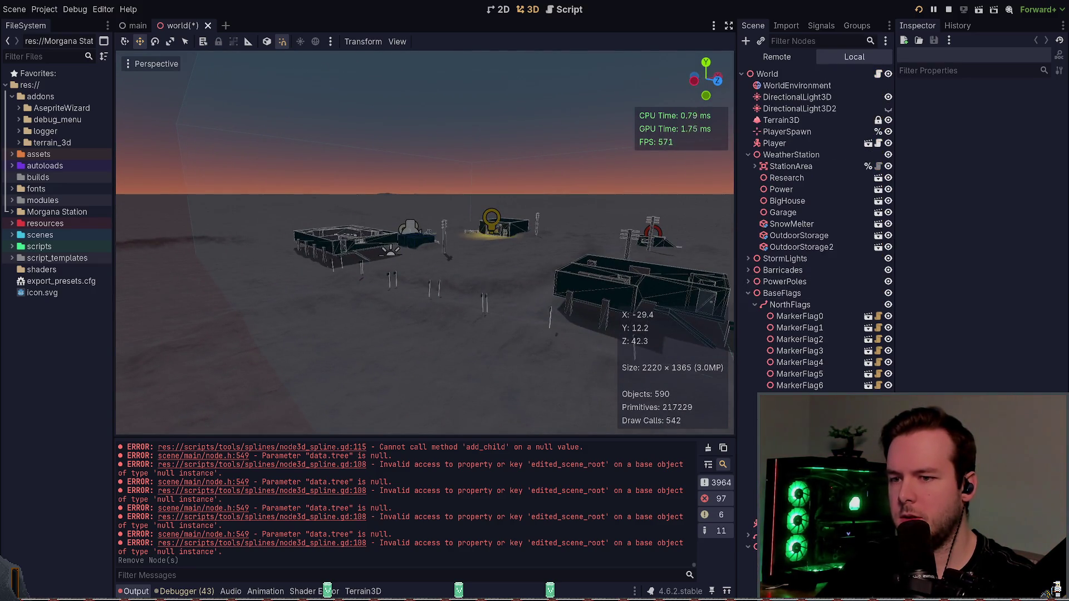
pyautogui.hotkey('ctrl', 'z')
pyautogui.press('Delete')
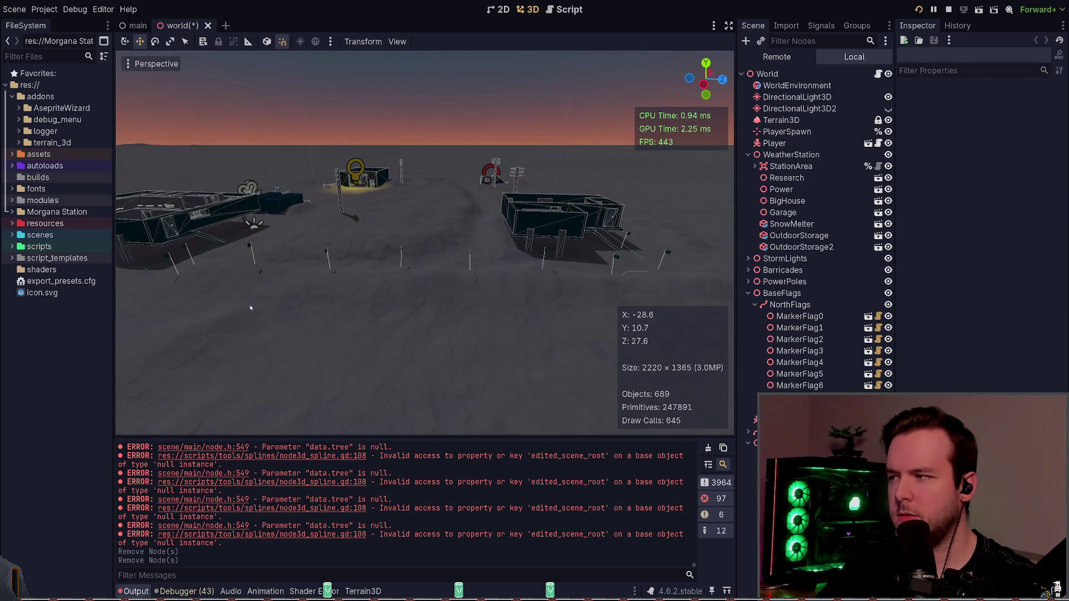
# - Select NorthFlags and step through MarkerFlag0, MarkerFlag1 and the following north flags
pyautogui.scroll(3, 389, 275)
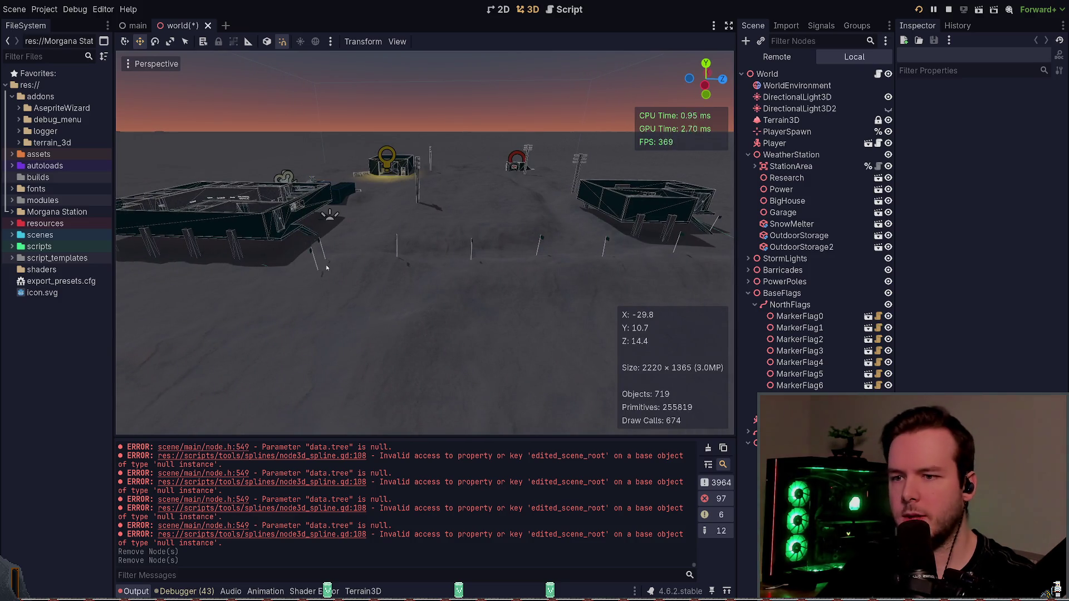
pyautogui.click(313, 252)
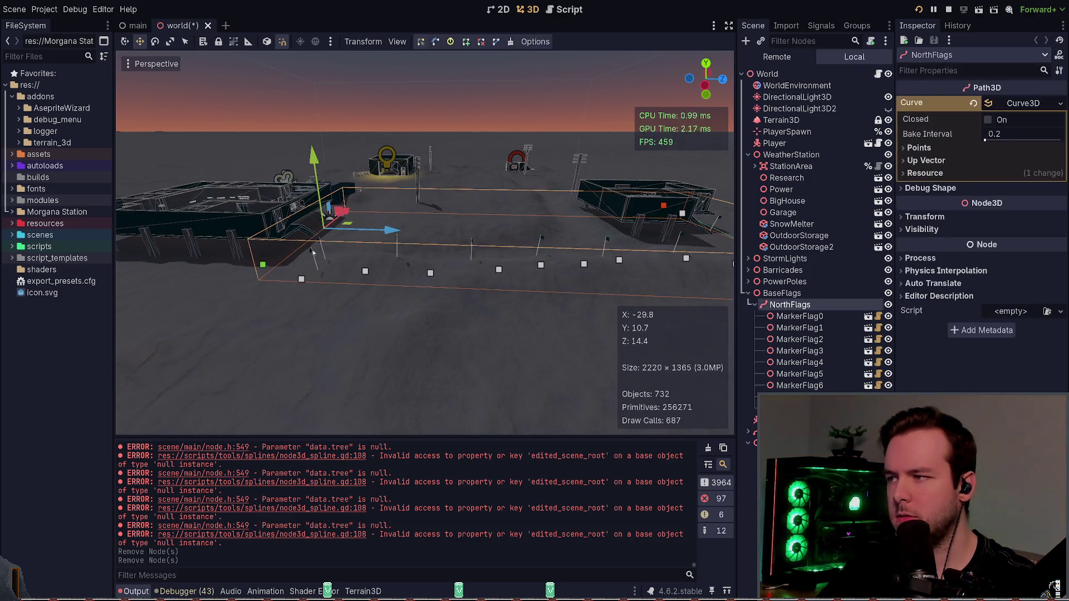
pyautogui.click(799, 316)
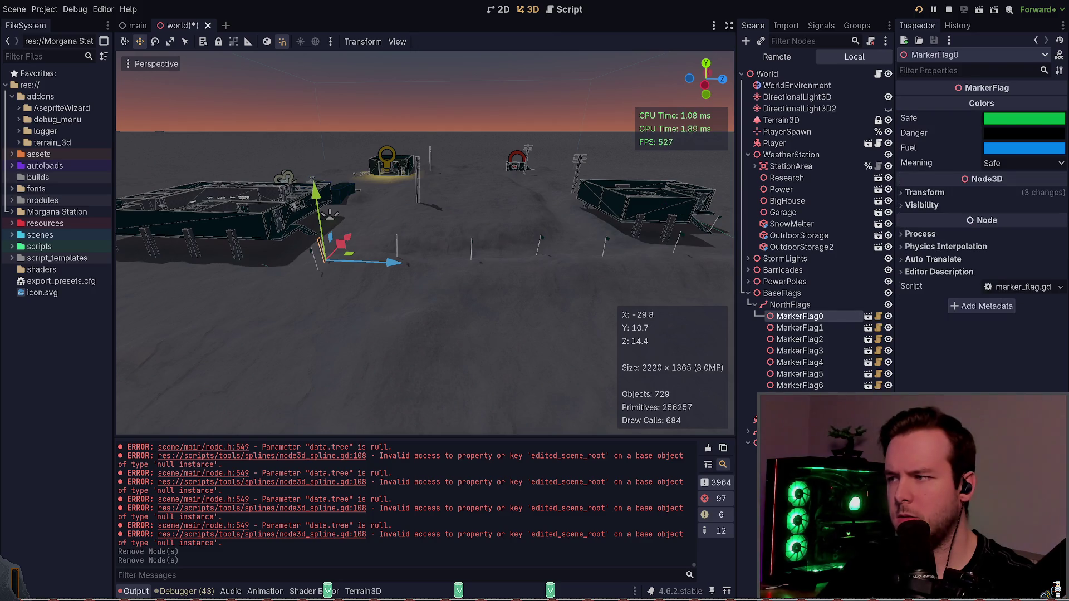
pyautogui.click(807, 328)
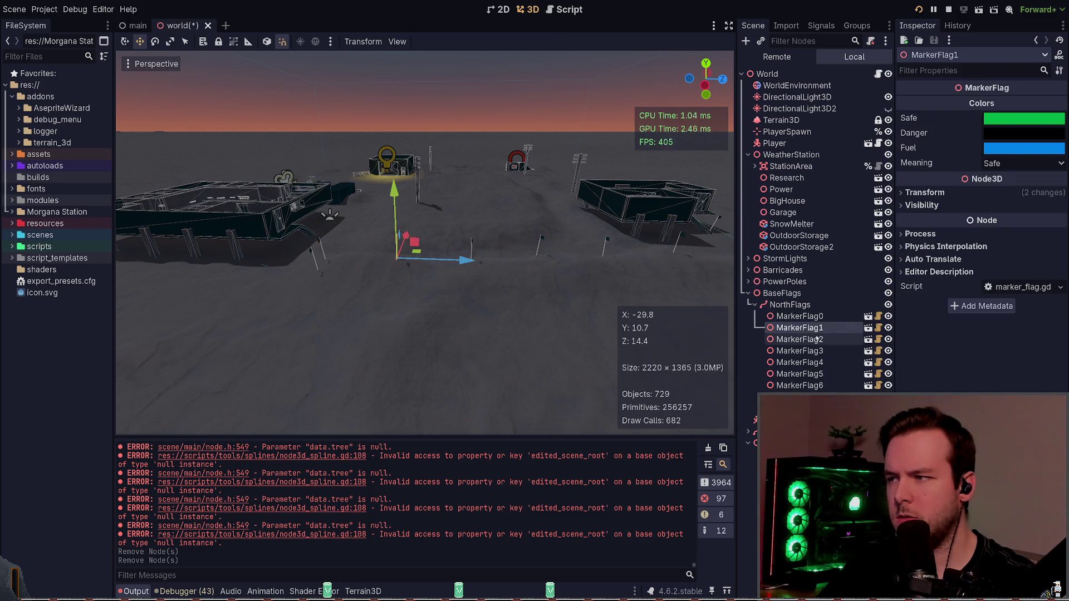
pyautogui.press('Down')
pyautogui.press('Down')
pyautogui.press('Down')
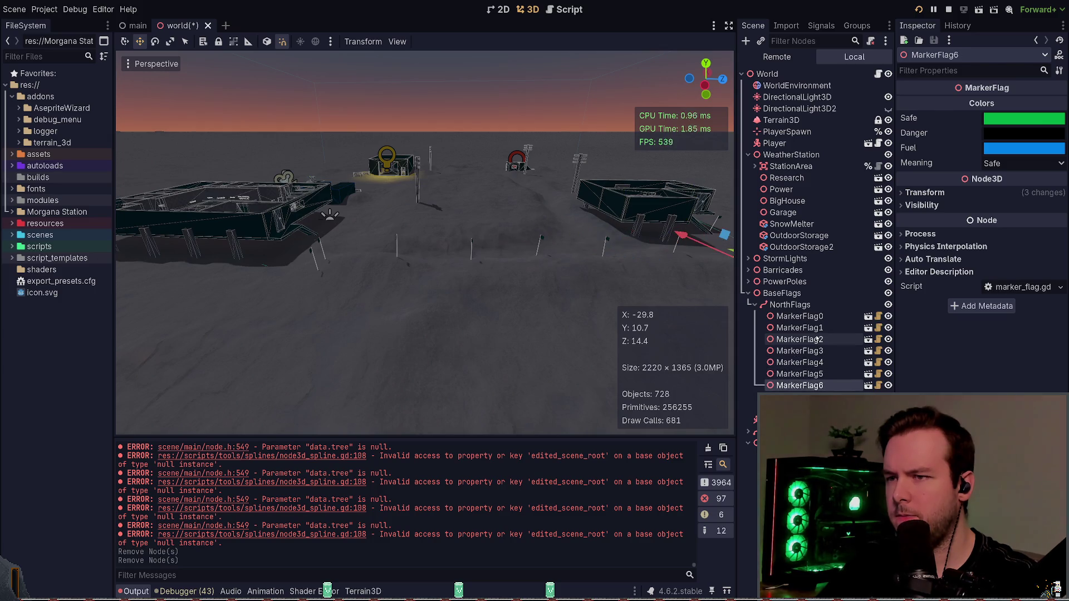
pyautogui.press('Down')
pyautogui.press('Down')
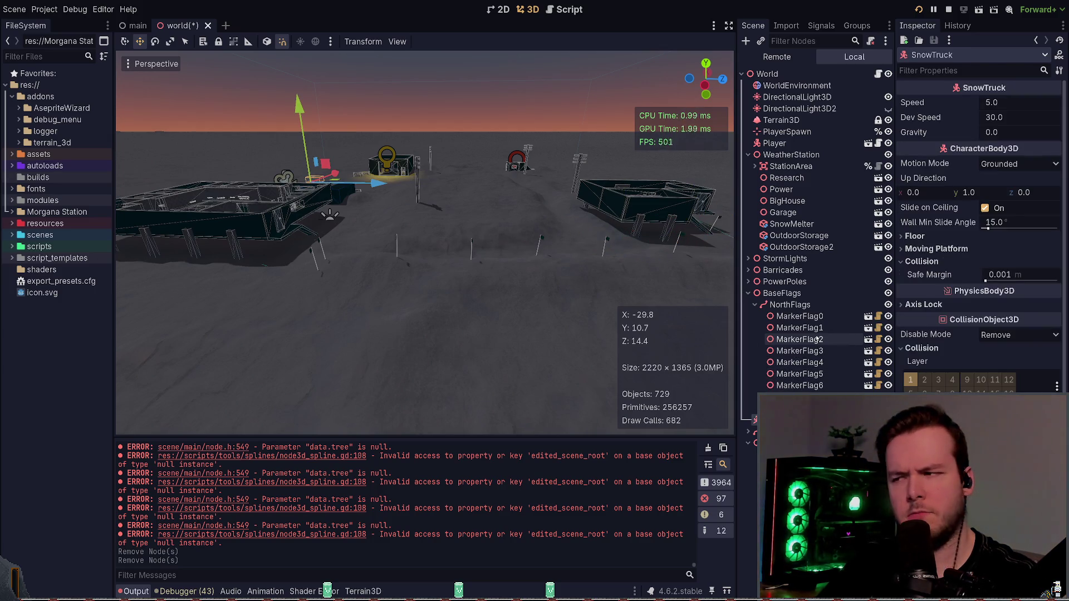
# - Toggle the NorthFlags selection to compare its path outline in the viewport
pyautogui.click(403, 233)
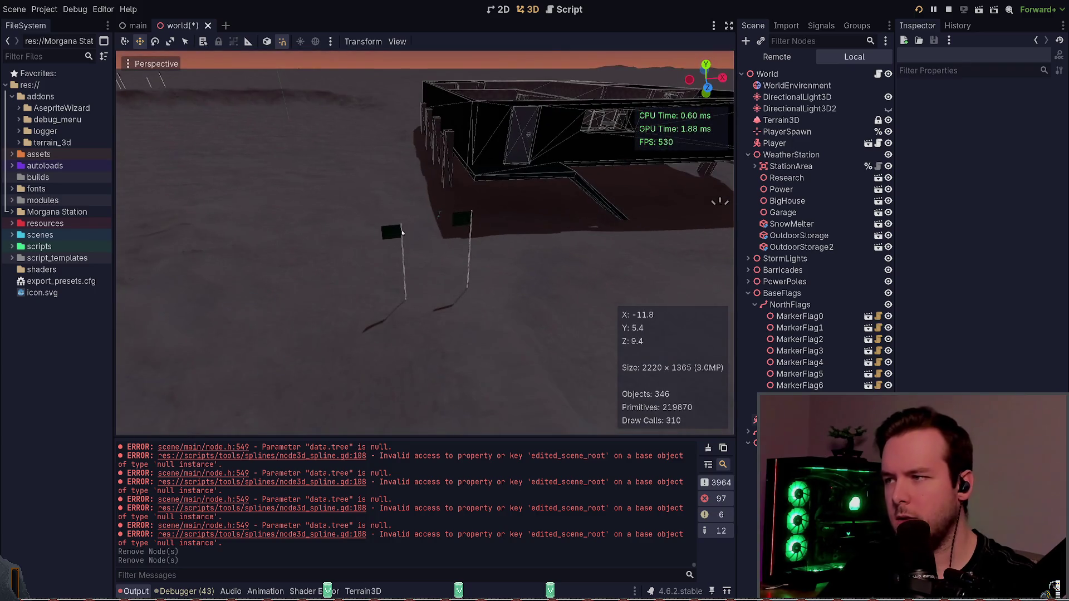
pyautogui.click(399, 232)
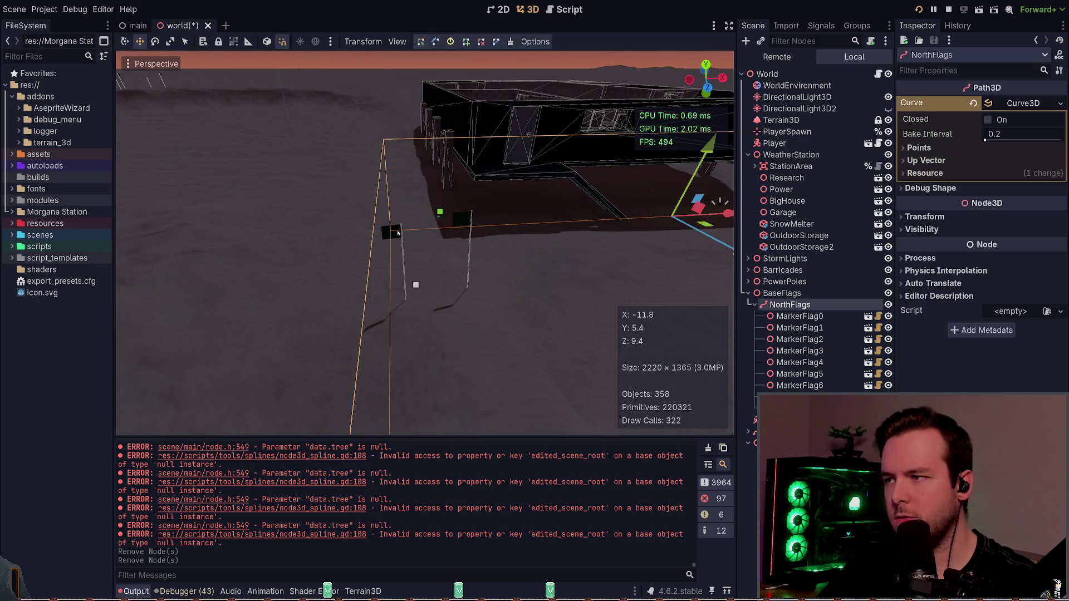
pyautogui.click(337, 285)
pyautogui.click(413, 282)
pyautogui.click(377, 311)
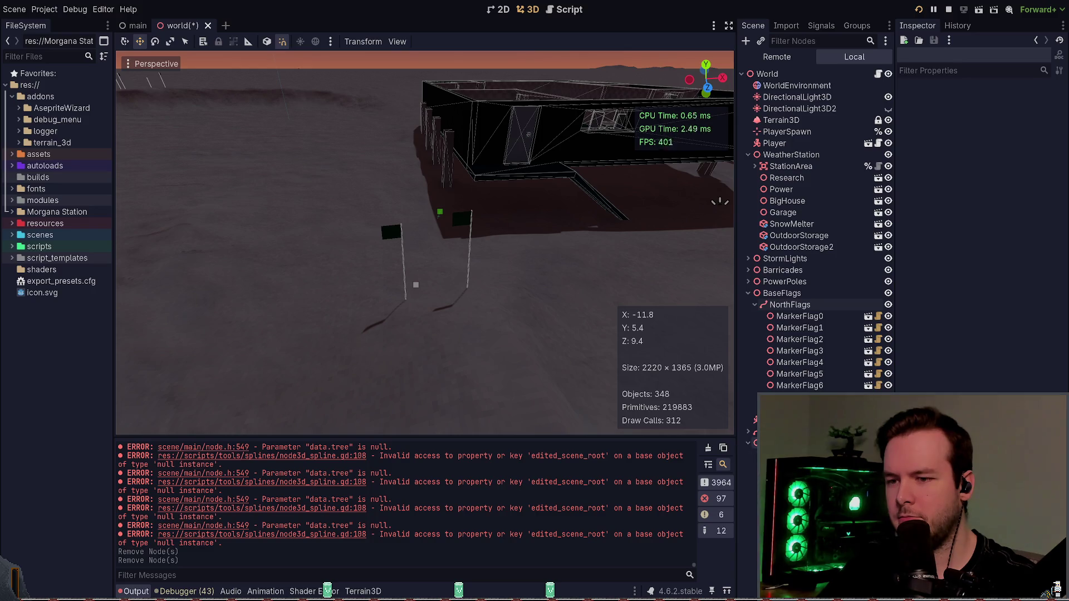
pyautogui.scroll(-5, 749, 433)
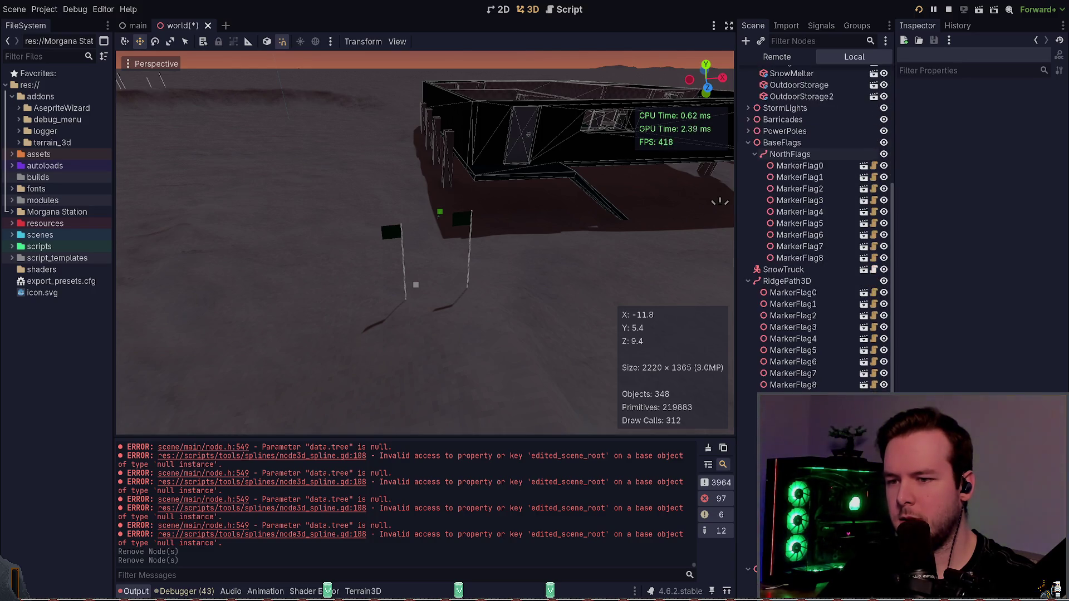
# - Inspect the ridge path flags MarkerFlag23, MarkerFlag16 and MarkerFlag0, then NorthFlags' MarkerFlag8
pyautogui.click(416, 285)
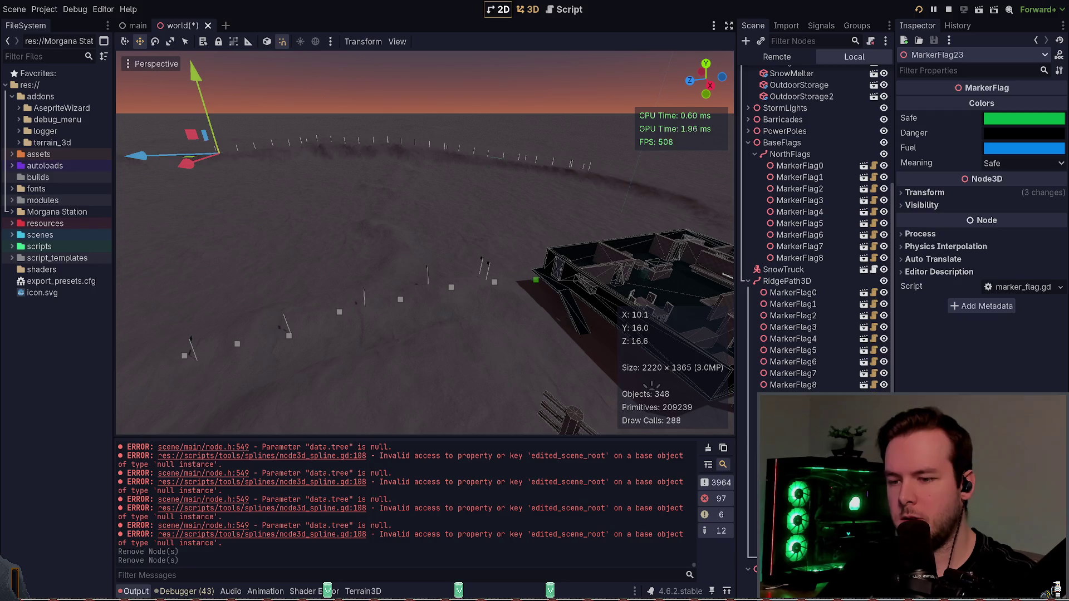
pyautogui.moveTo(167, 155); pyautogui.dragTo(278, 144)
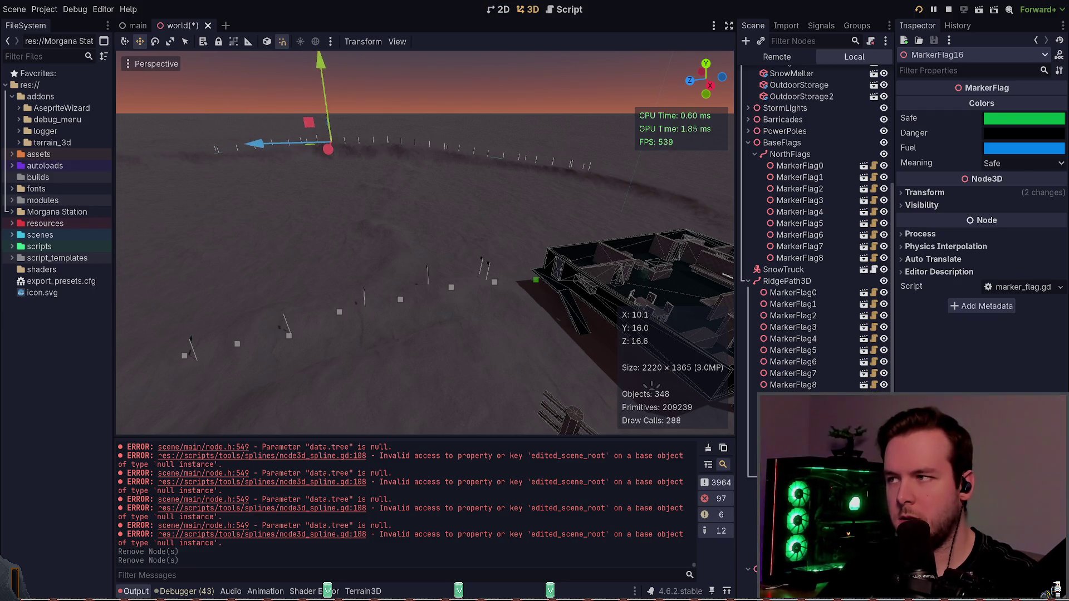
pyautogui.press('Up')
pyautogui.press('Up')
pyautogui.press('Up')
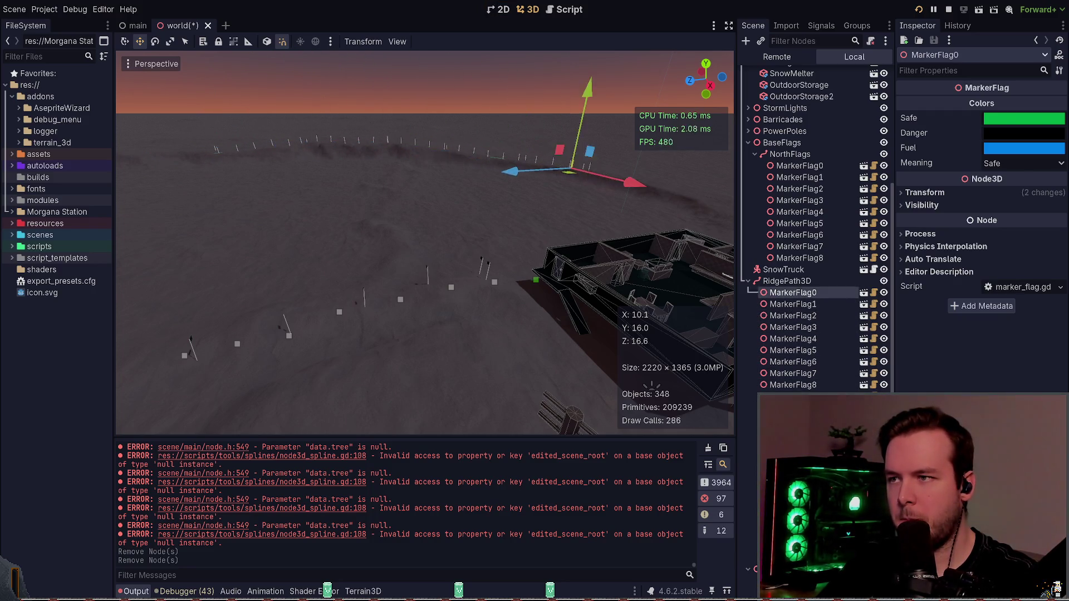
pyautogui.press('Up')
pyautogui.press('Down')
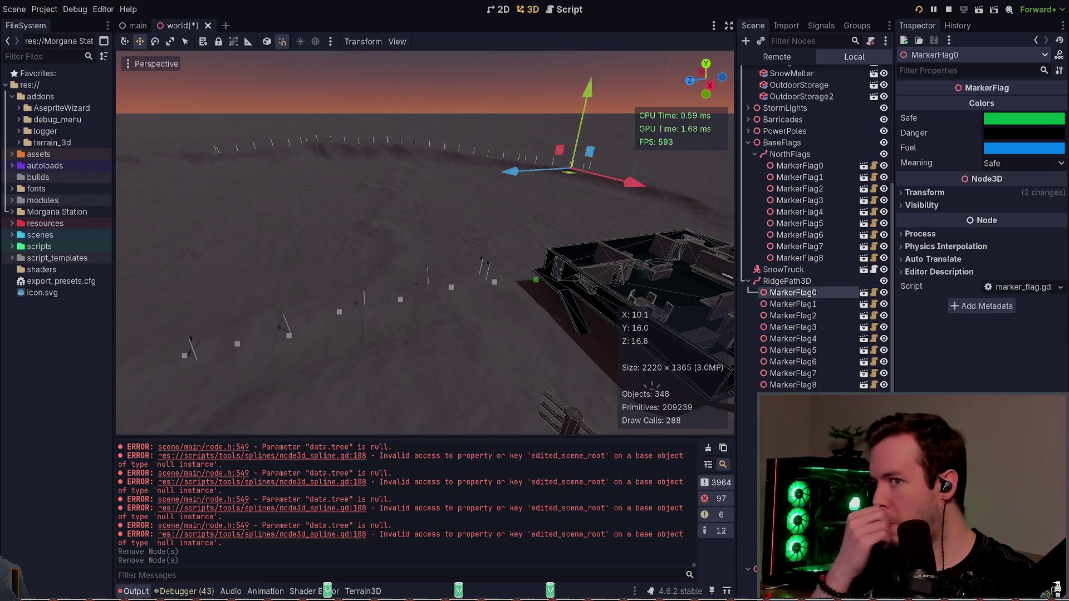
pyautogui.click(802, 258)
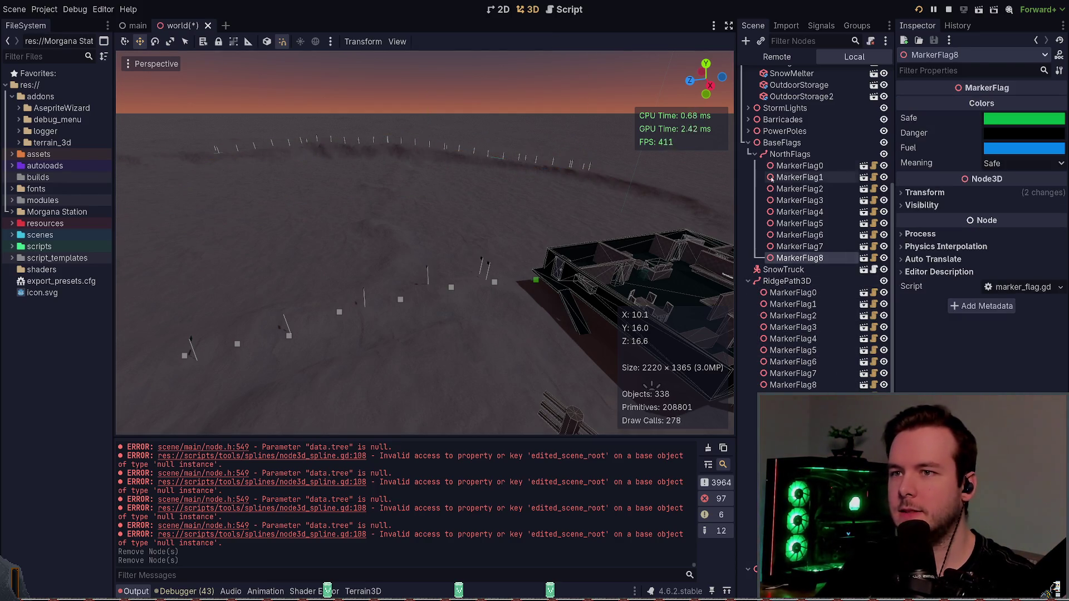
# - Collapse BaseFlags and fly the viewport camera toward the station buildings
pyautogui.scroll(5, 774, 167)
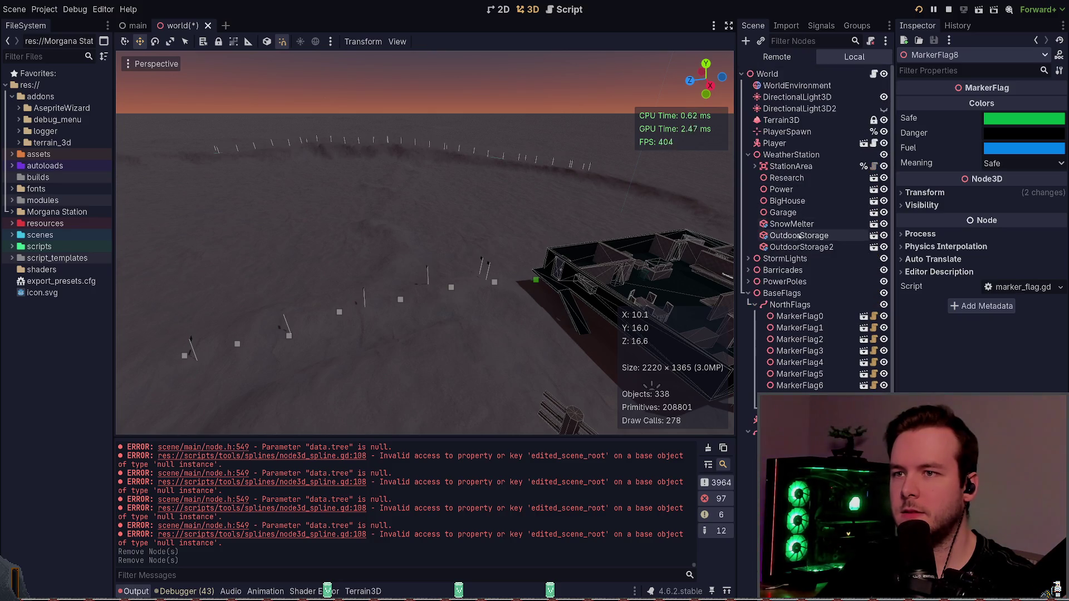
pyautogui.click(749, 293)
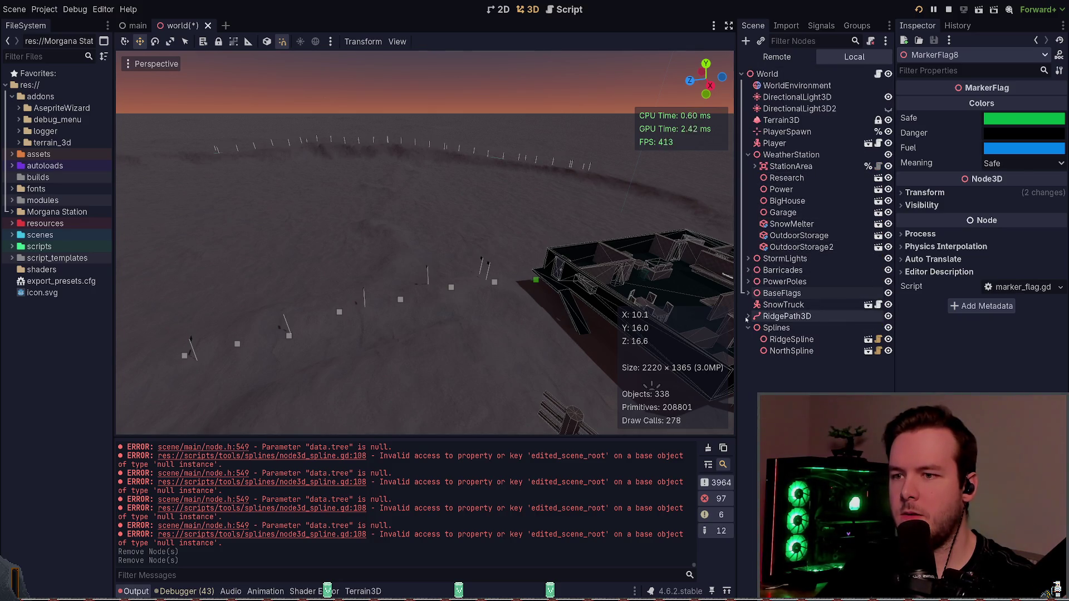
pyautogui.moveTo(539, 290); pyautogui.dragTo(368, 246)
pyautogui.press('w')
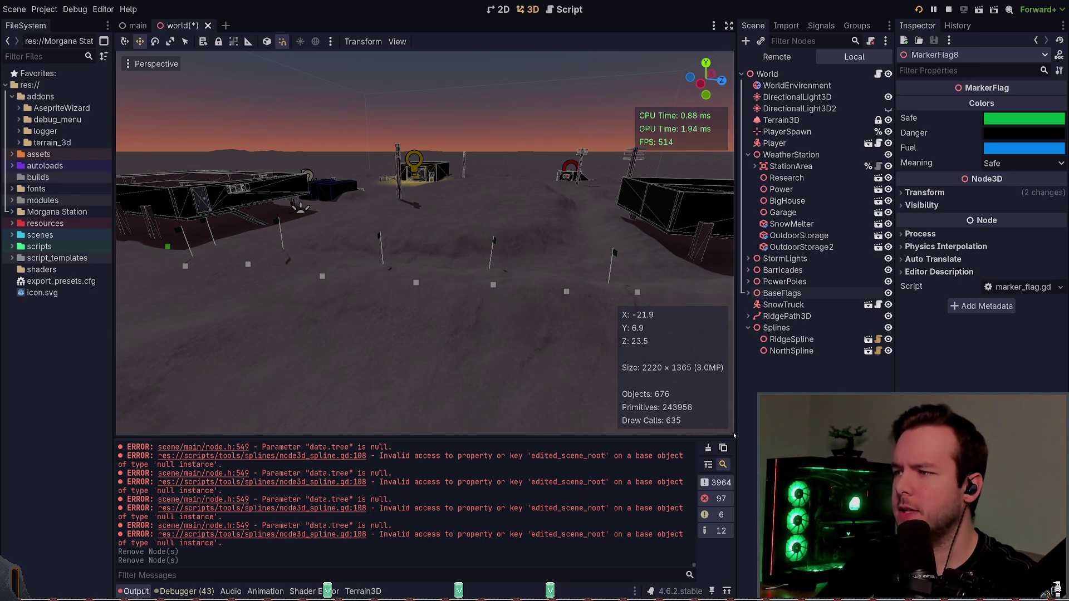
pyautogui.hotkey('alt', 'Tab')
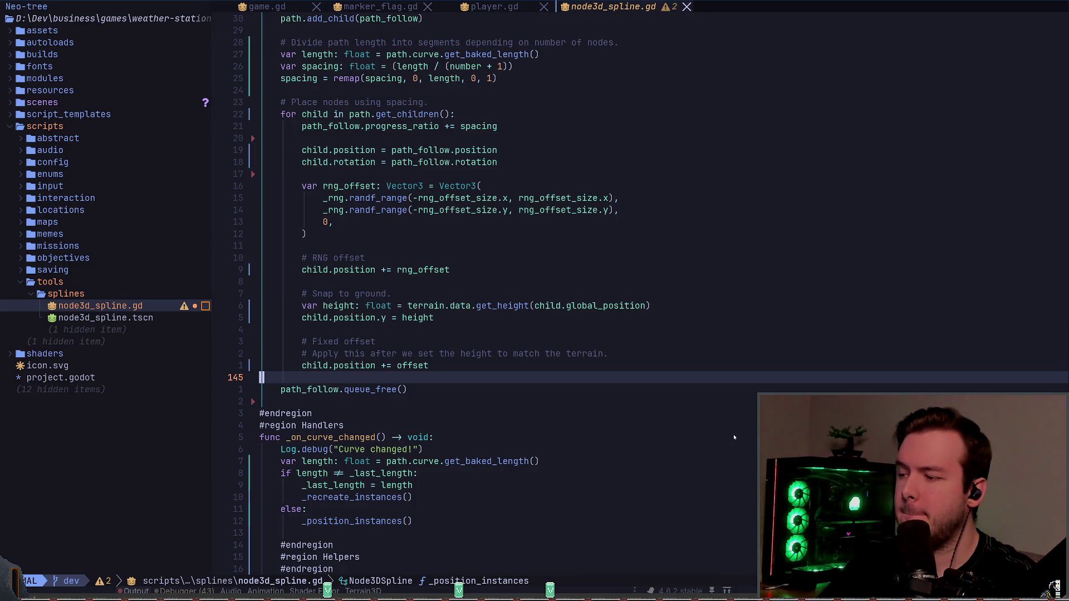
# - Scan _recreate_instances up to its path null check and editor-hint guard
pyautogui.press('j')
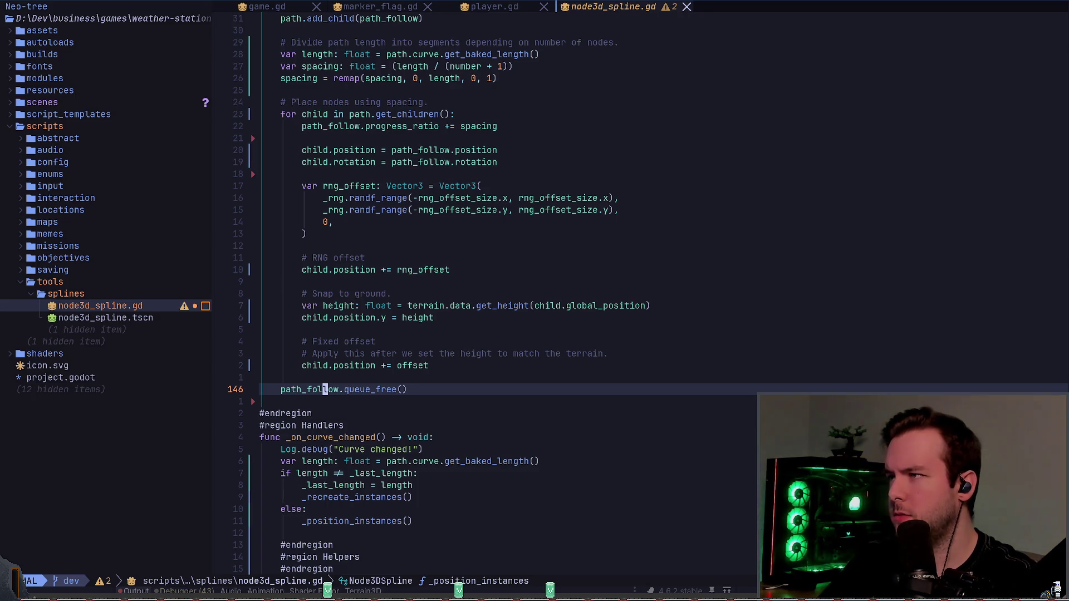
pyautogui.press('j')
pyautogui.press('j')
pyautogui.press('j')
pyautogui.press('k')
pyautogui.press('k')
pyautogui.press('k')
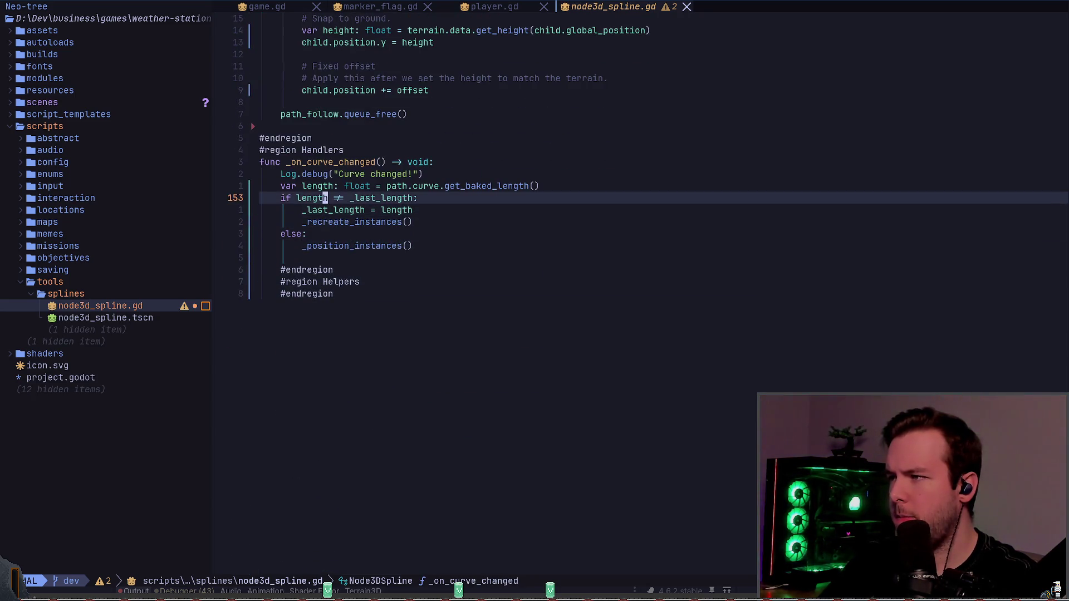
pyautogui.hotkey('ctrl', 'u')
pyautogui.hotkey('ctrl', 'u')
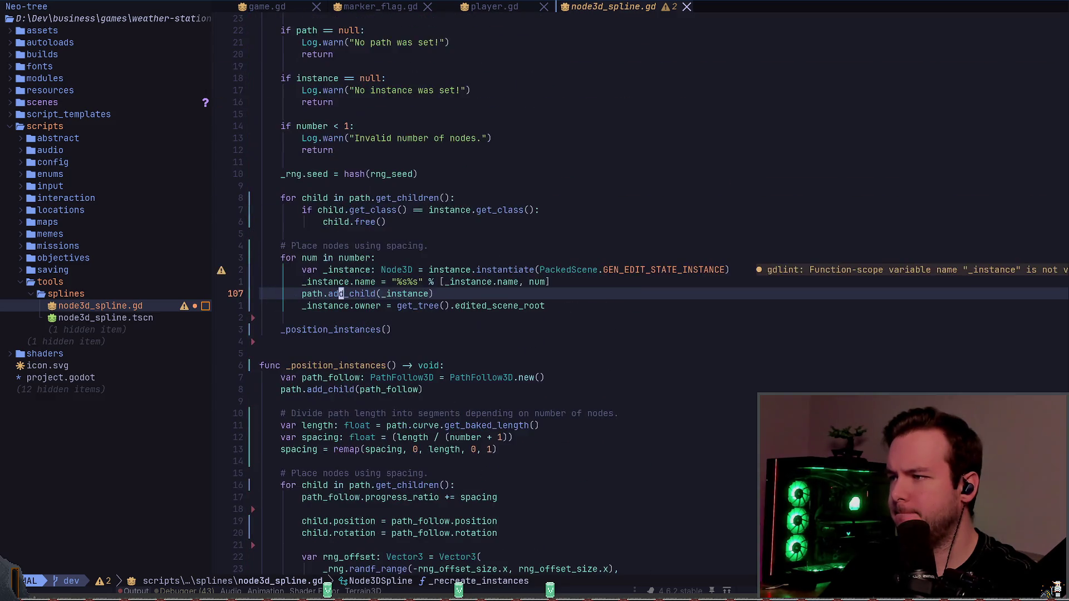
pyautogui.press('j')
pyautogui.press('j')
pyautogui.press('j')
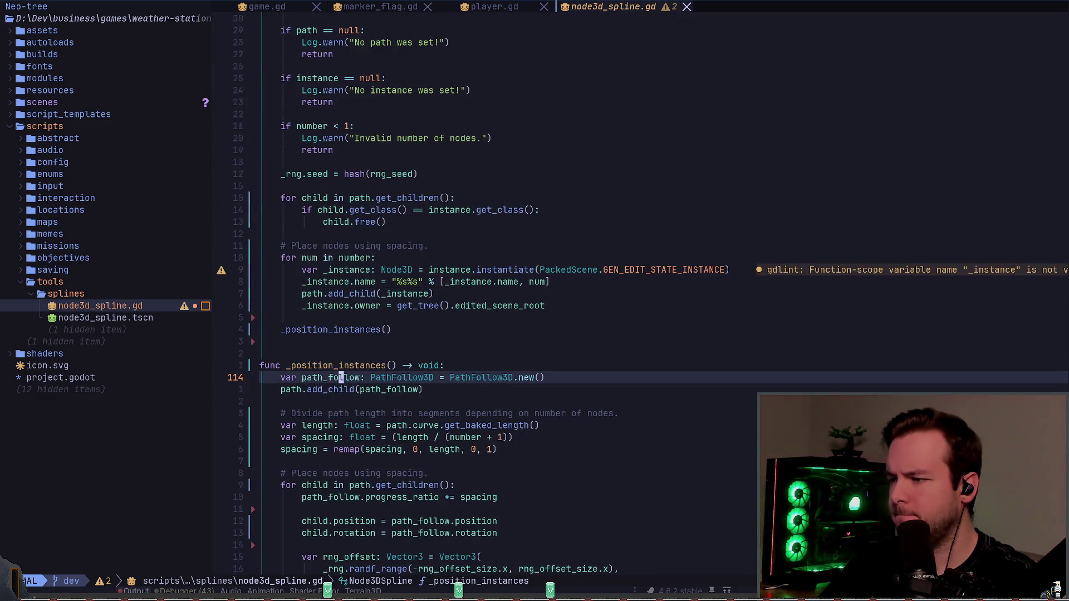
pyautogui.press('9')
pyautogui.press('k')
pyautogui.press('1')
pyautogui.press('4')
pyautogui.press('k')
pyautogui.press('k')
pyautogui.press('k')
pyautogui.press('k')
pyautogui.press('k')
pyautogui.press('k')
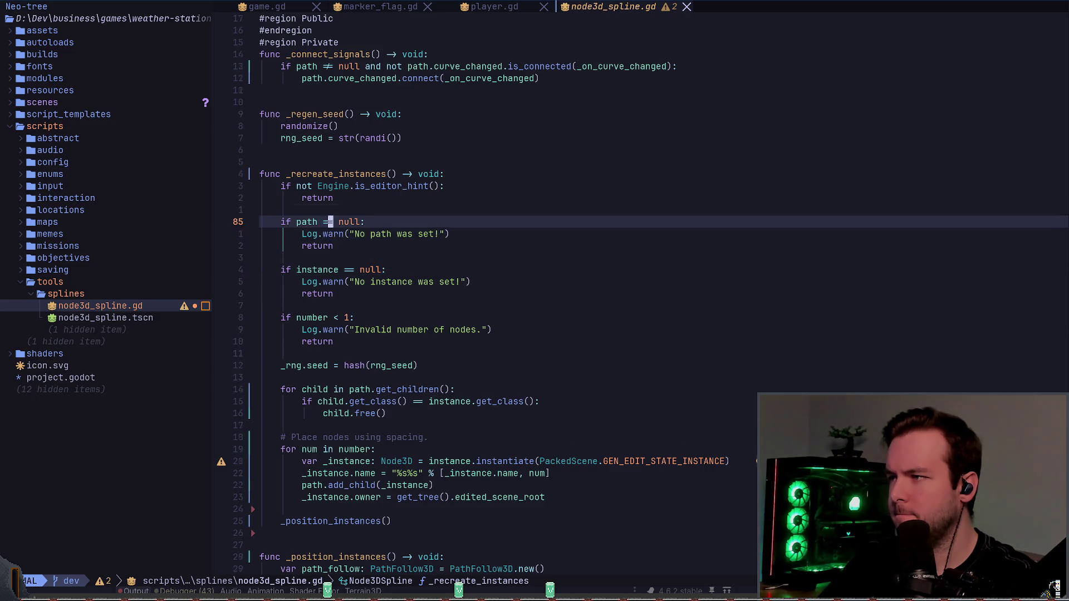
pyautogui.press('k')
pyautogui.press('k')
pyautogui.press('k')
# - Open blank lines under the func _position_instances() header
pyautogui.press('z')
pyautogui.press('z')
pyautogui.press('2')
pyautogui.press('8')
pyautogui.press('j')
pyautogui.press('z')
pyautogui.press('z')
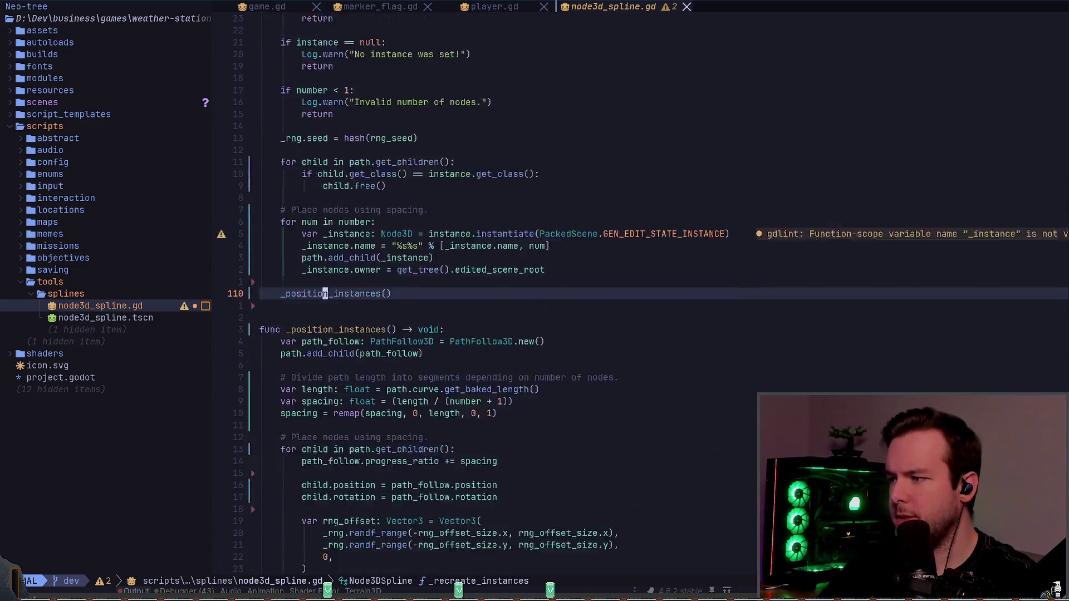
pyautogui.press('1')
pyautogui.press('6')
pyautogui.press('j')
pyautogui.press('k')
pyautogui.press('k')
pyautogui.press('1')
pyautogui.press('1')
pyautogui.press('k')
pyautogui.press('o')
pyautogui.press('Return')
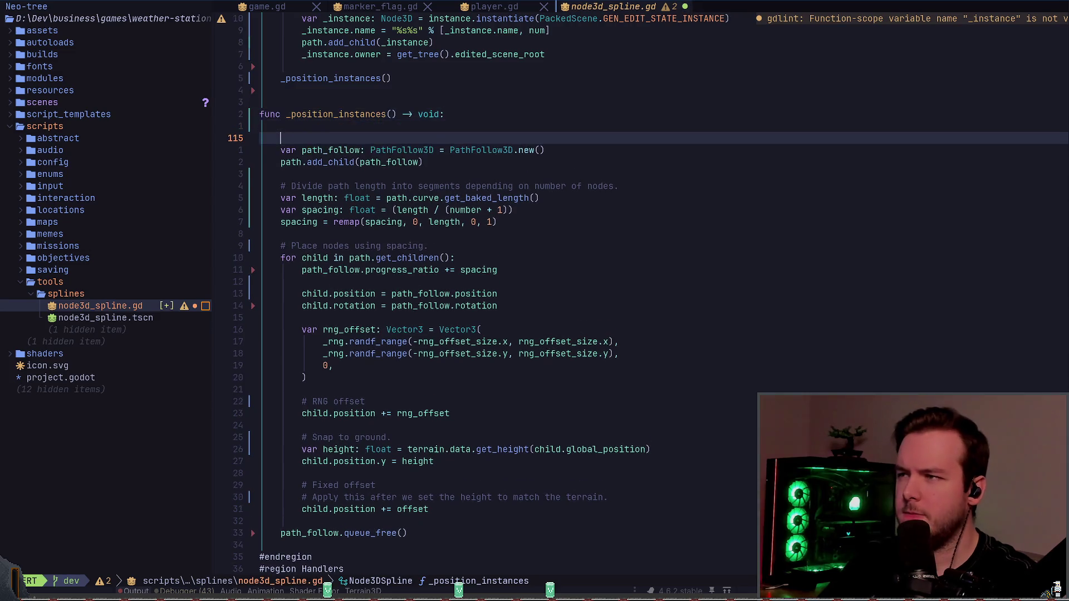
# - Paste the 'if not Engine.is_editor_hint(): return' guard there and remove stray text and blank lines
pyautogui.write('p:w')
pyautogui.press('Return')
pyautogui.press('Escape')
pyautogui.press('k')
pyautogui.press('d')
pyautogui.press('d')
pyautogui.press('j')
pyautogui.press('c')
pyautogui.press('c')
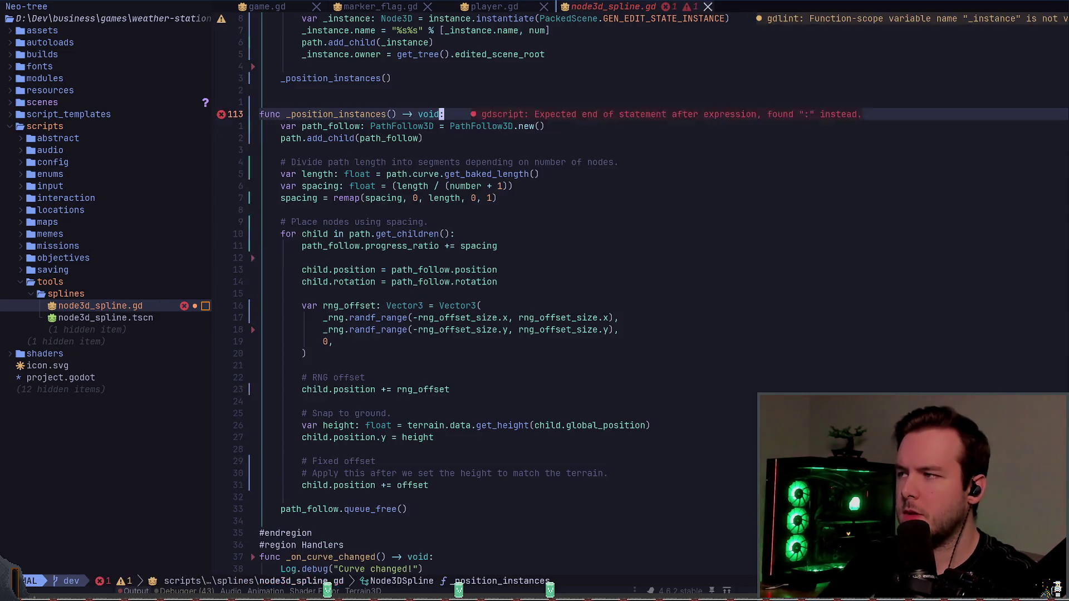
pyautogui.press('k')
pyautogui.press('p')
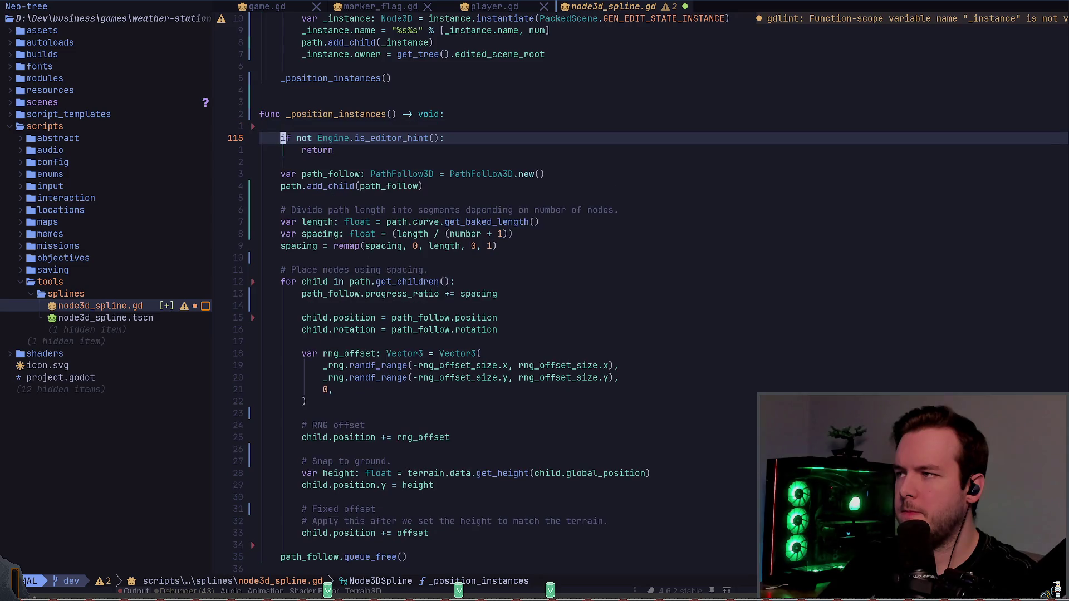
pyautogui.hotkey('alt', 'Tab')
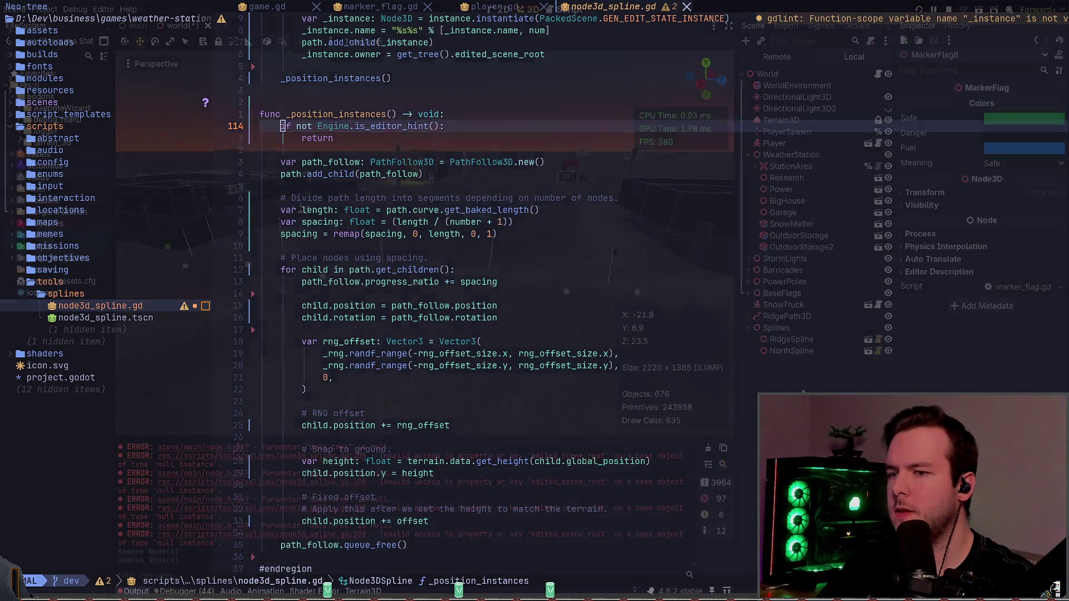
# - Force-regenerate NorthSpline's flags and expand RidgePath3D and BaseFlags in the Scene dock to inspect the markers
pyautogui.click(819, 351)
pyautogui.click(988, 309)
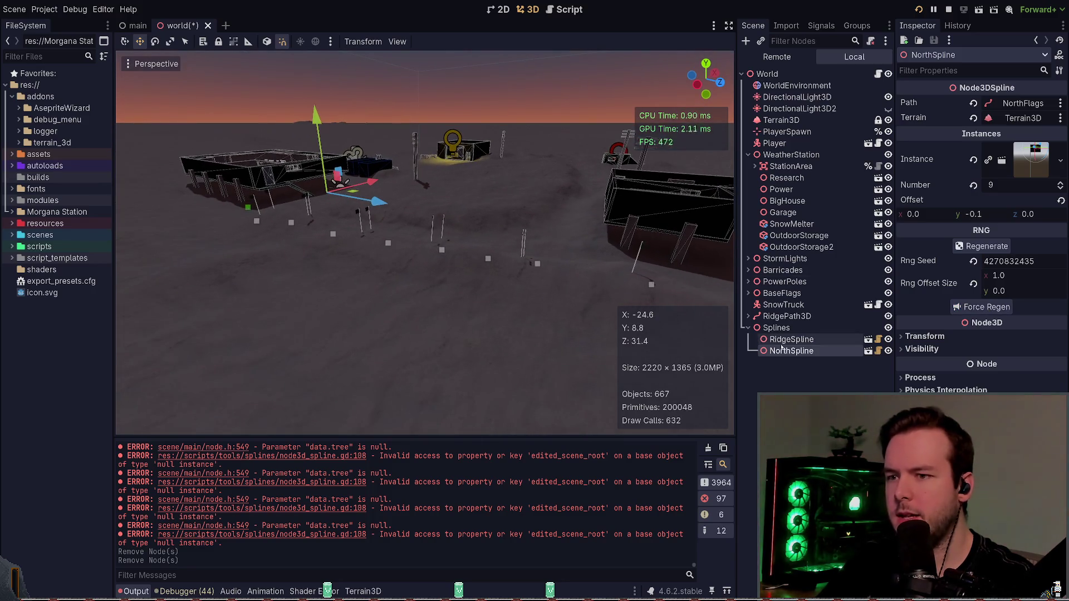
pyautogui.click(749, 317)
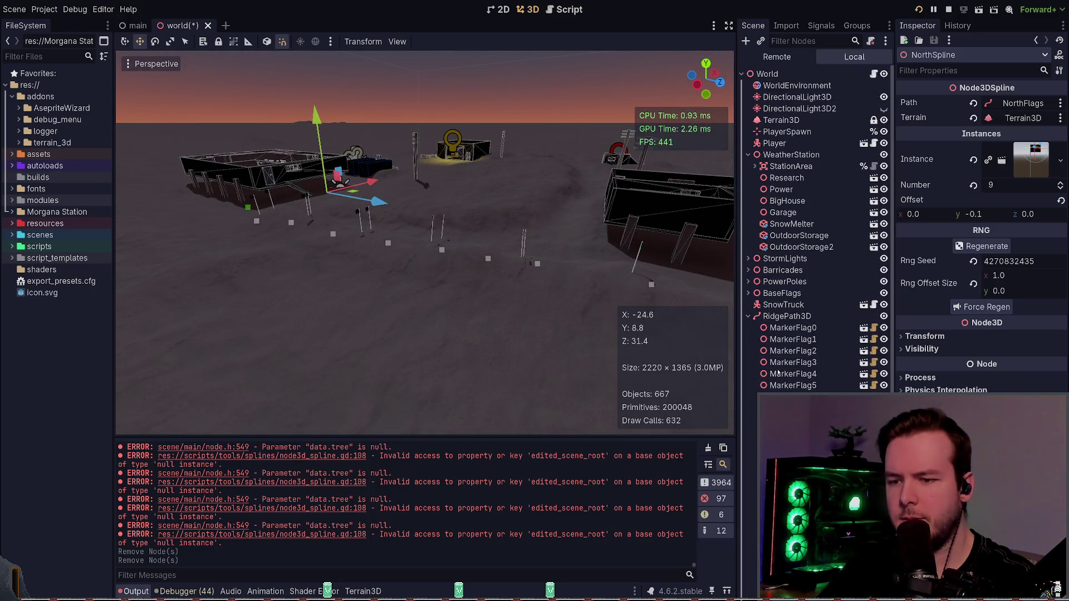
pyautogui.click(748, 294)
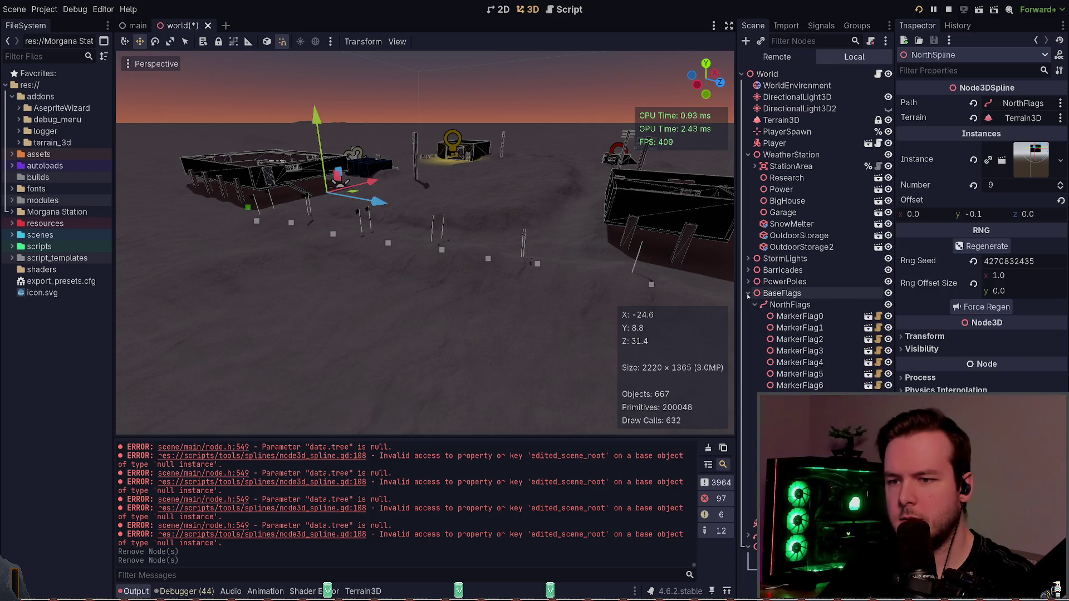
pyautogui.hotkey('alt', 'Tab')
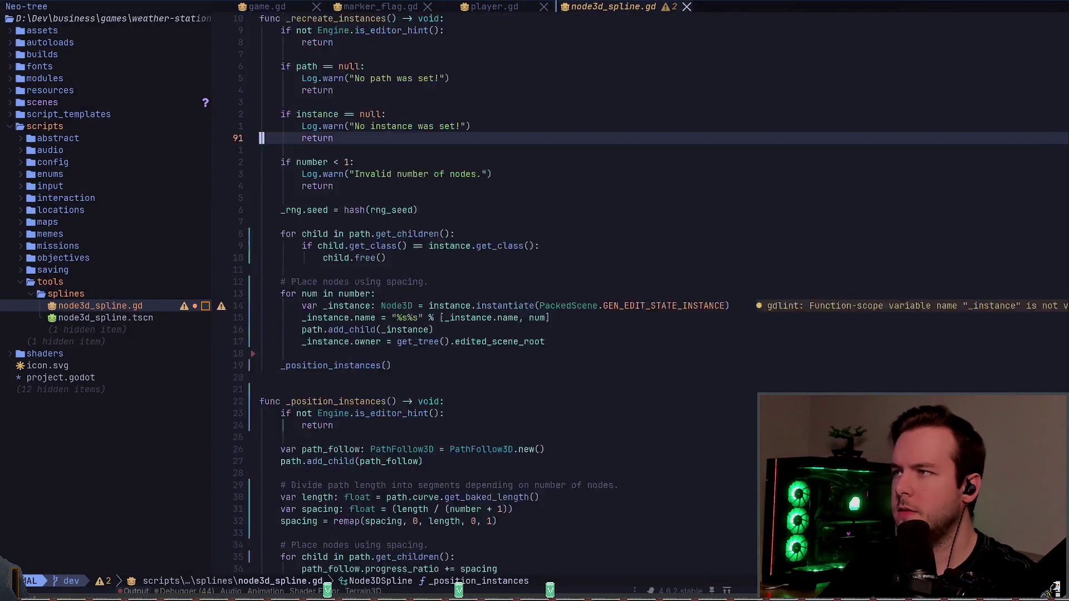
# - Move to the 'if child.get_class() == instance.get_class():' line in _recreate_instances
pyautogui.press('j')
pyautogui.press('j')
pyautogui.press('j')
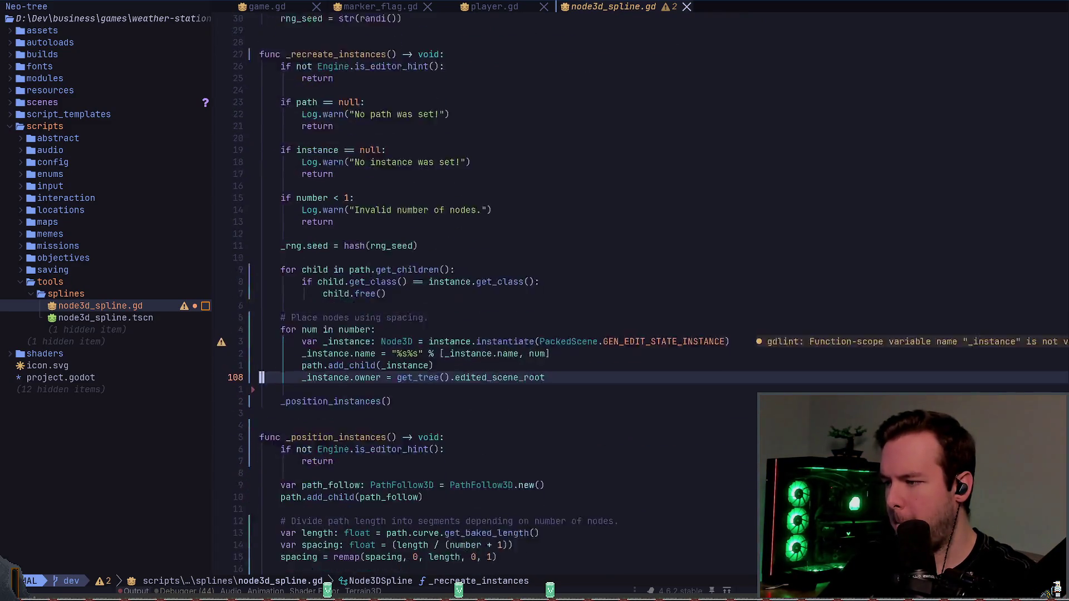
pyautogui.press('z')
pyautogui.press('z')
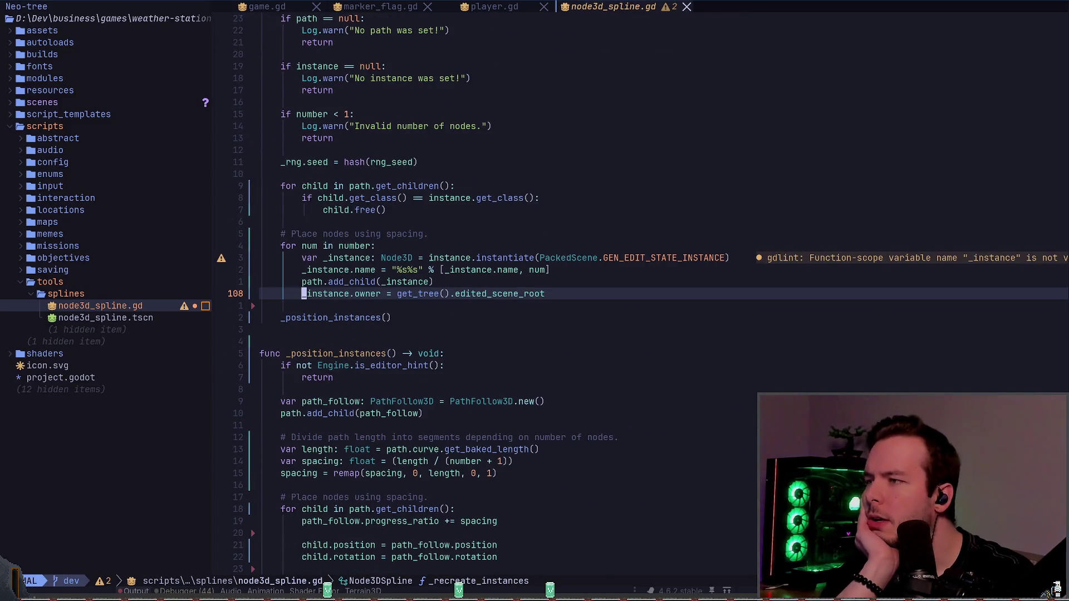
pyautogui.press('k')
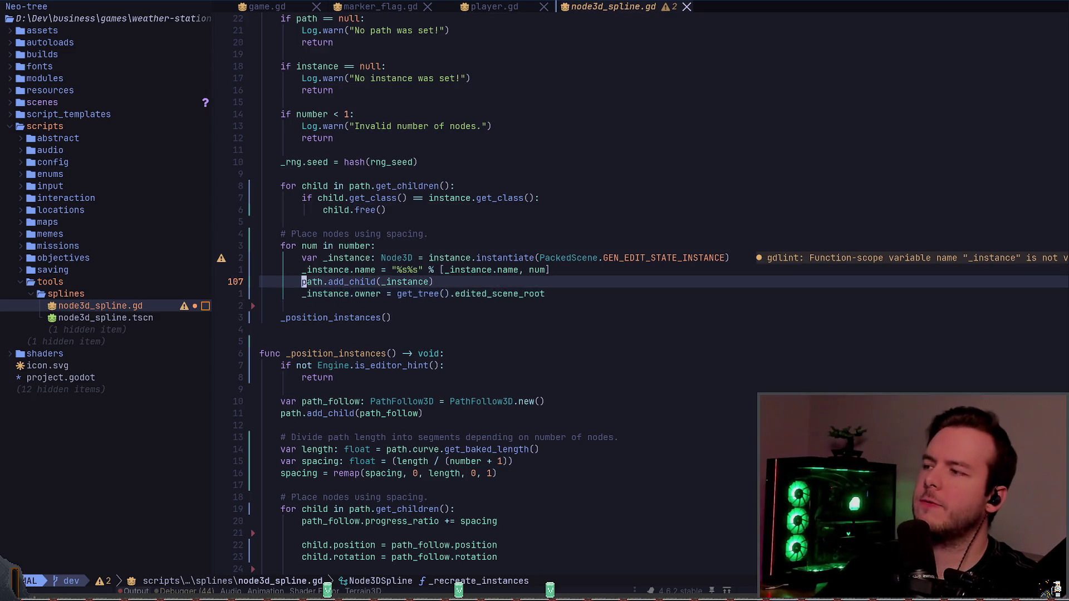
pyautogui.press('k')
pyautogui.press('k')
pyautogui.press('k')
pyautogui.press('w')
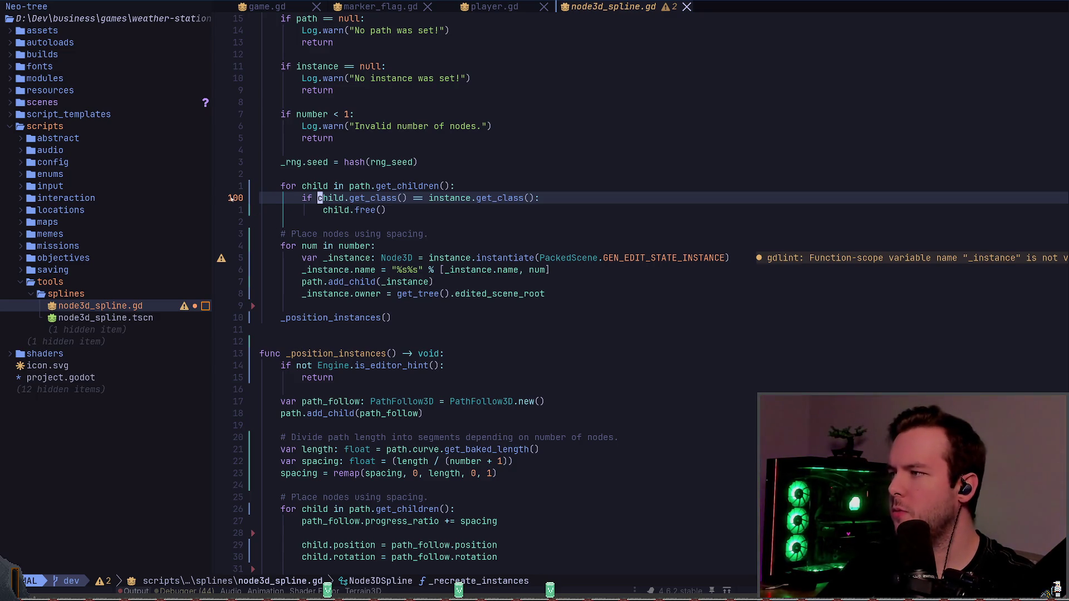
pyautogui.press('z')
pyautogui.press('c')
pyautogui.click(255, 199)
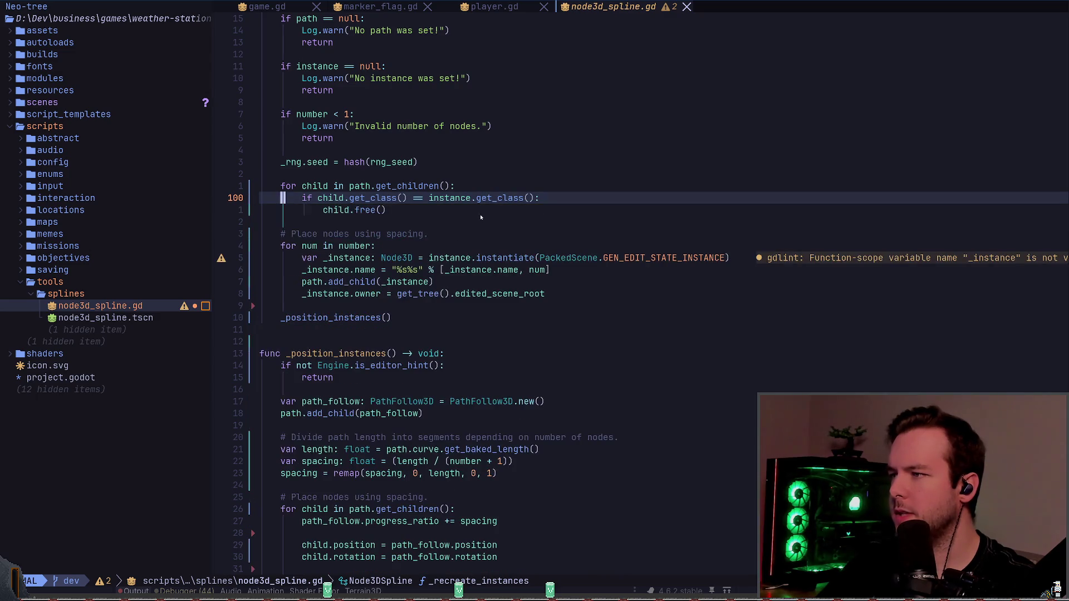
# - Insert print(child.get_class()) and print(instance.get_class()) above the class check and save
pyautogui.write('Oprint(child.get')
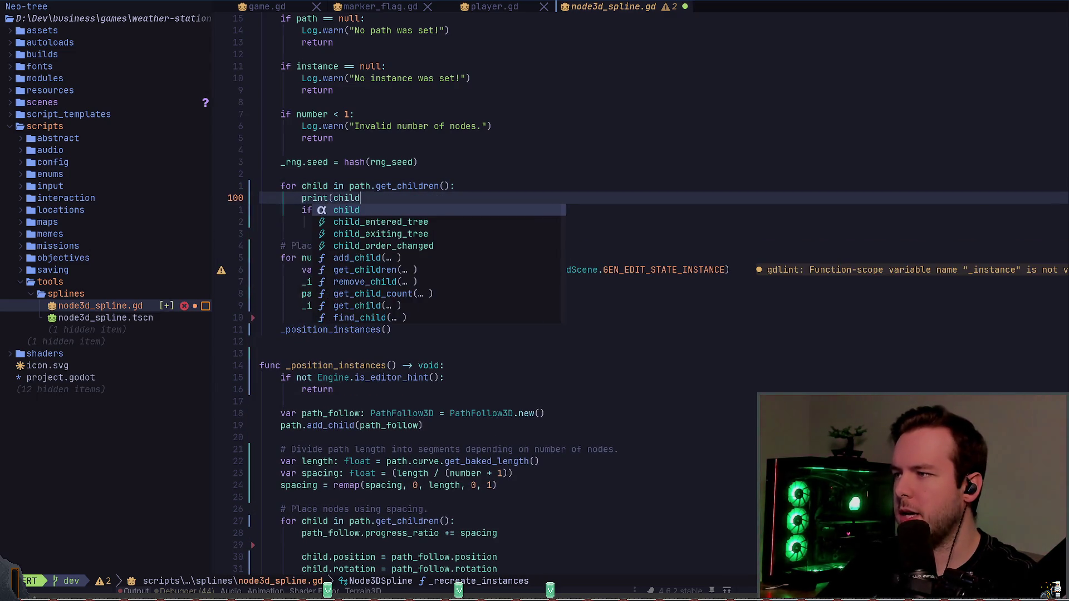
pyautogui.press('Return')
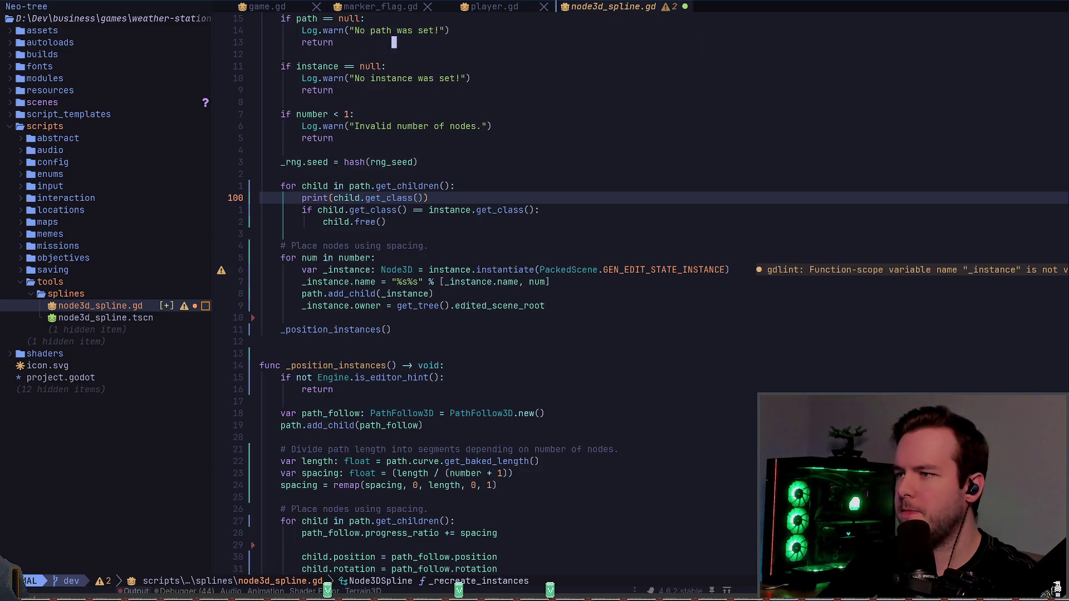
pyautogui.press('y')
pyautogui.press('y')
pyautogui.write('print(child.get_class(')
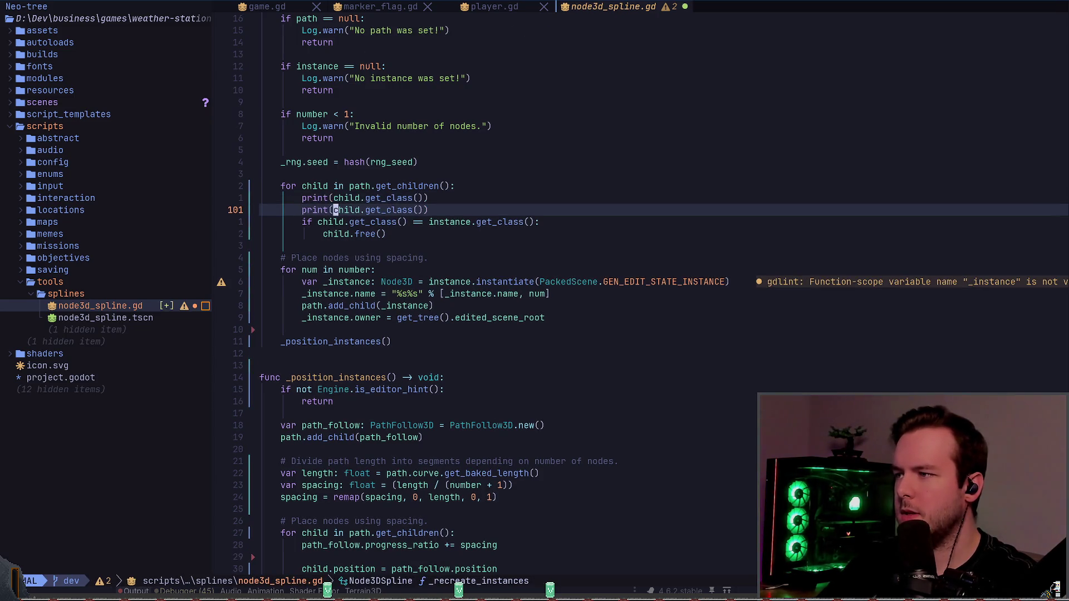
pyautogui.write('ciwinstance')
pyautogui.press('Escape')
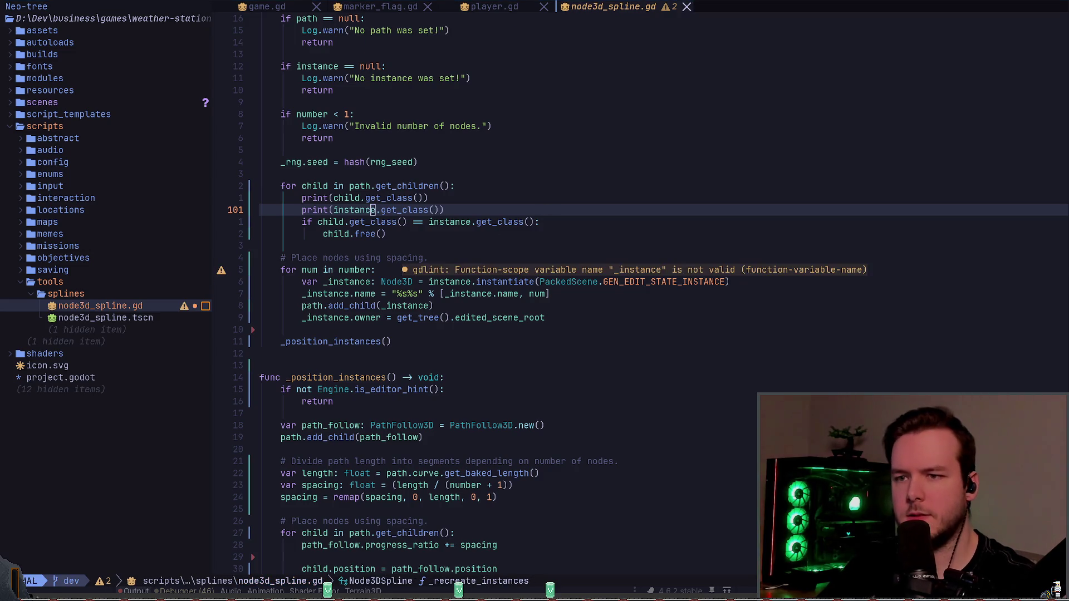
pyautogui.hotkey('alt', 'Tab')
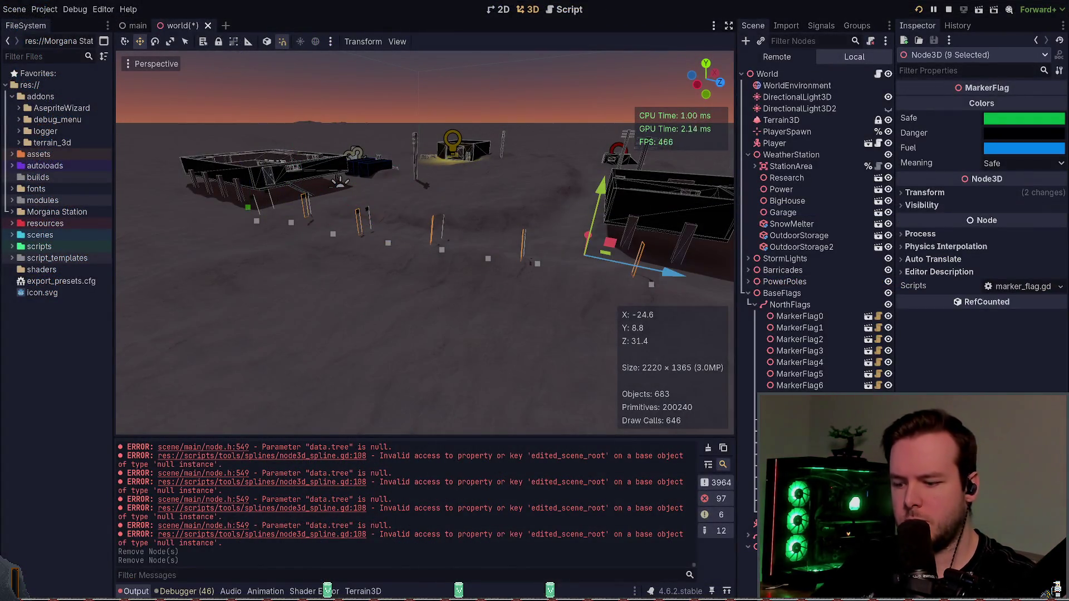
# - Select NorthSpline and force-regenerate it so the Node3D and PackedScene classes print to the output
pyautogui.click(796, 305)
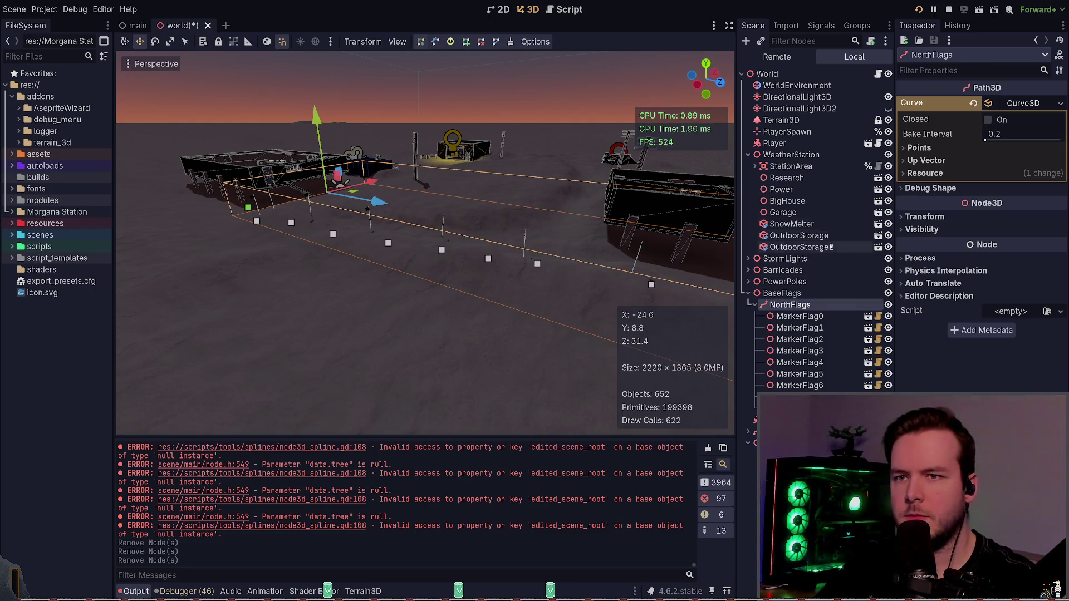
pyautogui.click(779, 420)
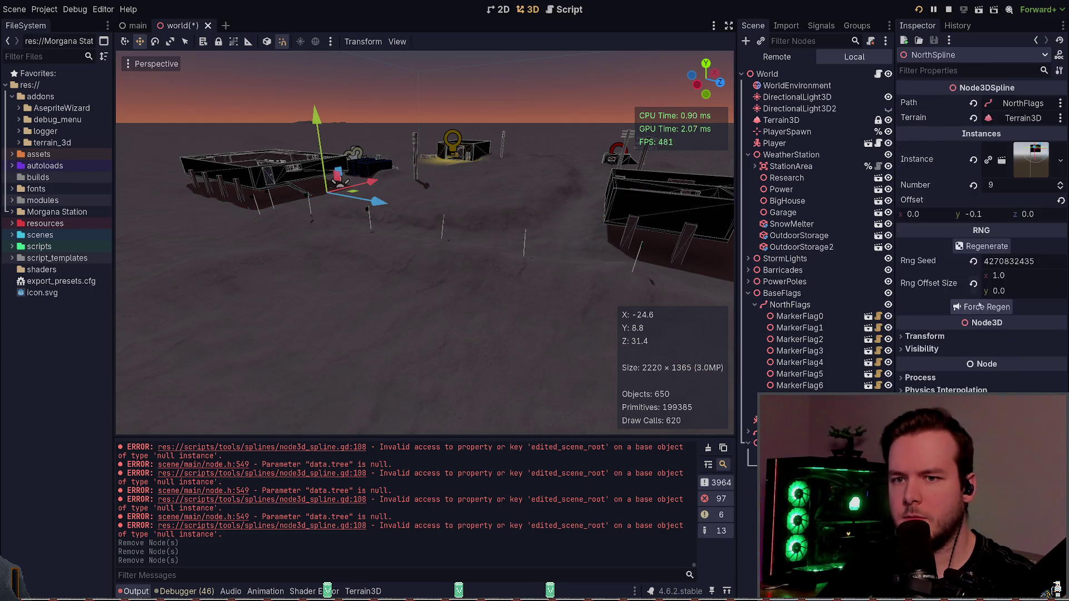
pyautogui.click(978, 310)
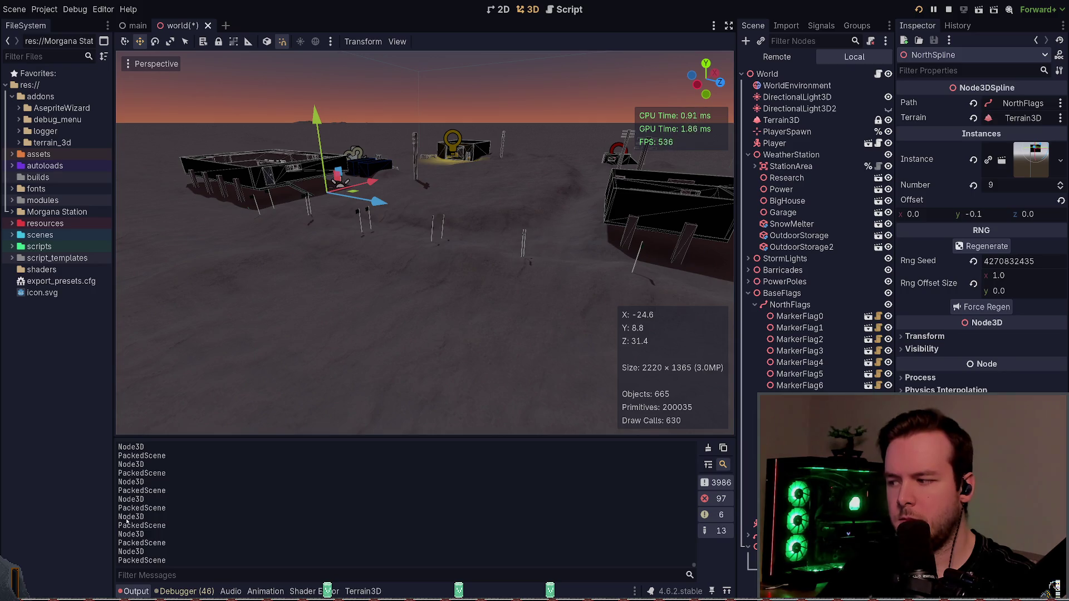
pyautogui.hotkey('alt', 'Tab')
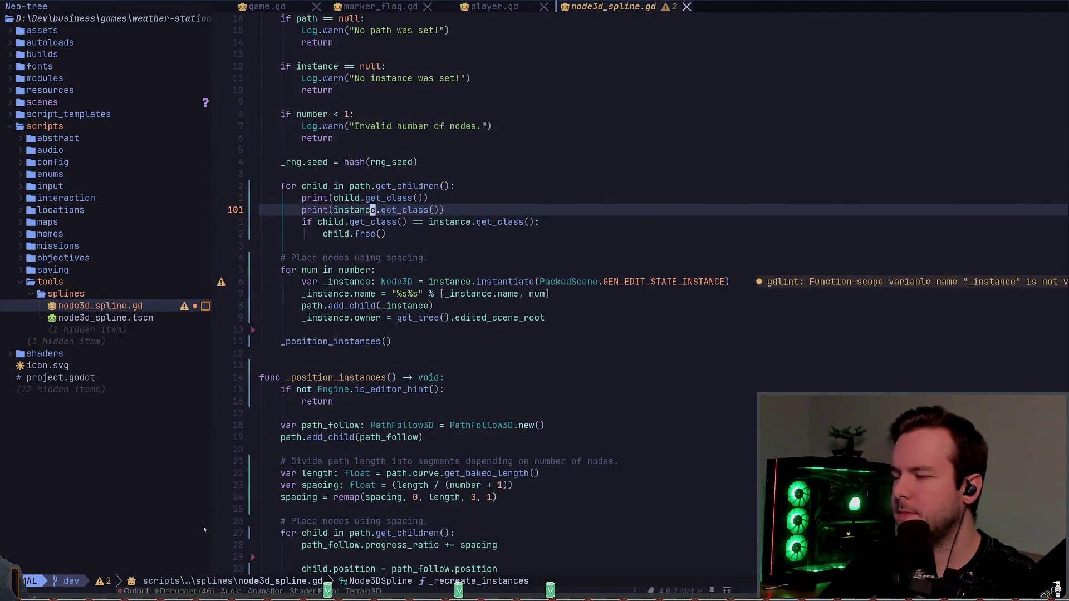
# - Delete both print lines and the class comparison, dedenting child.free() into the loop body
pyautogui.press('d')
pyautogui.press('k')
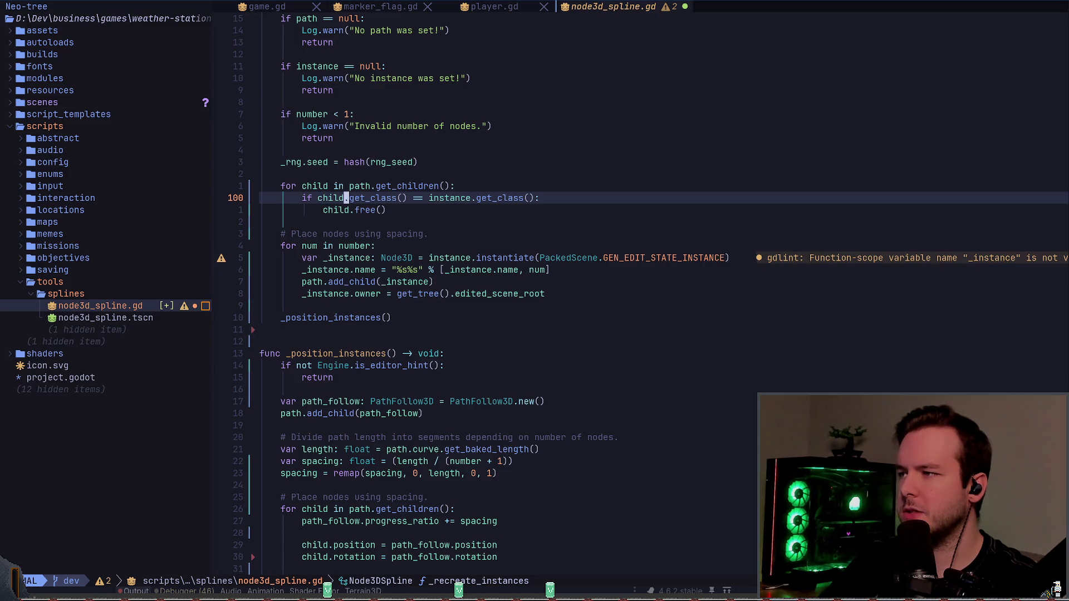
pyautogui.press('d')
pyautogui.press('d')
pyautogui.press('less')
pyautogui.press('less')
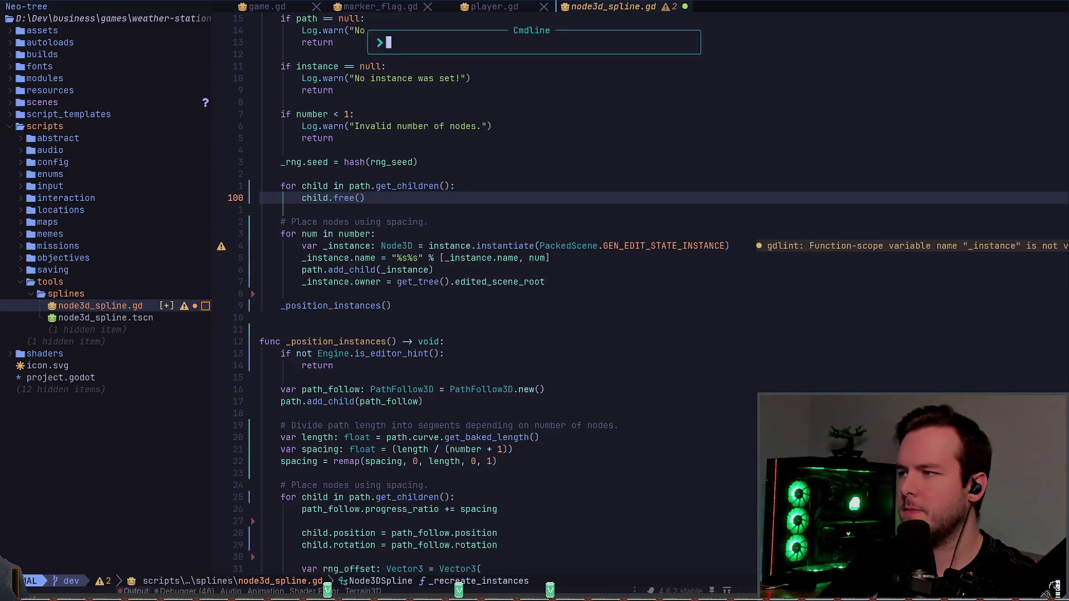
pyautogui.press('w')
pyautogui.hotkey('alt', 'Tab')
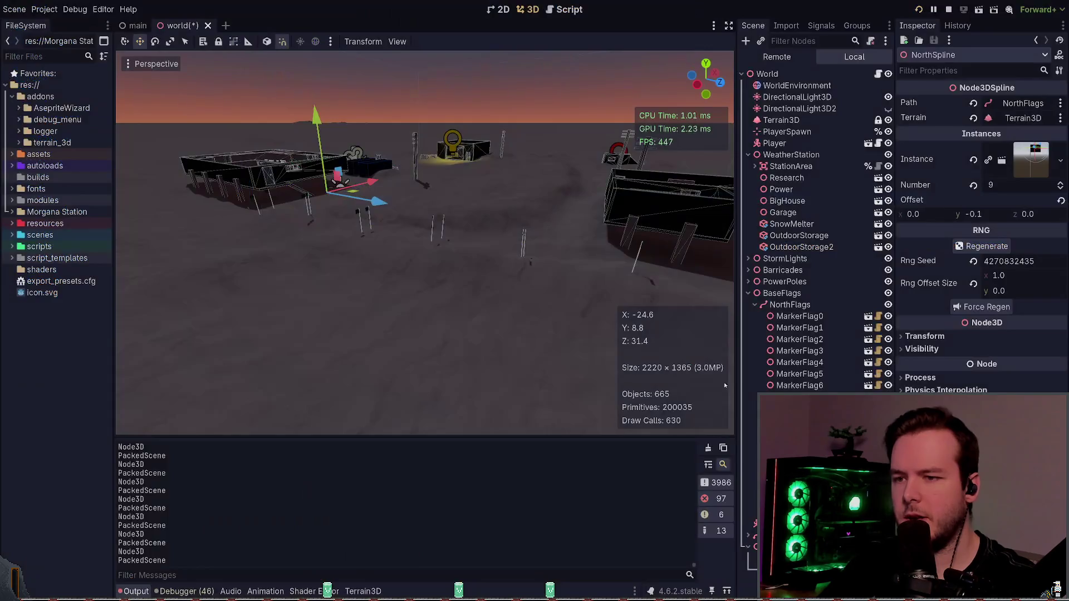
# - Force-regenerate with the updated script, save, then close and reopen the world scene
pyautogui.click(982, 307)
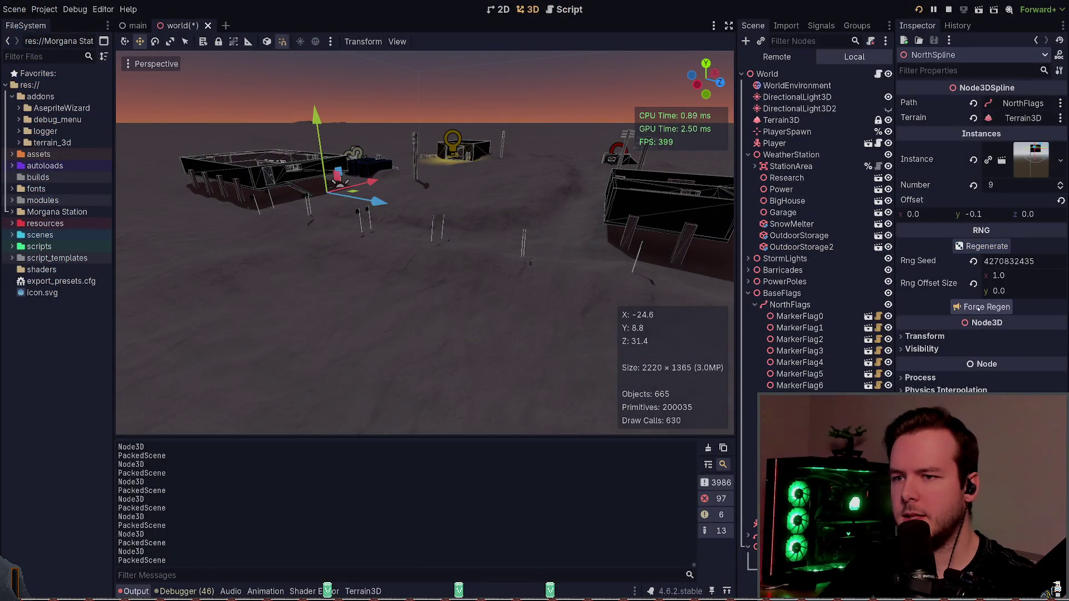
pyautogui.scroll(-3, 813, 383)
pyautogui.scroll(3, 817, 384)
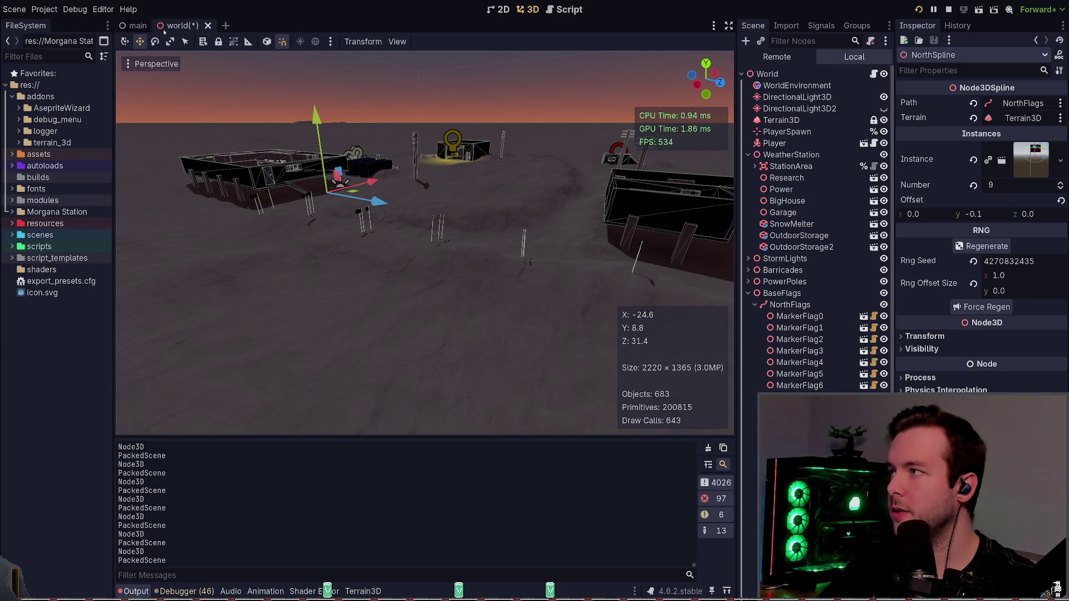
pyautogui.hotkey('ctrl', 's')
pyautogui.click(196, 25)
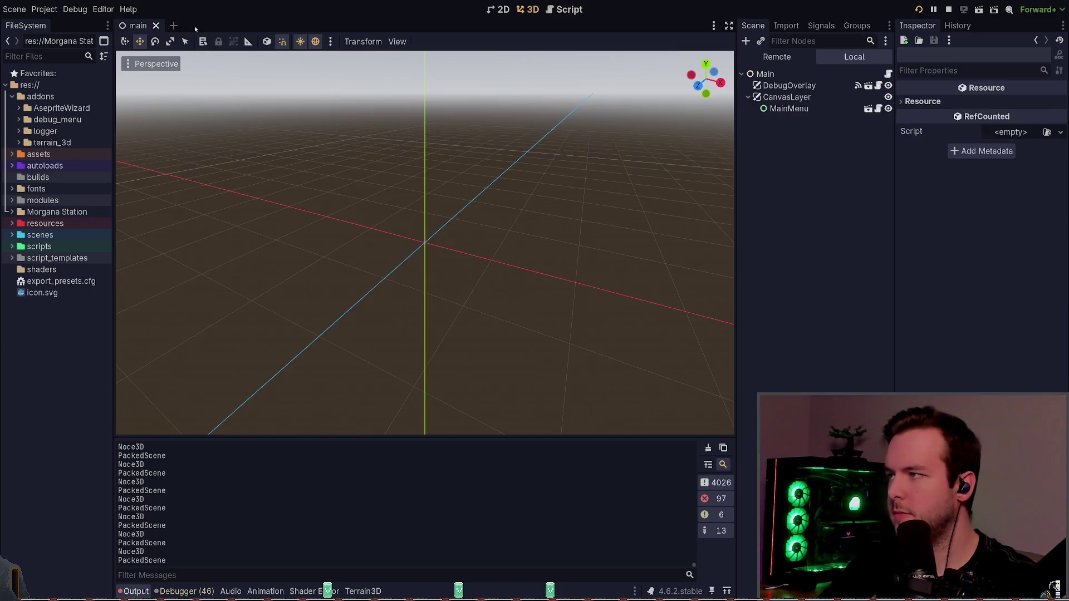
pyautogui.hotkey('ctrl', 'shift', 't')
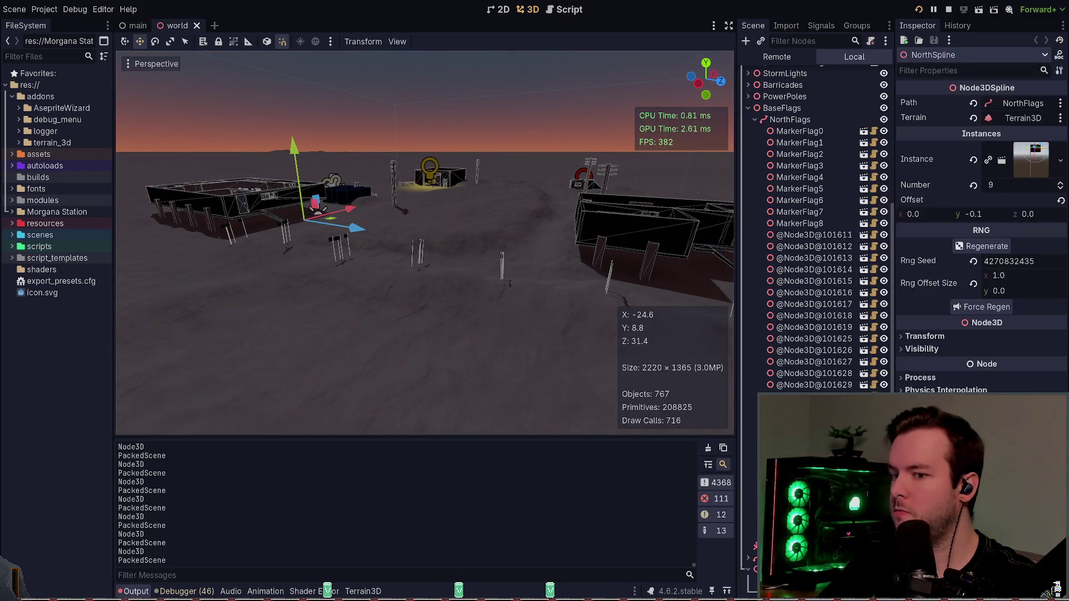
pyautogui.keyDown('shift'); pyautogui.click(811, 235); pyautogui.keyUp('shift')
pyautogui.press('Delete')
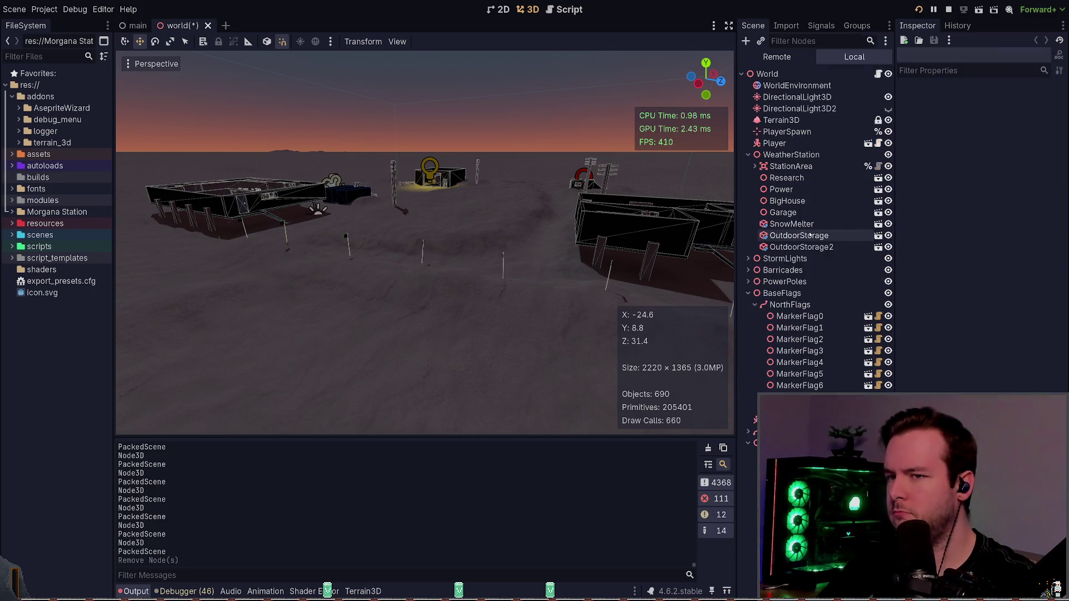
pyautogui.hotkey('ctrl', 's')
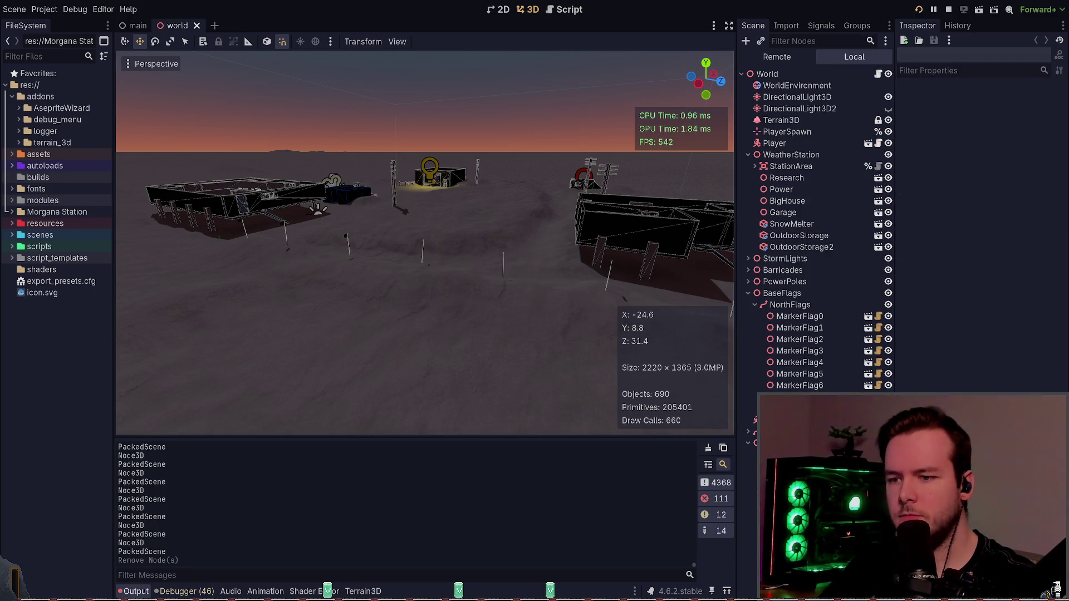
pyautogui.click(790, 305)
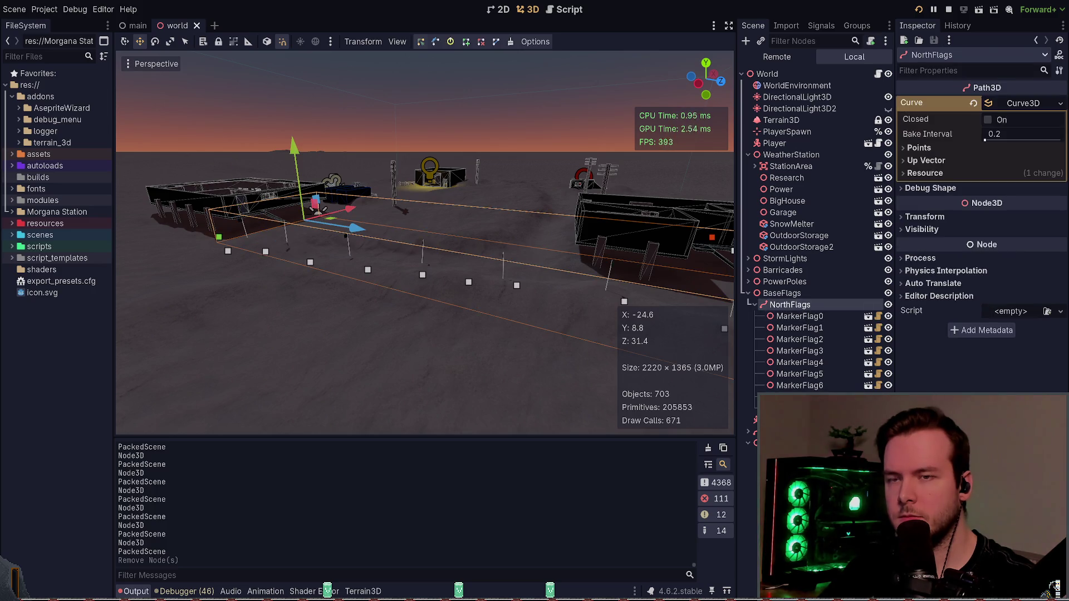
pyautogui.hotkey('alt', 'Tab')
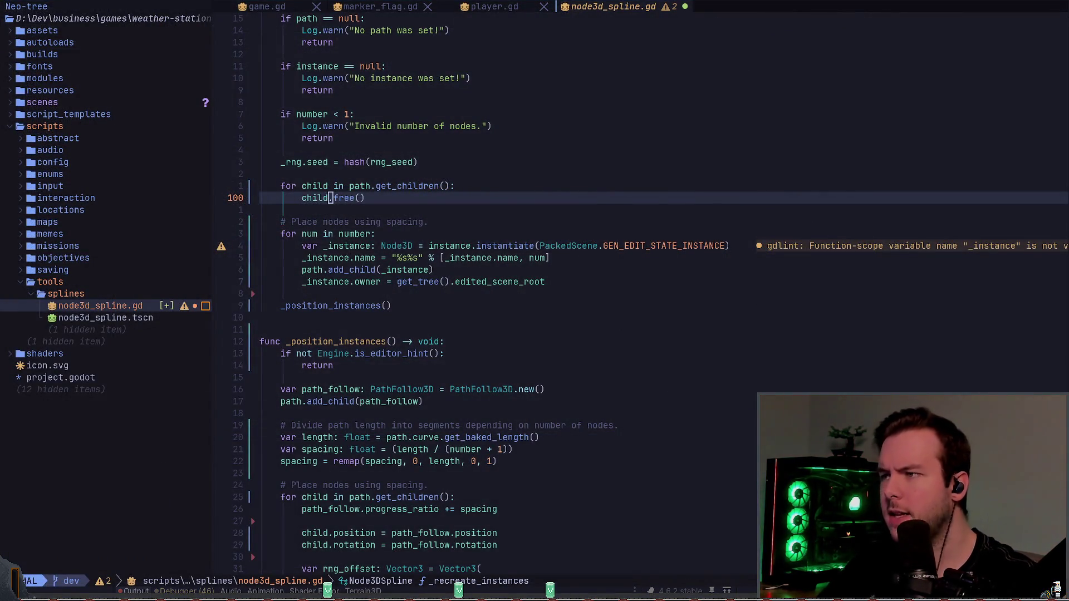
pyautogui.hotkey('alt', 'Tab')
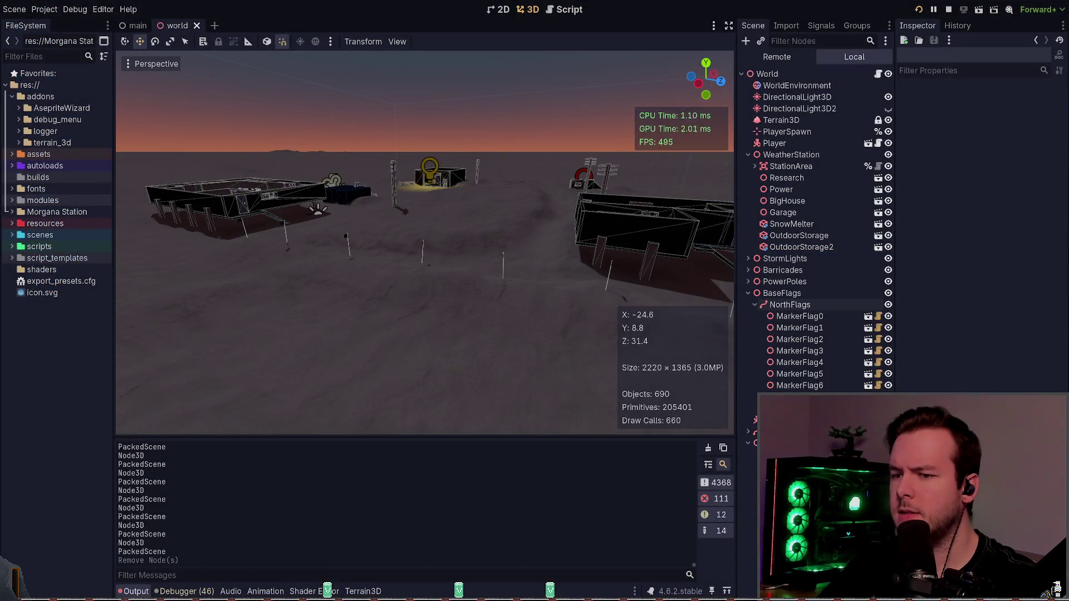
pyautogui.click(791, 420)
pyautogui.press('f')
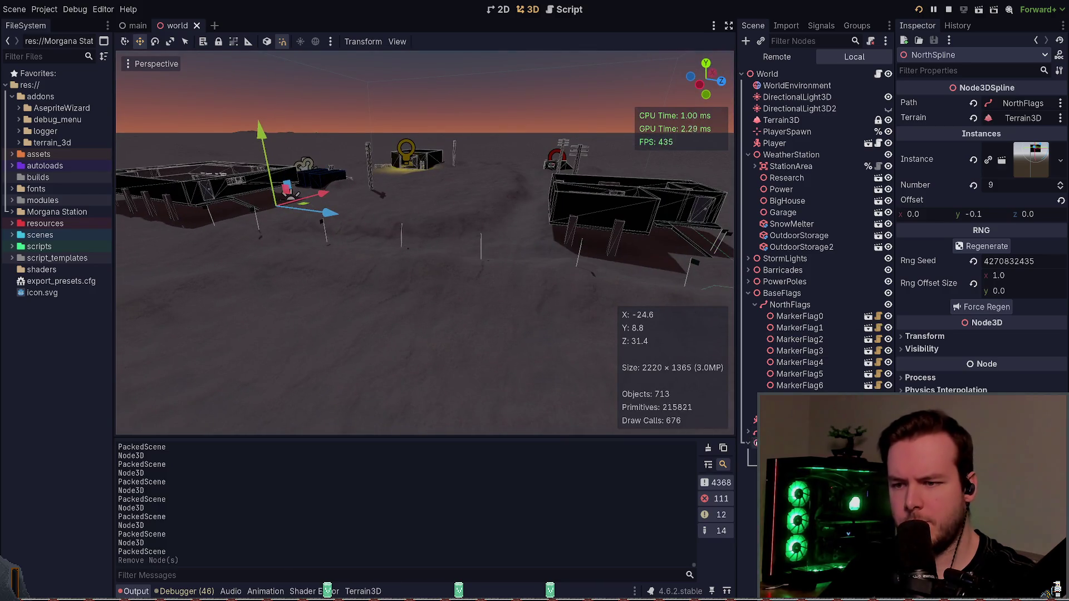
pyautogui.click(753, 437)
pyautogui.scroll(-5, 753, 438)
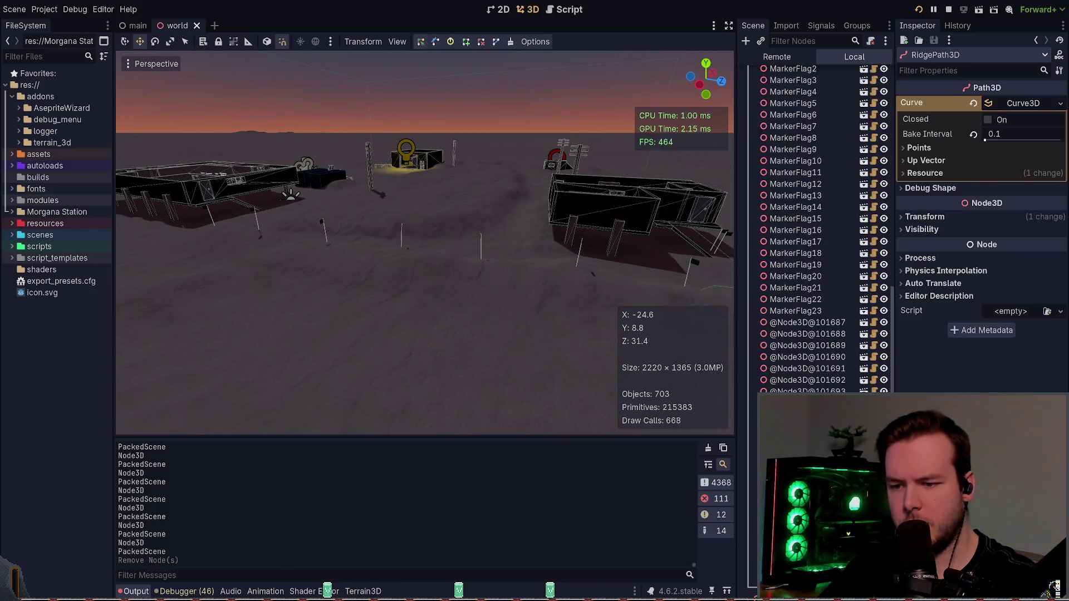
pyautogui.click(791, 322)
pyautogui.keyDown('shift'); pyautogui.click(791, 390); pyautogui.keyUp('shift')
pyautogui.press('Delete')
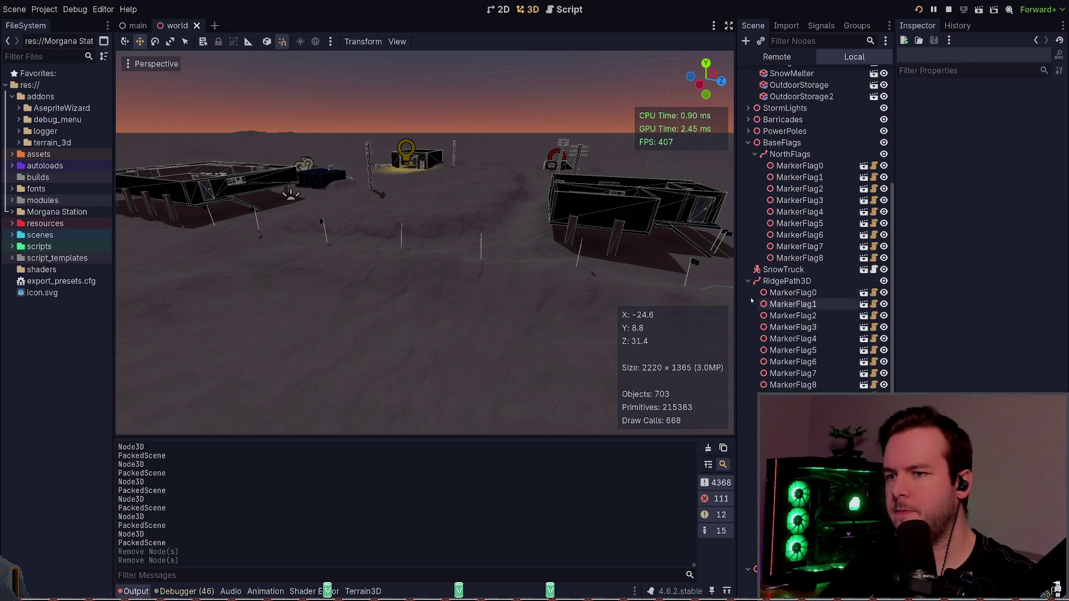
# - Force-regenerate NorthSpline's nine flags along NorthFlags and save the spline script in Neovim
pyautogui.click(761, 304)
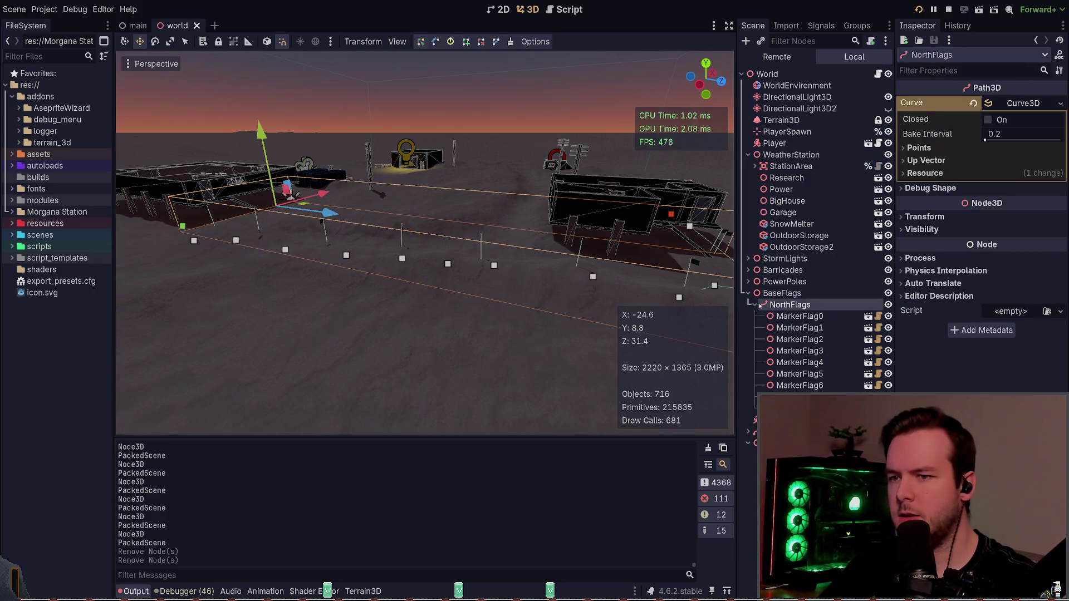
pyautogui.click(779, 443)
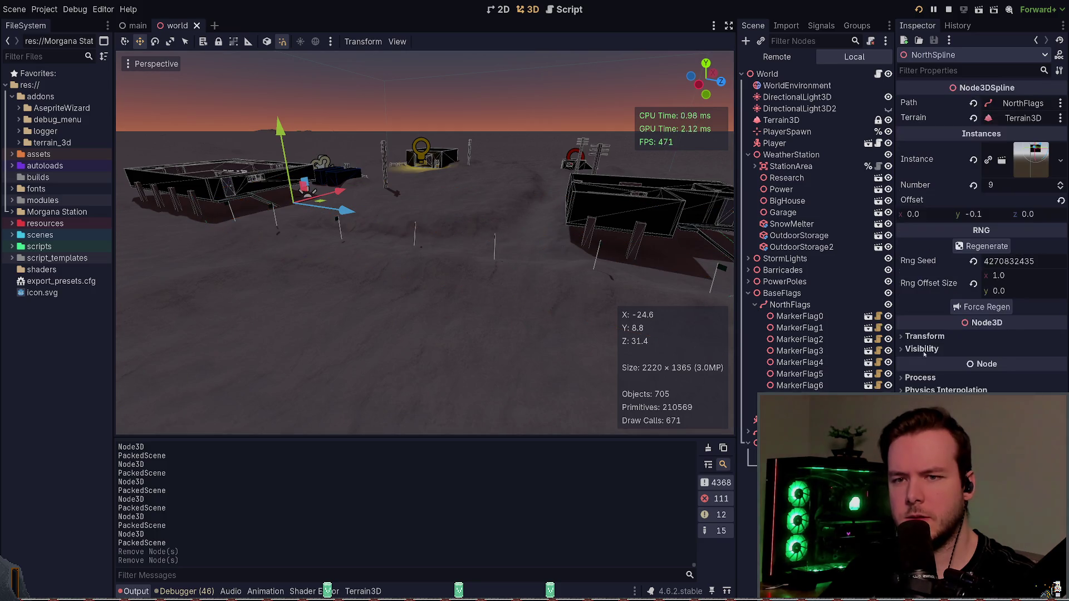
pyautogui.click(987, 307)
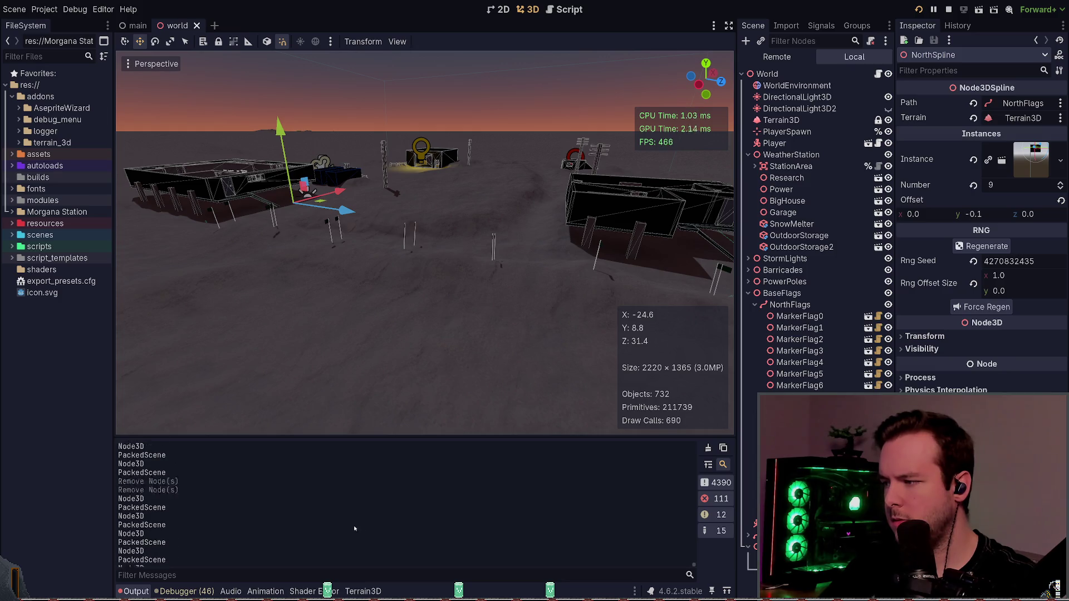
pyautogui.hotkey('alt', 'Tab')
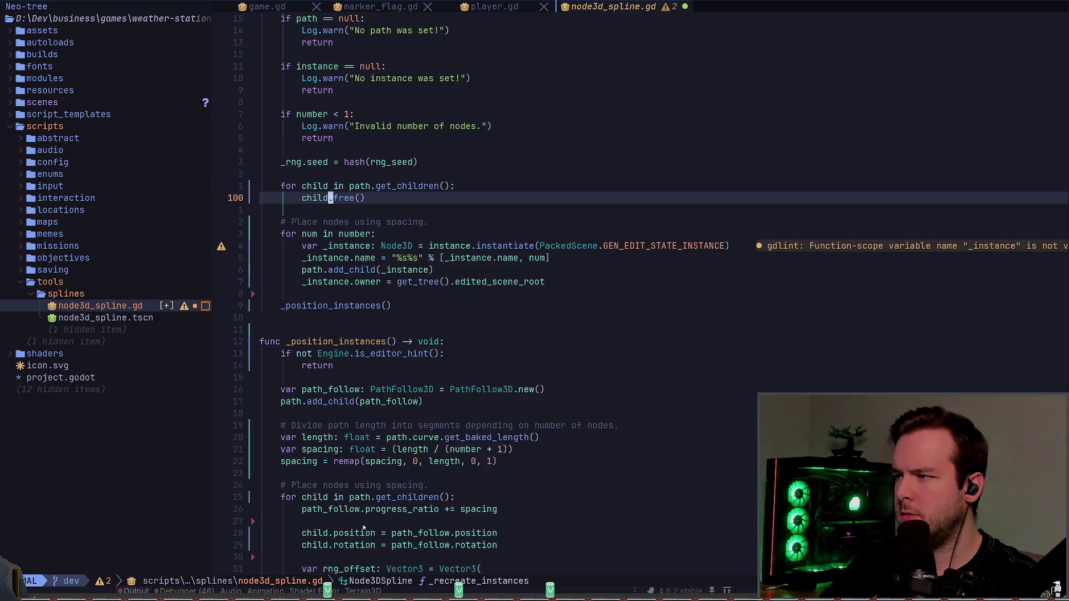
pyautogui.hotkey('ctrl', 's')
pyautogui.hotkey('alt', 'Tab')
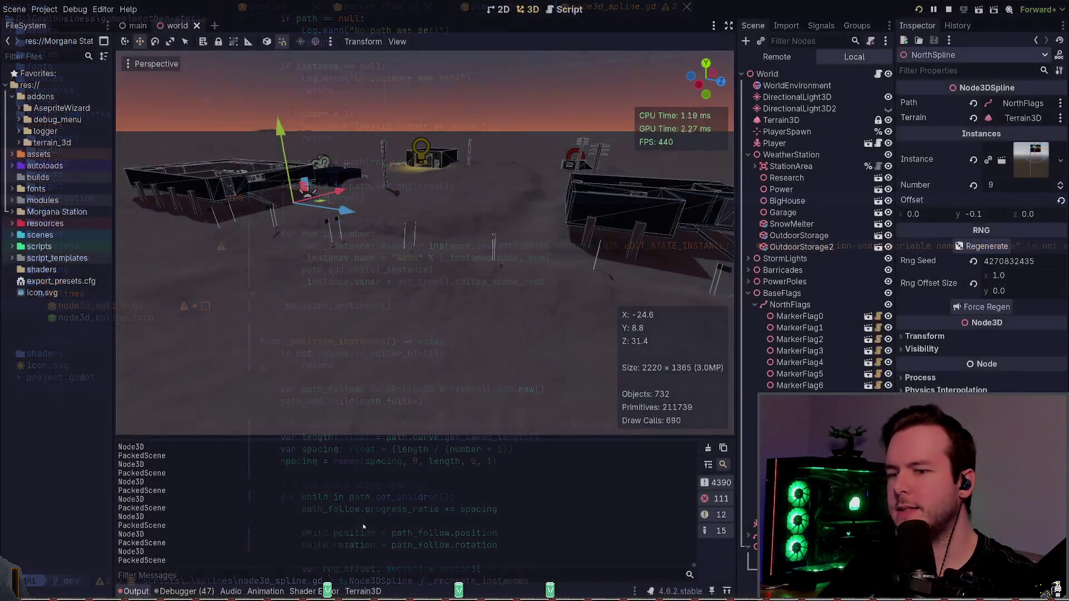
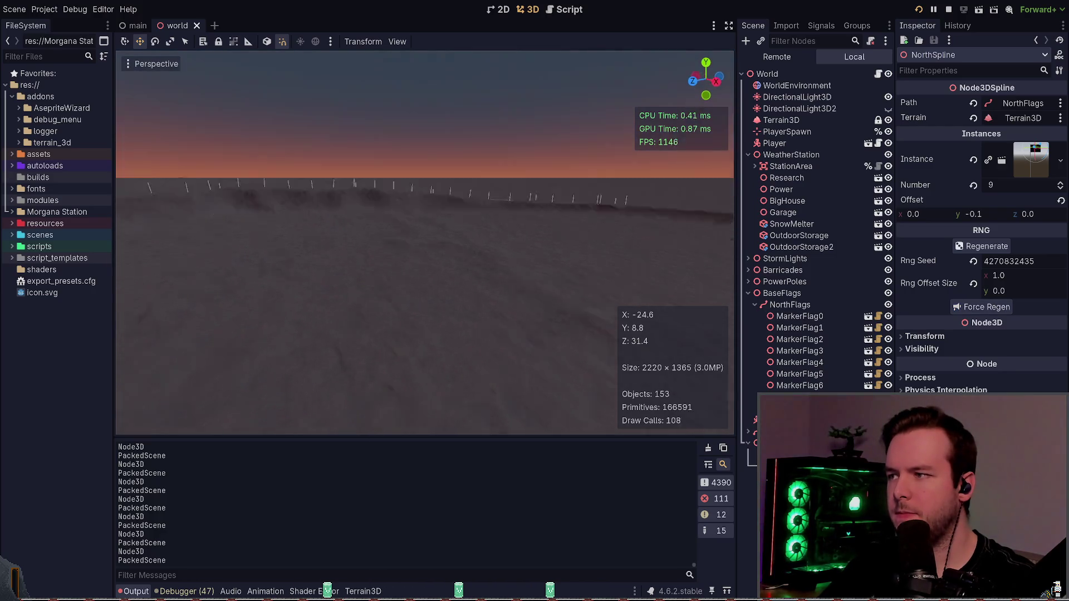
# - Select RidgeSpline, use Force Regen to rebuild its flag instances, and save the scene
pyautogui.click(753, 305)
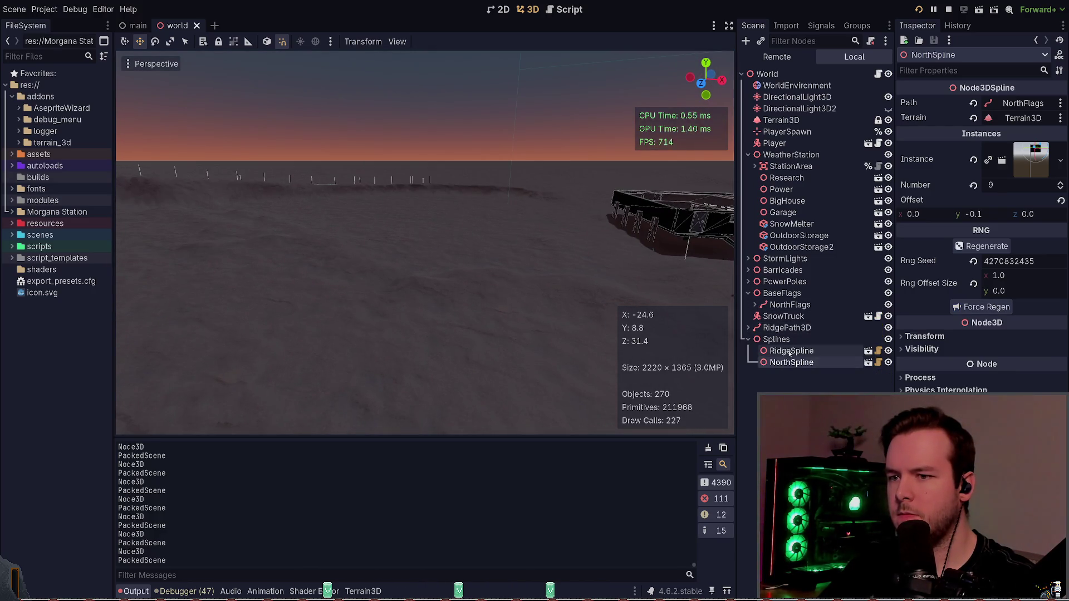
pyautogui.click(791, 351)
pyautogui.click(998, 313)
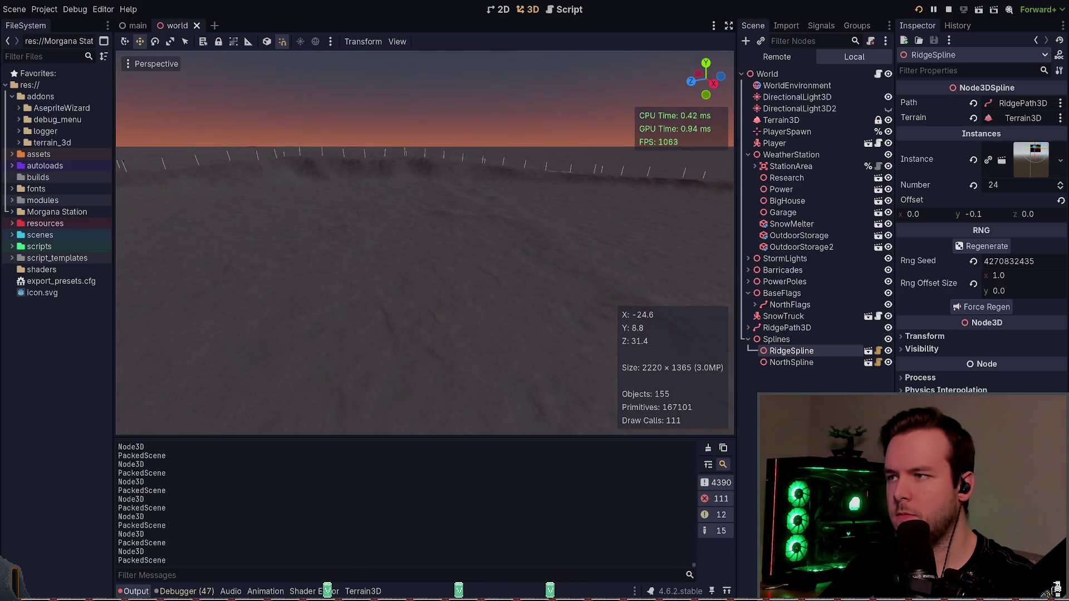
pyautogui.hotkey('ctrl', 's')
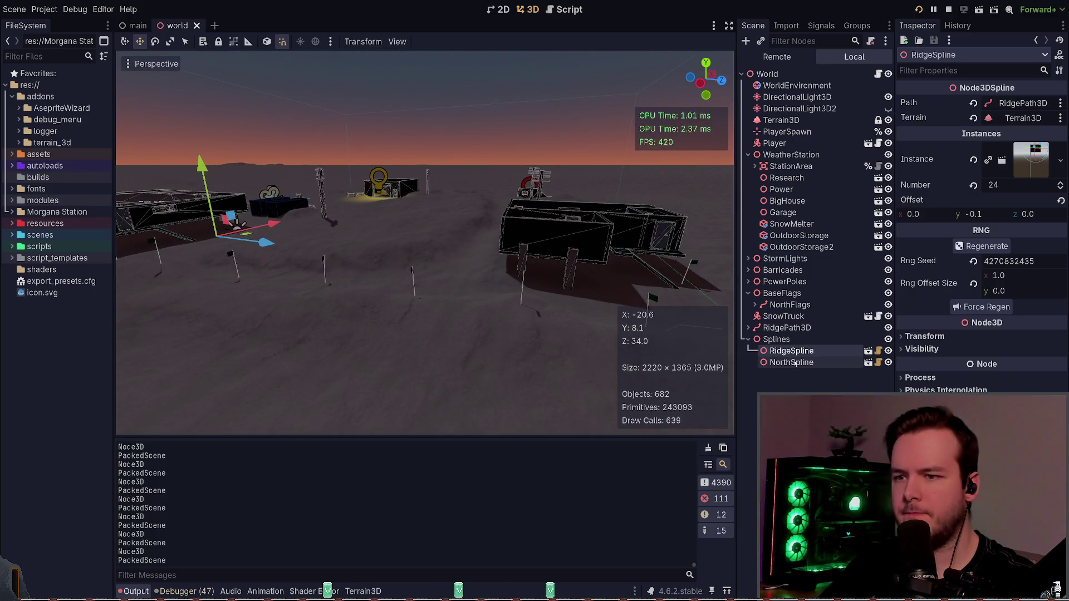
# - Select the Splines group, collapse RidgePath3D and NorthFlags children, and frame it in view
pyautogui.click(811, 362)
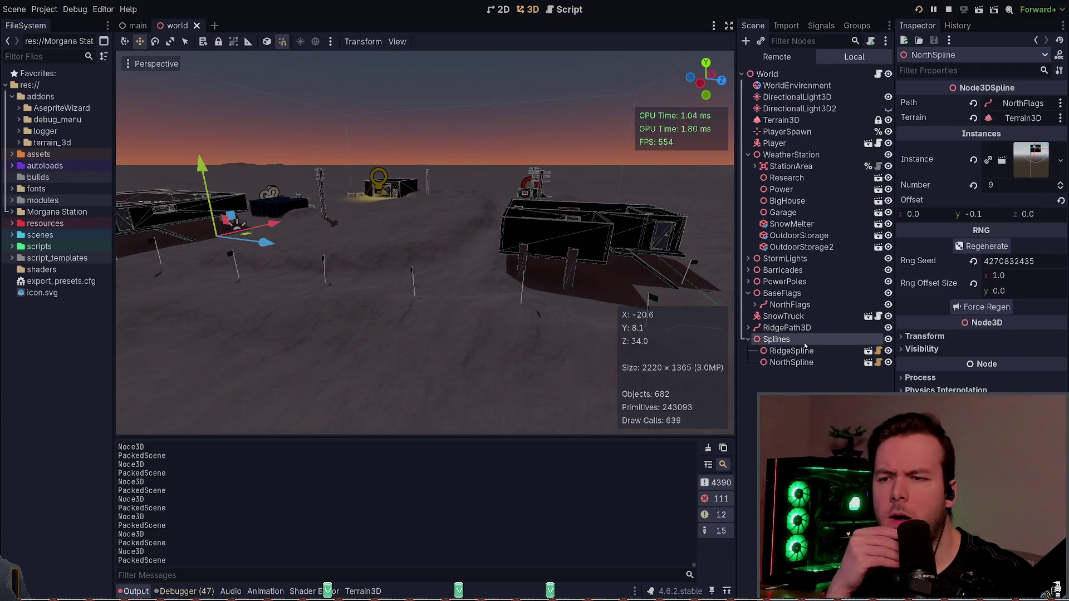
pyautogui.click(777, 339)
pyautogui.click(749, 328)
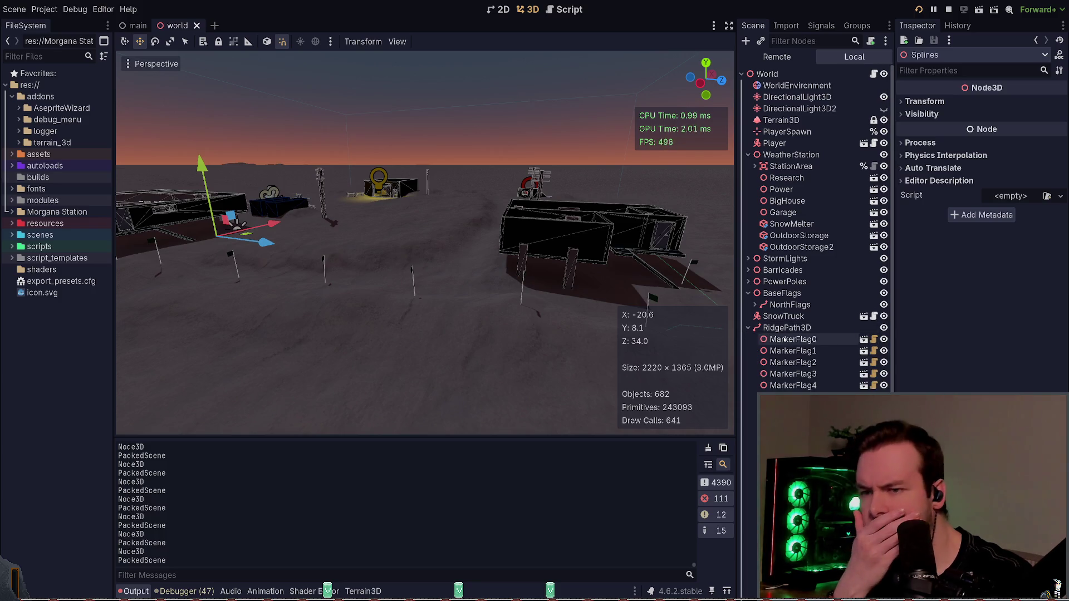
pyautogui.click(749, 327)
pyautogui.click(755, 305)
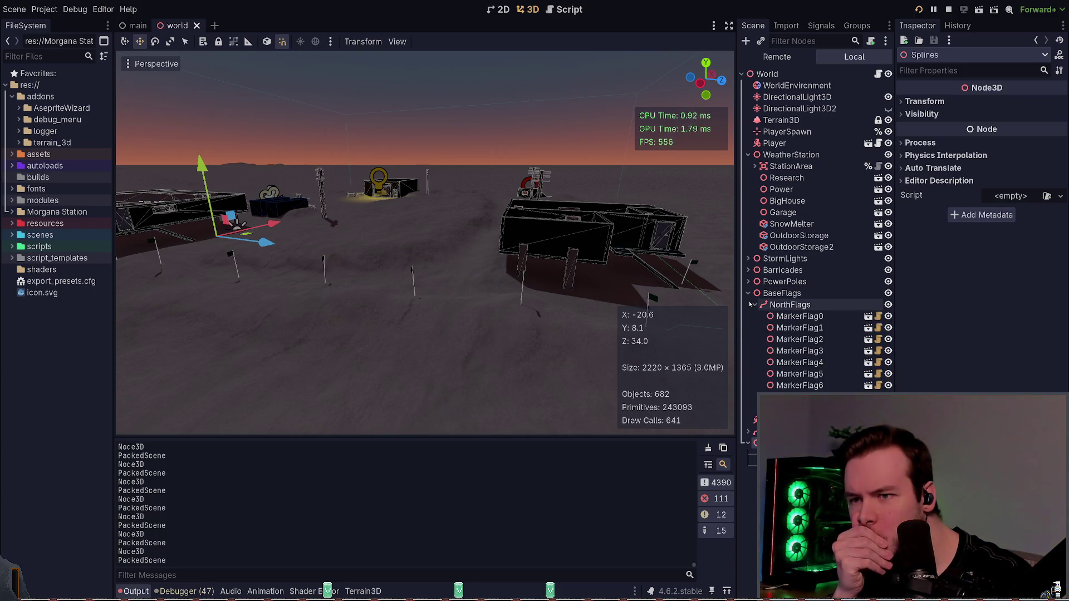
pyautogui.click(755, 304)
pyautogui.press('f')
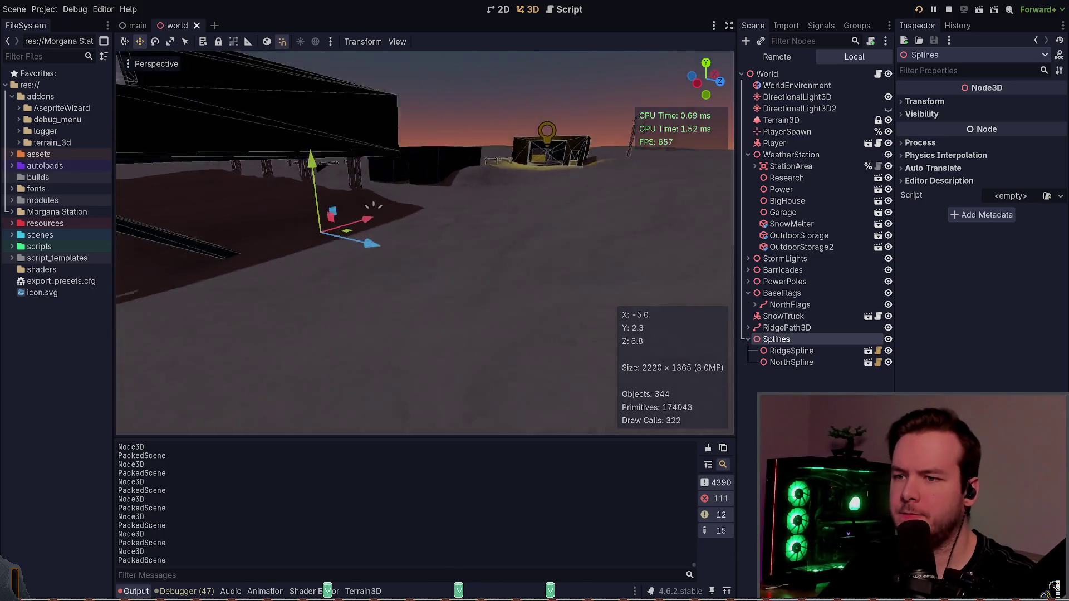
# - Box-select the twelve objects around the base, then select the NorthFlags path
pyautogui.click(814, 371)
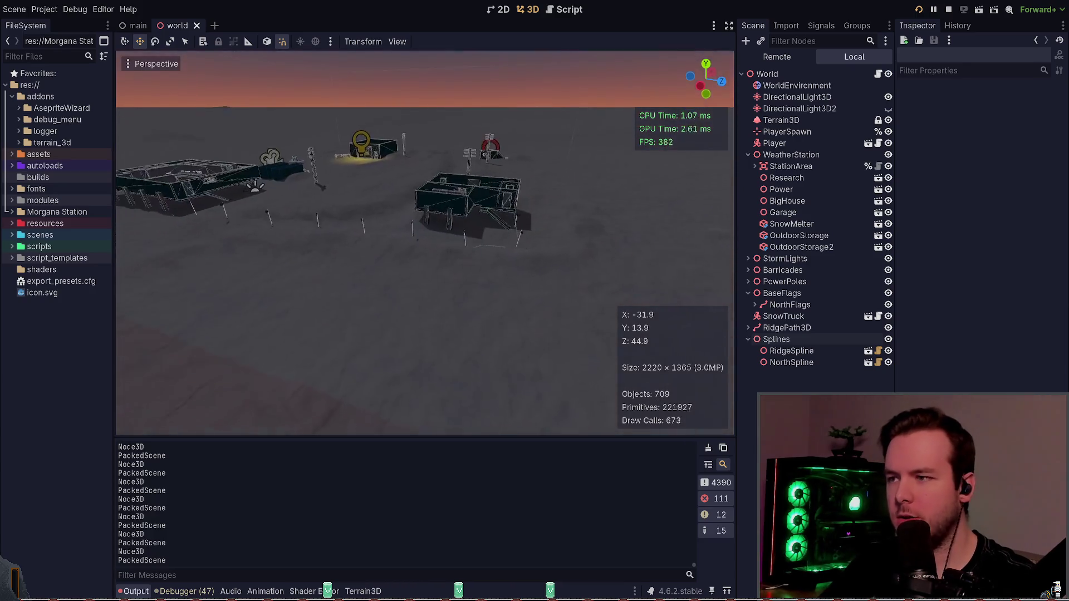
pyautogui.moveTo(616, 336); pyautogui.dragTo(182, 240)
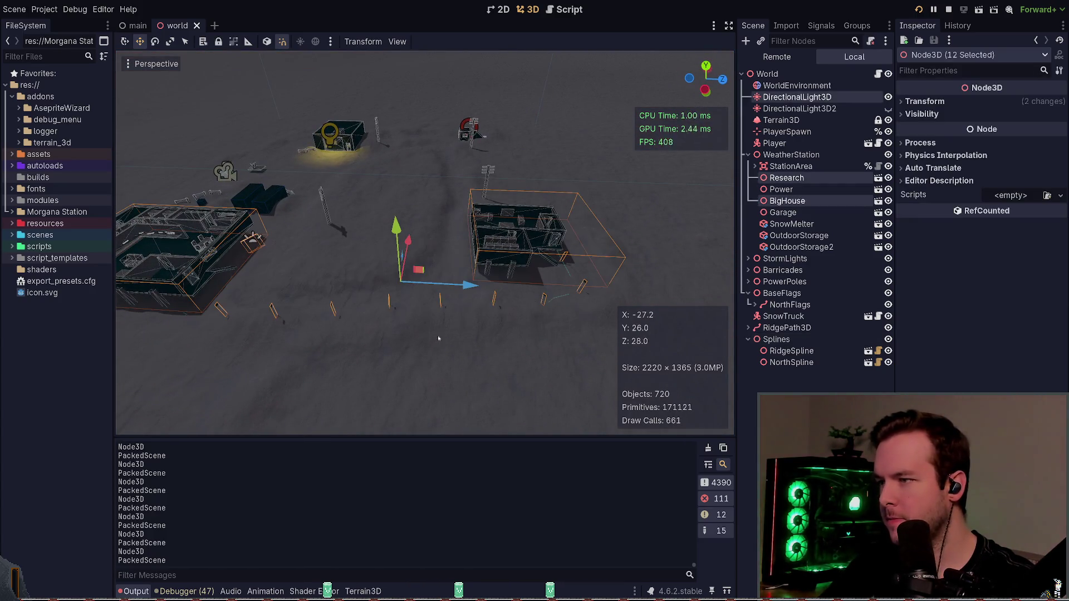
pyautogui.click(470, 358)
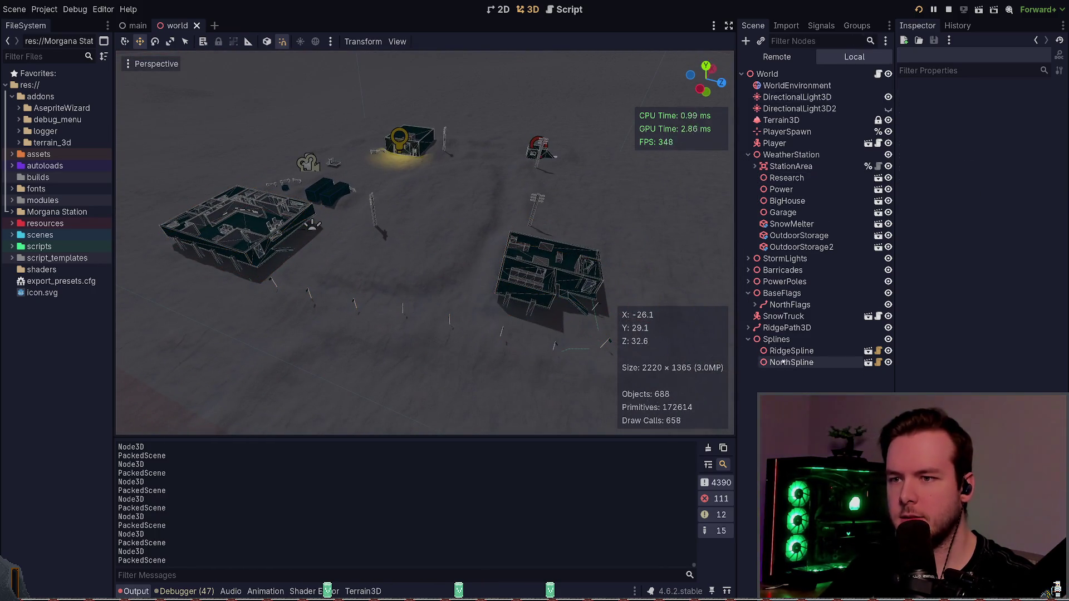
pyautogui.click(791, 305)
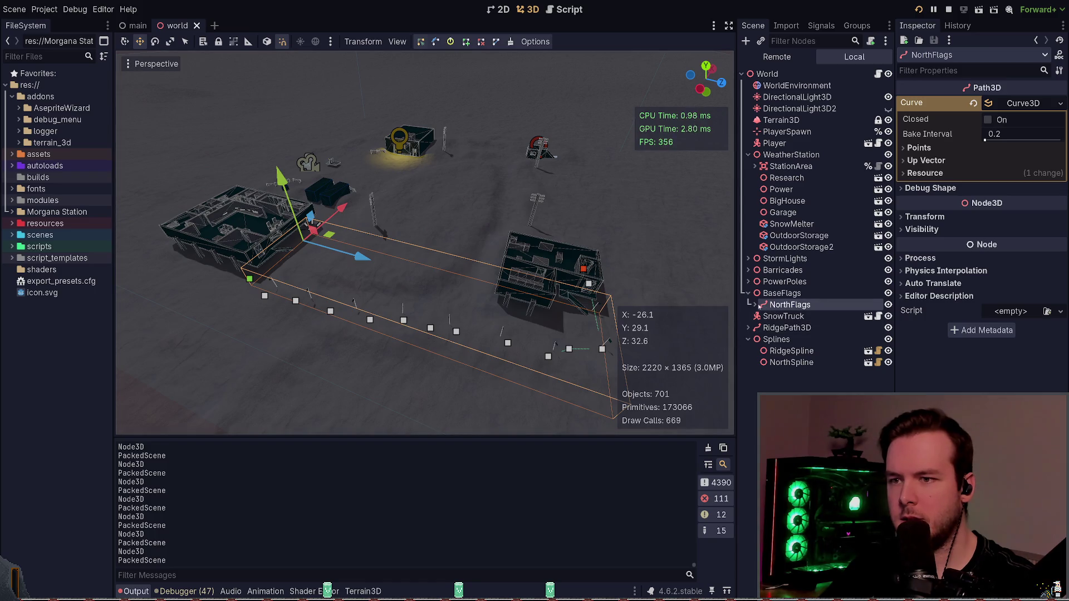
pyautogui.moveTo(332, 236)
pyautogui.mouseDown()
pyautogui.moveTo(329, 247)
pyautogui.moveTo(359, 243)
pyautogui.mouseUp()
pyautogui.hotkey('ctrl', 'z')
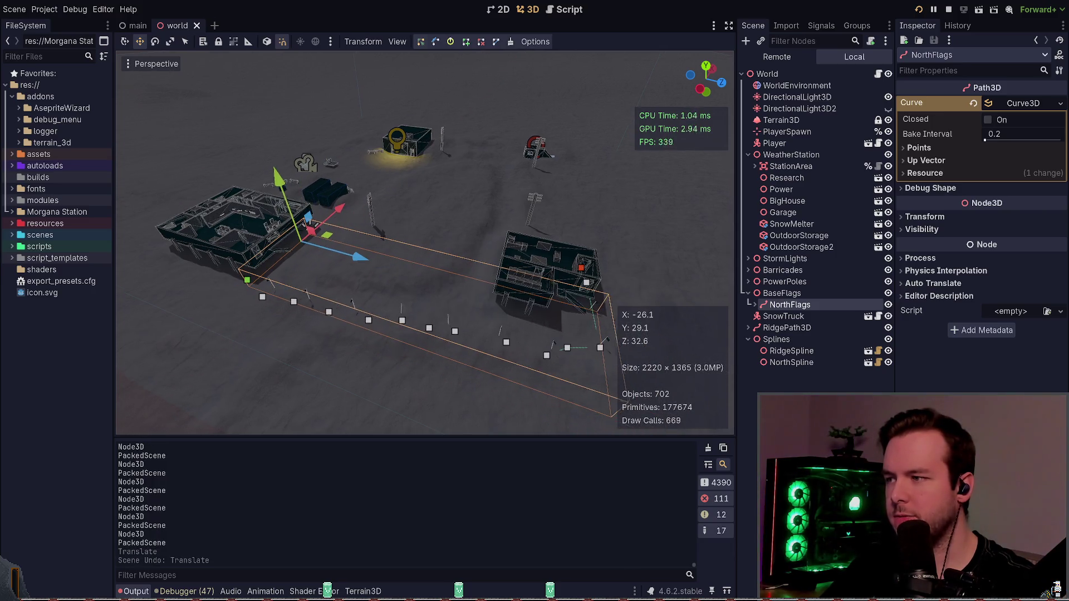
pyautogui.moveTo(405, 339); pyautogui.dragTo(406, 292)
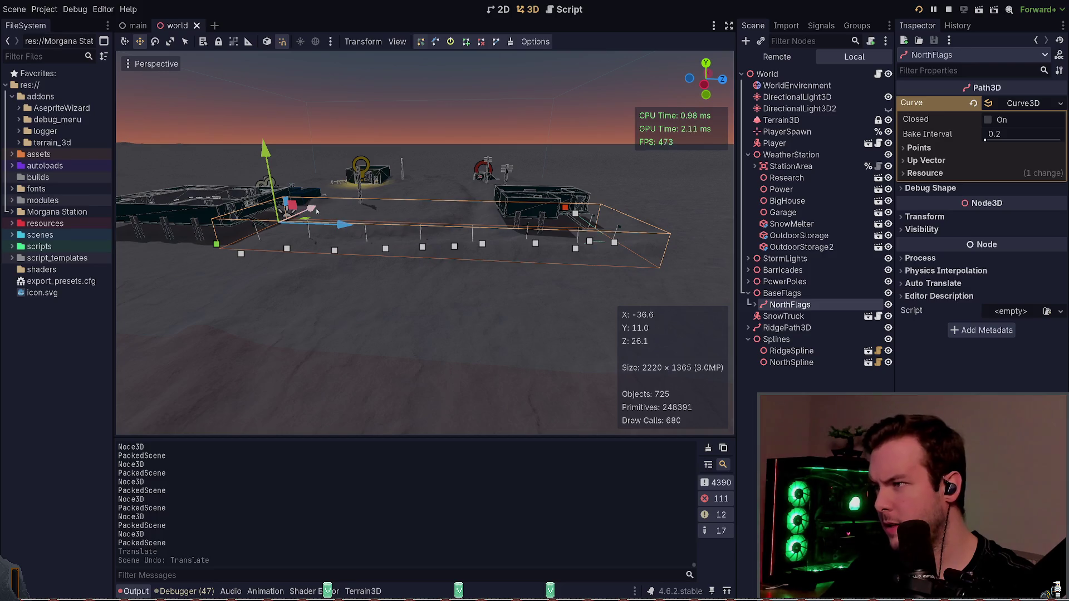
pyautogui.moveTo(317, 212)
pyautogui.mouseDown()
pyautogui.moveTo(287, 237)
pyautogui.moveTo(399, 318)
pyautogui.moveTo(593, 338)
pyautogui.mouseUp()
pyautogui.hotkey('ctrl', 'z')
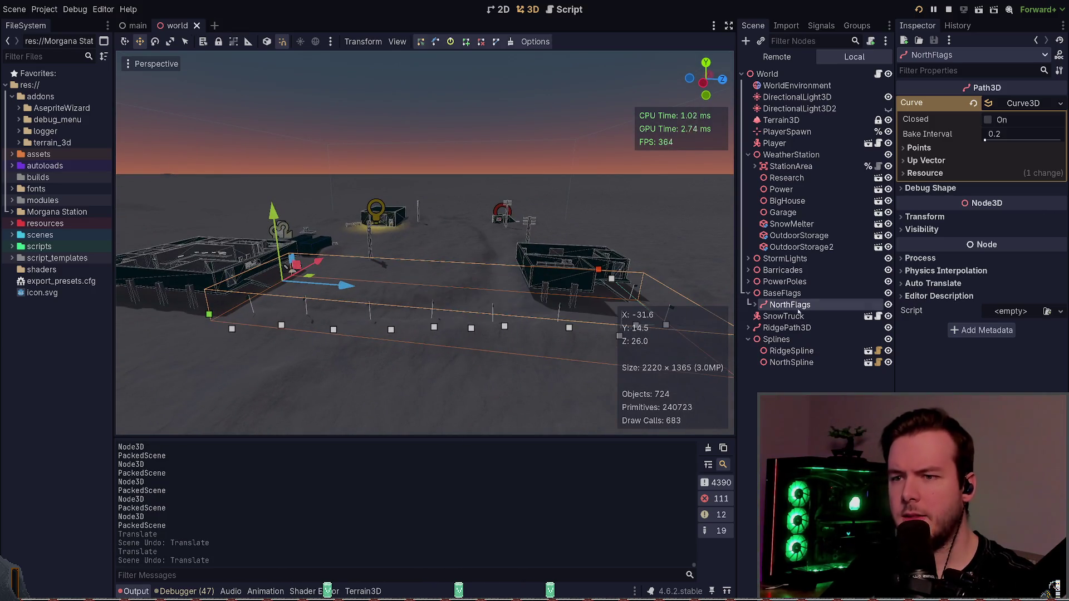
pyautogui.click(756, 305)
pyautogui.click(756, 305)
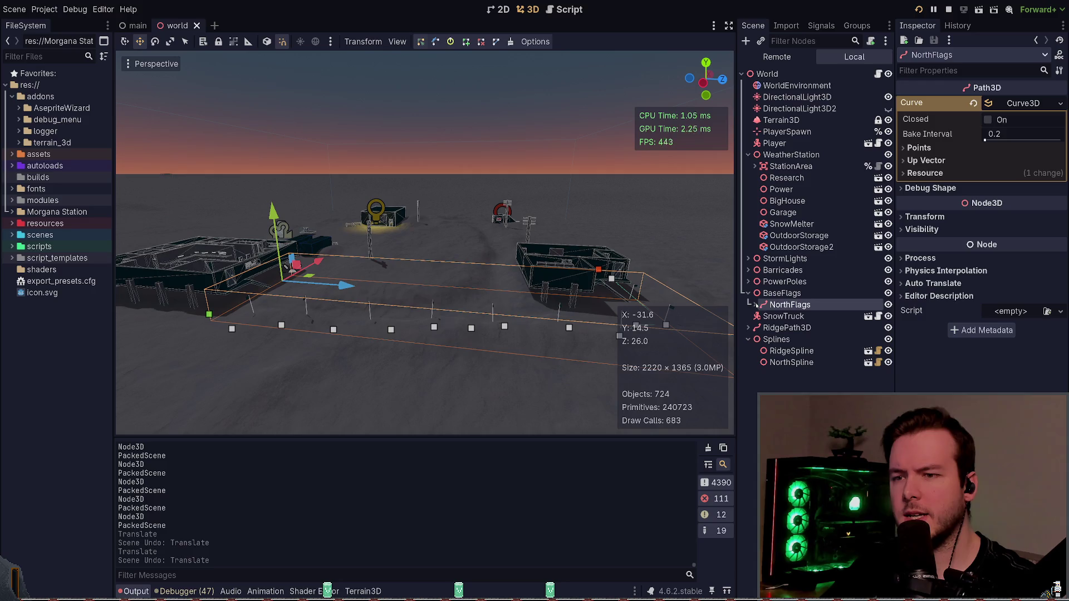
pyautogui.moveTo(516, 339); pyautogui.dragTo(515, 256)
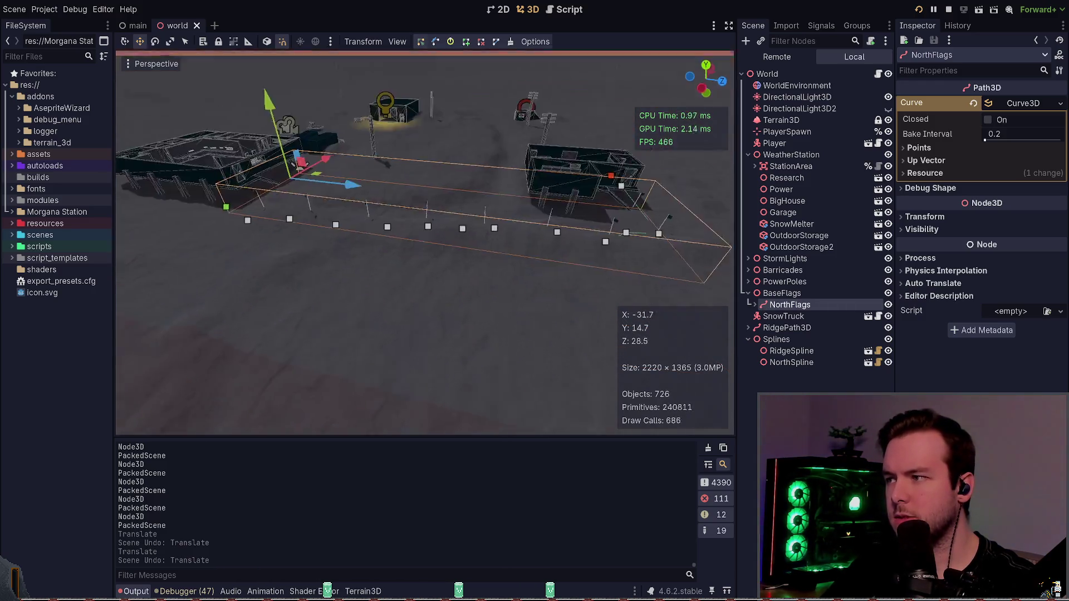
pyautogui.moveTo(249, 291)
pyautogui.mouseDown()
pyautogui.moveTo(601, 163)
pyautogui.moveTo(479, 188)
pyautogui.moveTo(478, 211)
pyautogui.moveTo(490, 195)
pyautogui.moveTo(482, 226)
pyautogui.moveTo(488, 200)
pyautogui.mouseUp()
pyautogui.moveTo(615, 327); pyautogui.dragTo(562, 309)
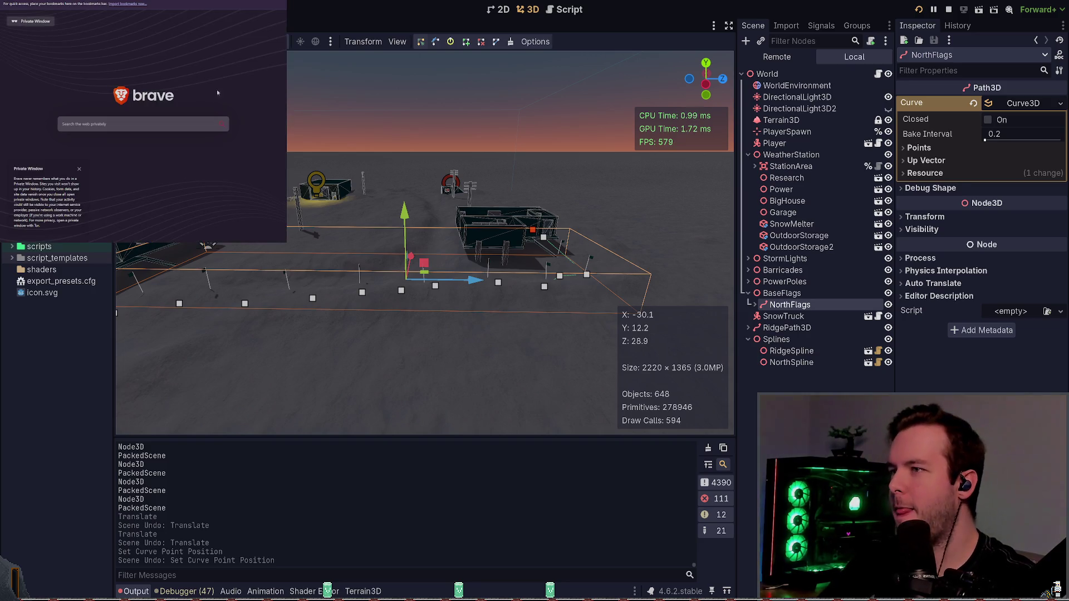
# - Maximize the private window, search 'define spline', and zoom the results page in
pyautogui.press('super+Up')
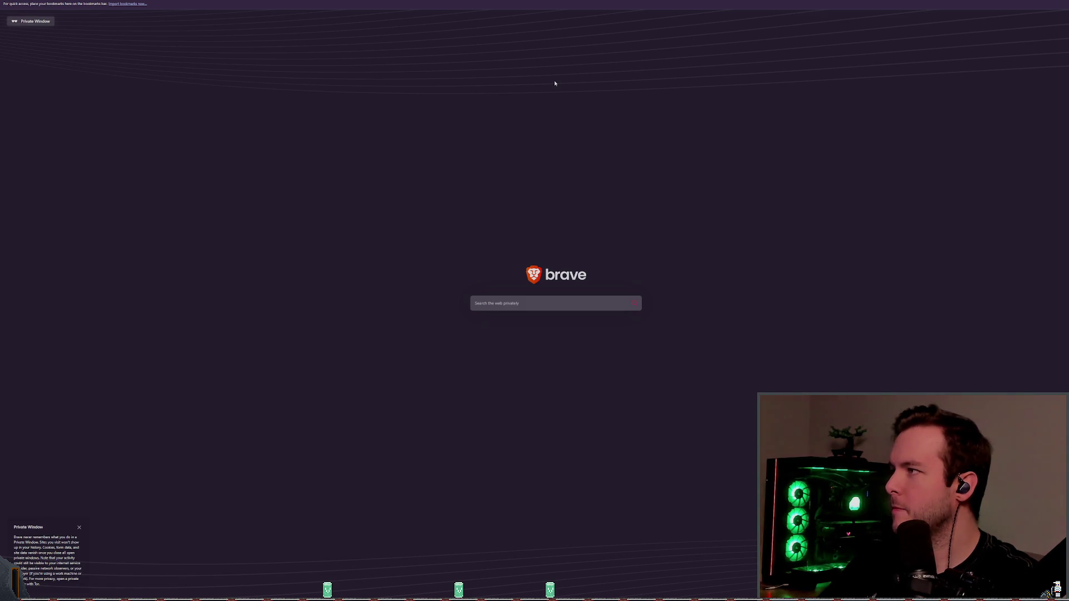
pyautogui.write('define spline')
pyautogui.press('Return')
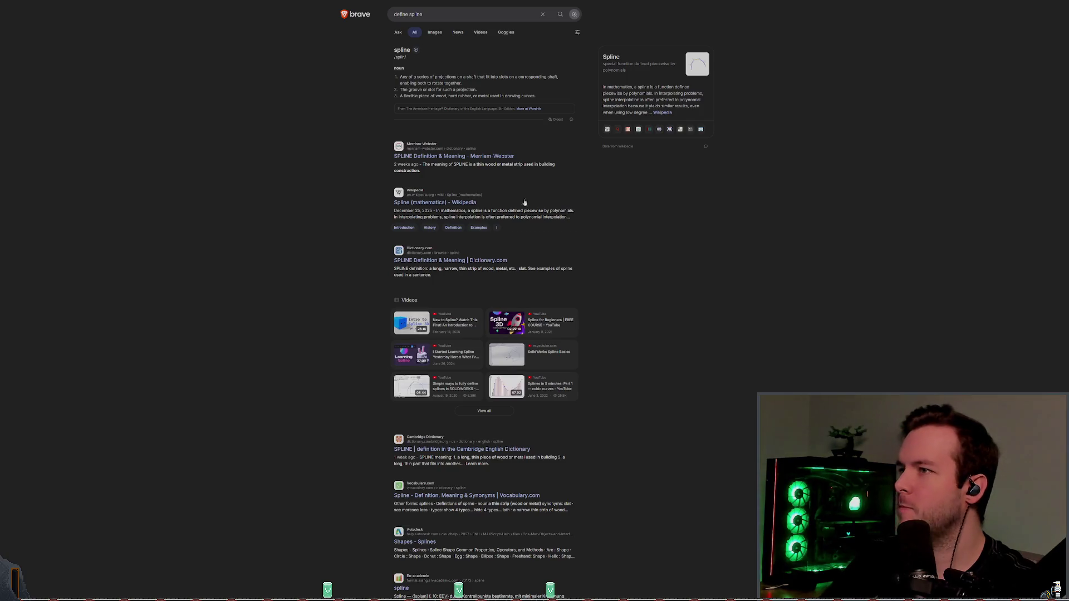
pyautogui.hotkey('ctrl', '+')
pyautogui.hotkey('ctrl', '+')
pyautogui.hotkey('ctrl', '+')
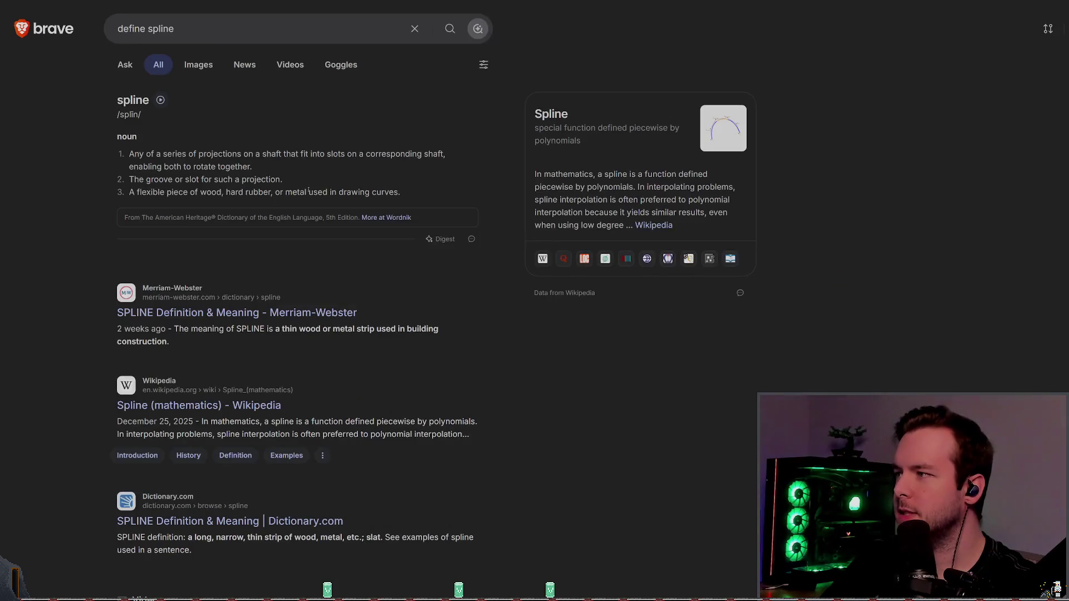
# - Highlight the first dictionary definition and the Spline title and subtitle text
pyautogui.moveTo(129, 153)
pyautogui.mouseDown()
pyautogui.moveTo(289, 154)
pyautogui.moveTo(222, 166)
pyautogui.moveTo(326, 155)
pyautogui.moveTo(129, 155)
pyautogui.moveTo(254, 166)
pyautogui.moveTo(129, 192)
pyautogui.mouseUp()
pyautogui.click(136, 190)
pyautogui.moveTo(533, 110); pyautogui.dragTo(639, 146)
pyautogui.click(660, 129)
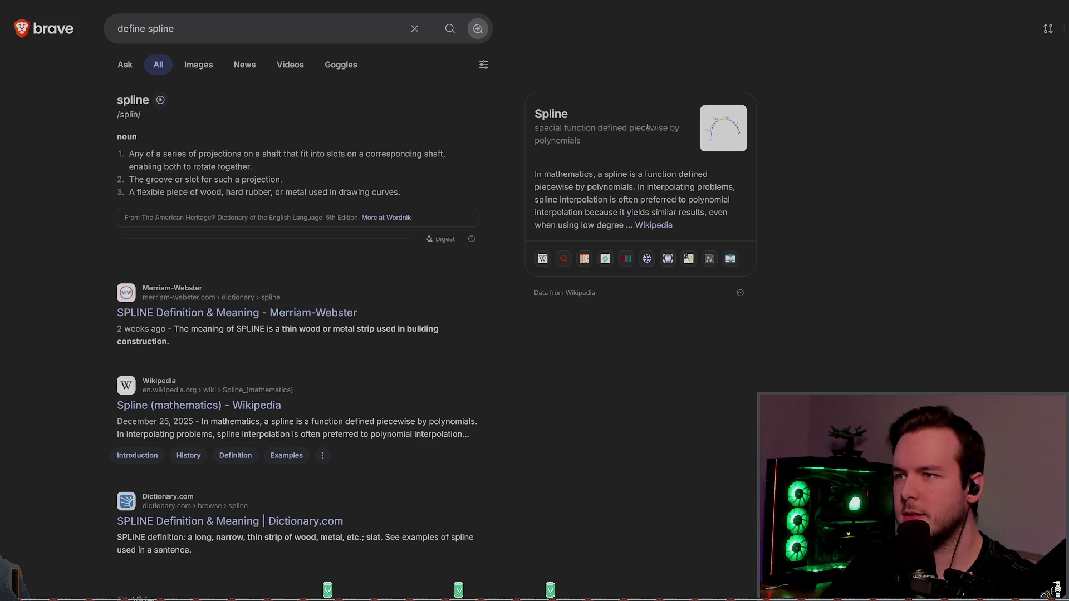
pyautogui.doubleClick(660, 128)
pyautogui.click(660, 128)
pyautogui.moveTo(582, 141); pyautogui.dragTo(537, 130)
# - Select the Wikipedia paragraph about splines, then return to node3d_spline.gd
pyautogui.click(608, 149)
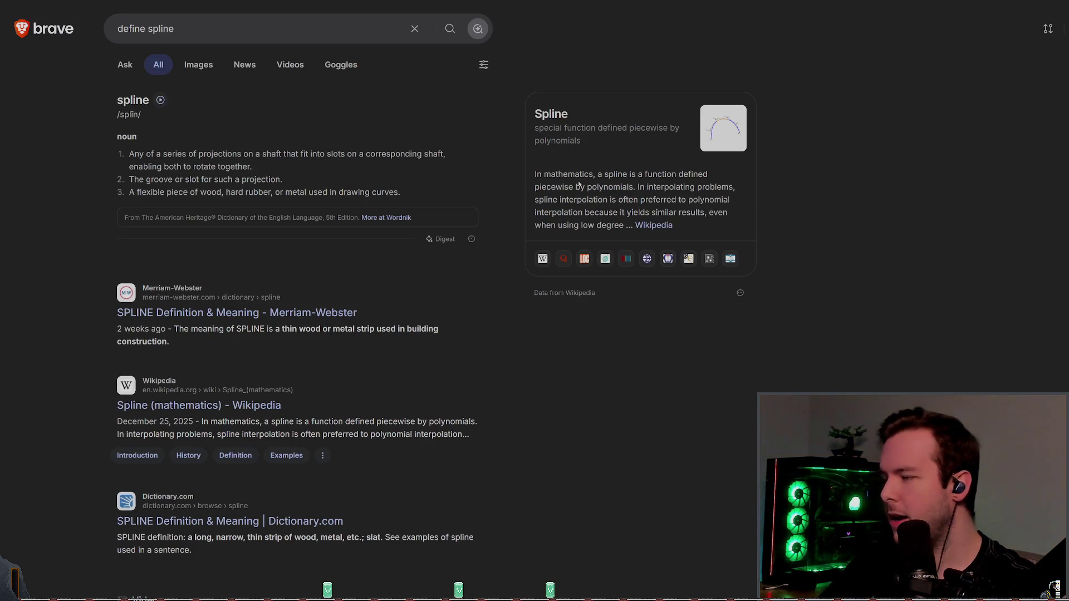
pyautogui.moveTo(533, 173)
pyautogui.mouseDown()
pyautogui.moveTo(735, 215)
pyautogui.moveTo(737, 231)
pyautogui.mouseUp()
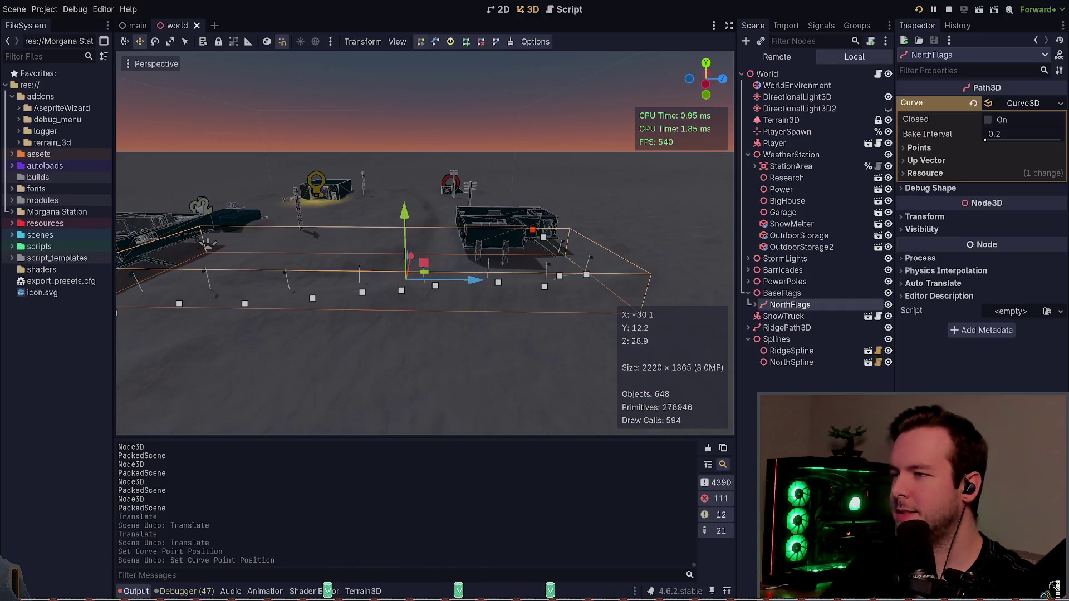
pyautogui.hotkey('alt', 'Tab')
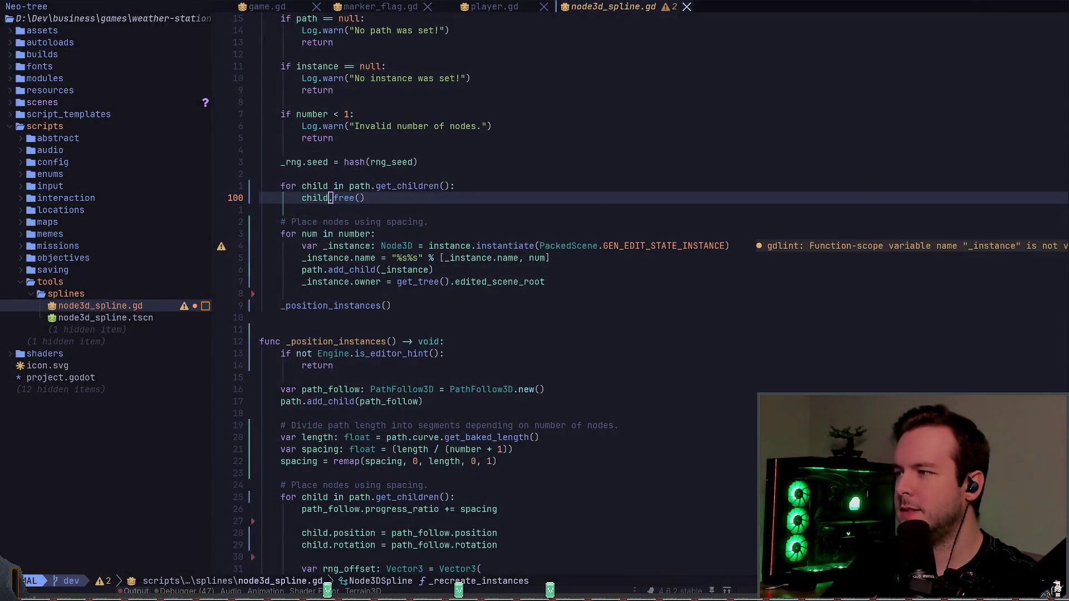
# - Rename the _position_instances function to _reposition_instances
pyautogui.hotkey('alt', 'Tab')
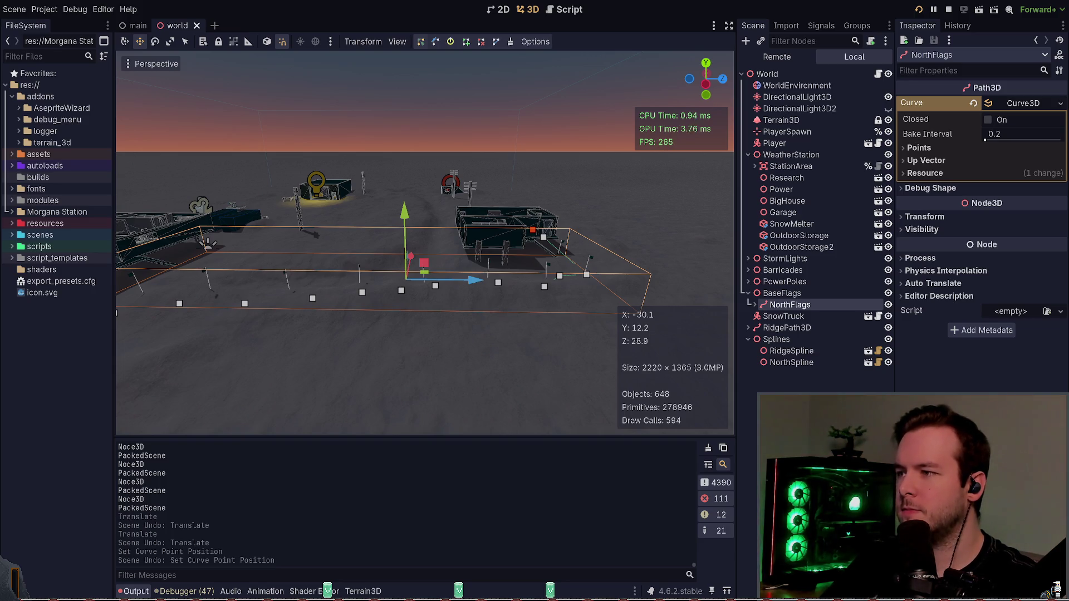
pyautogui.hotkey('alt', 'Tab')
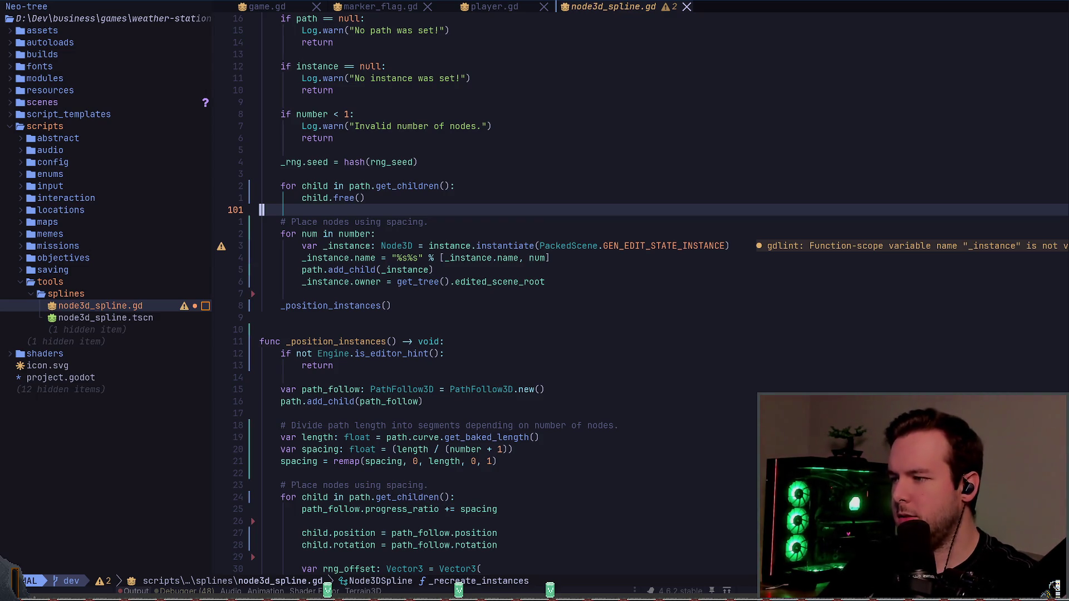
pyautogui.press('j')
pyautogui.press('j')
pyautogui.press('j')
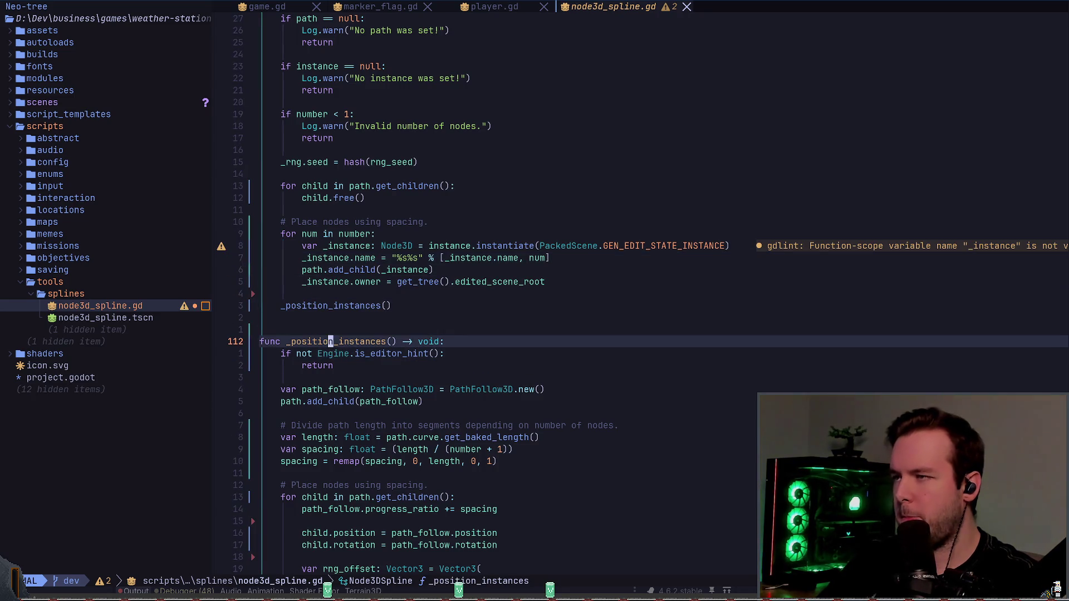
pyautogui.press('space')
pyautogui.press('r')
pyautogui.press('n')
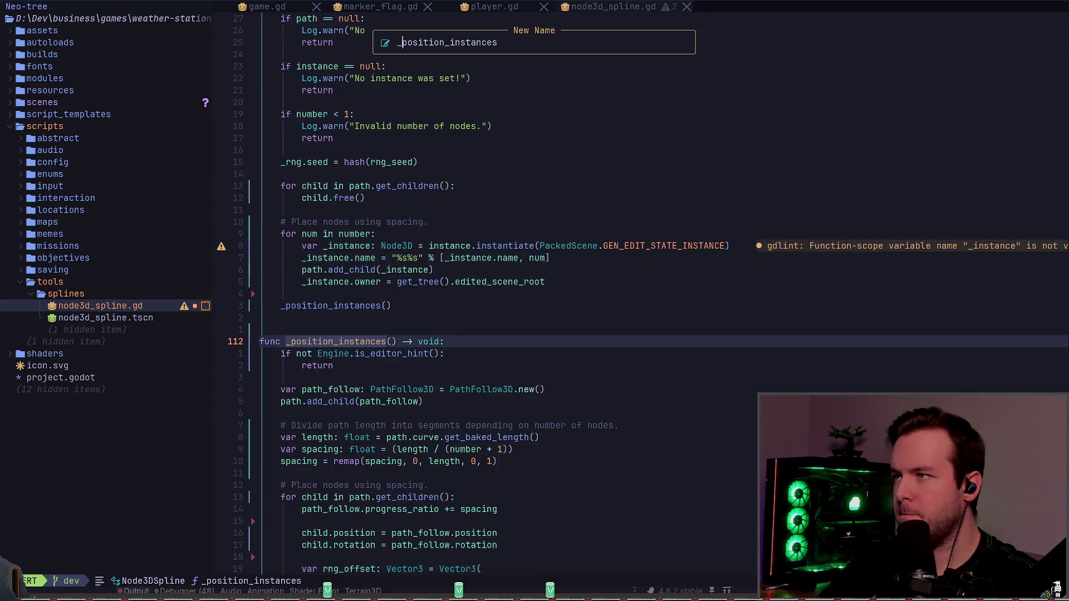
pyautogui.write('re')
pyautogui.press('Return')
pyautogui.press('g')
pyautogui.press('g')
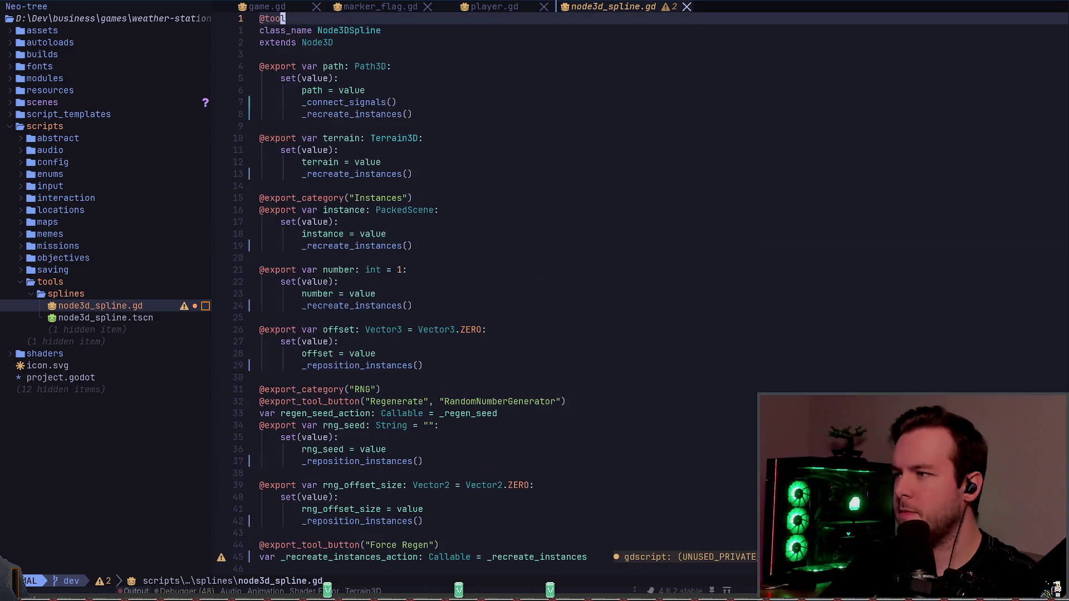
# - Duplicate the 'Curve changed!' Log.debug line into the length-changed if branch, indented
pyautogui.press('G')
pyautogui.press('k')
pyautogui.press('k')
pyautogui.press('k')
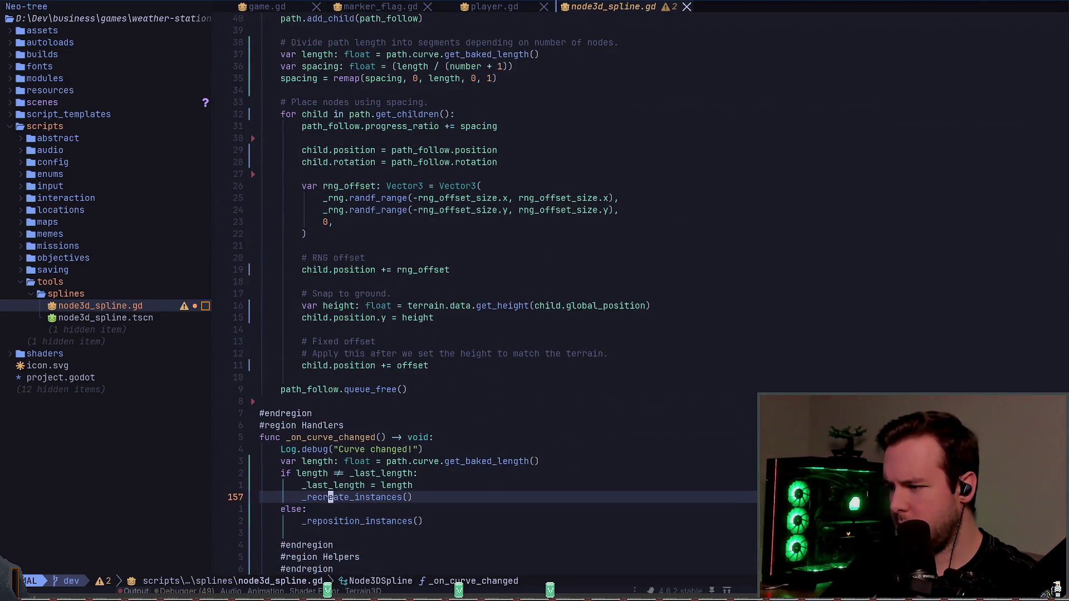
pyautogui.press('k')
pyautogui.press('z')
pyautogui.press('z')
pyautogui.press('k')
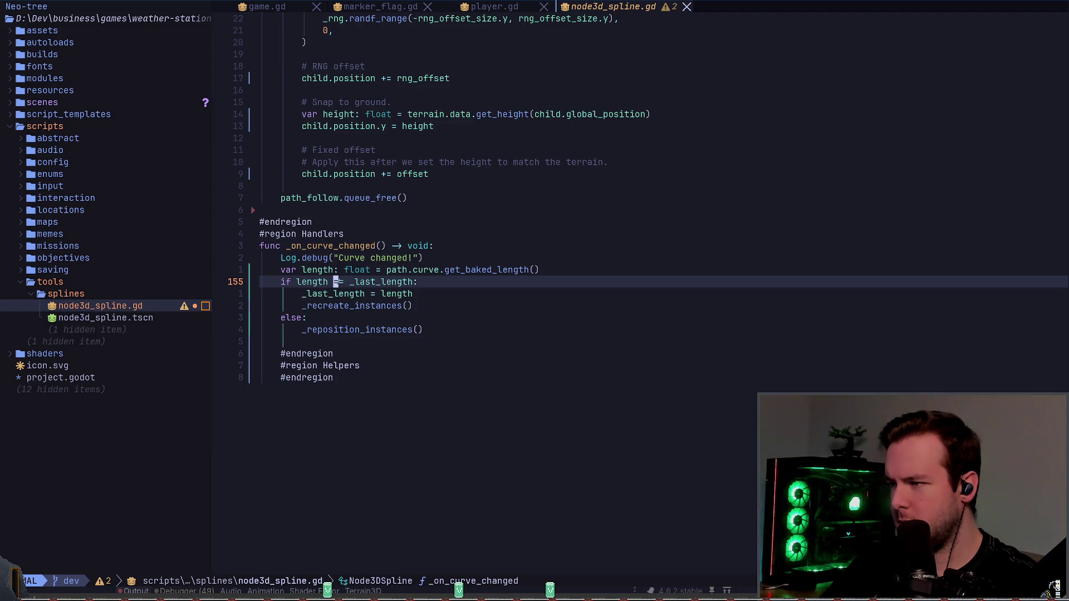
pyautogui.press('j')
pyautogui.press('j')
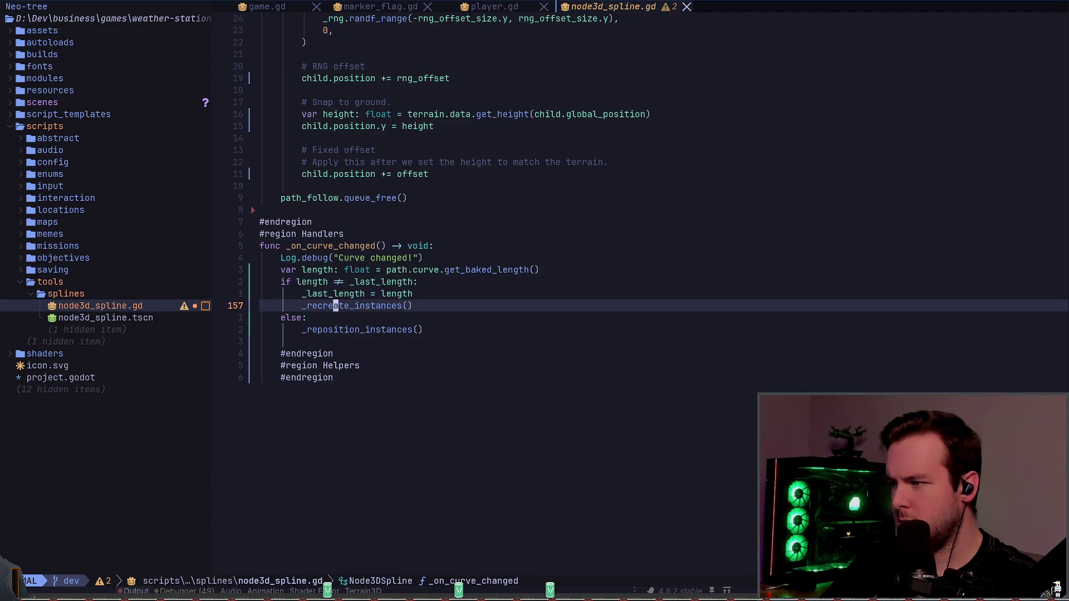
pyautogui.press('k')
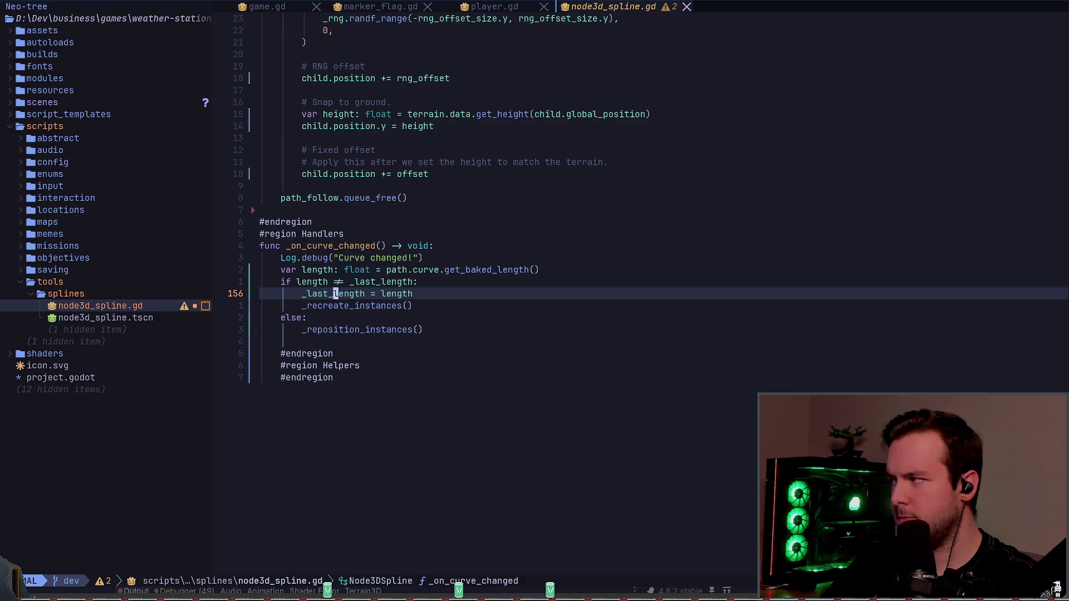
pyautogui.press('k')
pyautogui.press('k')
pyautogui.press('k')
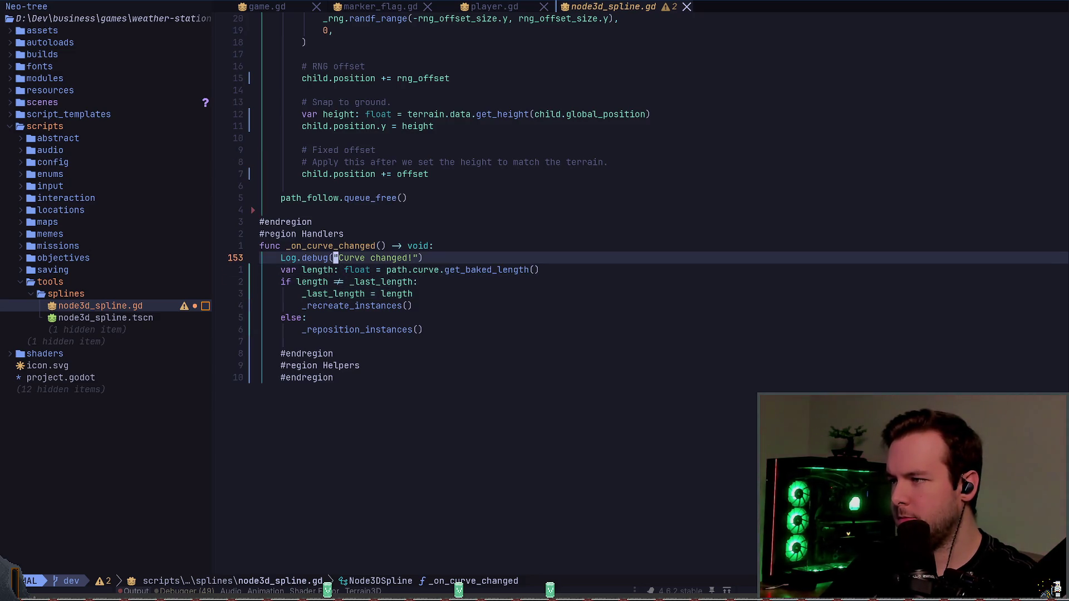
pyautogui.press('V')
pyautogui.press('y')
pyautogui.press('j')
pyautogui.press('j')
pyautogui.press('p')
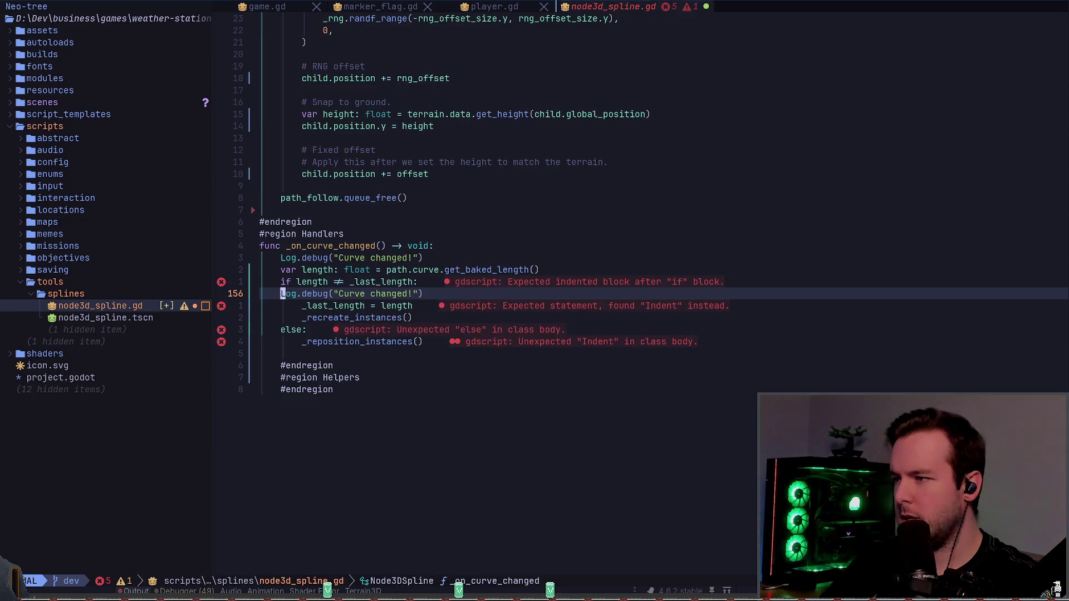
pyautogui.press('V')
pyautogui.press('>')
pyautogui.press('Escape')
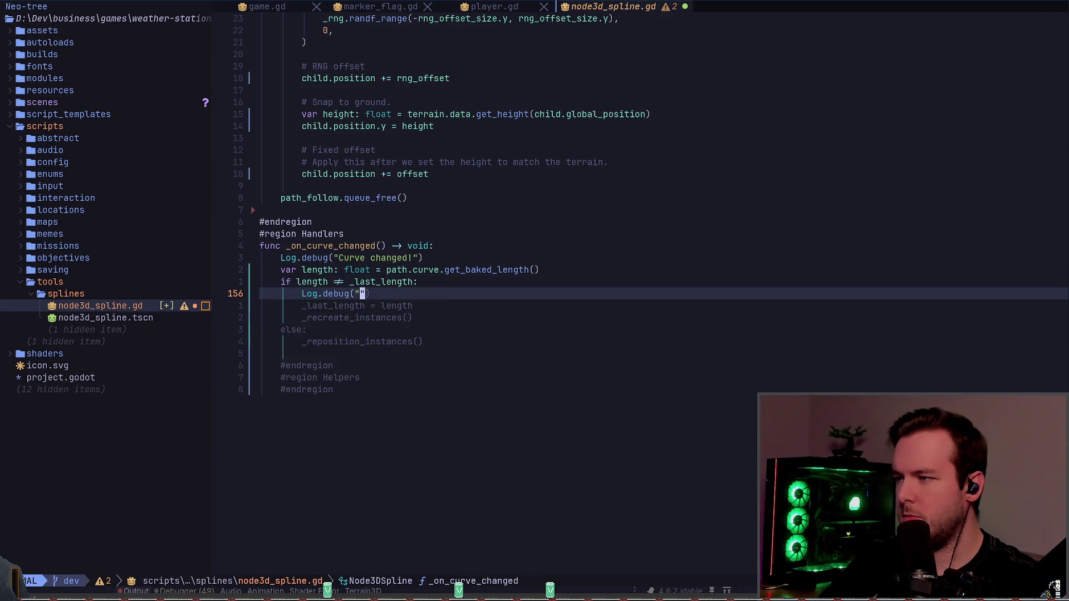
# - Change the copied message to 'Recreated instances...'
pyautogui.press('c')
pyautogui.press('i')
pyautogui.press('"')
pyautogui.write('Re')
pyautogui.write('created instances....')
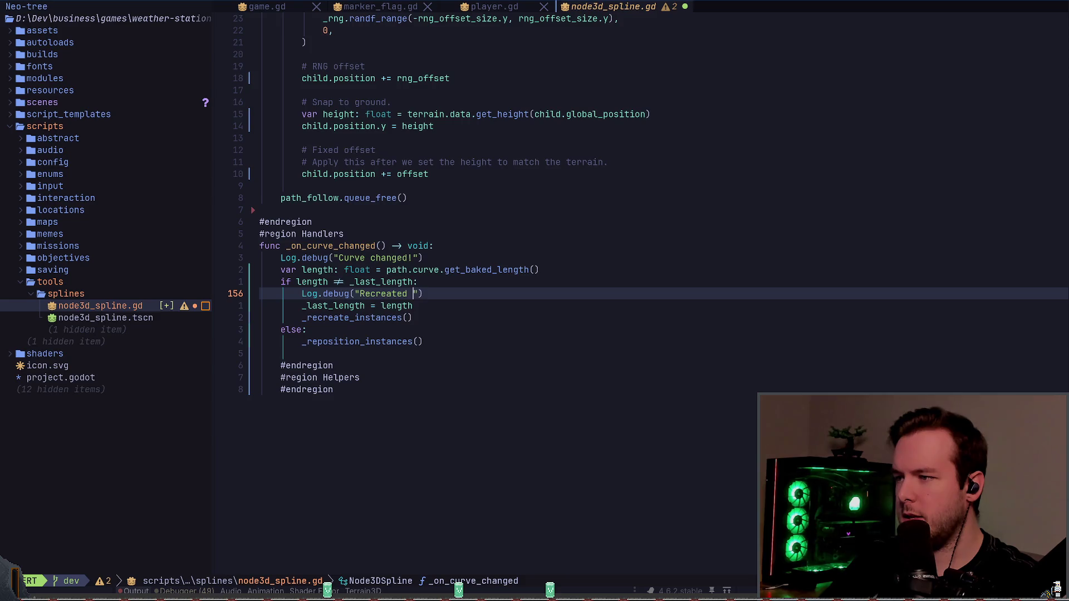
pyautogui.press('BackSpace')
pyautogui.press('Escape')
# - Copy the line into the else branch as 'Repositioning instances...' and save with :w
pyautogui.press('y')
pyautogui.press('y')
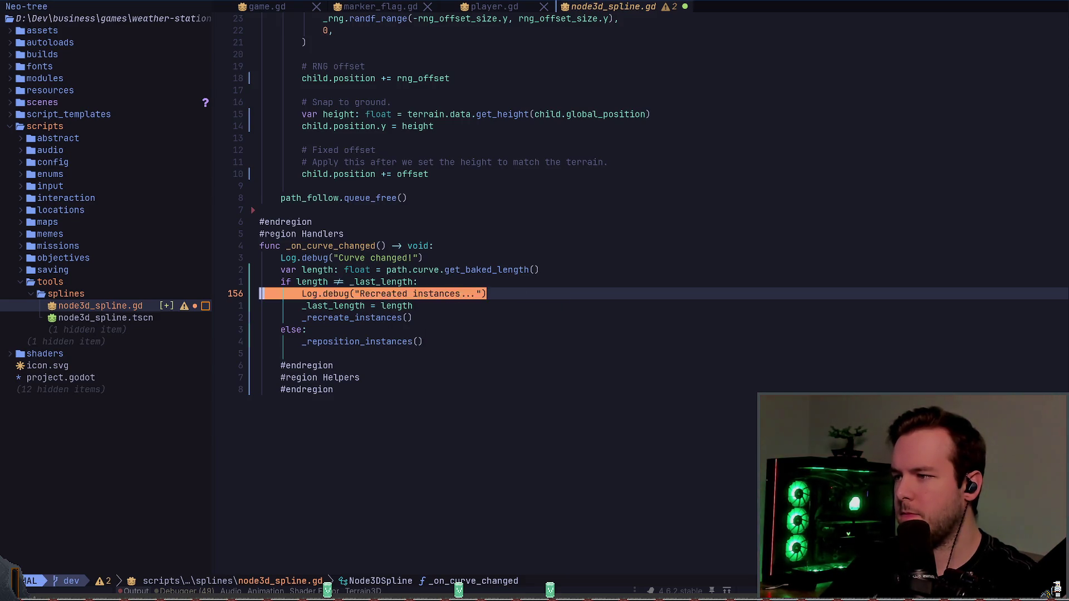
pyautogui.press('j')
pyautogui.press('j')
pyautogui.press('j')
pyautogui.press('p')
pyautogui.press('w')
pyautogui.press('w')
pyautogui.write('cw')
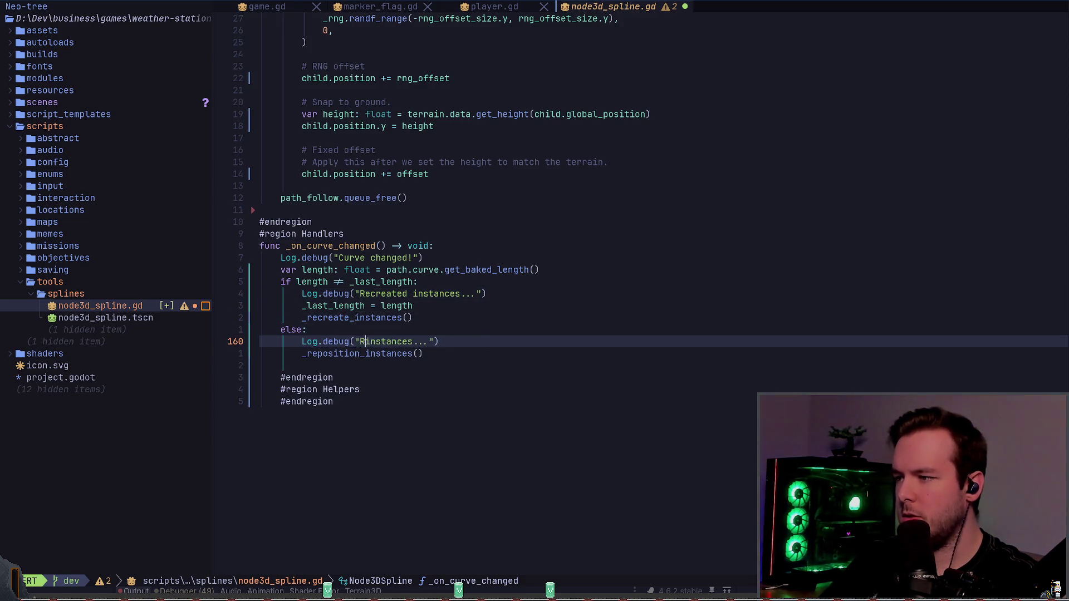
pyautogui.write('Resp')
pyautogui.press('BackSpace')
pyautogui.press('BackSpace')
pyautogui.write('positioning')
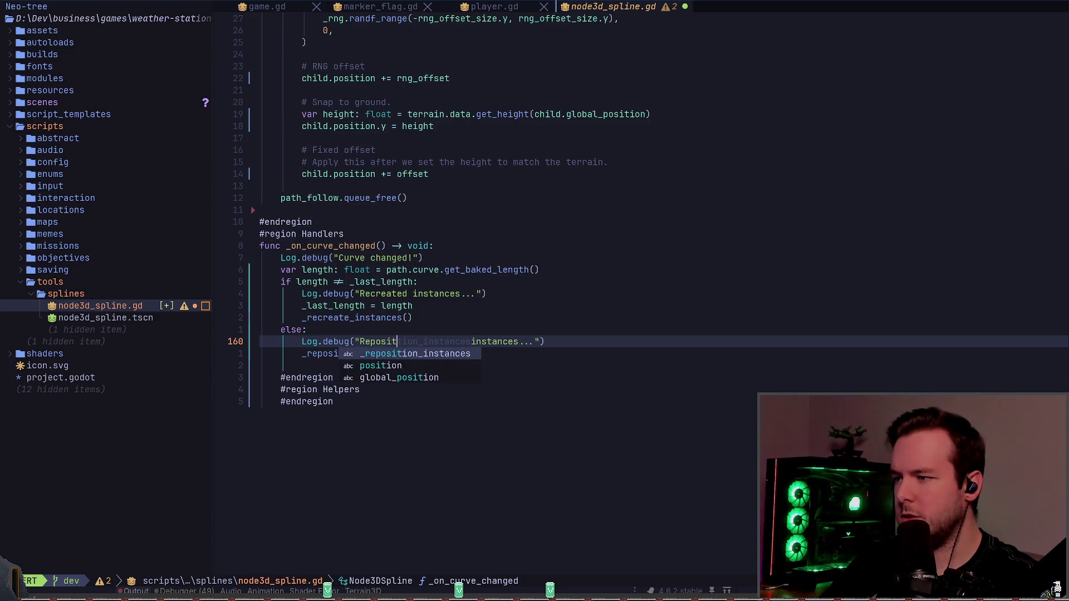
pyautogui.press('Escape')
pyautogui.write(':w')
pyautogui.press('Return')
pyautogui.hotkey('alt', 'Tab')
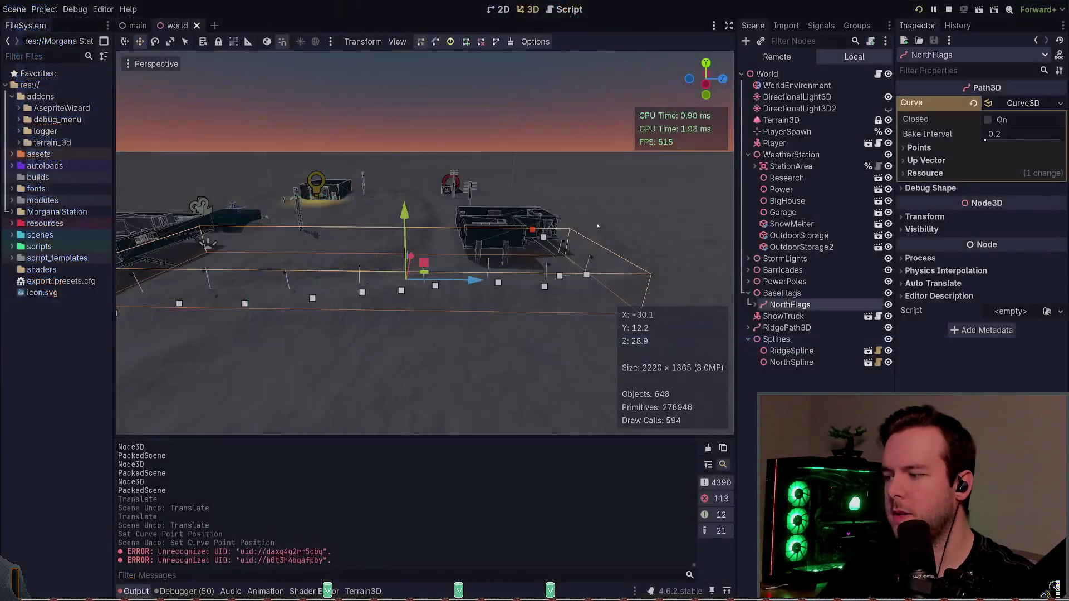
pyautogui.moveTo(509, 303); pyautogui.dragTo(508, 357)
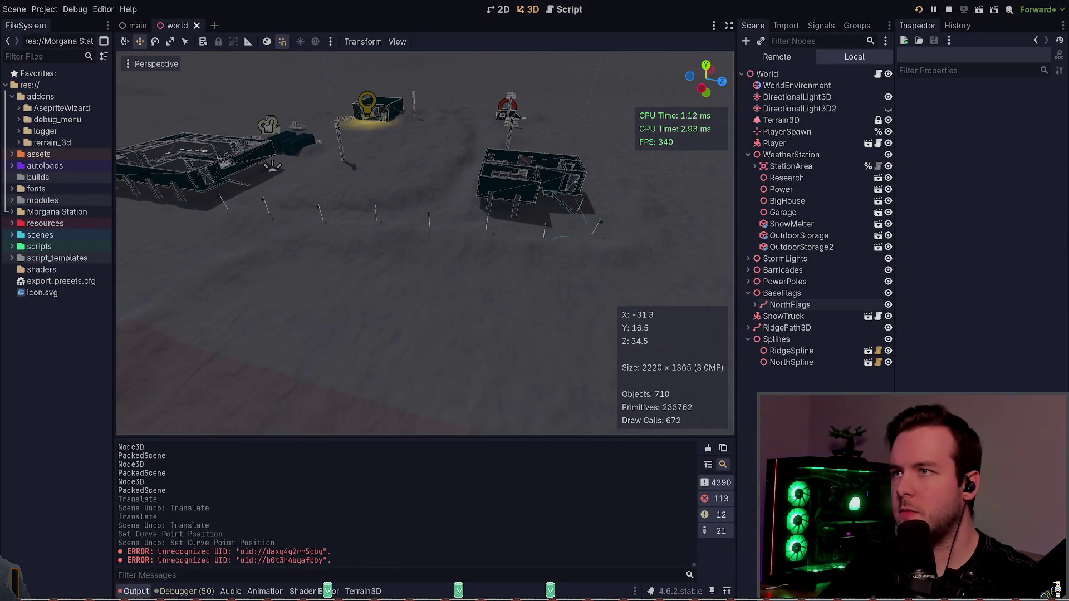
pyautogui.hotkey('alt', 'Tab')
pyautogui.hotkey('alt', 'Tab')
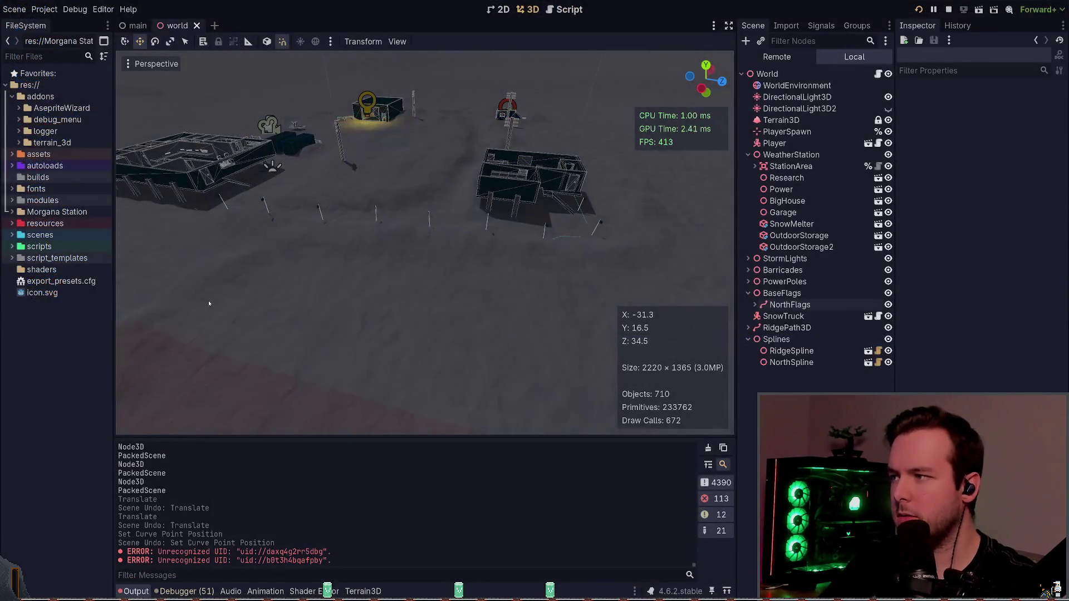
pyautogui.click(790, 305)
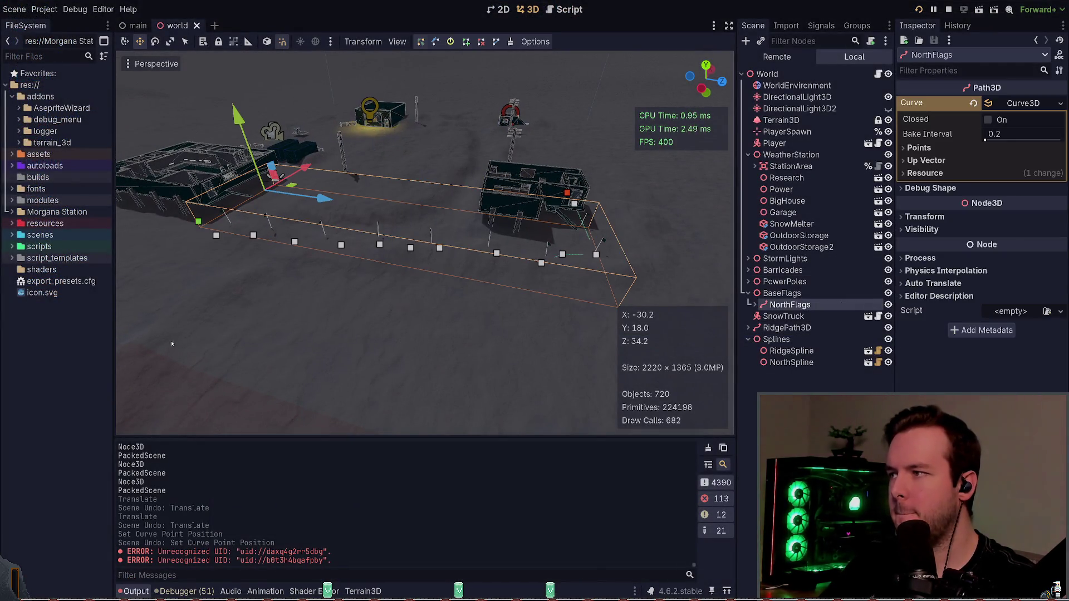
pyautogui.moveTo(173, 331); pyautogui.dragTo(649, 183)
pyautogui.moveTo(437, 207); pyautogui.dragTo(400, 273)
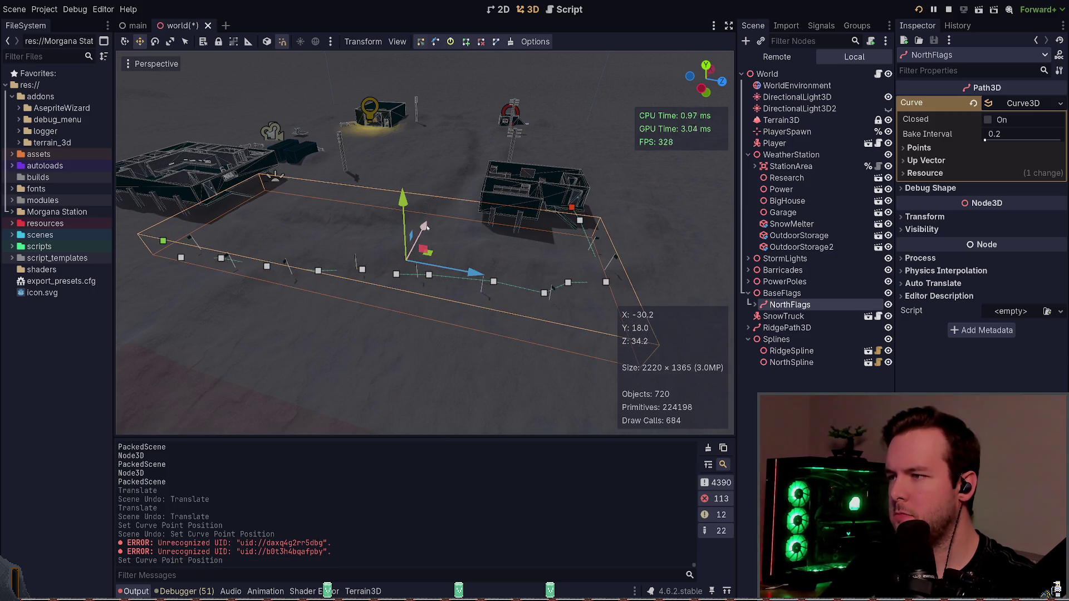
pyautogui.moveTo(427, 228)
pyautogui.mouseDown()
pyautogui.moveTo(425, 278)
pyautogui.moveTo(425, 232)
pyautogui.mouseUp()
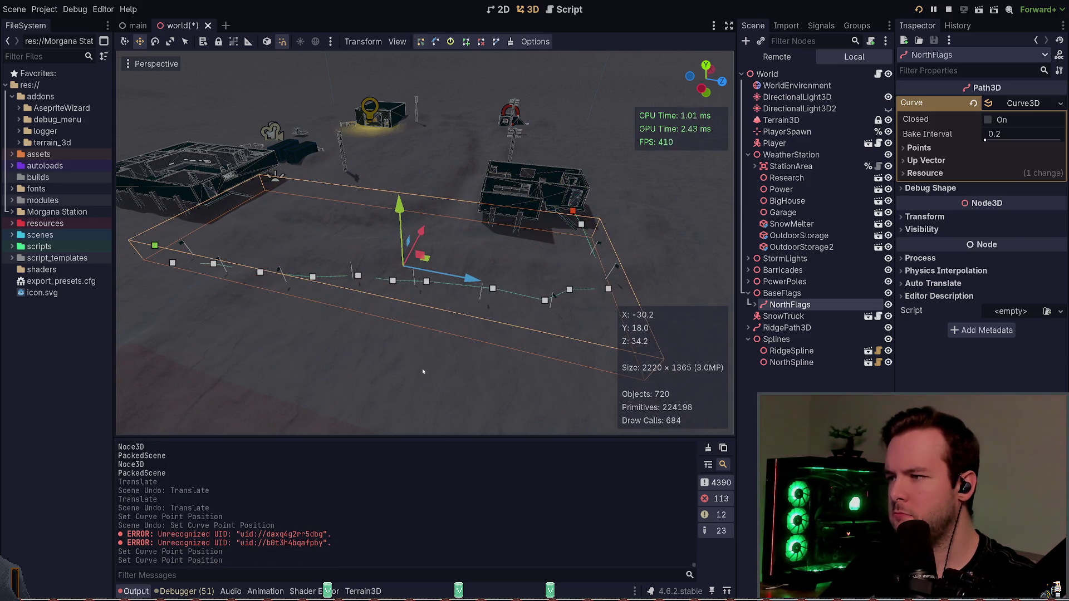
pyautogui.hotkey('ctrl', 'z')
pyautogui.hotkey('ctrl', 'z')
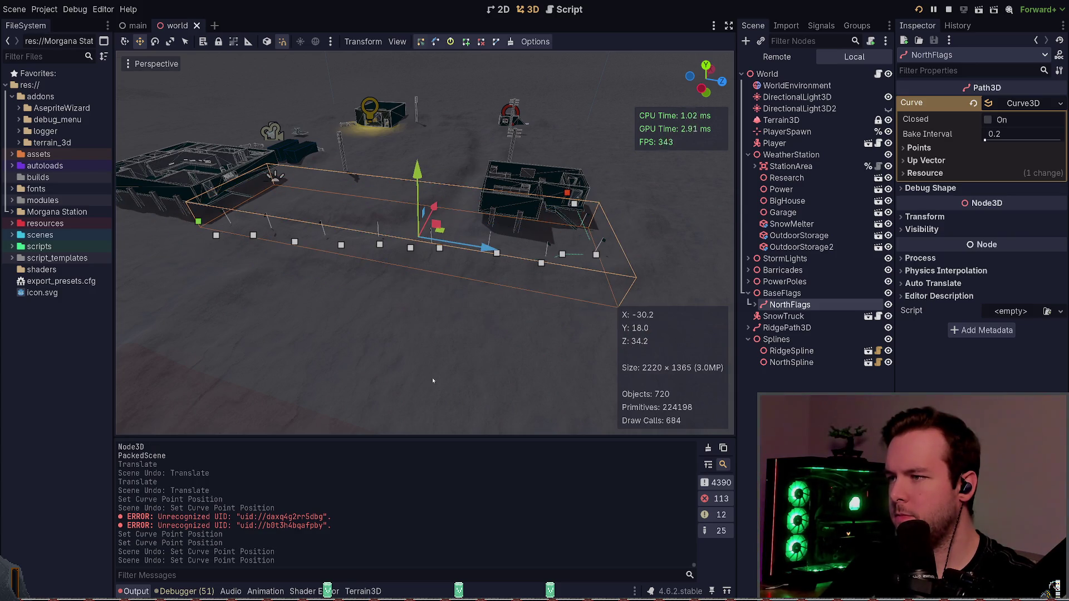
pyautogui.hotkey('alt', 'Tab')
# - Replace Log.debug with print in the else branch's Repositioning message
pyautogui.press('d')
pyautogui.press('f')
pyautogui.press('.')
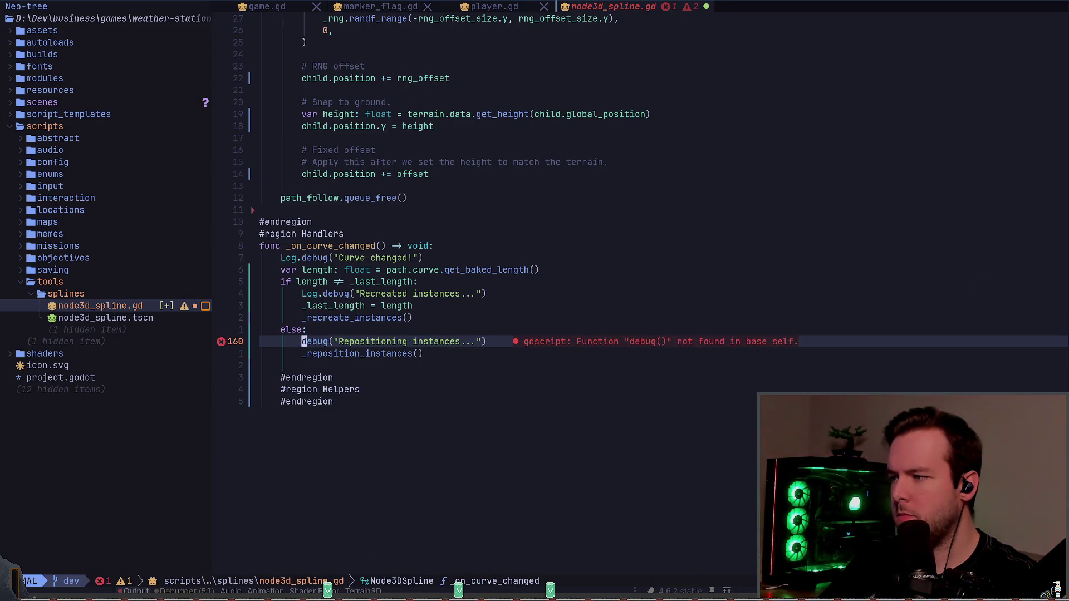
pyautogui.press('less')
pyautogui.press('less')
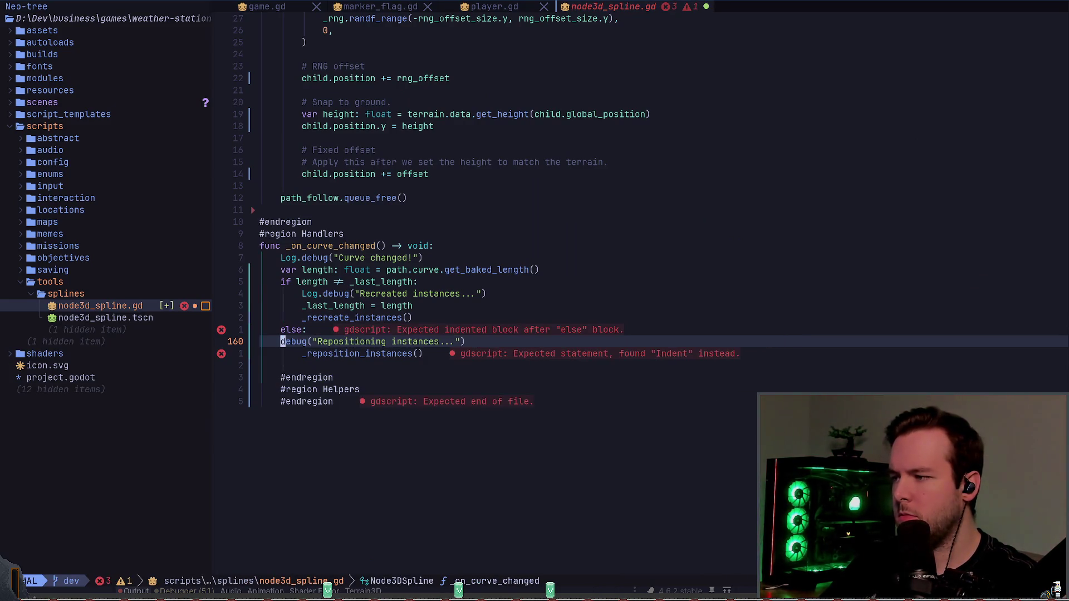
pyautogui.press('>')
pyautogui.press('>')
pyautogui.write('cwprint')
# - Replace Log.debug with print in the Recreated instances message line
pyautogui.press('Escape')
pyautogui.press('k')
pyautogui.press('k')
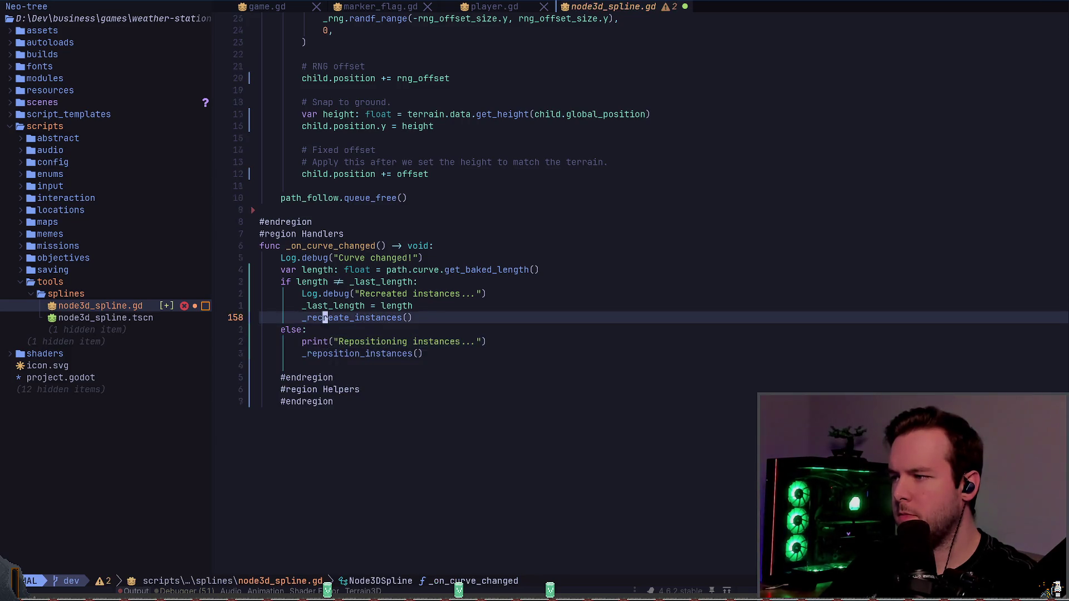
pyautogui.press('k')
pyautogui.press('k')
pyautogui.press('c')
pyautogui.press('t')
pyautogui.press('(')
pyautogui.write('print')
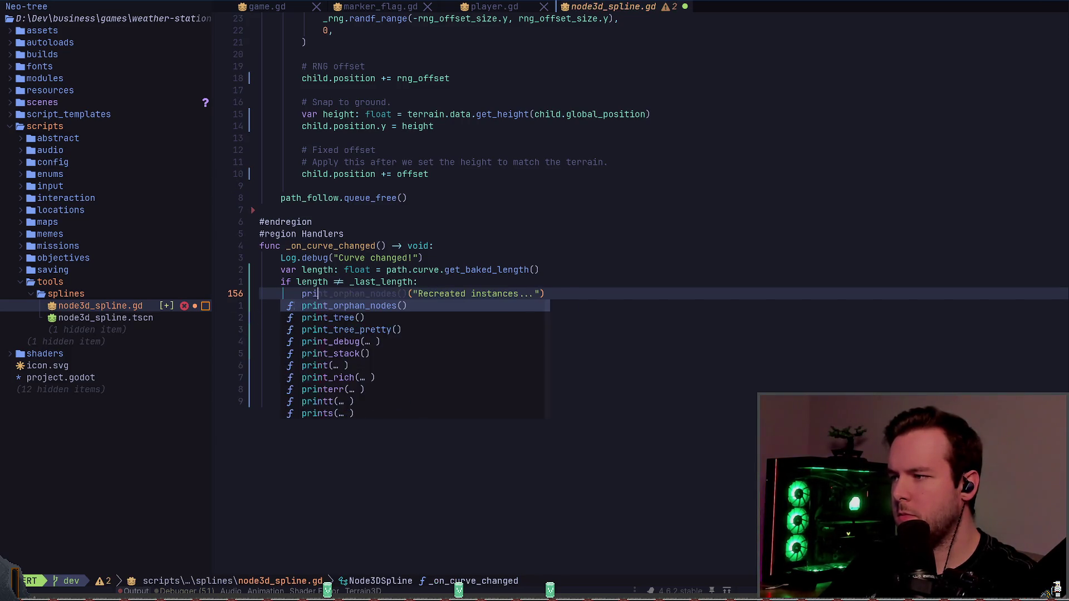
pyautogui.press('Escape')
# - Delete the 'Curve changed!' log line, leaving a blank line after the length variable
pyautogui.press('k')
pyautogui.press('k')
pyautogui.press('k')
pyautogui.press('d')
pyautogui.press('d')
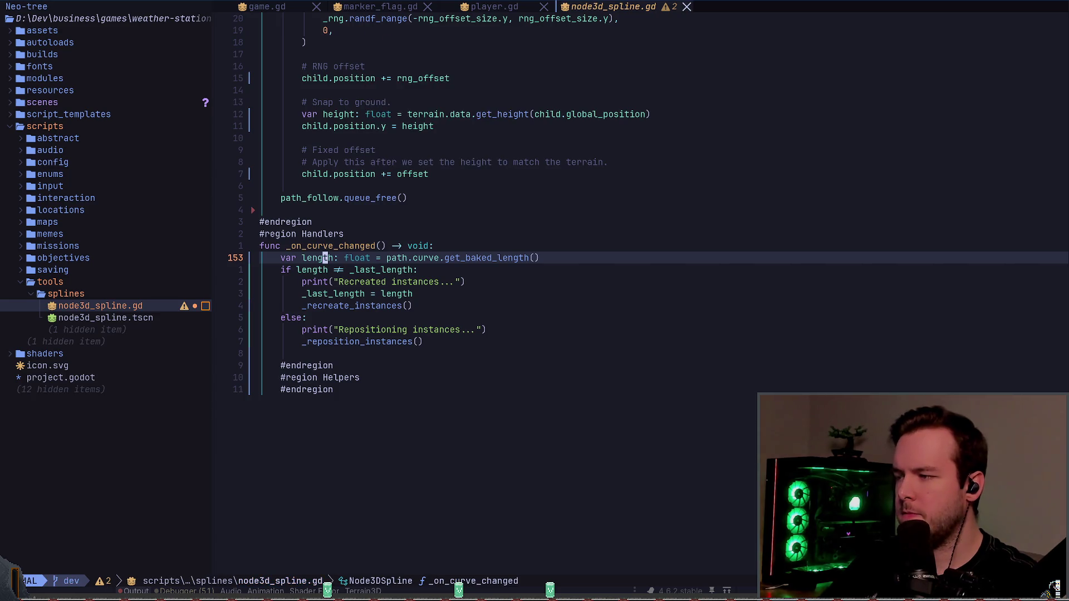
pyautogui.press('o')
pyautogui.press('Escape')
pyautogui.press('u')
pyautogui.press('j')
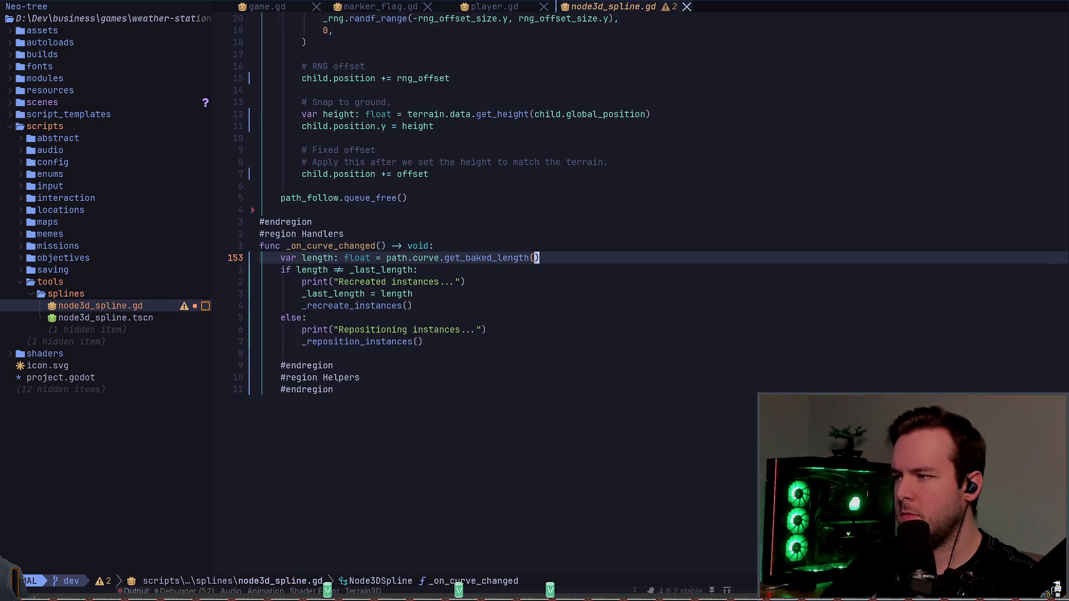
pyautogui.press('o')
pyautogui.hotkey('alt', 'Tab')
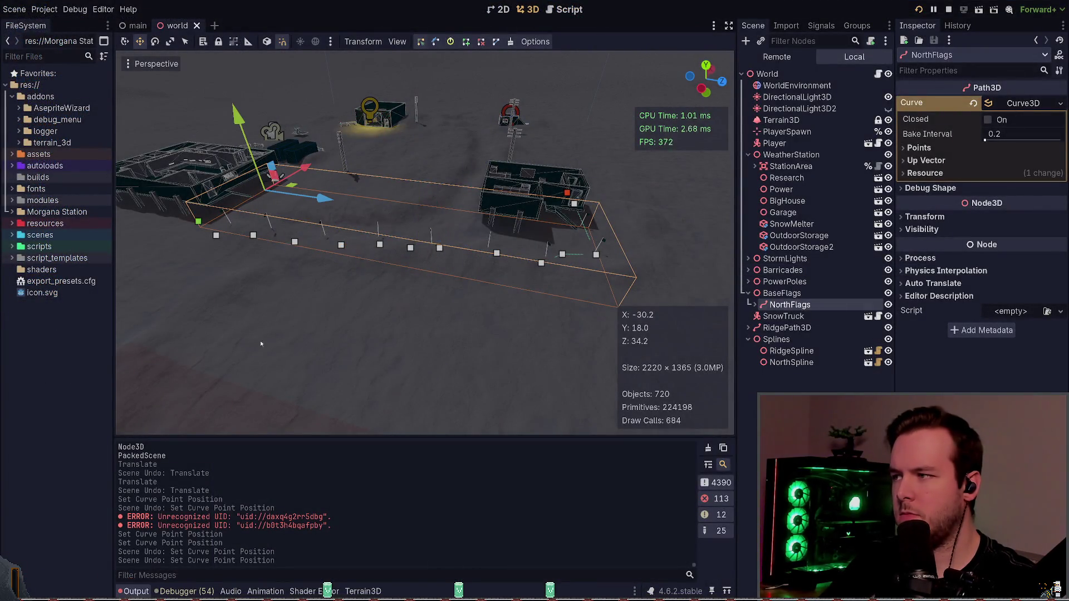
# - Box-select all NorthFlags curve points and drag them along the X axis
pyautogui.moveTo(146, 355)
pyautogui.mouseDown()
pyautogui.moveTo(320, 338)
pyautogui.moveTo(658, 165)
pyautogui.mouseUp()
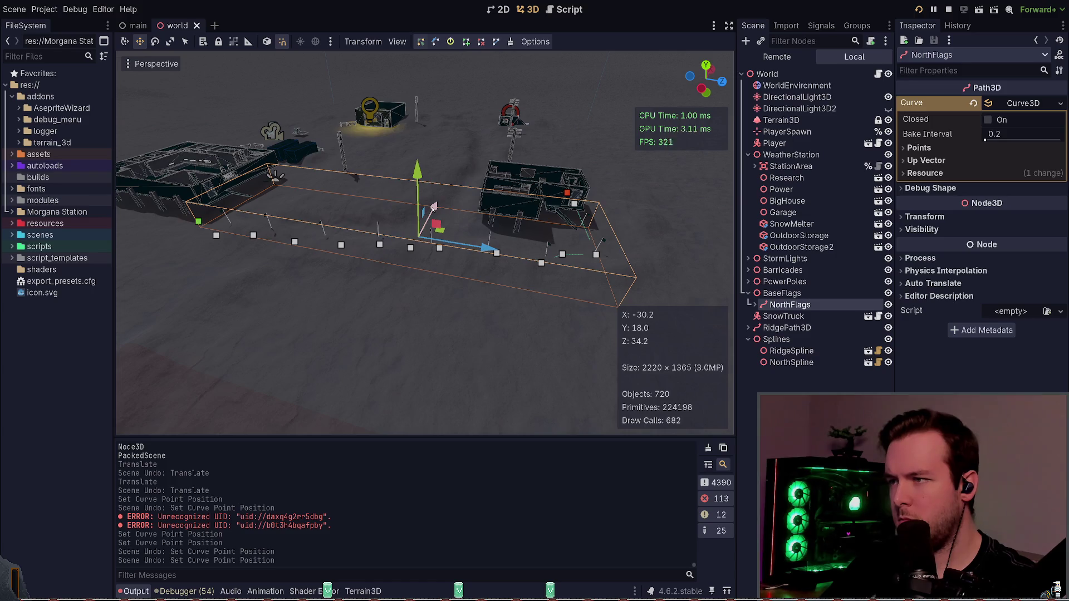
pyautogui.moveTo(434, 207); pyautogui.dragTo(430, 215)
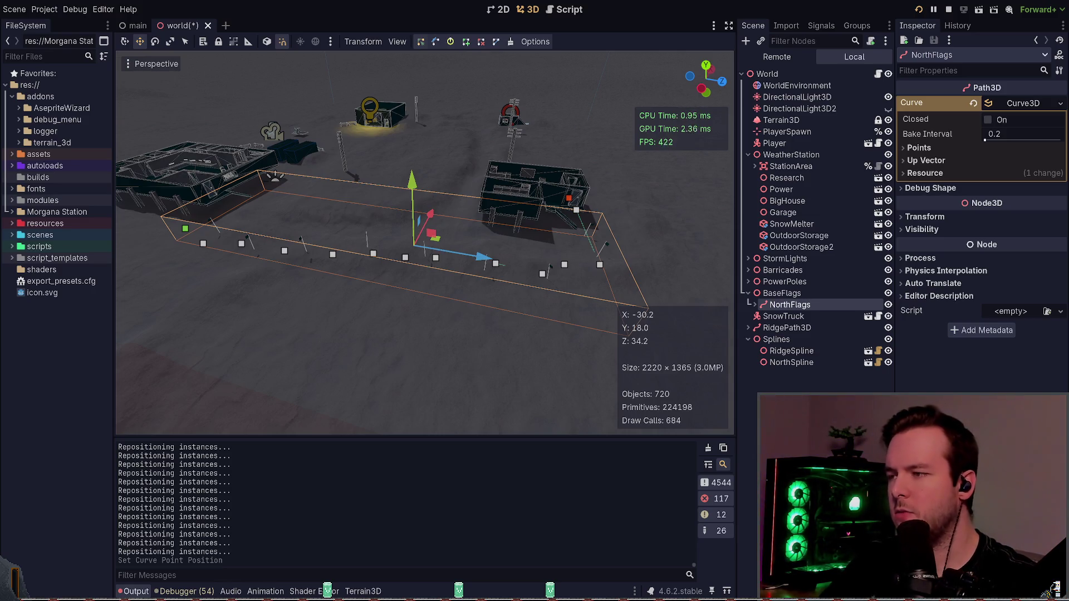
pyautogui.hotkey('alt', 'Tab')
# - Try pasting a length-update line after the if/else branches, then undo it
pyautogui.press('j')
pyautogui.press('j')
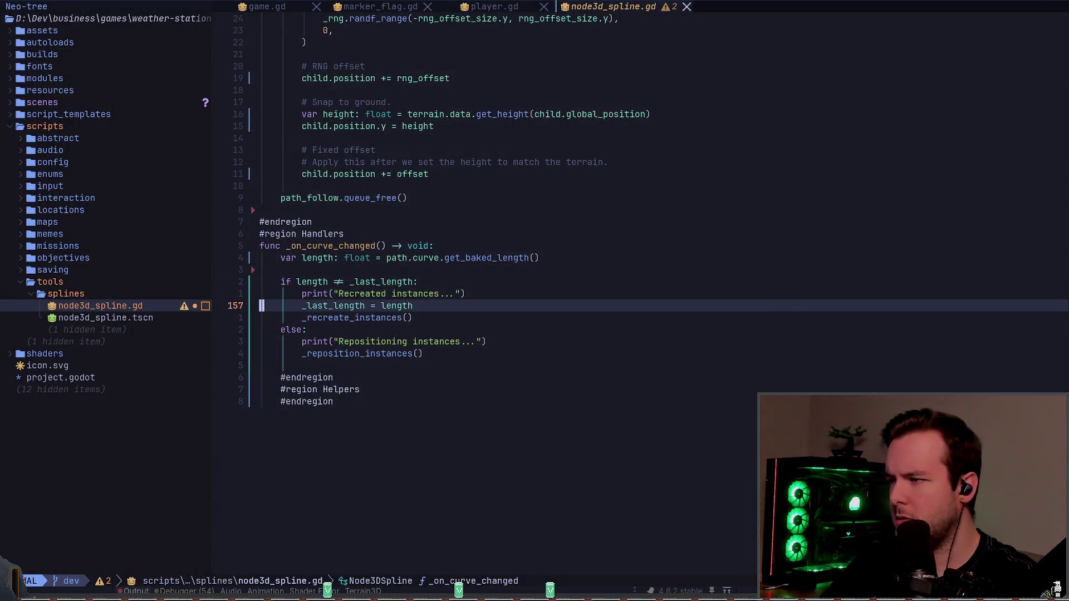
pyautogui.press('j')
pyautogui.press('j')
pyautogui.press('j')
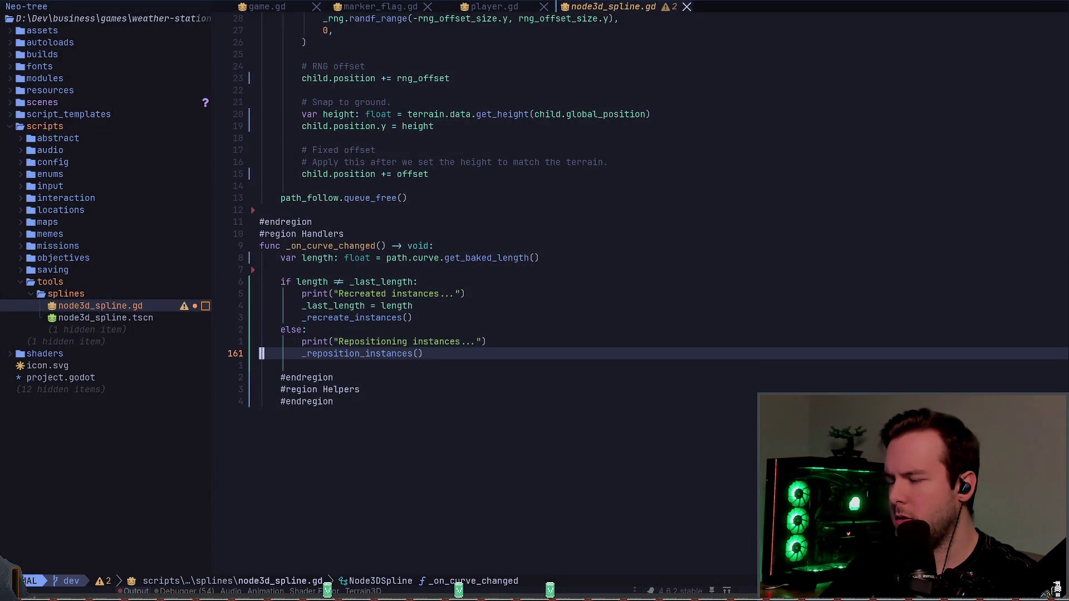
pyautogui.press('p')
pyautogui.press('less')
pyautogui.press('less')
pyautogui.press('k')
pyautogui.press('k')
pyautogui.press('k')
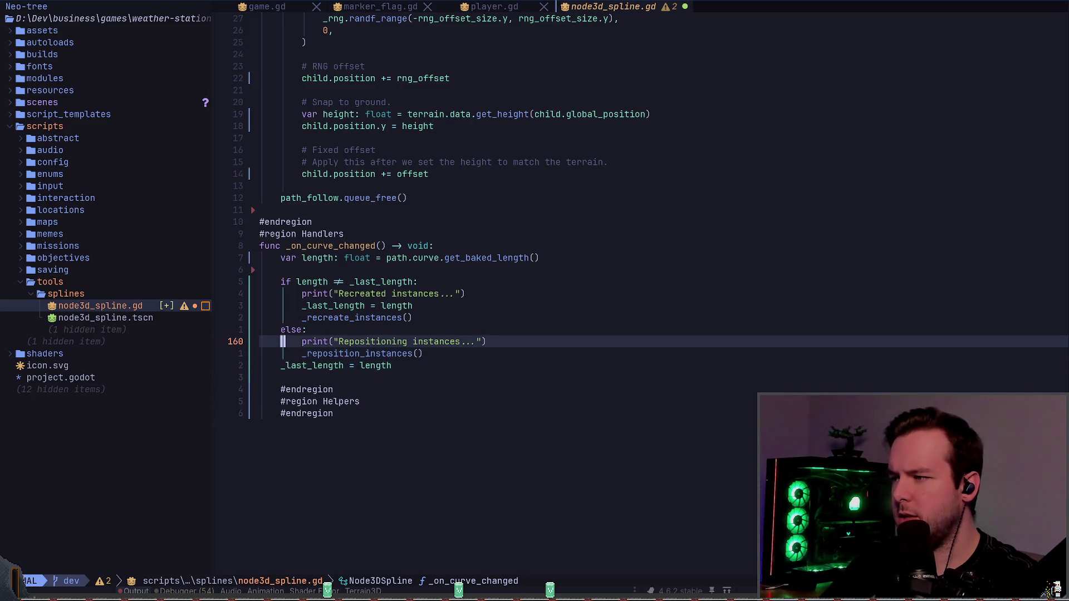
pyautogui.press('u')
pyautogui.press('u')
pyautogui.press('k')
pyautogui.press('k')
pyautogui.press('k')
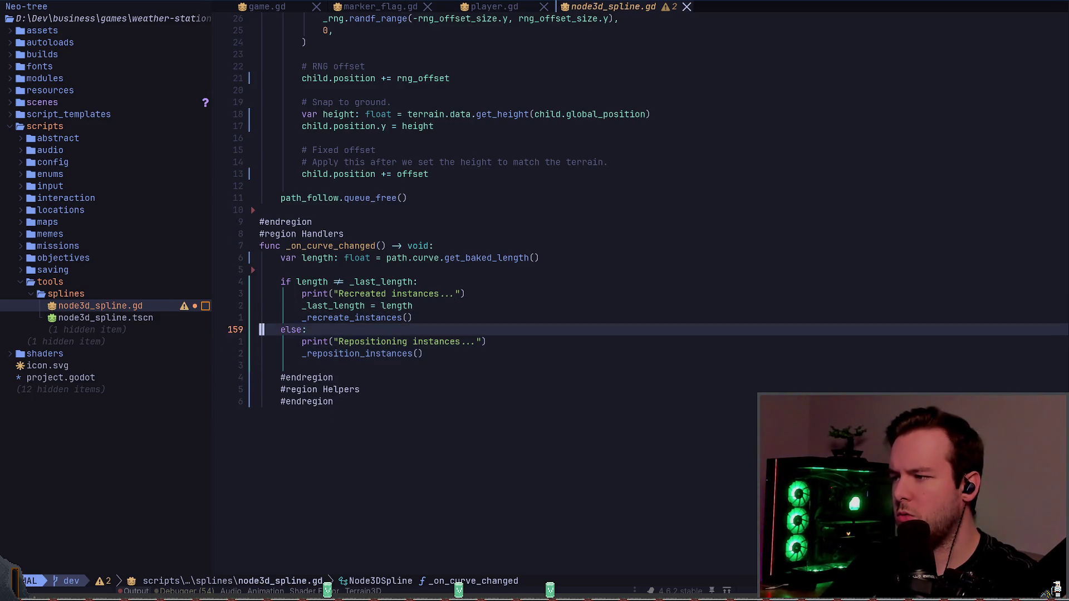
# - Start a '_last_length = path.get_' line under the path setter, then delete it
pyautogui.press(':')
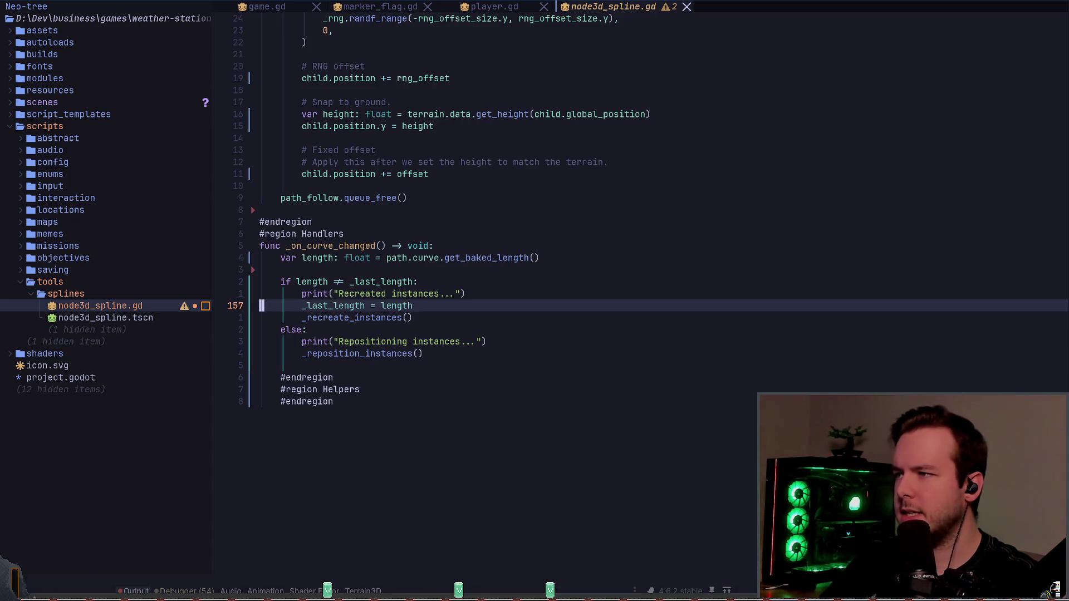
pyautogui.write('1')
pyautogui.press('Return')
pyautogui.press('j')
pyautogui.press('j')
pyautogui.press('j')
pyautogui.hotkey('ctrl', 'd')
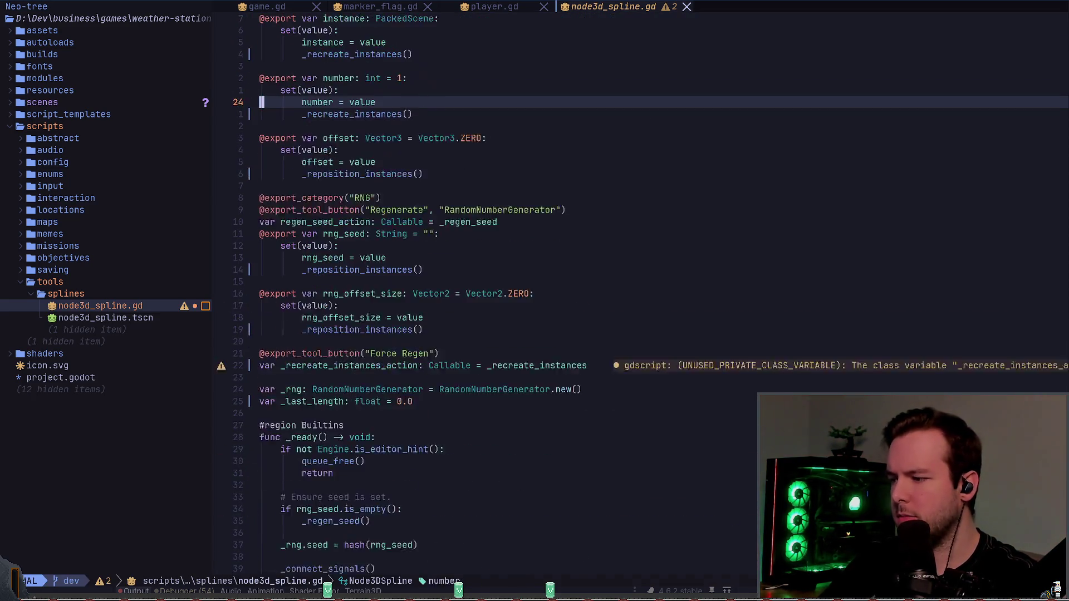
pyautogui.hotkey('ctrl', 'd')
pyautogui.hotkey('ctrl', 'u')
pyautogui.hotkey('ctrl', 'u')
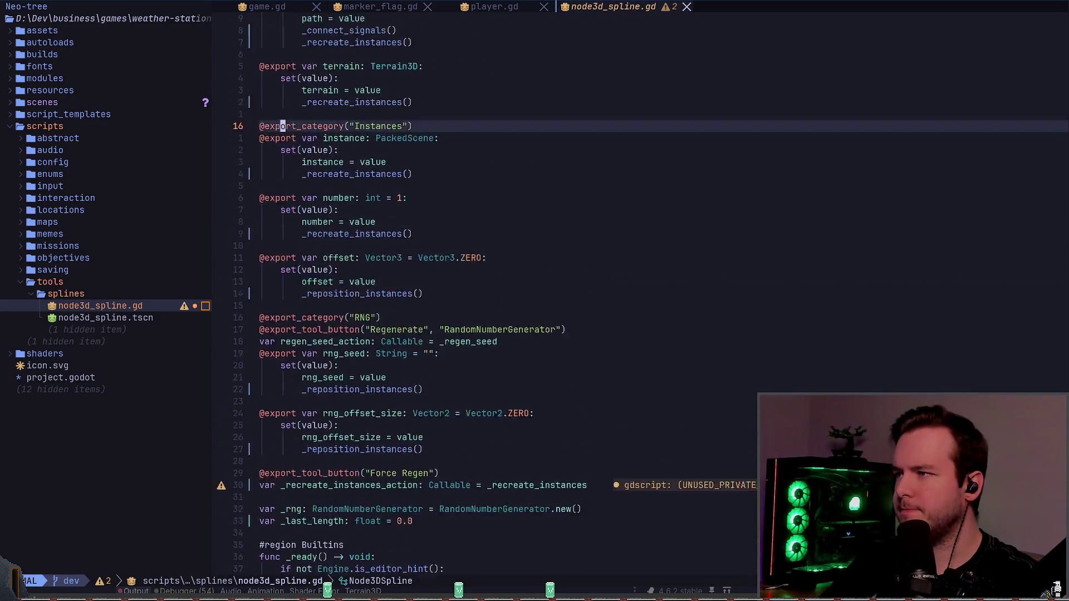
pyautogui.hotkey('ctrl', 'u')
pyautogui.write('5jo_')
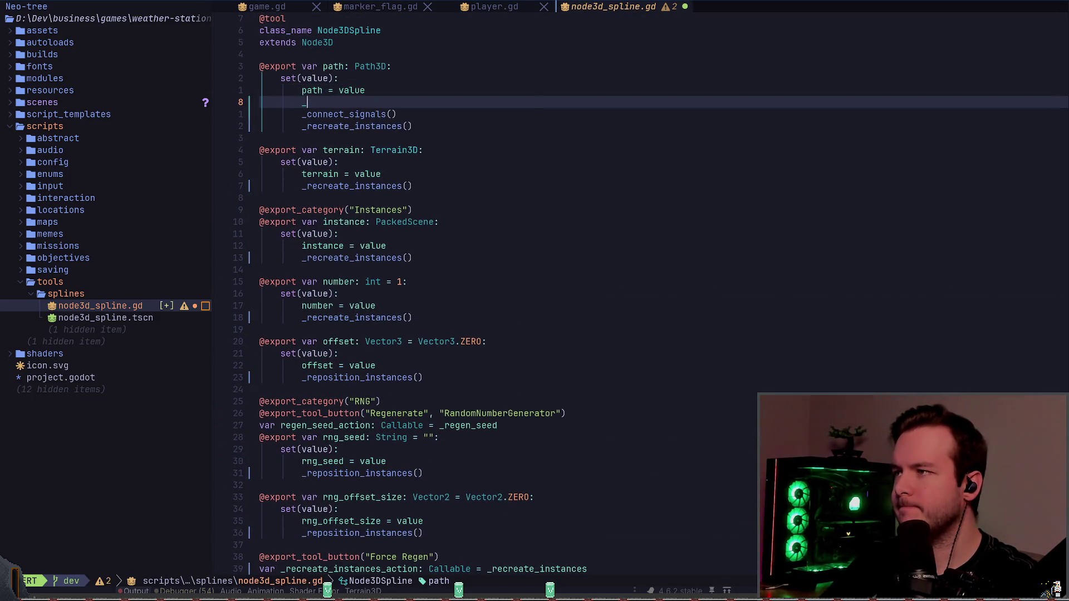
pyautogui.write('last_length = path.get_')
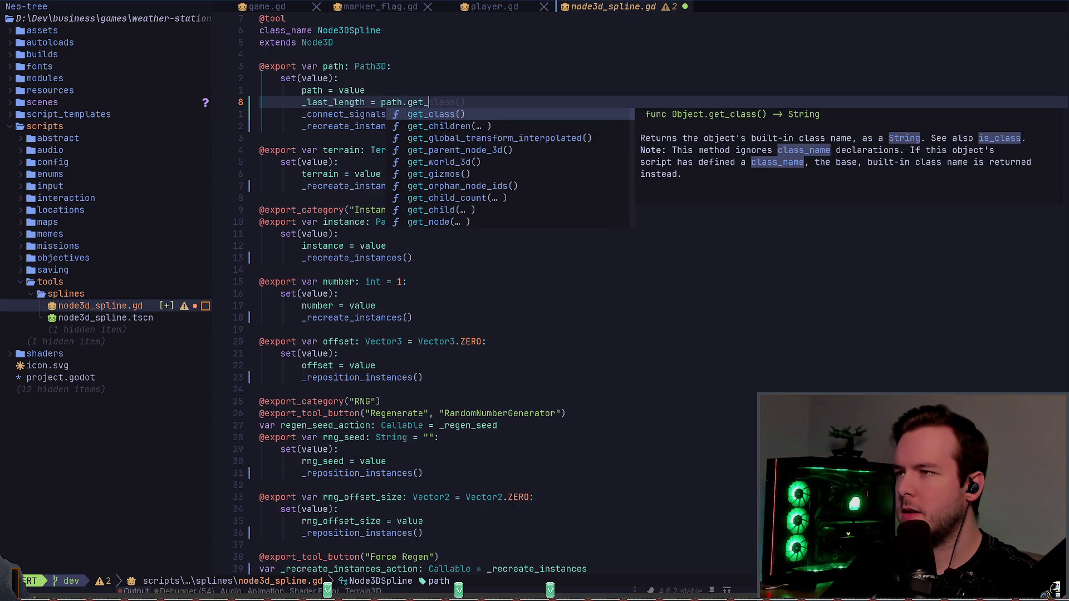
pyautogui.press('Escape')
pyautogui.press('d')
pyautogui.press('d')
pyautogui.press('j')
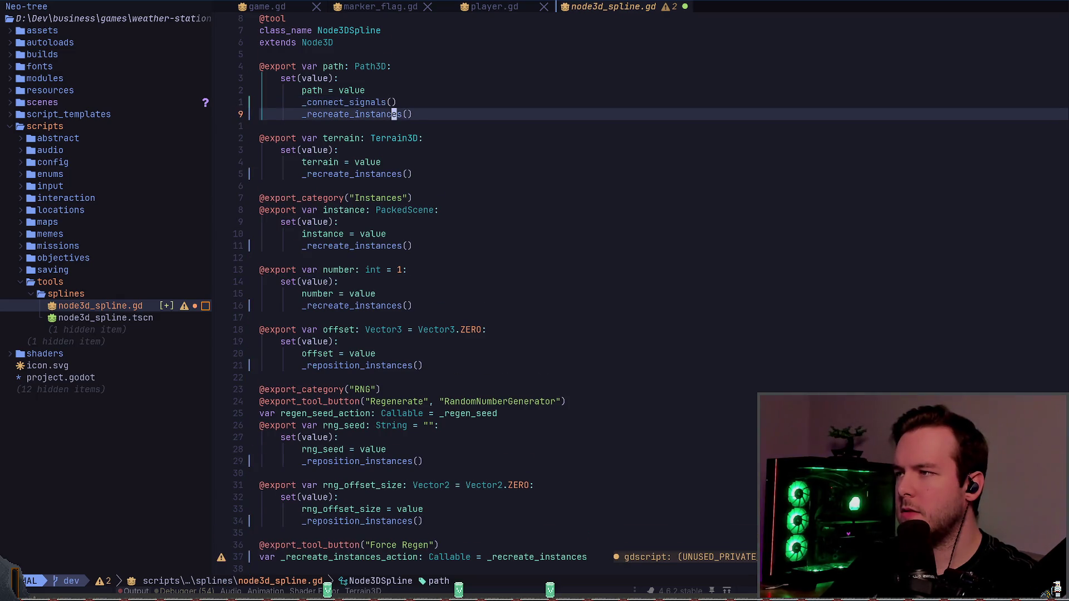
pyautogui.press('g')
pyautogui.press('d')
# - Move to _recreate_instances and visually select its path null-check lines
pyautogui.press('g')
pyautogui.press('g')
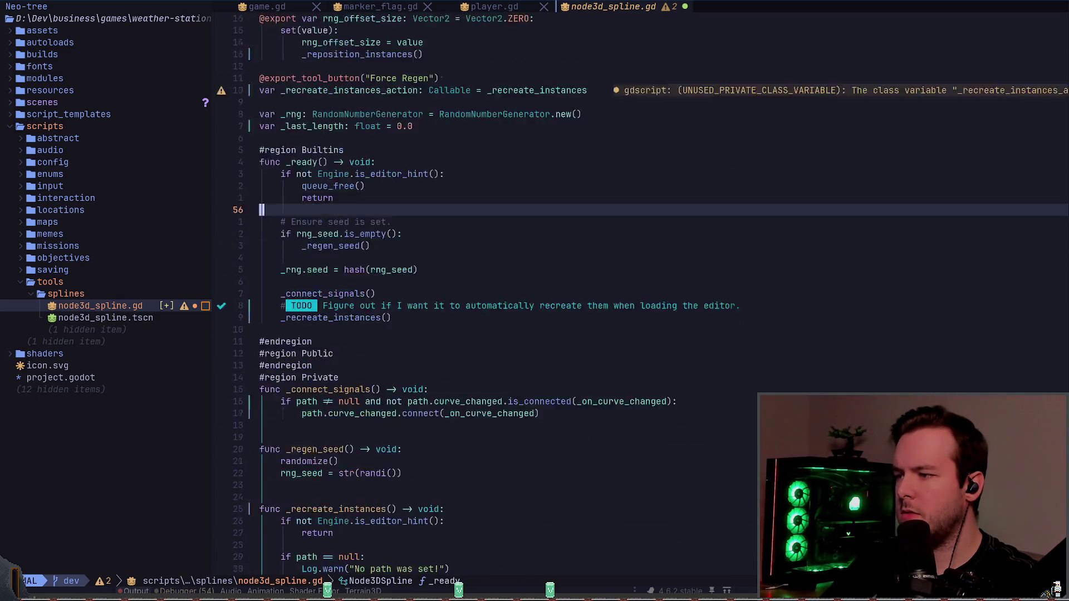
pyautogui.hotkey('ctrl', 'd')
pyautogui.hotkey('ctrl', 'd')
pyautogui.hotkey('ctrl', 'd')
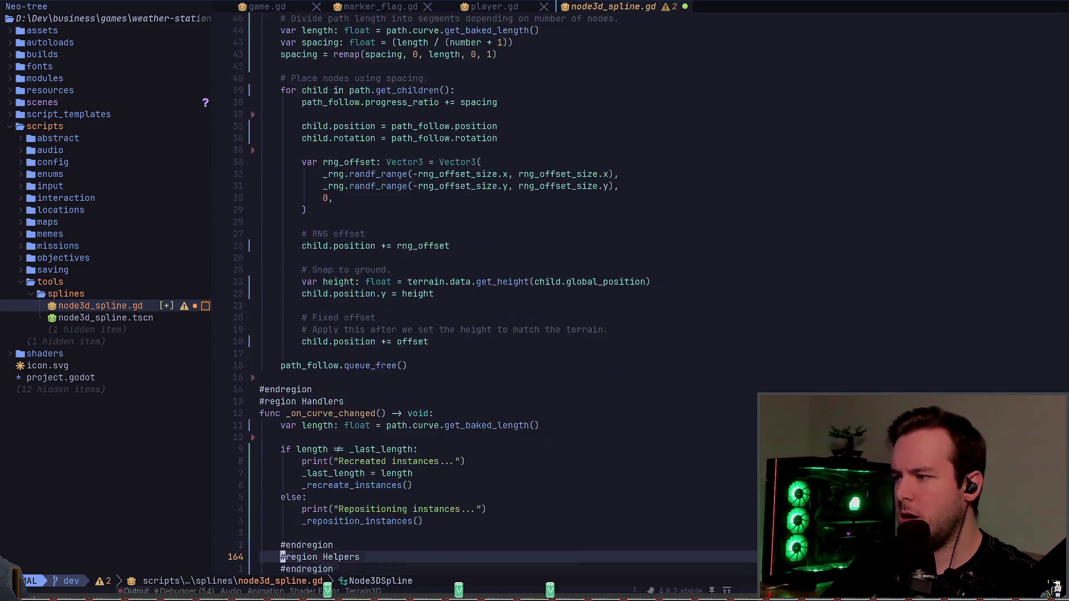
pyautogui.press('k')
pyautogui.press('k')
pyautogui.press('k')
pyautogui.press('k')
pyautogui.press('k')
pyautogui.press('k')
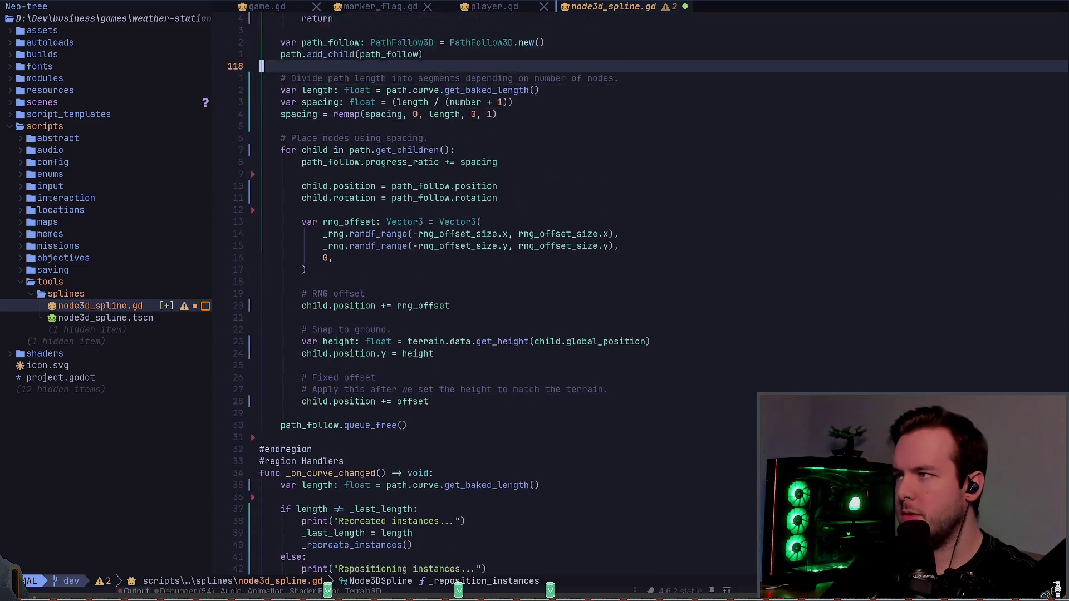
pyautogui.press('k')
pyautogui.press('k')
pyautogui.press('k')
pyautogui.press('z')
pyautogui.press('z')
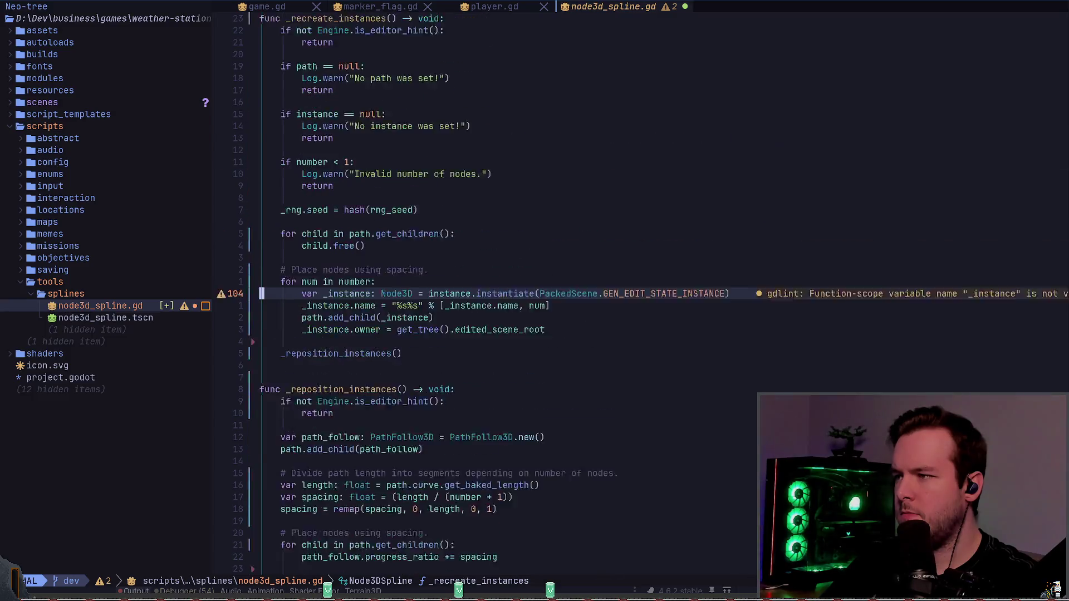
pyautogui.press('k')
pyautogui.press('k')
pyautogui.press('k')
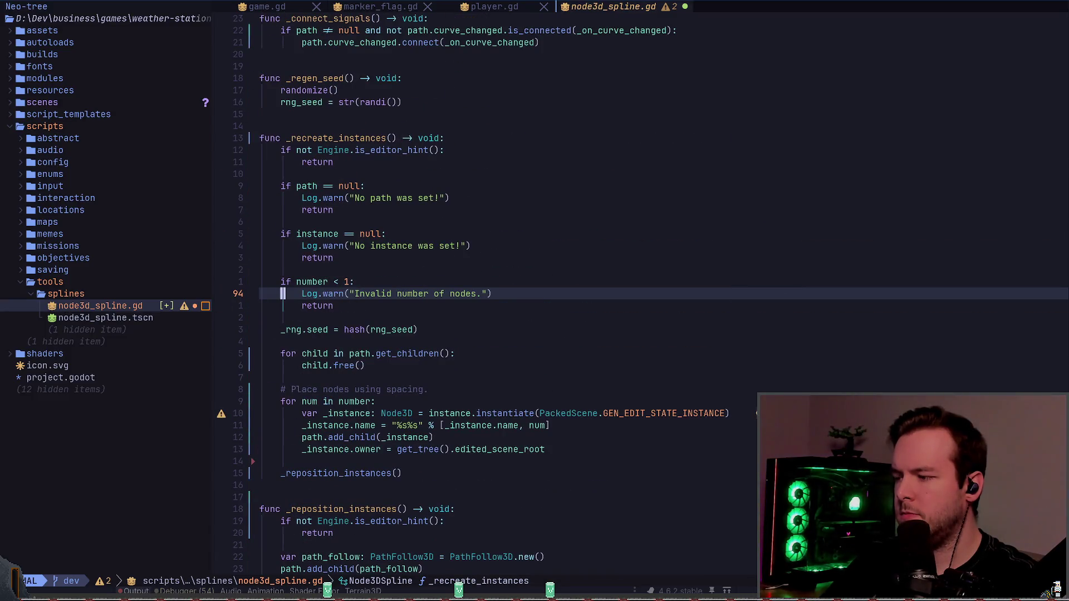
pyautogui.press('V')
pyautogui.press('j')
pyautogui.press('Escape')
pyautogui.press('k')
pyautogui.press('k')
pyautogui.press('k')
pyautogui.press('k')
pyautogui.press('V')
pyautogui.press('k')
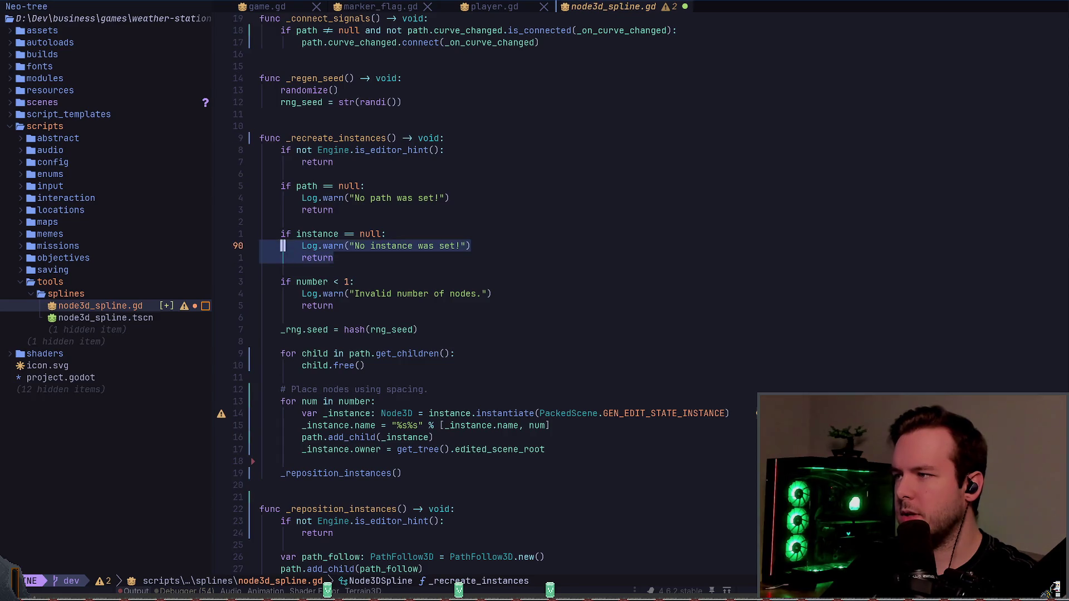
pyautogui.press('k')
pyautogui.press('k')
pyautogui.press('k')
pyautogui.press('Escape')
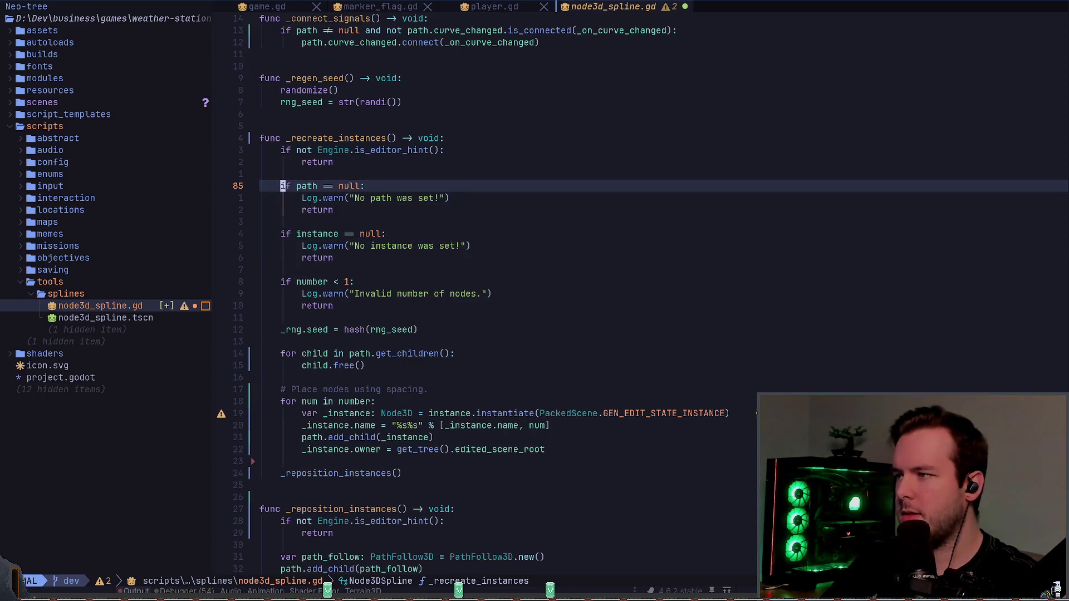
# - Copy the four-line 'if path == null' guard above path_follow in _reposition_instances and save
pyautogui.press('V')
pyautogui.press('j')
pyautogui.press('j')
pyautogui.press('j')
pyautogui.press('y')
pyautogui.press('j')
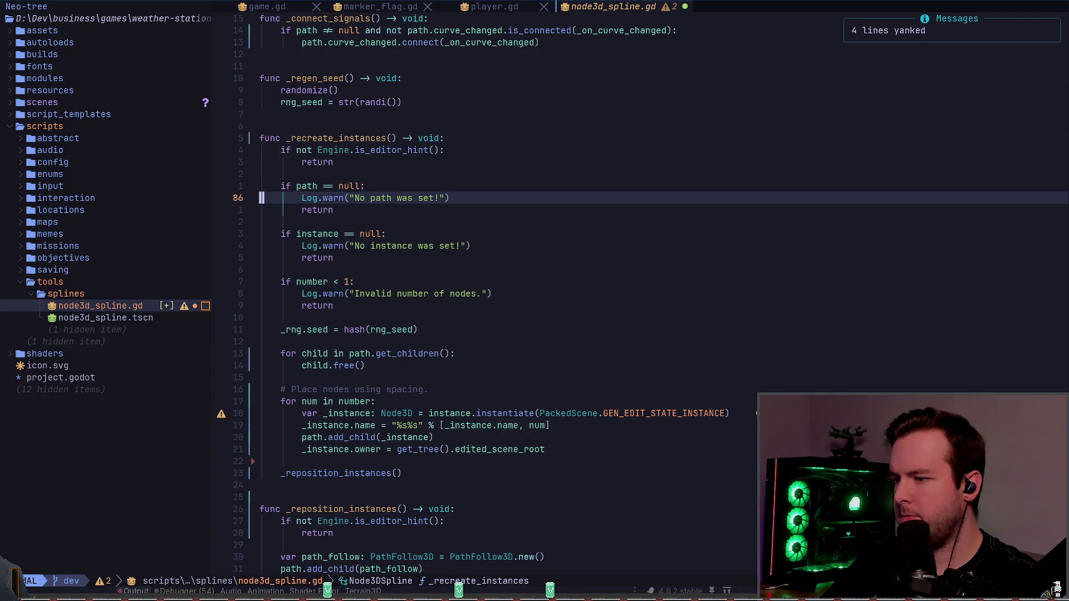
pyautogui.press('j')
pyautogui.press('j')
pyautogui.press('j')
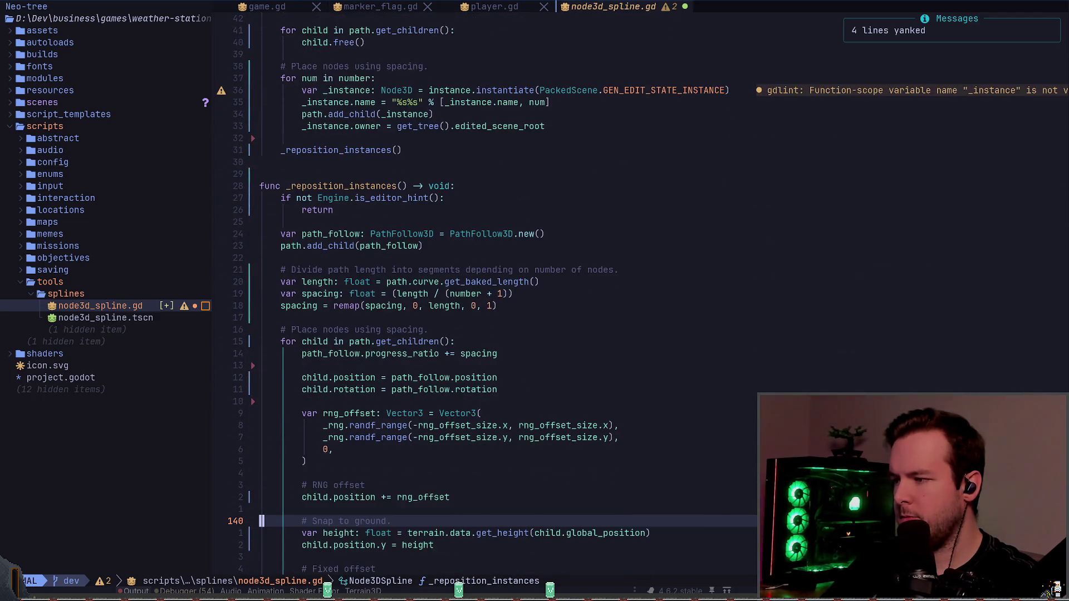
pyautogui.press('k')
pyautogui.press('k')
pyautogui.press('k')
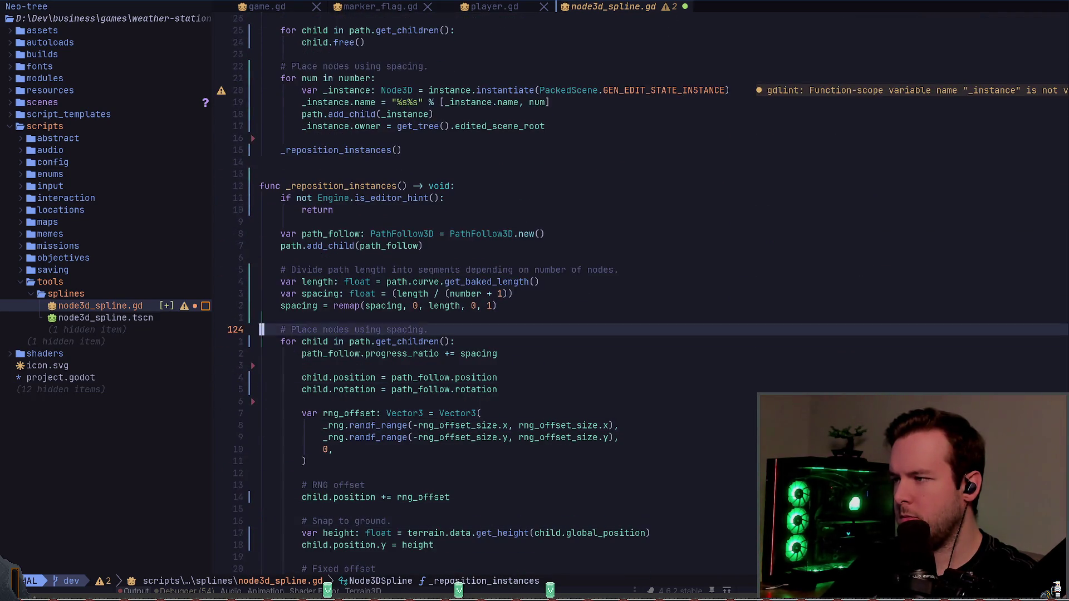
pyautogui.press('k')
pyautogui.press('k')
pyautogui.press('p')
pyautogui.press('j')
pyautogui.press('j')
pyautogui.press('j')
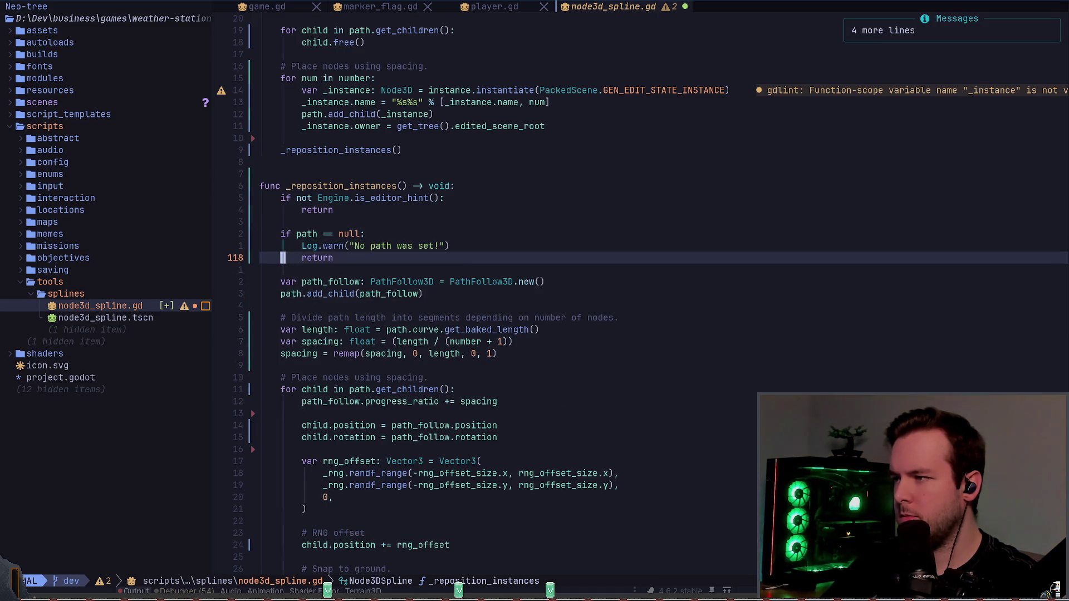
pyautogui.hotkey('ctrl', 's')
# - Append a '_last_length = length' line at the end of _on_curve_changed
pyautogui.press('i')
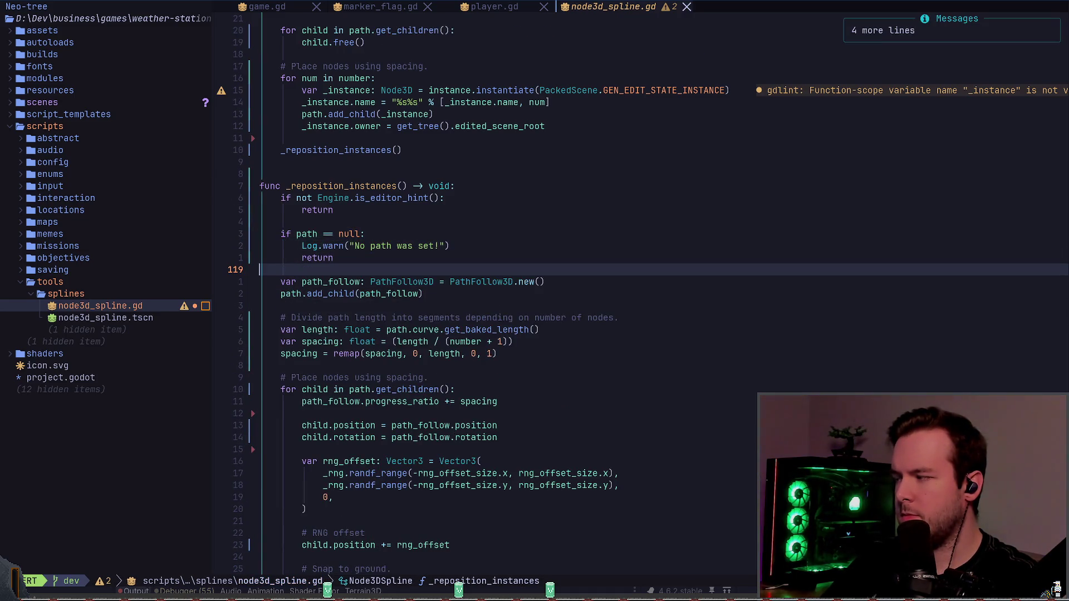
pyautogui.press('Escape')
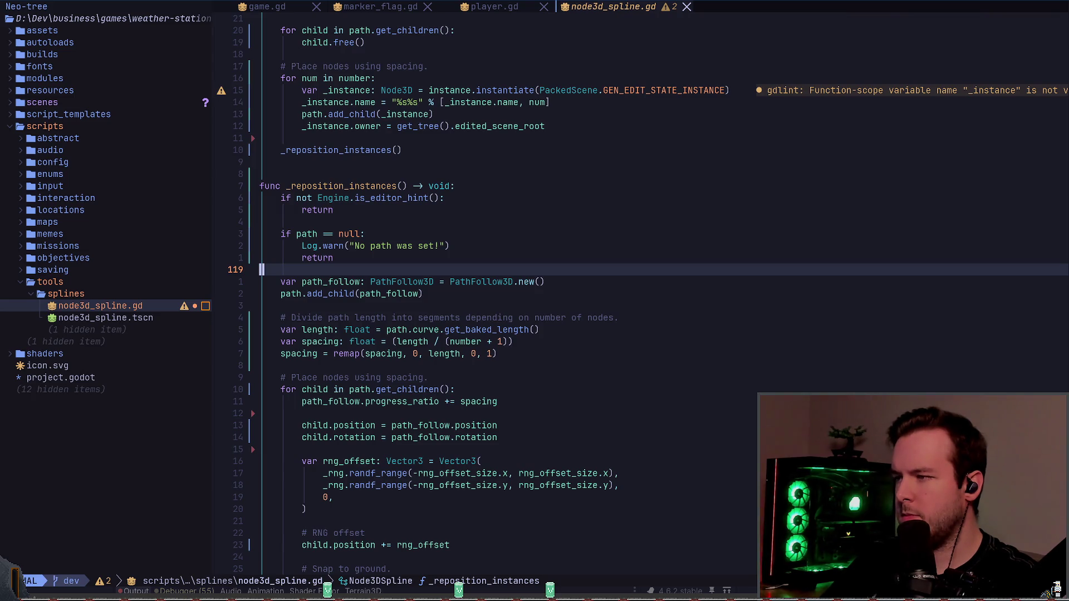
pyautogui.press('k')
pyautogui.hotkey('shift', 'v')
pyautogui.press('k')
pyautogui.press('k')
pyautogui.press('y')
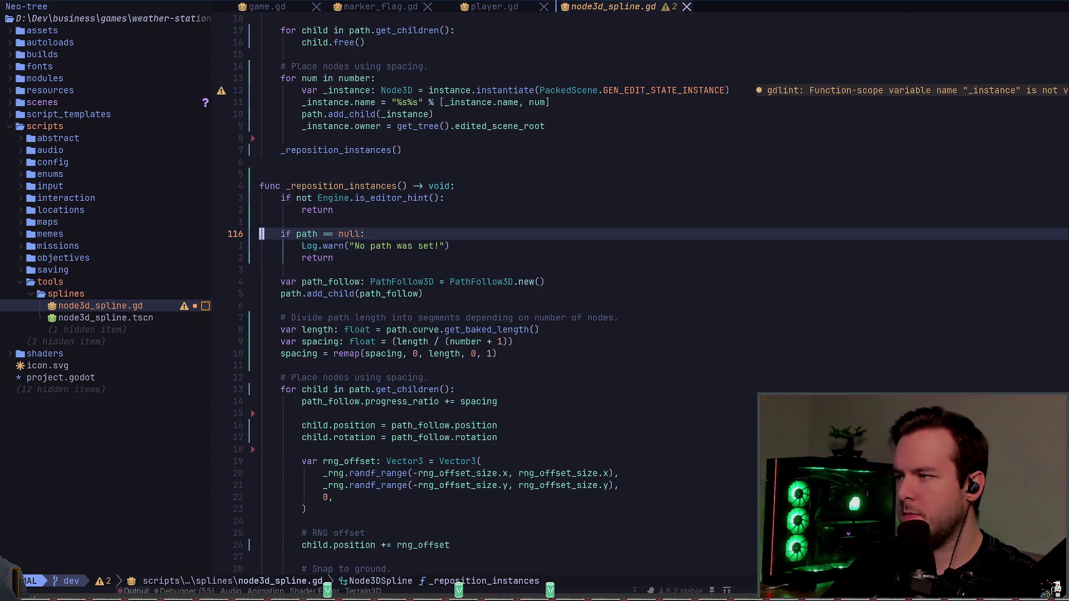
pyautogui.press('j')
pyautogui.press('j')
pyautogui.press('j')
pyautogui.press('j')
pyautogui.press('j')
pyautogui.press('j')
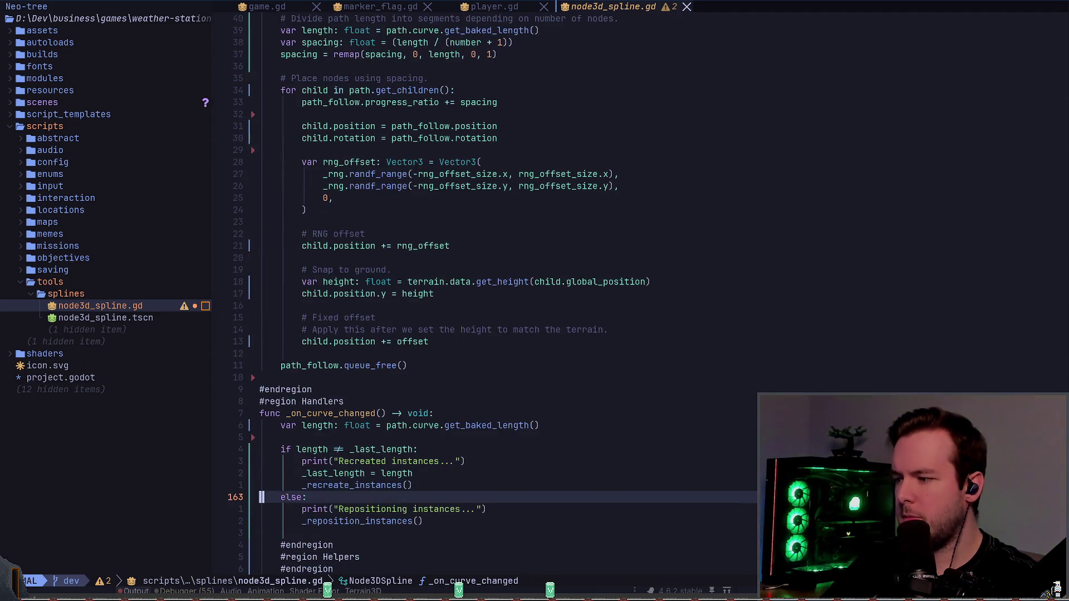
pyautogui.press('i')
pyautogui.press('Return')
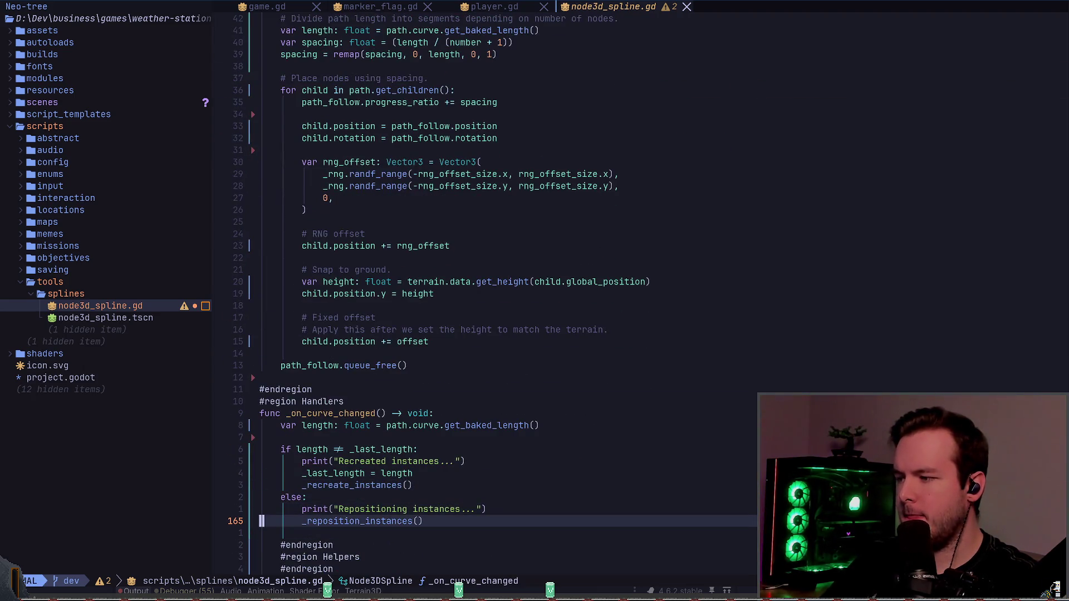
pyautogui.write('_')
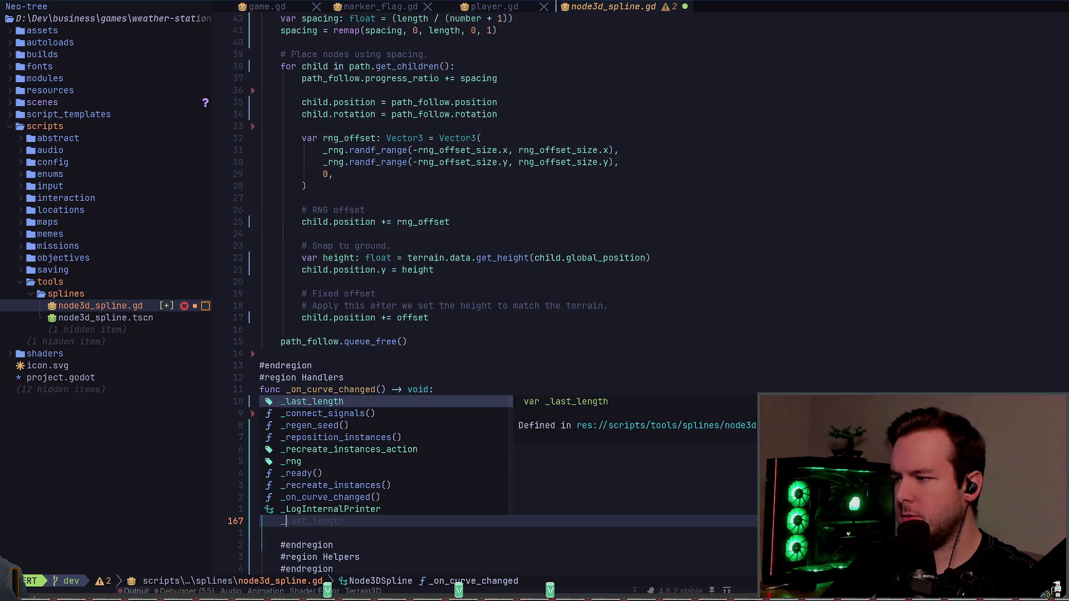
pyautogui.press('Return')
pyautogui.write('= ')
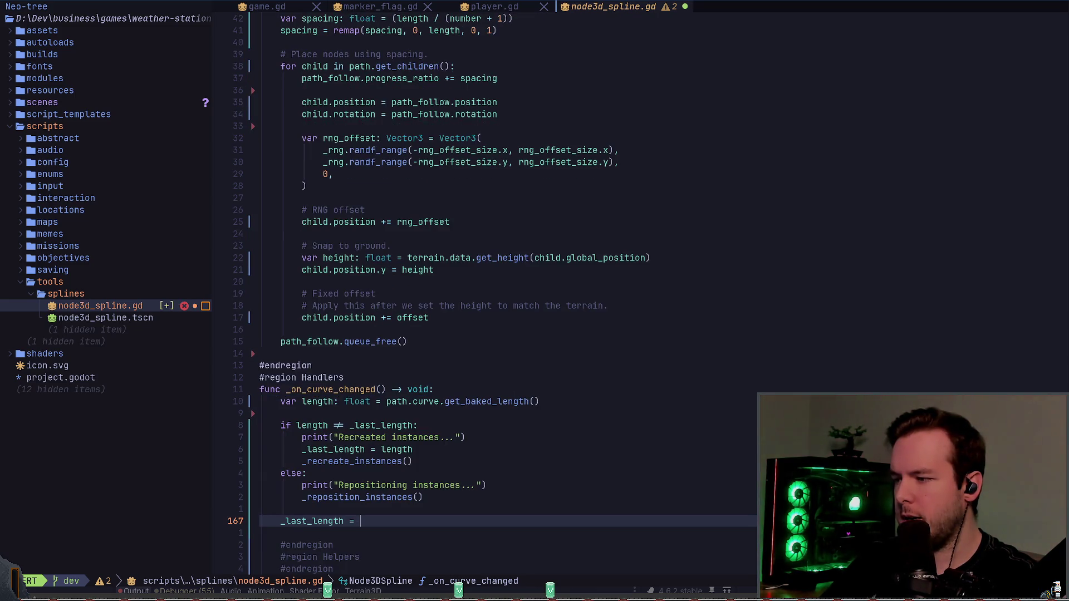
pyautogui.write('pa')
pyautogui.press('BackSpace')
pyautogui.press('BackSpace')
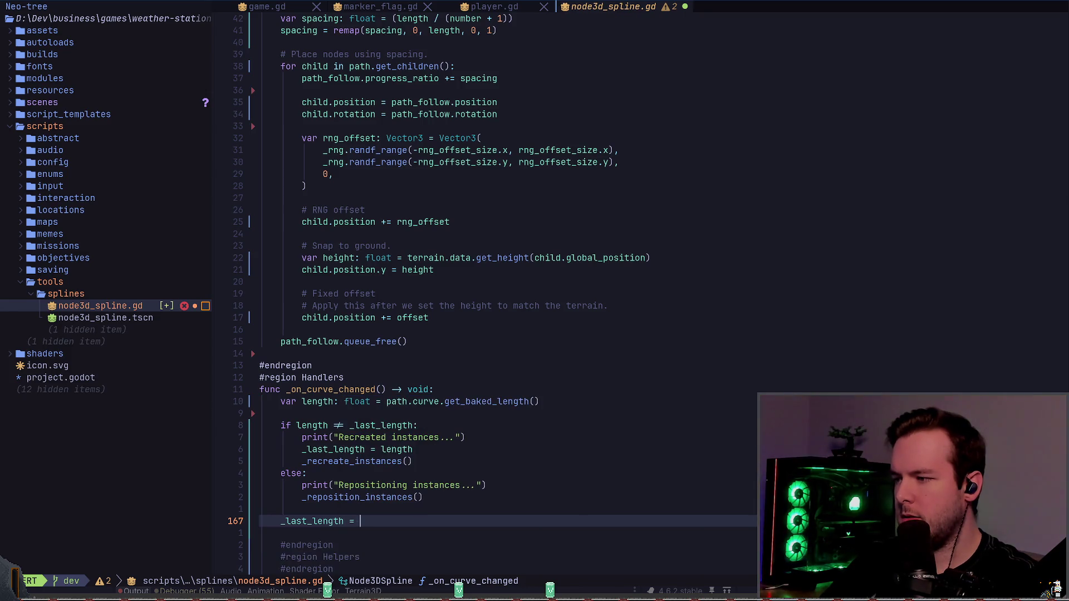
pyautogui.write('length')
pyautogui.press('Escape')
# - Drag a curve point in Godot to check that the flags reposition
pyautogui.hotkey('alt', 'Tab')
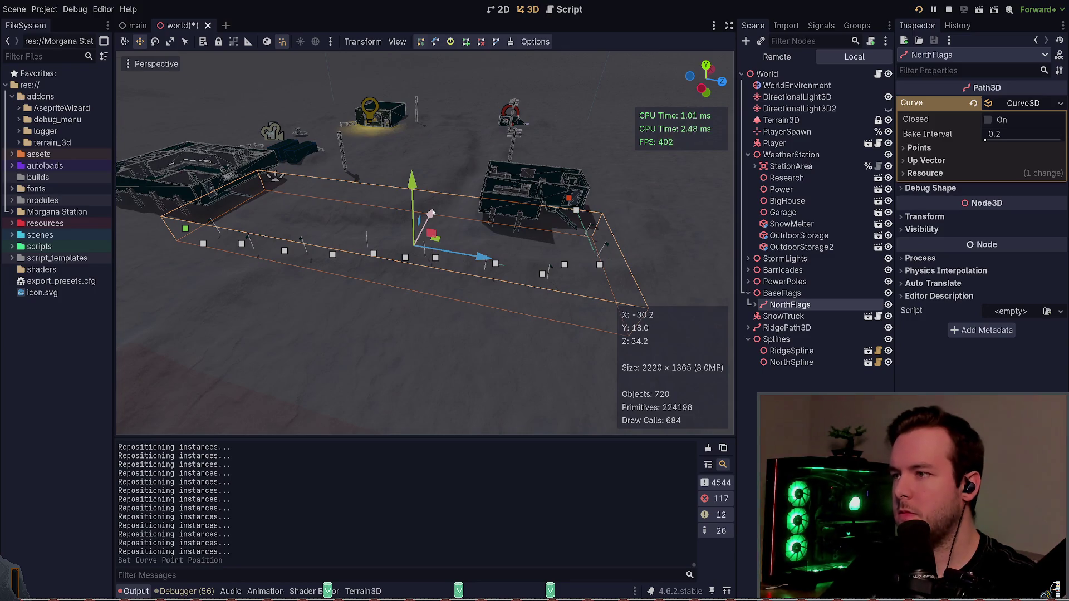
pyautogui.moveTo(433, 212); pyautogui.dragTo(435, 214)
pyautogui.hotkey('alt', 'Tab')
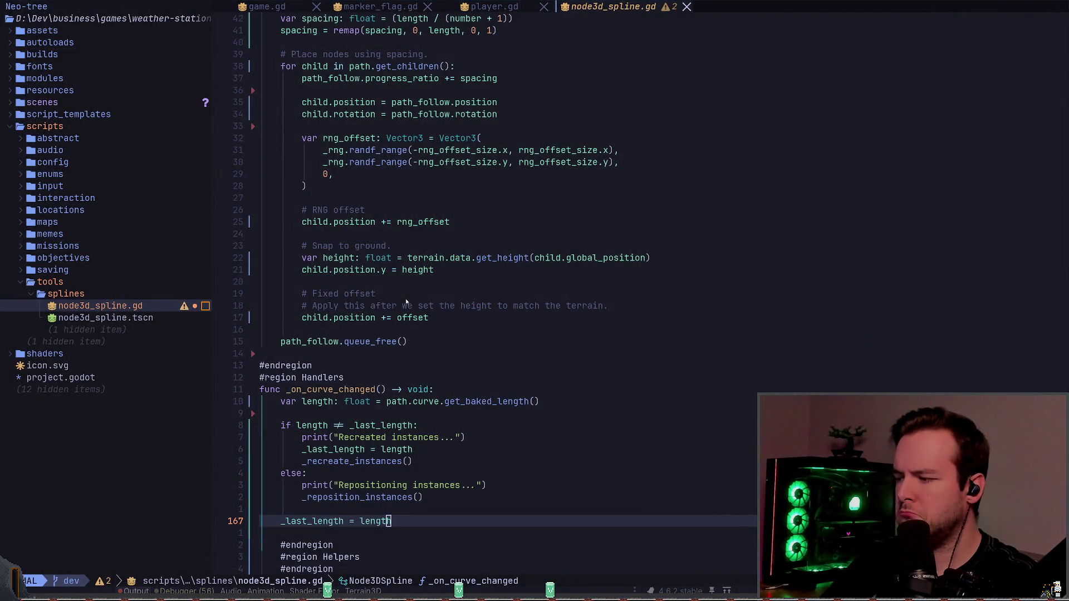
# - Delete the duplicate _last_length assignment in the recreate branch, then drag a curve point to test
pyautogui.hotkey('alt', 'Tab')
pyautogui.hotkey('alt', 'Tab')
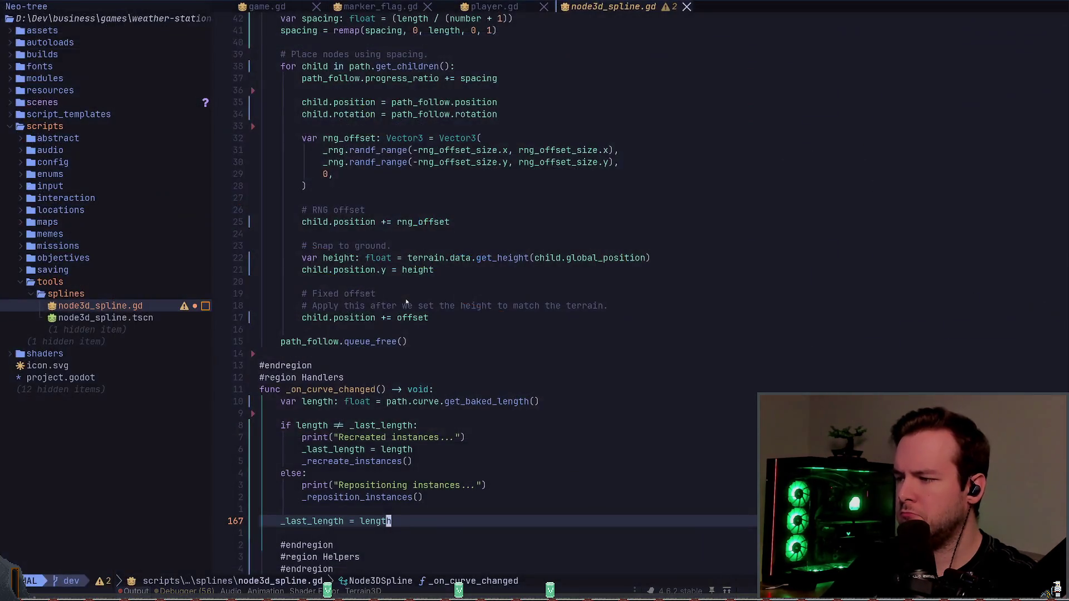
pyautogui.press('z')
pyautogui.press('z')
pyautogui.press('k')
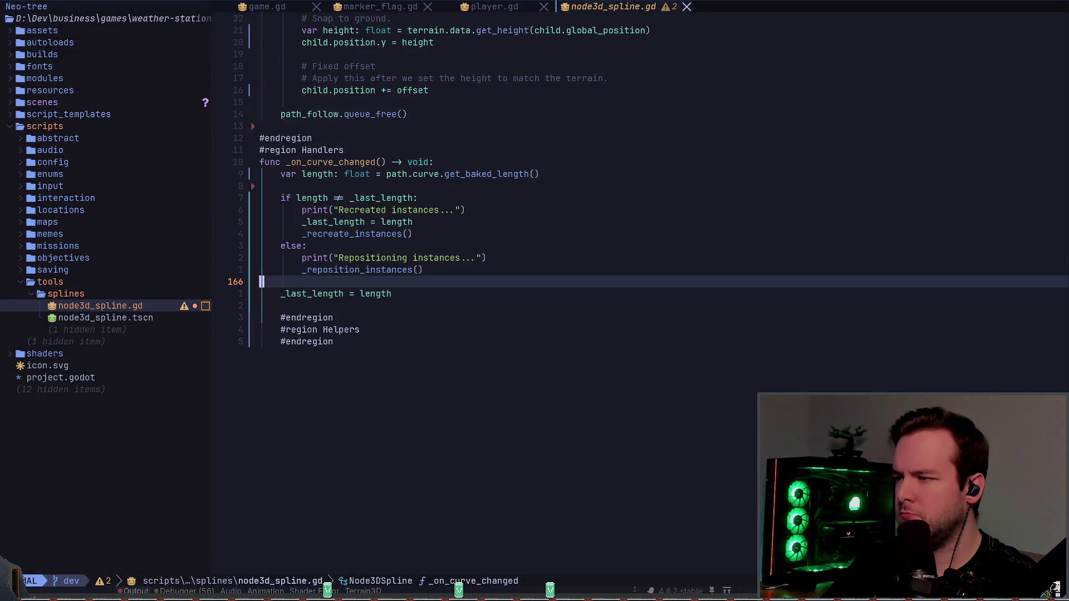
pyautogui.press('k')
pyautogui.press('k')
pyautogui.press('k')
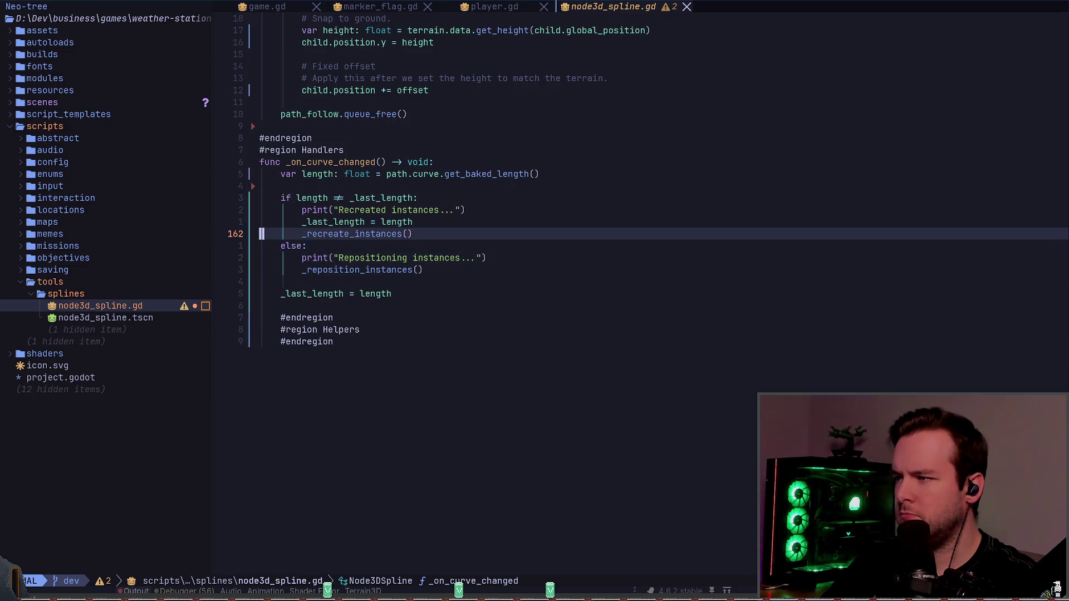
pyautogui.press('k')
pyautogui.press('d')
pyautogui.press('d')
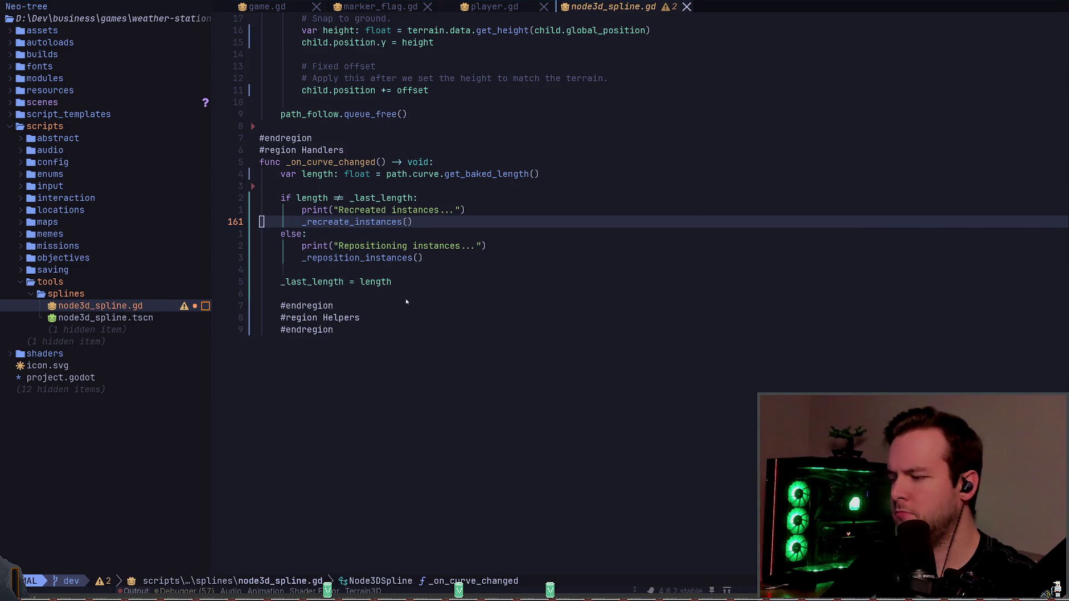
pyautogui.hotkey('alt', 'Tab')
pyautogui.moveTo(436, 215); pyautogui.dragTo(436, 218)
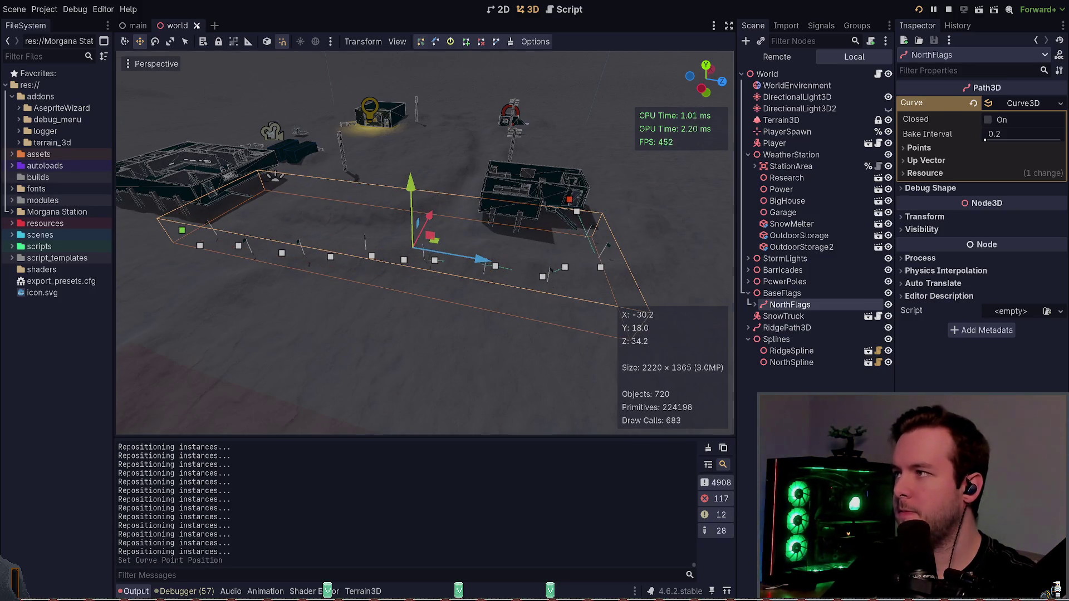
# - Reload the world scene, read the Output errors, and look over _on_curve_changed in Neovim
pyautogui.click(208, 25)
pyautogui.hotkey('ctrl', 'shift', 't')
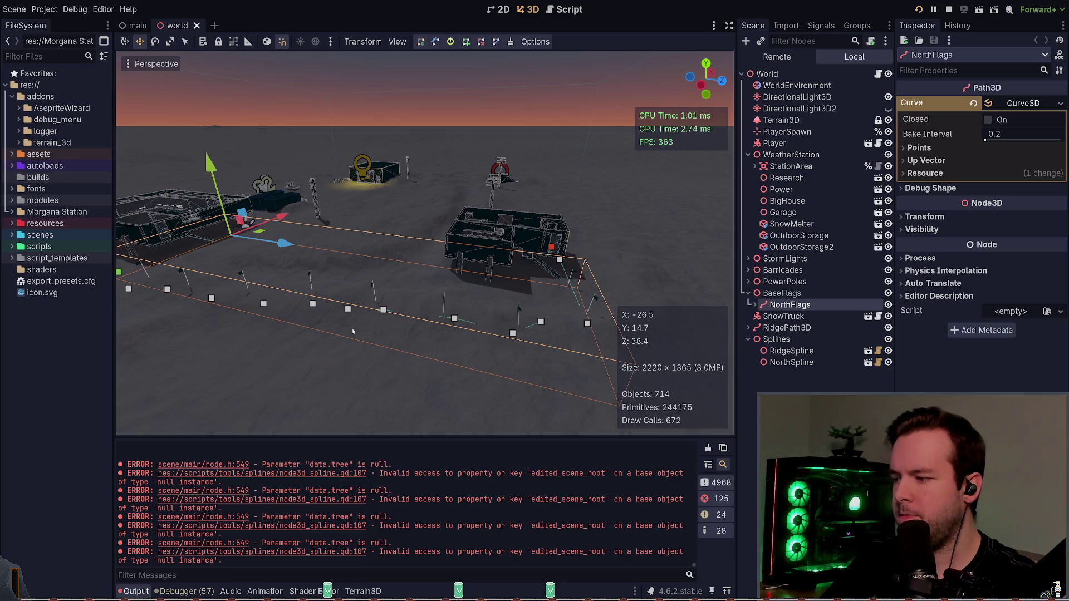
pyautogui.scroll(3, 417, 482)
pyautogui.scroll(-5, 326, 512)
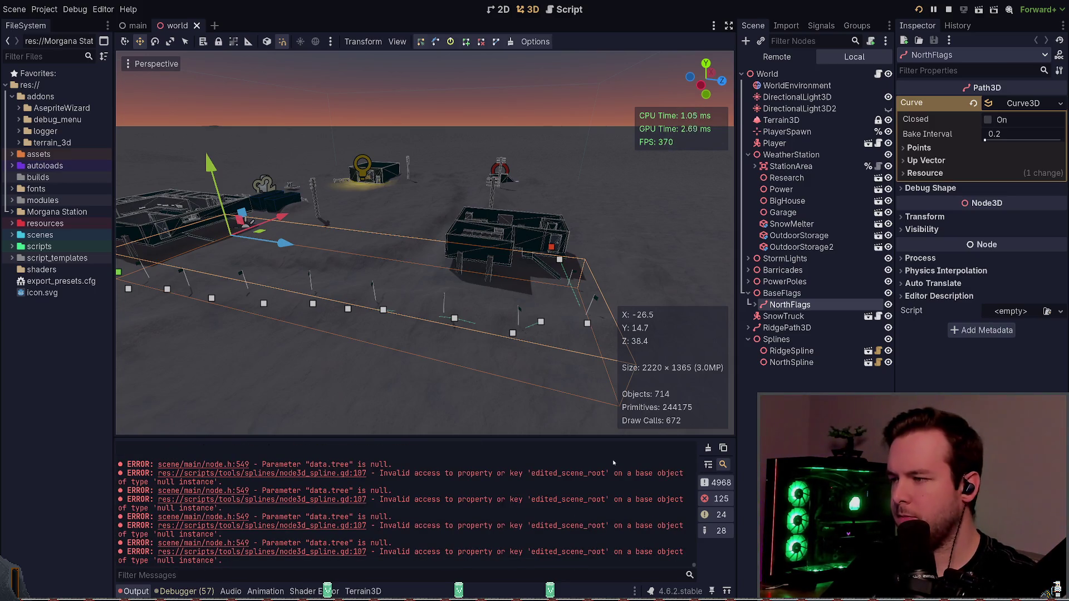
pyautogui.hotkey('alt', 'Tab')
pyautogui.press('k')
pyautogui.press('k')
pyautogui.press('k')
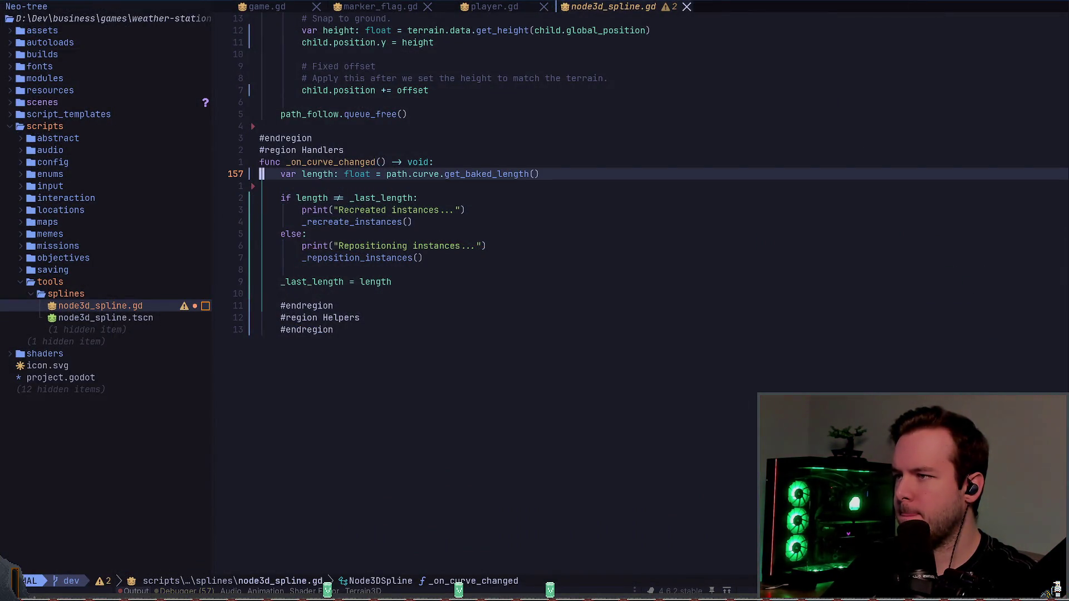
pyautogui.press('k')
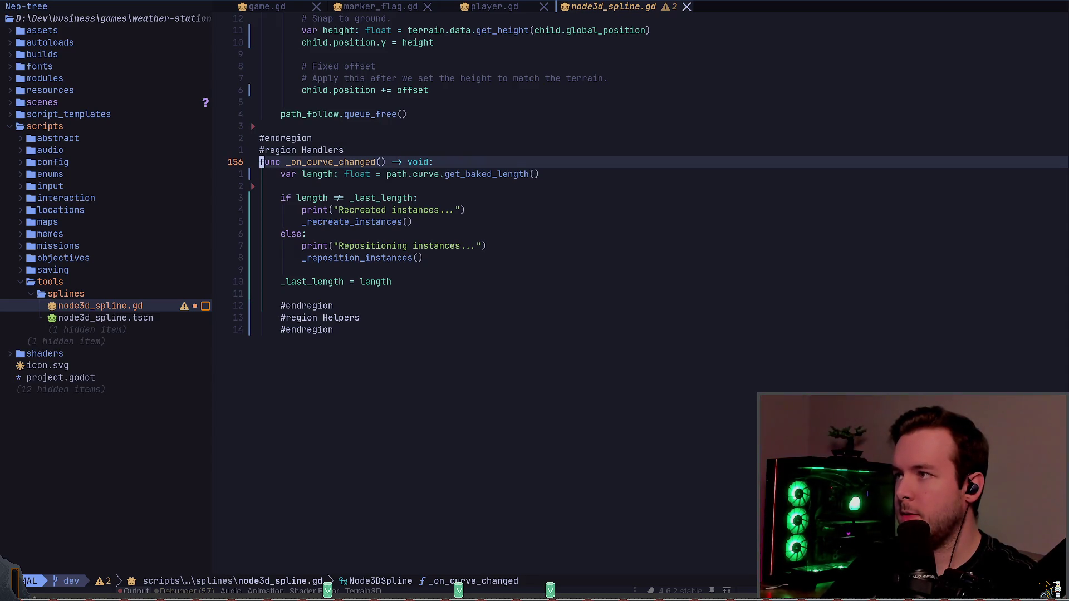
# - Review the node3d_spline.gd:107 errors in Output and select NorthFlags to show its path
pyautogui.hotkey('alt', 'Tab')
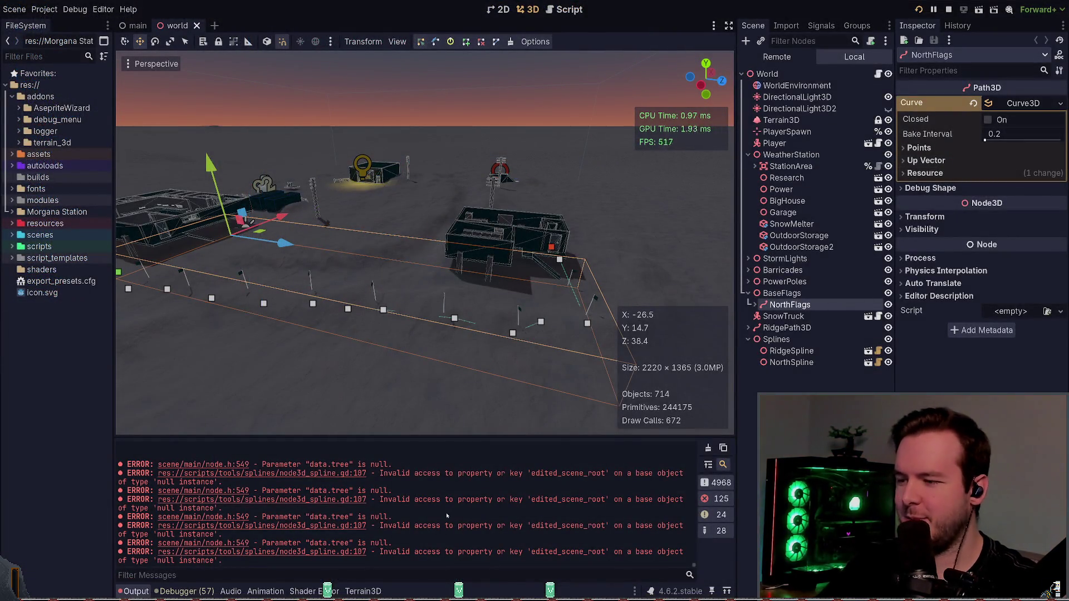
pyautogui.scroll(2, 383, 507)
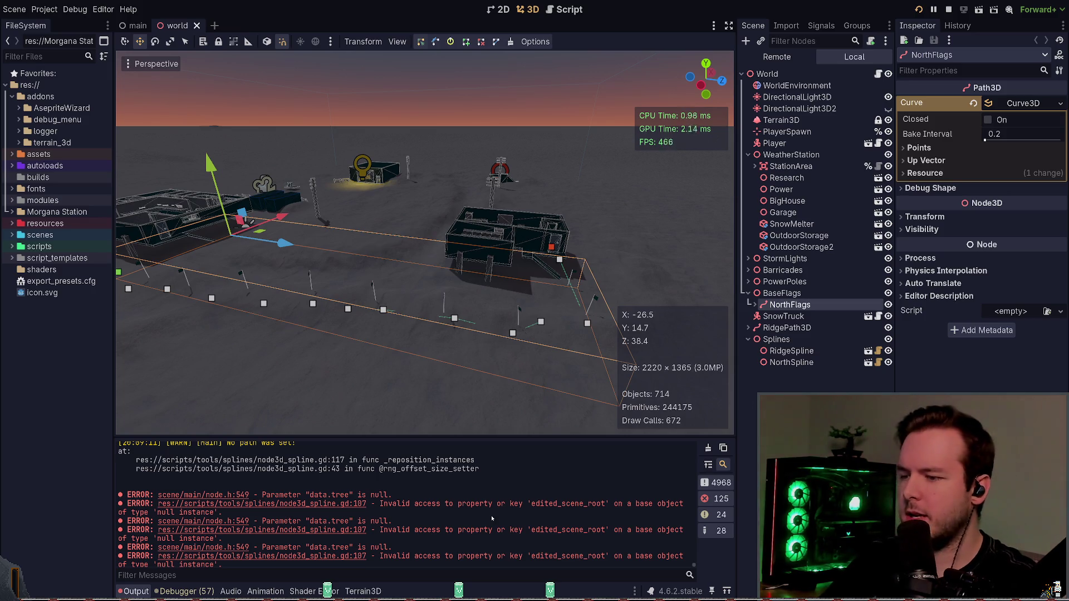
pyautogui.scroll(-2, 487, 515)
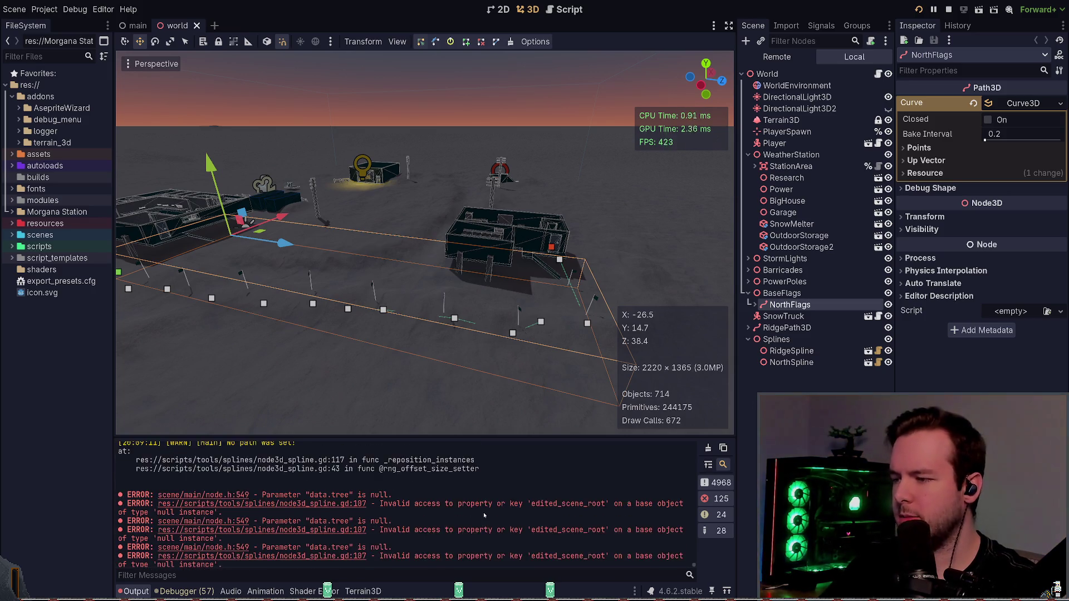
pyautogui.click(818, 364)
pyautogui.click(790, 304)
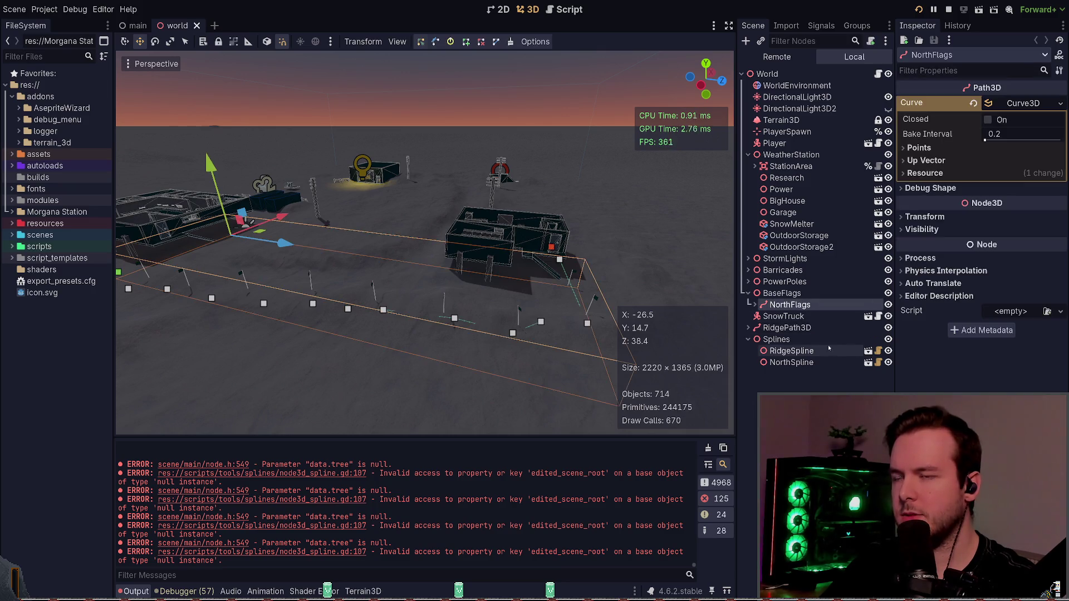
pyautogui.hotkey('alt', 'Tab')
# - Search for 'scene' and navigate to the _recreate_instances() call in _ready
pyautogui.write('/scene')
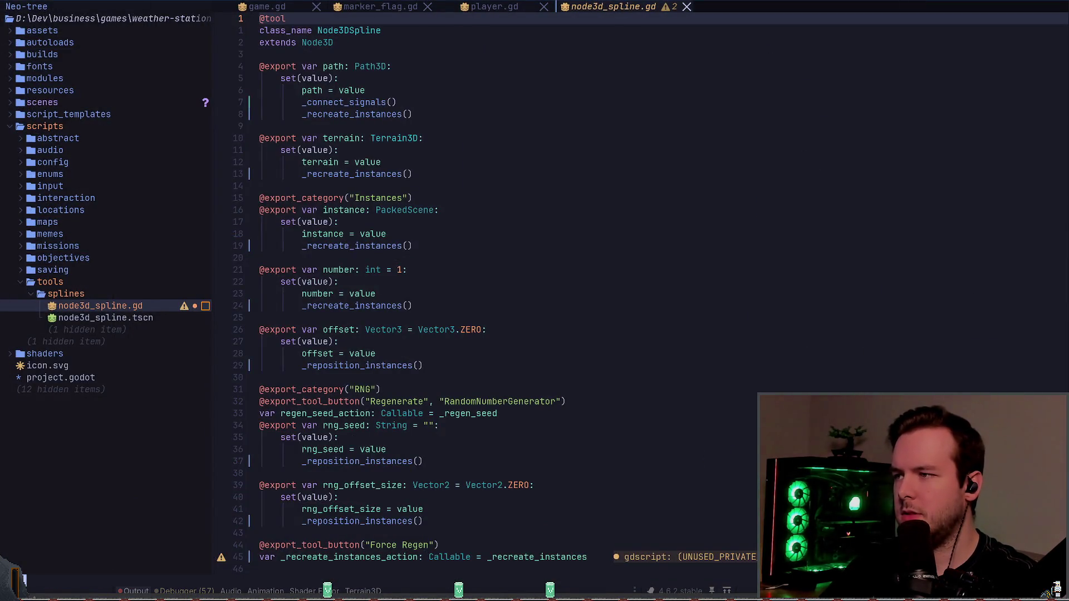
pyautogui.press('Return')
pyautogui.press('n')
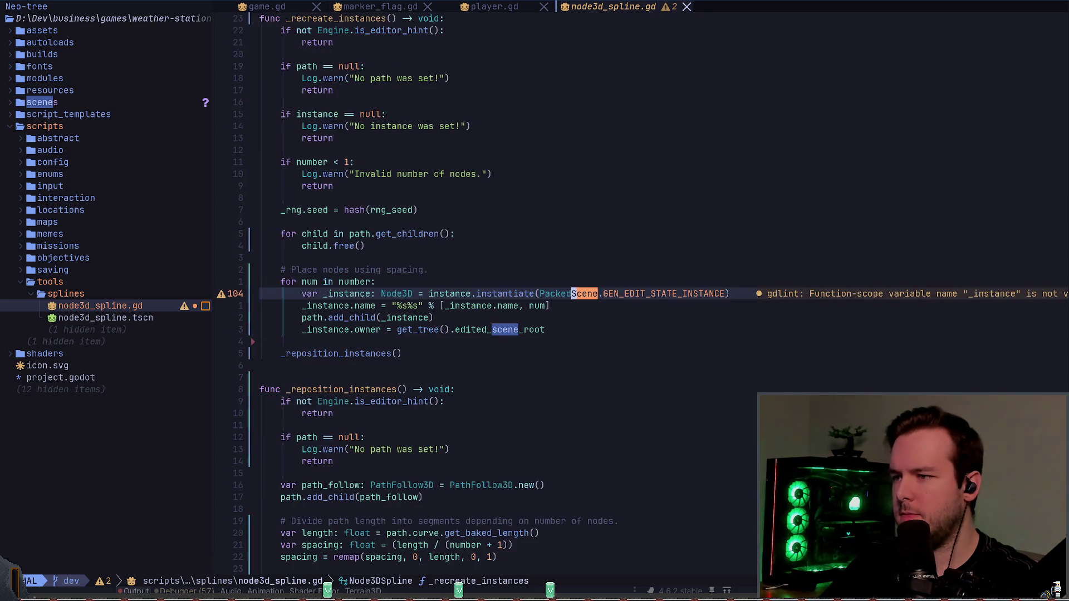
pyautogui.press('n')
pyautogui.press('Escape')
pyautogui.press('k')
pyautogui.press('k')
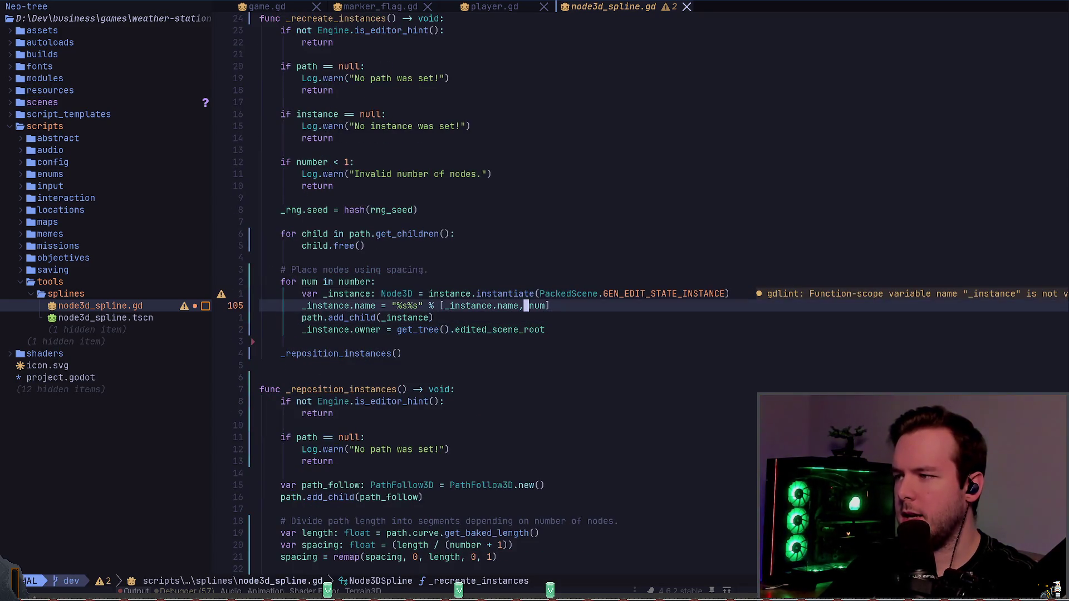
pyautogui.press('k')
pyautogui.press('k')
pyautogui.press('k')
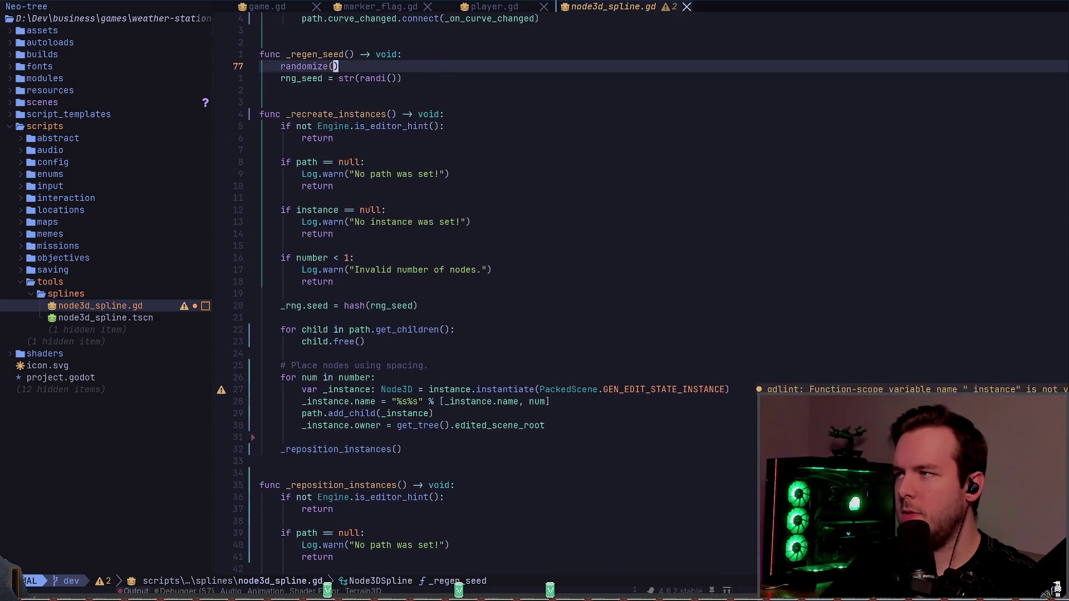
pyautogui.press('j')
pyautogui.press('j')
pyautogui.press('j')
pyautogui.press('k')
pyautogui.press('k')
pyautogui.press('k')
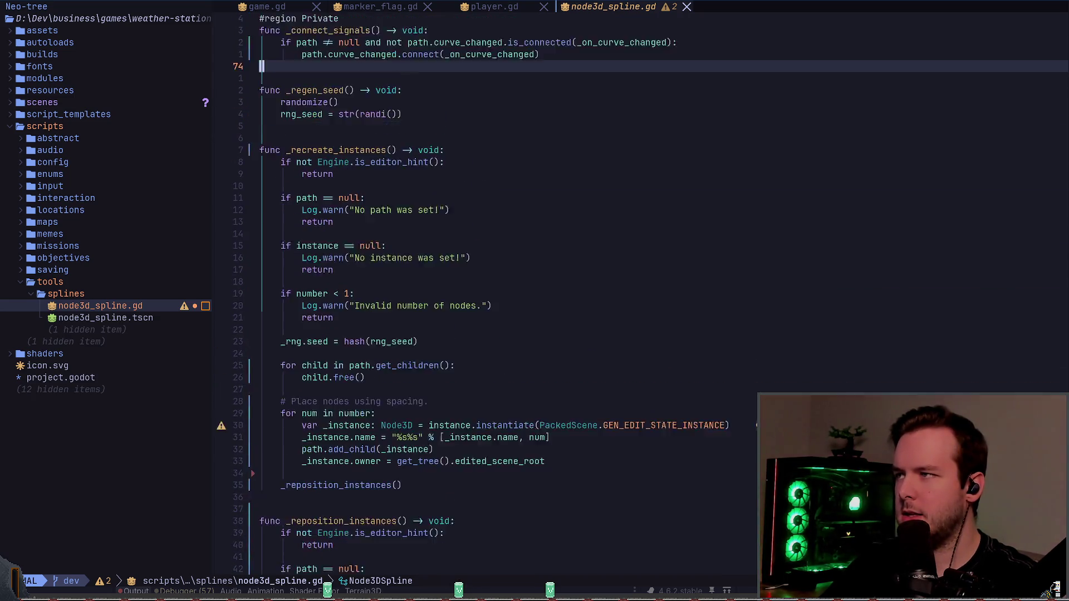
pyautogui.press('k')
pyautogui.press('k')
pyautogui.press('k')
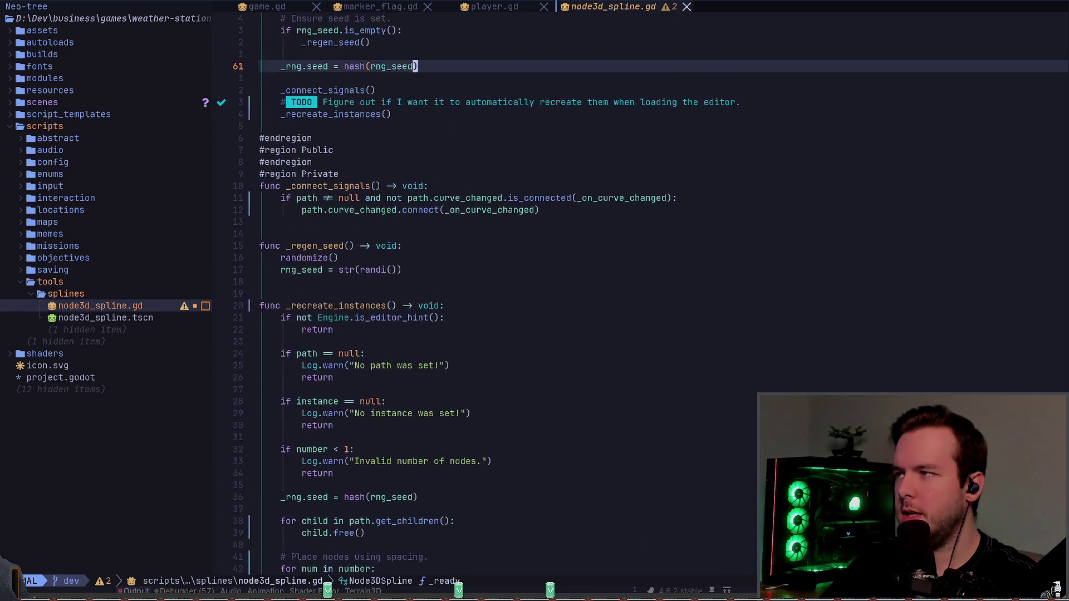
pyautogui.press('j')
pyautogui.press('j')
pyautogui.press('j')
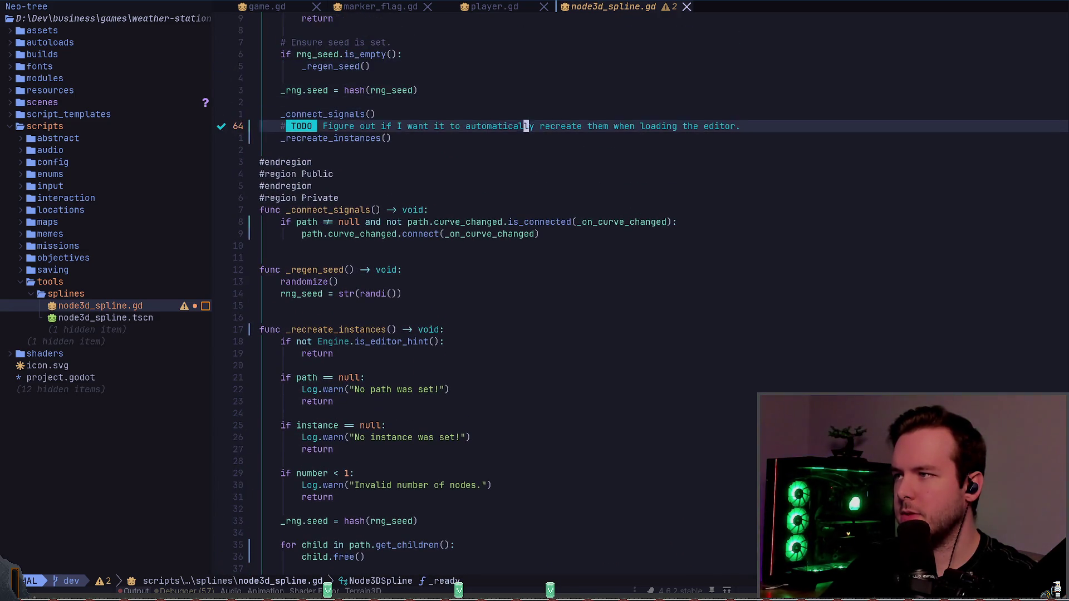
# - Change it to _recreate_instances.call_deferred(), save, and close the world scene in Godot
pyautogui.press('f')
pyautogui.press('(')
pyautogui.write('i.call')
pyautogui.press('Tab')
pyautogui.press('Tab')
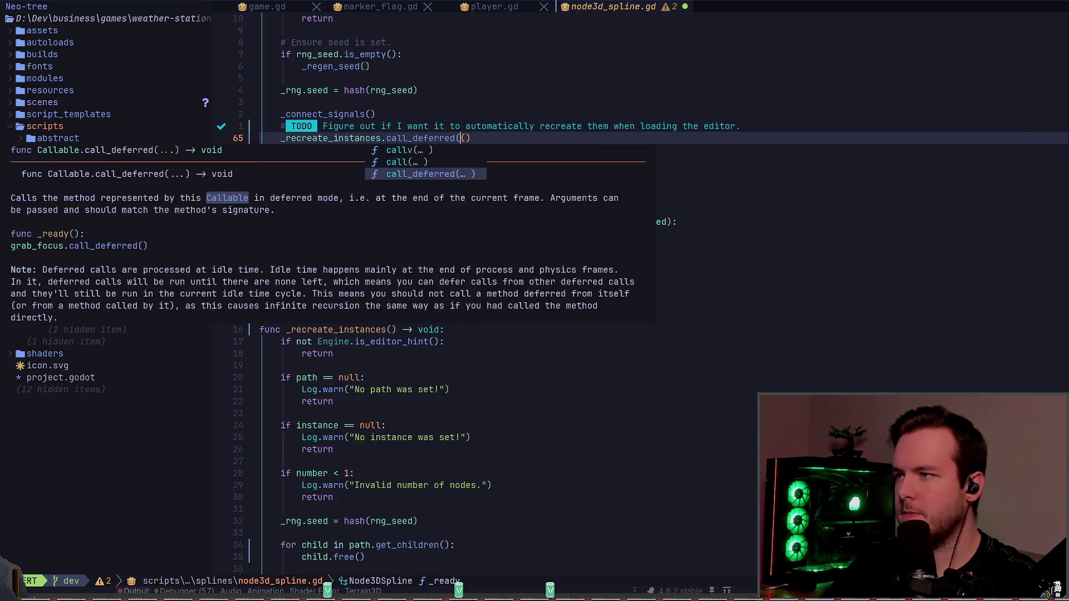
pyautogui.press('Return')
pyautogui.press('Escape')
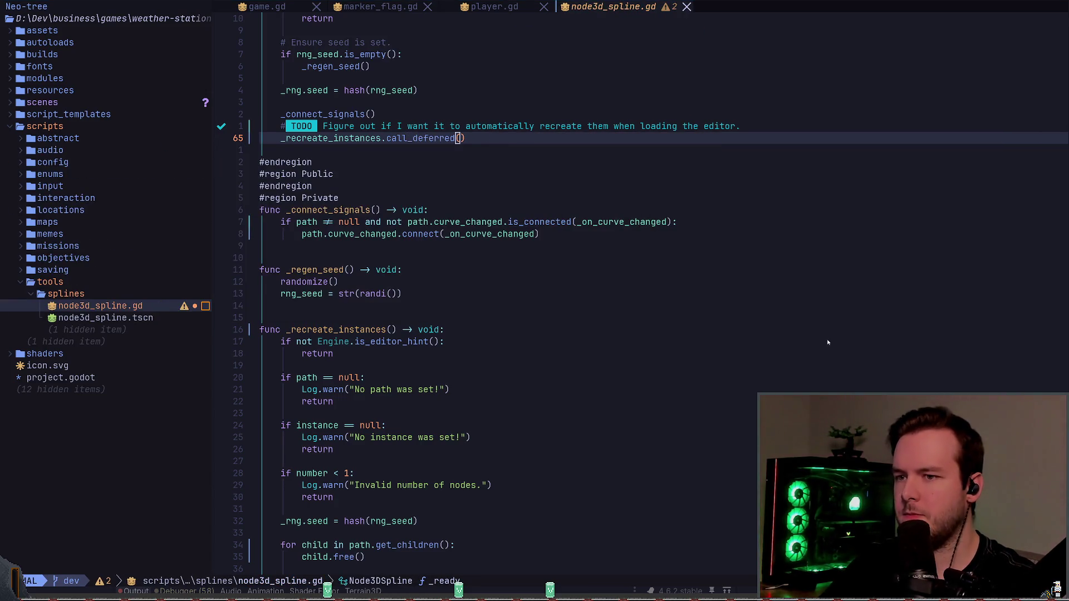
pyautogui.hotkey('alt', 'Tab')
pyautogui.click(197, 25)
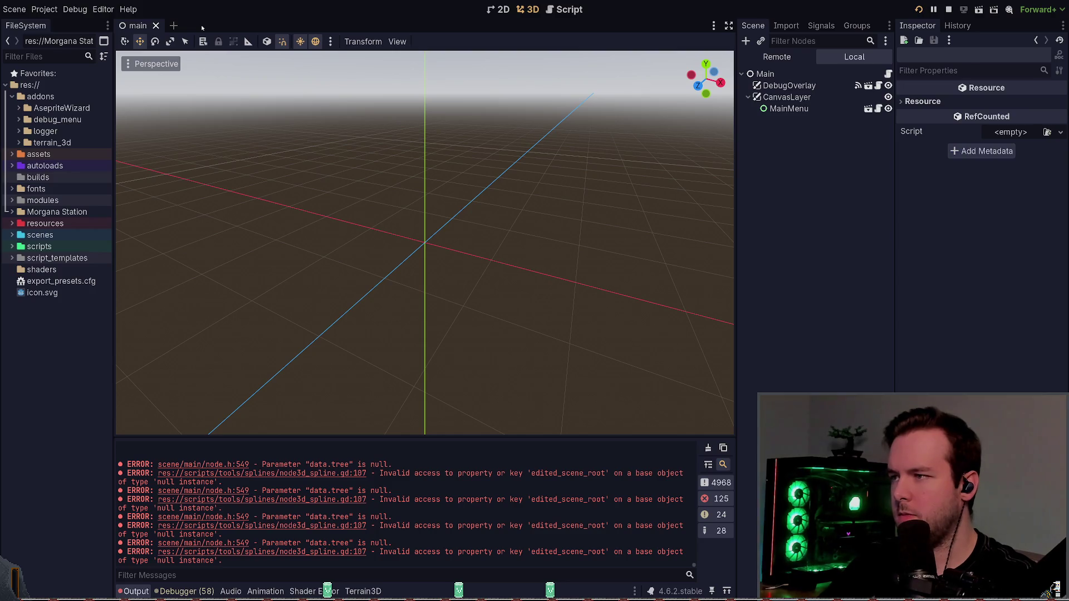
# - Reload the world scene with a cleared Output log
pyautogui.hotkey('ctrl', 'shift', 't')
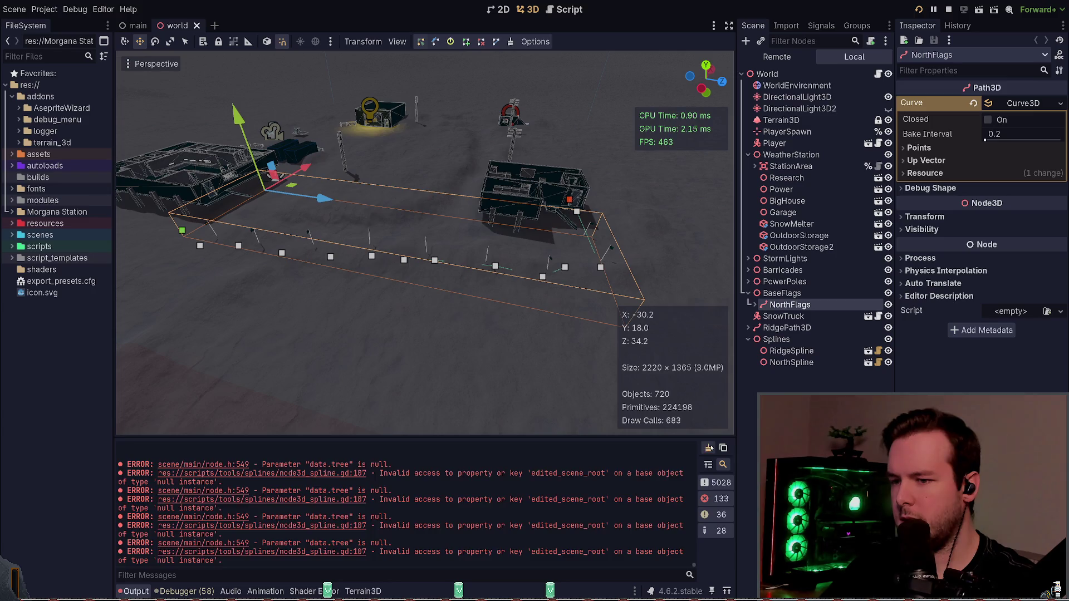
pyautogui.click(709, 448)
pyautogui.click(195, 25)
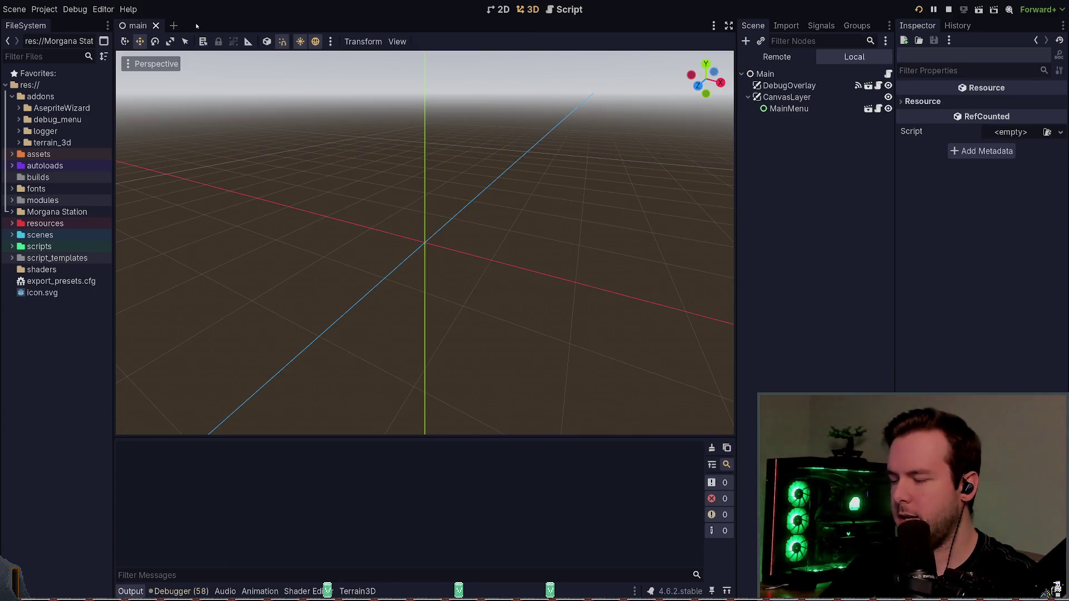
pyautogui.hotkey('ctrl', 'shift', 't')
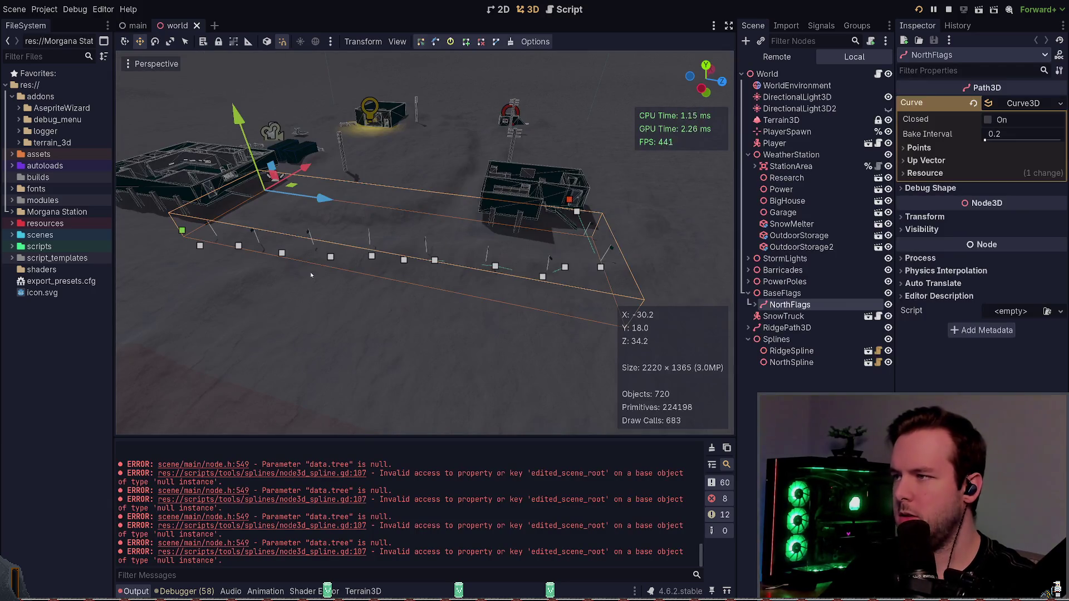
# - Remove .call_deferred so _ready calls plain _recreate_instances() again
pyautogui.hotkey('alt', 'Tab')
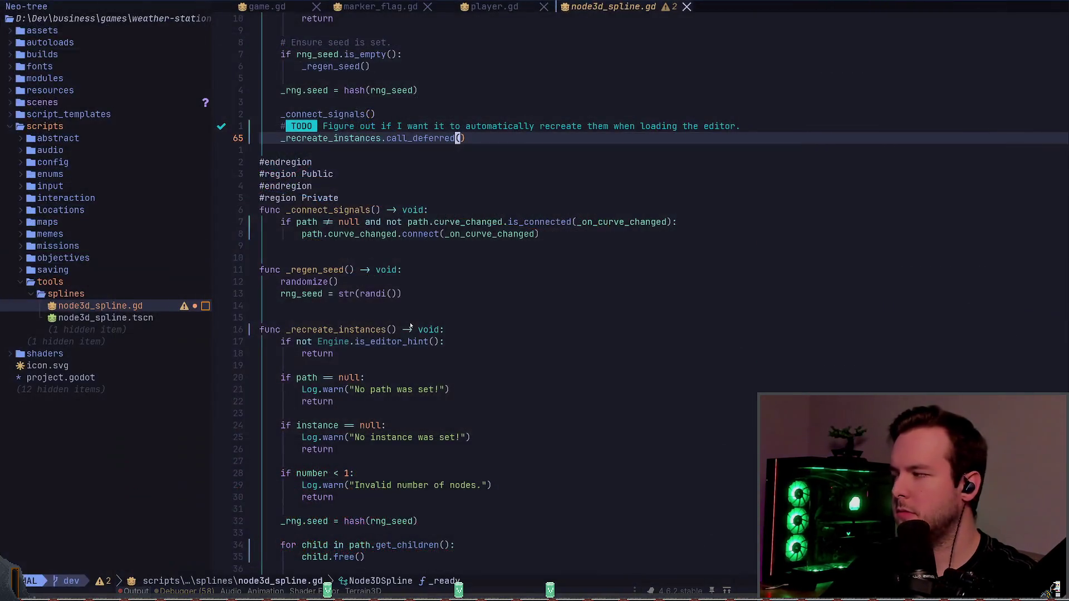
pyautogui.press('X')
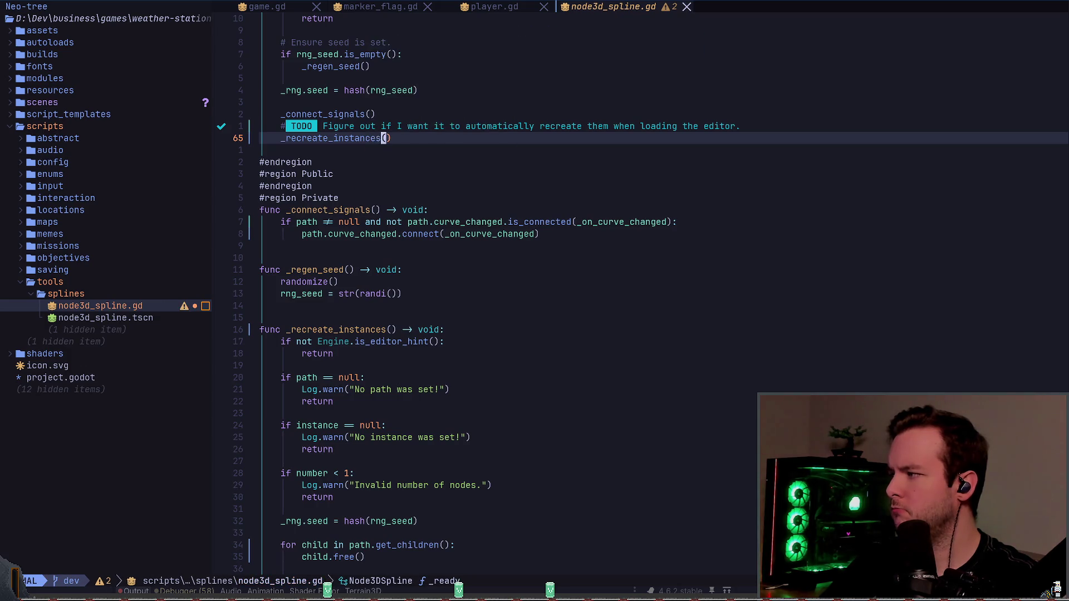
pyautogui.hotkey('alt', 'Tab')
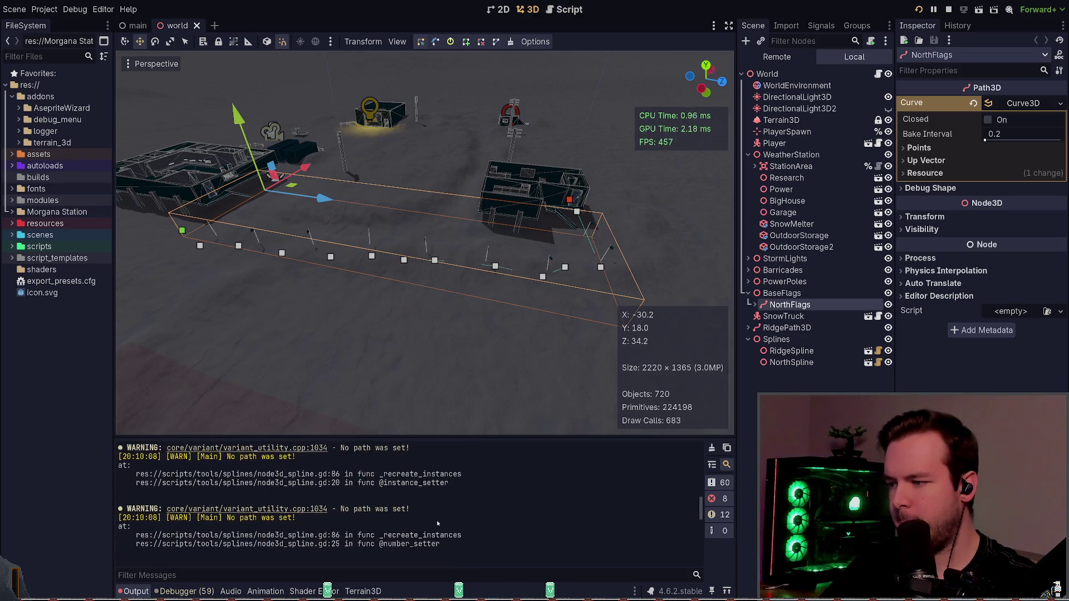
# - Inspect NorthFlags' MarkerFlag children, then select NorthSpline to view its properties
pyautogui.scroll(5, 438, 530)
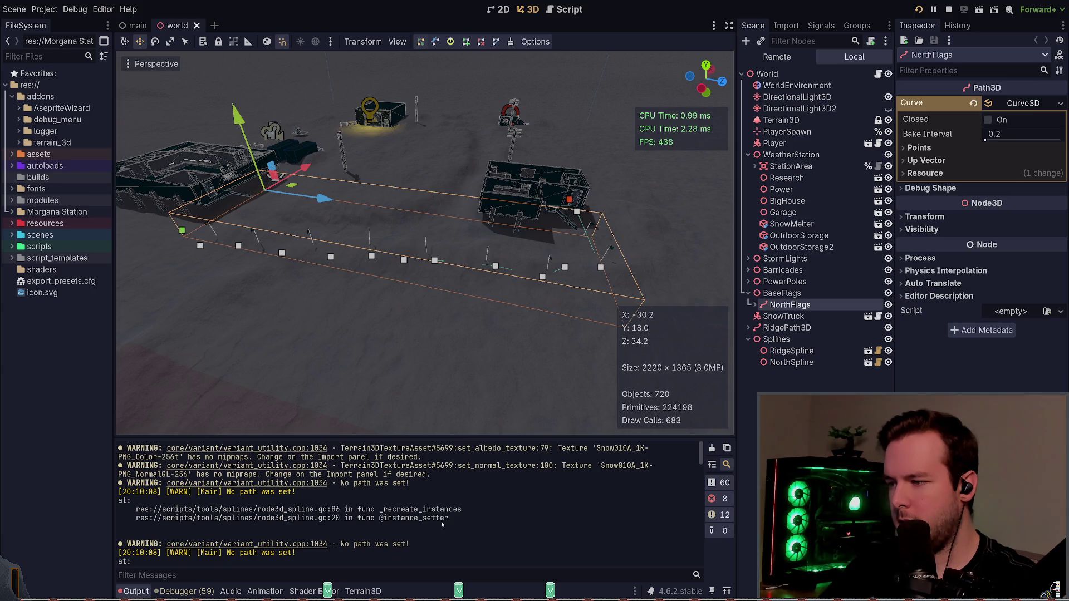
pyautogui.scroll(-5, 512, 511)
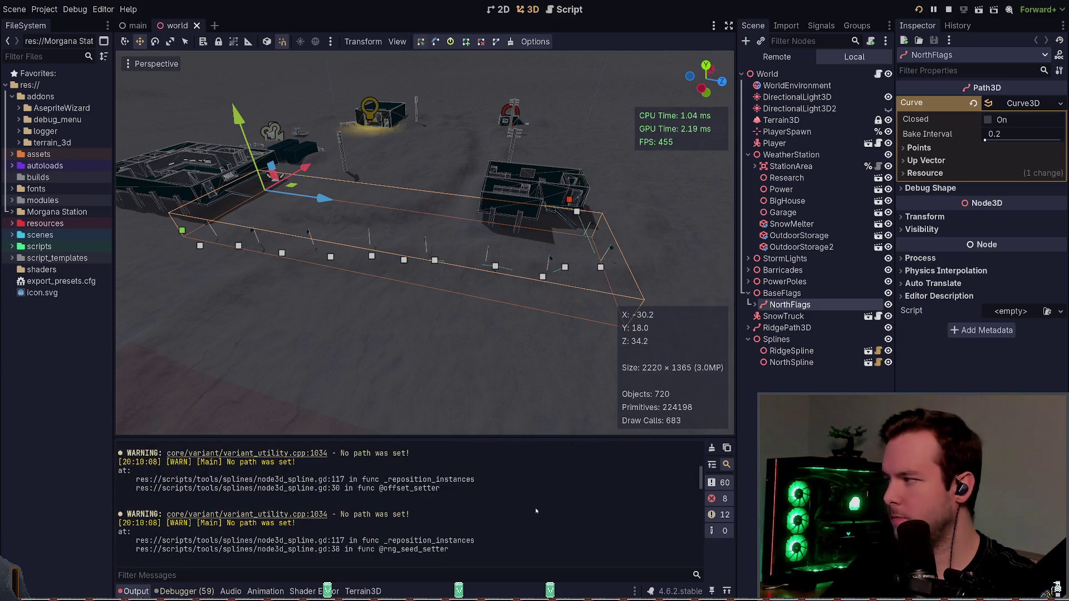
pyautogui.scroll(-5, 535, 512)
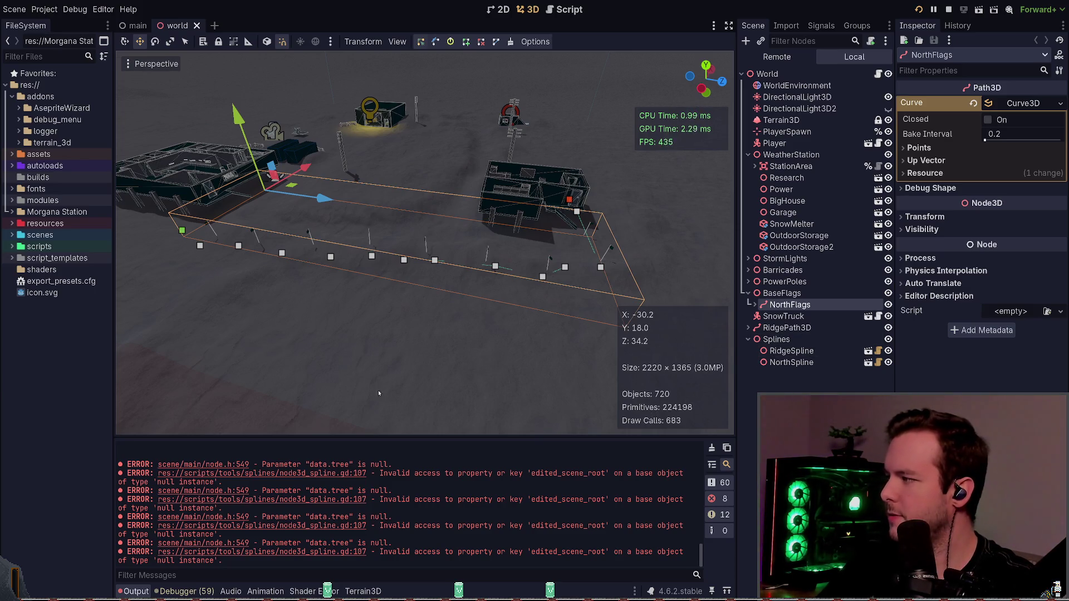
pyautogui.click(755, 305)
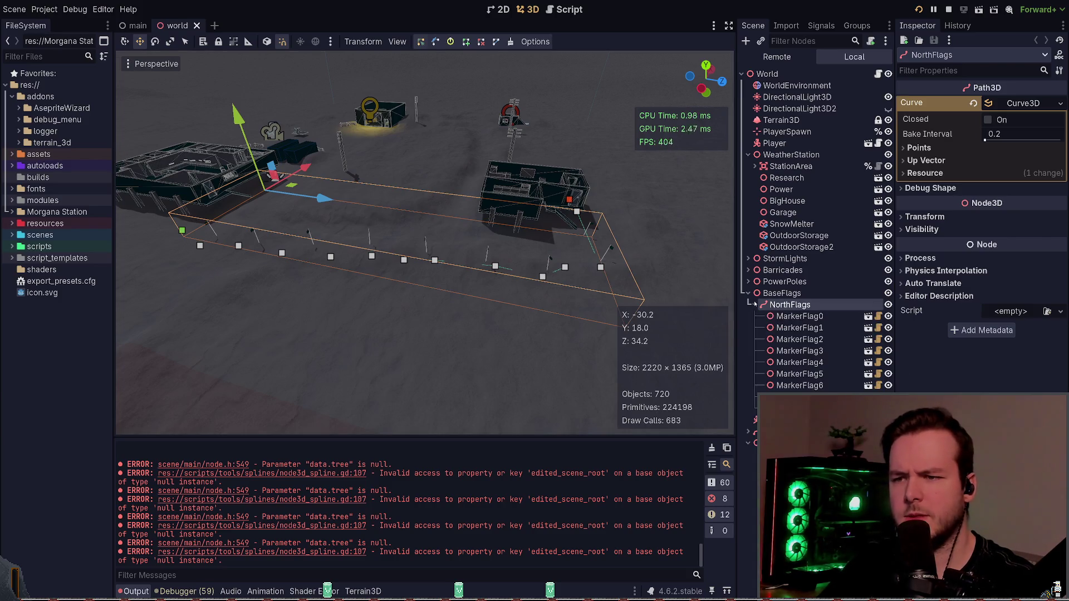
pyautogui.click(755, 305)
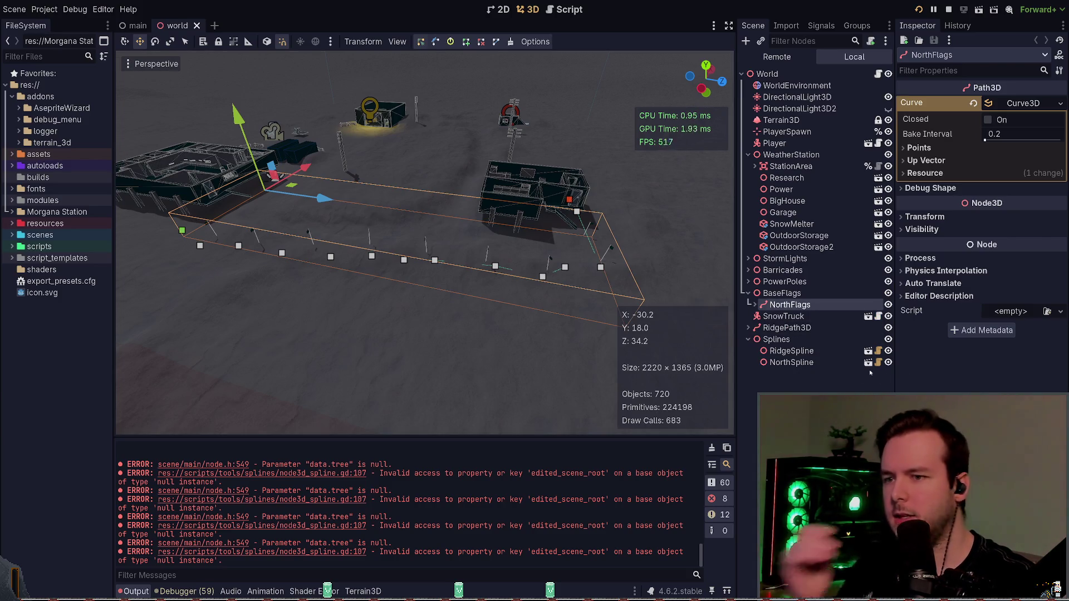
pyautogui.click(815, 363)
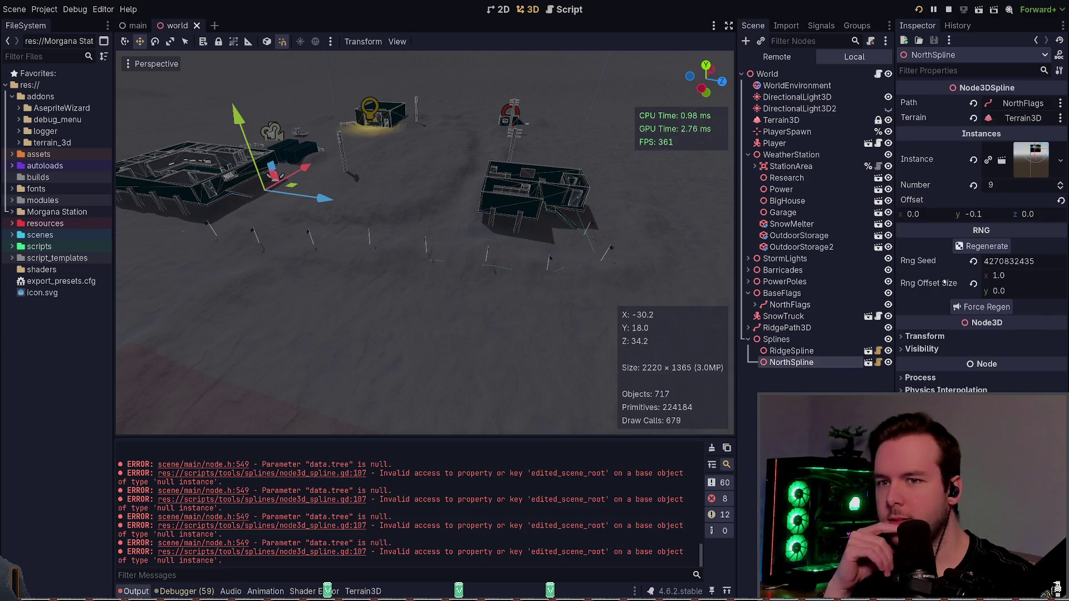
# - Frame NorthSpline's flag line in the viewport, clear the Output log, and return to Neovim
pyautogui.press('f')
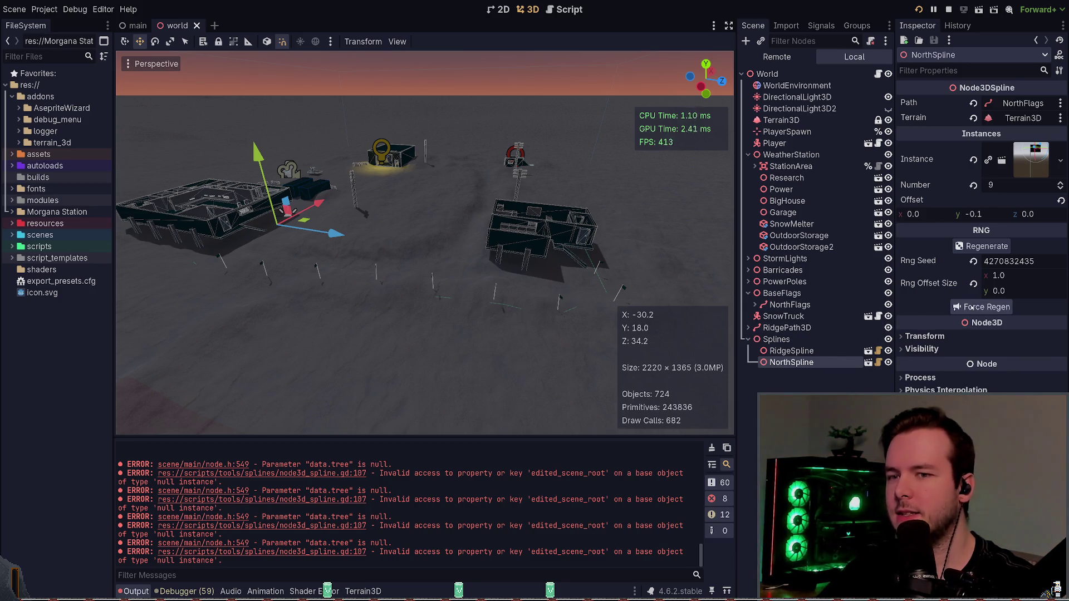
pyautogui.click(711, 447)
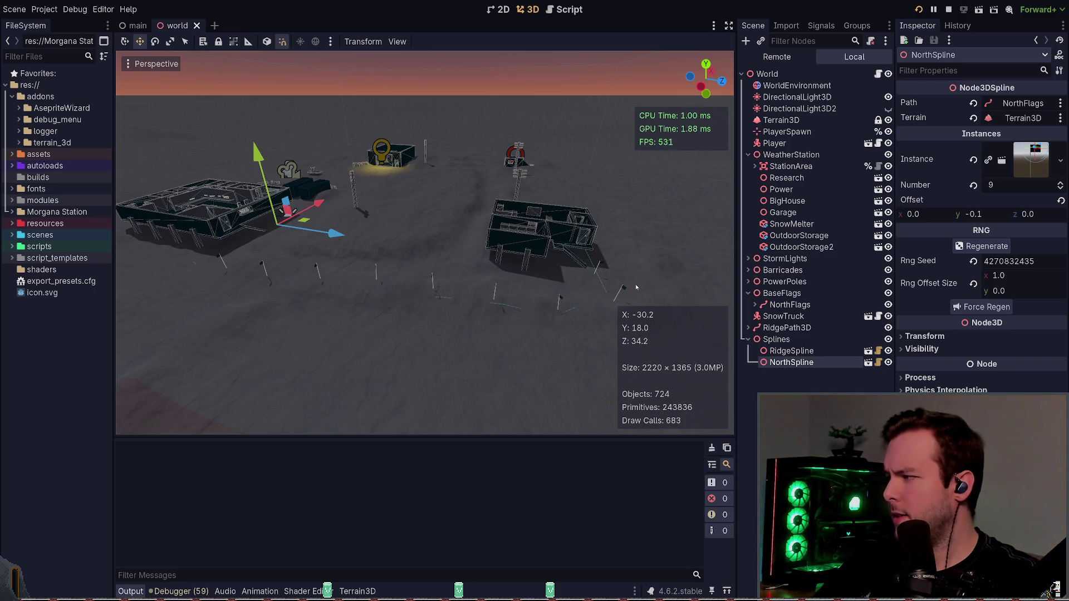
pyautogui.hotkey('alt', 'Tab')
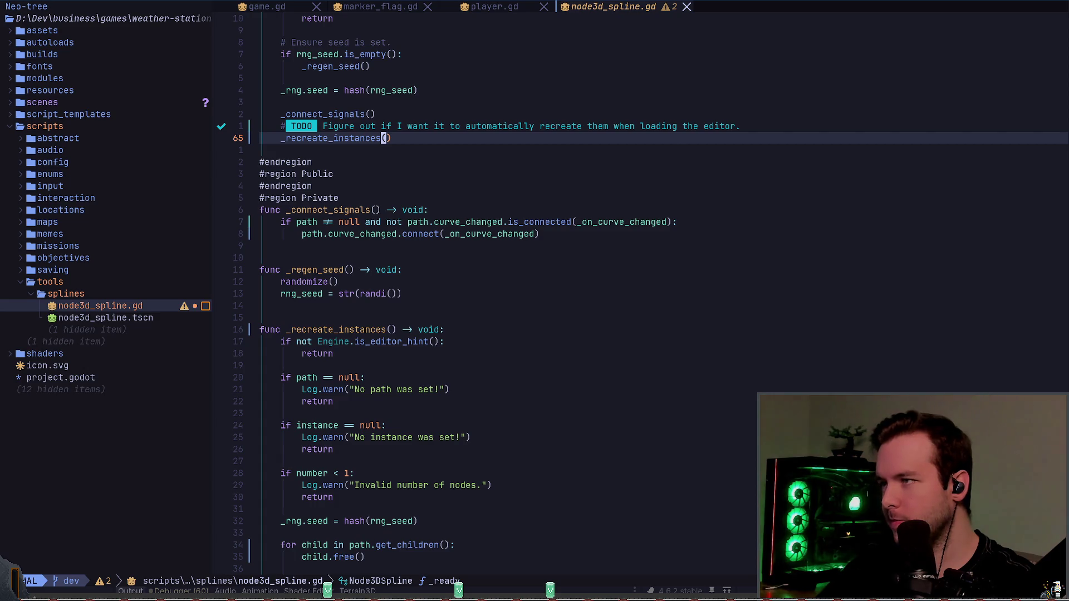
# - Look over _recreate_instances' validity checks and instance-creation loop
pyautogui.press('k')
pyautogui.press('z')
pyautogui.press('z')
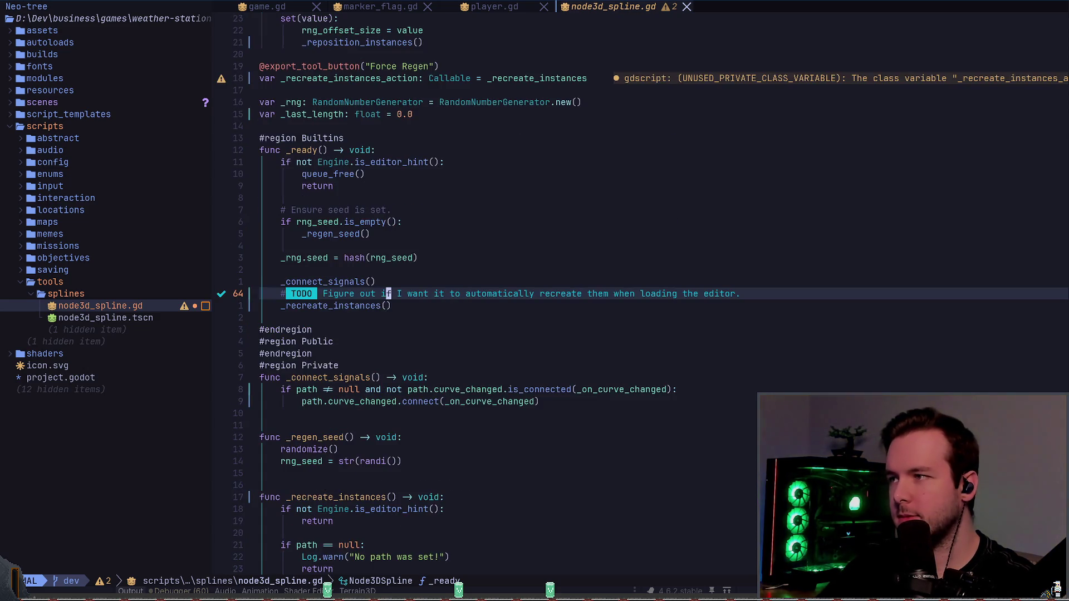
pyautogui.press('j')
pyautogui.press('j')
pyautogui.press('j')
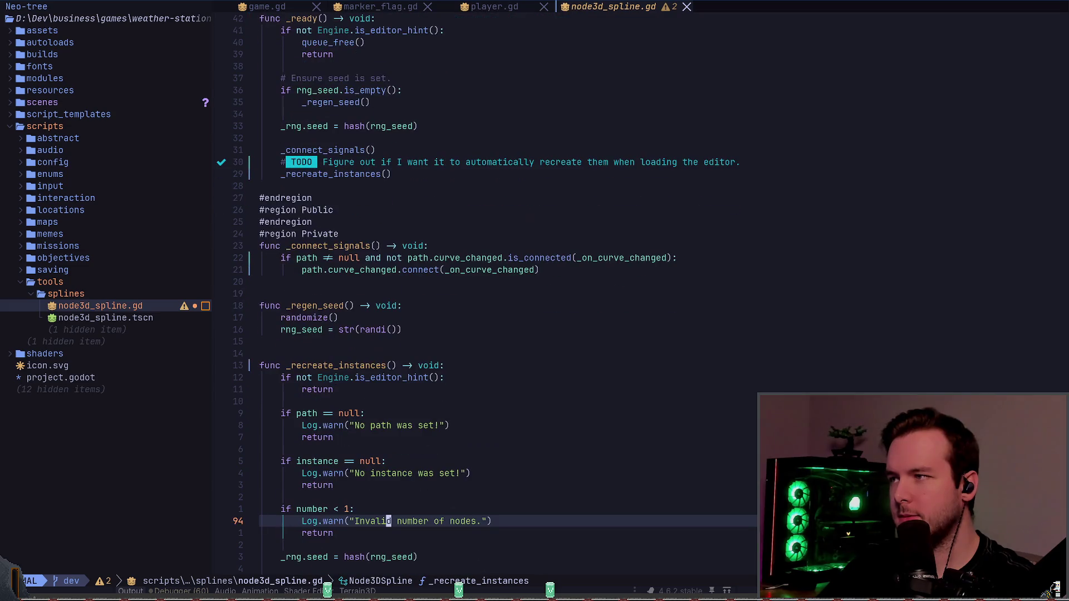
pyautogui.press('j')
pyautogui.press('j')
pyautogui.press('j')
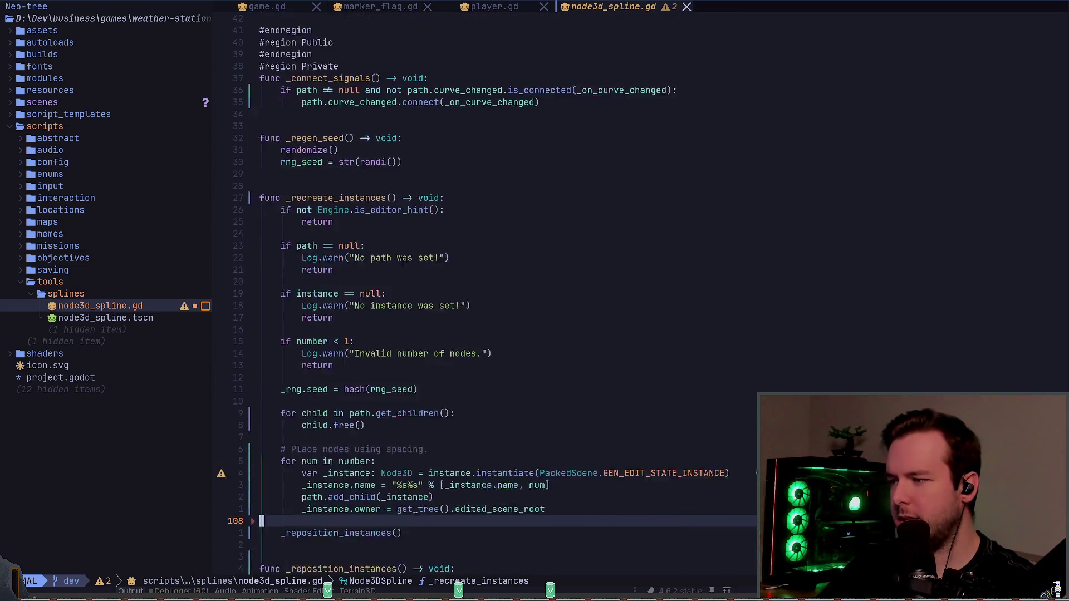
pyautogui.press('k')
pyautogui.press('k')
pyautogui.press('k')
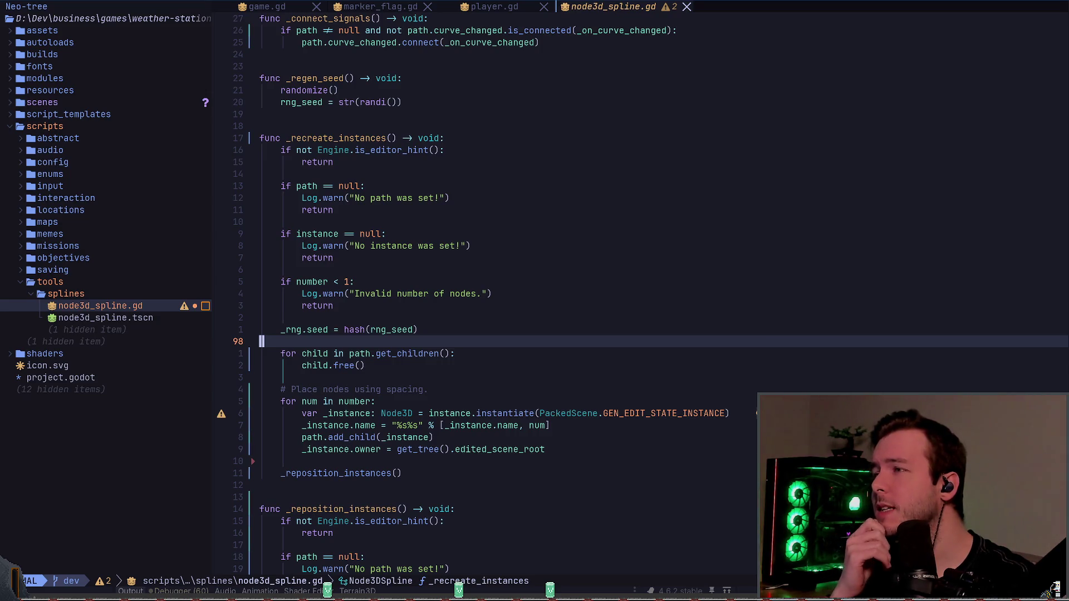
pyautogui.press('k')
pyautogui.press('k')
pyautogui.press('k')
pyautogui.hotkey('ctrl', 'u')
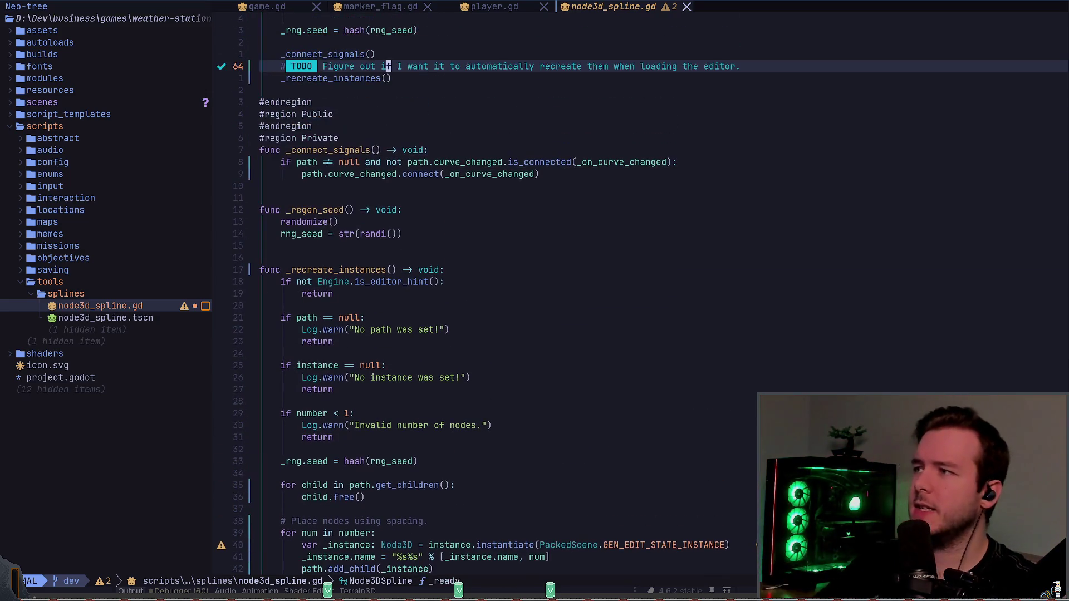
# - Search from the top for 'seed' to reach the rng_seed setter and append after its assignment
pyautogui.press('g')
pyautogui.press('g')
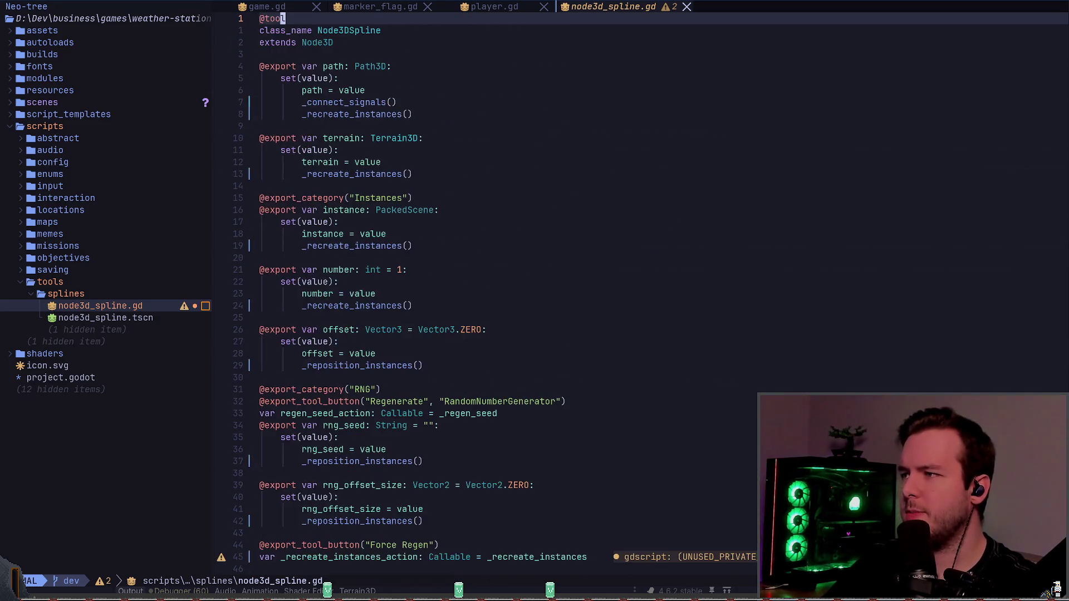
pyautogui.press('j')
pyautogui.press('j')
pyautogui.press('j')
pyautogui.write('/seed')
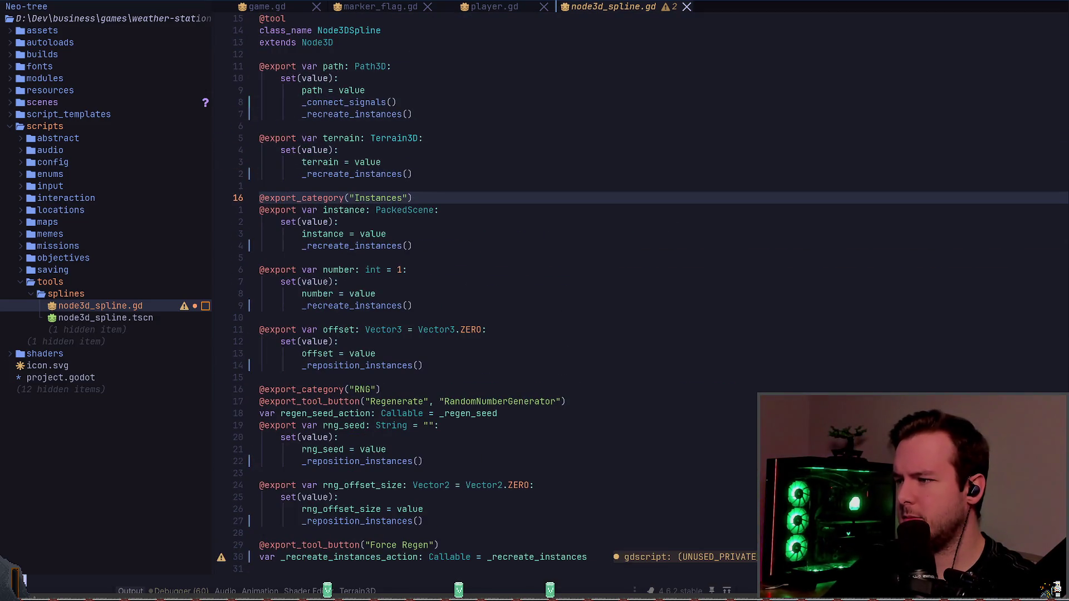
pyautogui.press('Return')
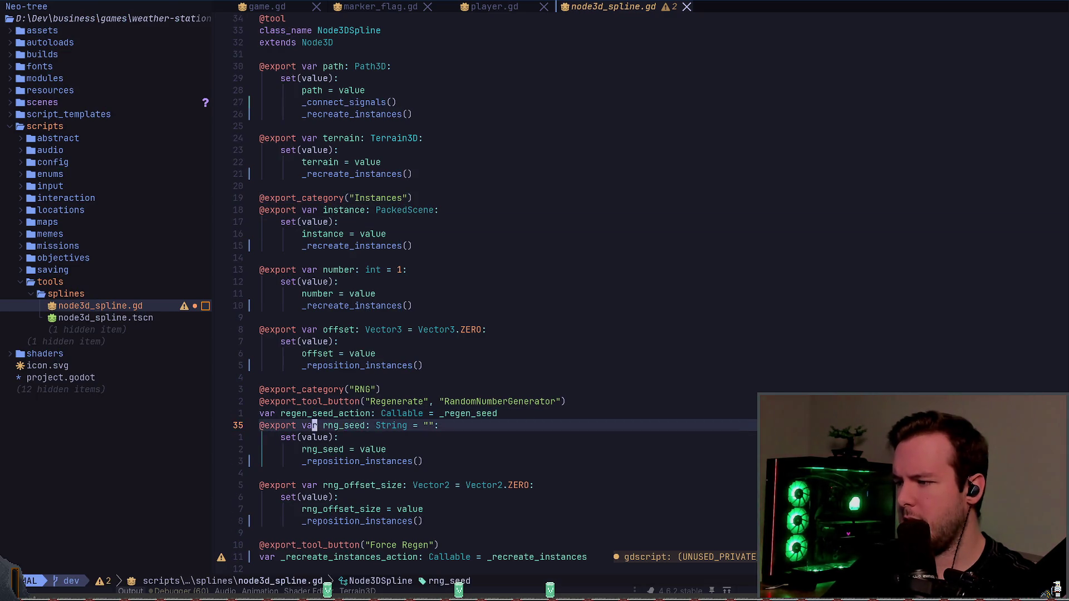
pyautogui.press('j')
pyautogui.press('j')
pyautogui.press('j')
pyautogui.press('z')
pyautogui.press('z')
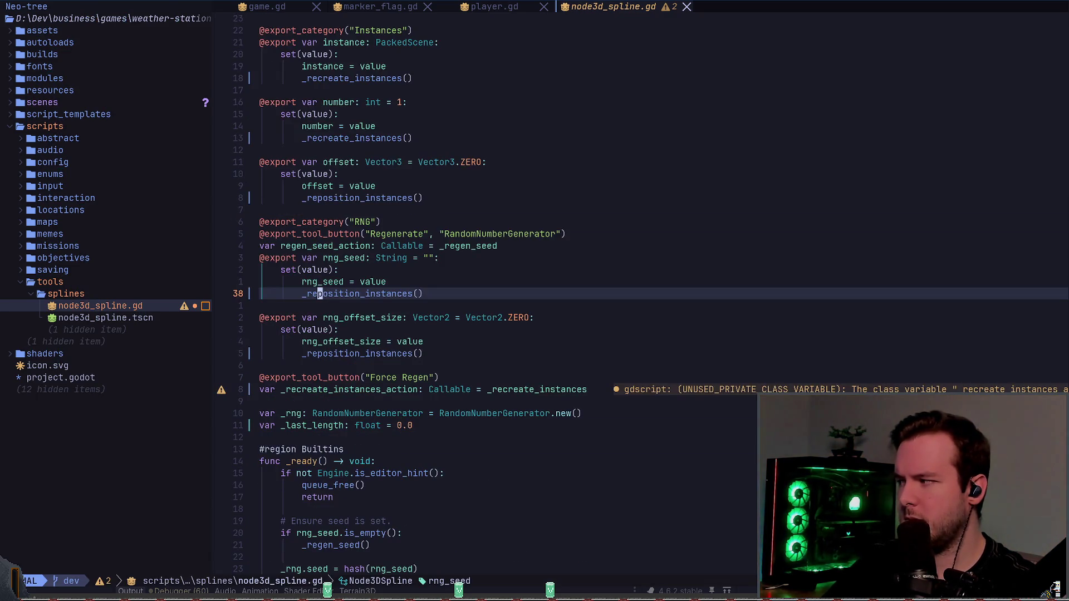
pyautogui.press('k')
pyautogui.press('A')
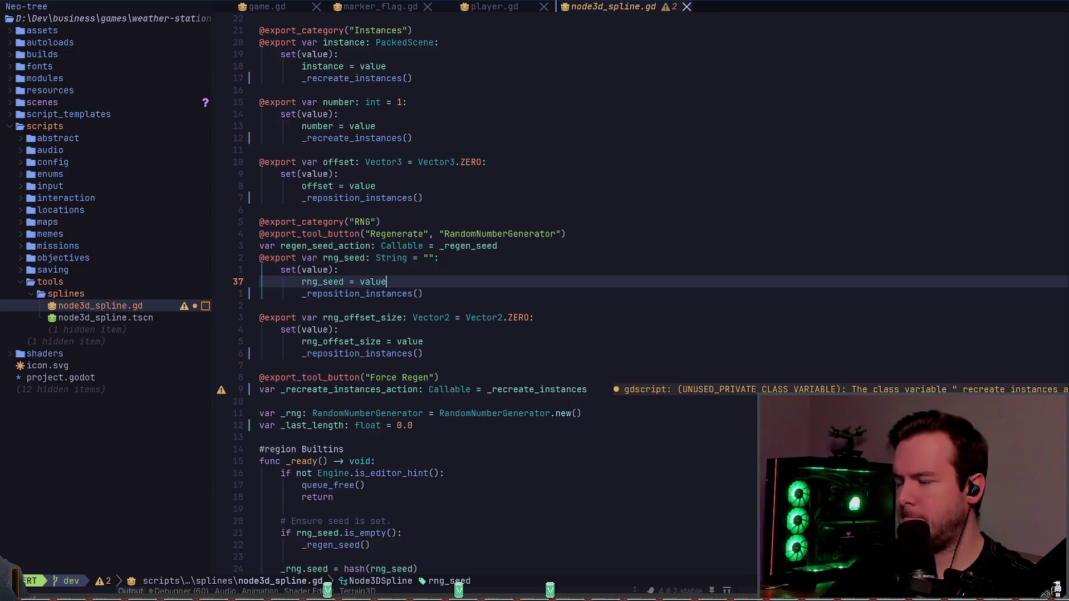
pyautogui.press('Escape')
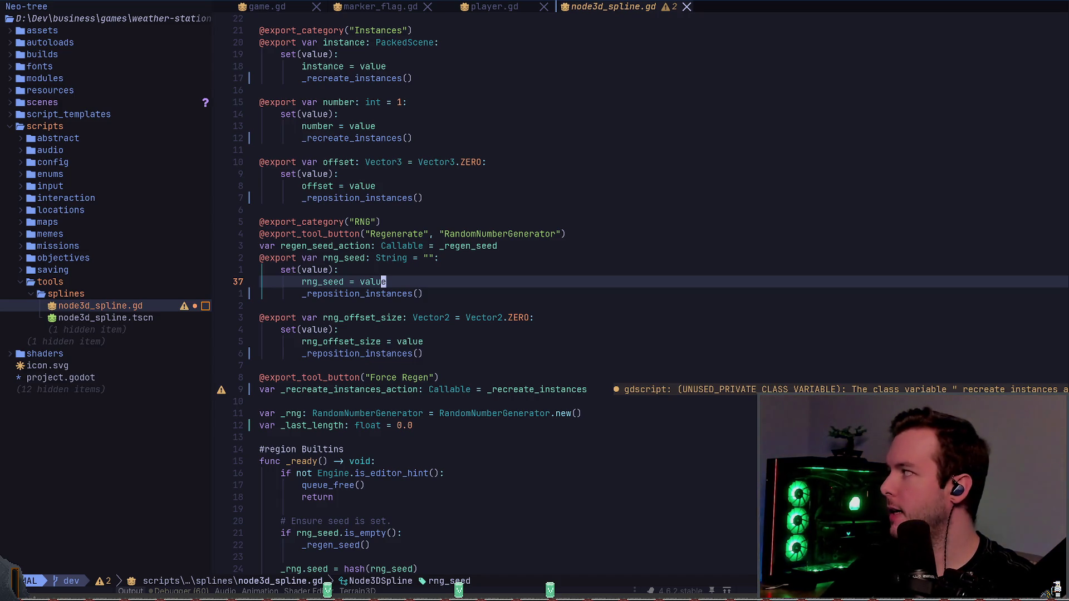
pyautogui.write('oif ')
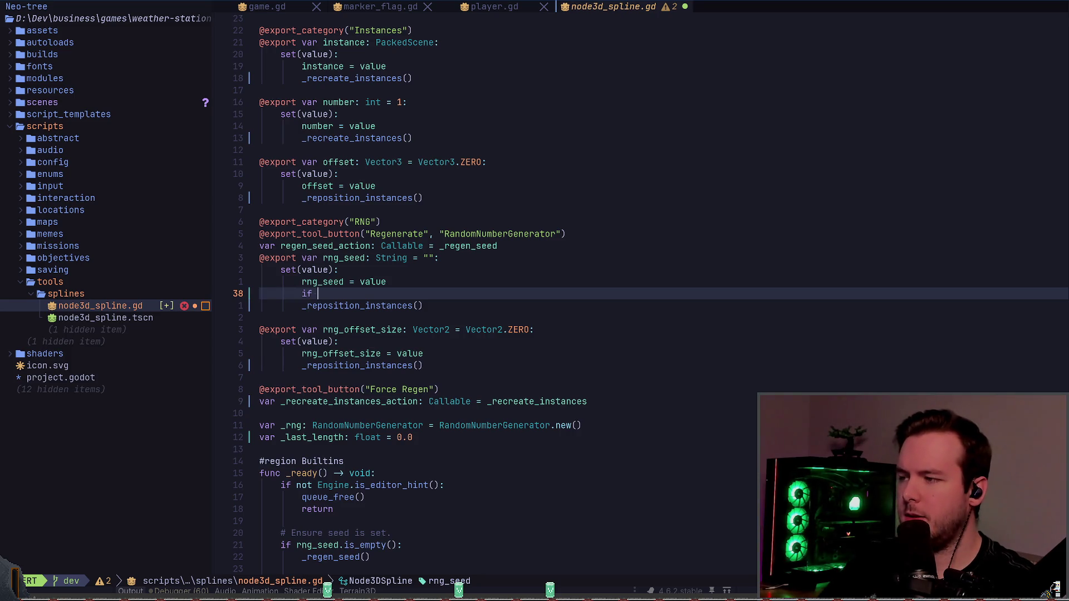
pyautogui.write('read')
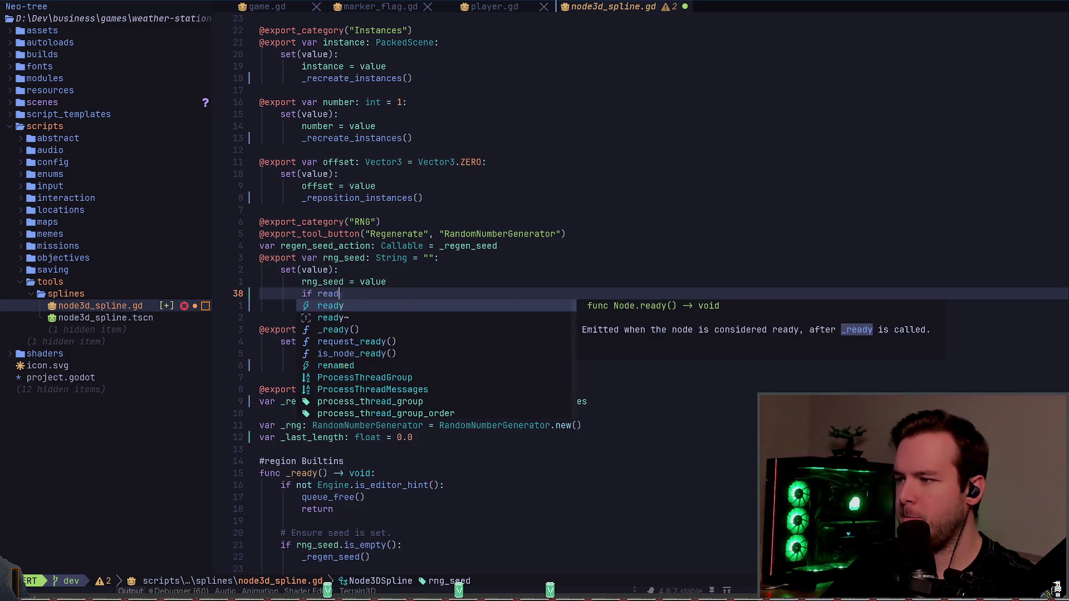
pyautogui.hotkey('ctrl', 'n')
pyautogui.hotkey('ctrl', 'n')
pyautogui.hotkey('ctrl', 'n')
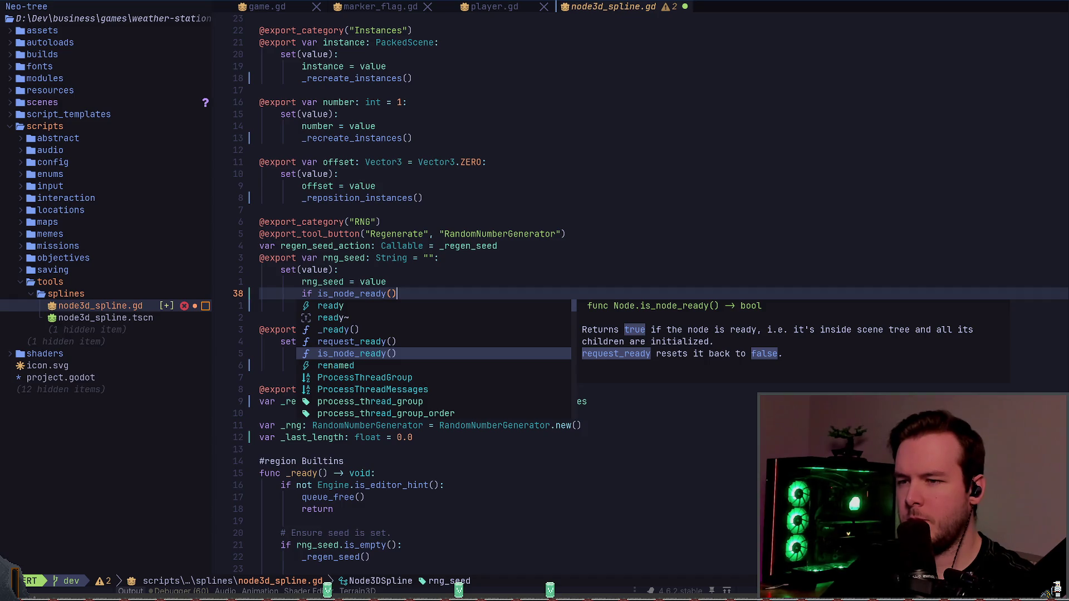
pyautogui.hotkey('ctrl', 'w')
pyautogui.hotkey('ctrl', 'w')
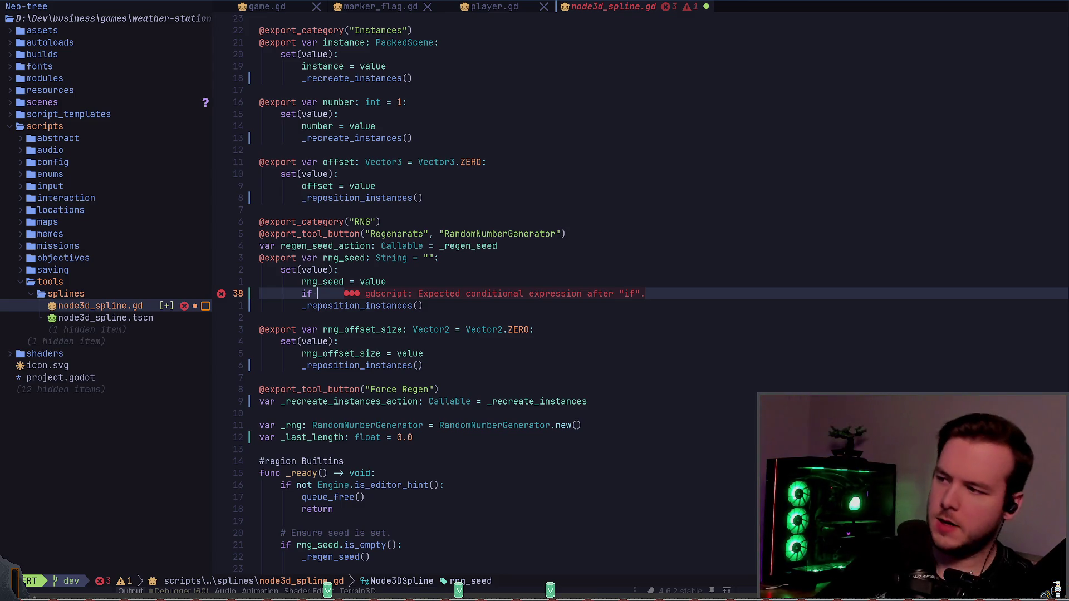
pyautogui.write('path')
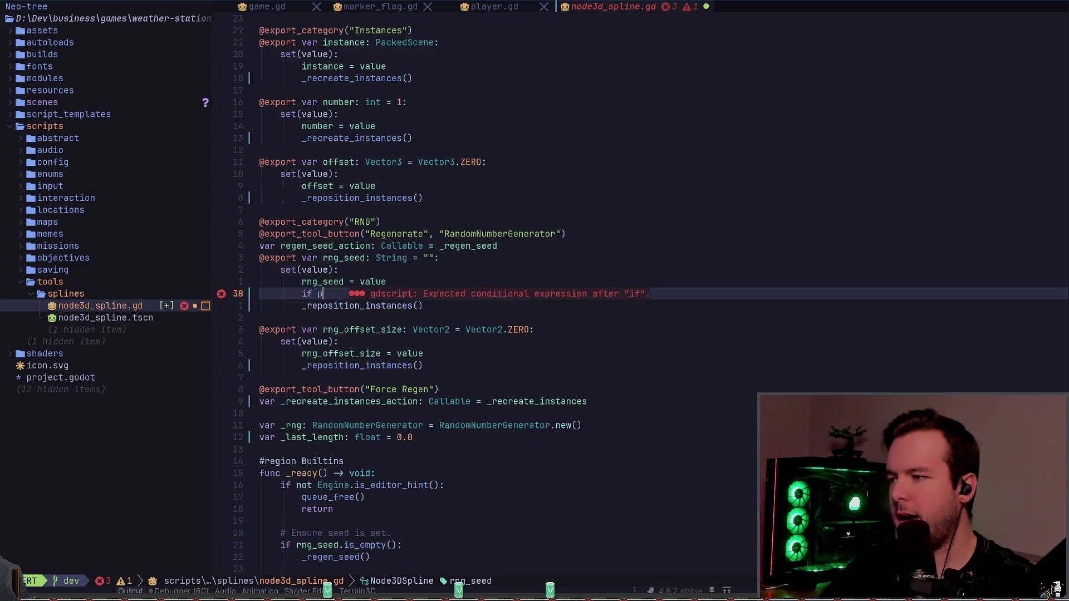
pyautogui.press('Escape')
pyautogui.press('d')
pyautogui.press('d')
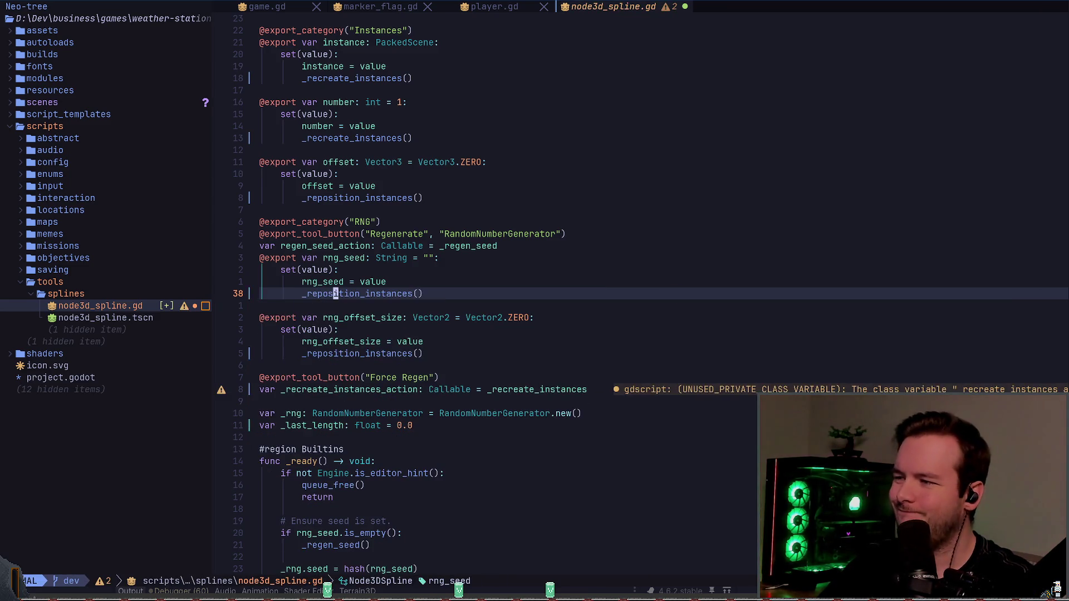
pyautogui.press('j')
pyautogui.press('j')
pyautogui.press('j')
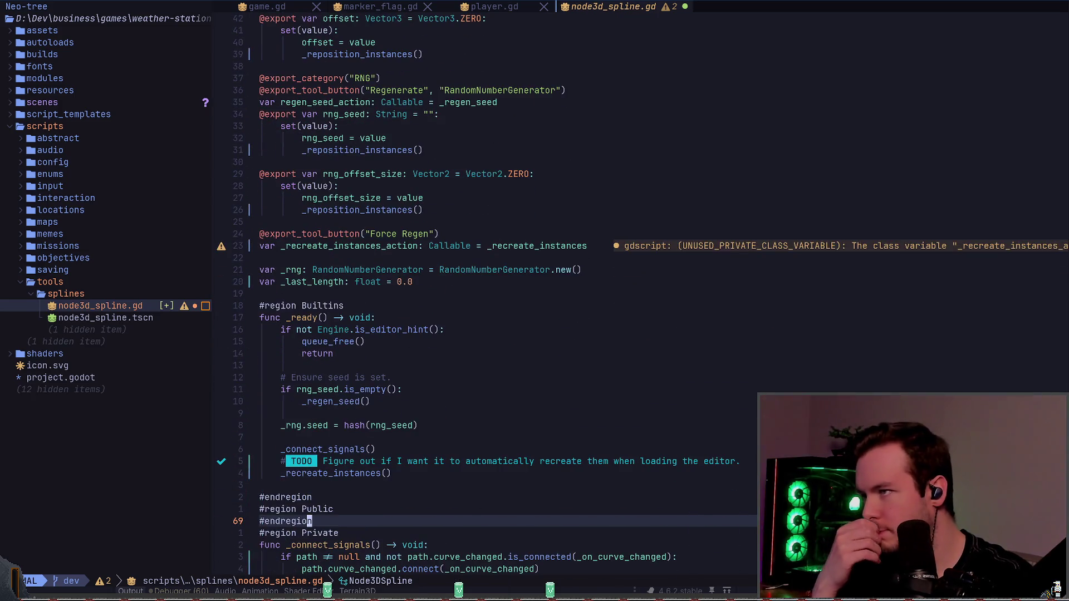
pyautogui.press('k')
pyautogui.press('k')
pyautogui.press('k')
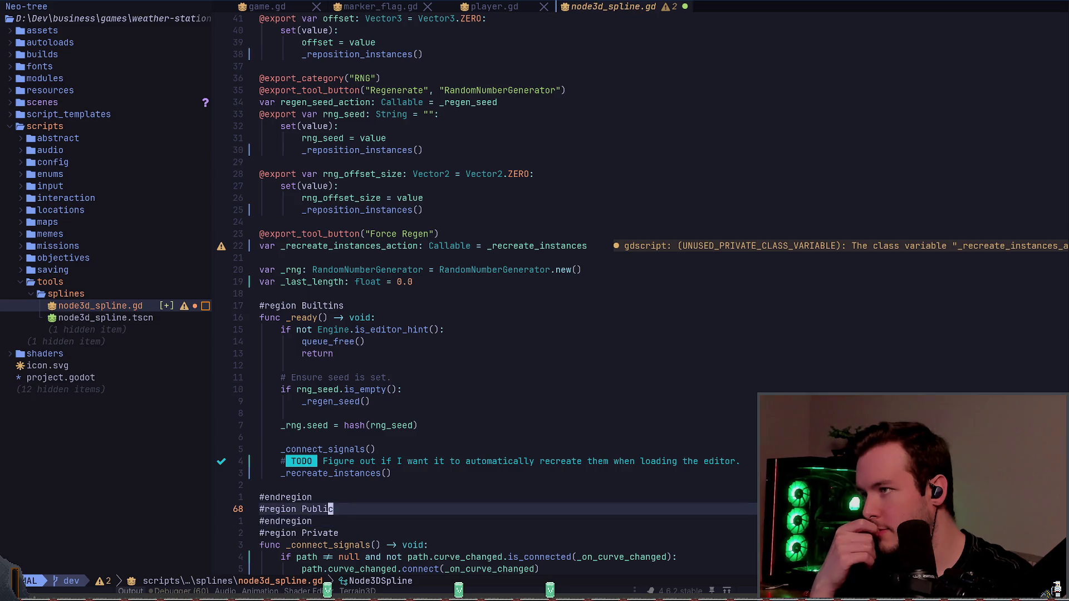
pyautogui.press('k')
pyautogui.press('k')
pyautogui.press('k')
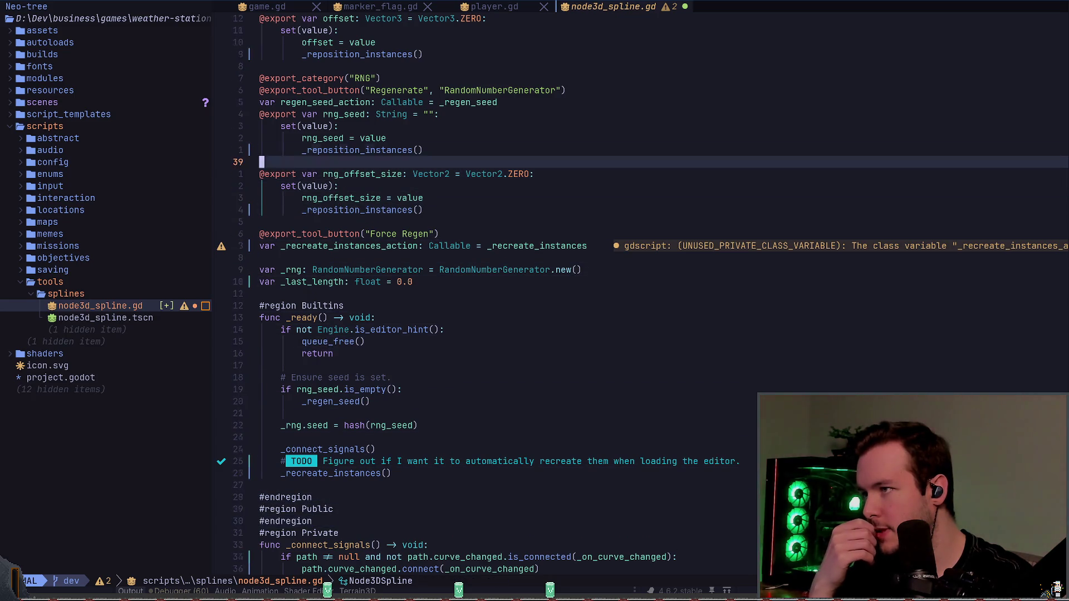
pyautogui.press('j')
pyautogui.press('j')
pyautogui.press('j')
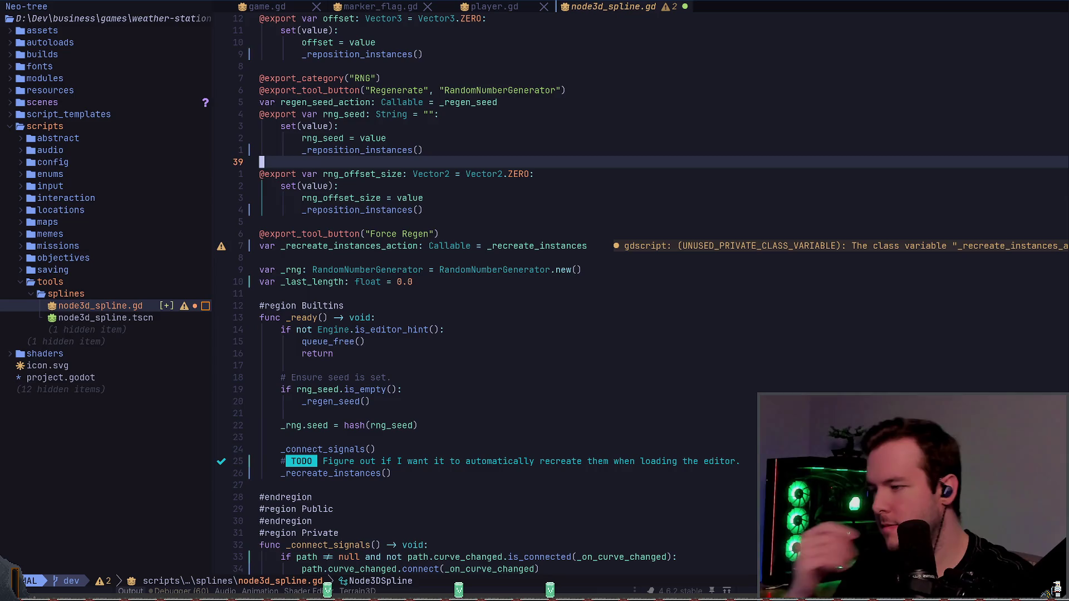
pyautogui.press('j')
pyautogui.press('j')
pyautogui.press('j')
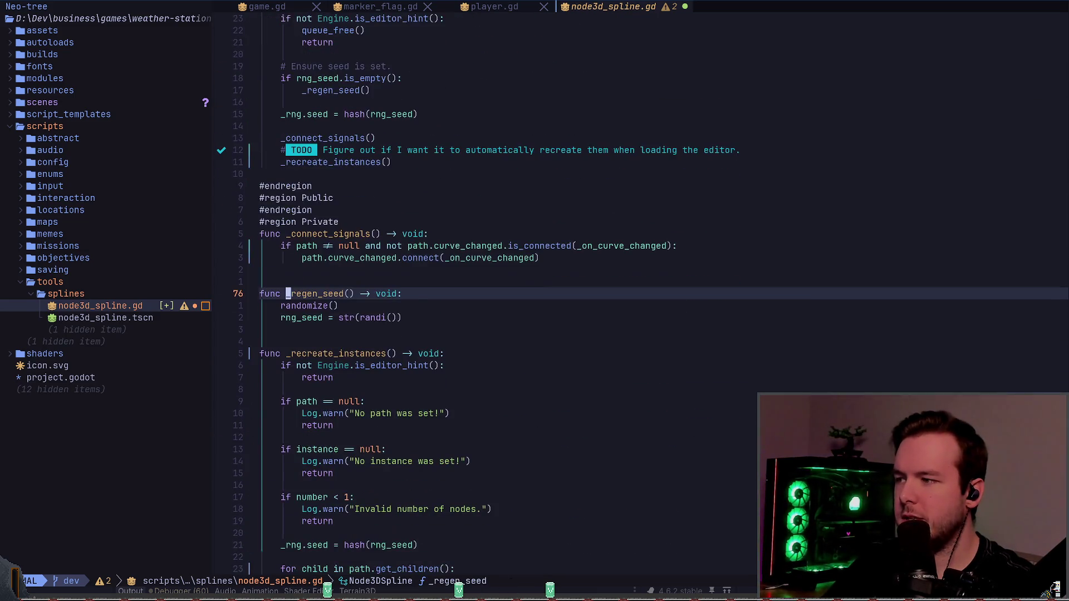
pyautogui.hotkey('shift', 'k')
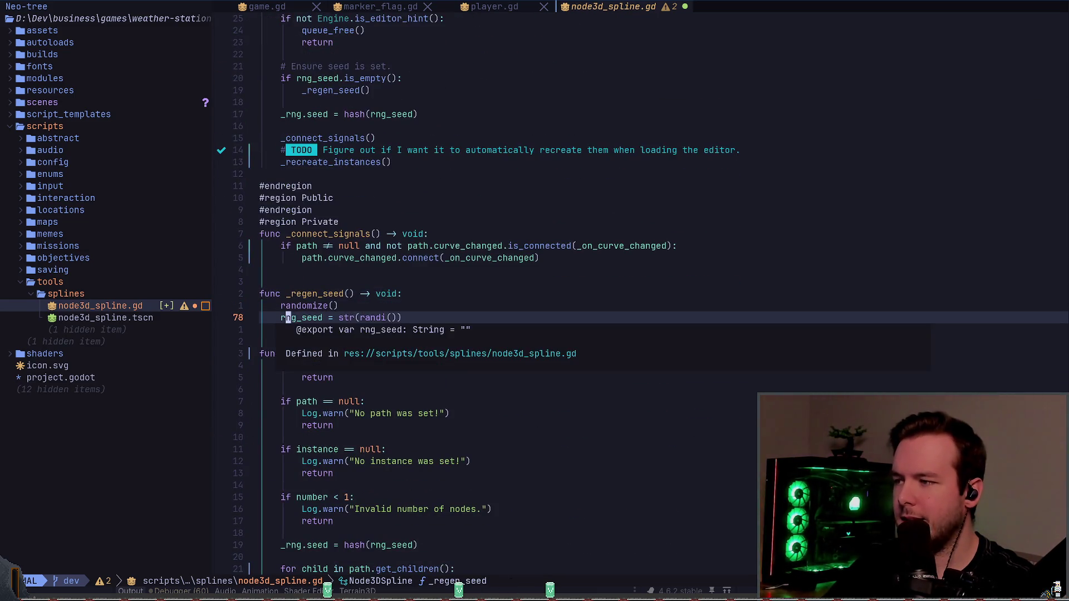
pyautogui.press('Escape')
pyautogui.press('h')
pyautogui.hotkey('shift', 'k')
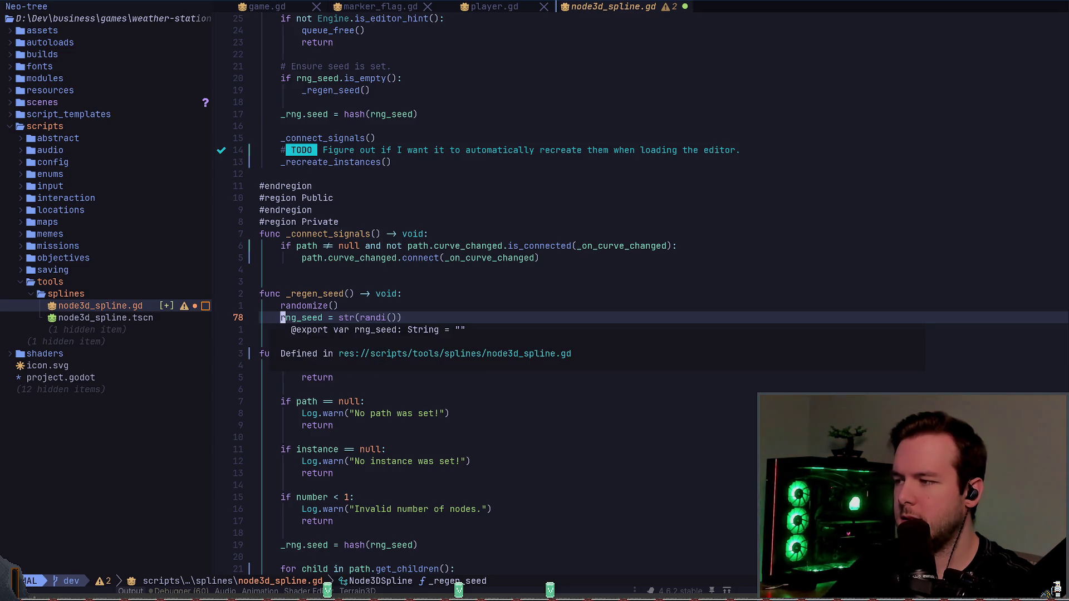
pyautogui.write('orng_seed.set')
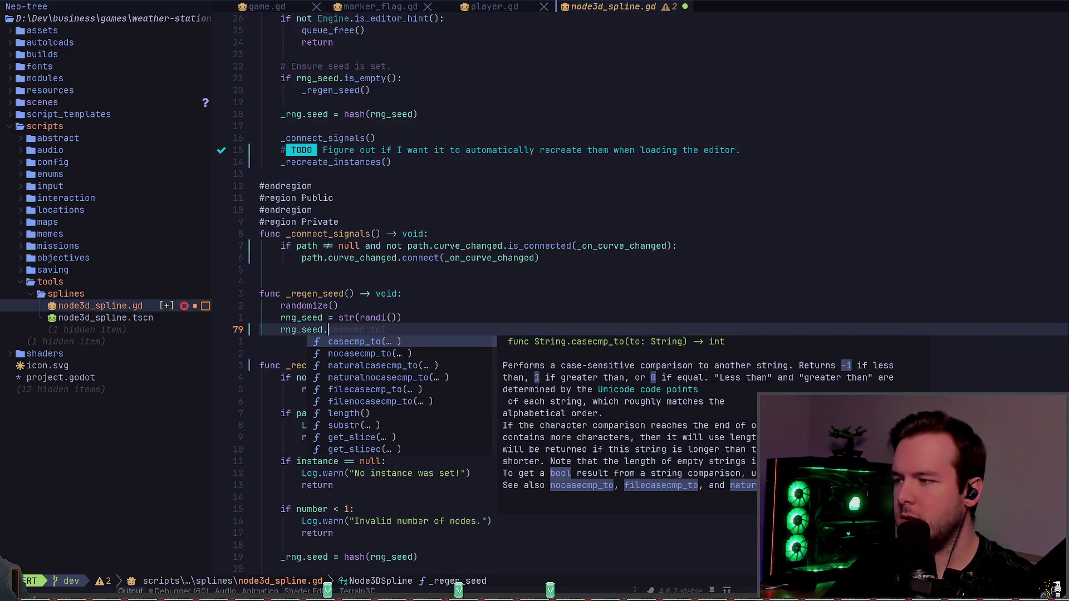
pyautogui.press('BackSpace')
pyautogui.press('BackSpace')
pyautogui.press('BackSpace')
pyautogui.press('Escape')
pyautogui.press('d')
pyautogui.press('d')
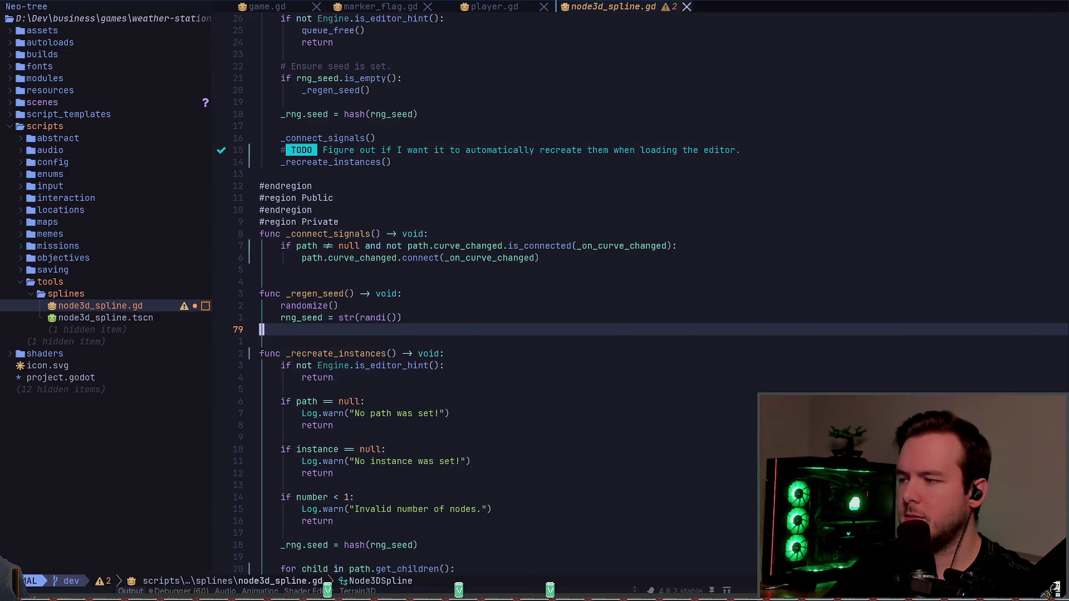
pyautogui.press('u')
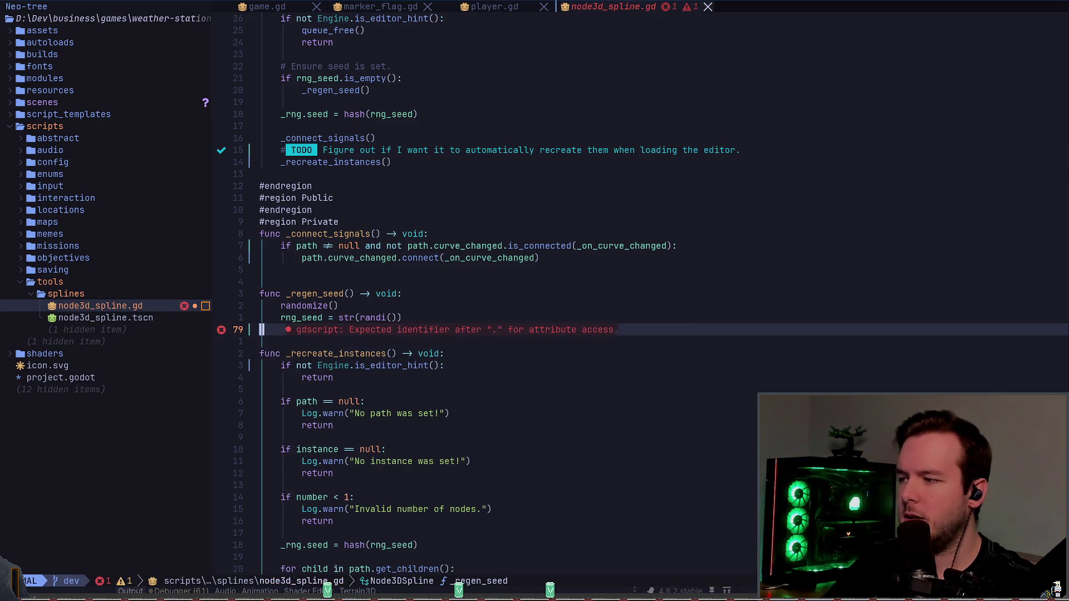
pyautogui.hotkey('ctrl', 'r')
pyautogui.press(':')
pyautogui.press('Escape')
pyautogui.write('/rng')
pyautogui.press('Return')
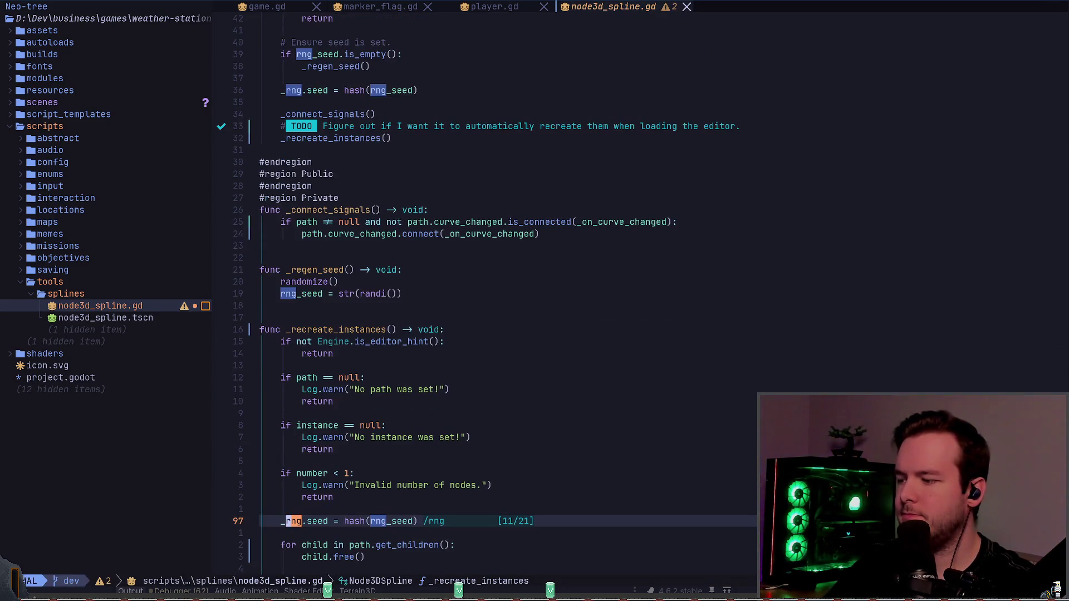
pyautogui.press('N')
pyautogui.press('N')
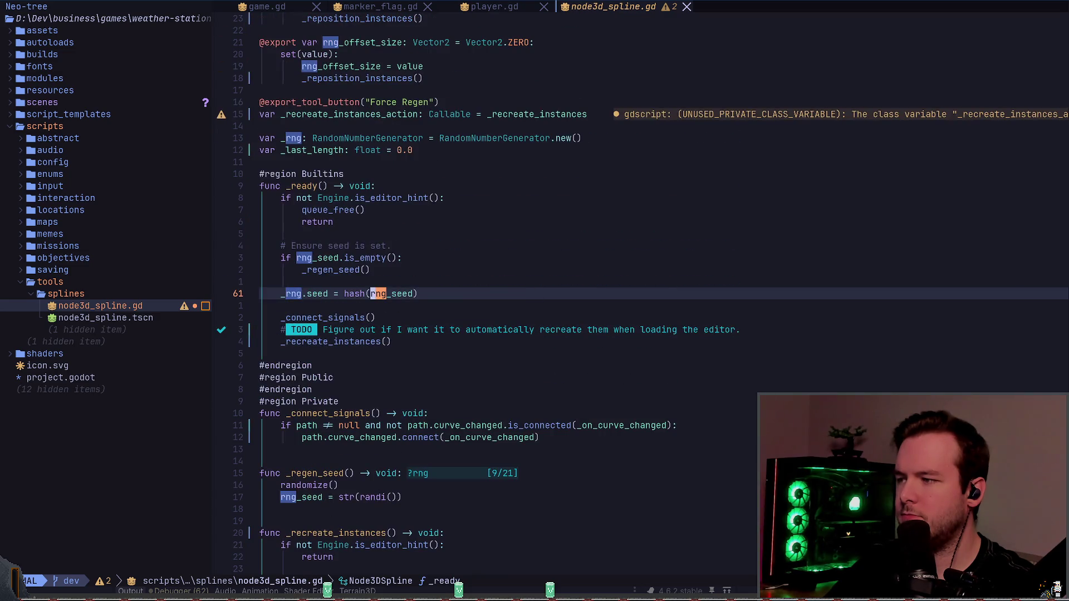
pyautogui.press('N')
pyautogui.press('N')
pyautogui.press('N')
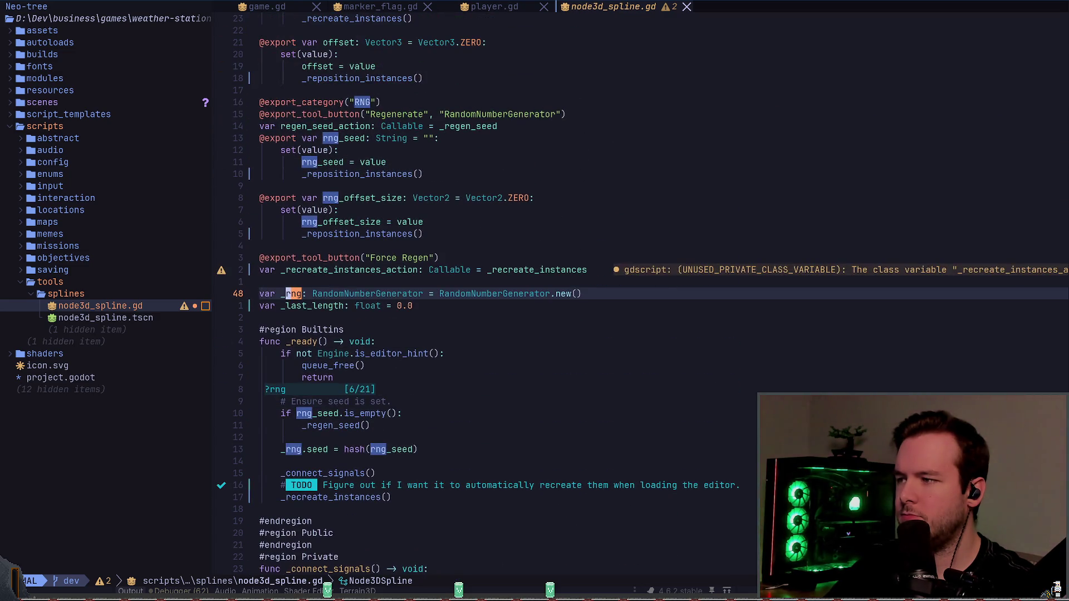
pyautogui.press('N')
pyautogui.press('N')
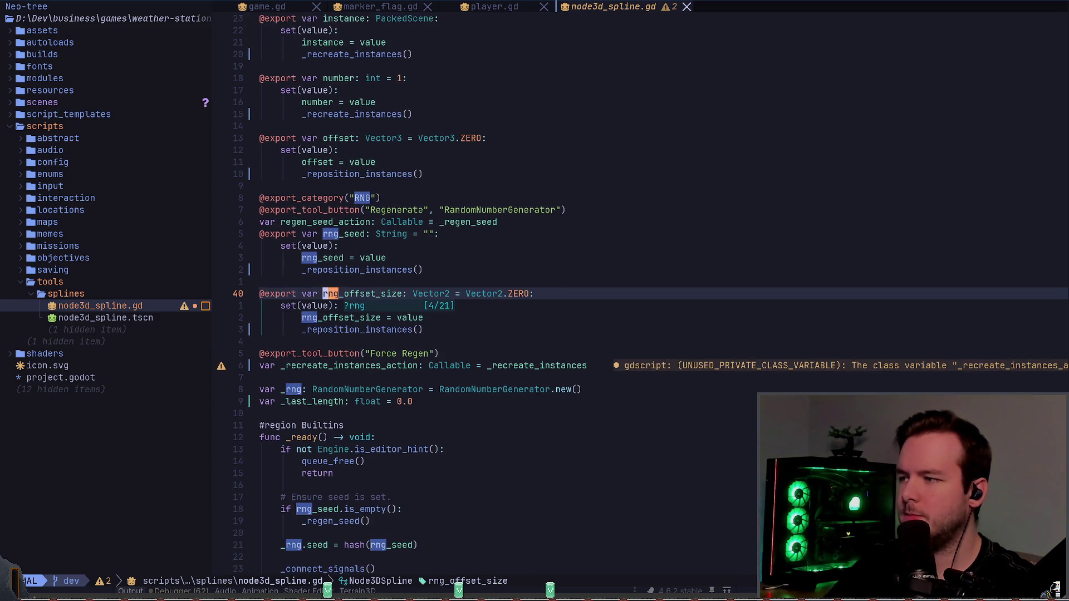
pyautogui.press('k')
pyautogui.press('k')
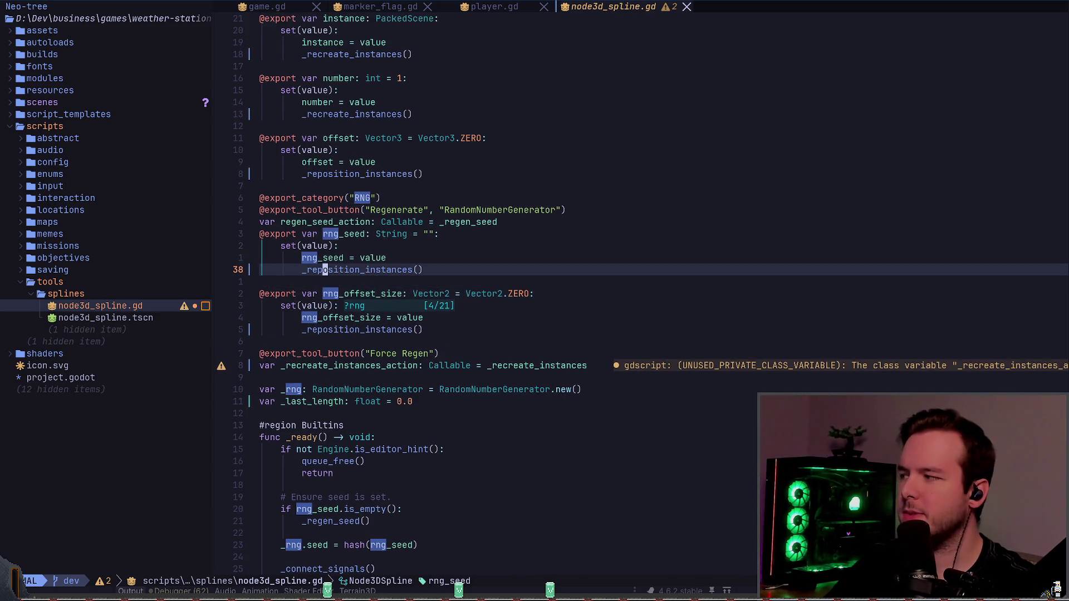
pyautogui.press('f')
pyautogui.press('(')
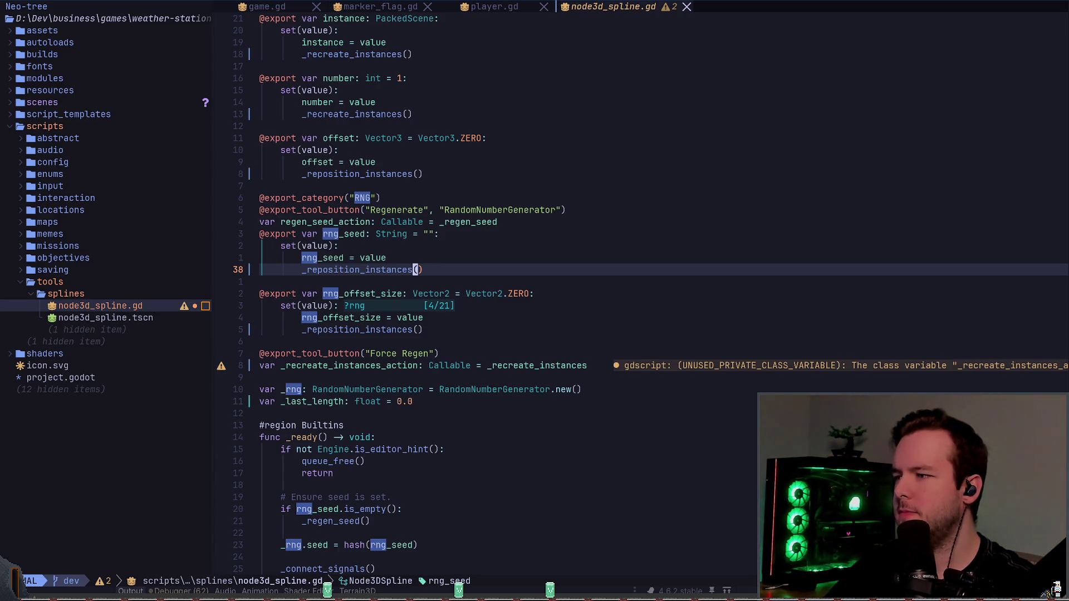
# - Declare 'var _initialized: bool = false' below _last_length and save
pyautogui.press('j')
pyautogui.press('j')
pyautogui.press('j')
pyautogui.write('o')
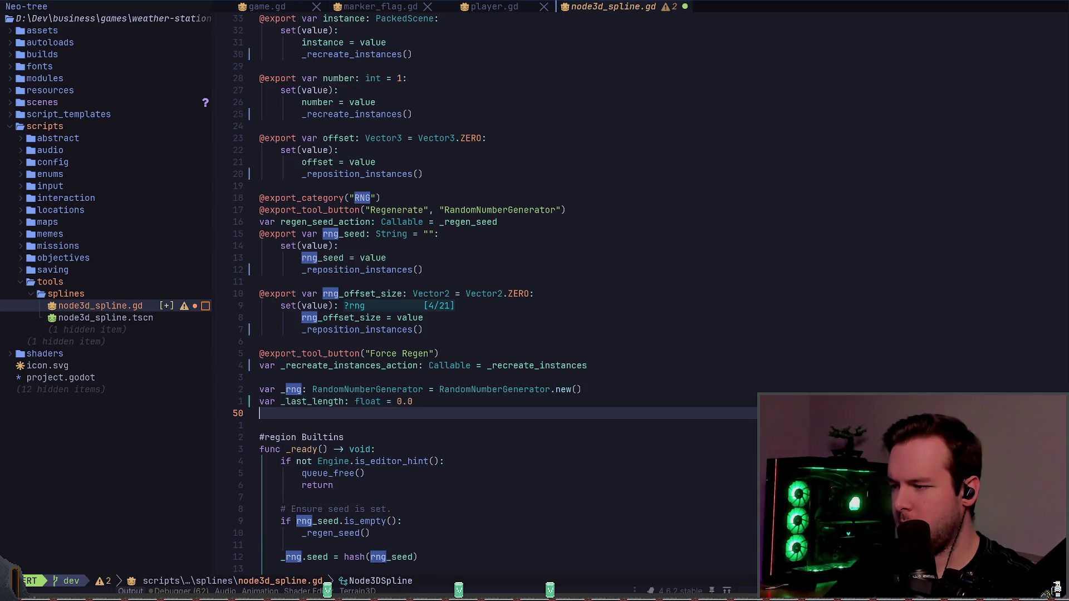
pyautogui.write('var _initiali')
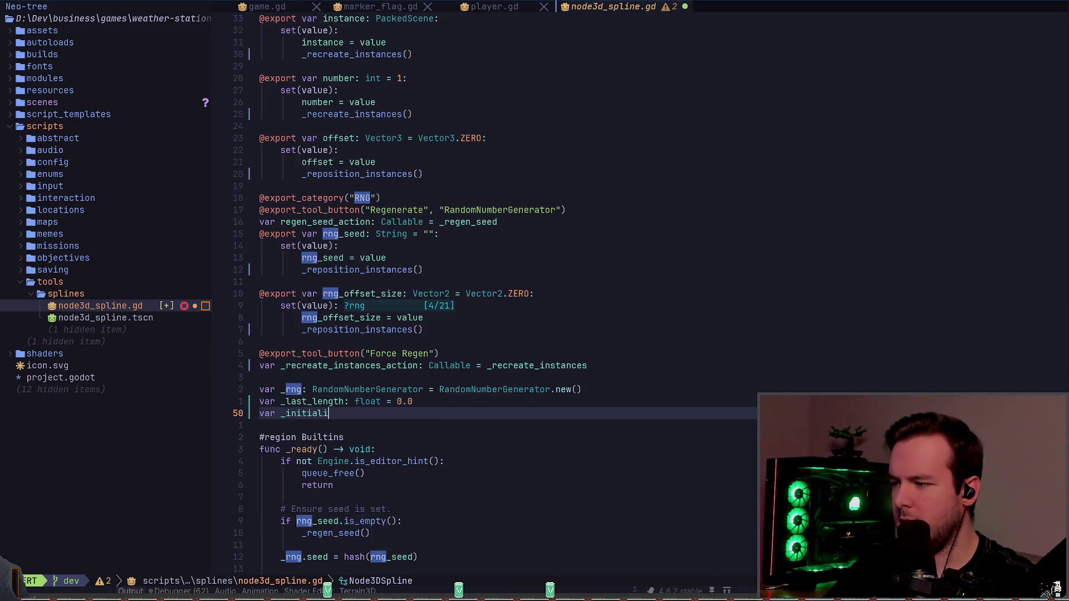
pyautogui.write('zed: bool = false')
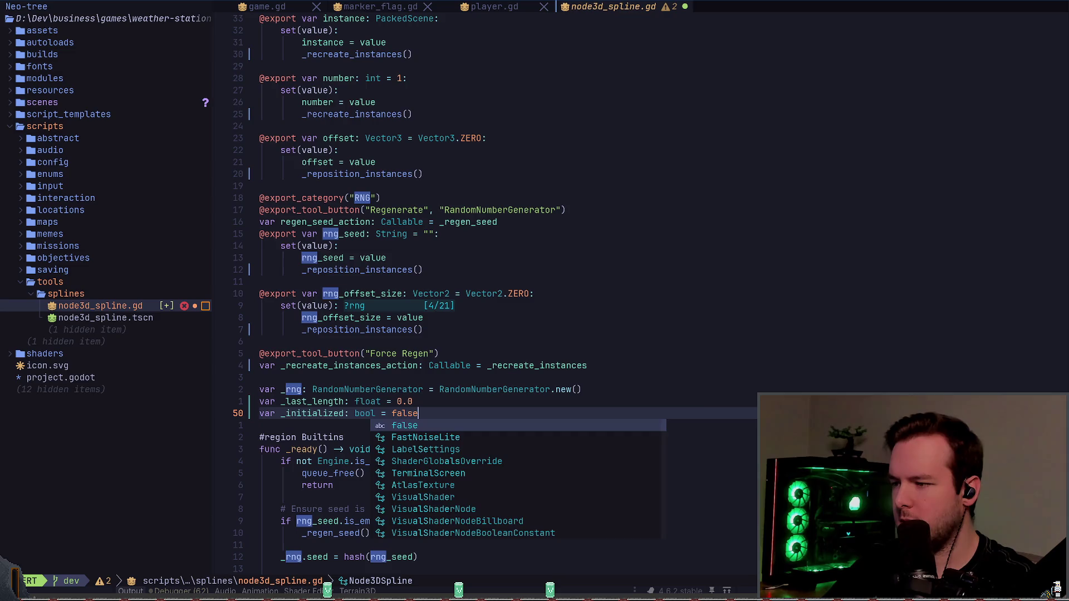
pyautogui.press('Escape')
pyautogui.hotkey('shift', ';')
pyautogui.write('w')
pyautogui.press('Return')
# - Wrap the rng_offset_size setter's _reposition_instances() call in 'if _initialized:'
pyautogui.press('k')
pyautogui.press('k')
pyautogui.press('k')
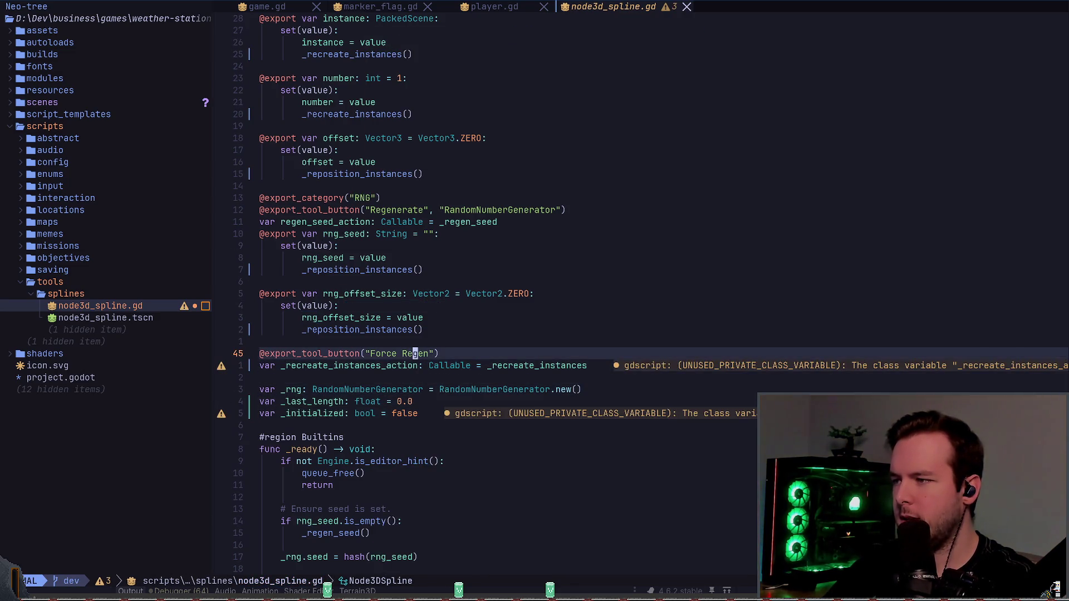
pyautogui.hotkey('shift', 'o')
pyautogui.write('if _in')
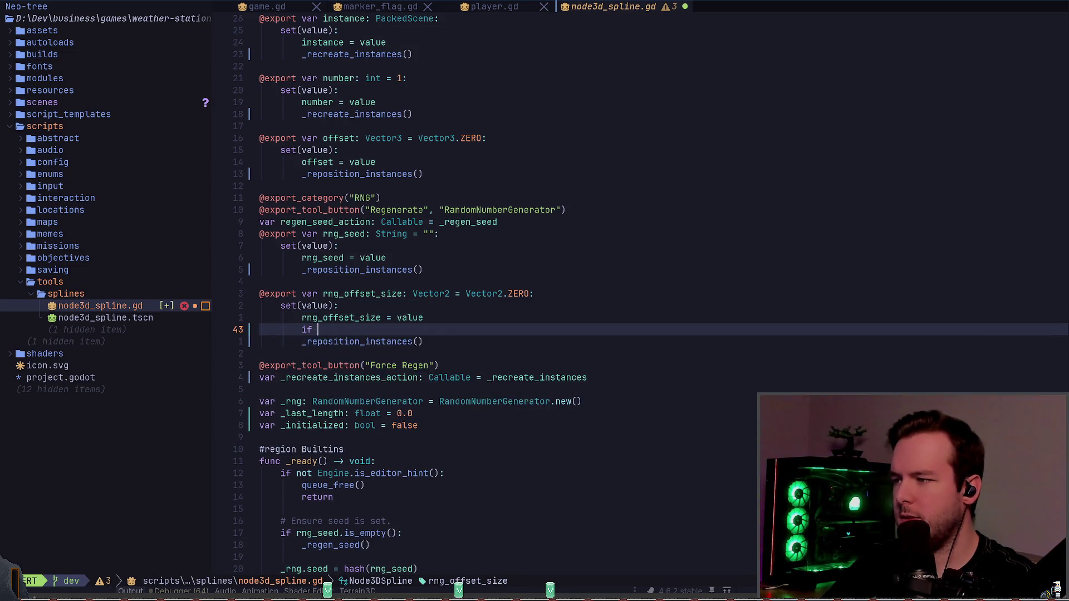
pyautogui.press('Tab')
pyautogui.write(':')
pyautogui.press('Down')
pyautogui.hotkey('ctrl', 't')
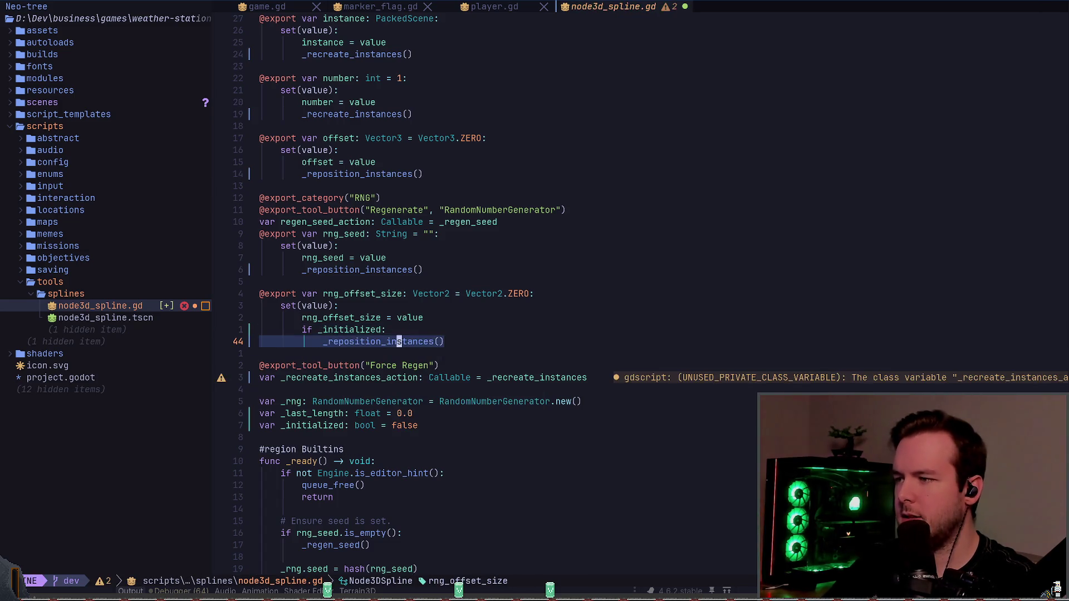
pyautogui.press('Escape')
# - Replace the rng_seed setter's reposition call with the same guarded block and save
pyautogui.hotkey('shift', 'v')
pyautogui.press('k')
pyautogui.press('y')
pyautogui.press('5')
pyautogui.press('k')
pyautogui.hotkey('shift', 'v')
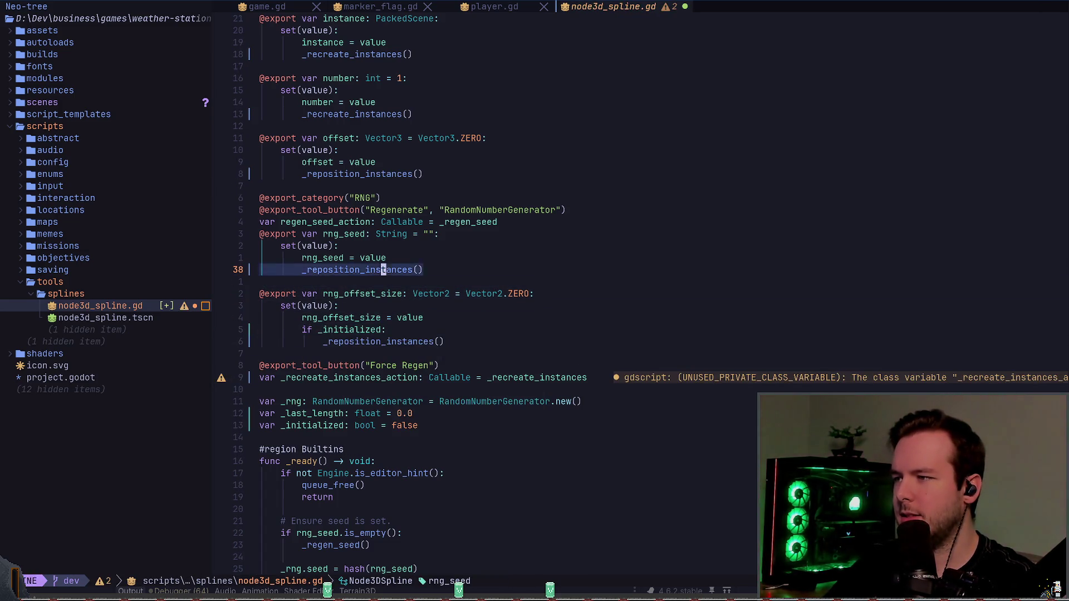
pyautogui.press('p')
pyautogui.press('k')
pyautogui.press('k')
pyautogui.hotkey('ctrl', 's')
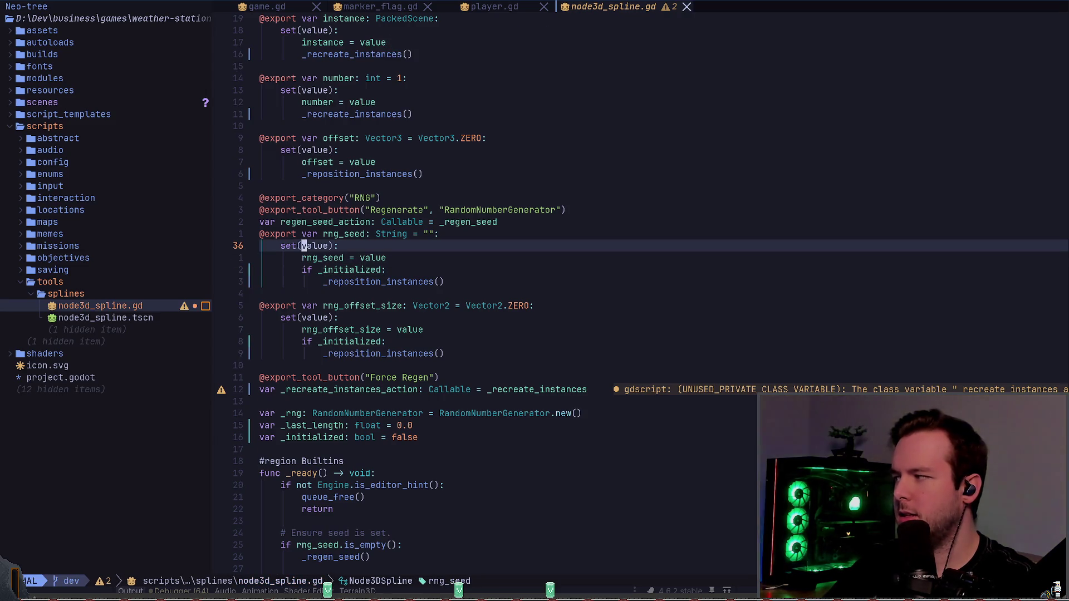
# - Copy the guarded block to replace the offset setter's reposition call
pyautogui.press('j')
pyautogui.press('j')
pyautogui.press('j')
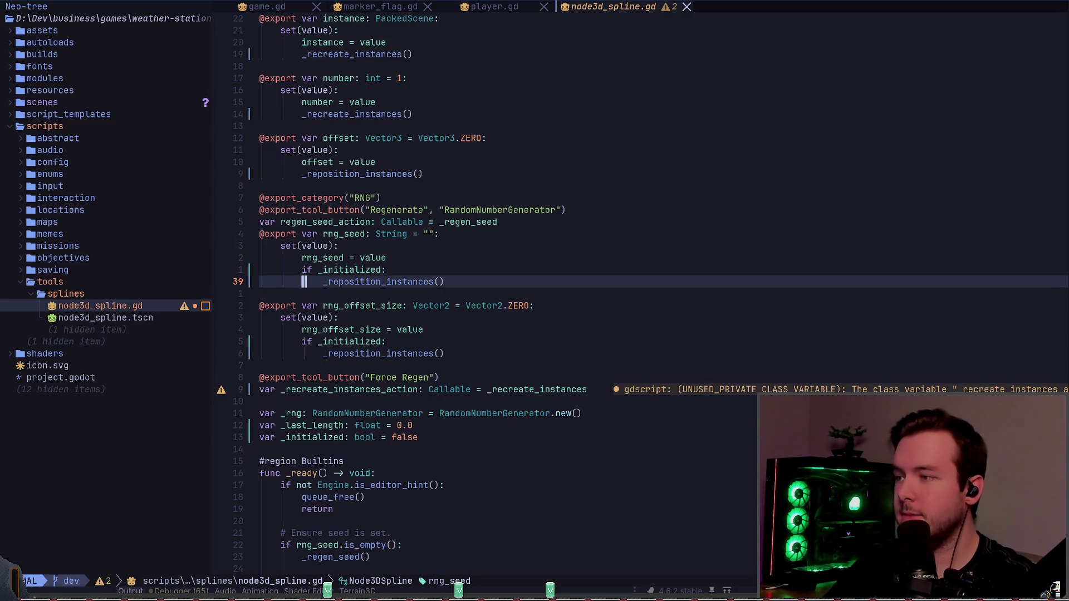
pyautogui.hotkey('shift', 'v')
pyautogui.press('k')
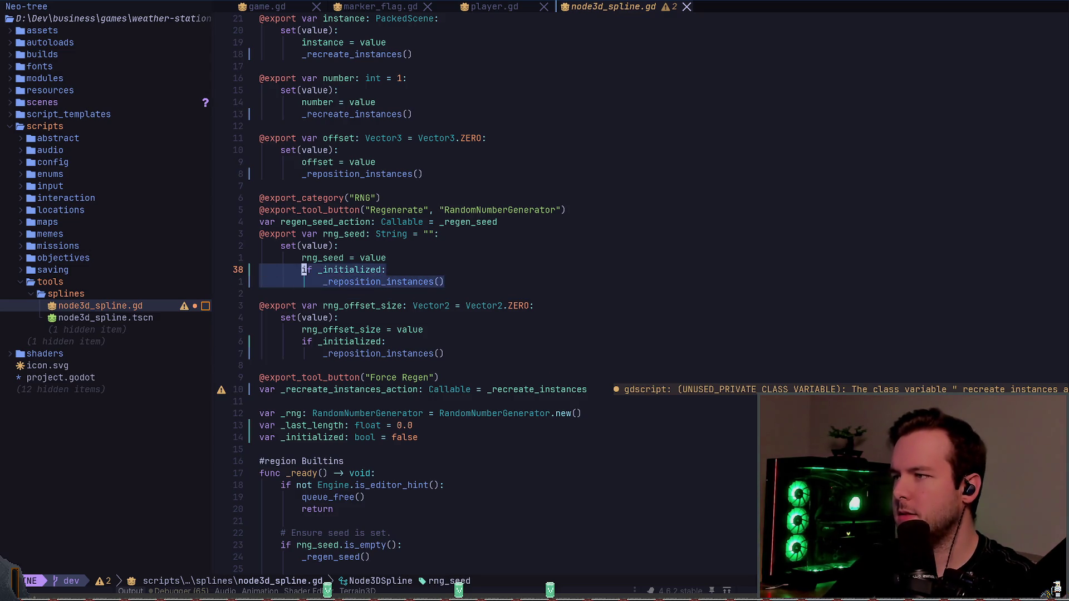
pyautogui.press('y')
pyautogui.press('k')
pyautogui.press('k')
pyautogui.press('k')
# - Wrap the recreate calls in the number and instance setters under an `if _initialized:` guard
pyautogui.press('k')
pyautogui.hotkey('shift', 'v')
pyautogui.press('p')
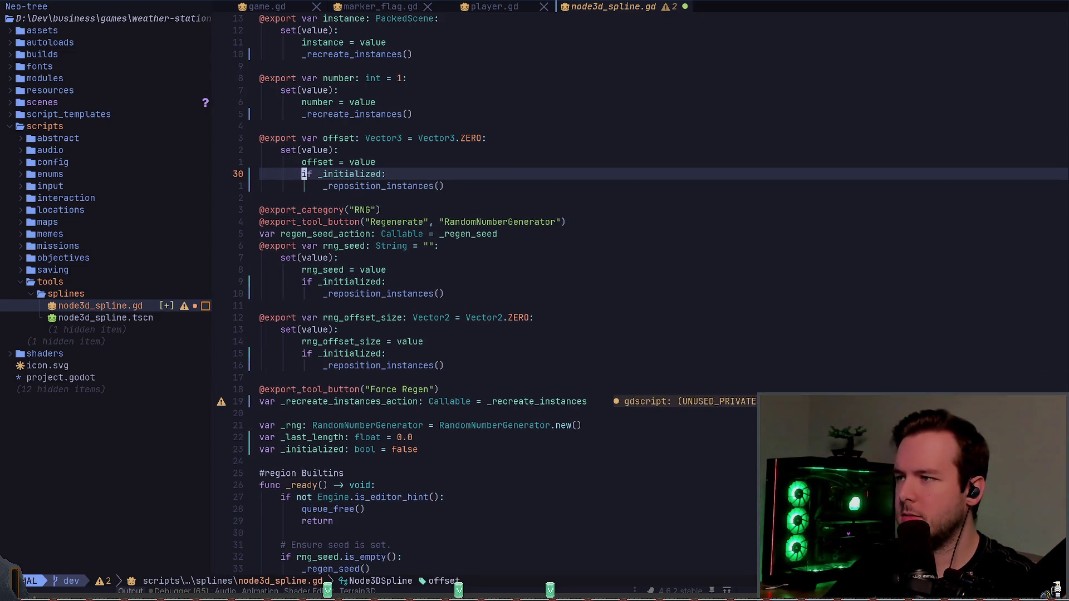
pyautogui.press('y')
pyautogui.press('y')
pyautogui.press('k')
pyautogui.press('k')
pyautogui.press('k')
pyautogui.hotkey('shift', 'p')
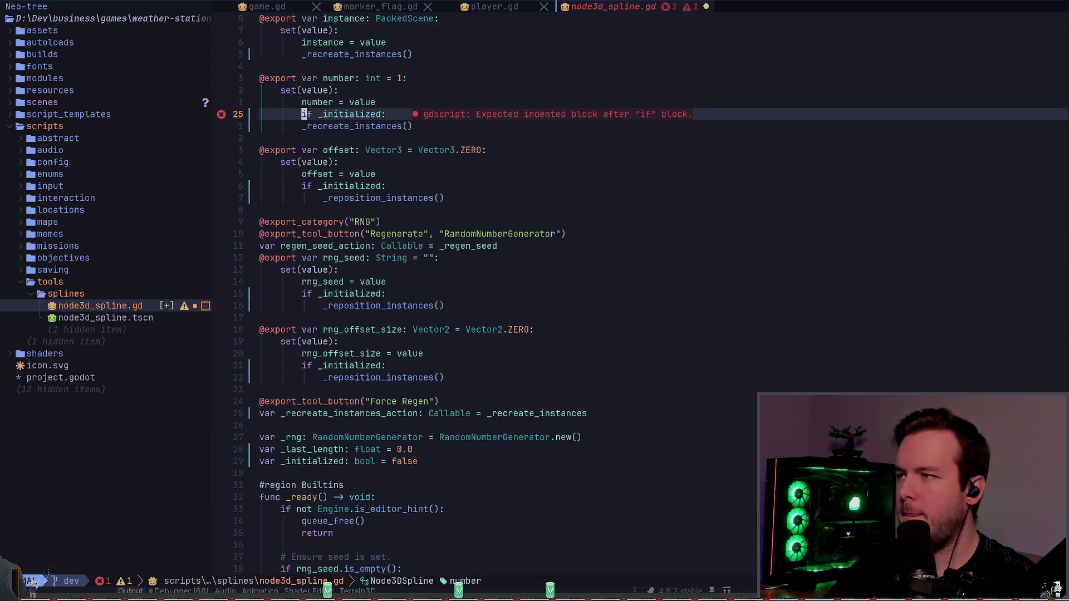
pyautogui.press('j')
pyautogui.press('>')
pyautogui.press('>')
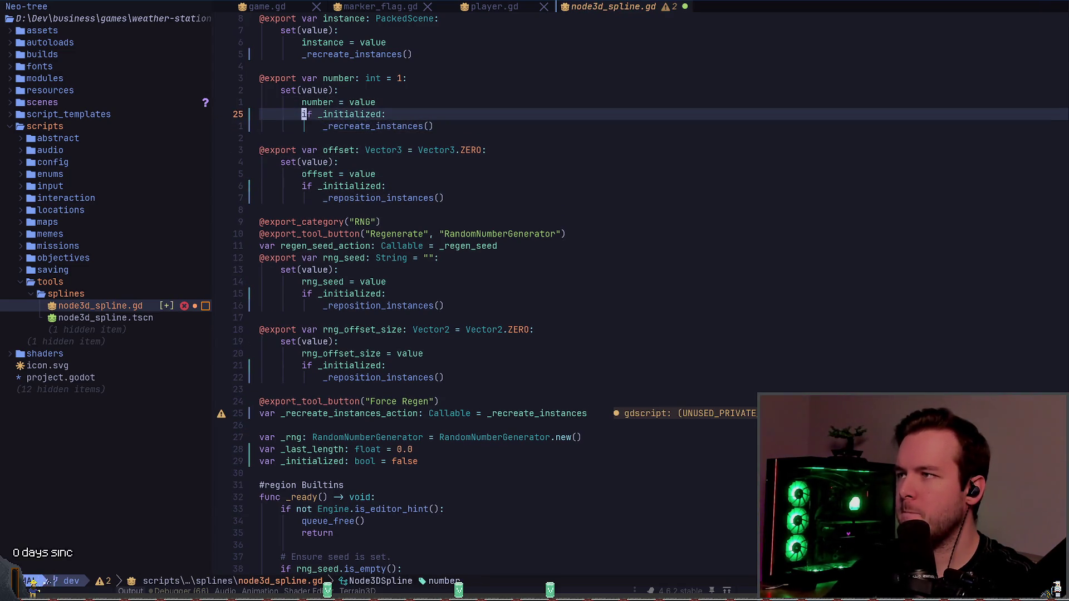
pyautogui.press('k')
pyautogui.press('k')
pyautogui.press('k')
pyautogui.press('p')
pyautogui.press('j')
pyautogui.press('>')
pyautogui.press('>')
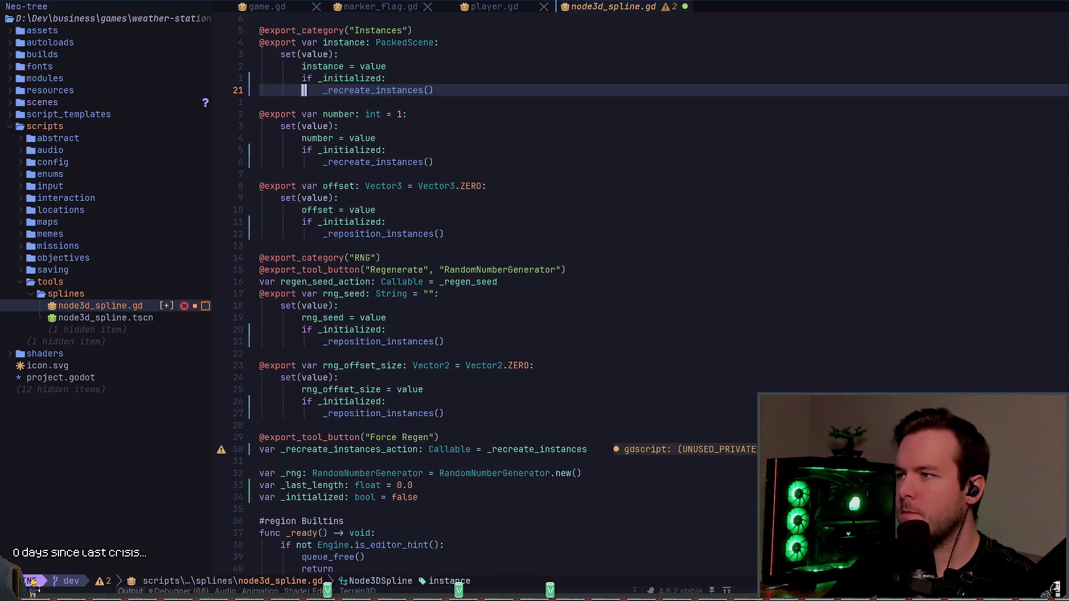
# - Add the `if _initialized:` guard to the terrain and path setters, indenting their recreate calls
pyautogui.press('k')
pyautogui.press('k')
pyautogui.press('k')
pyautogui.press('j')
pyautogui.press('j')
pyautogui.press('j')
pyautogui.press('j')
pyautogui.press('p')
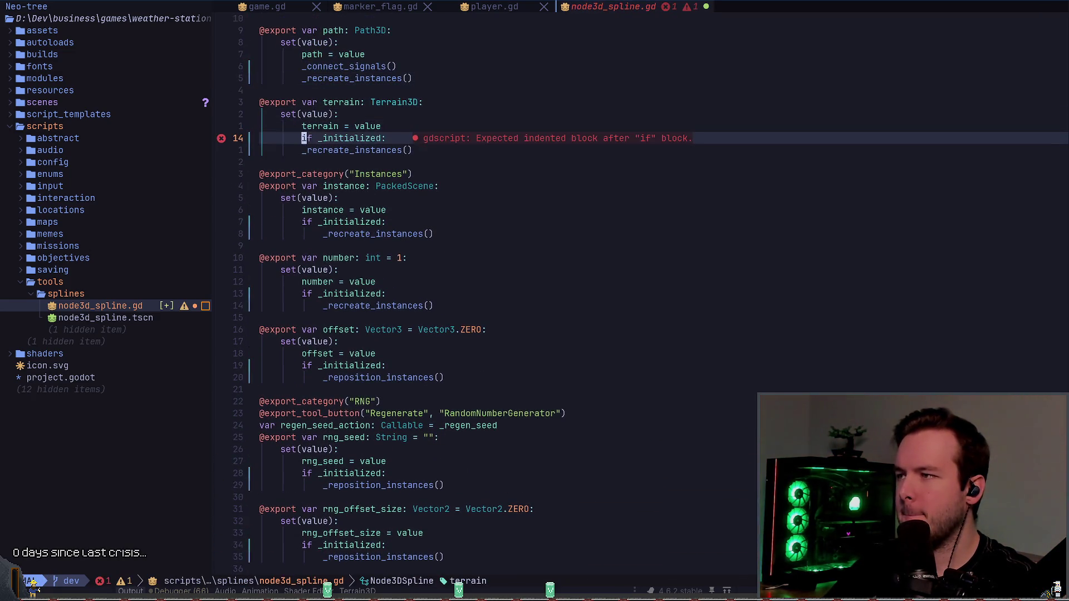
pyautogui.press('j')
pyautogui.press('>')
pyautogui.press('>')
pyautogui.press('k')
# - Move the path setter's guard below `path = value`, indent `_connect_signals()` under it, and save with :w
pyautogui.press('k')
pyautogui.press('k')
pyautogui.press('k')
pyautogui.press('p')
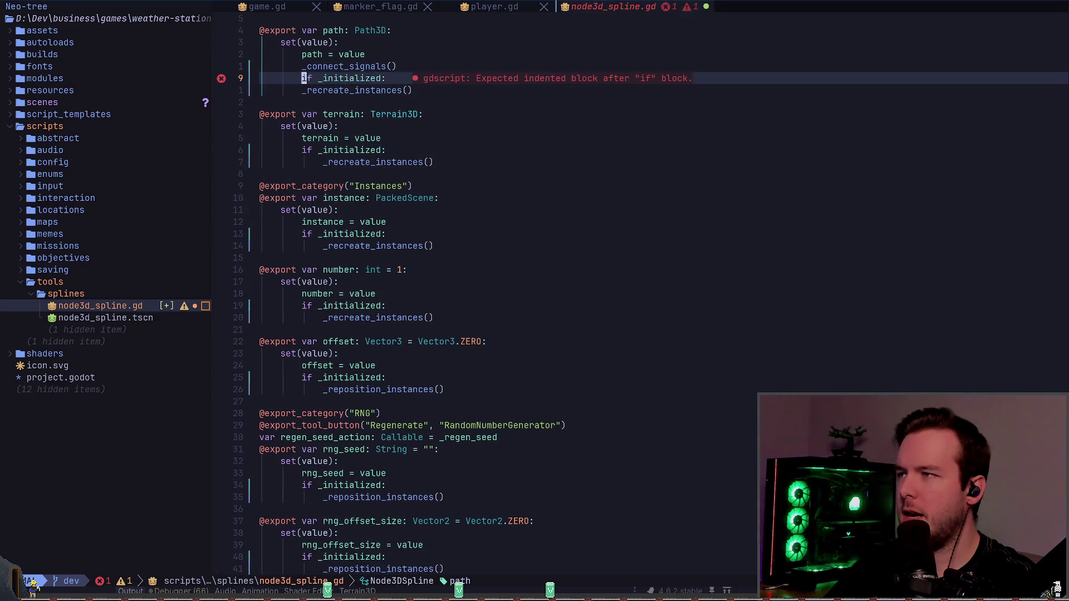
pyautogui.press('j')
pyautogui.press('>')
pyautogui.press('>')
pyautogui.press('k')
pyautogui.press('y')
pyautogui.press('y')
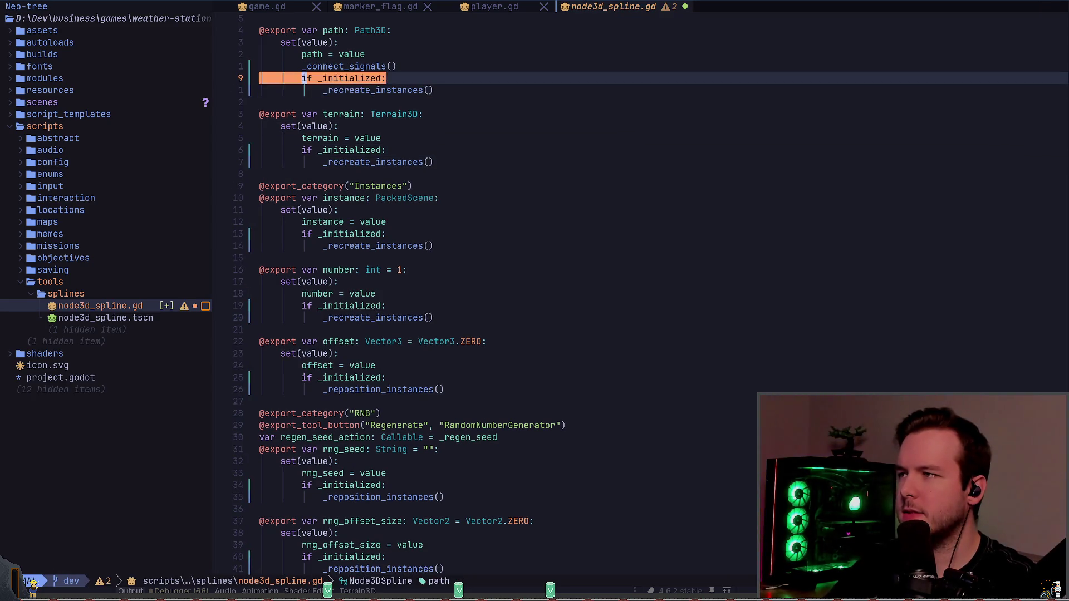
pyautogui.press('k')
pyautogui.press('k')
pyautogui.press('k')
pyautogui.press('k')
pyautogui.press('k')
pyautogui.press('k')
pyautogui.press('j')
pyautogui.press('j')
pyautogui.press('j')
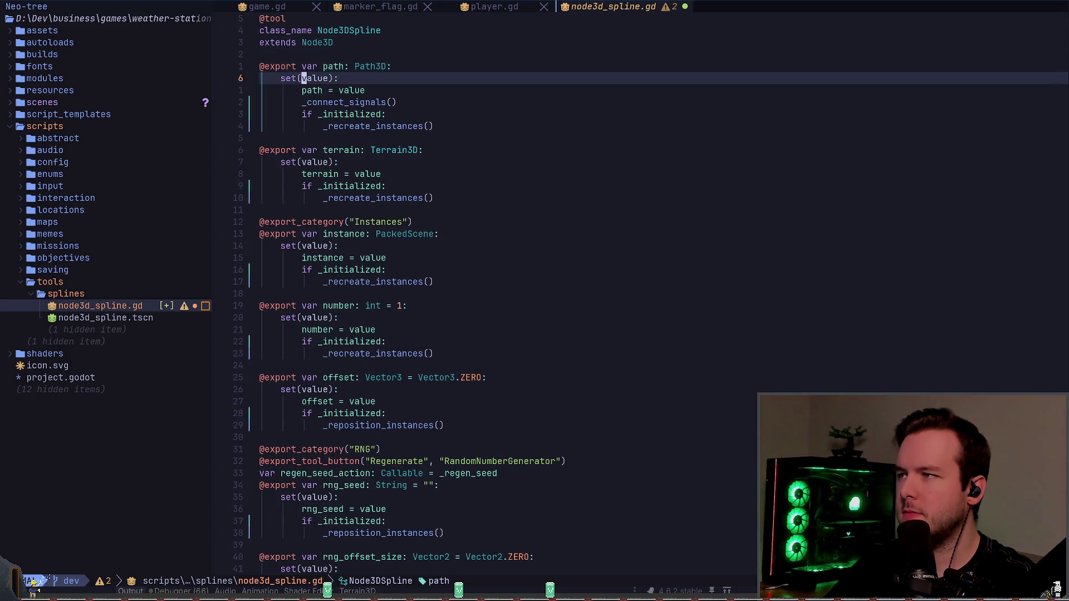
pyautogui.press('j')
pyautogui.press('p')
pyautogui.press('j')
pyautogui.press('j')
pyautogui.press('d')
pyautogui.press('d')
pyautogui.press('k')
pyautogui.press('>')
pyautogui.press('>')
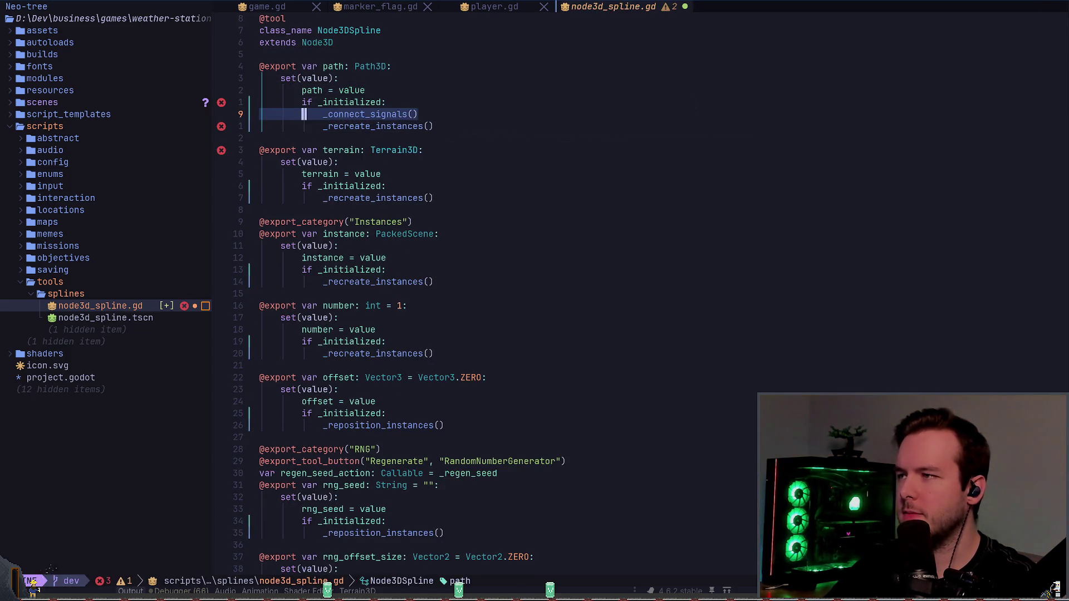
pyautogui.write(':w')
pyautogui.press('Return')
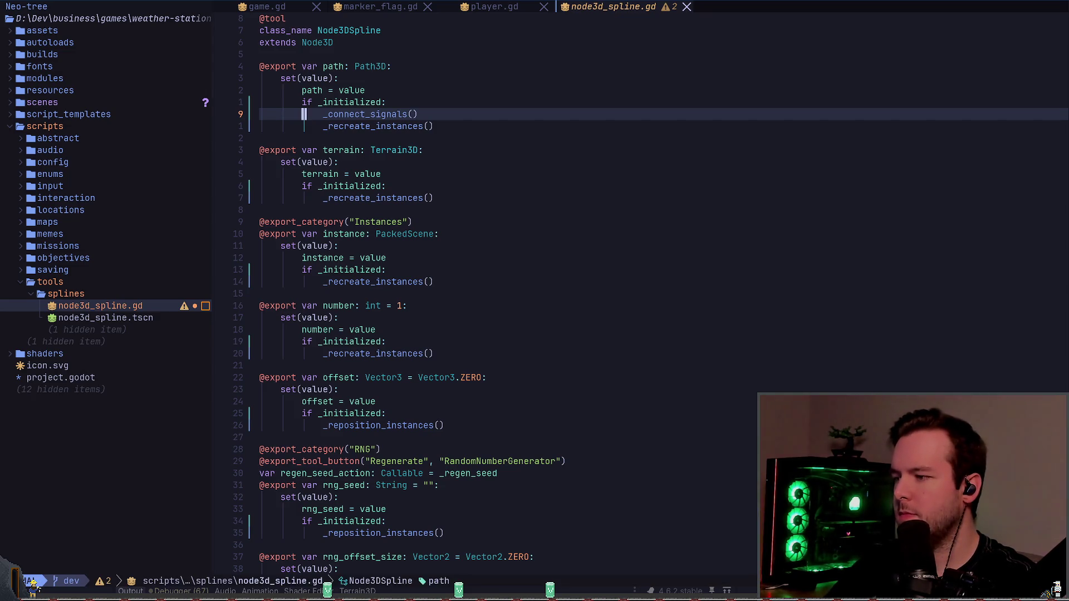
# - Add `_initialized = true` after `_recreate_instances()` at the end of `_ready()` and save
pyautogui.write('connect')
pyautogui.press('Return')
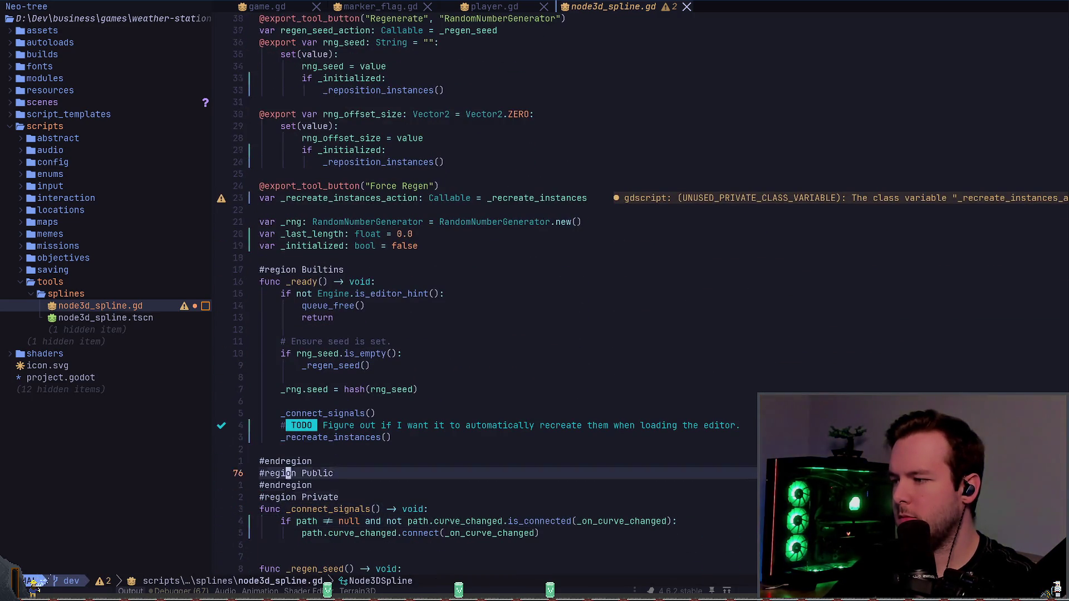
pyautogui.press('o')
pyautogui.press('Return')
pyautogui.write('_initialized = true')
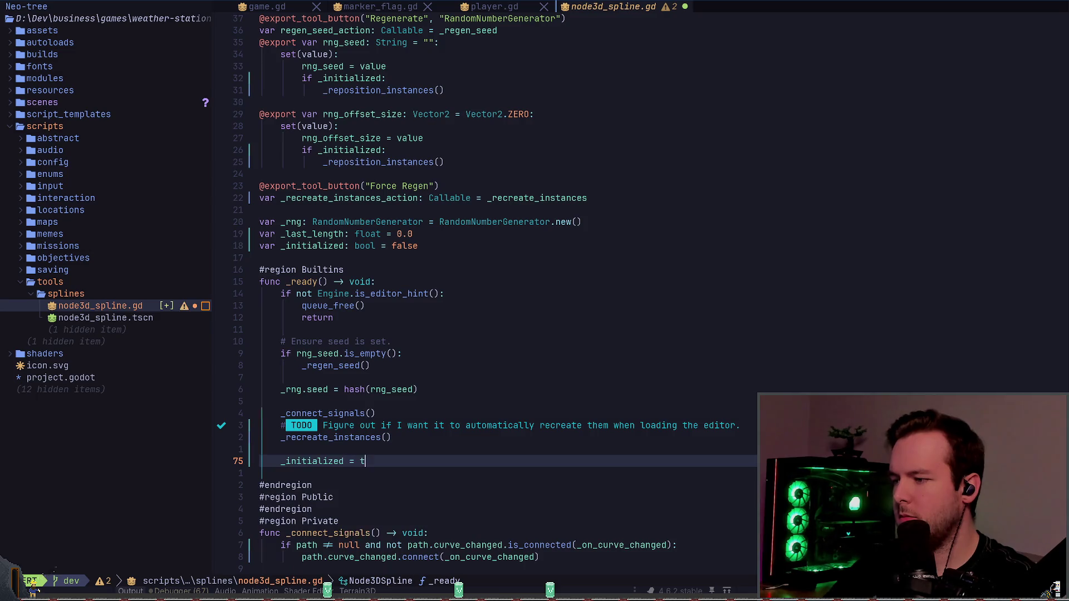
pyautogui.press('Escape')
pyautogui.hotkey('ctrl', 's')
pyautogui.press('k')
pyautogui.press('k')
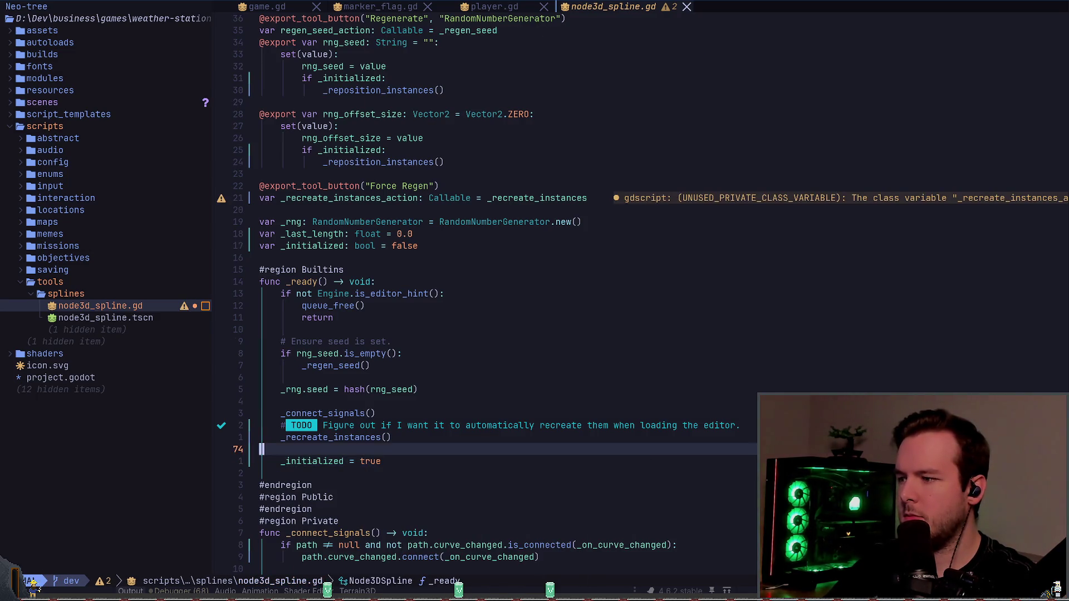
pyautogui.press('z')
pyautogui.press('z')
pyautogui.hotkey('alt', 'Tab')
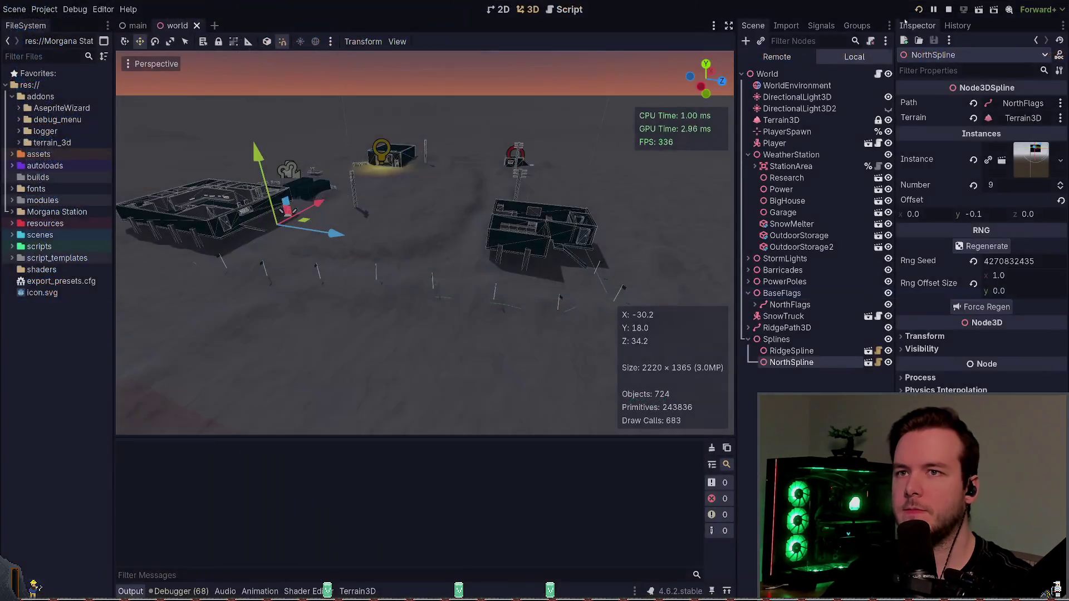
# - Run and stop the project, step NorthSpline's Number from 9 to 8 and back to 9, then save the world scene
pyautogui.press('F5')
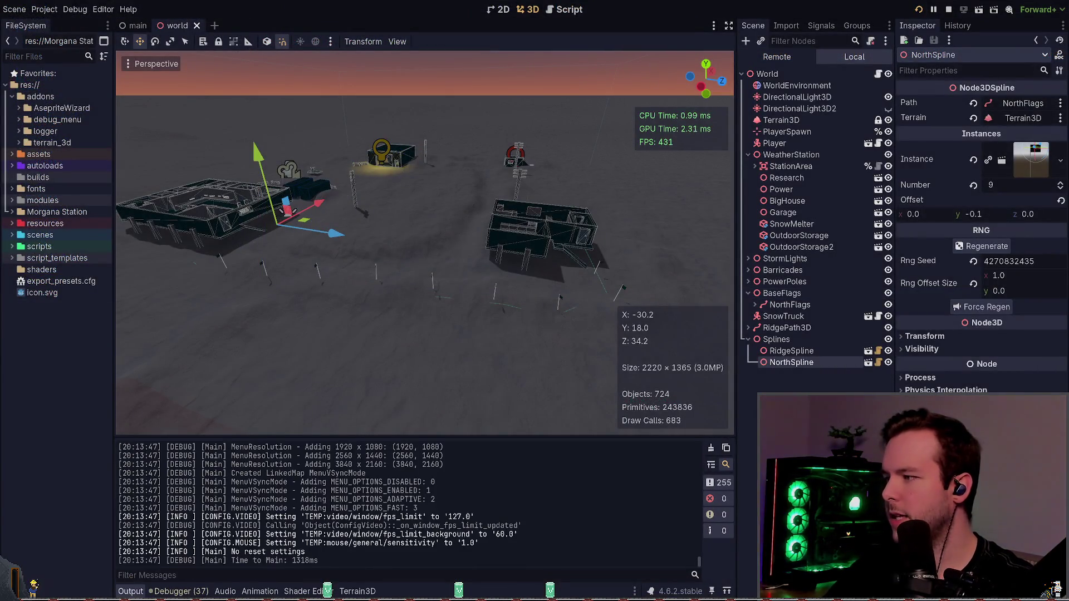
pyautogui.press('F8')
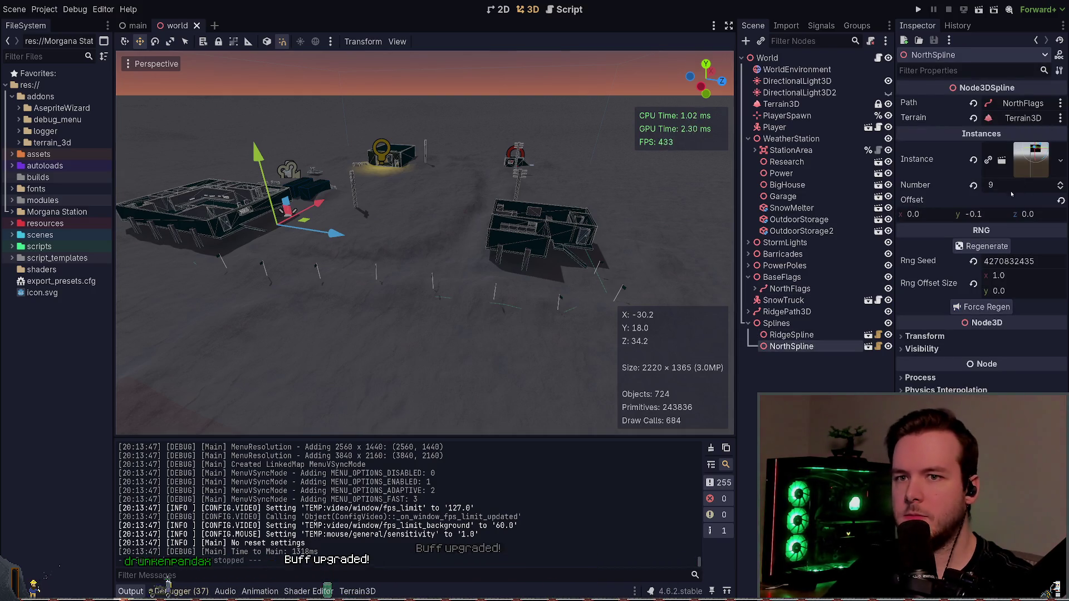
pyautogui.click(1061, 183)
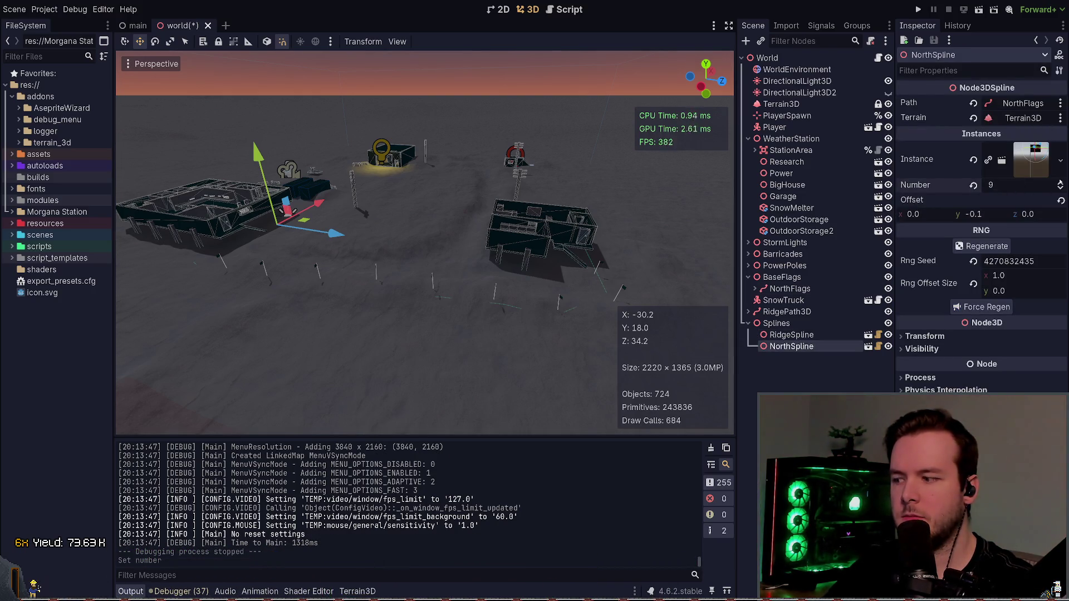
pyautogui.click(1060, 187)
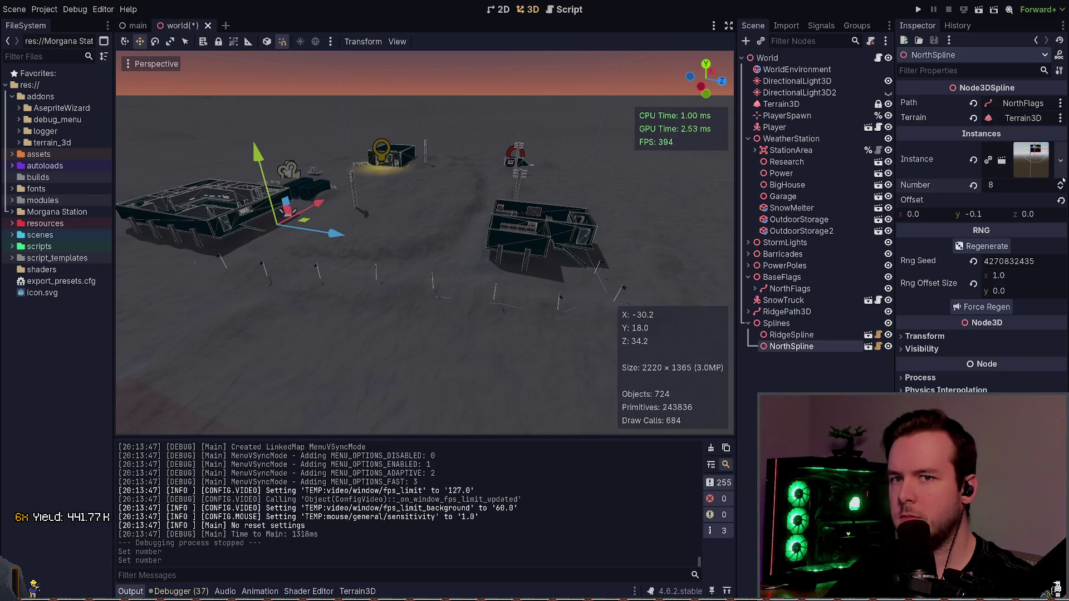
pyautogui.click(1060, 183)
pyautogui.hotkey('ctrl', 's')
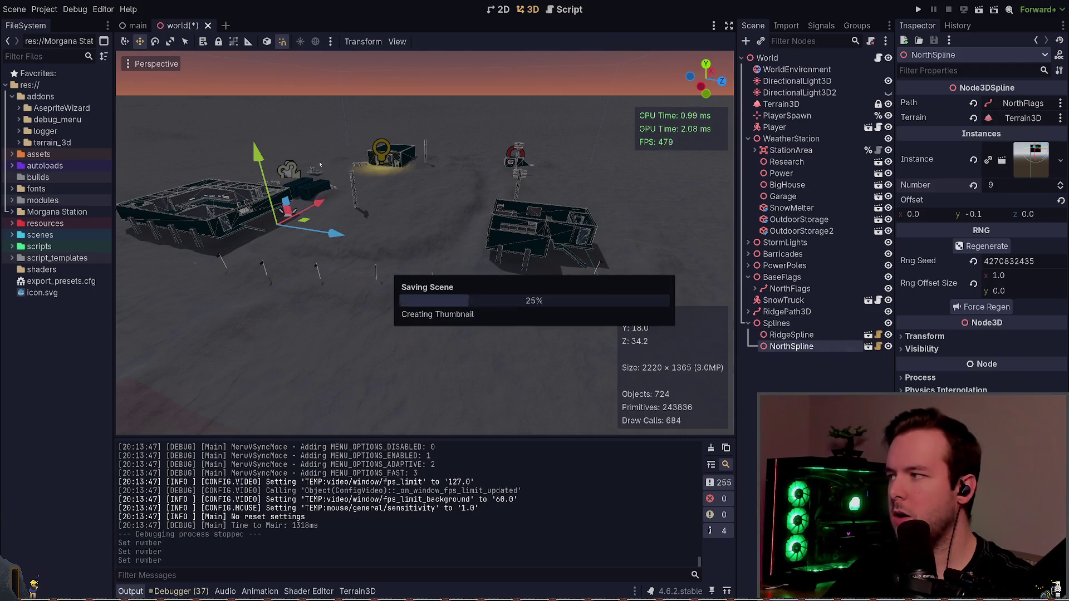
pyautogui.hotkey('alt', 'Tab')
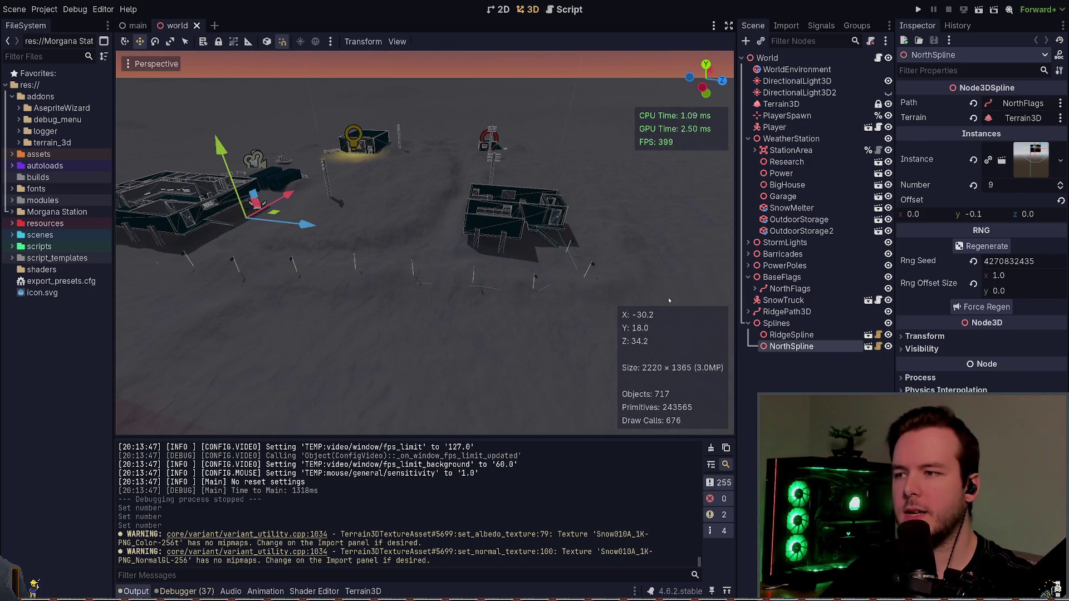
# - After trying building and marker-flag selections, select the NorthFlags Path3D to display its curve points
pyautogui.moveTo(668, 298); pyautogui.dragTo(668, 298)
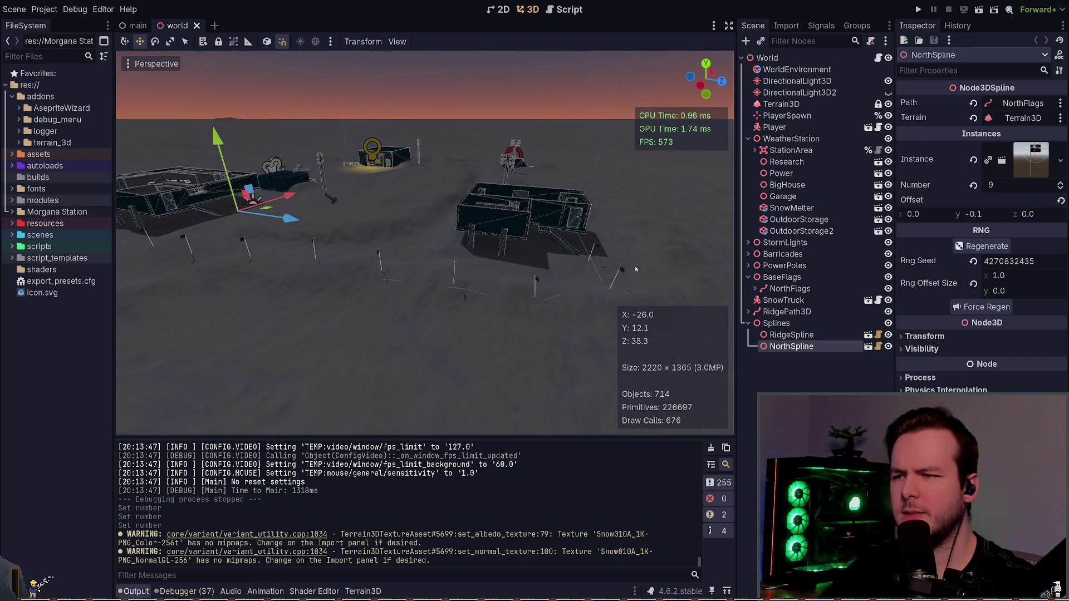
pyautogui.click(587, 259)
pyautogui.click(539, 352)
pyautogui.hotkey('ctrl', 's')
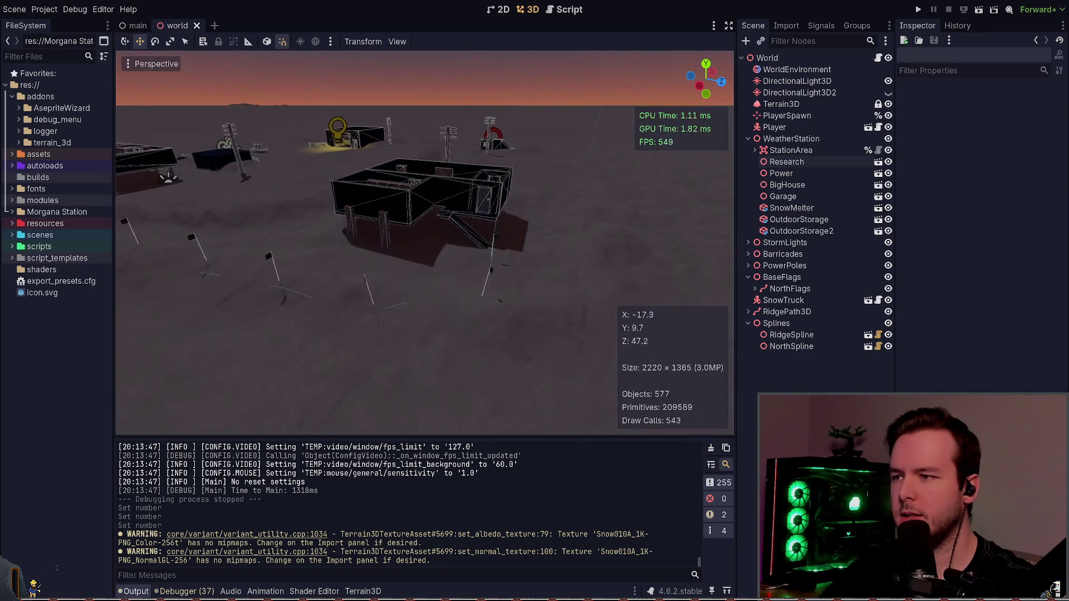
pyautogui.click(791, 334)
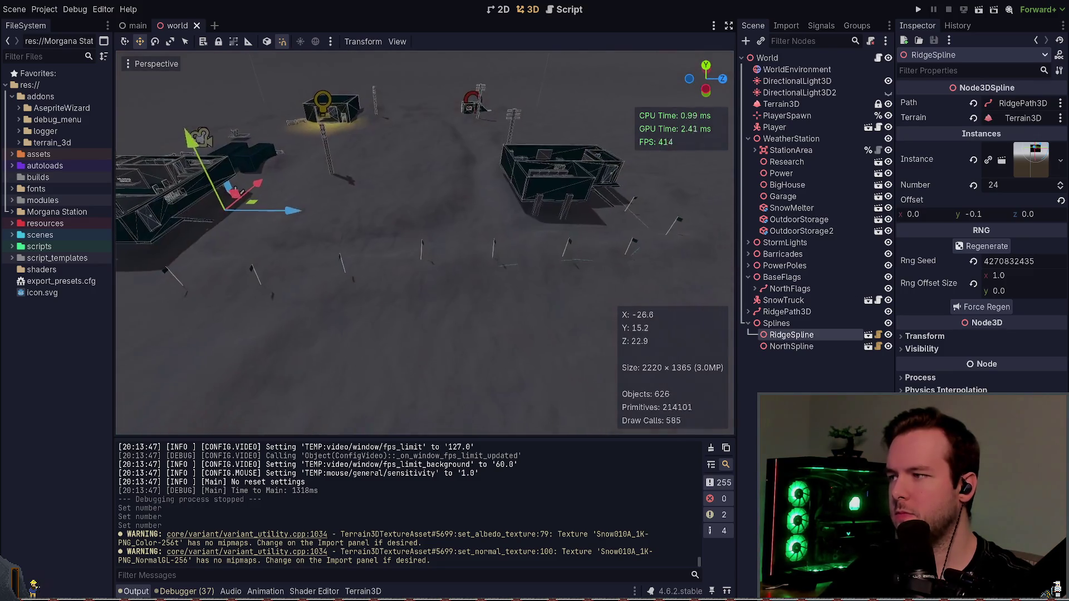
pyautogui.moveTo(268, 296); pyautogui.dragTo(492, 250)
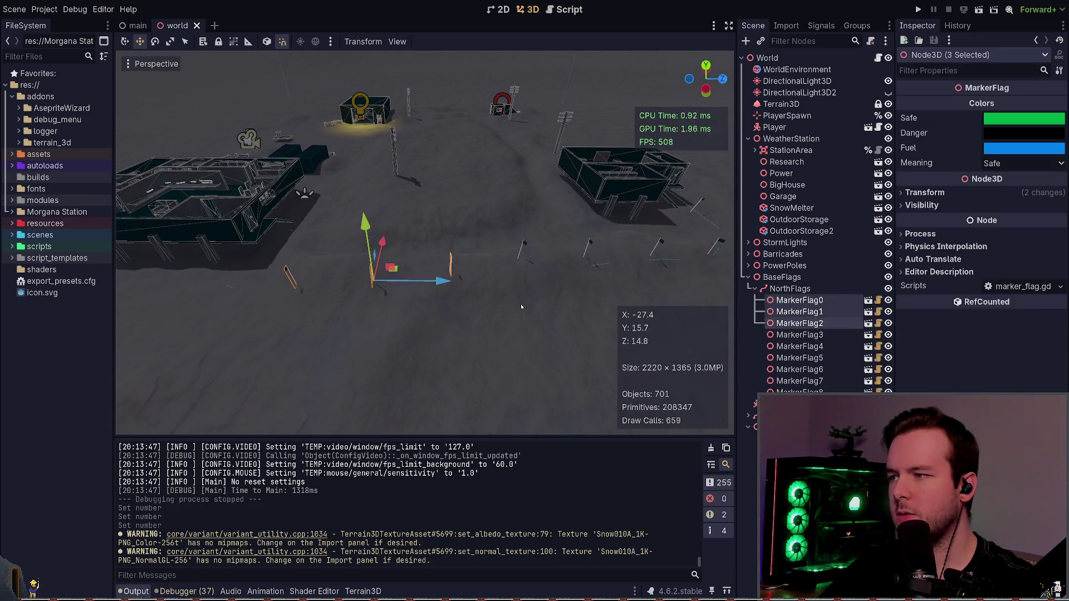
pyautogui.click(491, 250)
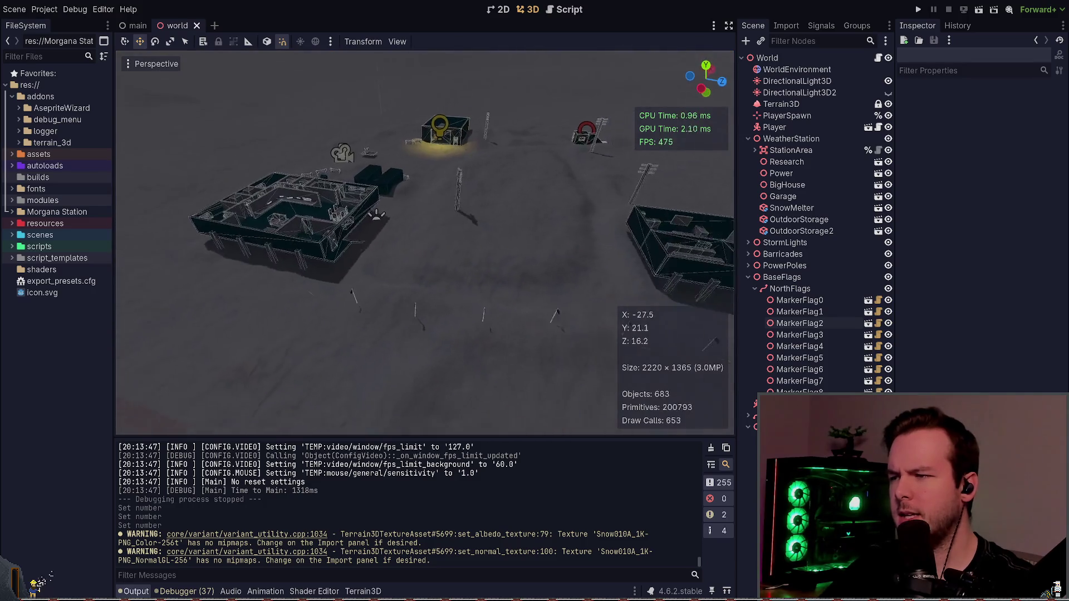
pyautogui.moveTo(198, 261); pyautogui.dragTo(360, 335)
pyautogui.click(278, 282)
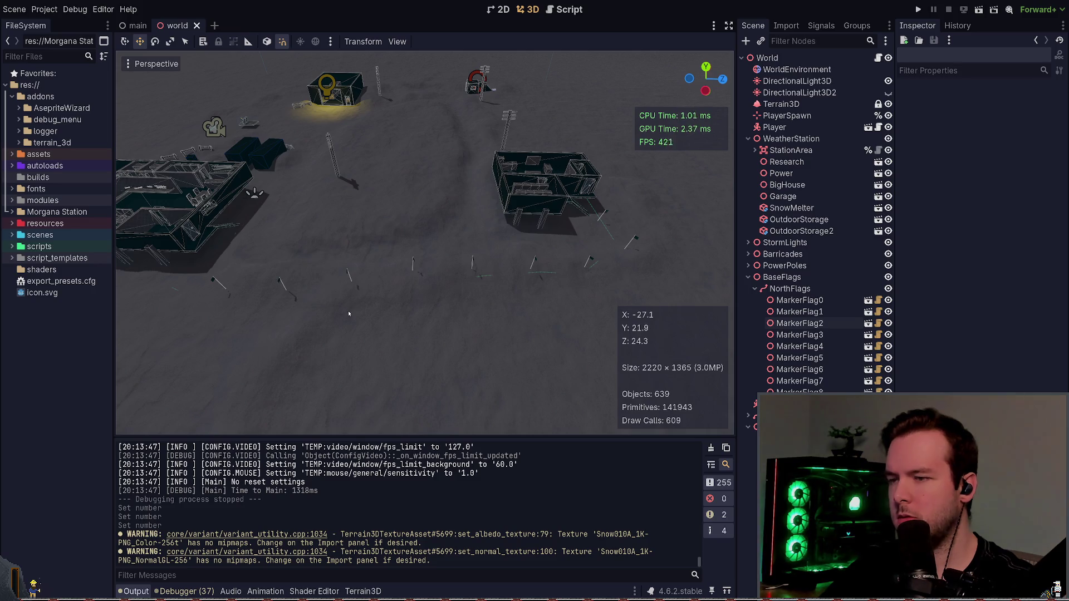
pyautogui.click(813, 288)
pyautogui.scroll(2, 240, 335)
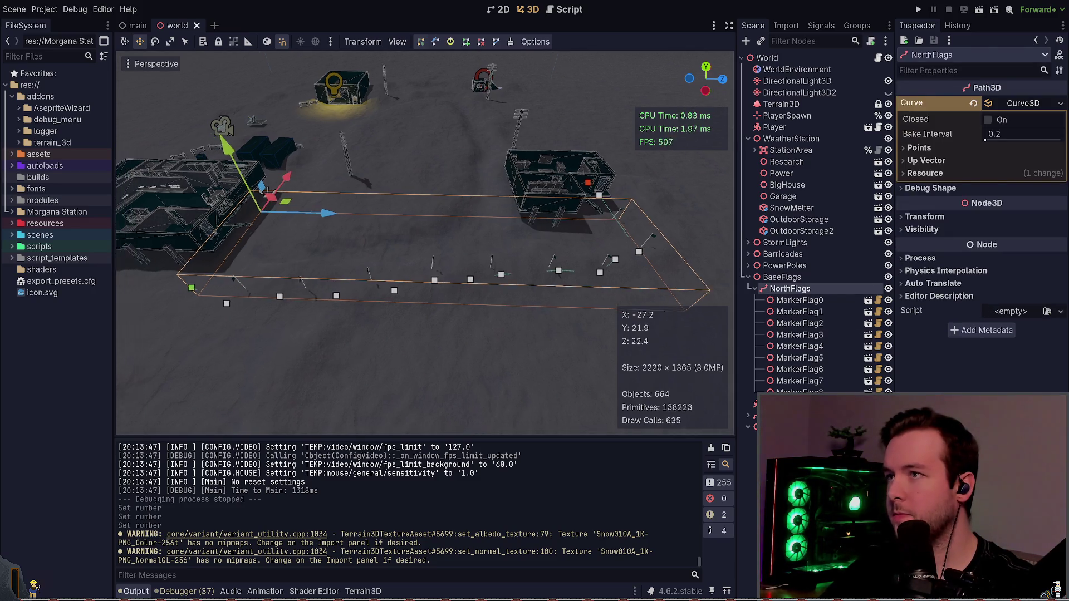
# - Box-select the NorthFlags curve points, drag them to a new spot, and undo the move
pyautogui.moveTo(262, 339); pyautogui.dragTo(469, 267)
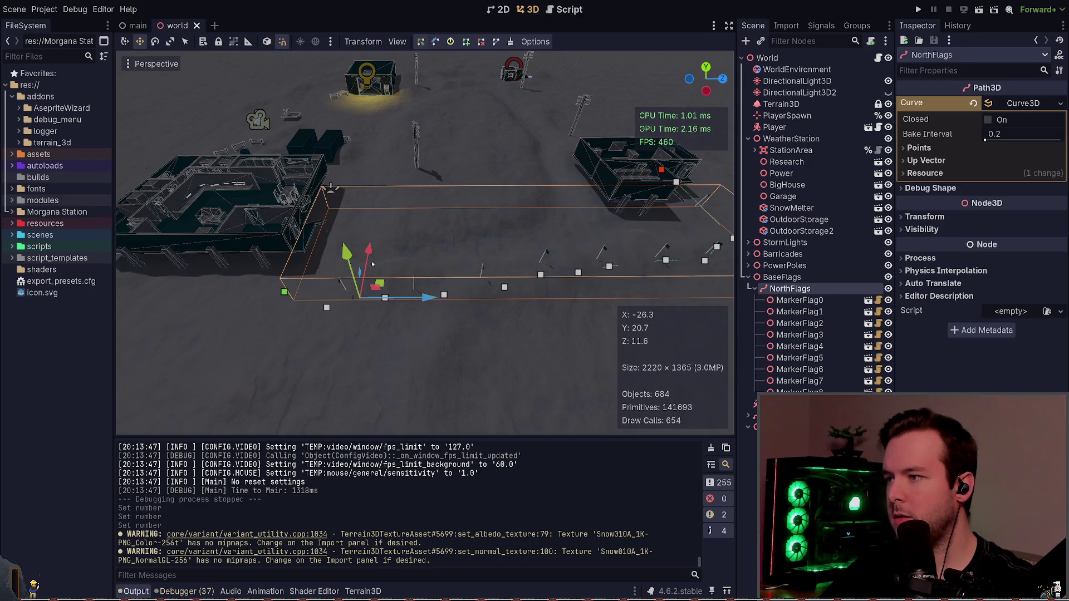
pyautogui.moveTo(372, 264); pyautogui.dragTo(389, 260)
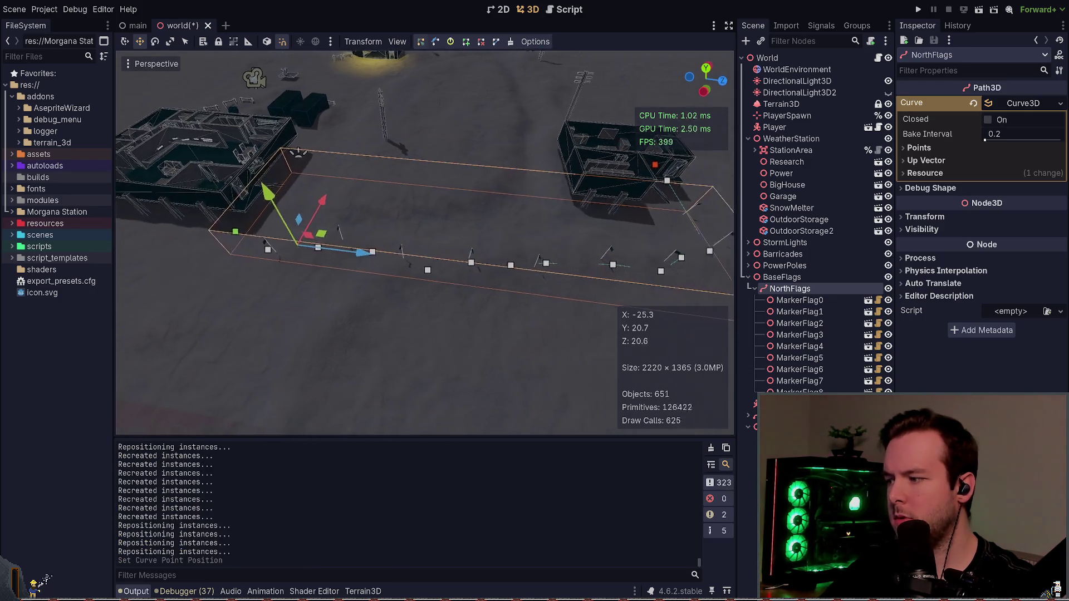
pyautogui.moveTo(556, 325); pyautogui.dragTo(534, 305)
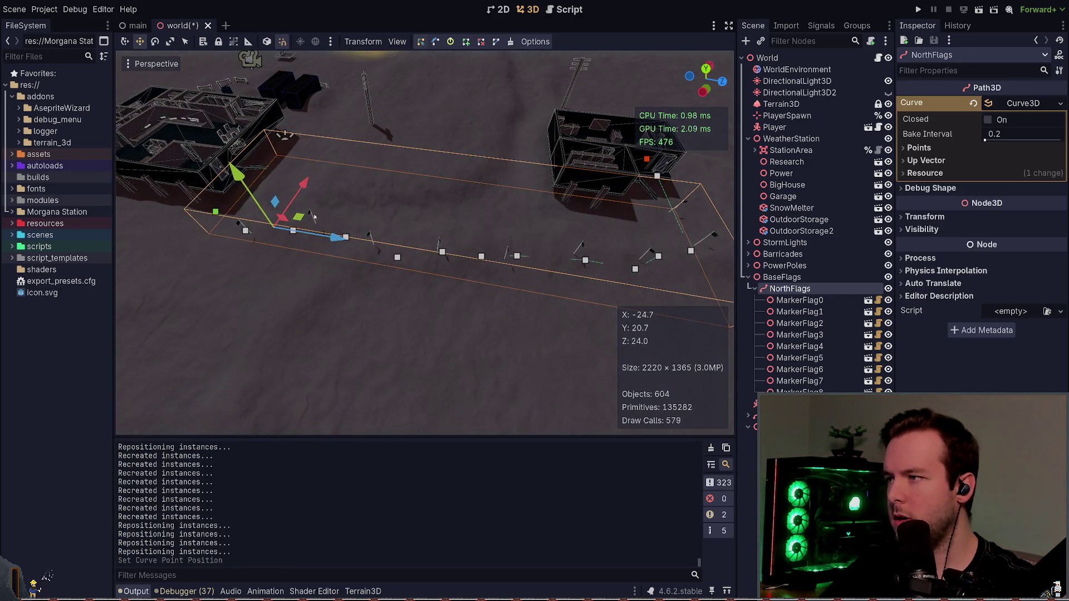
pyautogui.moveTo(314, 218); pyautogui.dragTo(308, 192)
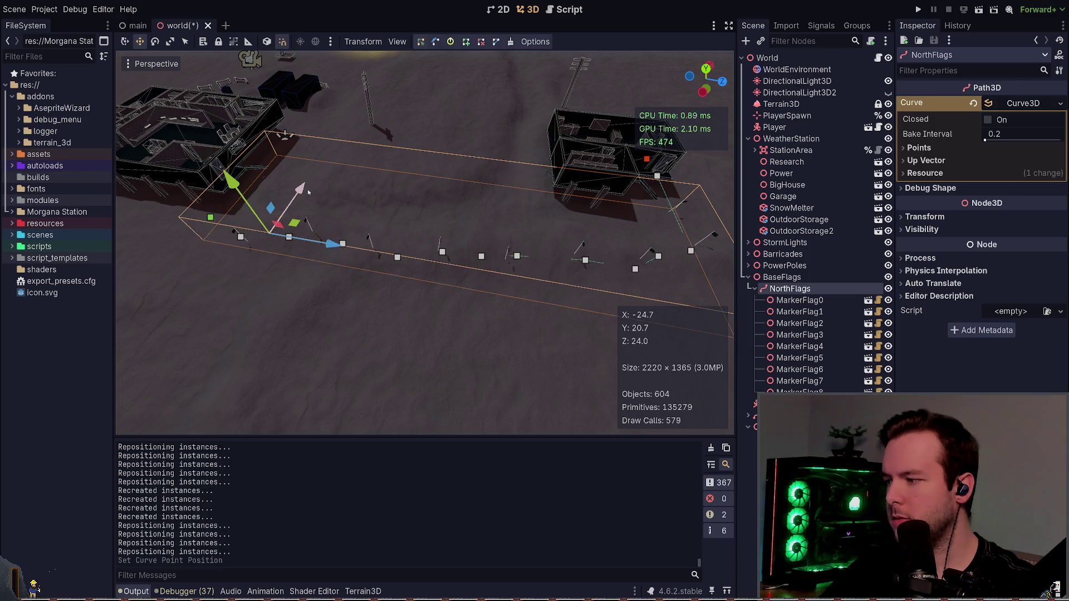
pyautogui.hotkey('ctrl', 'z')
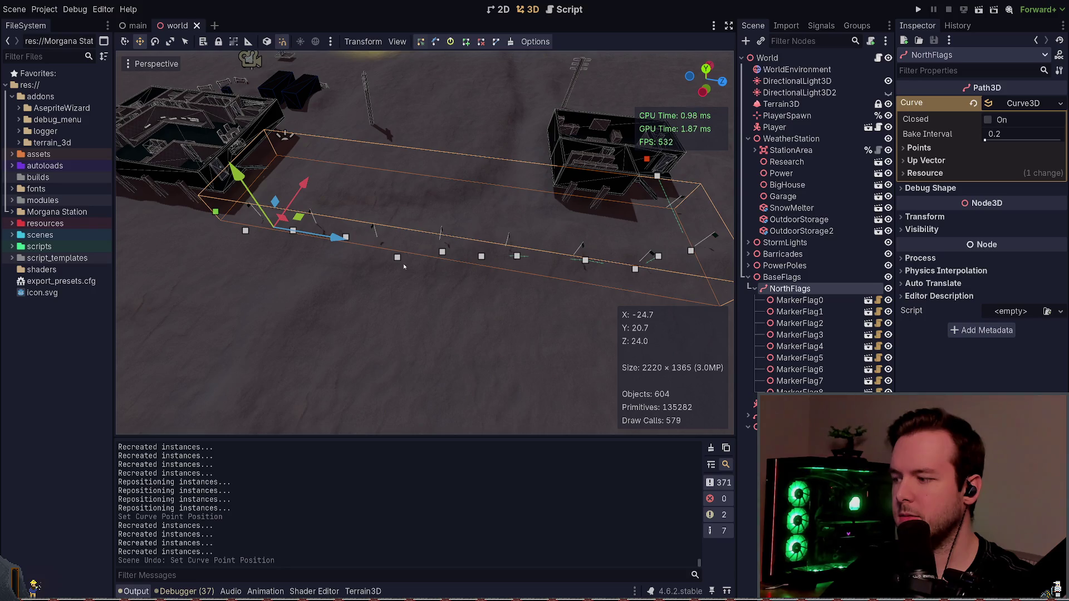
# - Reselect the curve points, shift them down-left, and undo that move too
pyautogui.scroll(-5, 401, 307)
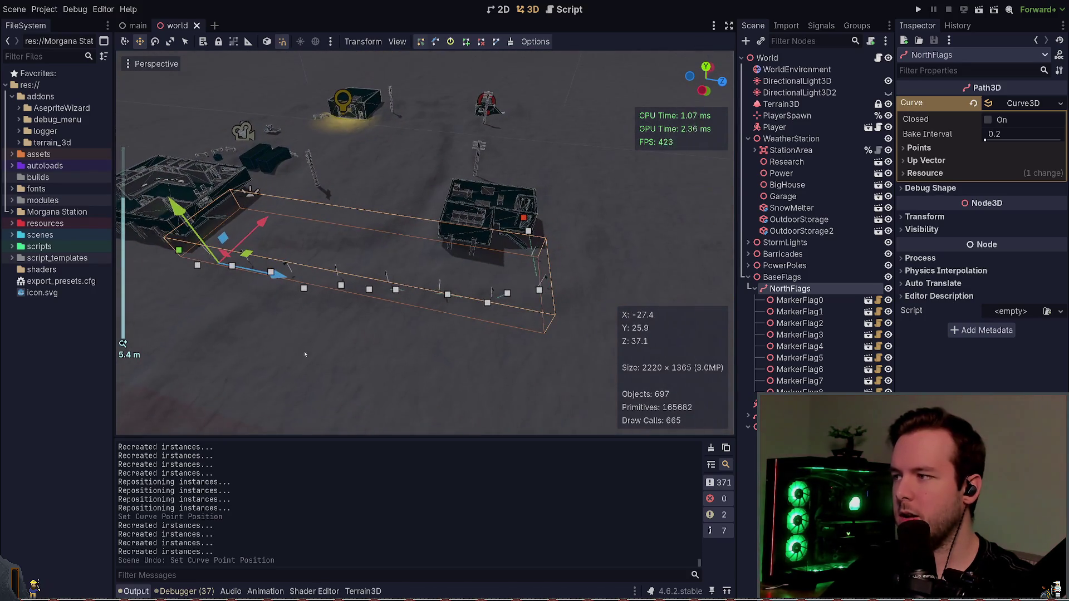
pyautogui.moveTo(168, 367); pyautogui.dragTo(615, 219)
pyautogui.moveTo(393, 227); pyautogui.dragTo(423, 242)
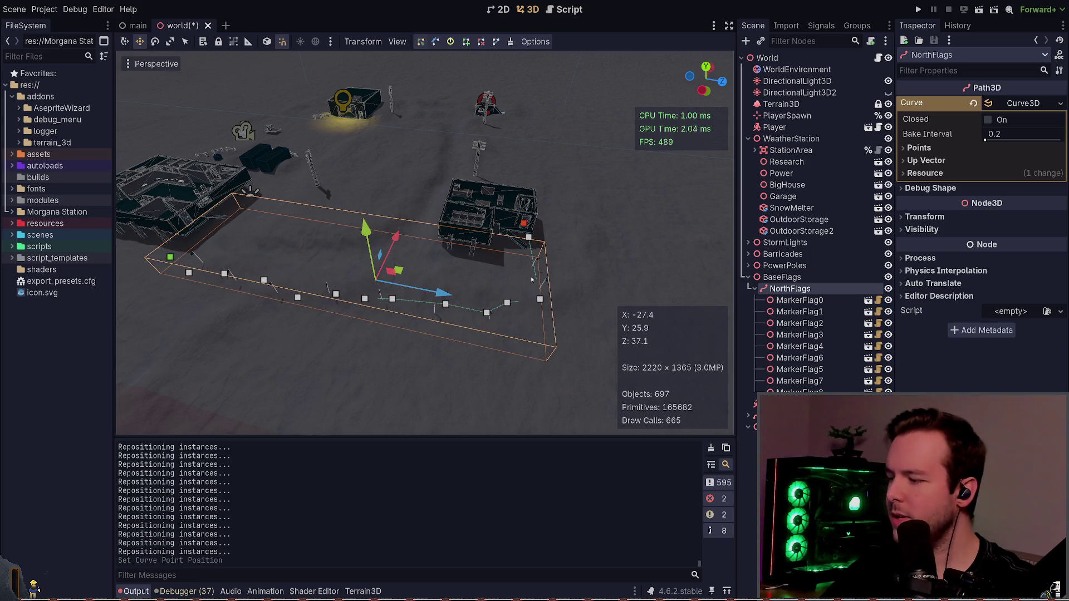
pyautogui.hotkey('ctrl', 'z')
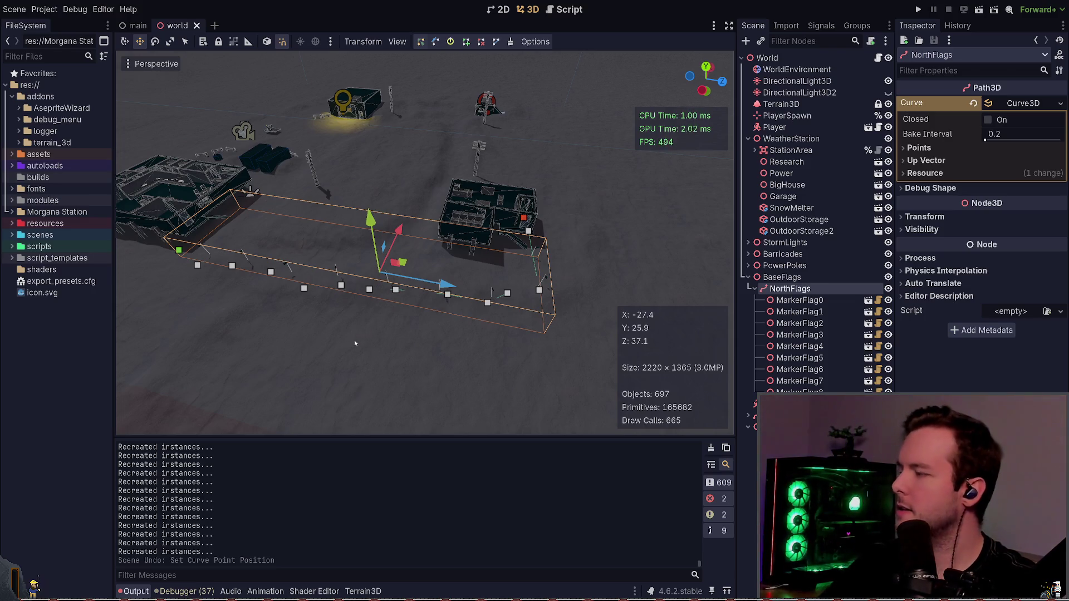
pyautogui.hotkey('alt', 'Tab')
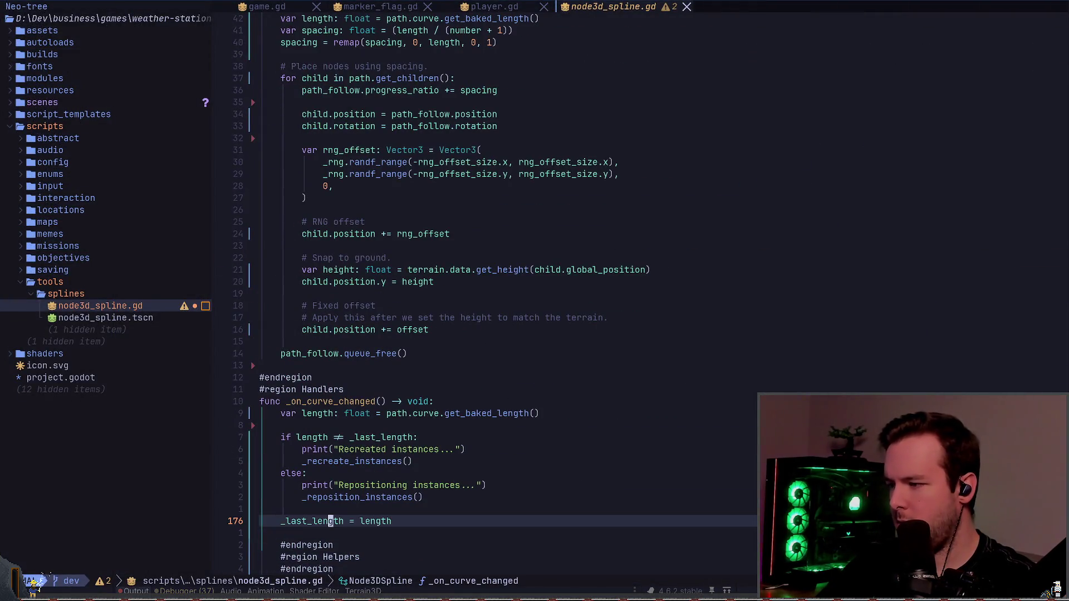
# - Add `print(_last_length, length)` below the get_baked_length line in `_on_curve_changed` and save
pyautogui.press('l')
pyautogui.press('k')
pyautogui.press('k')
pyautogui.press('k')
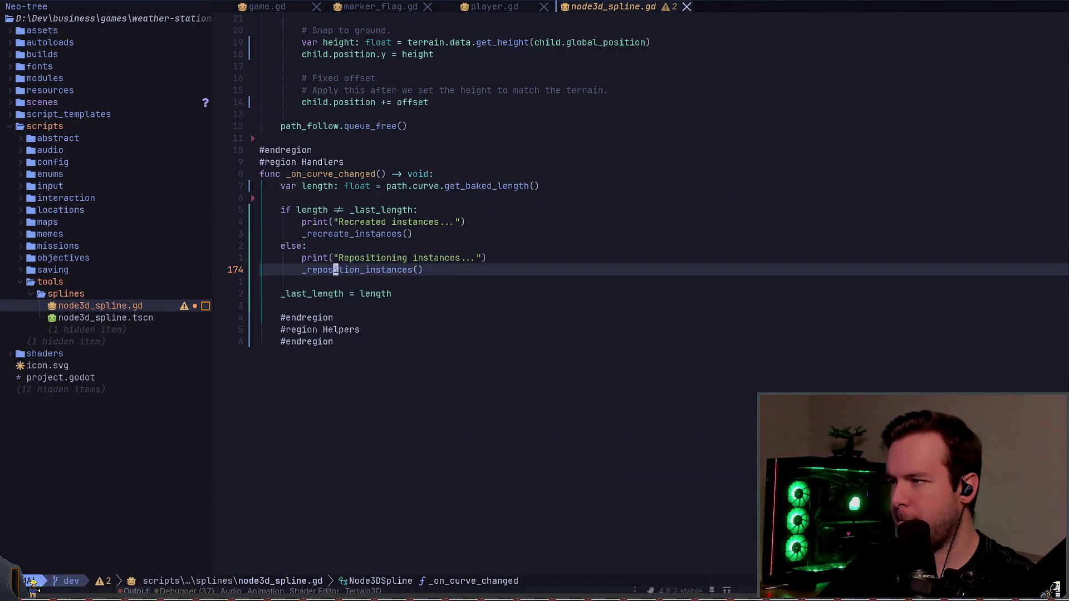
pyautogui.hotkey('shift', 'a')
pyautogui.press('Return')
pyautogui.write('pr')
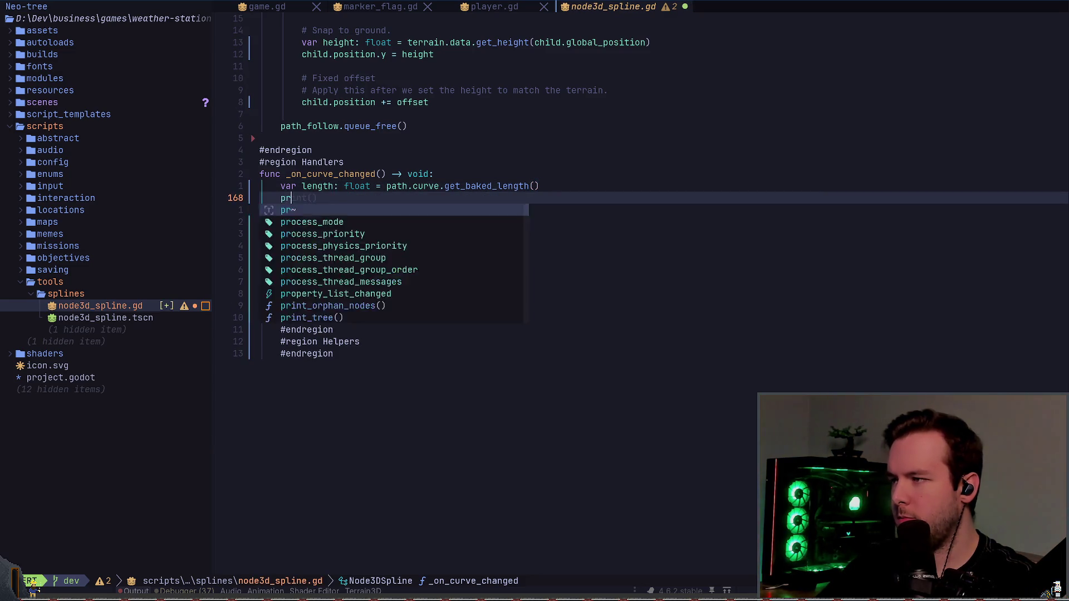
pyautogui.write('int(_l;')
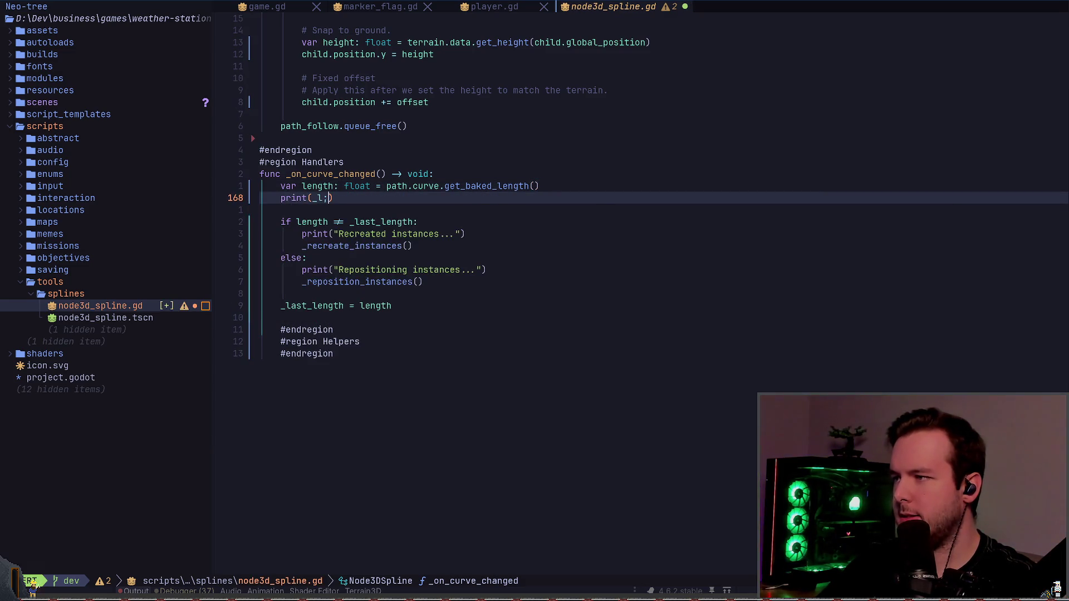
pyautogui.write('"Last: ')
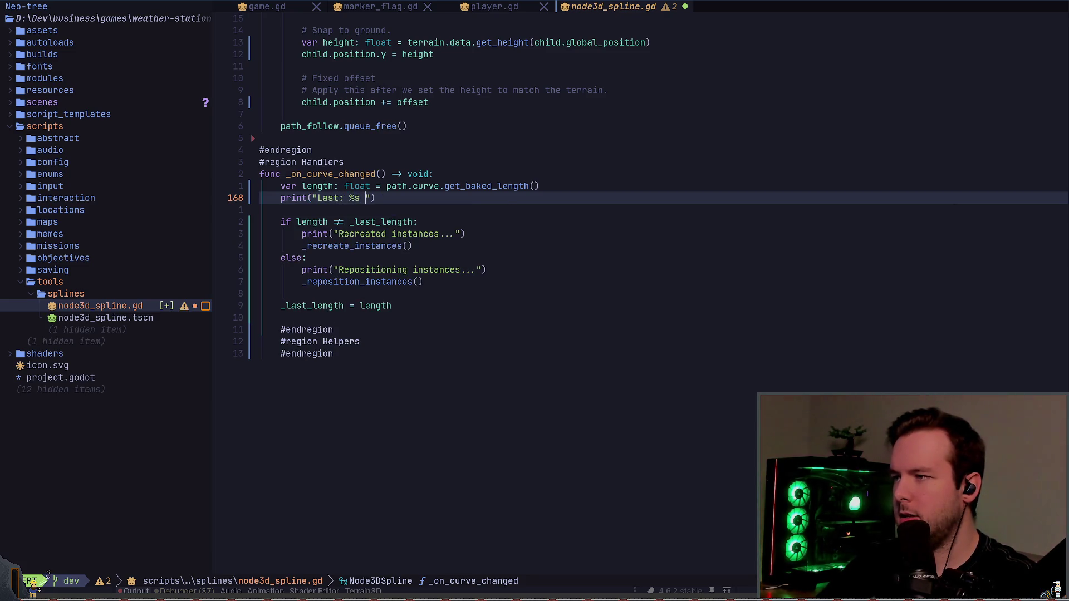
pyautogui.write(' %s')
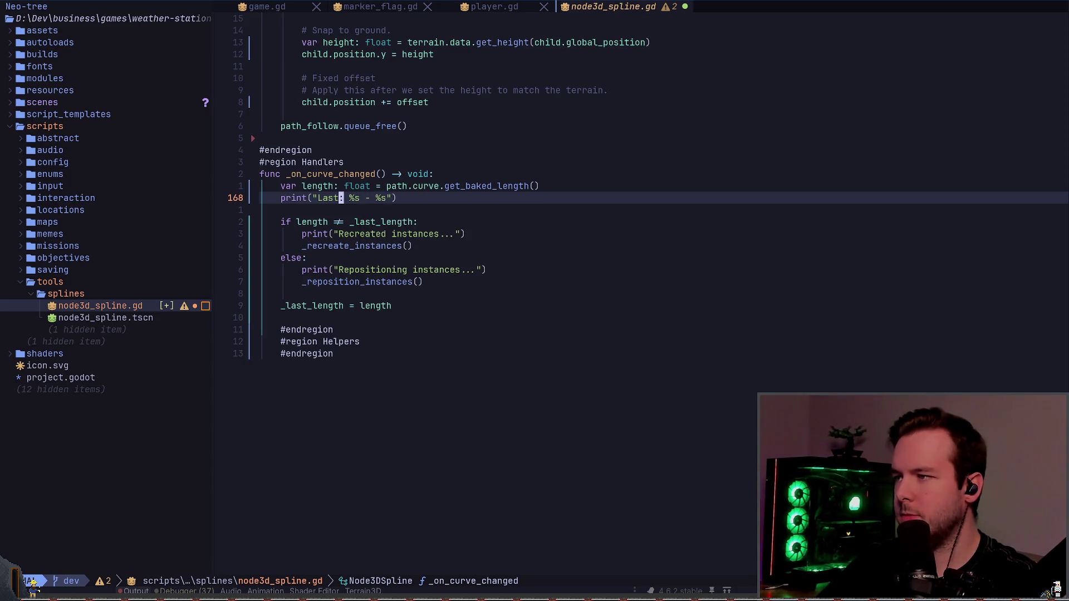
pyautogui.write('x')
pyautogui.press('X')
pyautogui.press('X')
pyautogui.press('u')
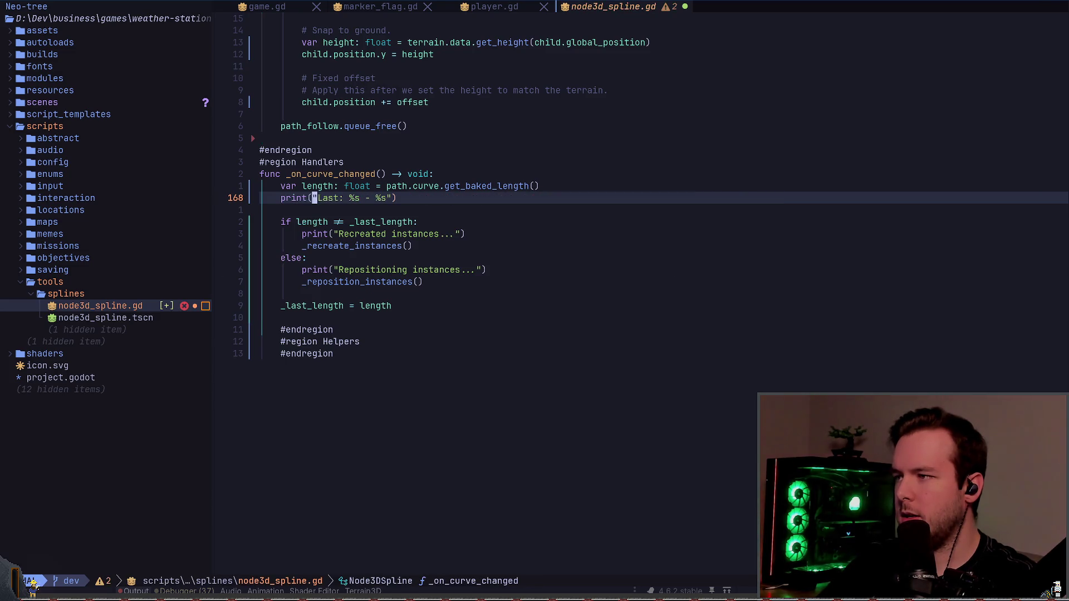
pyautogui.press('c')
pyautogui.press('i')
pyautogui.press('(')
pyautogui.write('length, ')
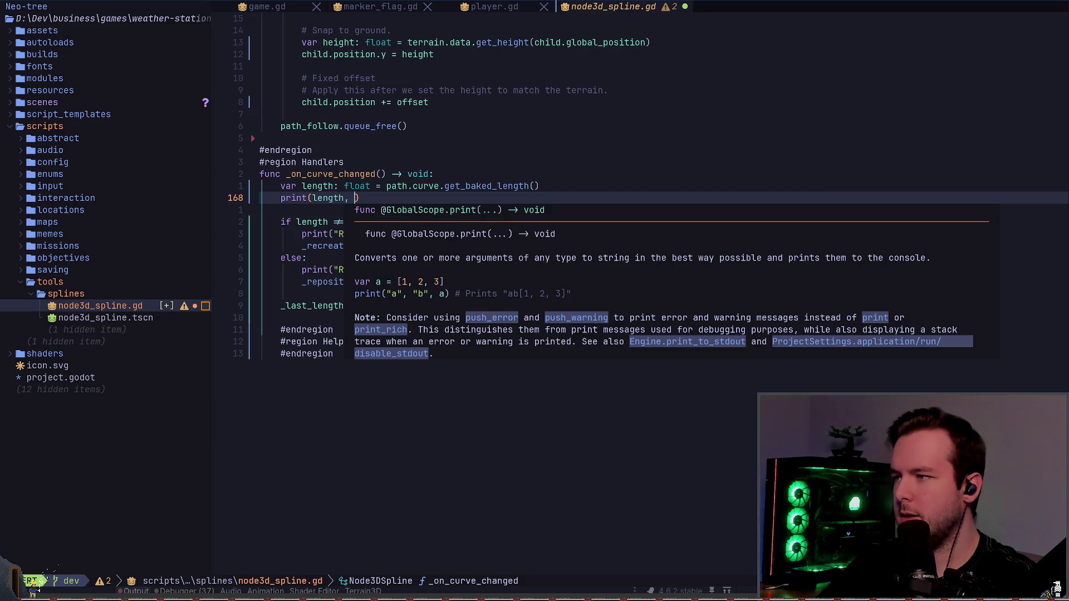
pyautogui.write('_last_length')
pyautogui.press('Escape')
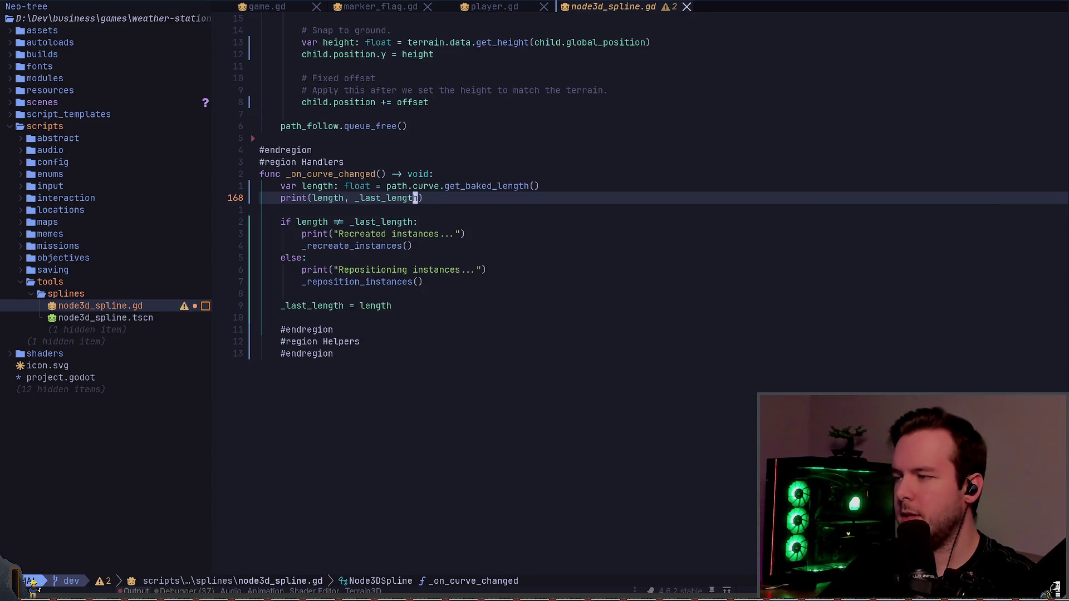
pyautogui.write('dsl')
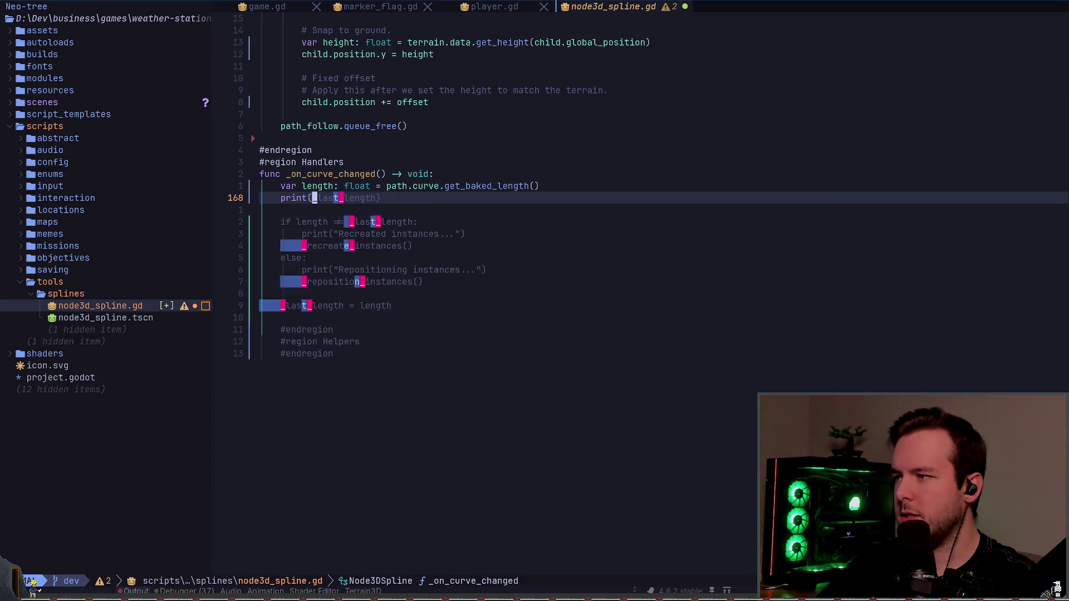
pyautogui.write('ai, length')
pyautogui.press('Escape')
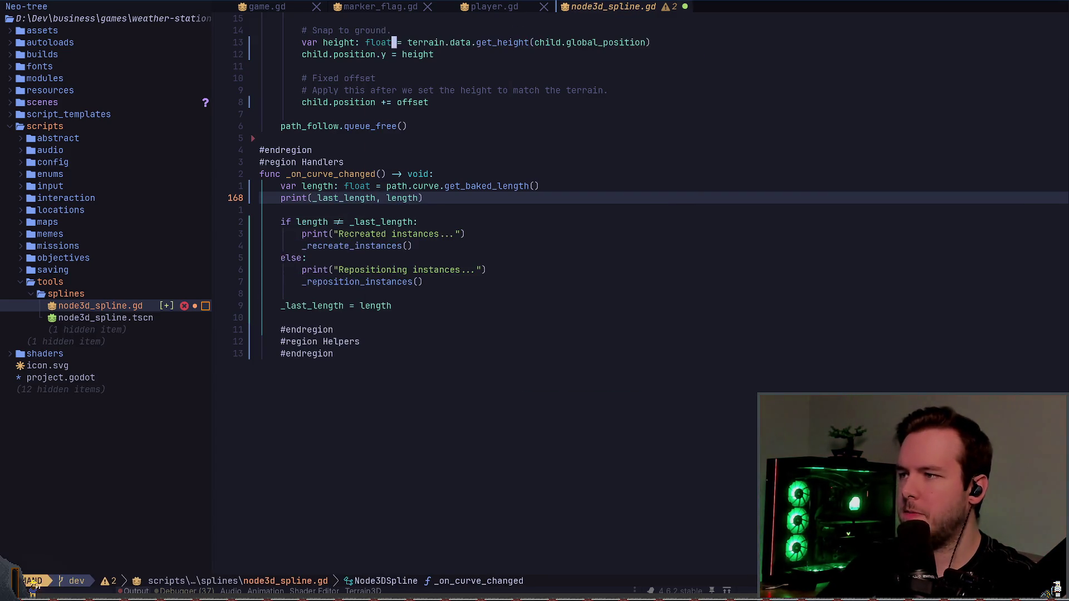
# - Redo the curve-point move in Godot to check the printed lengths, both 60.3786
pyautogui.hotkey('alt', 'Tab')
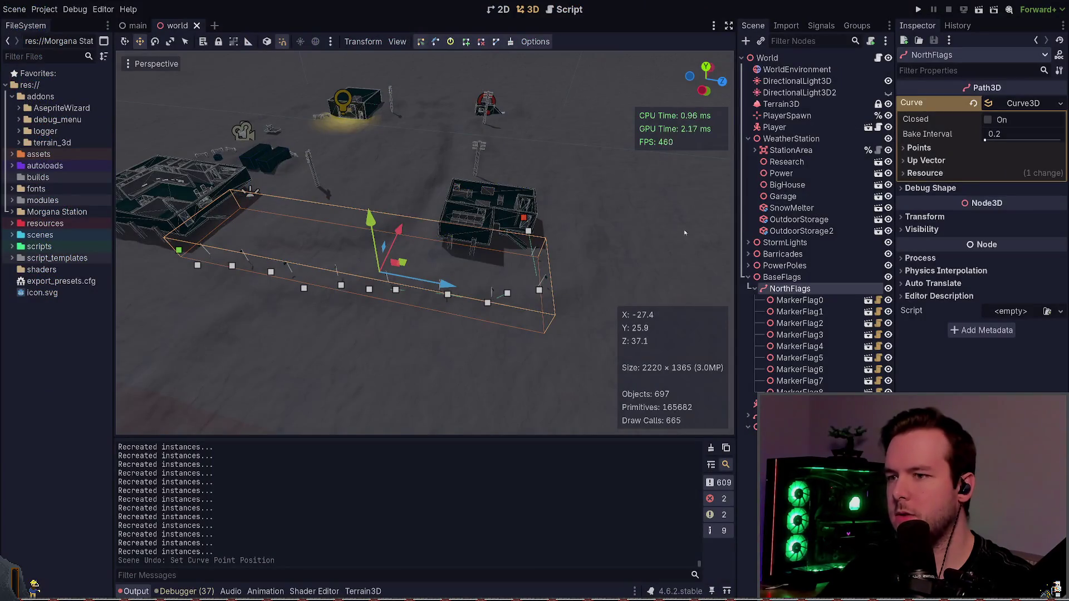
pyautogui.hotkey('ctrl', 'shift', 'z')
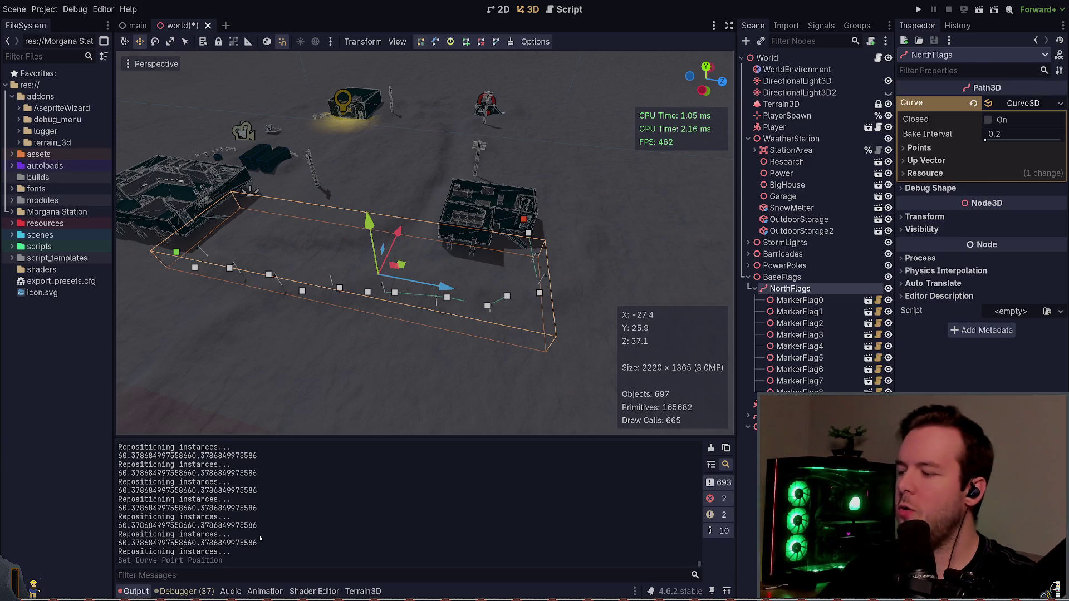
pyautogui.hotkey('alt', 'Tab')
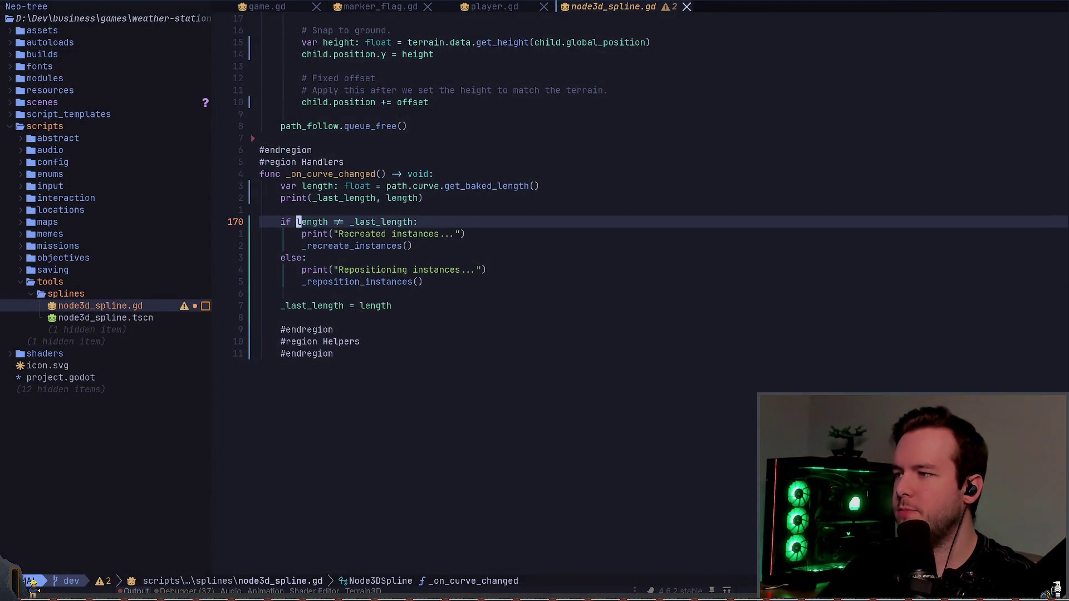
# - Rewrite line 170's length comparison as `is_equal_approx(length, _last_length)`
pyautogui.write('not')
pyautogui.press('Escape')
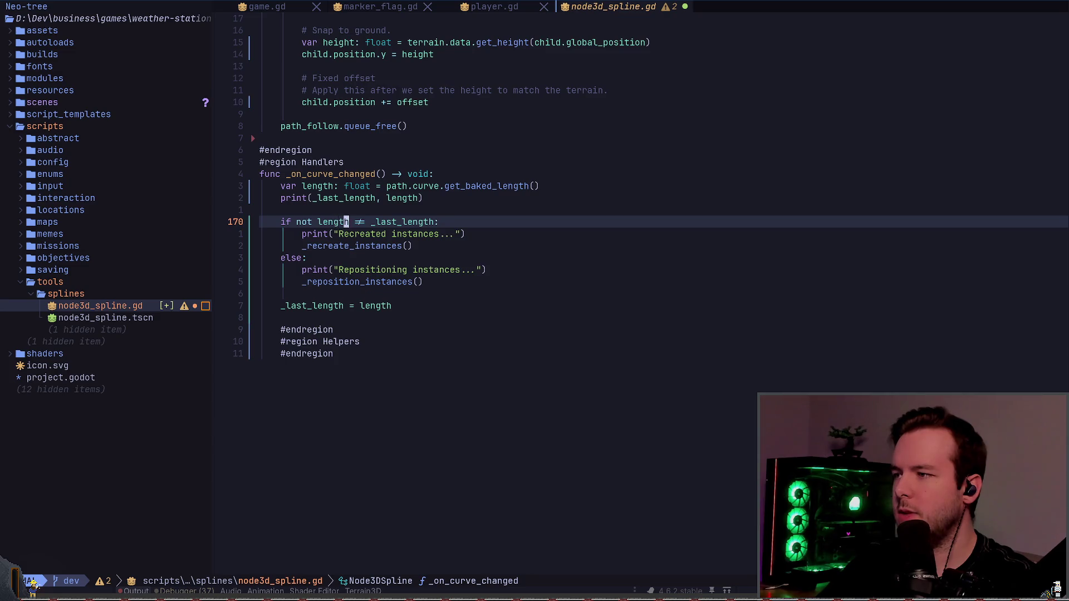
pyautogui.press('b')
pyautogui.press('b')
pyautogui.write('ciwis_equ')
pyautogui.press('Return')
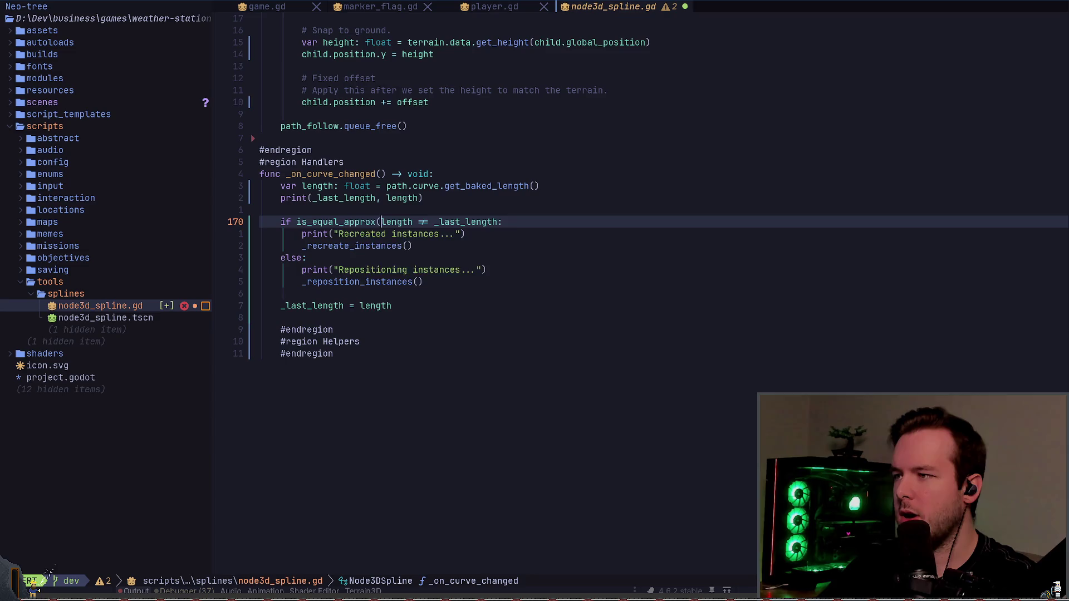
pyautogui.press('Right')
pyautogui.press('Right')
pyautogui.press('Right')
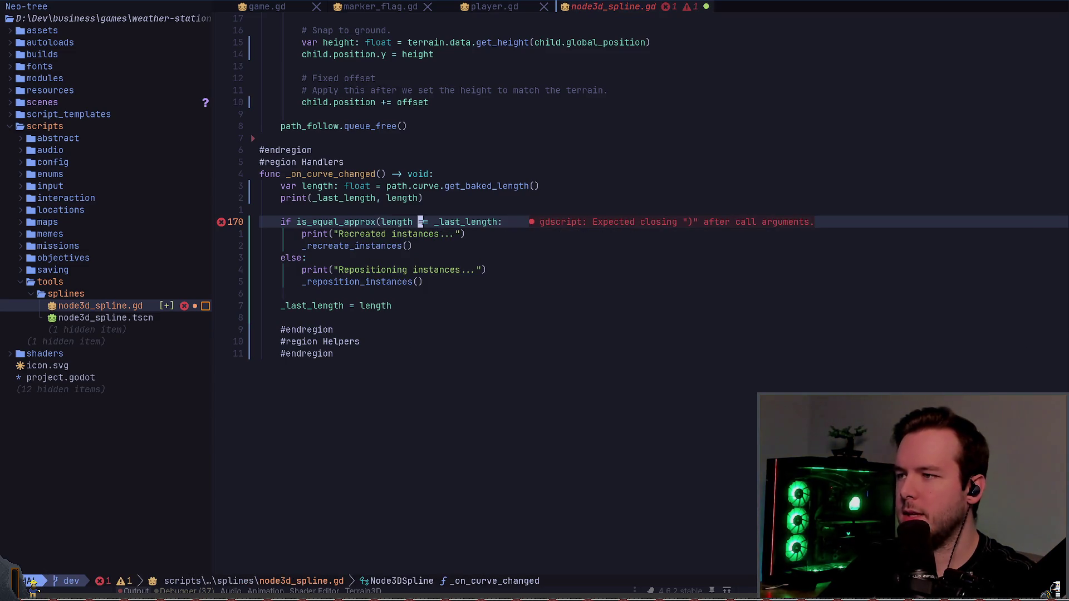
pyautogui.press('Delete')
pyautogui.press('Delete')
pyautogui.press('Delete')
pyautogui.write(',')
pyautogui.press('End')
pyautogui.press('Left')
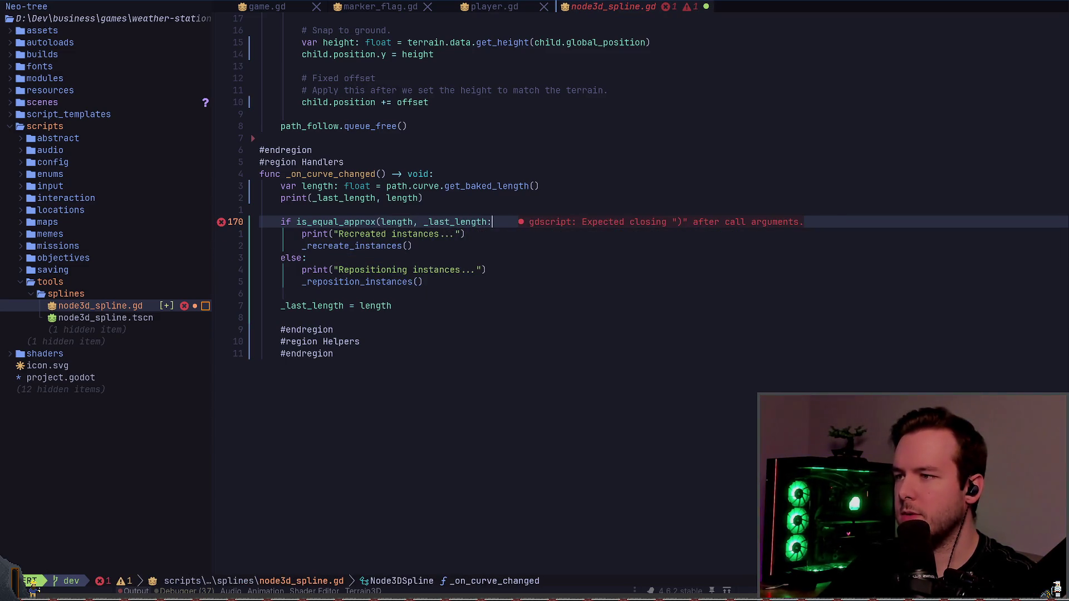
pyautogui.write(')')
# - Put `not` before the is_equal_approx check, save, and move the path 0.6 along X in Godot
pyautogui.press('Escape')
pyautogui.write('^winot')
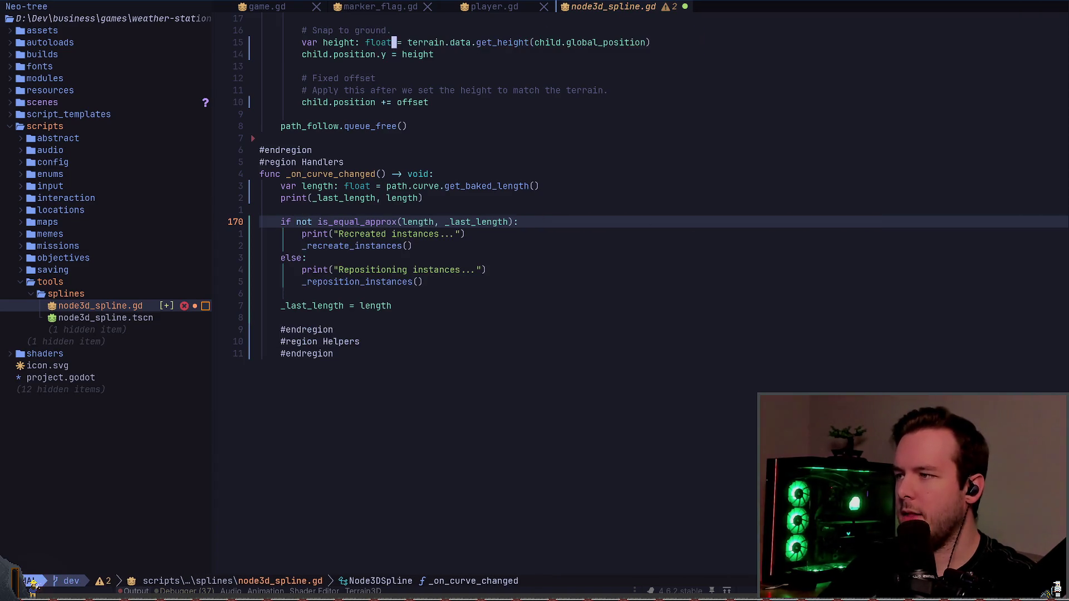
pyautogui.press('Escape')
pyautogui.press('k')
pyautogui.press('k')
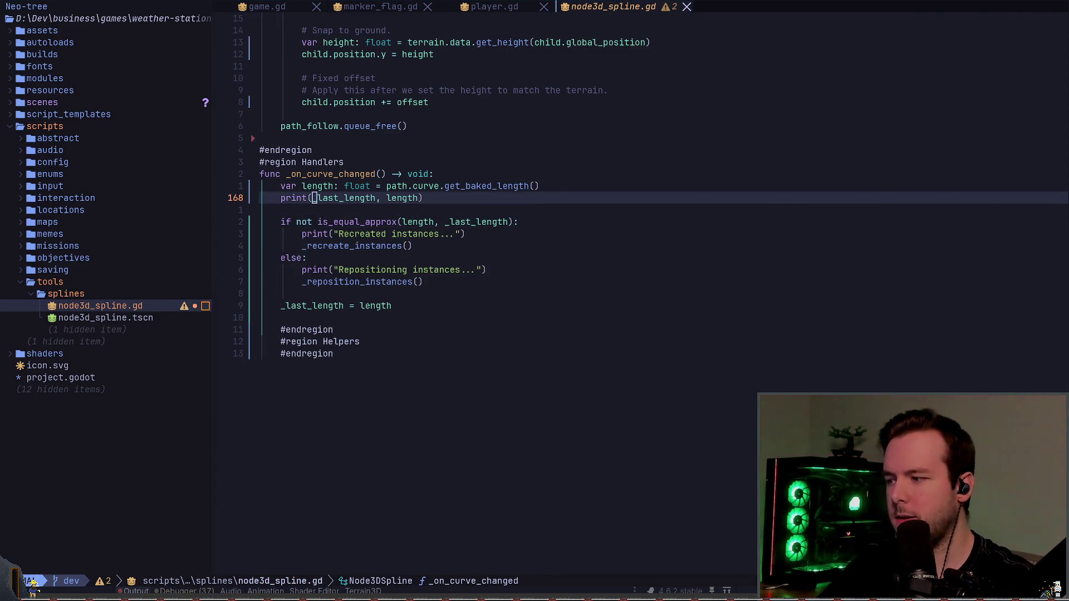
pyautogui.hotkey('alt', 'Tab')
pyautogui.moveTo(400, 236); pyautogui.dragTo(400, 234)
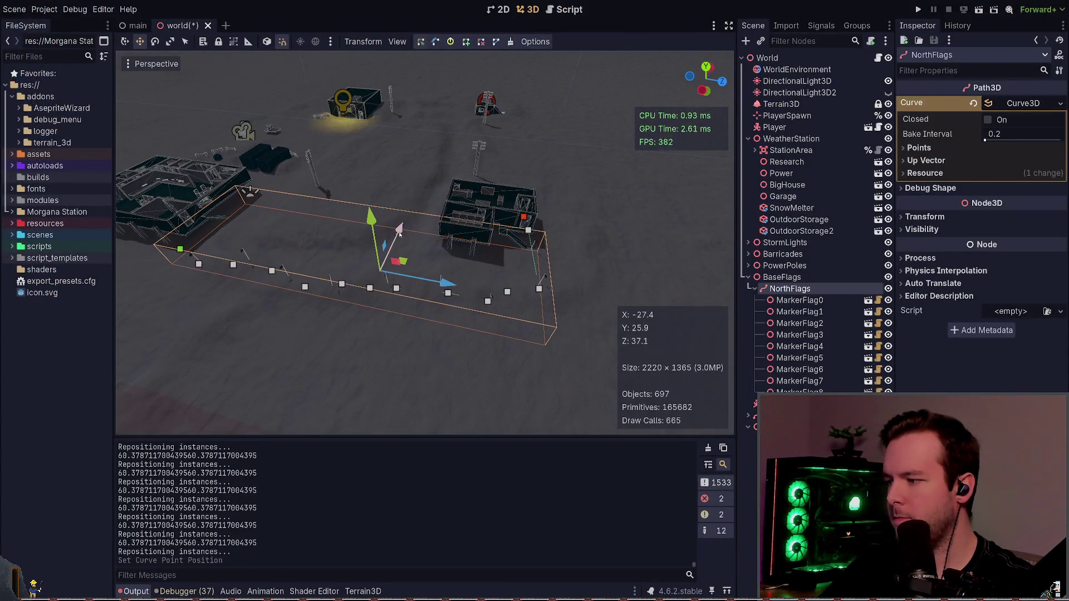
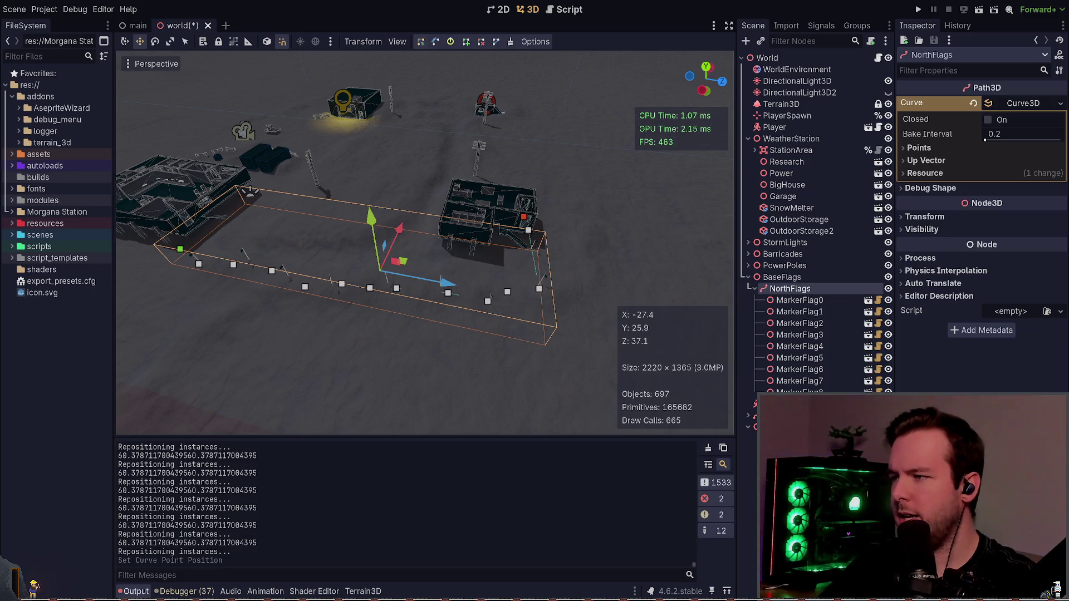
# - Change the print call's format string to "%.6f - %.6f"
pyautogui.hotkey('alt', 'Tab')
pyautogui.write('"%')
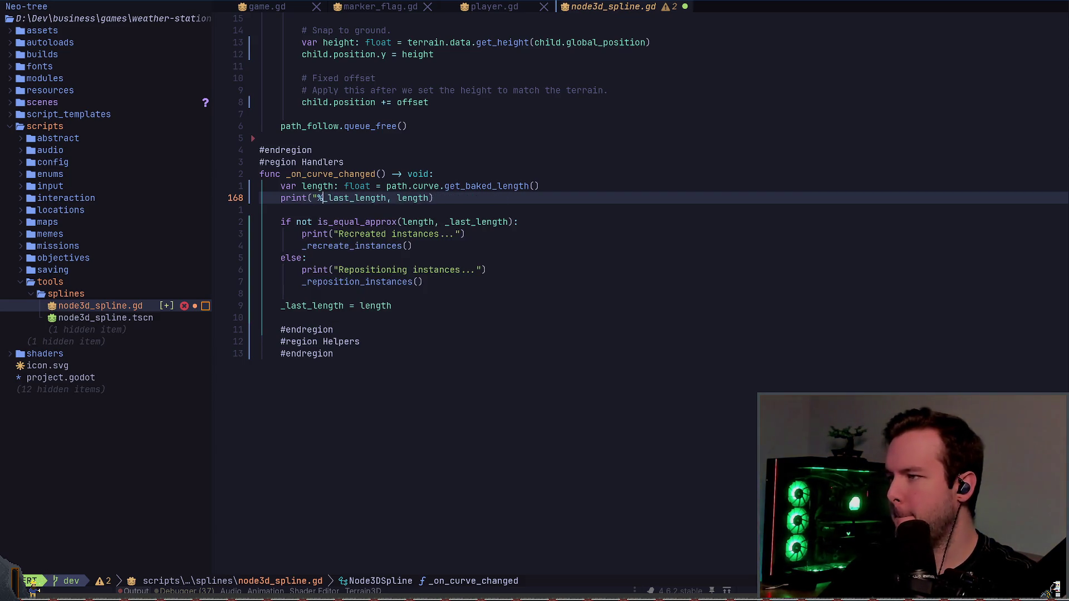
pyautogui.write('.')
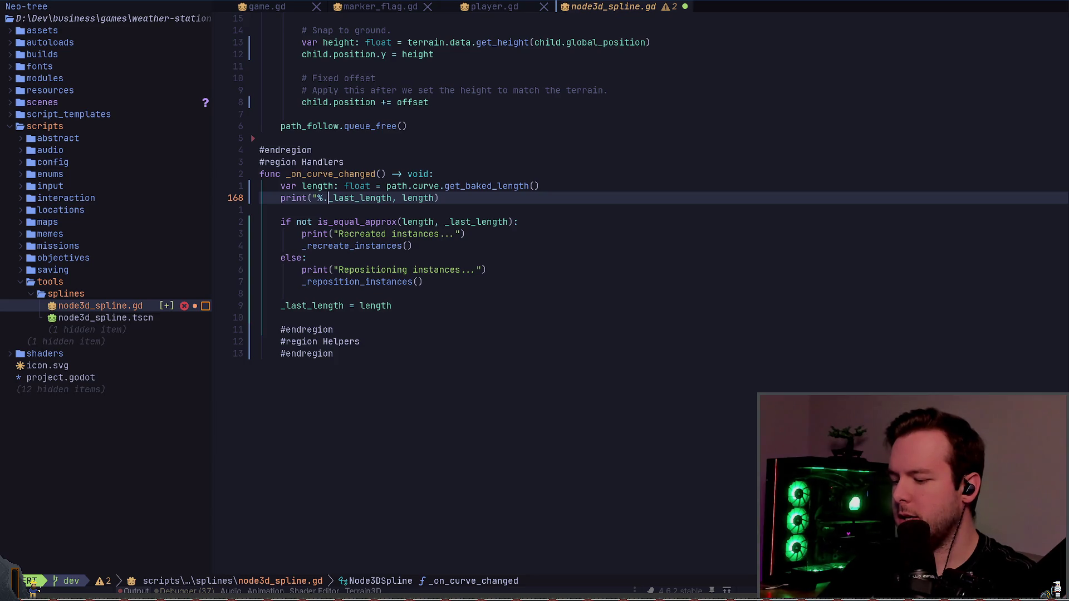
pyautogui.write('8')
pyautogui.press('BackSpace')
pyautogui.write('6')
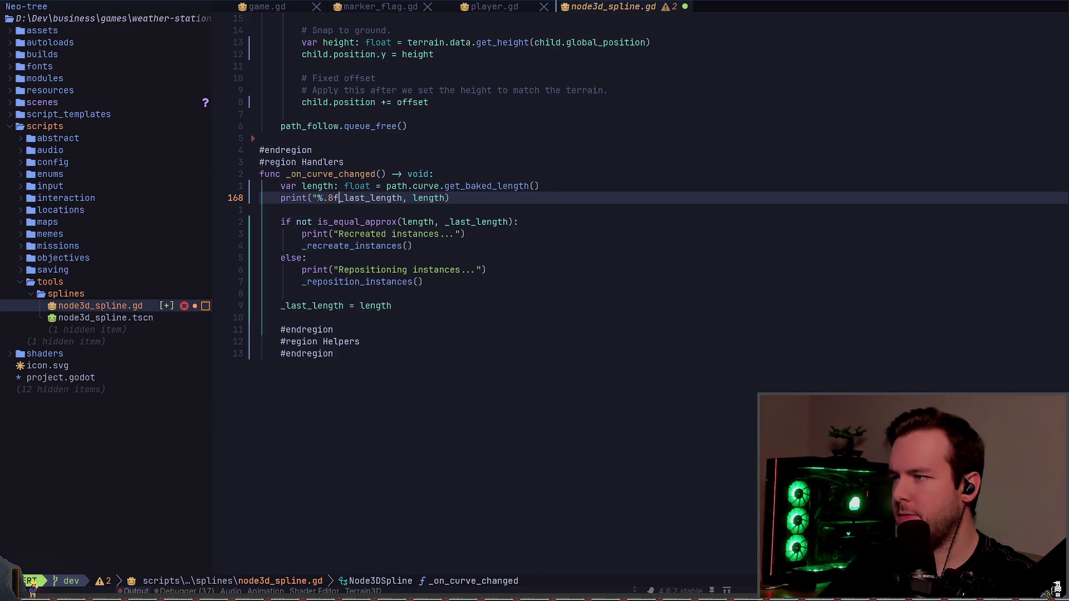
pyautogui.write('f')
pyautogui.press('Escape')
pyautogui.write('a')
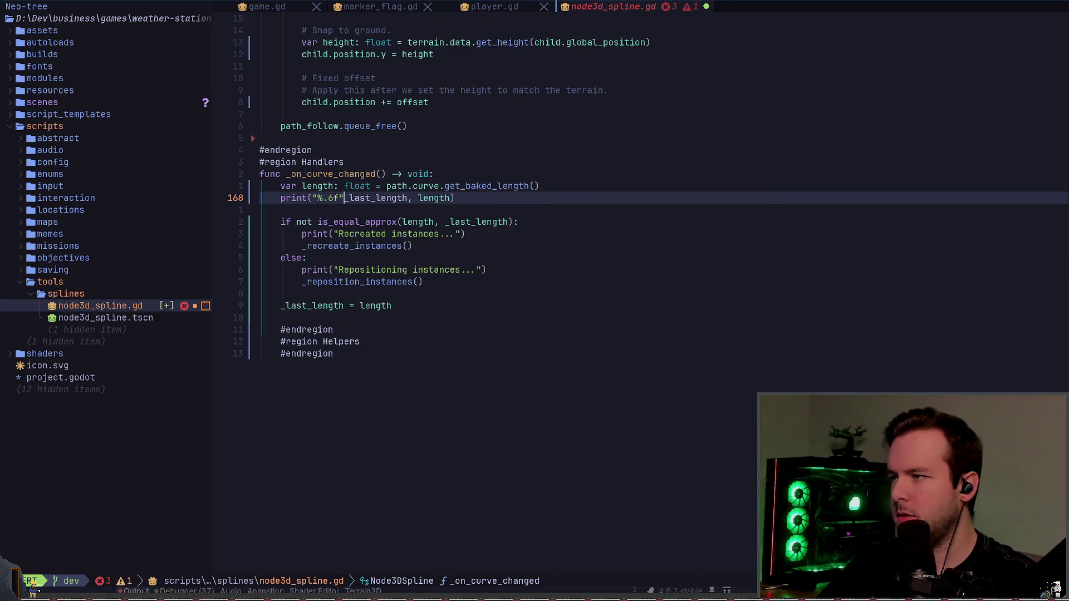
pyautogui.write(' - %"')
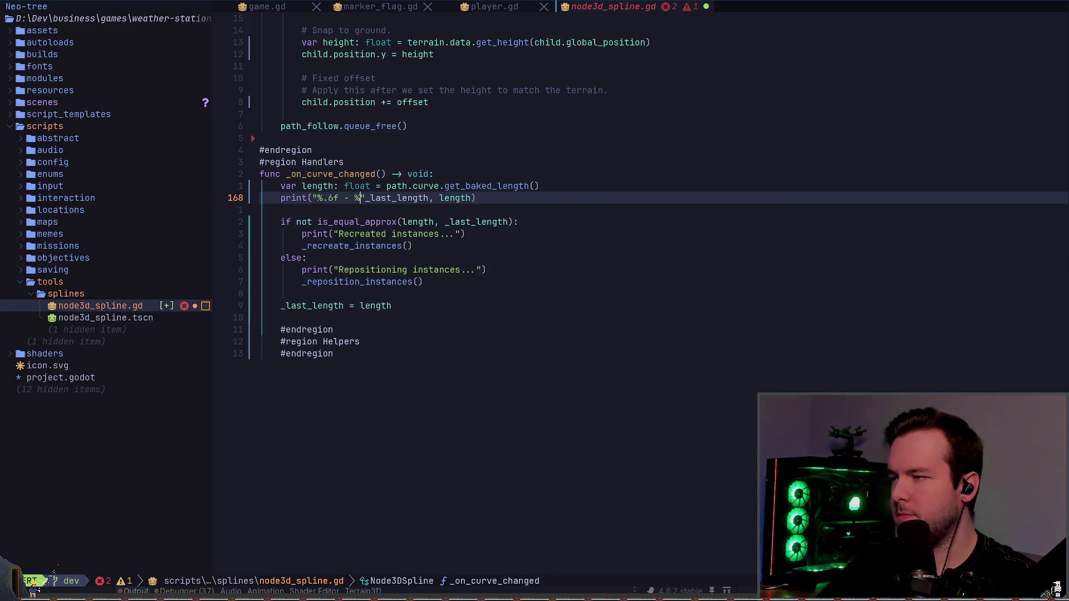
pyautogui.write('.6f')
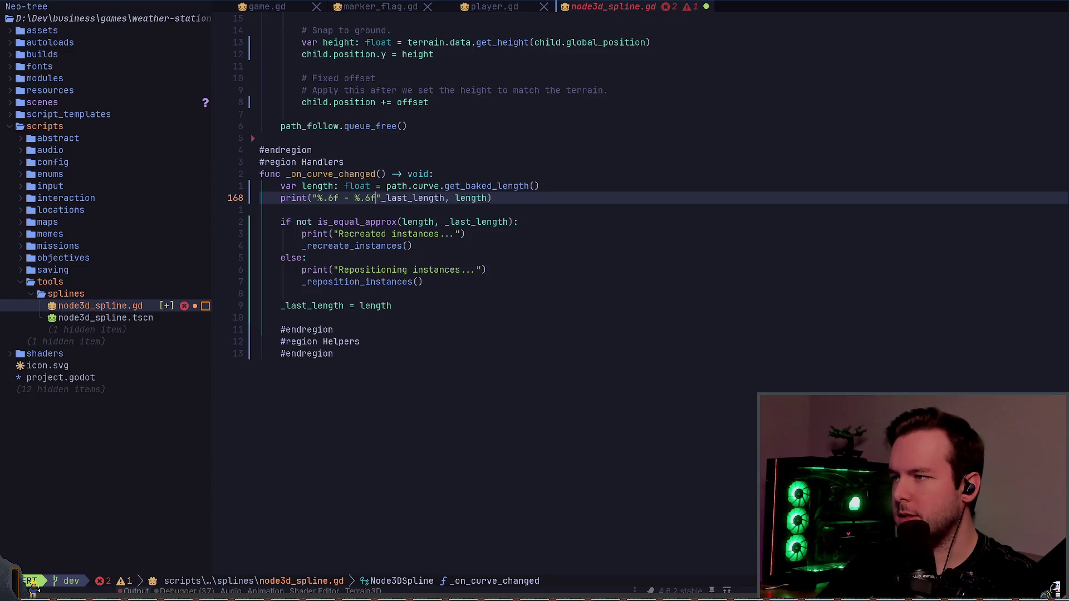
pyautogui.press('Escape')
# - Pass [_last_length, length] as the format arguments with % and close the array
pyautogui.write('a % [')
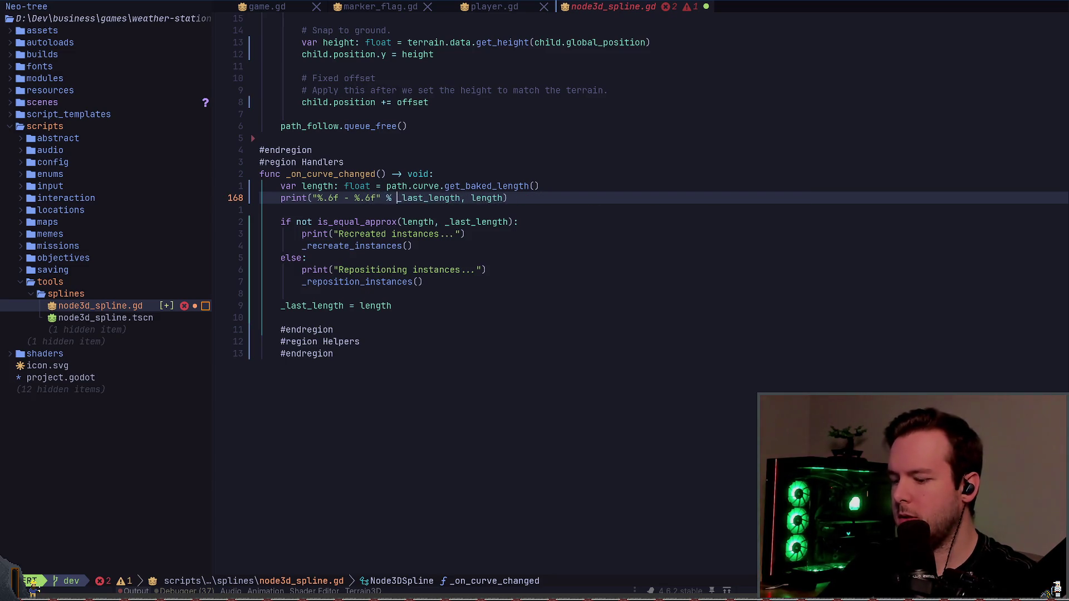
pyautogui.press('End')
pyautogui.press('Left')
pyautogui.write(']')
pyautogui.press('End')
pyautogui.write(']')
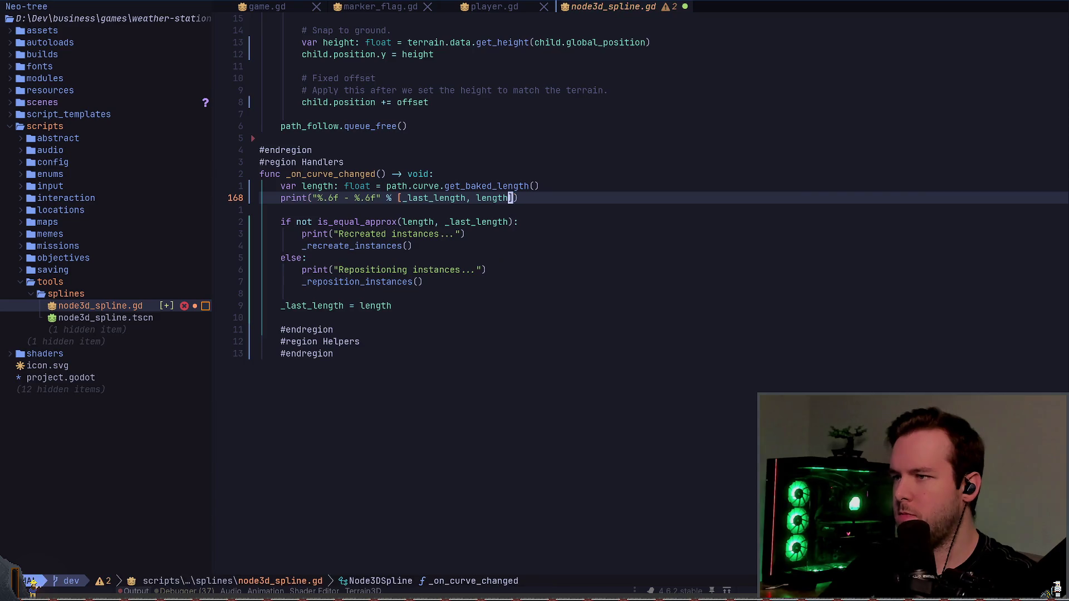
pyautogui.press('Escape')
pyautogui.hotkey('alt', 'Tab')
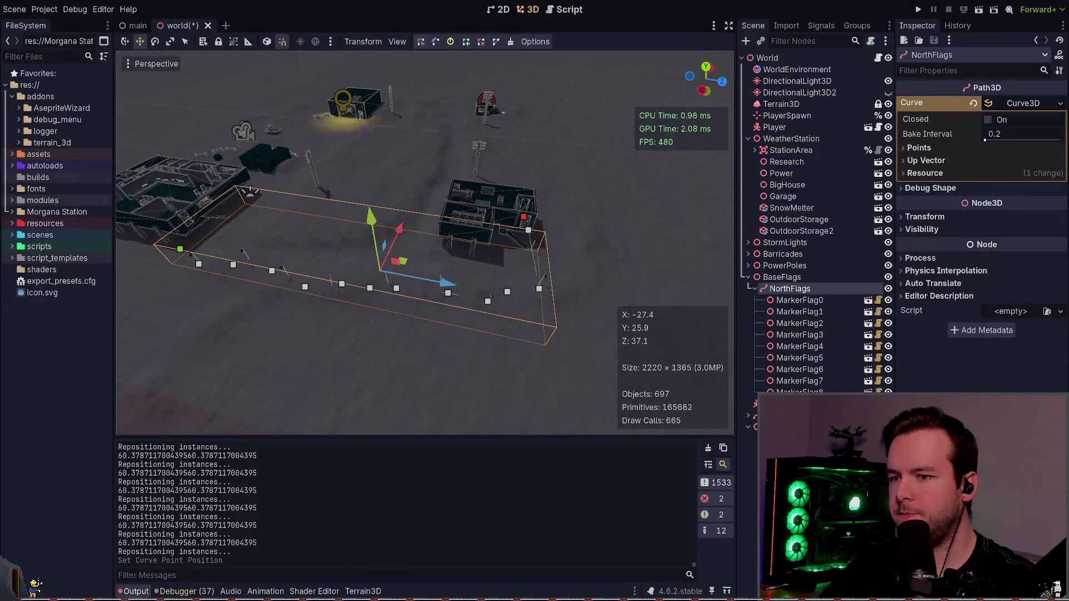
# - Drag the NorthFlags path along the X axis and check the logged six-decimal curve lengths
pyautogui.moveTo(400, 229); pyautogui.dragTo(399, 230)
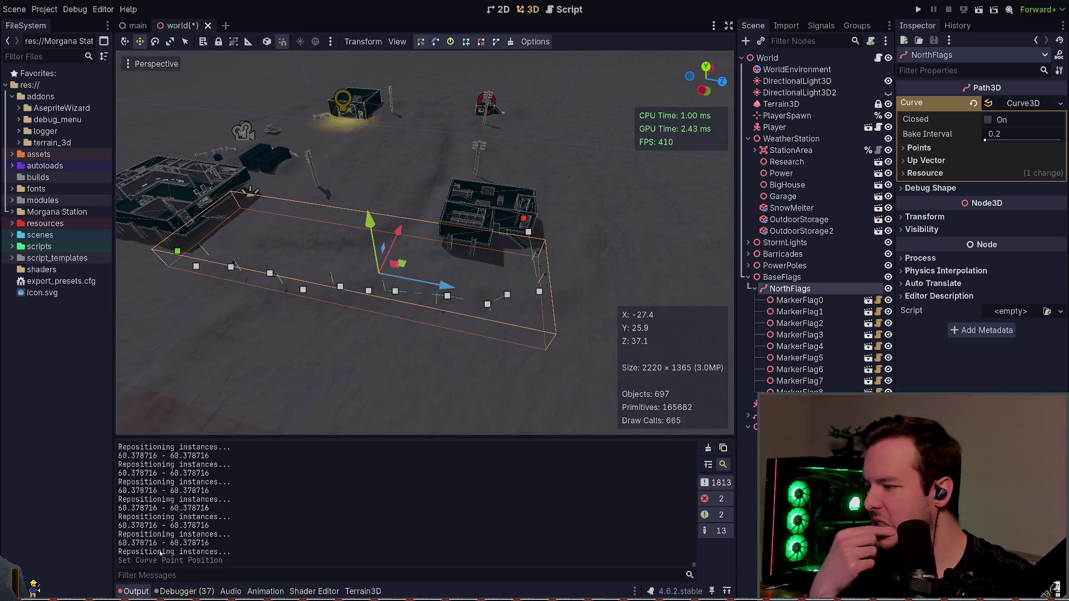
pyautogui.moveTo(398, 231); pyautogui.dragTo(400, 227)
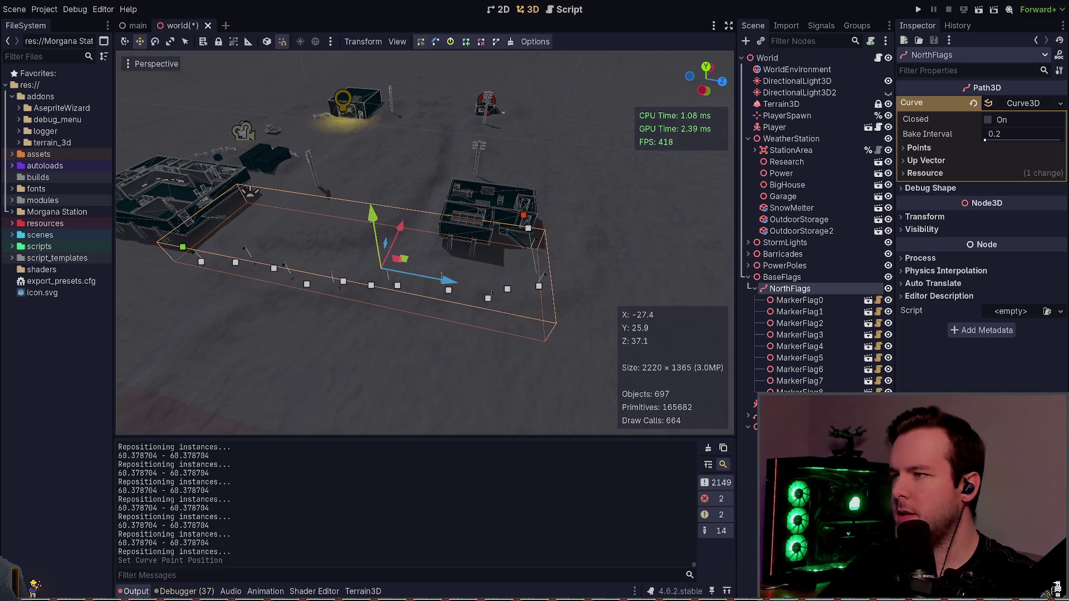
pyautogui.scroll(2, 243, 530)
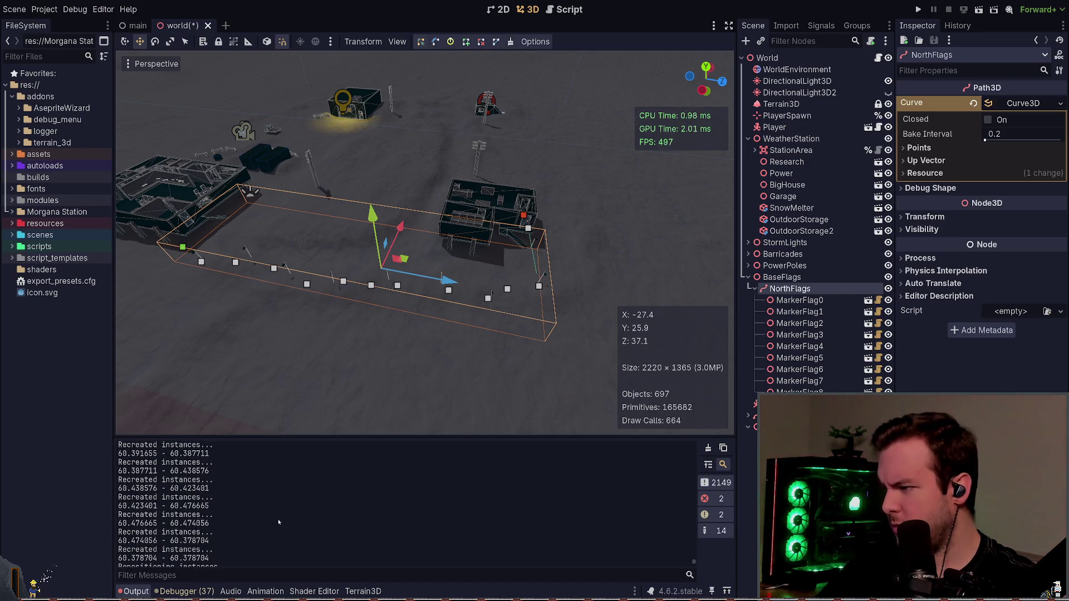
pyautogui.scroll(1, 694, 561)
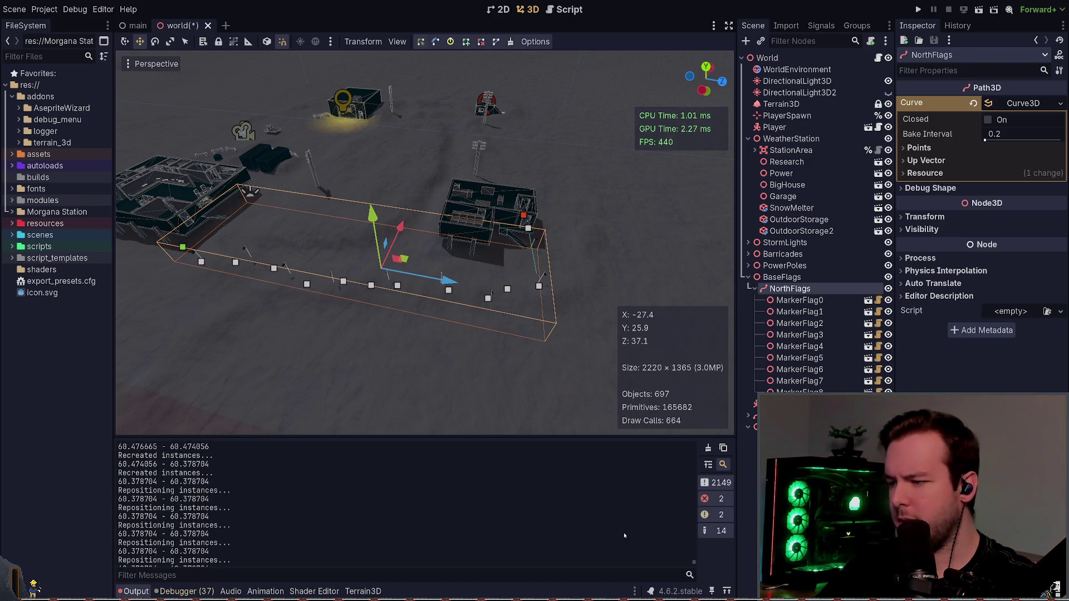
pyautogui.hotkey('alt', 'Tab')
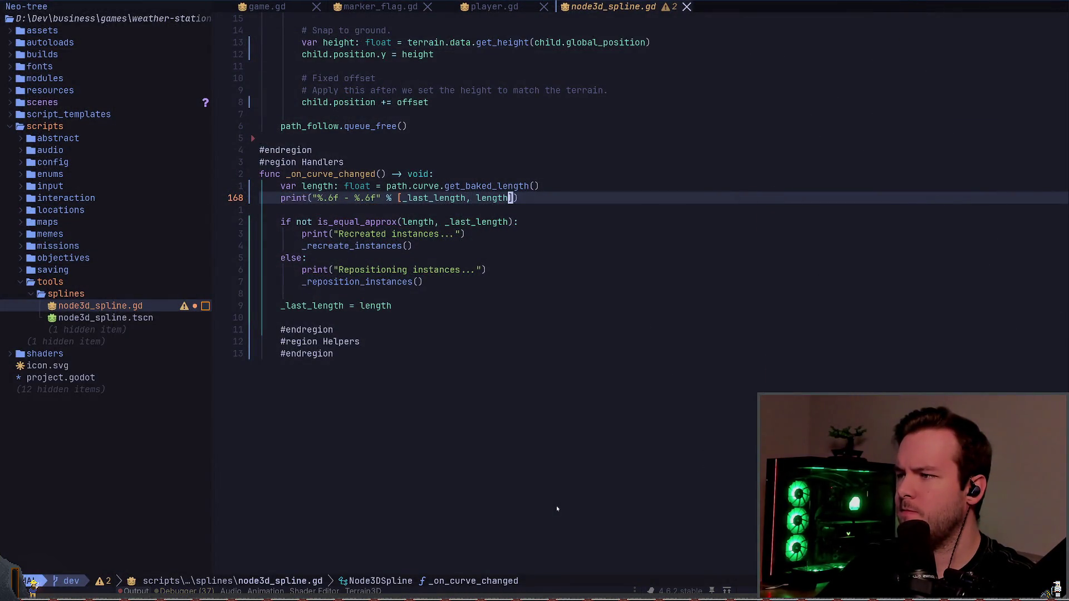
# - Undo the is_equal_approx condition change and jump to the _reposition_instances definition
pyautogui.press('j')
pyautogui.press('j')
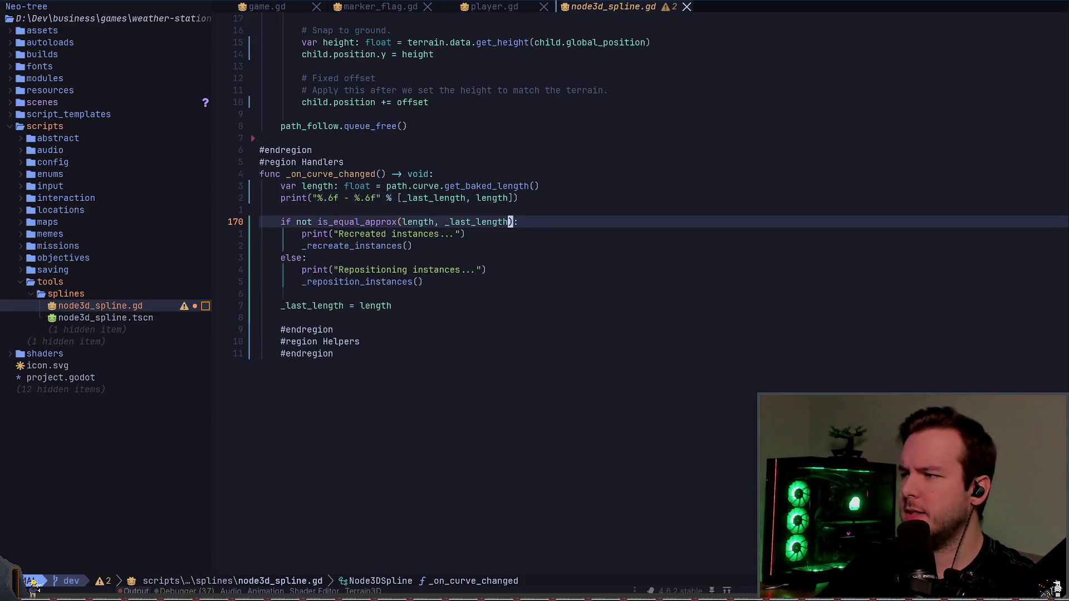
pyautogui.press('u')
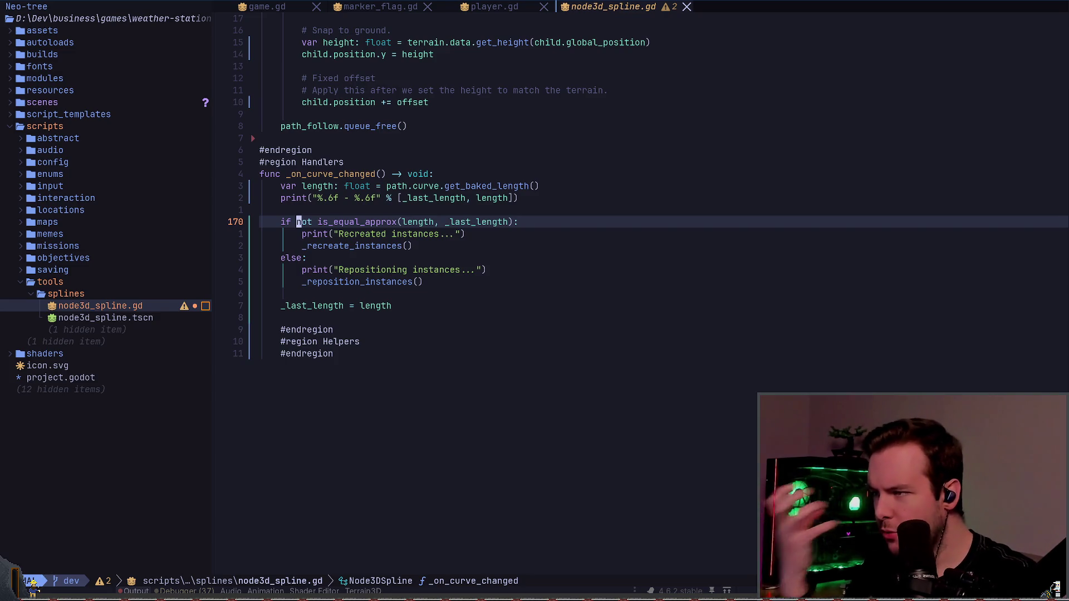
pyautogui.press('j')
pyautogui.press('j')
pyautogui.press('j')
pyautogui.press('g')
pyautogui.press('d')
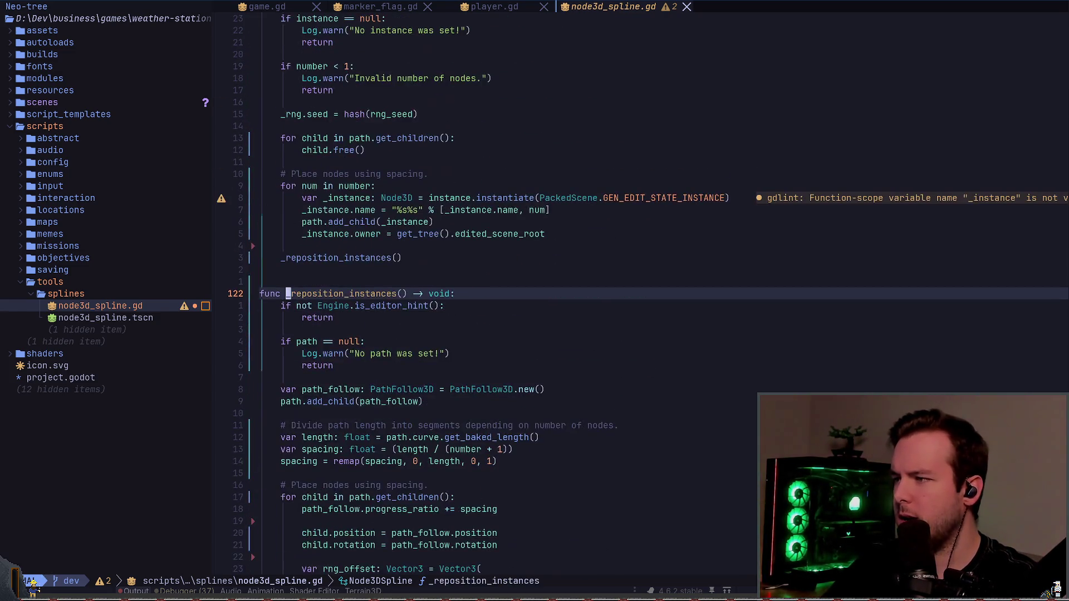
pyautogui.press('j')
pyautogui.press('j')
pyautogui.press('j')
pyautogui.press('j')
pyautogui.press('z')
pyautogui.press('z')
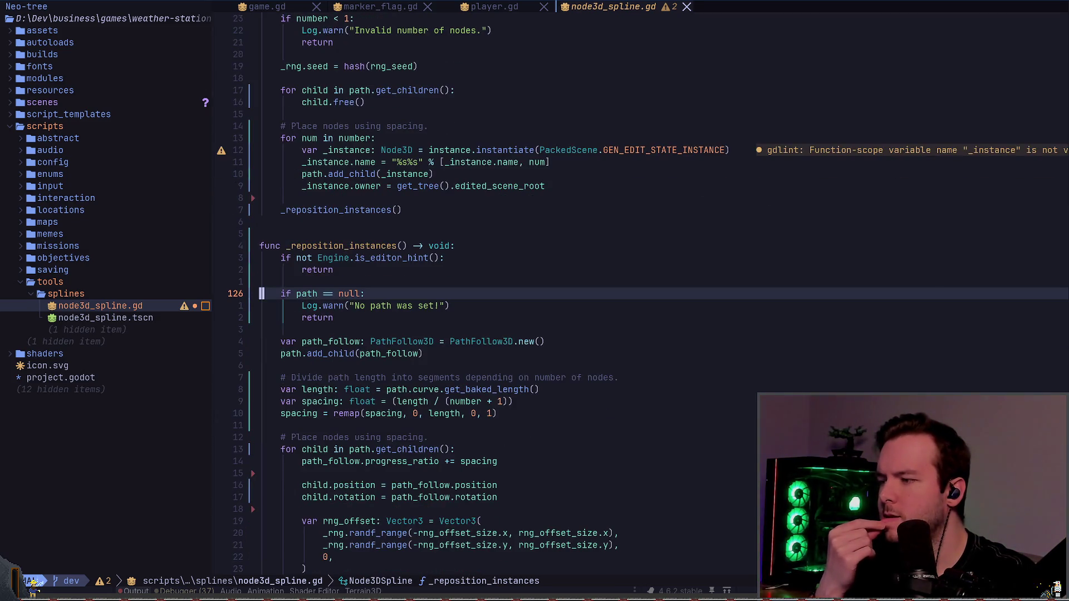
# - Read through the flag placement loop, rng offset and spacing code, then return to Godot
pyautogui.press('j')
pyautogui.press('j')
pyautogui.press('j')
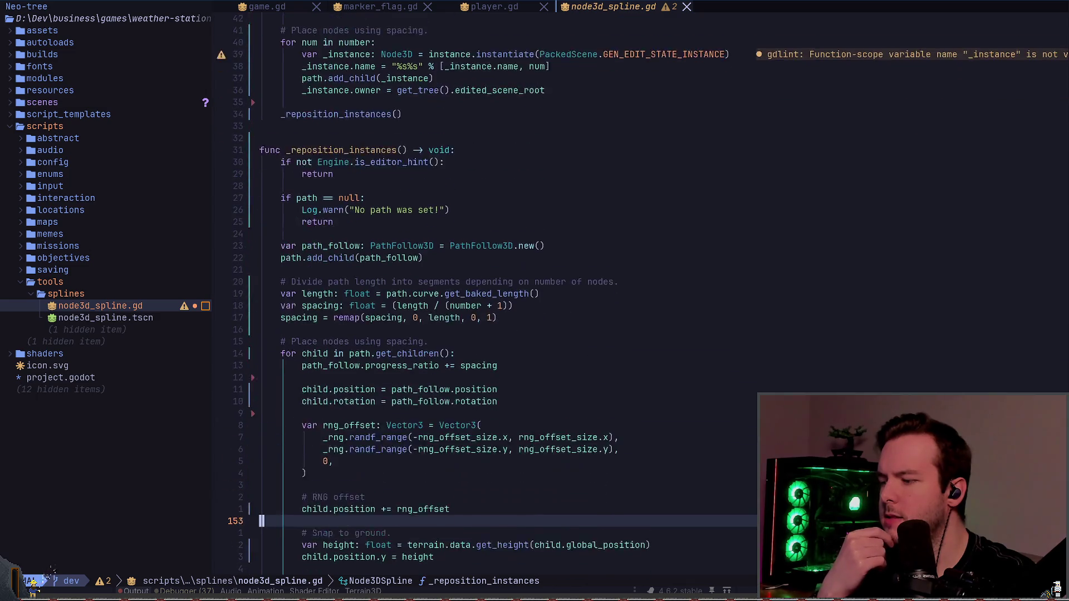
pyautogui.press('j')
pyautogui.press('j')
pyautogui.press('j')
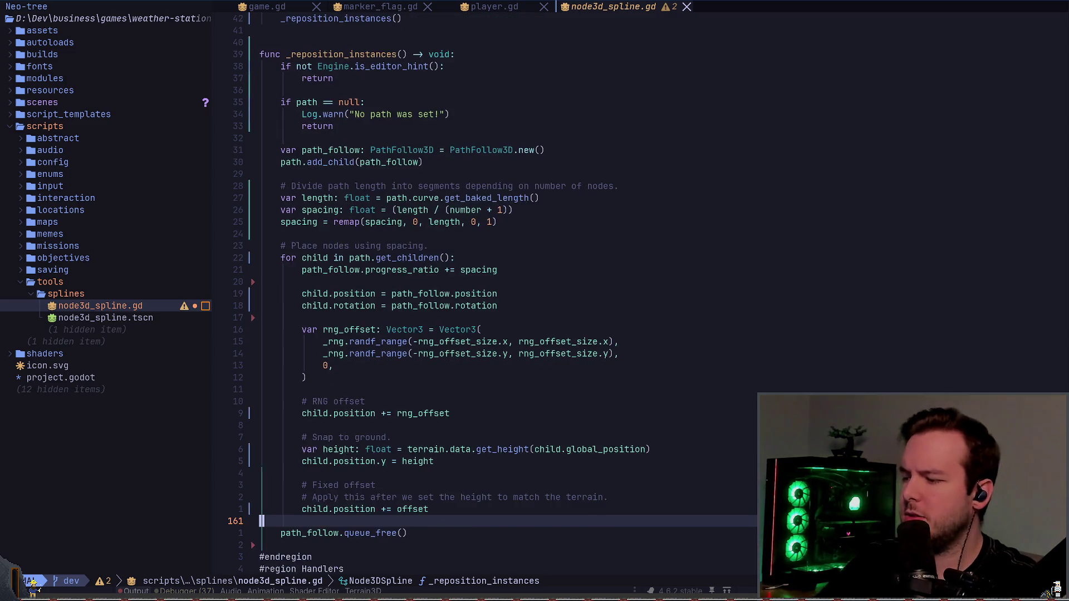
pyautogui.press('k')
pyautogui.press('k')
pyautogui.press('k')
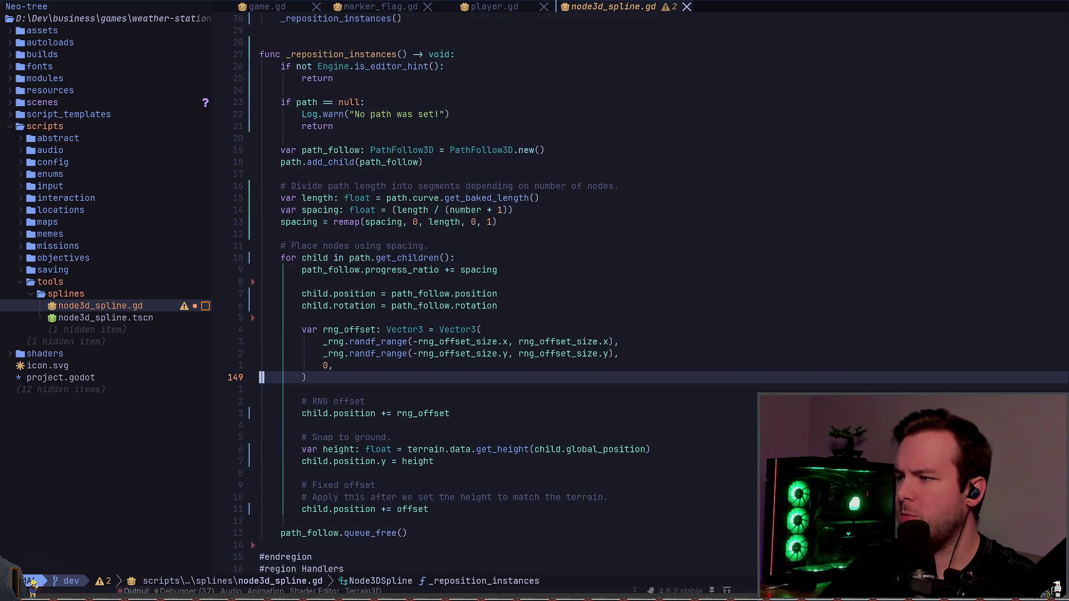
pyautogui.press('k')
pyautogui.press('k')
pyautogui.press('k')
pyautogui.press('k')
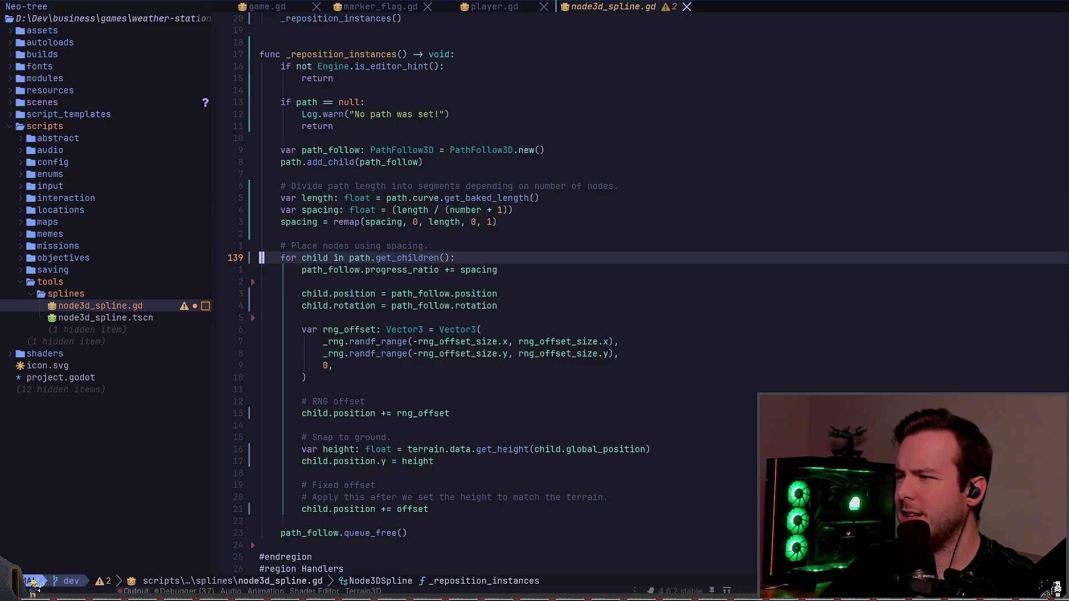
pyautogui.press('k')
pyautogui.press('k')
pyautogui.press('k')
pyautogui.press('k')
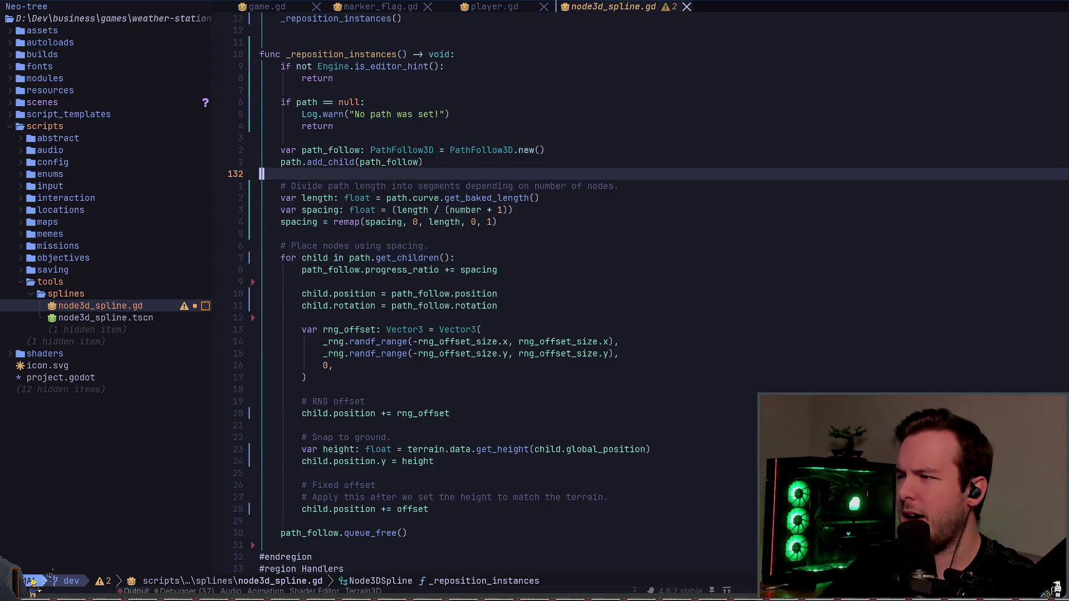
pyautogui.press('k')
pyautogui.press('j')
pyautogui.press('j')
pyautogui.press('j')
pyautogui.press('j')
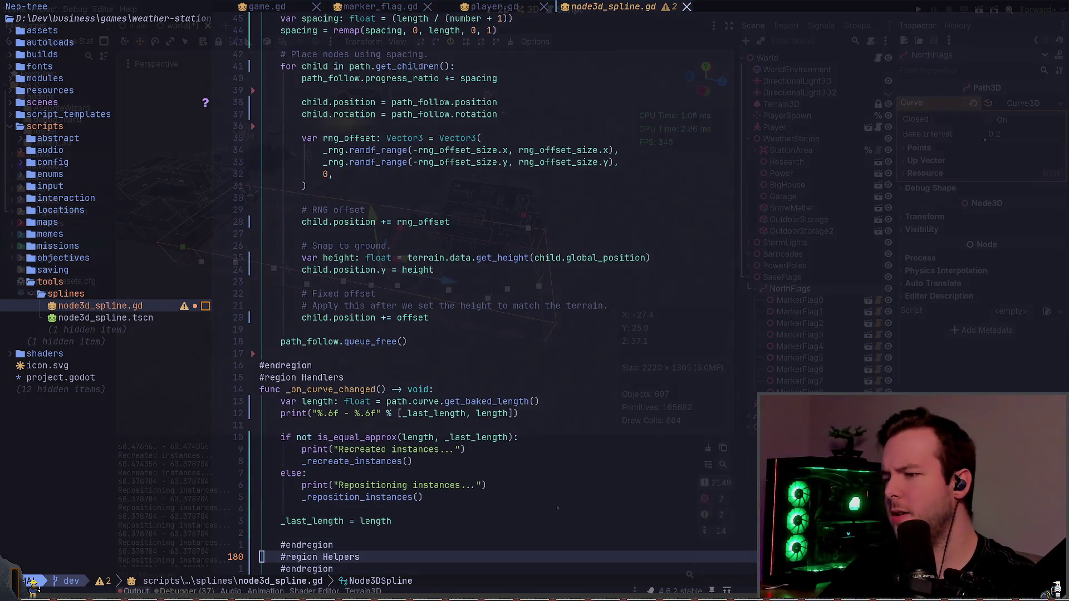
pyautogui.hotkey('alt', 'Tab')
pyautogui.scroll(5, 452, 250)
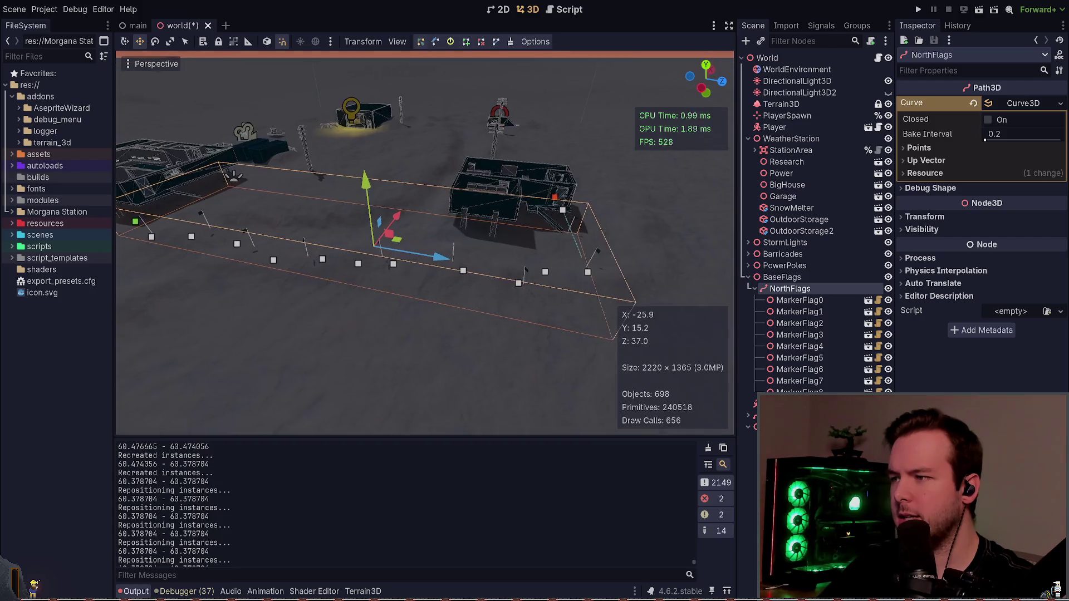
# - Move the NorthFlags path along X, save, then undo the curve point change
pyautogui.moveTo(428, 218)
pyautogui.mouseDown()
pyautogui.moveTo(411, 276)
pyautogui.moveTo(449, 216)
pyautogui.moveTo(446, 239)
pyautogui.mouseUp()
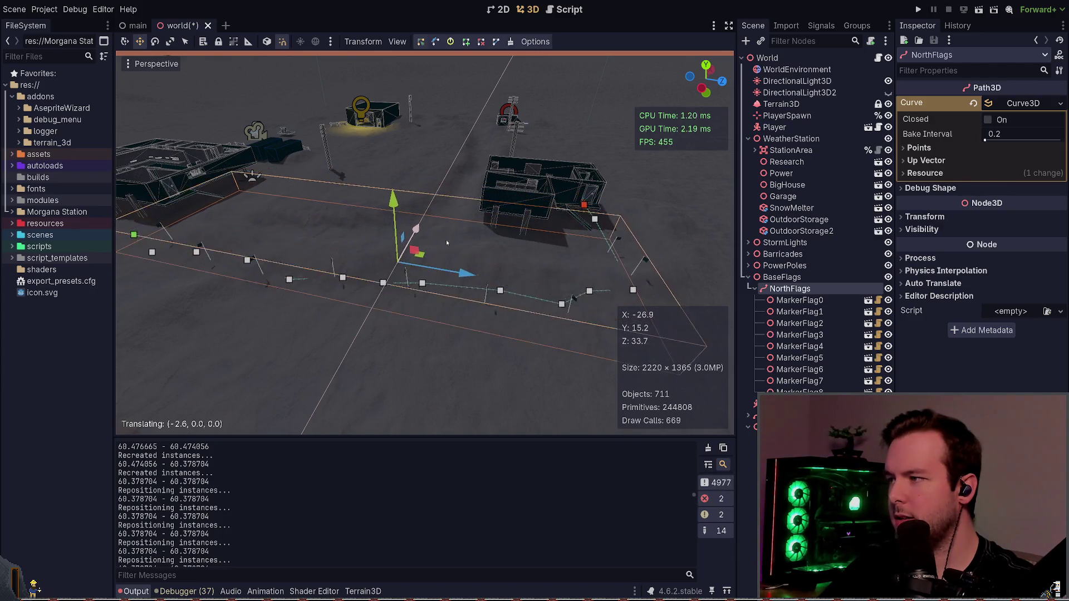
pyautogui.hotkey('ctrl', 's')
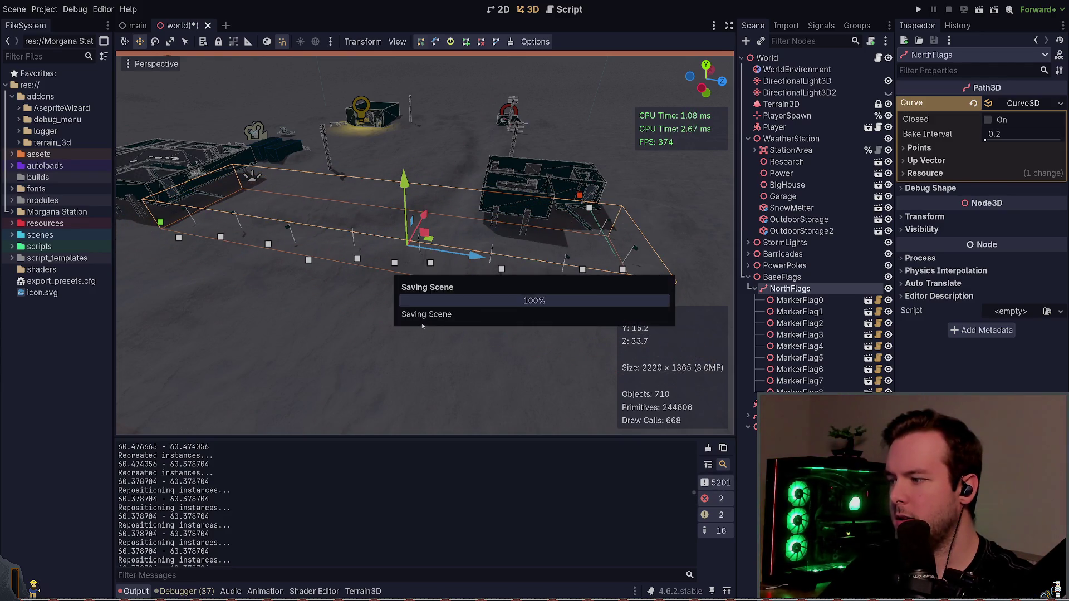
pyautogui.scroll(-3, 424, 322)
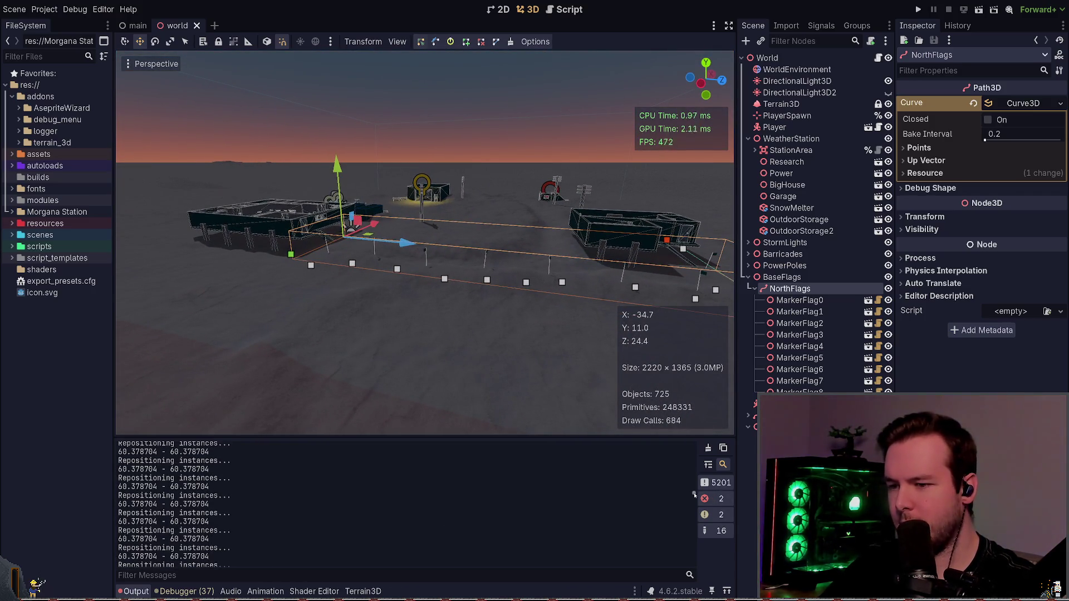
pyautogui.hotkey('ctrl', 'z')
pyautogui.scroll(3, 402, 373)
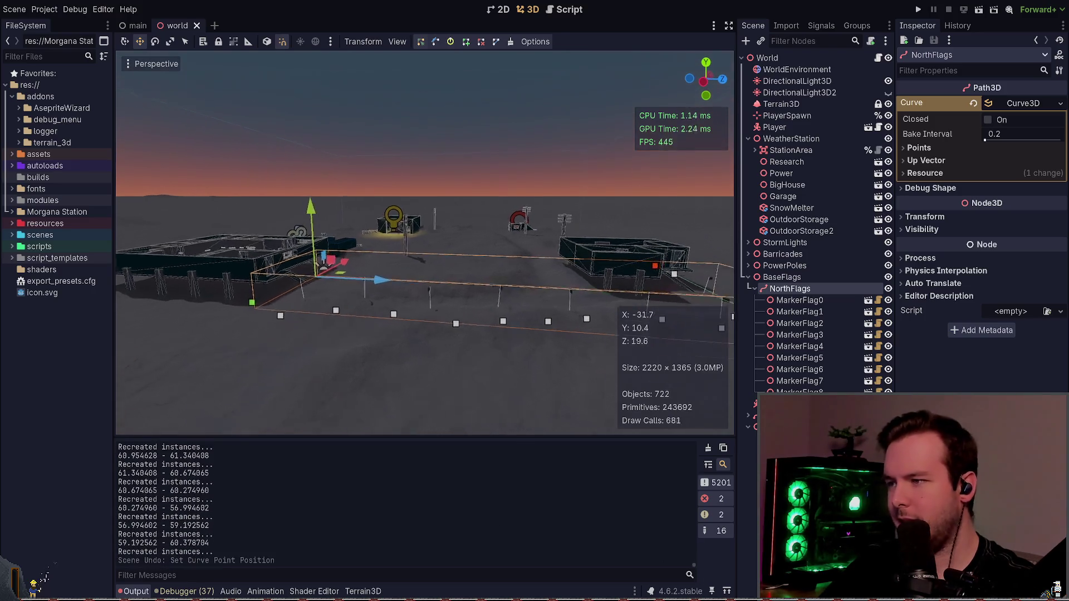
# - Select MarkerFlag1, undo its move, and save the world scene
pyautogui.moveTo(287, 345); pyautogui.dragTo(456, 261)
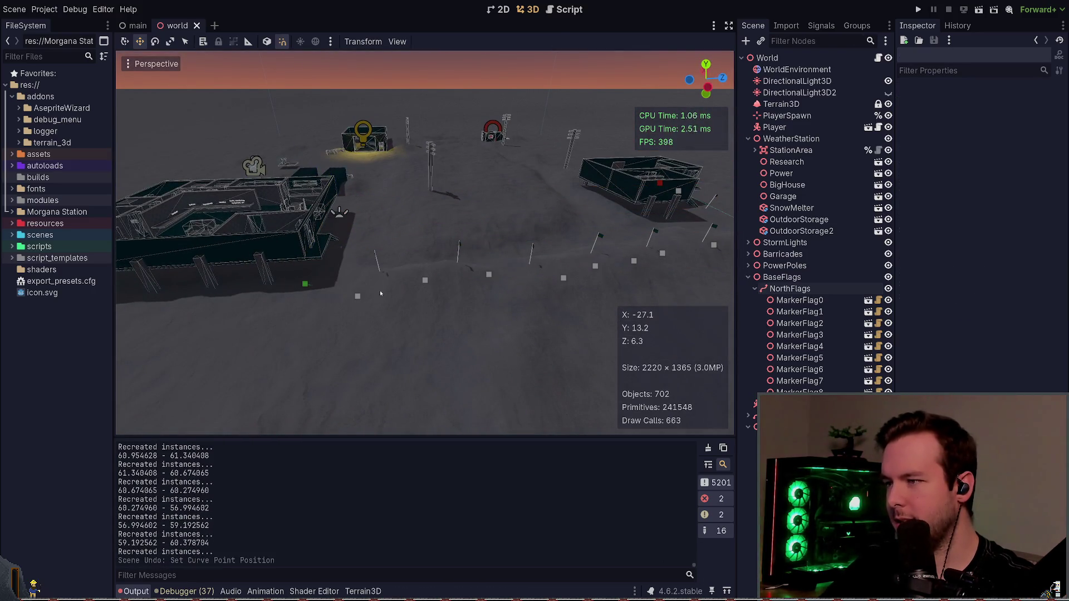
pyautogui.click(358, 295)
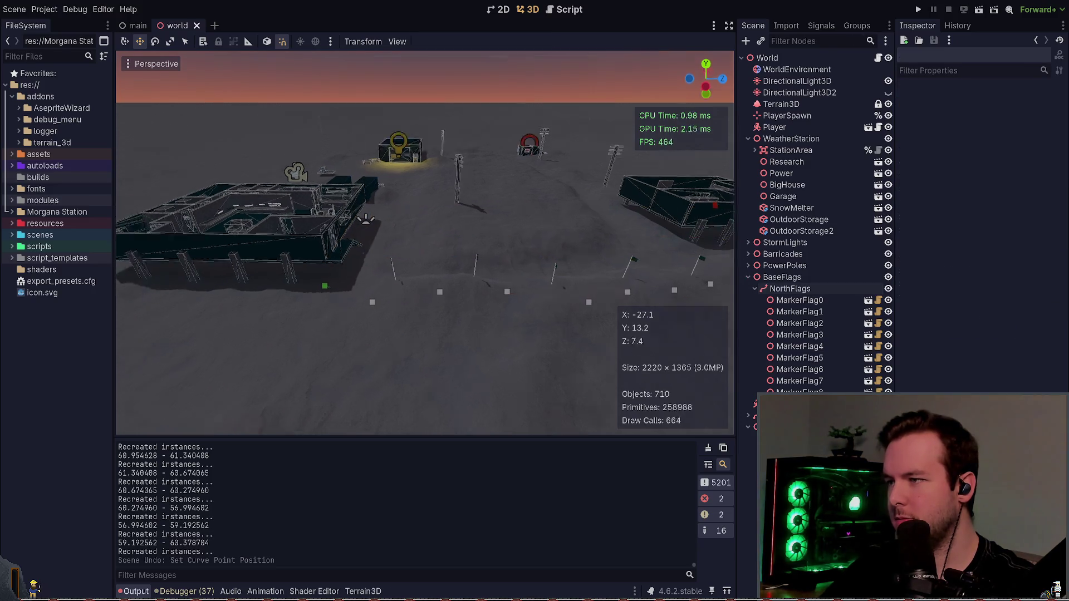
pyautogui.moveTo(243, 329)
pyautogui.mouseDown()
pyautogui.moveTo(429, 234)
pyautogui.moveTo(504, 240)
pyautogui.mouseUp()
pyautogui.hotkey('ctrl', 'z')
pyautogui.hotkey('ctrl', 's')
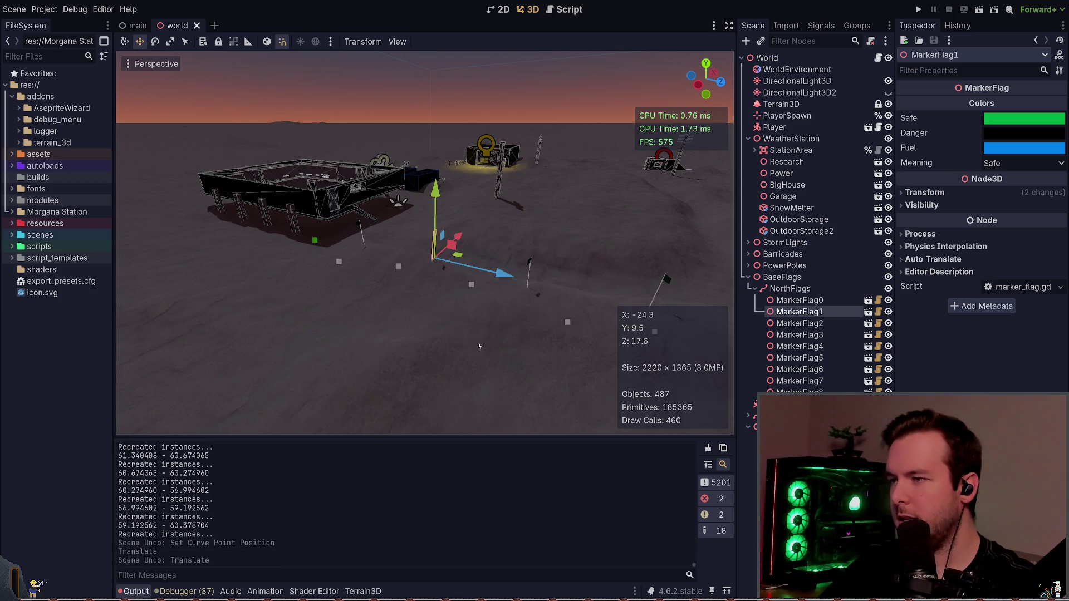
pyautogui.hotkey('alt', 'Tab')
pyautogui.press('k')
pyautogui.press('k')
pyautogui.press('k')
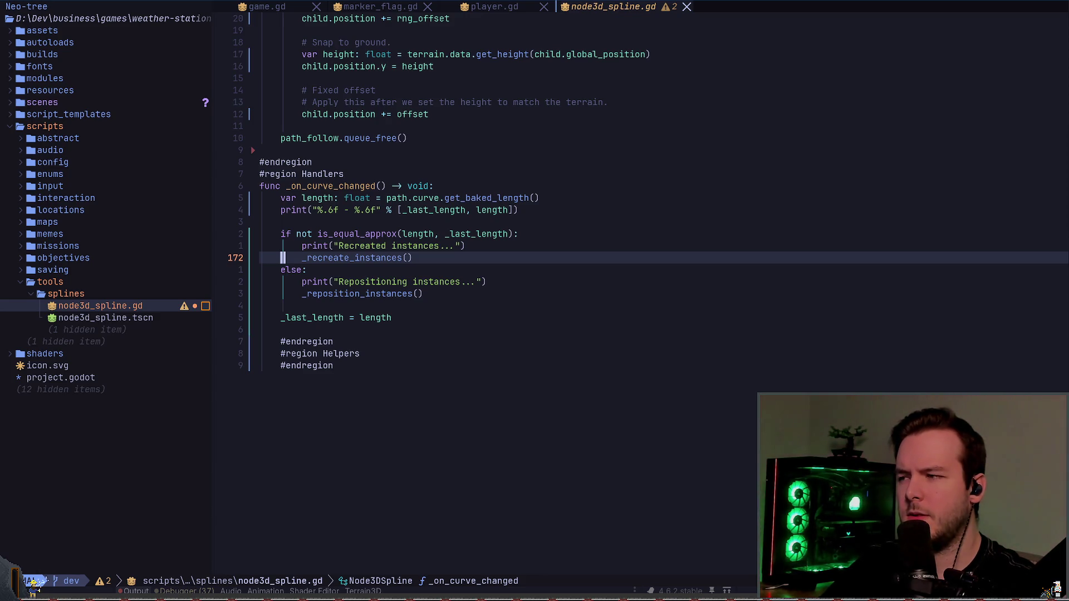
# - Comment out the whole _on_curve_changed length-check body
pyautogui.press('V')
pyautogui.press('j')
pyautogui.press('j')
pyautogui.press('j')
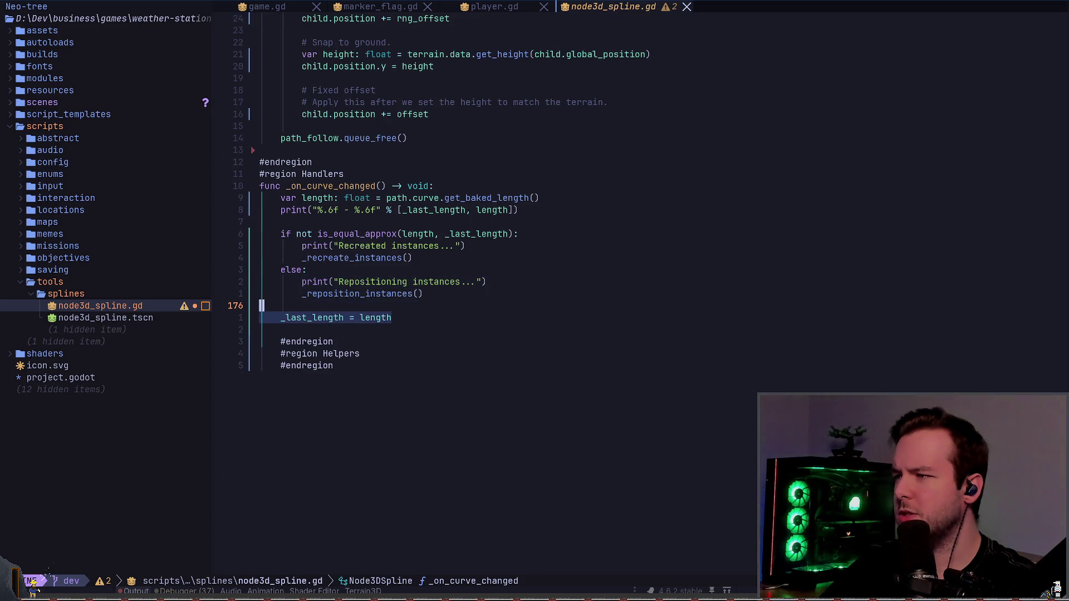
pyautogui.press('o')
pyautogui.press('k')
pyautogui.press('k')
pyautogui.press('k')
pyautogui.press('k')
pyautogui.press('g')
pyautogui.press('c')
pyautogui.press('j')
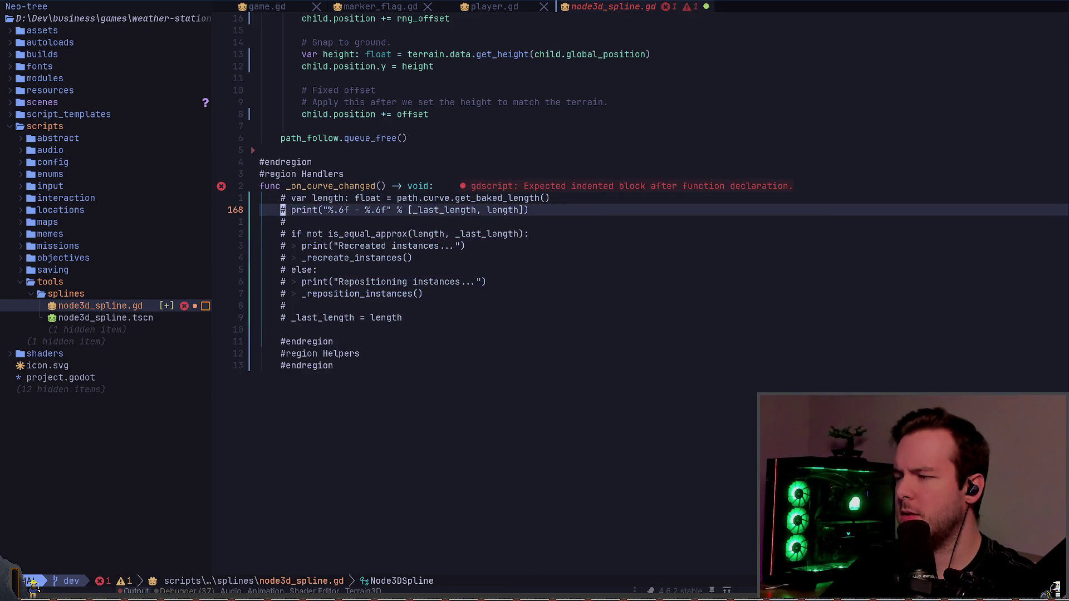
pyautogui.press('j')
pyautogui.press('j')
pyautogui.press('j')
pyautogui.press('j')
# - Add a _reposition_instances() call under the _on_curve_changed declaration
pyautogui.press('k')
pyautogui.press('k')
pyautogui.press('k')
pyautogui.press('k')
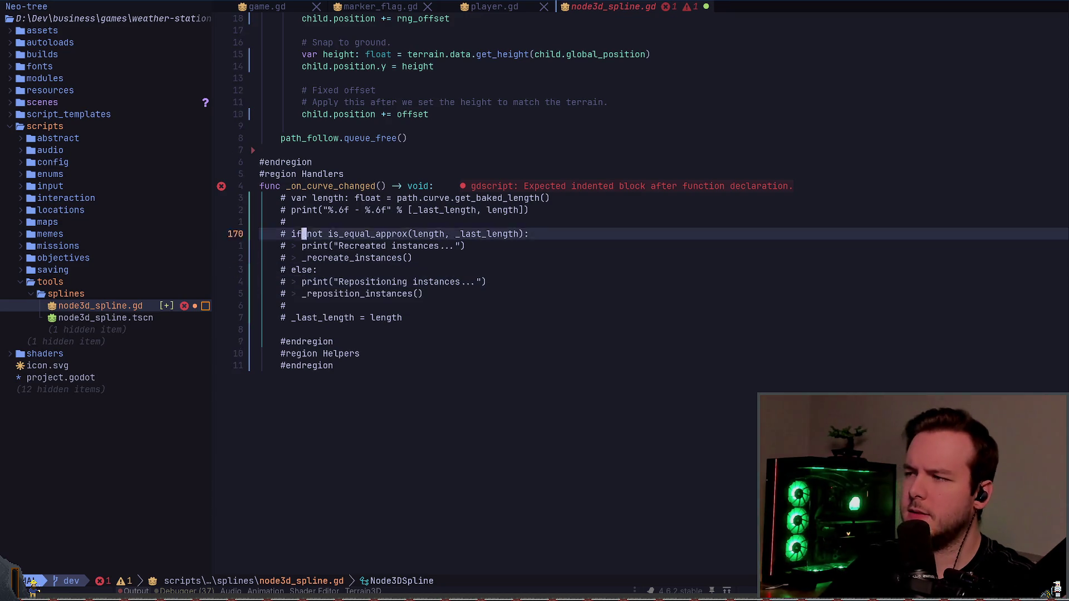
pyautogui.press('k')
pyautogui.press('k')
pyautogui.press('k')
pyautogui.press('A')
pyautogui.press('Return')
pyautogui.write('_reposition_instances()')
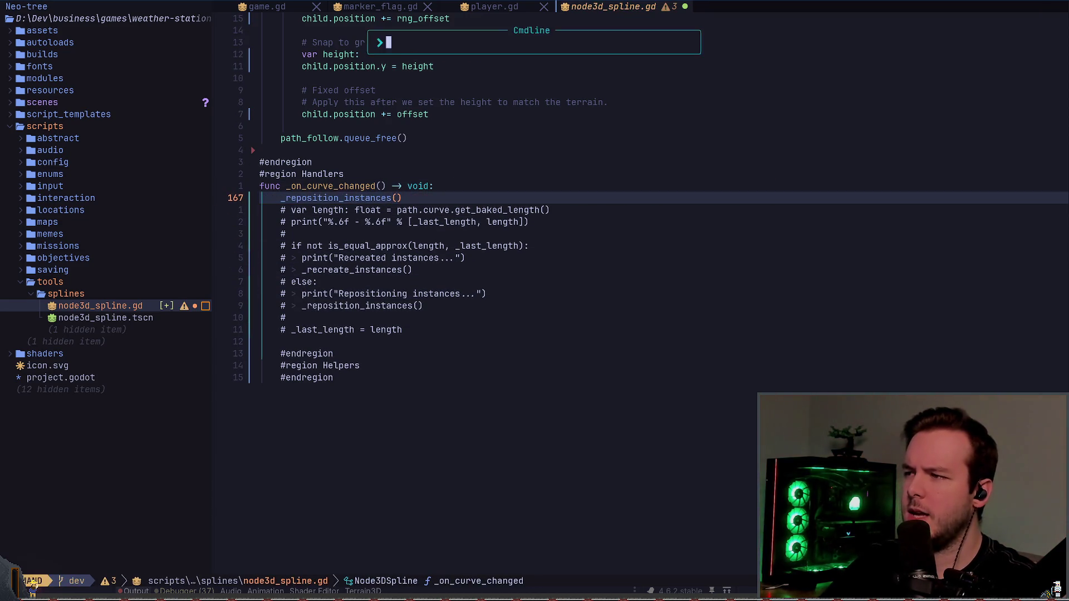
pyautogui.hotkey('alt', 'Tab')
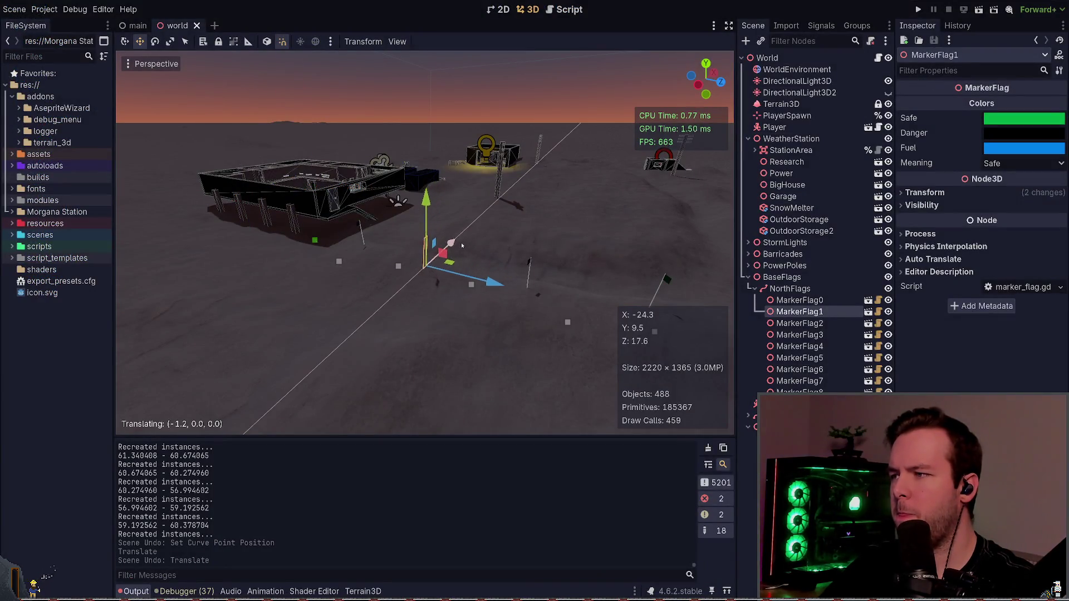
# - Undo the pending marker flag move, then select and frame the NorthFlags path
pyautogui.click(479, 238)
pyautogui.hotkey('ctrl', 'z')
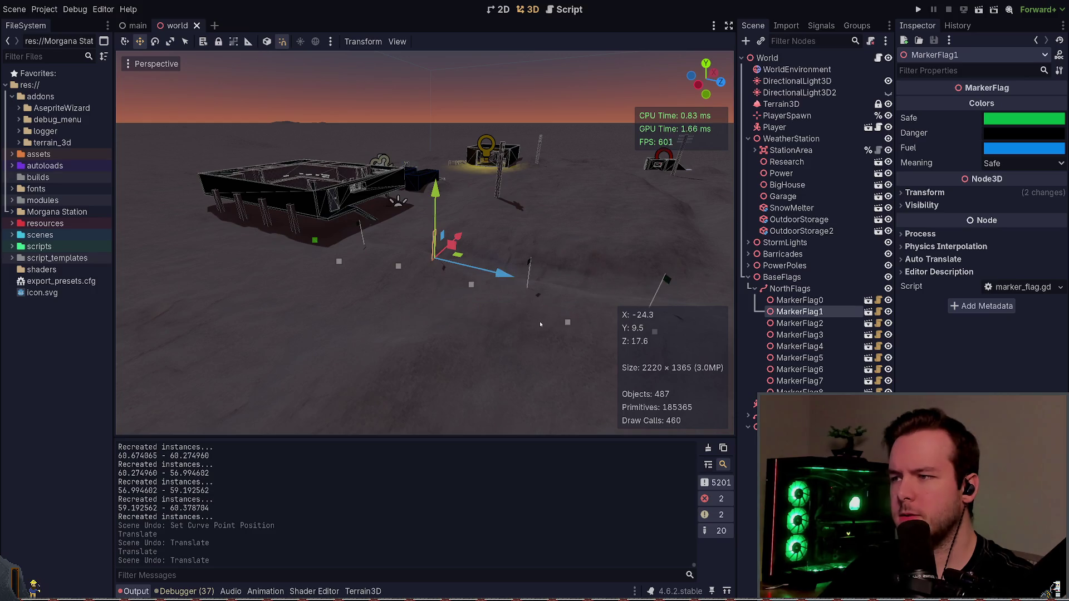
pyautogui.press('f')
pyautogui.click(790, 289)
pyautogui.press('f')
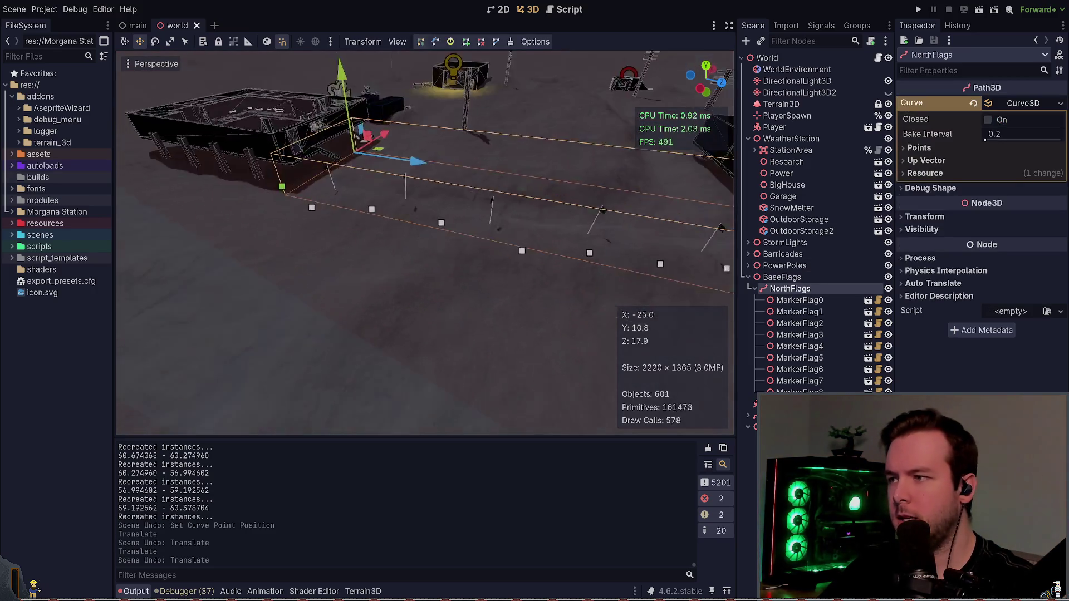
pyautogui.scroll(-3, 295, 369)
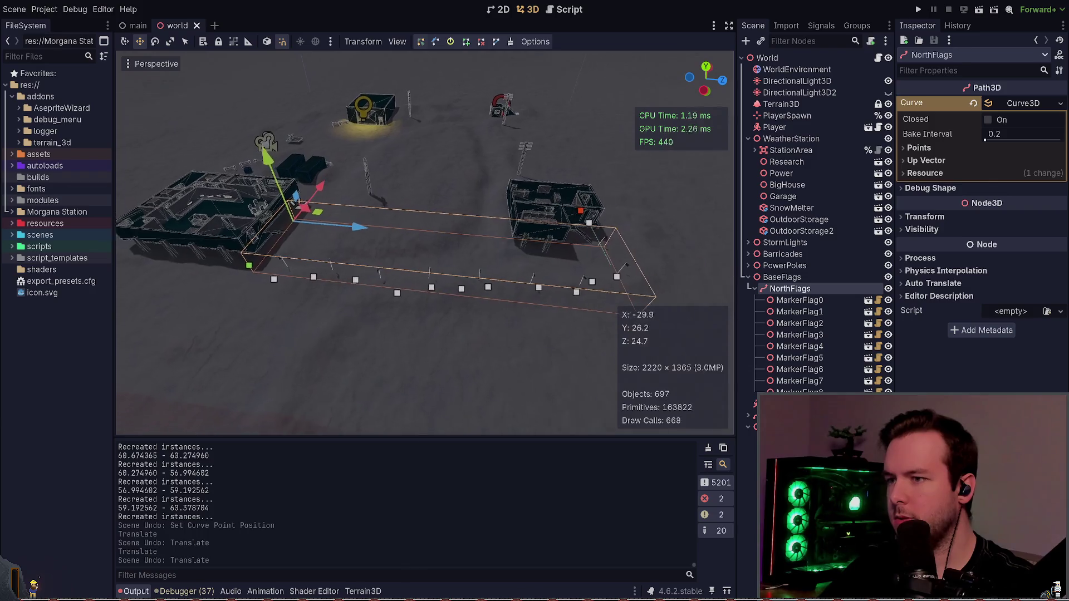
# - Move NorthFlags along X twice with G then X, undo the last move, and save
pyautogui.press('g')
pyautogui.press('x')
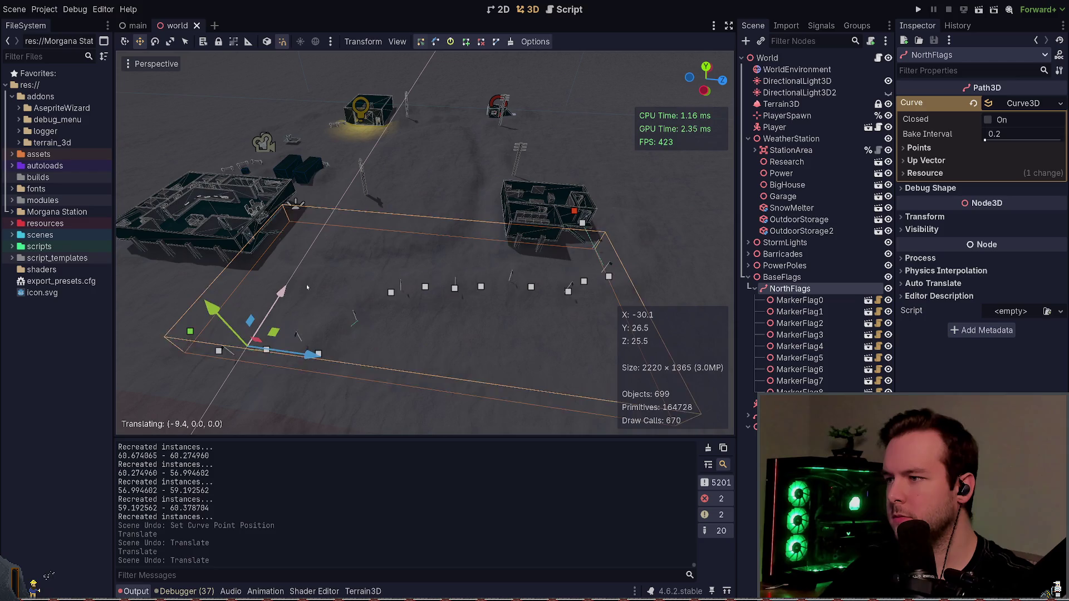
pyautogui.click(399, 286)
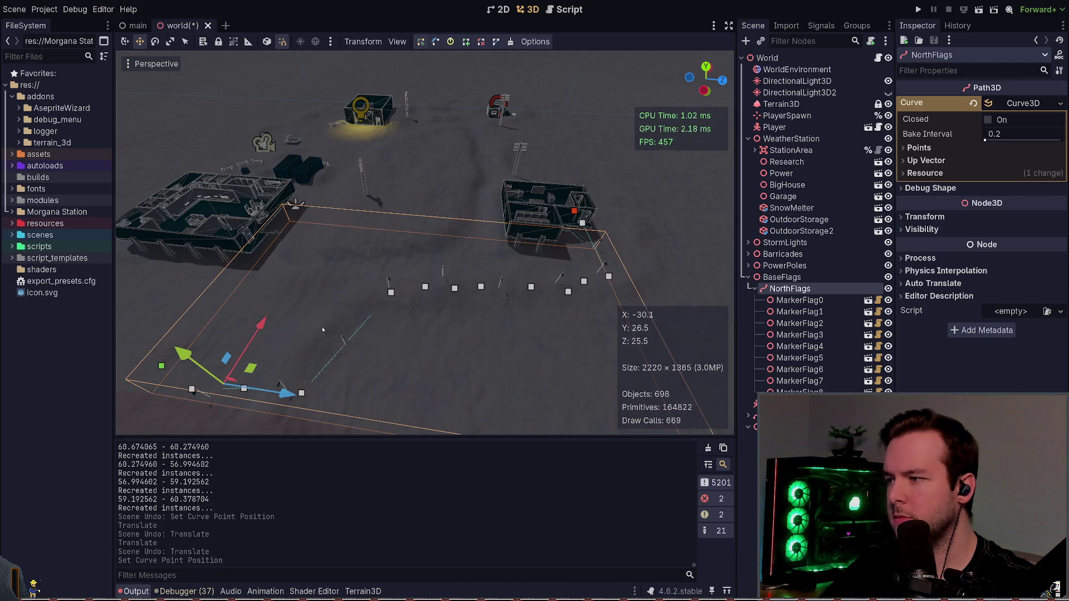
pyautogui.press('g')
pyautogui.press('x')
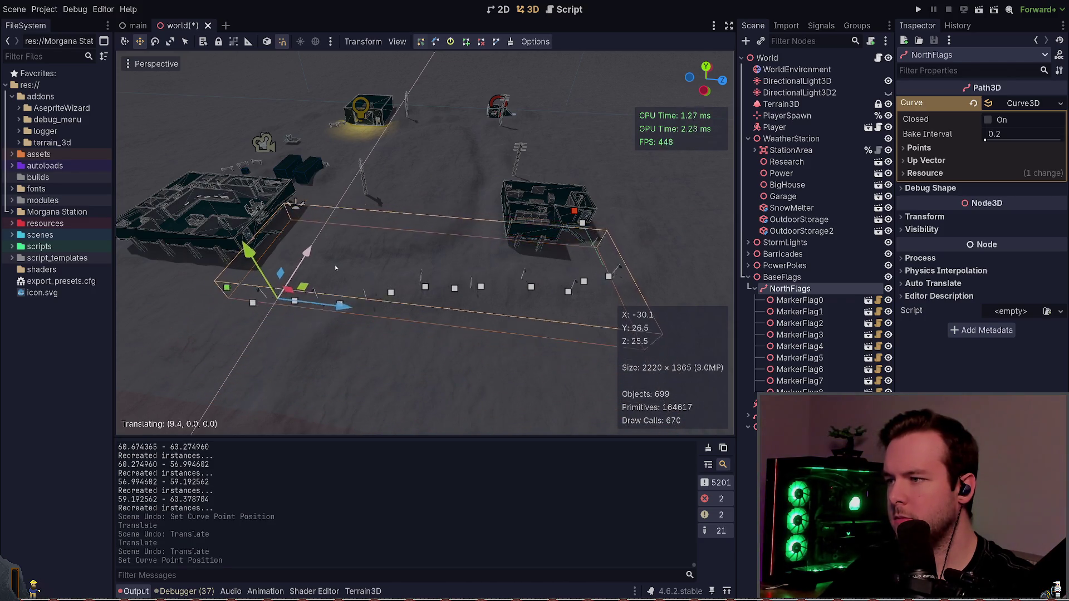
pyautogui.click(339, 262)
pyautogui.hotkey('ctrl', 'z')
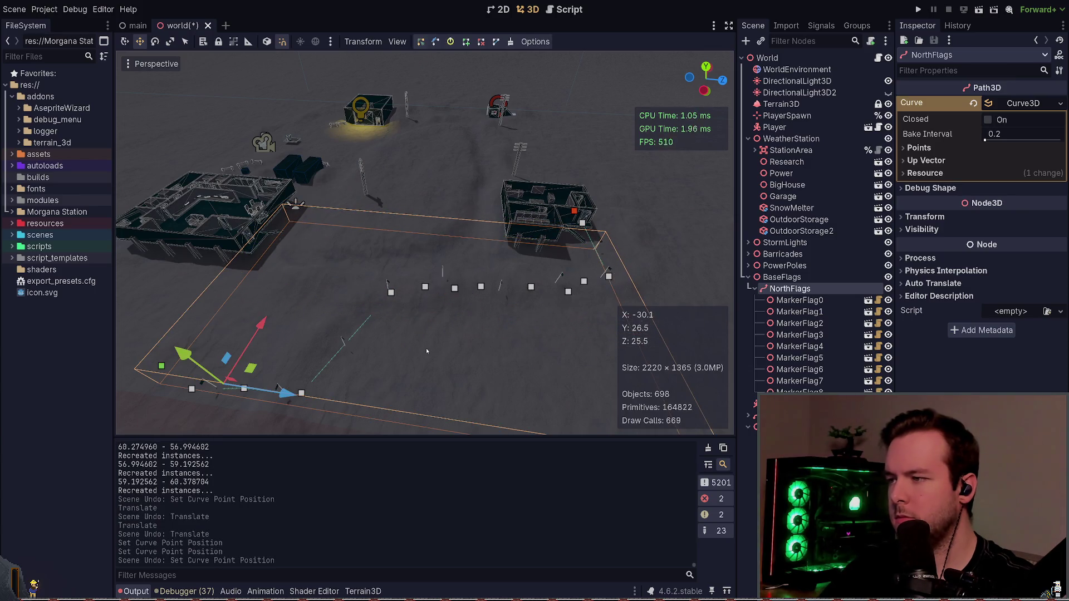
pyautogui.hotkey('ctrl', 's')
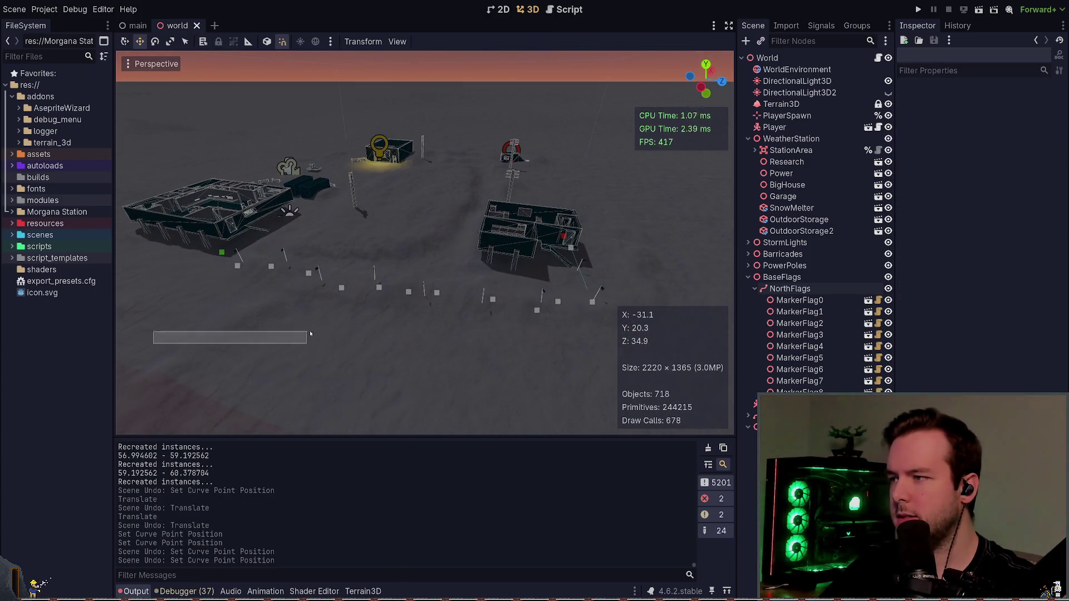
# - Reselect NorthFlags, drag it along X and save; accept the call_deferred completion in the script
pyautogui.moveTo(310, 334); pyautogui.dragTo(697, 227)
pyautogui.click(340, 338)
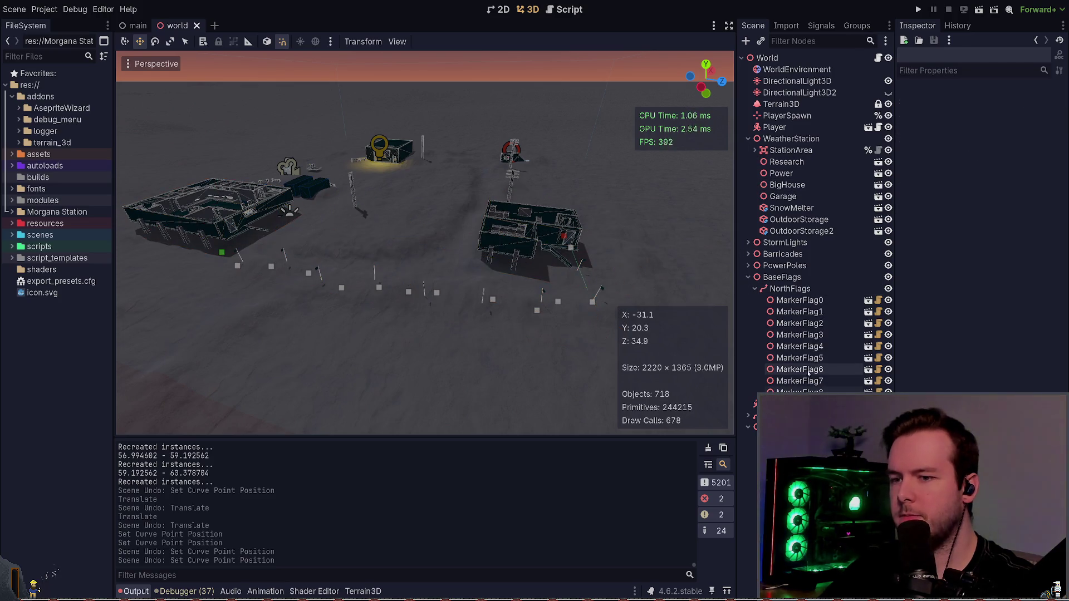
pyautogui.click(790, 289)
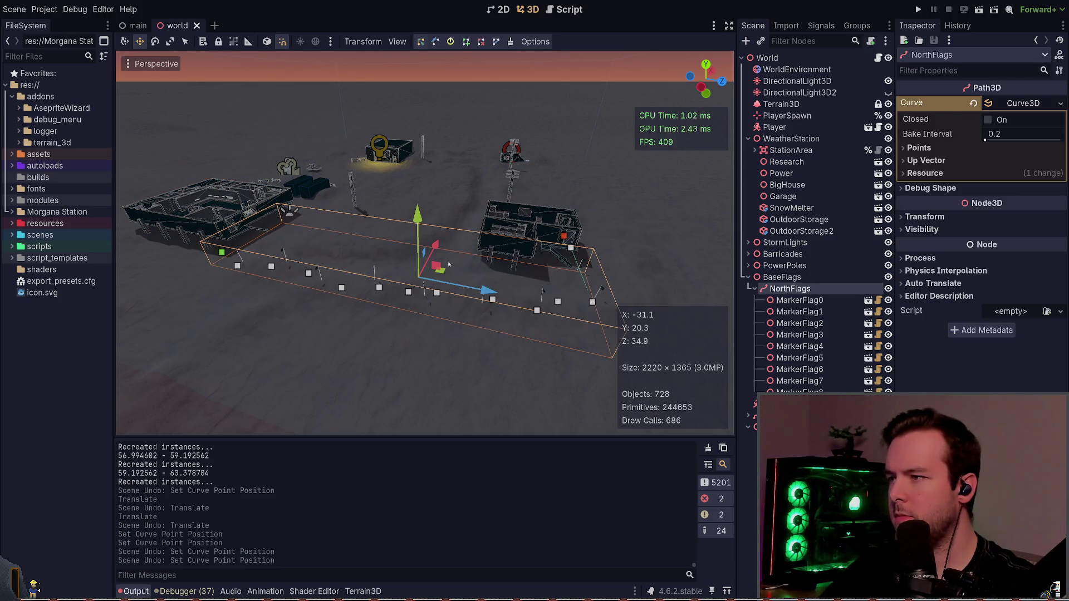
pyautogui.moveTo(435, 245)
pyautogui.mouseDown()
pyautogui.moveTo(420, 273)
pyautogui.moveTo(428, 259)
pyautogui.moveTo(491, 355)
pyautogui.mouseUp()
pyautogui.hotkey('ctrl', 's')
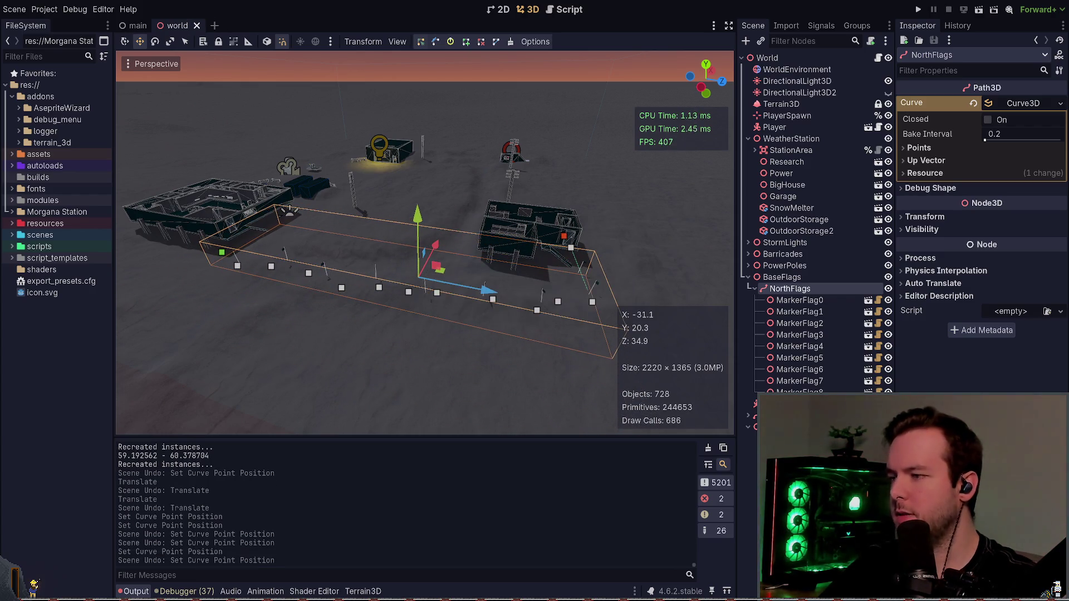
pyautogui.hotkey('alt', 'Tab')
pyautogui.press('Tab')
pyautogui.press('Tab')
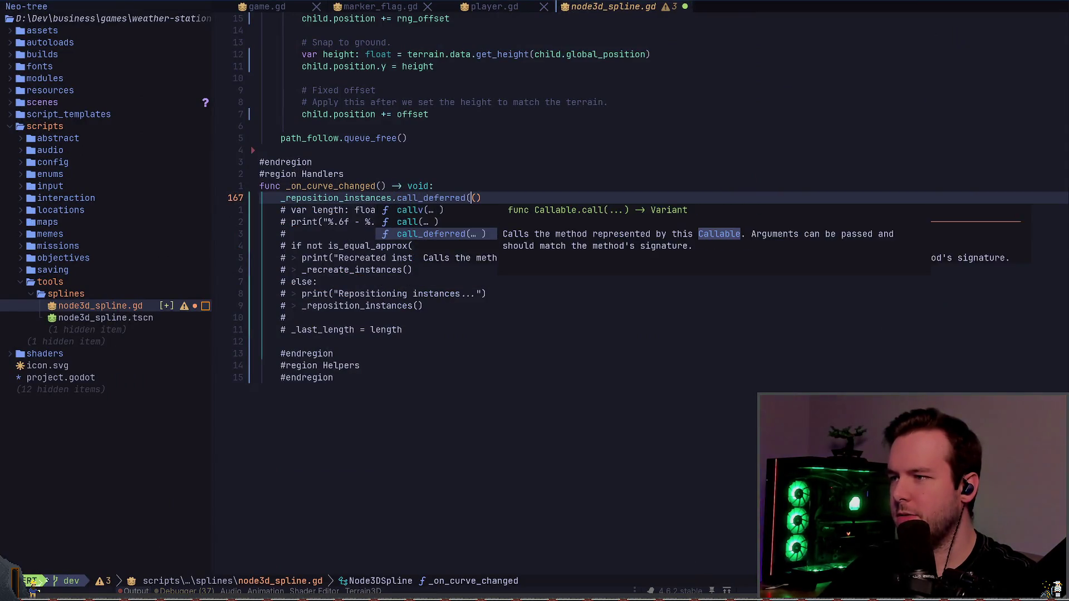
# - Test the deferred call by nudging NorthFlags along X, then undo and save the scene
pyautogui.press('Escape')
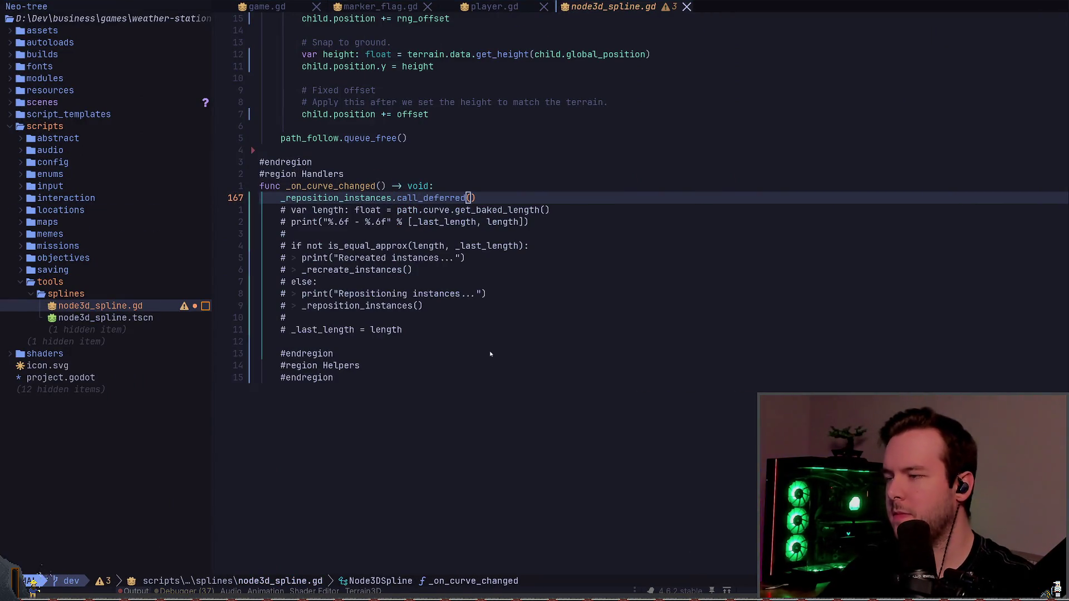
pyautogui.hotkey('alt', 'Tab')
pyautogui.moveTo(436, 244); pyautogui.dragTo(435, 257)
pyautogui.hotkey('ctrl', 'z')
pyautogui.hotkey('ctrl', 's')
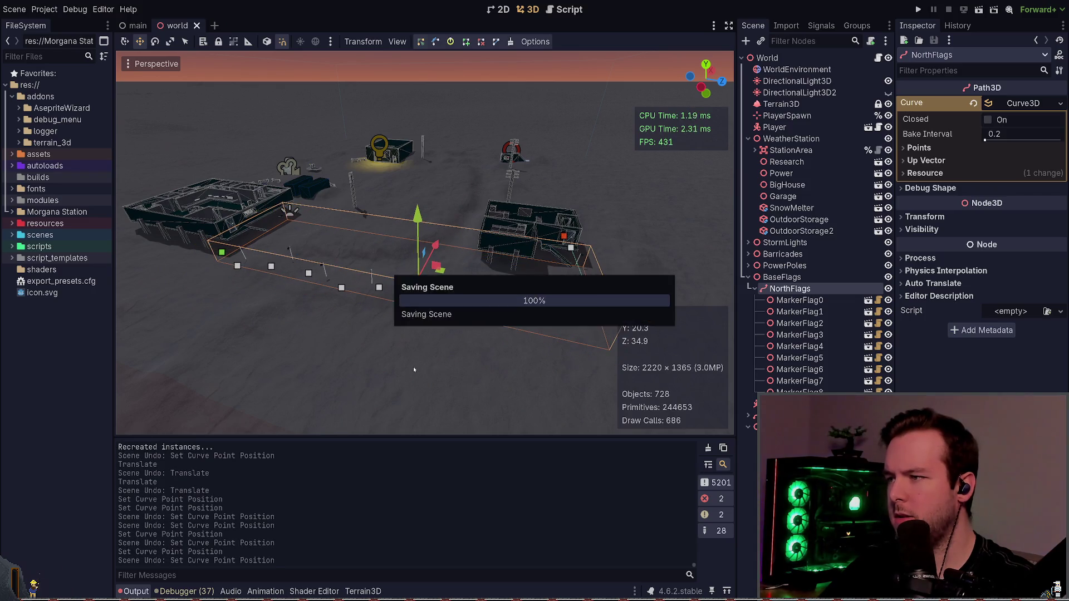
pyautogui.hotkey('alt', 'Tab')
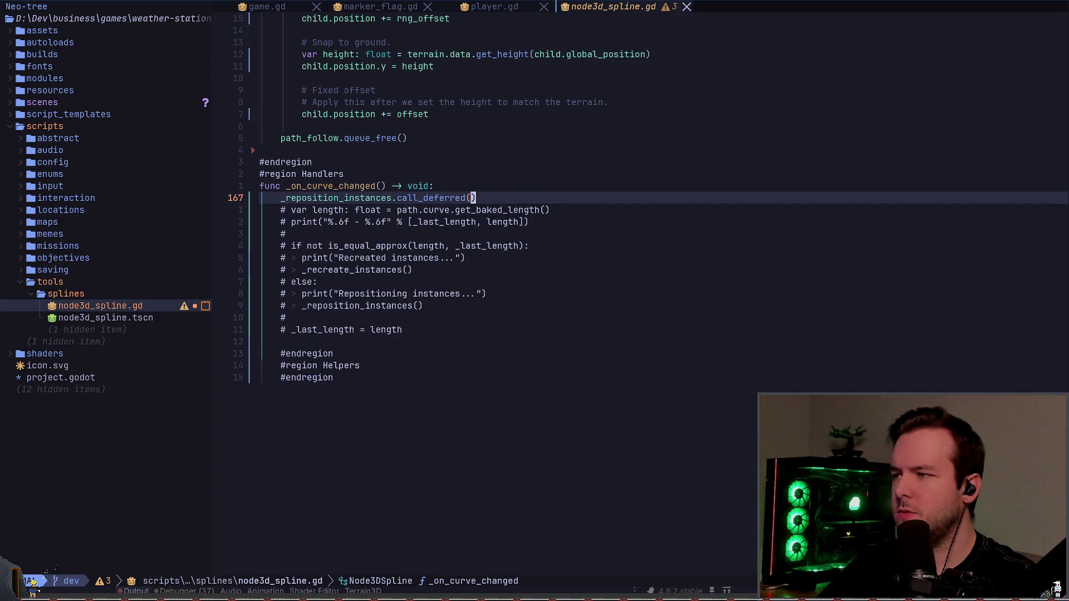
# - Declare var _debounce: Timer = Timer.new() below var _initialized and save the script
pyautogui.press('k')
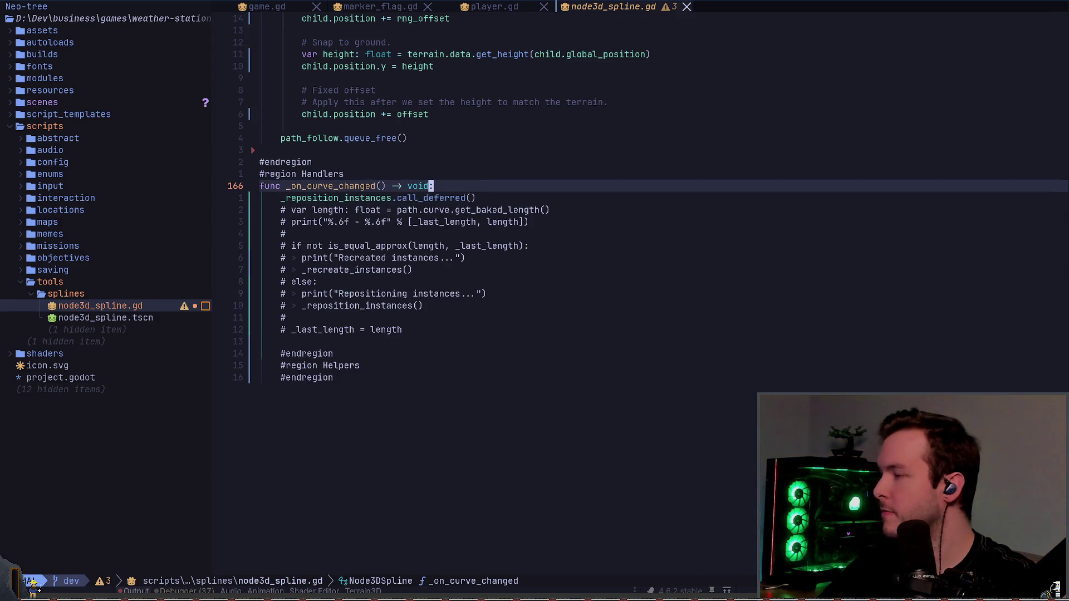
pyautogui.press('g')
pyautogui.press('g')
pyautogui.press('3')
pyautogui.press('j')
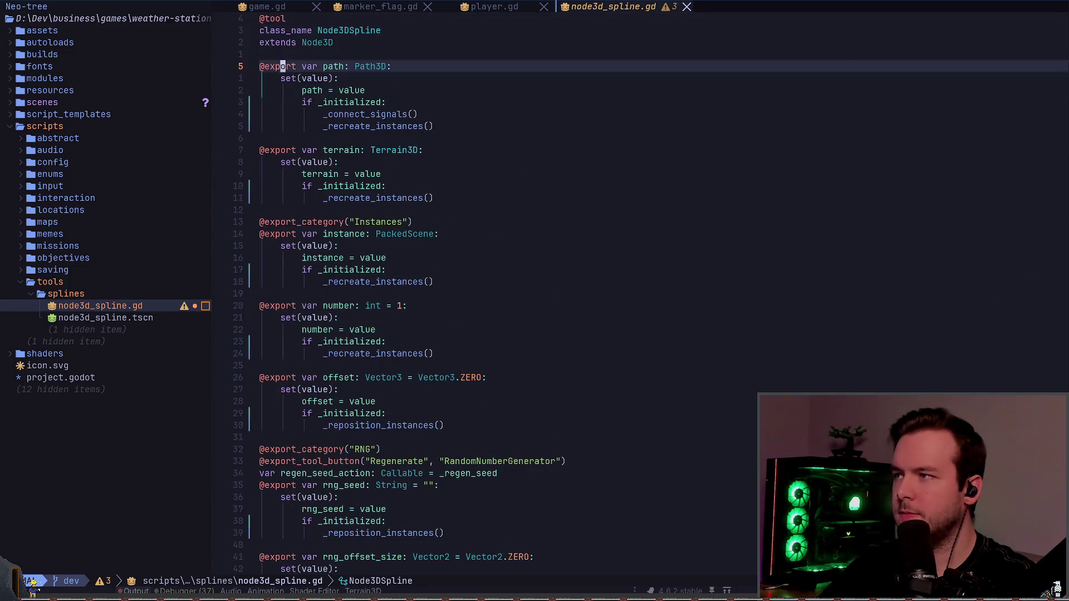
pyautogui.press('8')
pyautogui.press('j')
pyautogui.press('7')
pyautogui.press('j')
pyautogui.press('j')
pyautogui.press('j')
pyautogui.press('j')
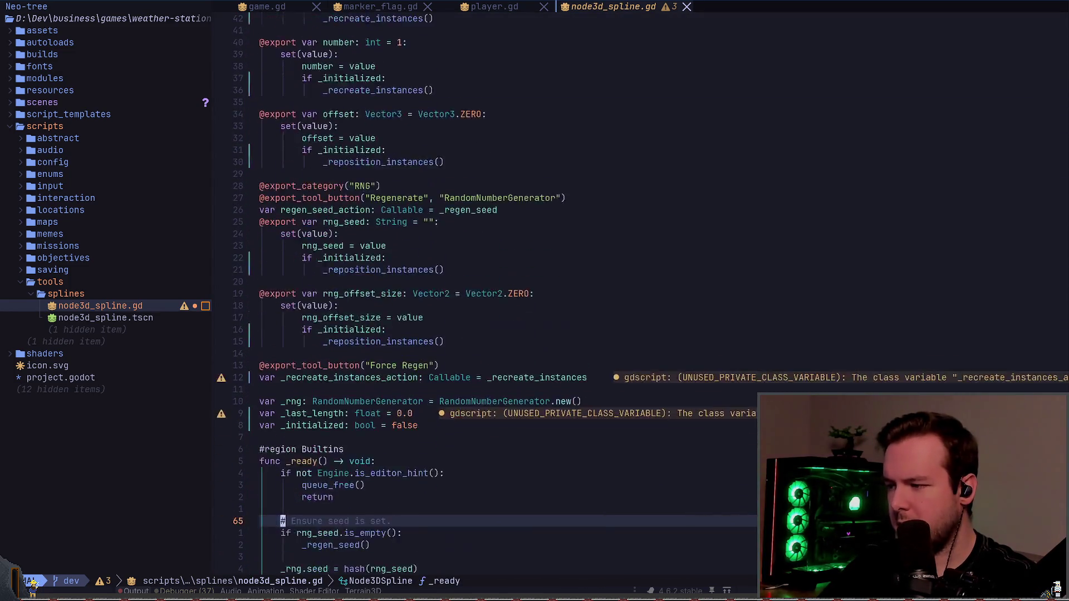
pyautogui.press('k')
pyautogui.press('k')
pyautogui.press('k')
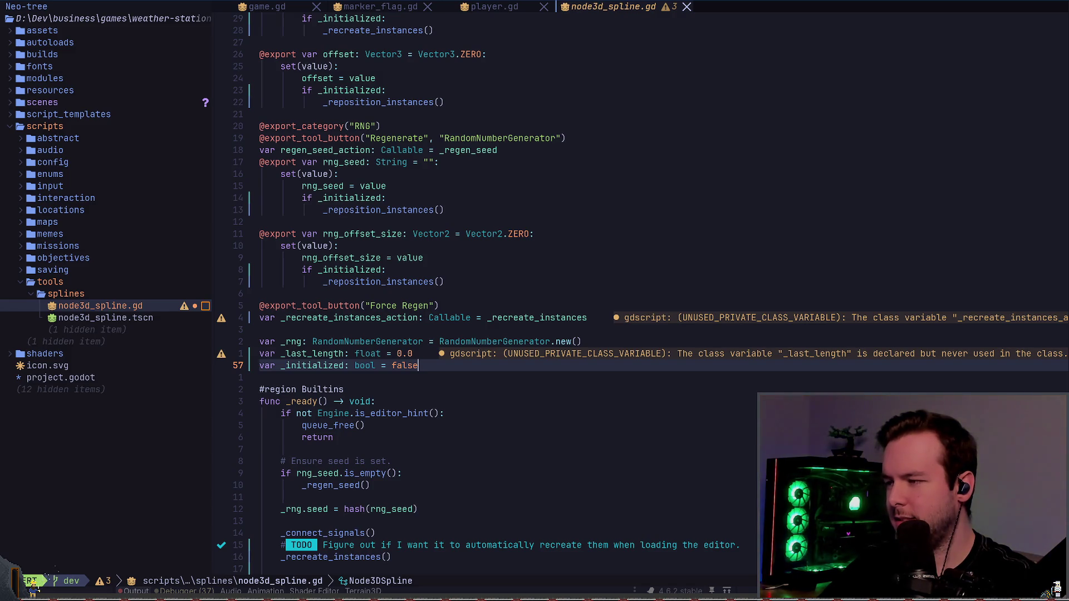
pyautogui.press('Return')
pyautogui.write('var _debvua')
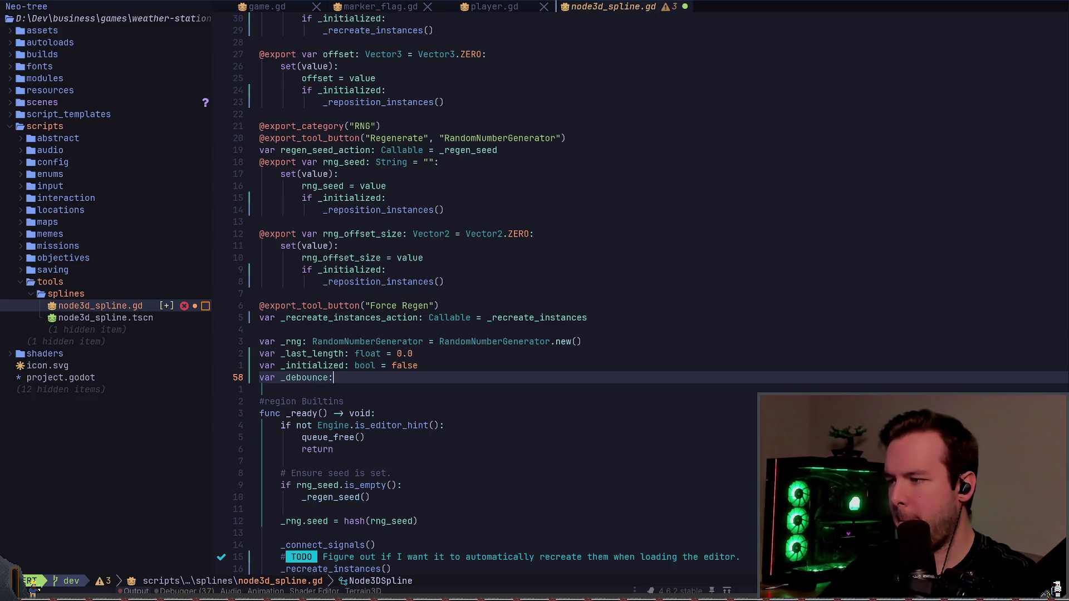
pyautogui.write(' Timer = Tim')
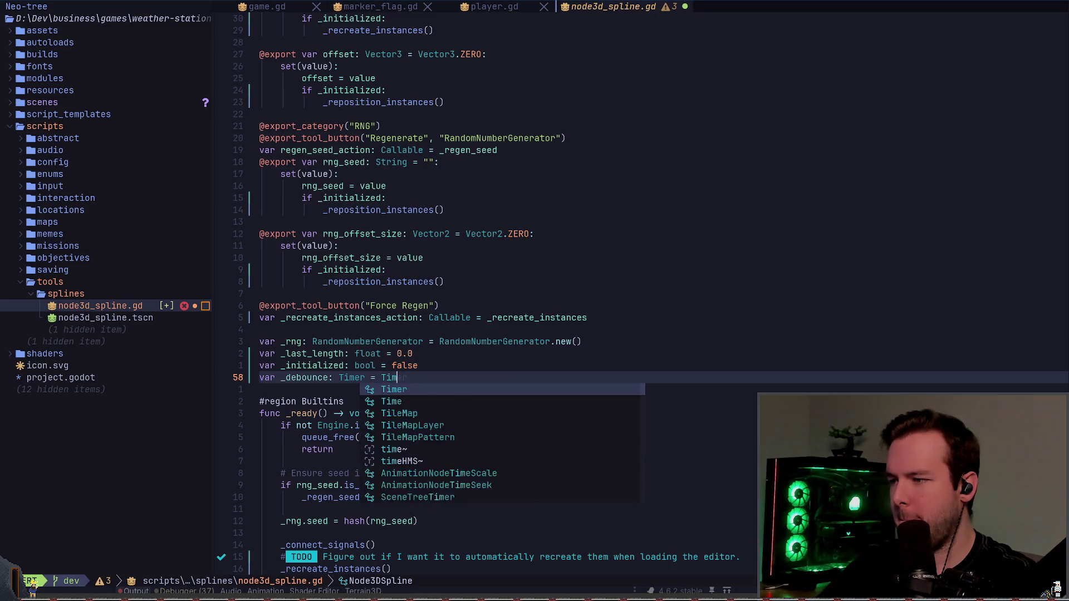
pyautogui.write('ern.')
pyautogui.write('.new(')
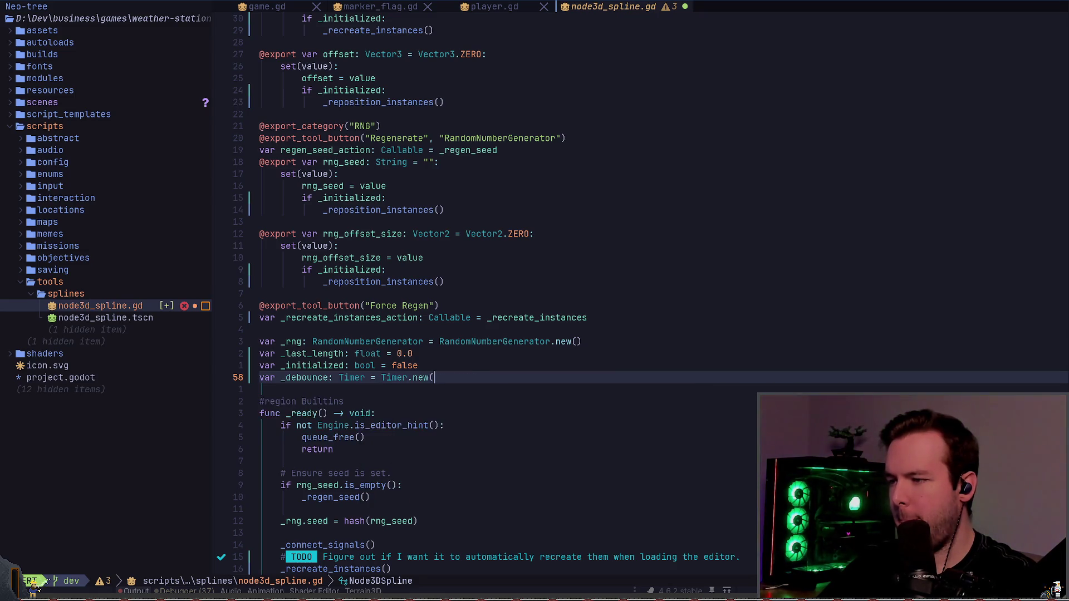
pyautogui.press('Escape')
pyautogui.hotkey('ctrl', 's')
# - Add add_child(_debounce) in _ready, then jump back to the _on_curve_changed handler
pyautogui.press('j')
pyautogui.press('j')
pyautogui.press('j')
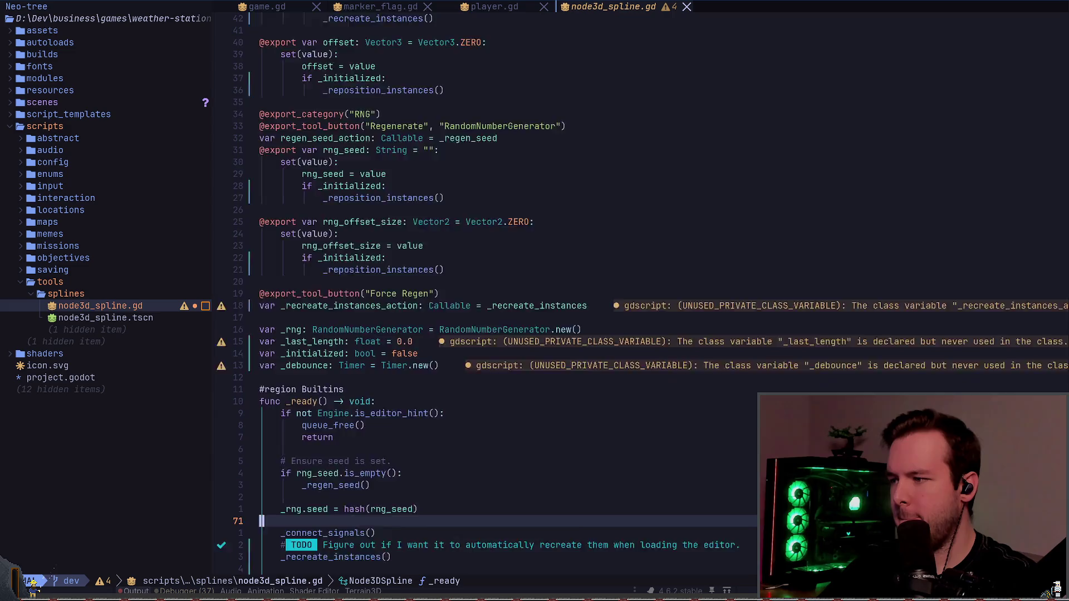
pyautogui.press('k')
pyautogui.press('k')
pyautogui.press('k')
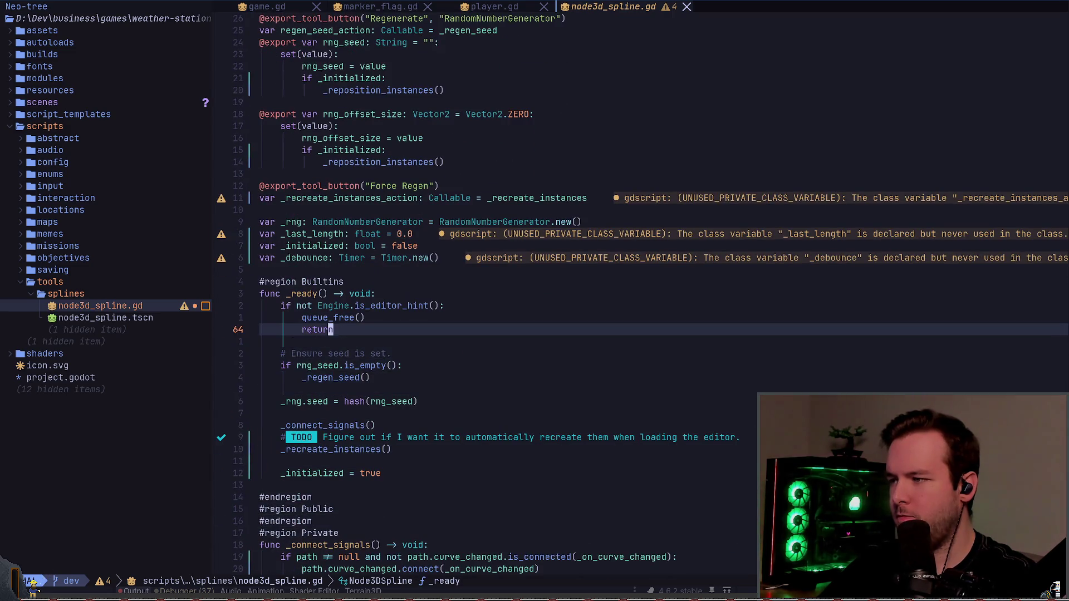
pyautogui.write('oadd_child(')
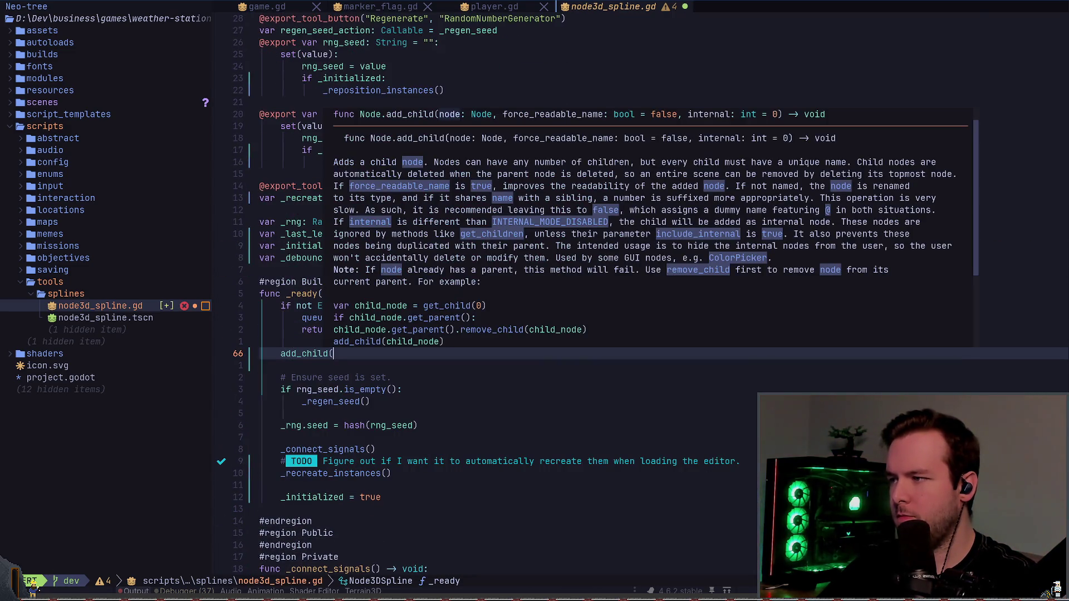
pyautogui.write('d')
pyautogui.press('Return')
pyautogui.press('Escape')
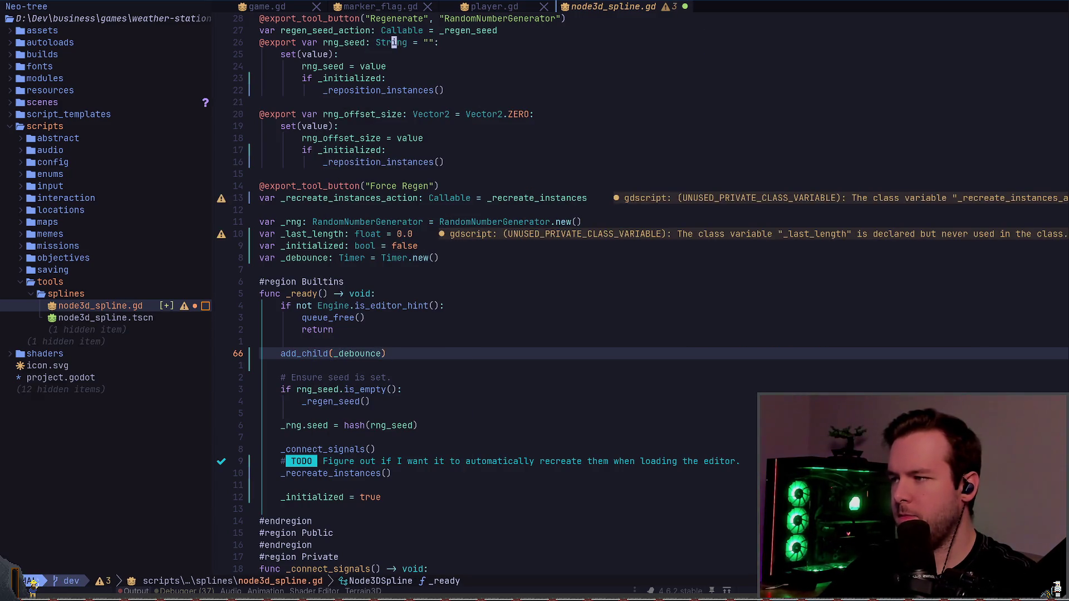
pyautogui.hotkey('ctrl', 'o')
# - Above the call_deferred line in _on_curve_changed, start an `if _debounce.is_` condition, trying method names
pyautogui.press('k')
pyautogui.press('1')
pyautogui.press('3')
pyautogui.press('k')
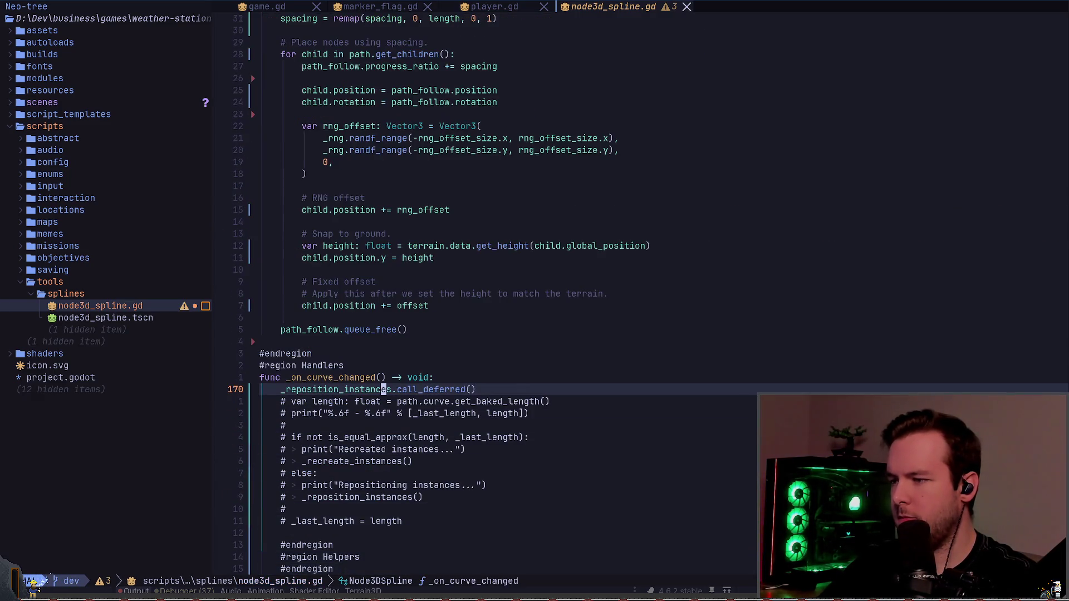
pyautogui.write('o')
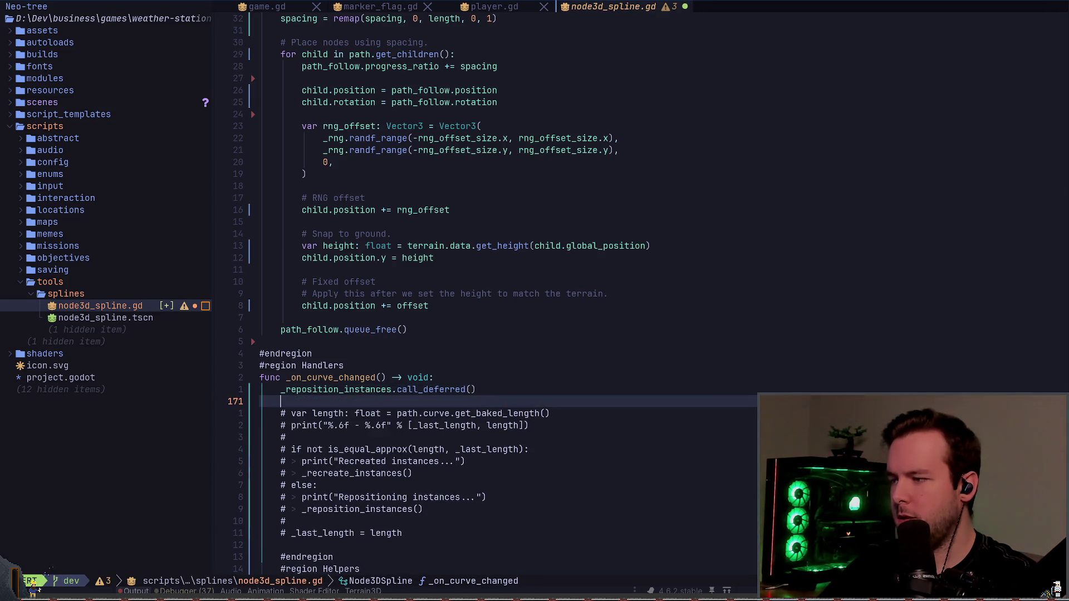
pyautogui.write('if _debounce.is')
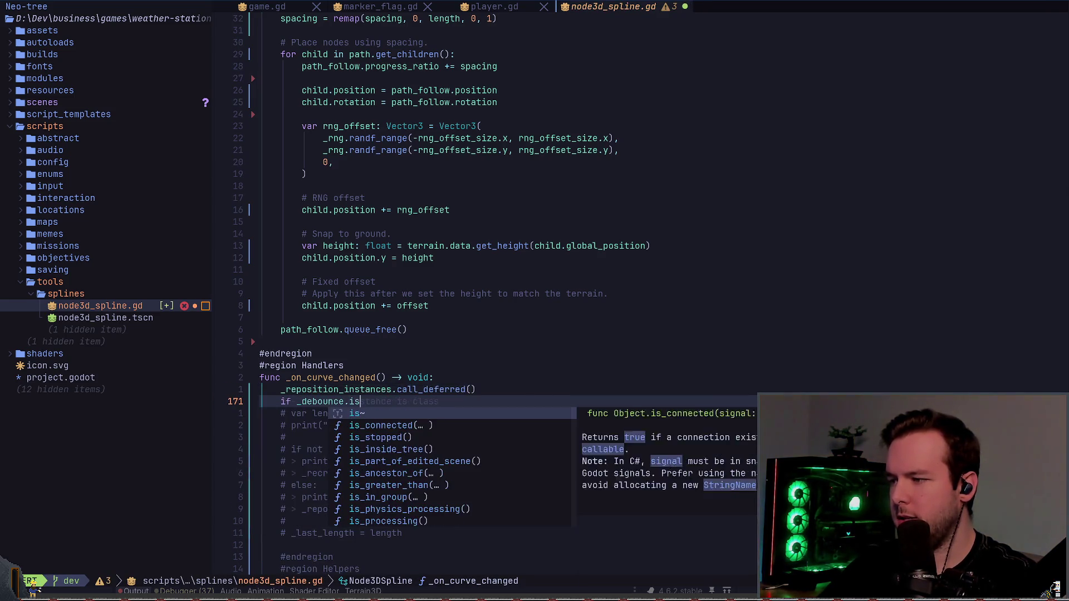
pyautogui.write('_')
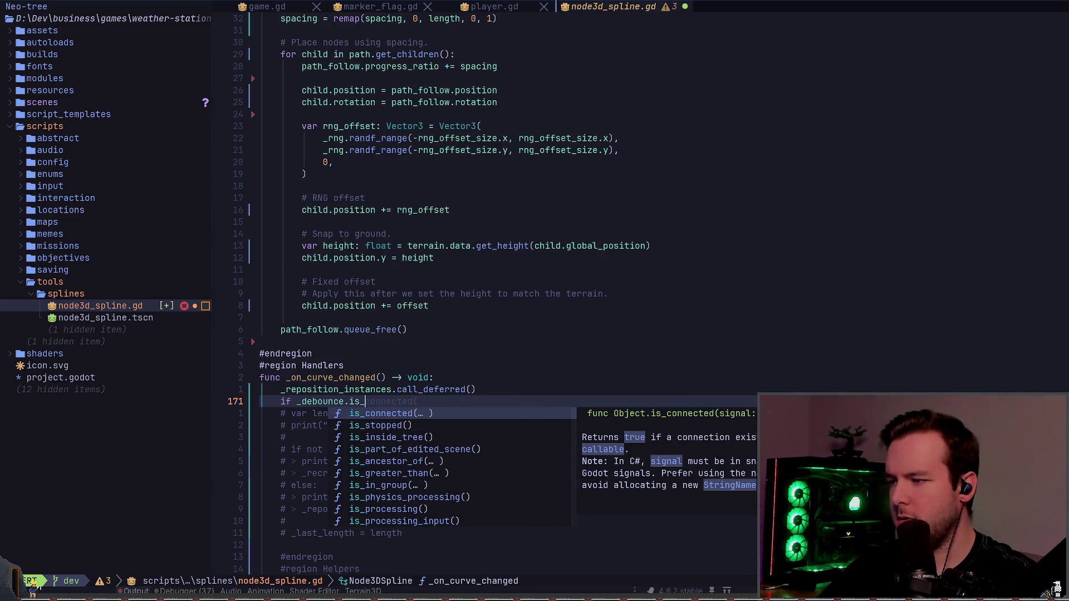
pyautogui.press('BackSpace')
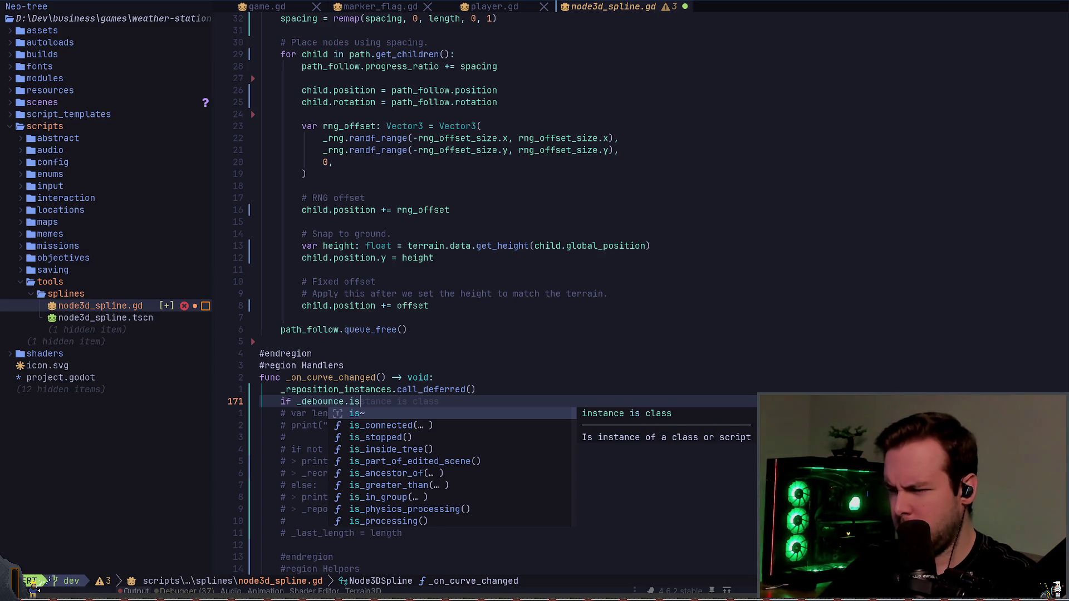
pyautogui.write('_sta')
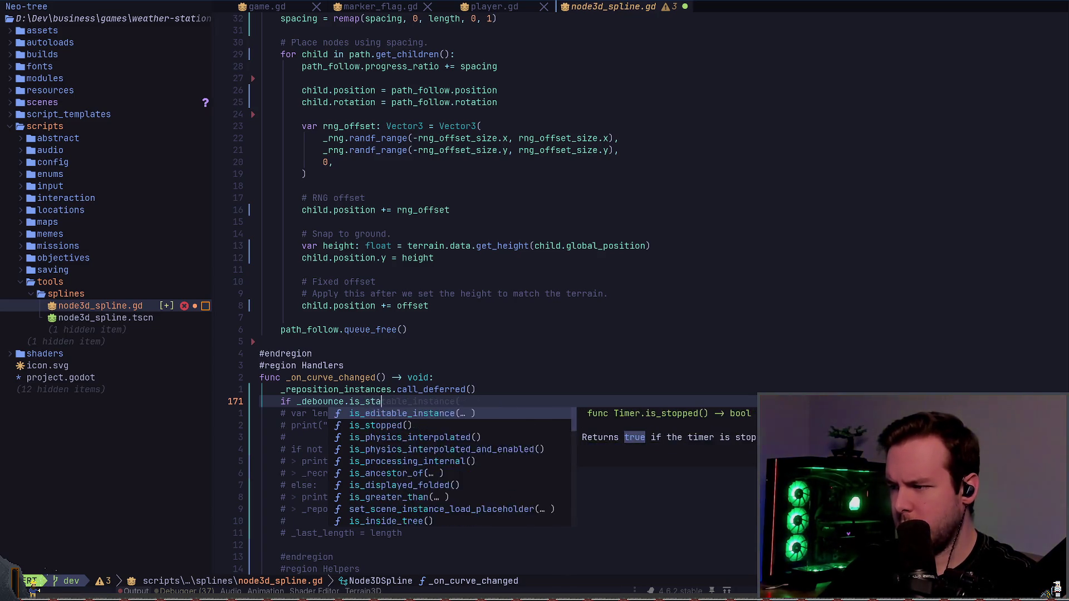
pyautogui.press('BackSpace')
pyautogui.press('BackSpace')
pyautogui.press('BackSpace')
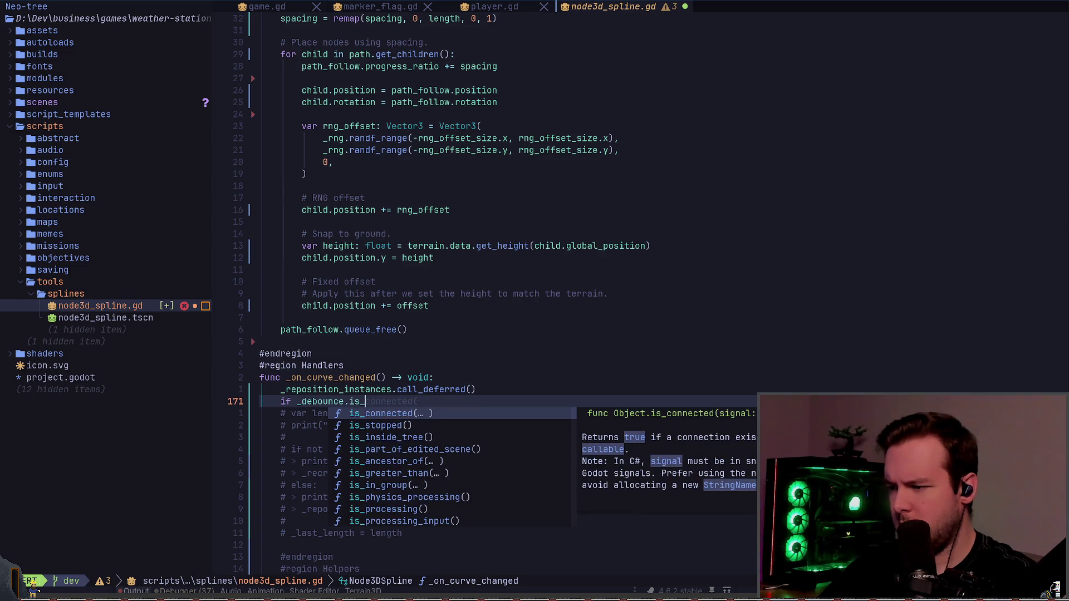
pyautogui.press('Tab')
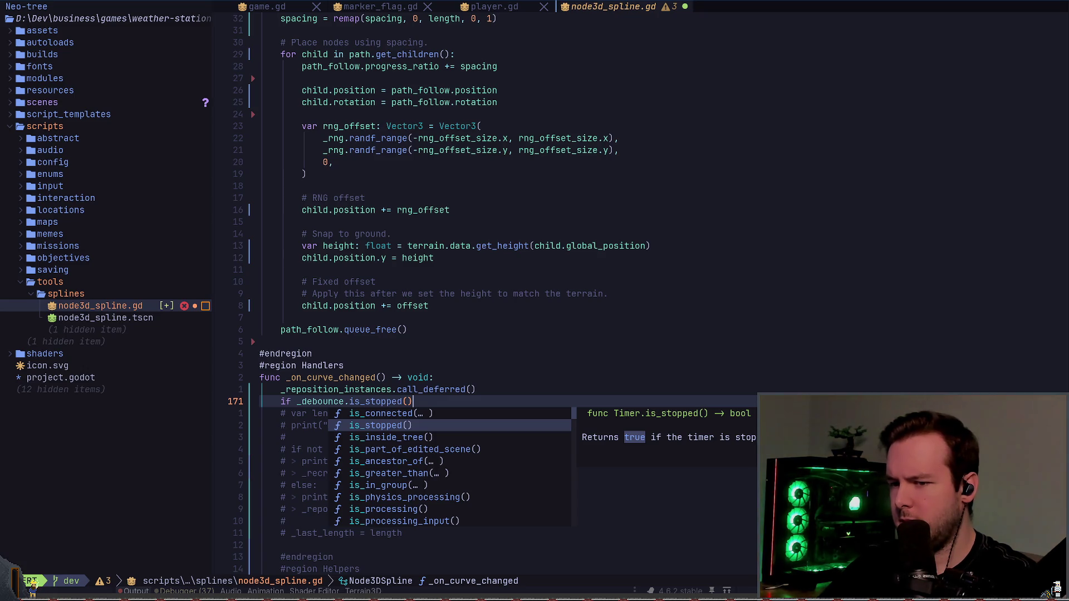
pyautogui.press('BackSpace')
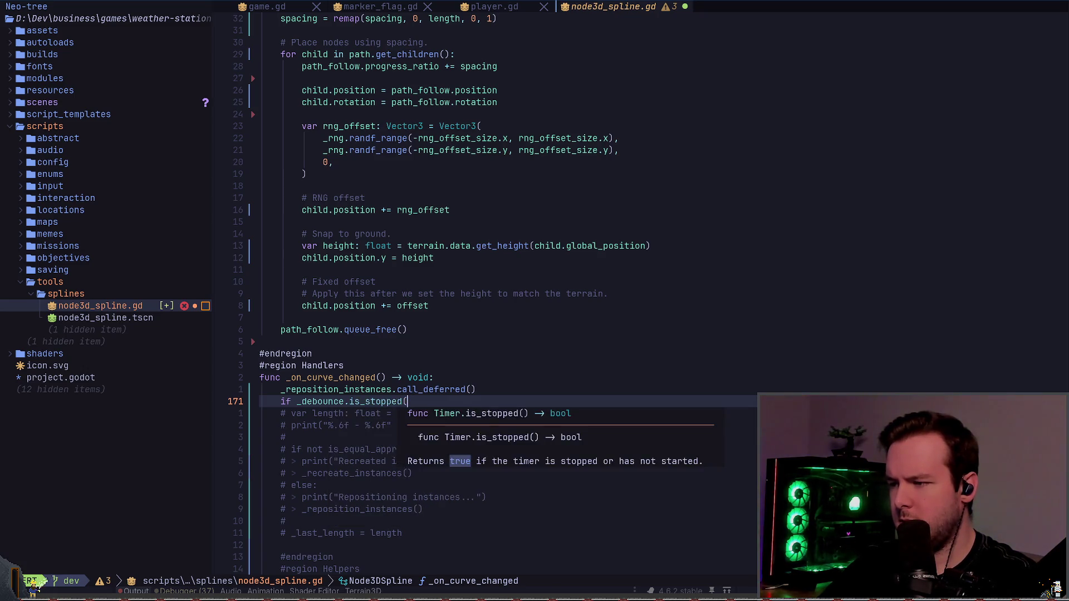
pyautogui.press('BackSpace')
pyautogui.write('p')
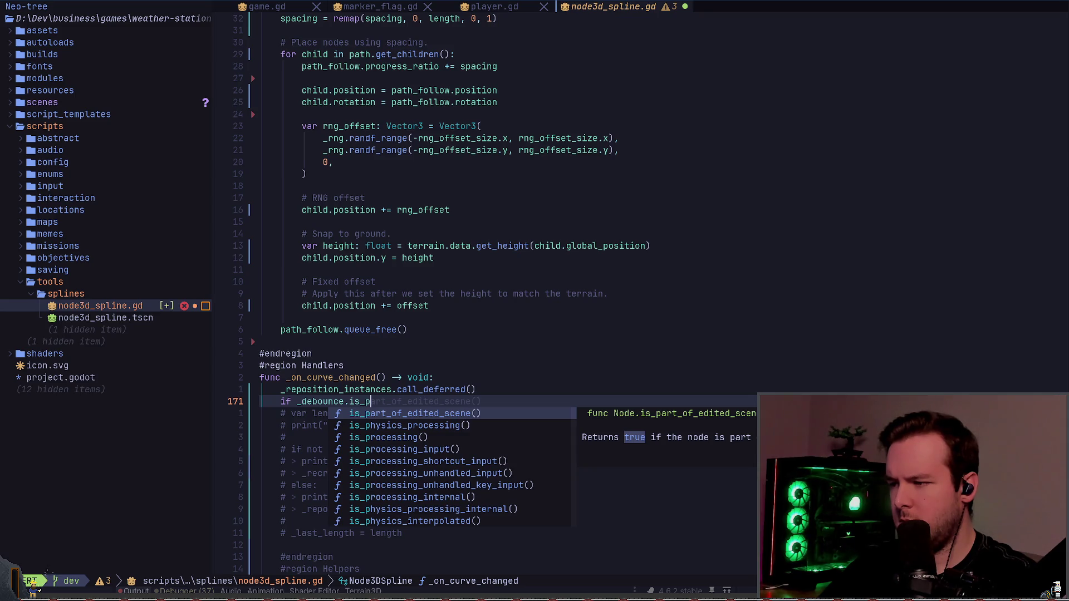
pyautogui.press('BackSpace')
pyautogui.write('run')
pyautogui.press('BackSpace')
pyautogui.press('BackSpace')
pyautogui.press('BackSpace')
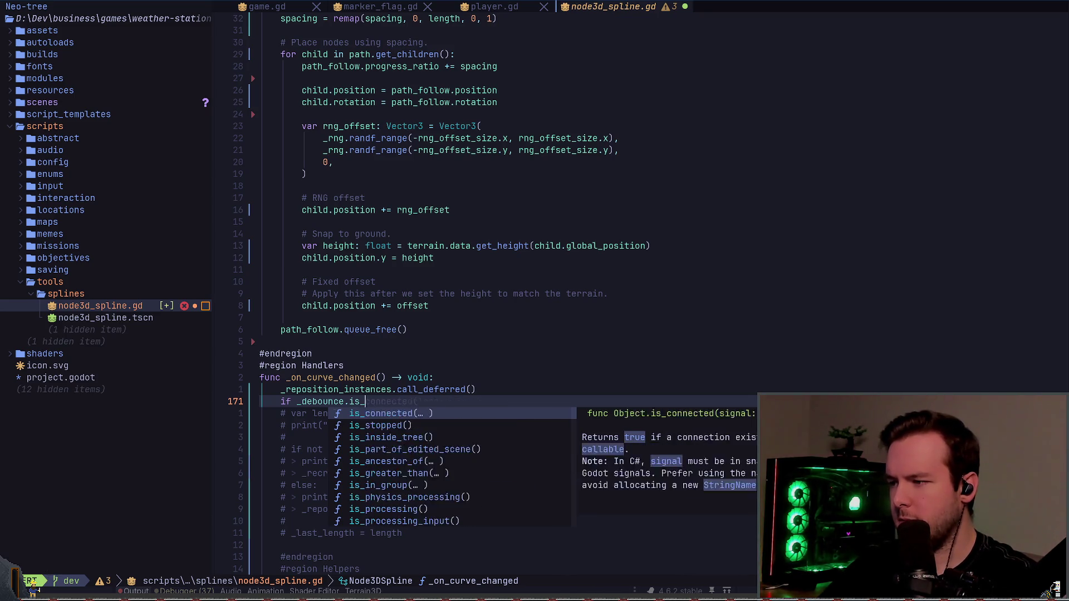
# - Browse the Timer's member completions to settle on is_stopped for the condition
pyautogui.write('noti')
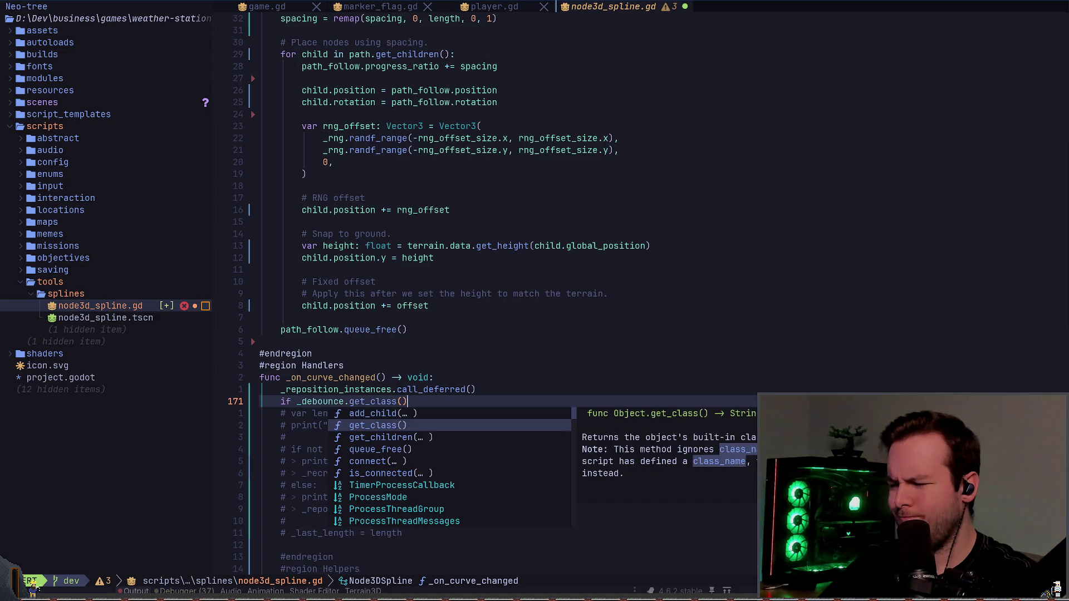
pyautogui.press('Down')
pyautogui.press('Down')
pyautogui.press('Down')
pyautogui.press('Down')
pyautogui.press('Down')
pyautogui.press('Down')
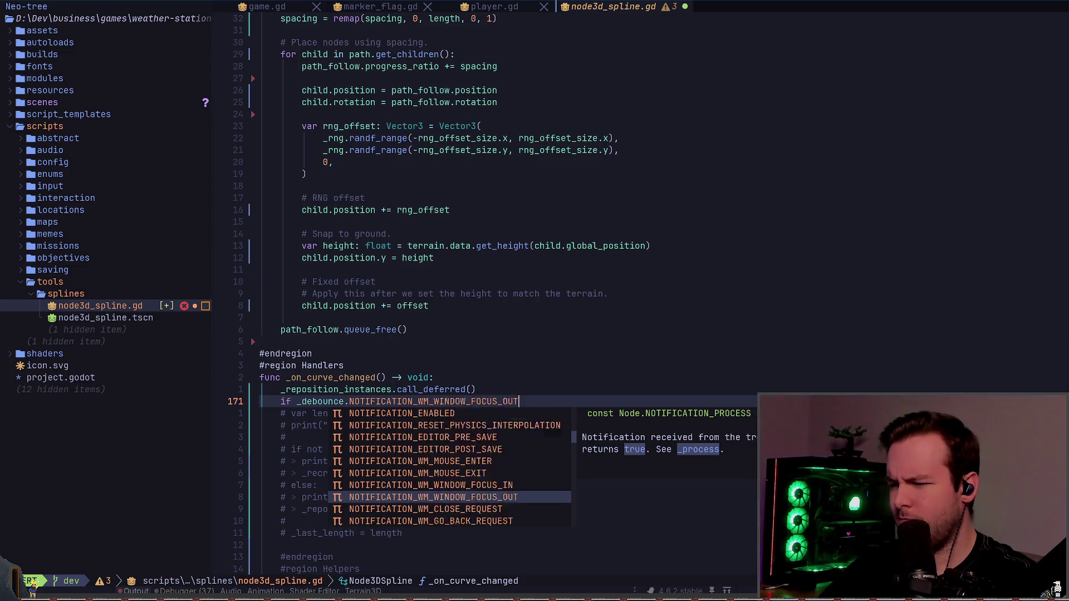
pyautogui.press('Down')
pyautogui.press('Down')
pyautogui.press('Down')
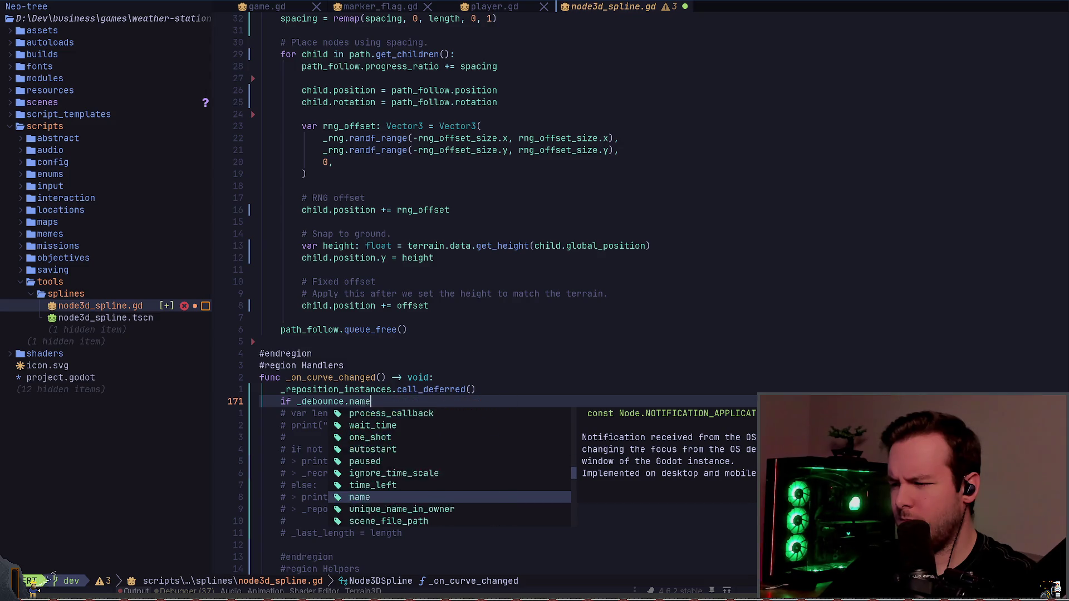
pyautogui.press('Up')
pyautogui.press('Up')
pyautogui.press('Up')
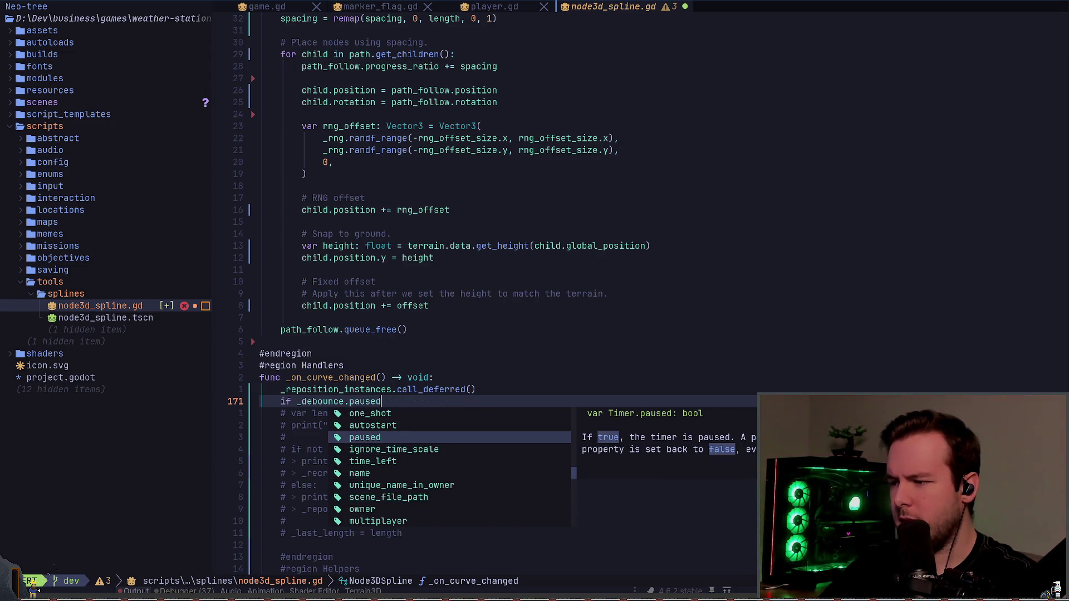
pyautogui.press('Up')
pyautogui.press('Up')
pyautogui.press('Up')
pyautogui.press('Down')
pyautogui.press('Down')
pyautogui.press('Down')
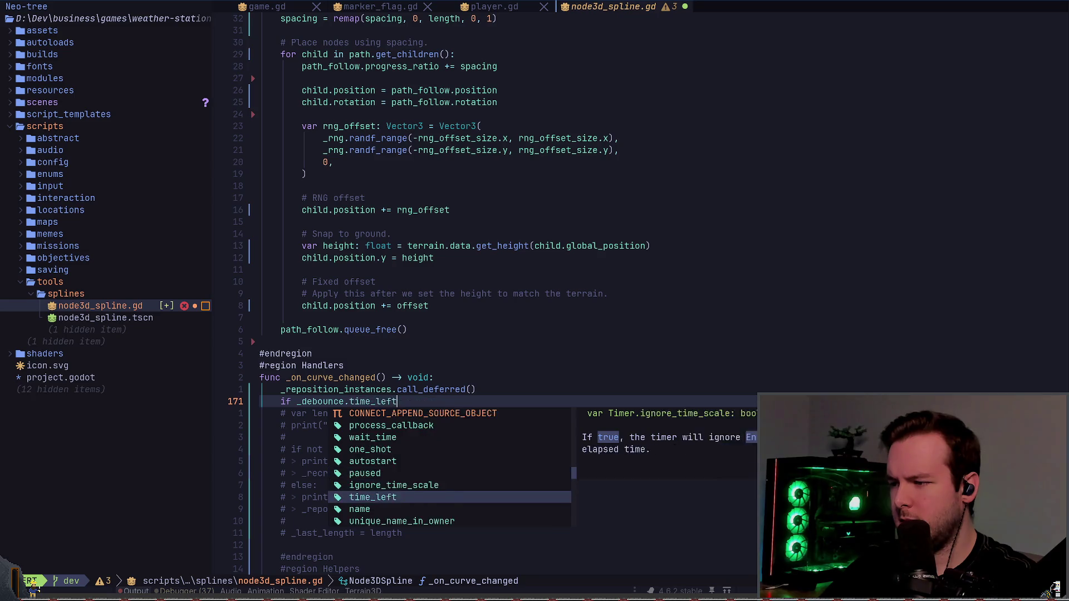
pyautogui.press('Down')
pyautogui.press('Down')
pyautogui.press('Down')
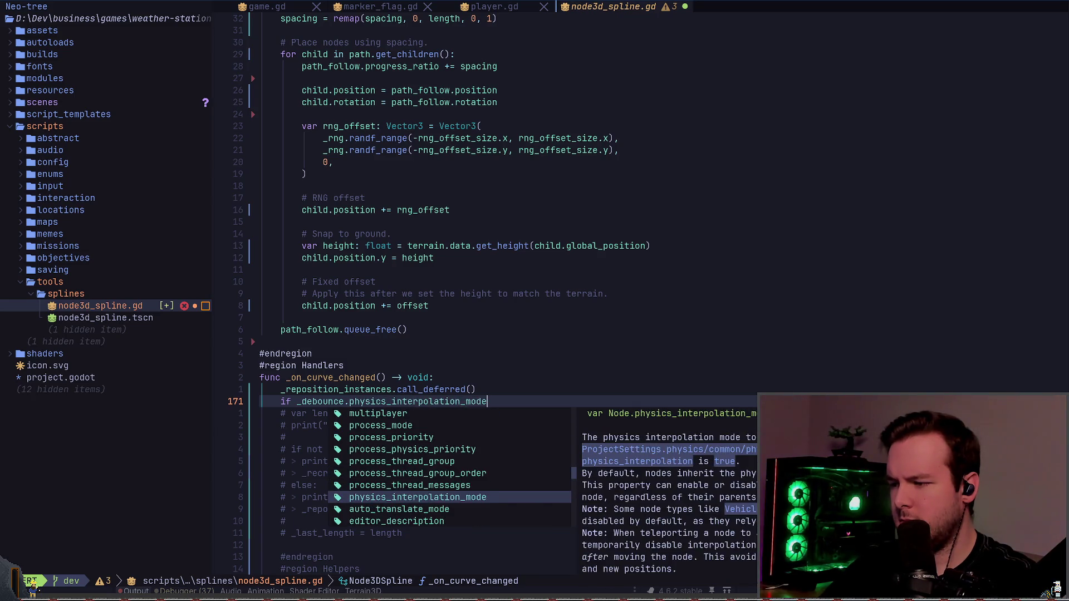
pyautogui.press('Down')
pyautogui.press('Down')
pyautogui.press('Down')
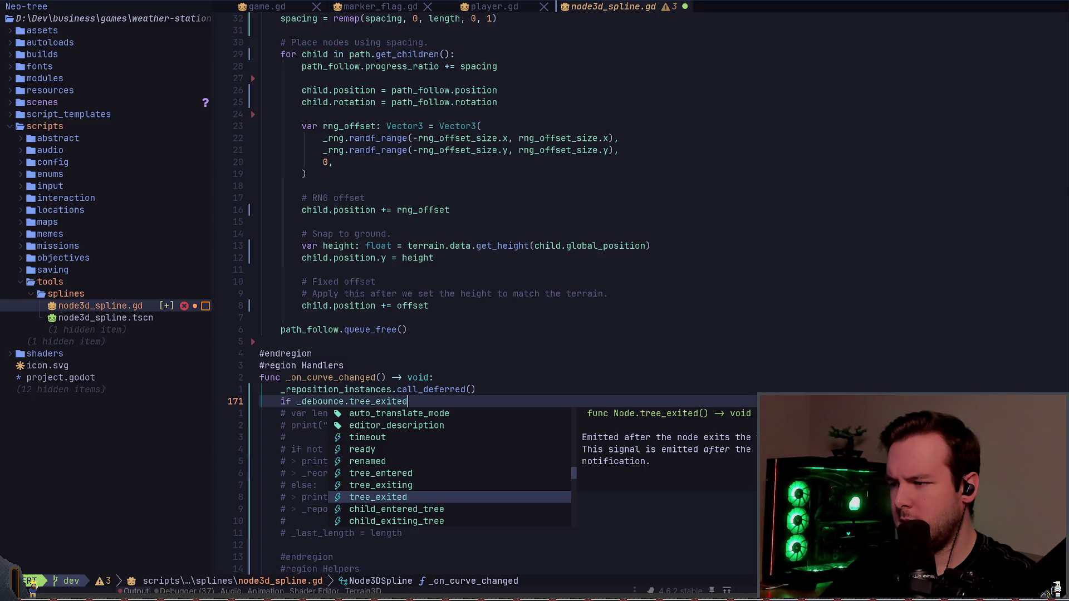
pyautogui.press('Down')
pyautogui.press('Down')
pyautogui.press('Down')
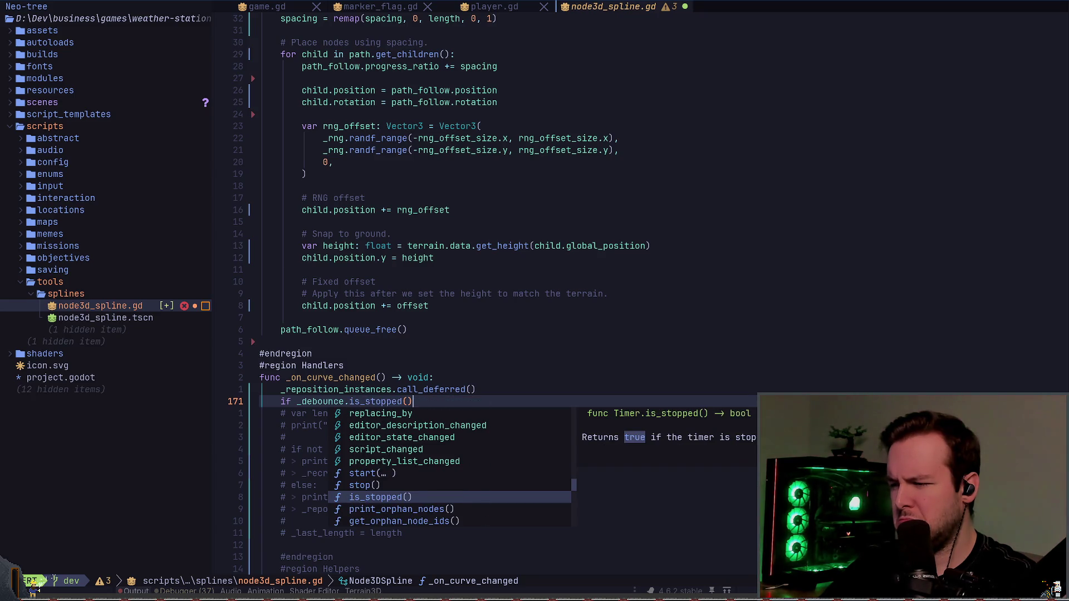
pyautogui.press('Down')
pyautogui.press('Down')
pyautogui.press('Down')
pyautogui.press('Up')
pyautogui.press('Up')
pyautogui.press('Up')
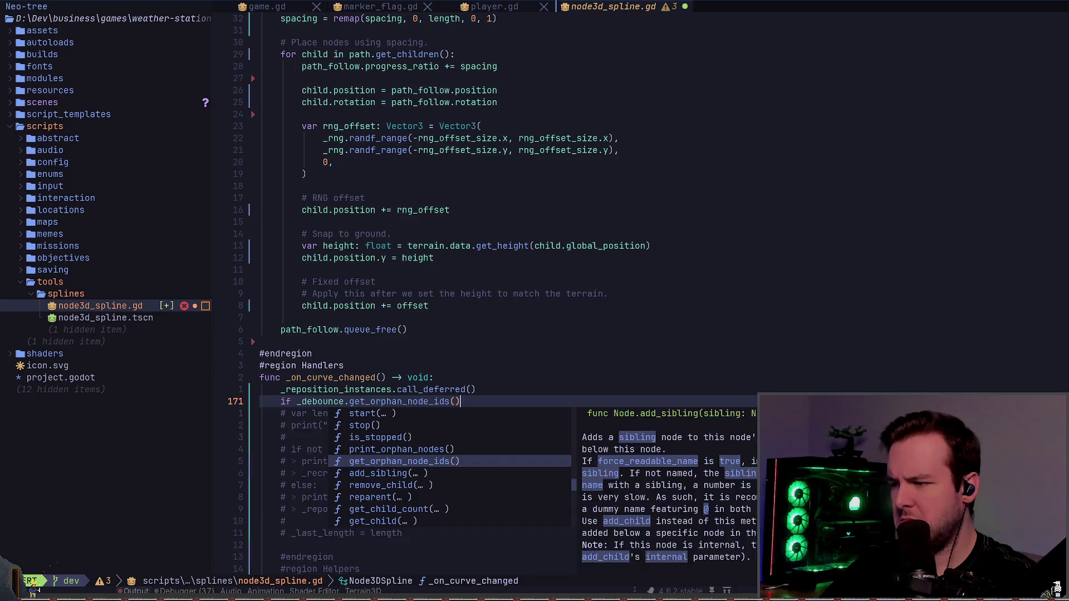
# - Close the condition, negate it, and add an early return below it
pyautogui.write(':')
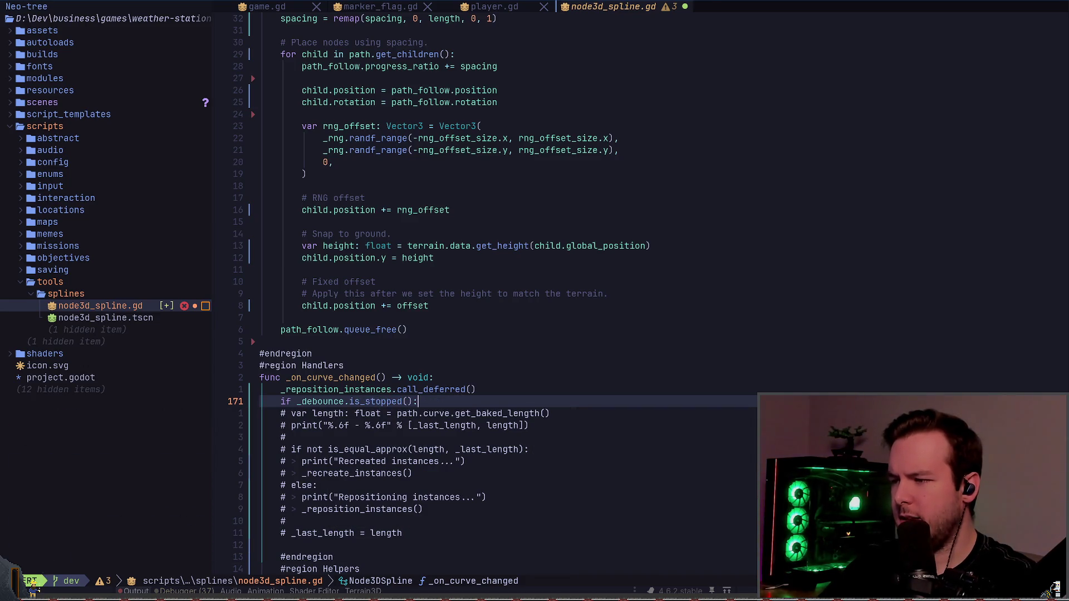
pyautogui.press('Escape')
pyautogui.press('^')
pyautogui.press('Return')
pyautogui.write('return')
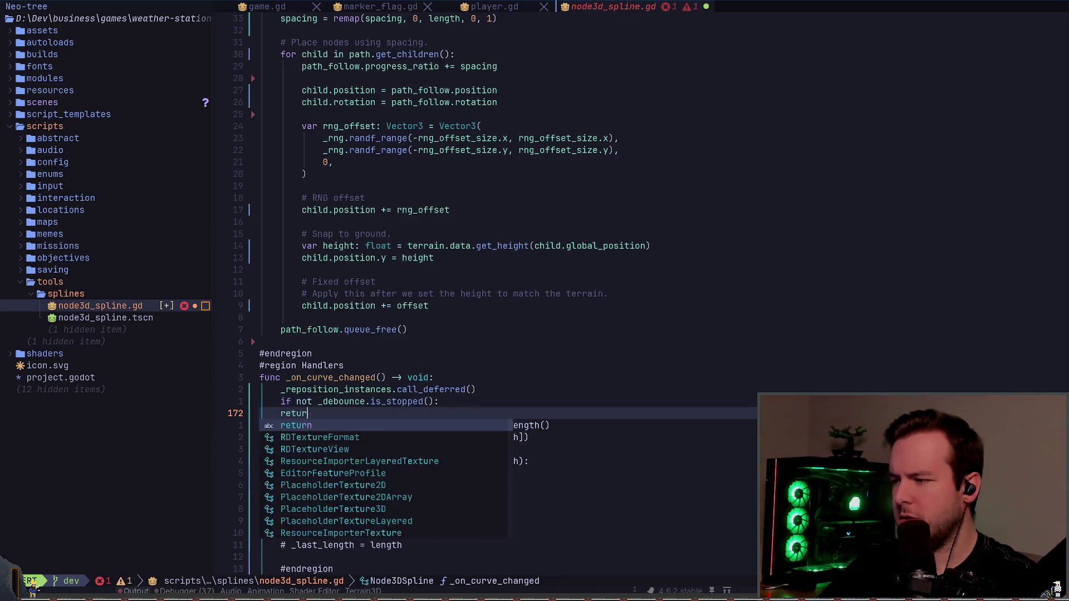
pyautogui.press('Escape')
# - Add _debounce.start(0.01) after the guard and save the script
pyautogui.press('z')
pyautogui.press('z')
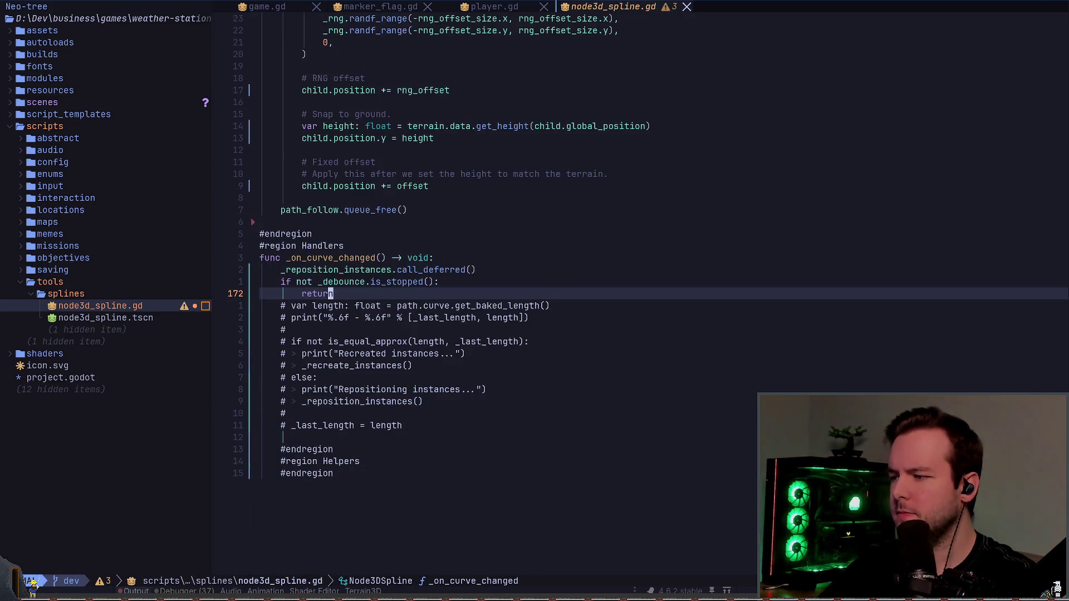
pyautogui.press('k')
pyautogui.press('j')
pyautogui.press('o')
pyautogui.press('Return')
pyautogui.write('_')
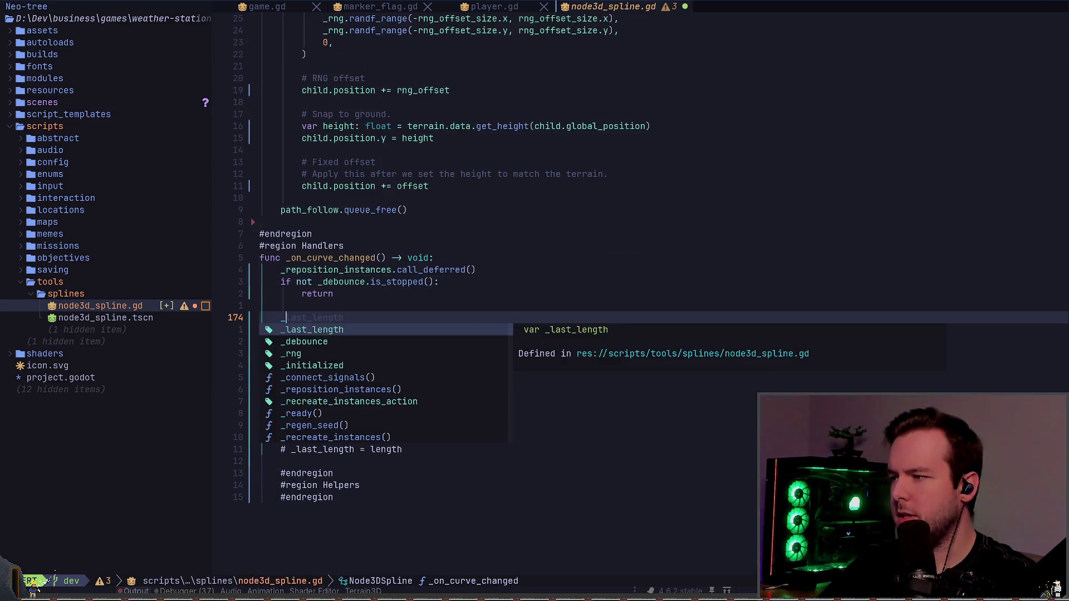
pyautogui.write('debounce.start(0.01')
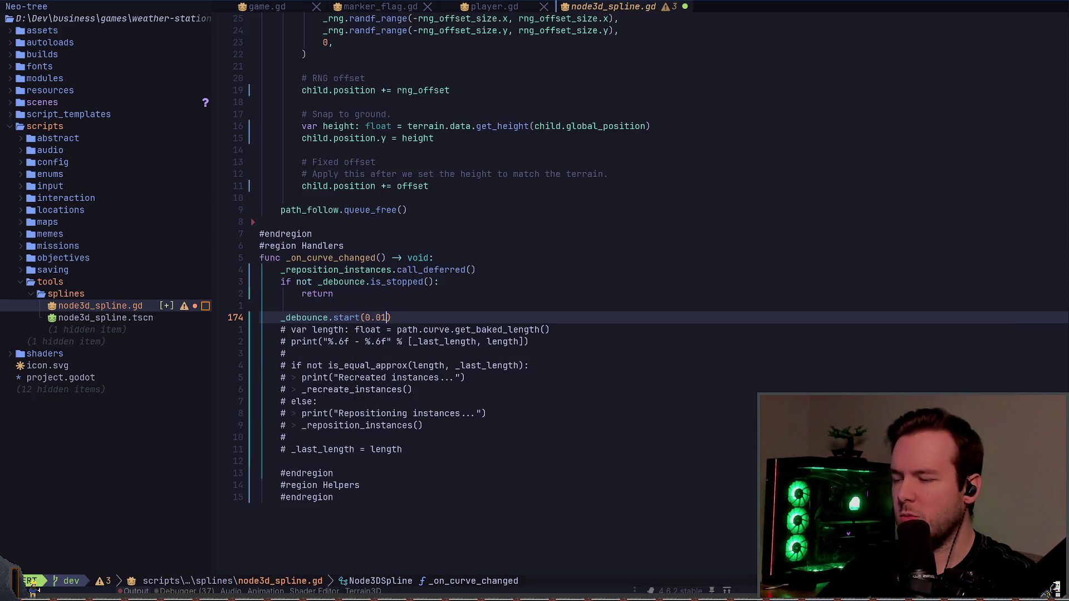
pyautogui.press('BackSpace')
pyautogui.press('BackSpace')
pyautogui.write('1')
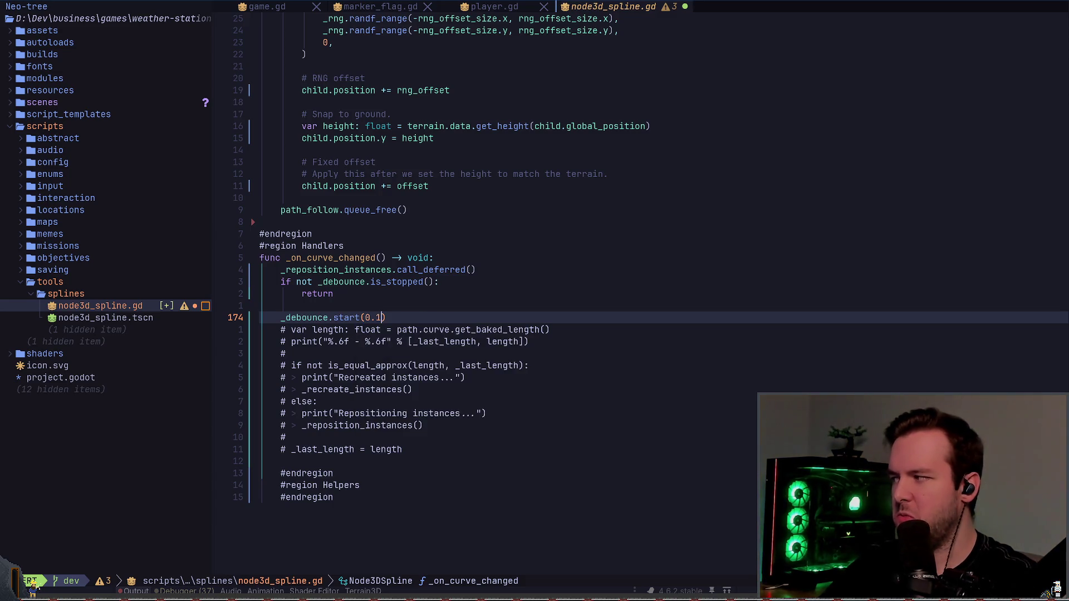
pyautogui.press('BackSpace')
pyautogui.write('01')
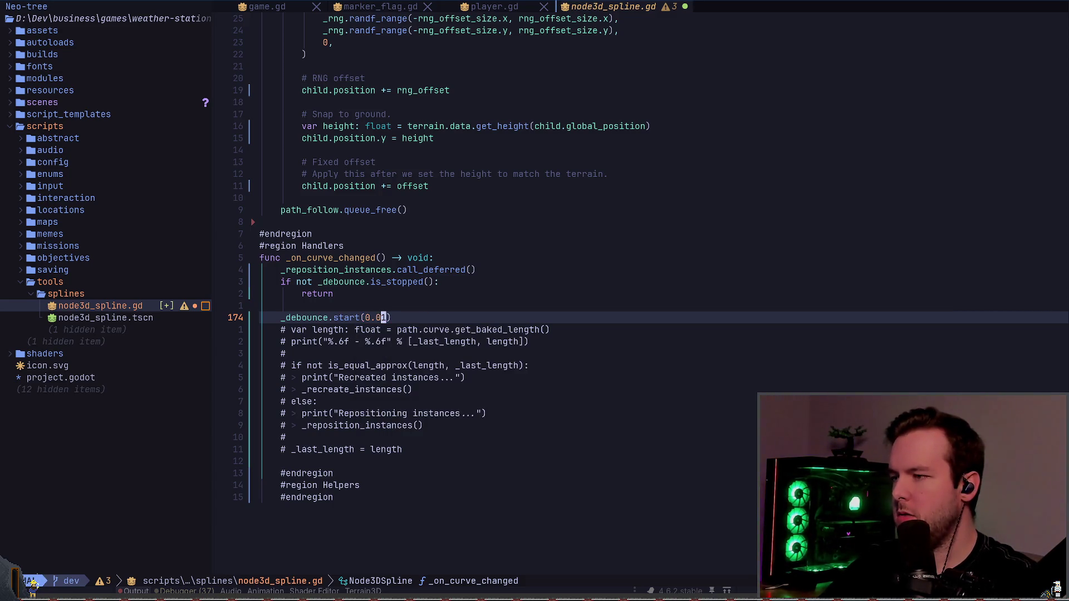
pyautogui.hotkey('ctrl', 's')
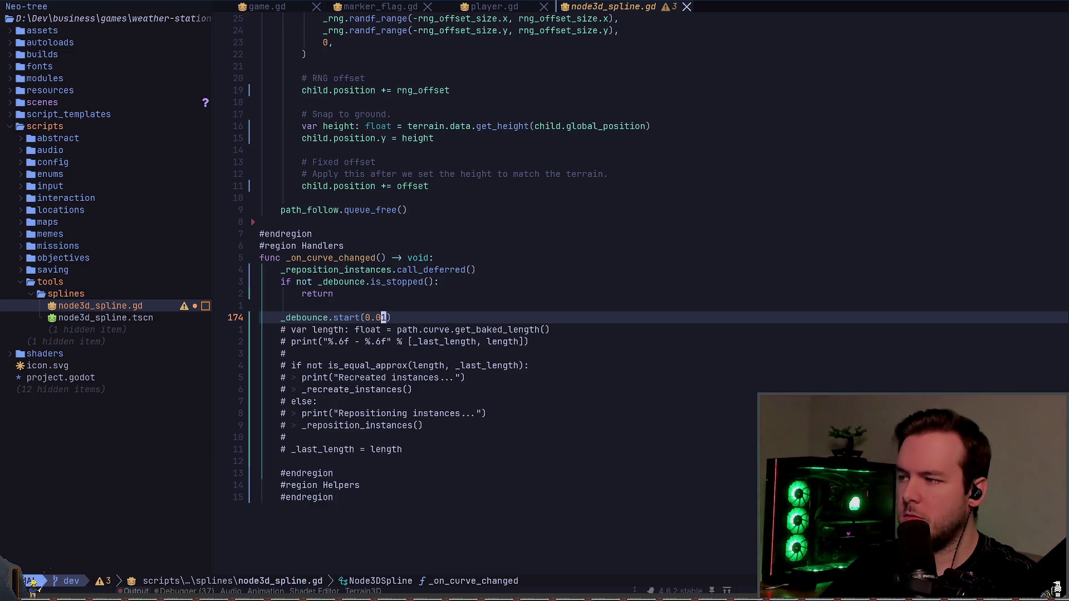
# - Open and discard a line above the commented code, then return to the debounce start line
pyautogui.click(383, 330)
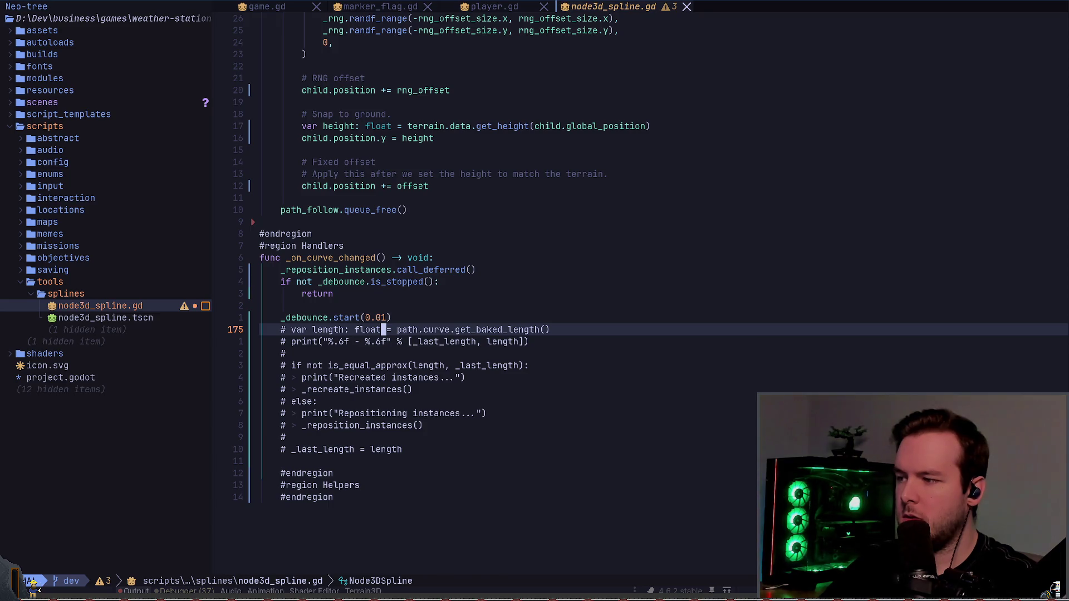
pyautogui.press('O')
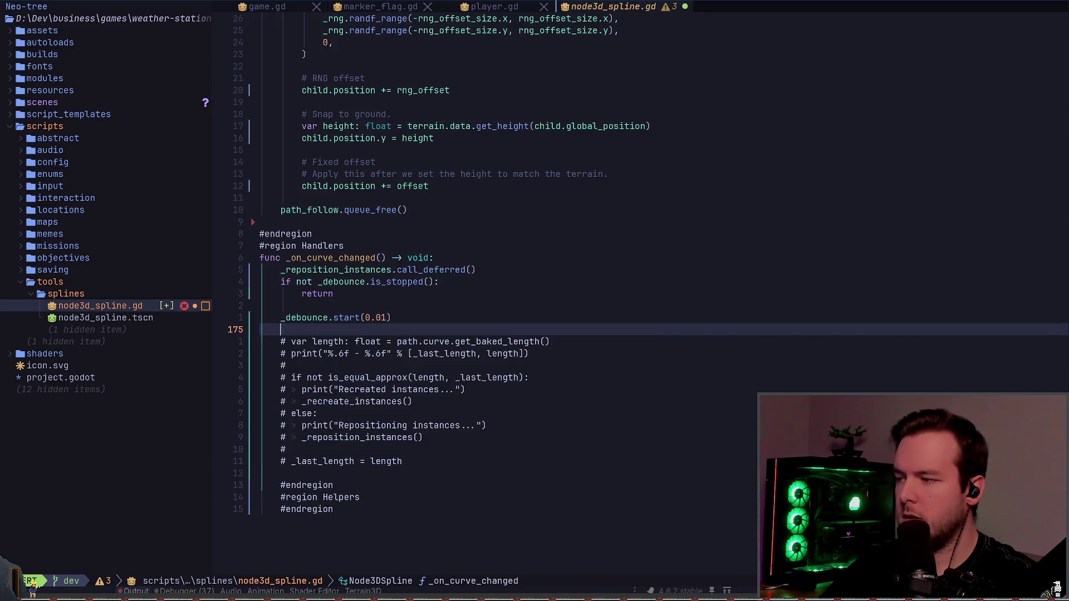
pyautogui.write('a')
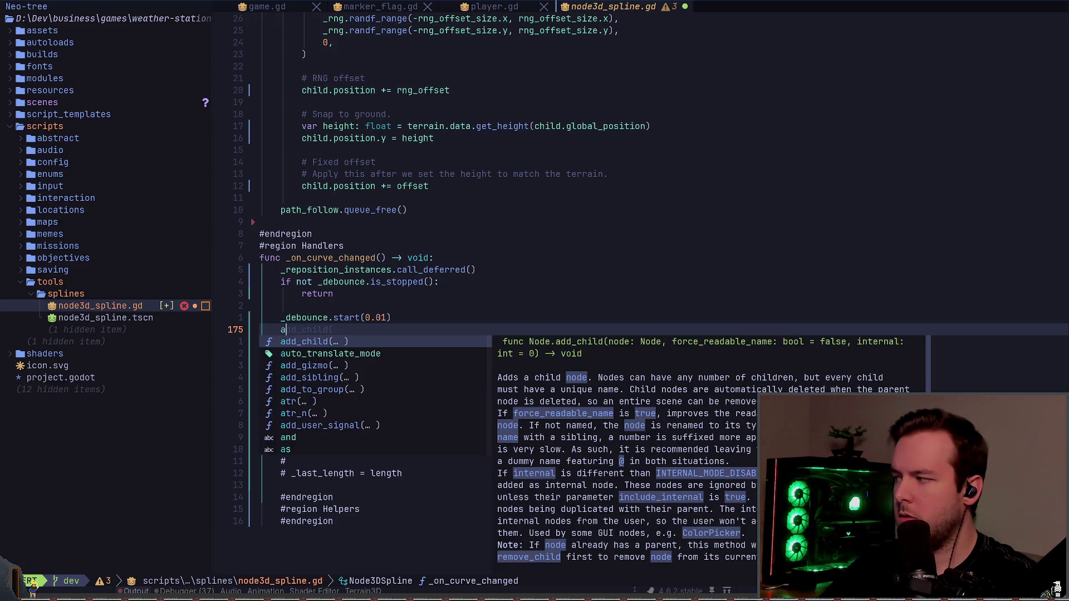
pyautogui.press('BackSpace')
pyautogui.press('Escape')
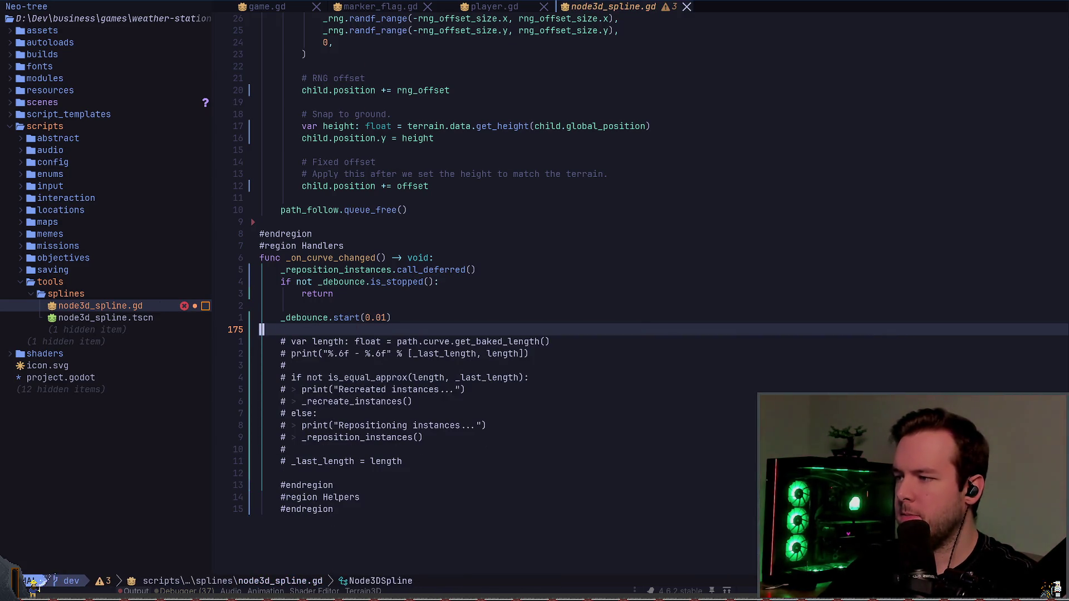
pyautogui.press('k')
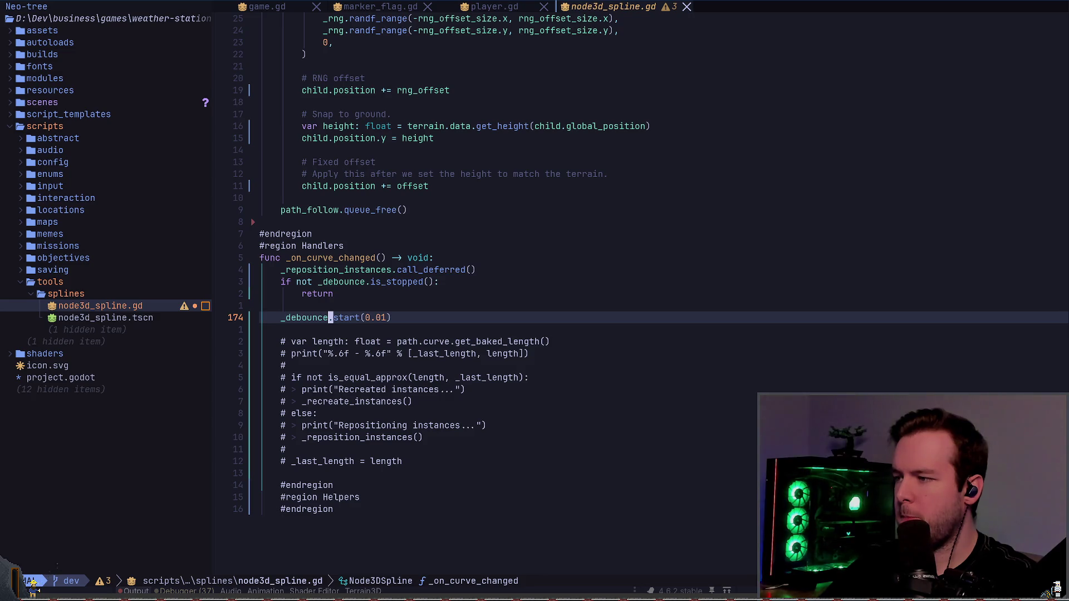
pyautogui.write('rep')
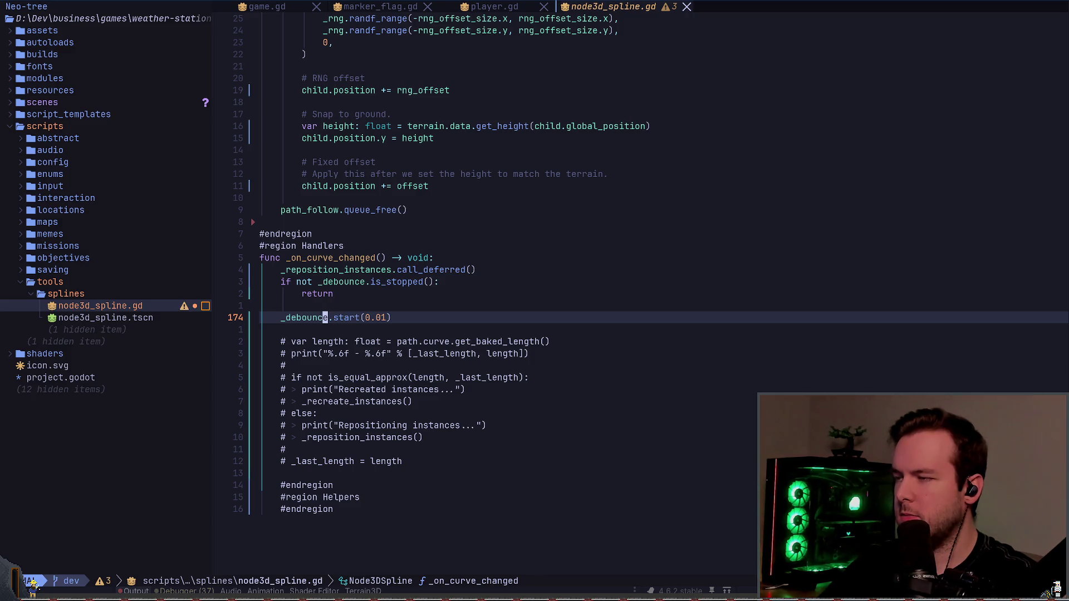
# - Rename the _debounce variable to _debounce_reposition via LSP rename
pyautogui.press('space')
pyautogui.write('cr_')
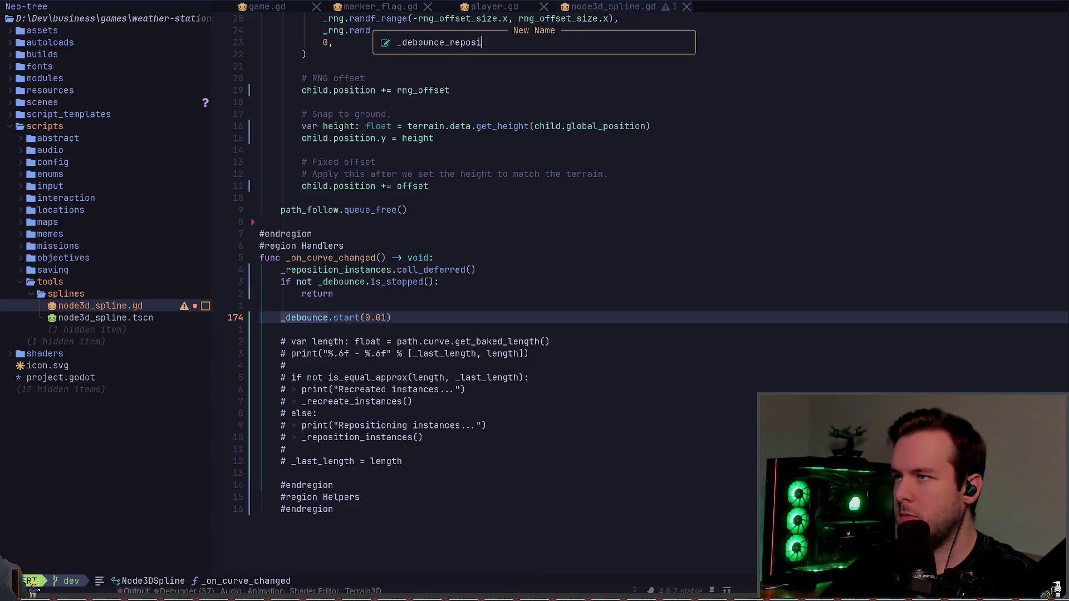
pyautogui.press('Return')
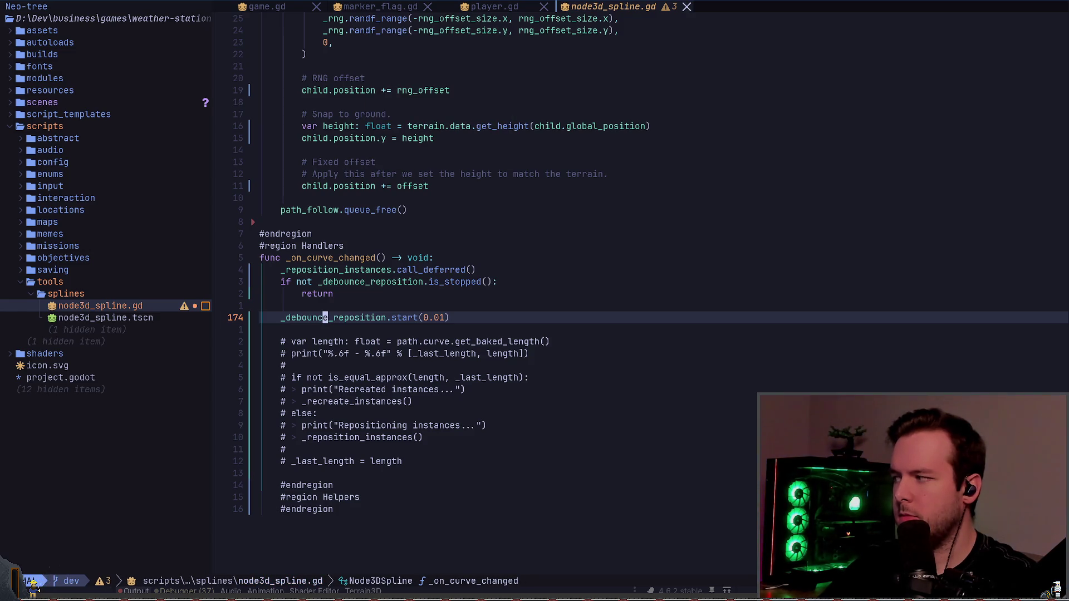
# - In _connect_signals, add a _debounce_reposition line below the curve signal connection
pyautogui.write('/connect')
pyautogui.press('Return')
pyautogui.press('n')
pyautogui.press('n')
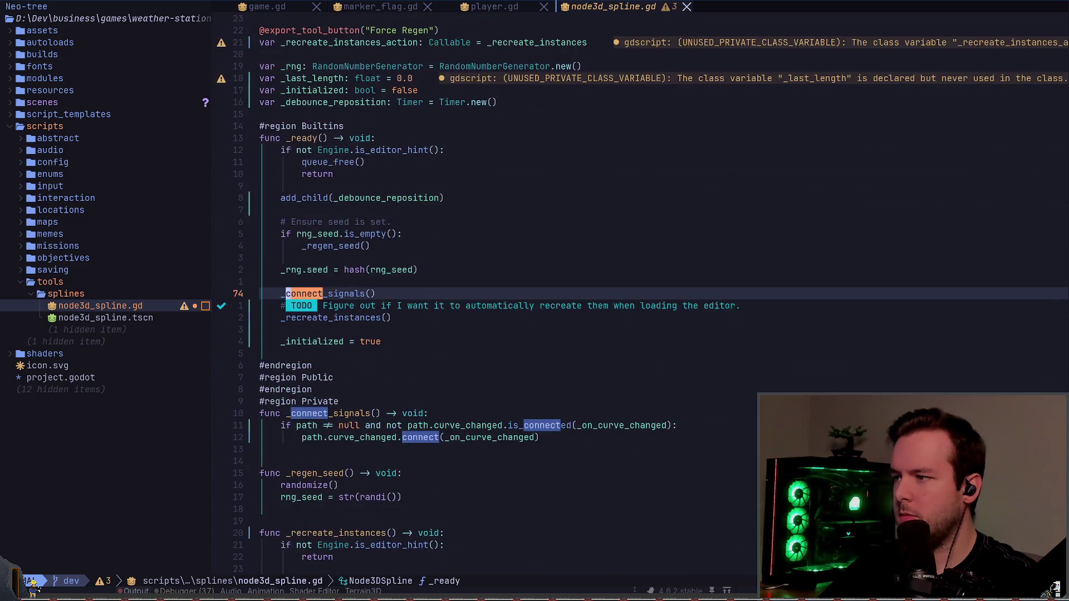
pyautogui.press('Escape')
pyautogui.press('j')
pyautogui.press('j')
pyautogui.press('j')
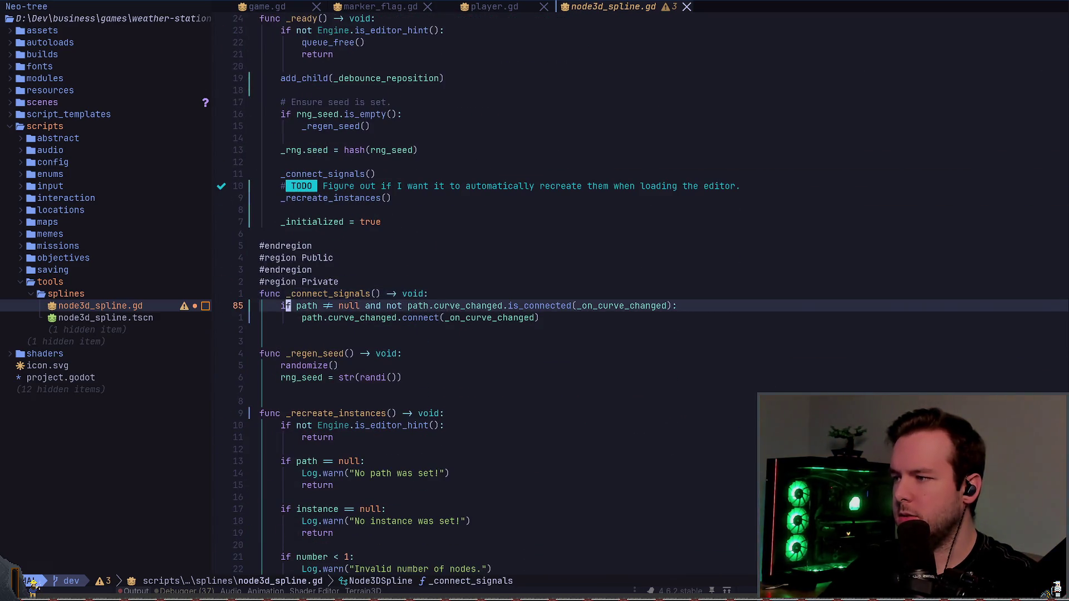
pyautogui.write('jo_debounce_reposition.')
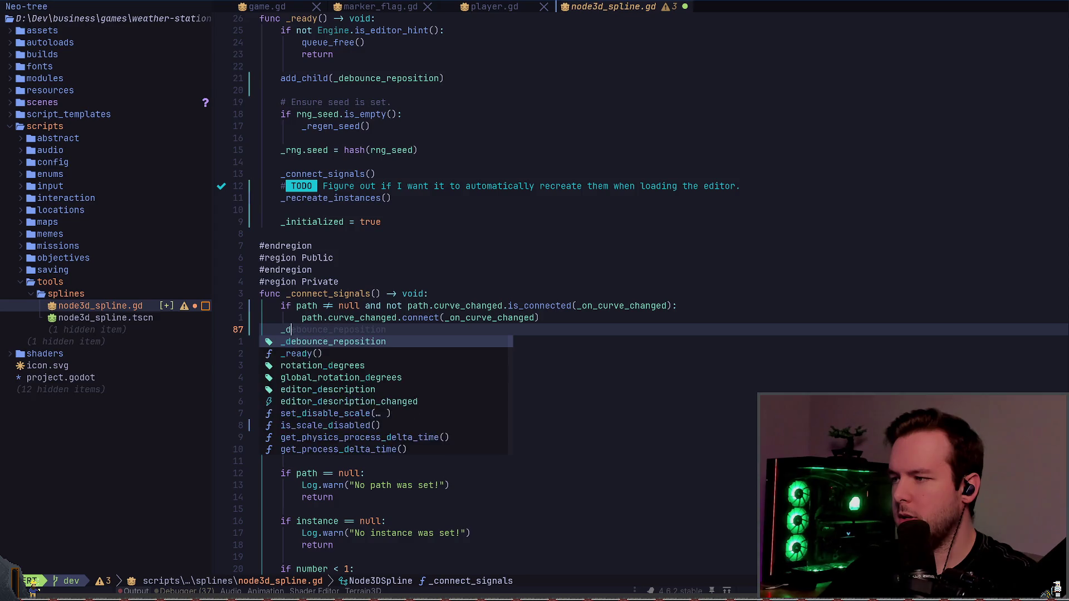
pyautogui.press('Escape')
pyautogui.press('d')
pyautogui.press('d')
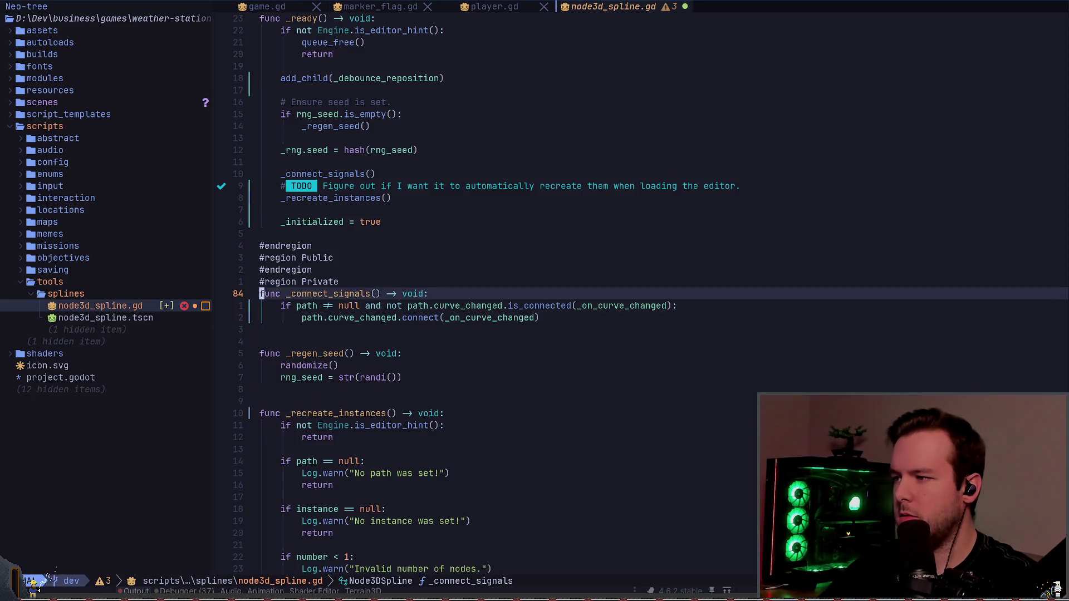
pyautogui.write('kP')
pyautogui.write('Astart(')
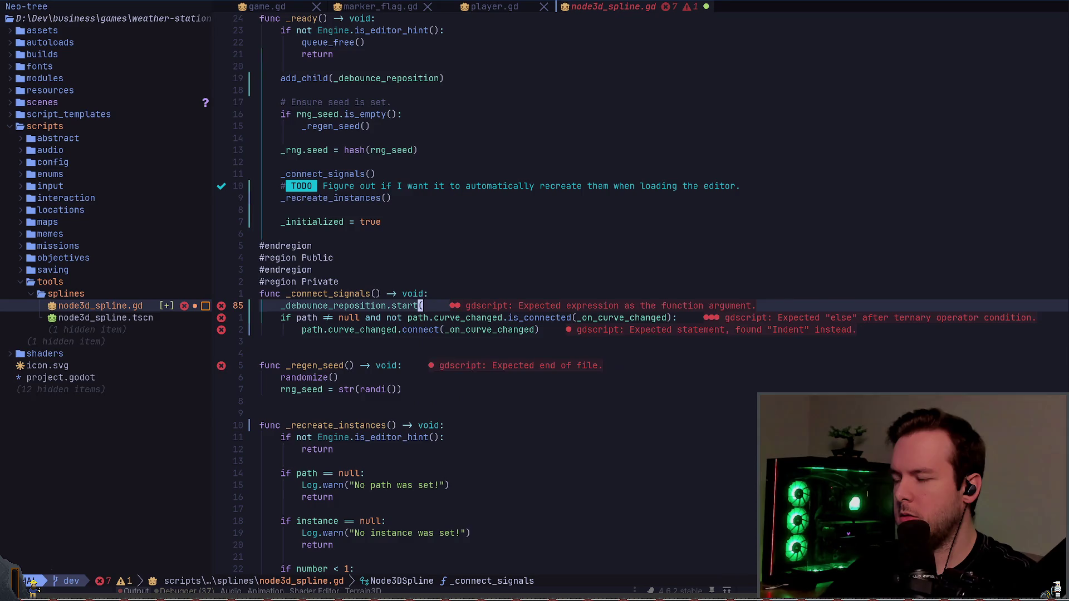
pyautogui.press('Escape')
pyautogui.press('u')
pyautogui.press('u')
pyautogui.press('p')
pyautogui.press('O')
pyautogui.press('Escape')
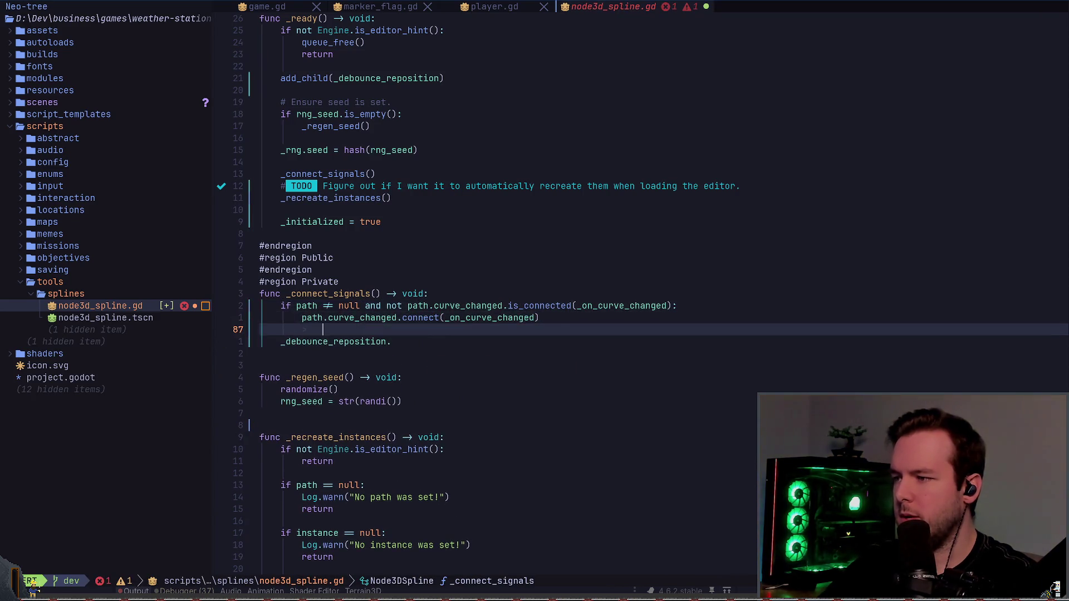
# - Complete it as _debounce_reposition.timeout.connect(_reposition_instances) and save
pyautogui.write('jA')
pyautogui.write('time')
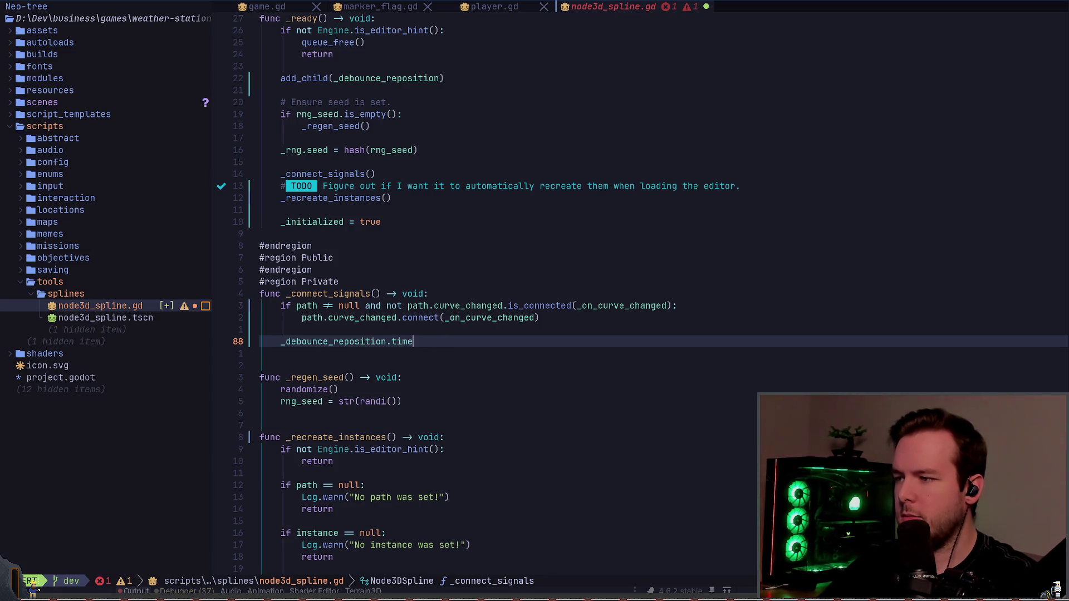
pyautogui.write('_left.out.con')
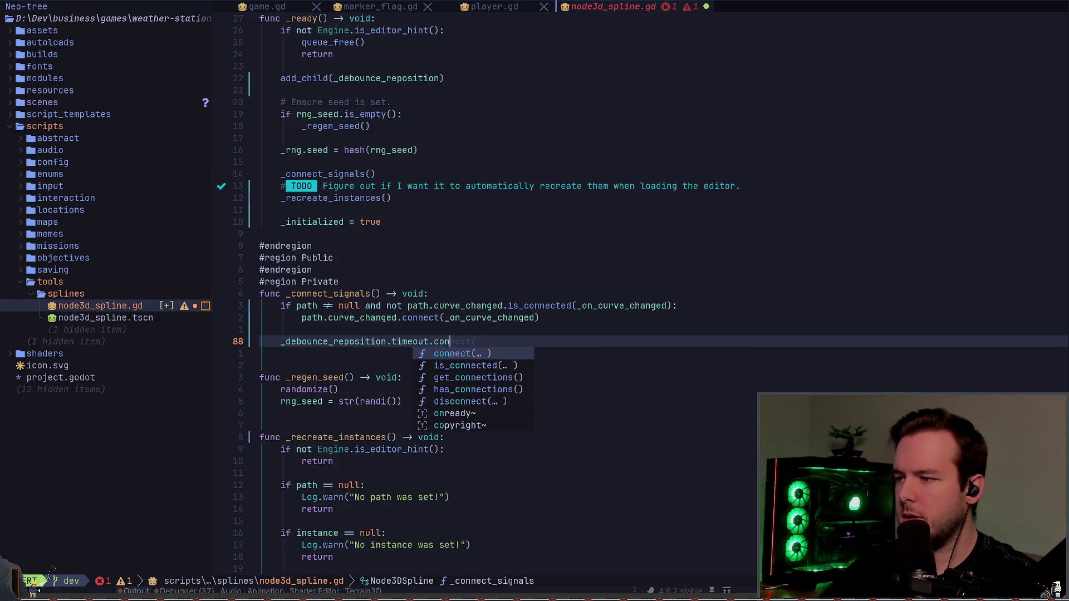
pyautogui.press('Return')
pyautogui.write('_rep')
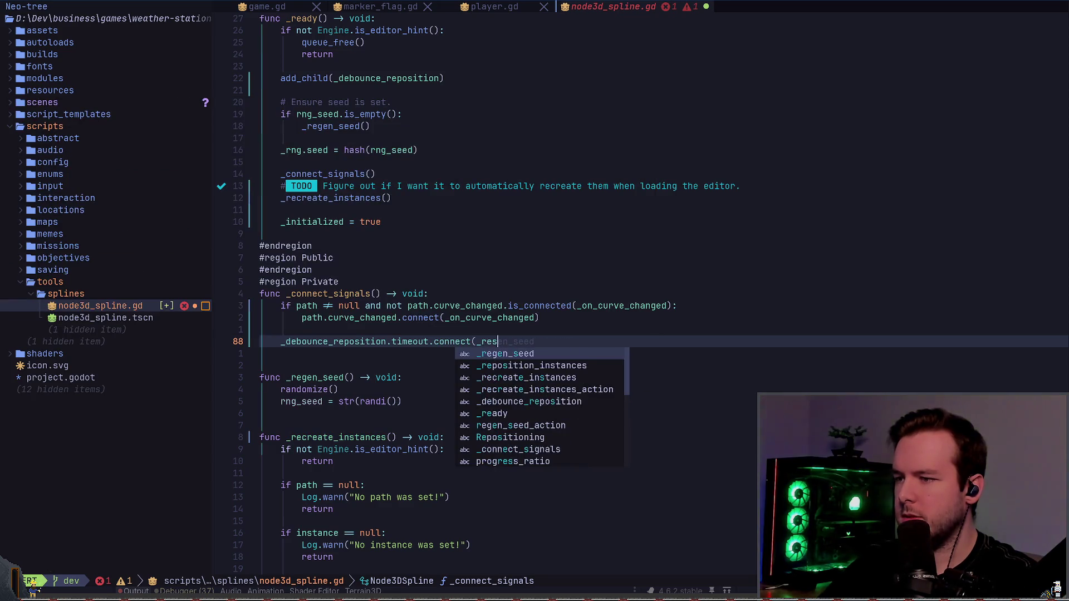
pyautogui.press('Tab')
pyautogui.write(')')
pyautogui.press('Escape')
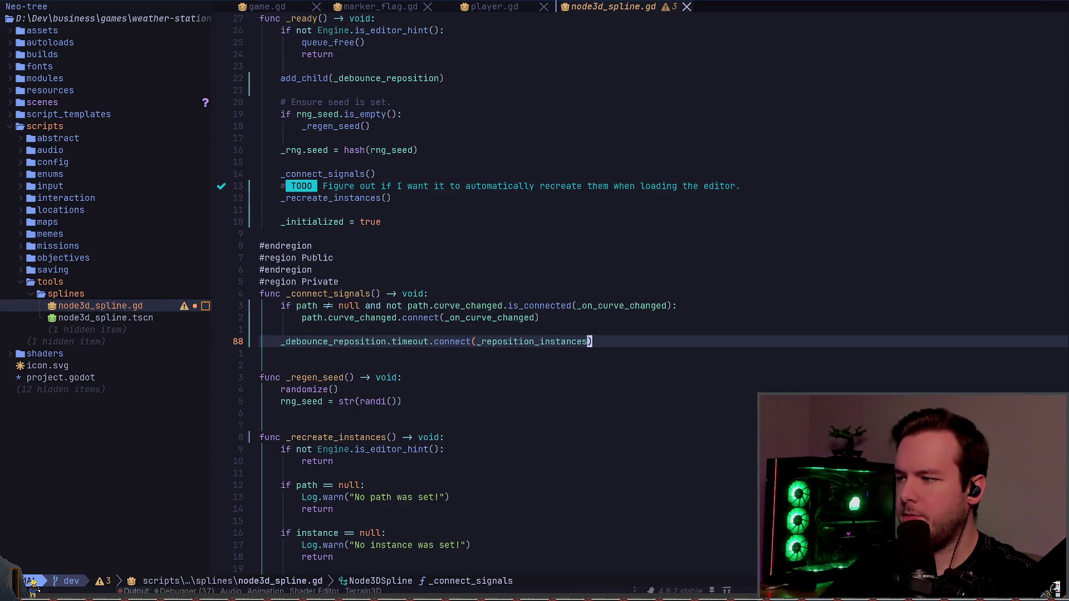
pyautogui.press('G')
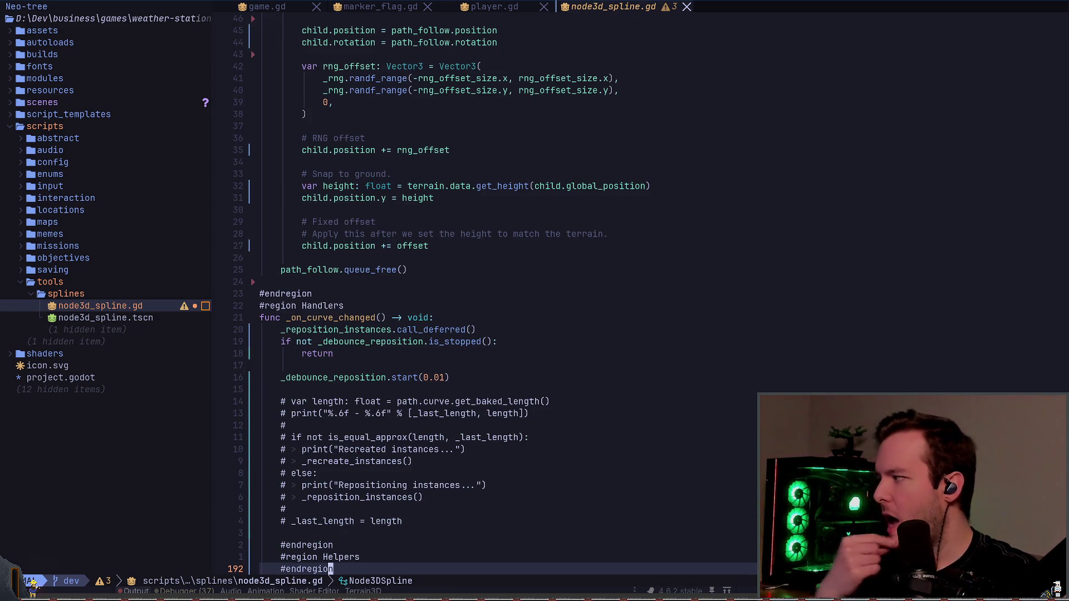
pyautogui.press('k')
pyautogui.press('k')
pyautogui.press('k')
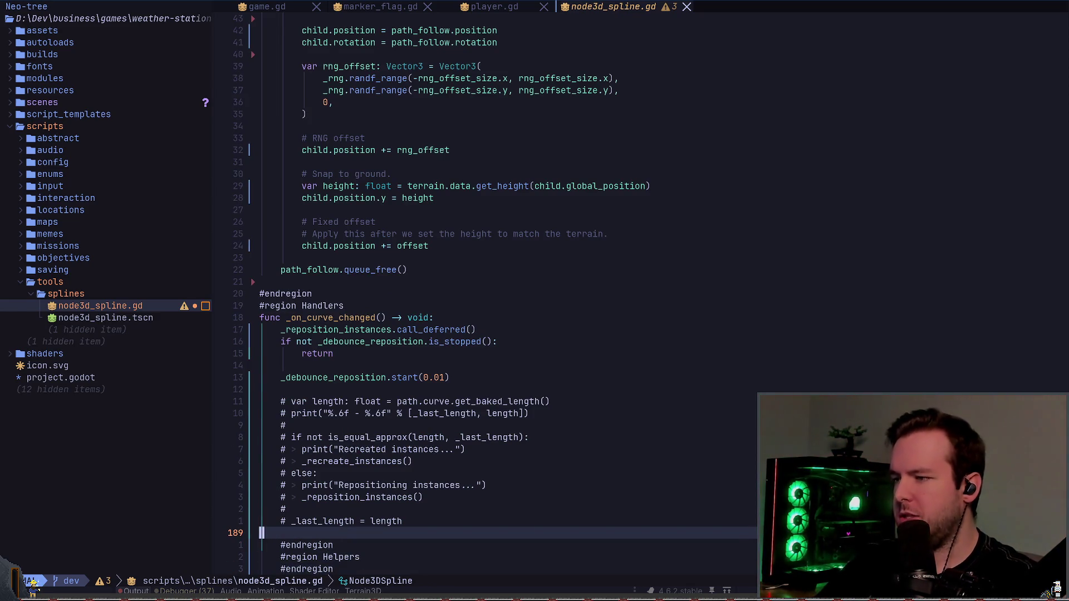
pyautogui.hotkey('alt', 'Tab')
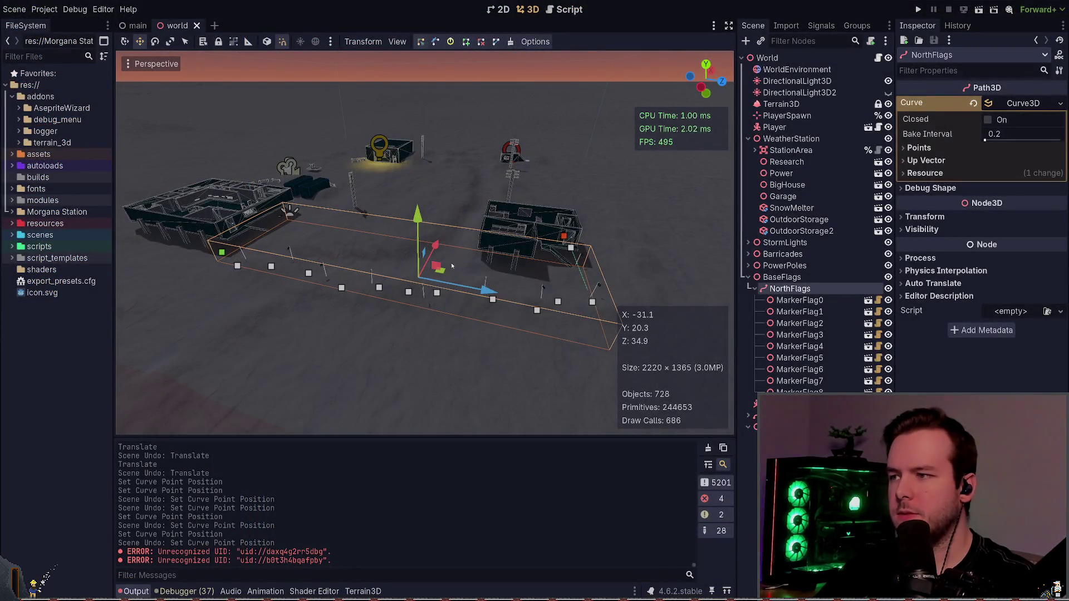
# - Save, close and reopen the world scene to reload the script
pyautogui.hotkey('ctrl', 's')
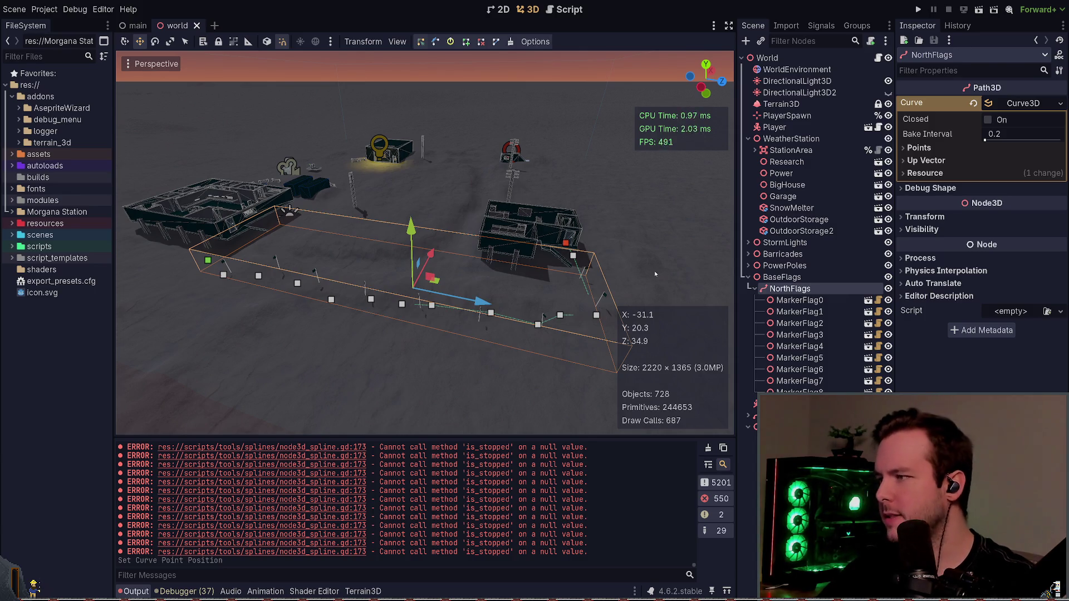
pyautogui.click(198, 25)
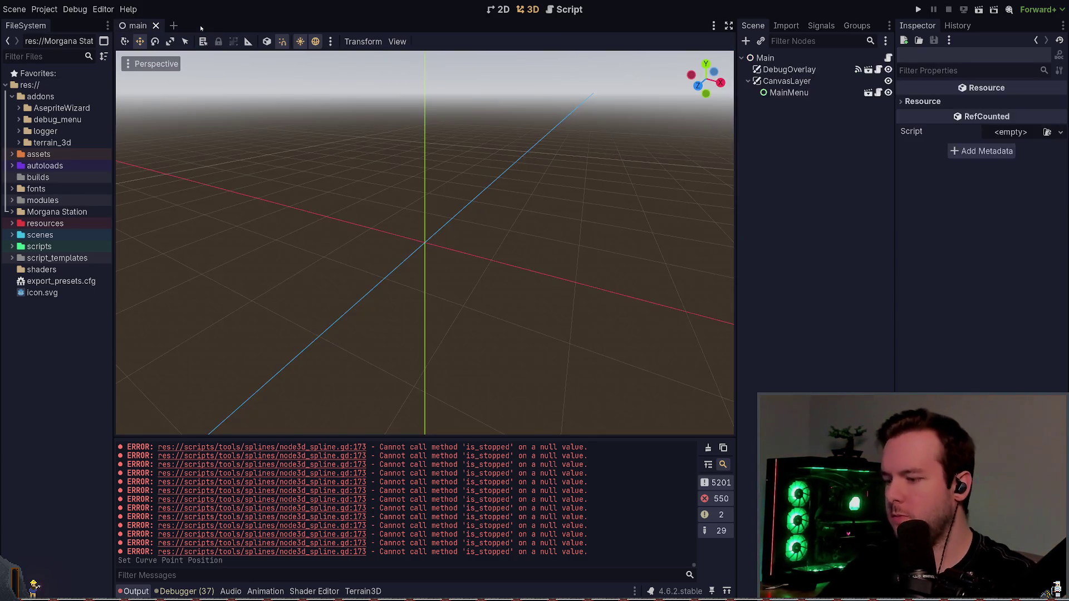
pyautogui.hotkey('ctrl', 'shift', 't')
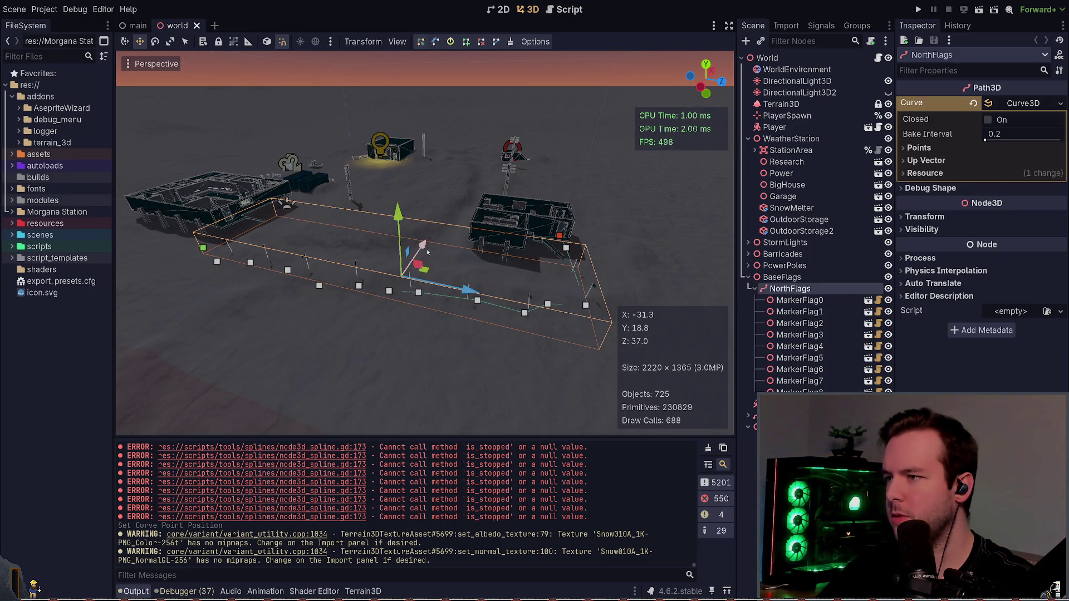
# - Shift the NorthFlags path along X, then box-select its marker flags and curve points
pyautogui.moveTo(428, 251)
pyautogui.mouseDown()
pyautogui.moveTo(436, 241)
pyautogui.moveTo(411, 284)
pyautogui.moveTo(446, 232)
pyautogui.moveTo(438, 249)
pyautogui.mouseUp()
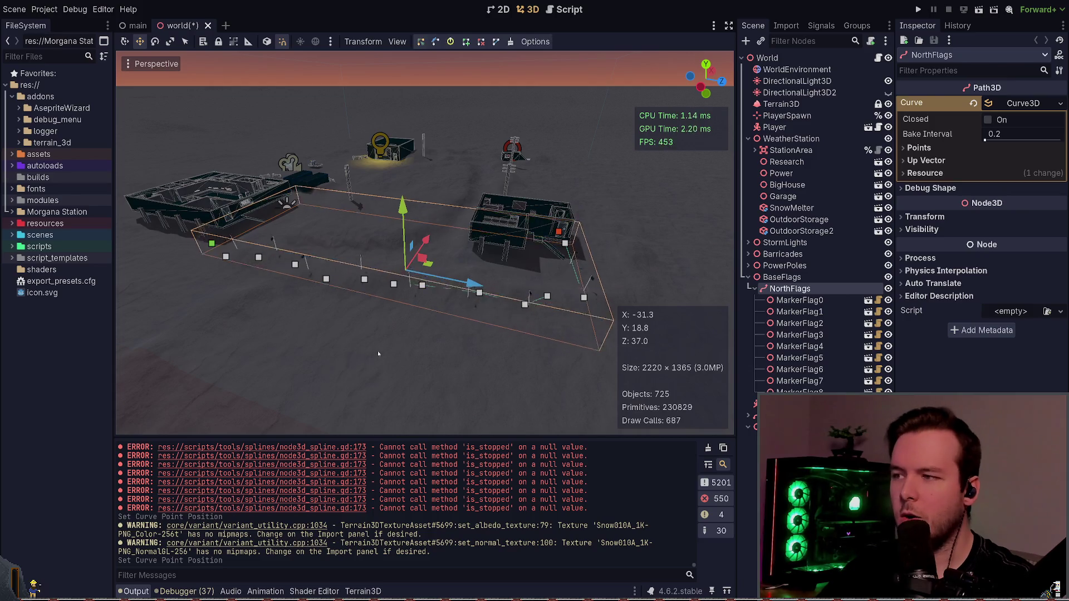
pyautogui.click(439, 350)
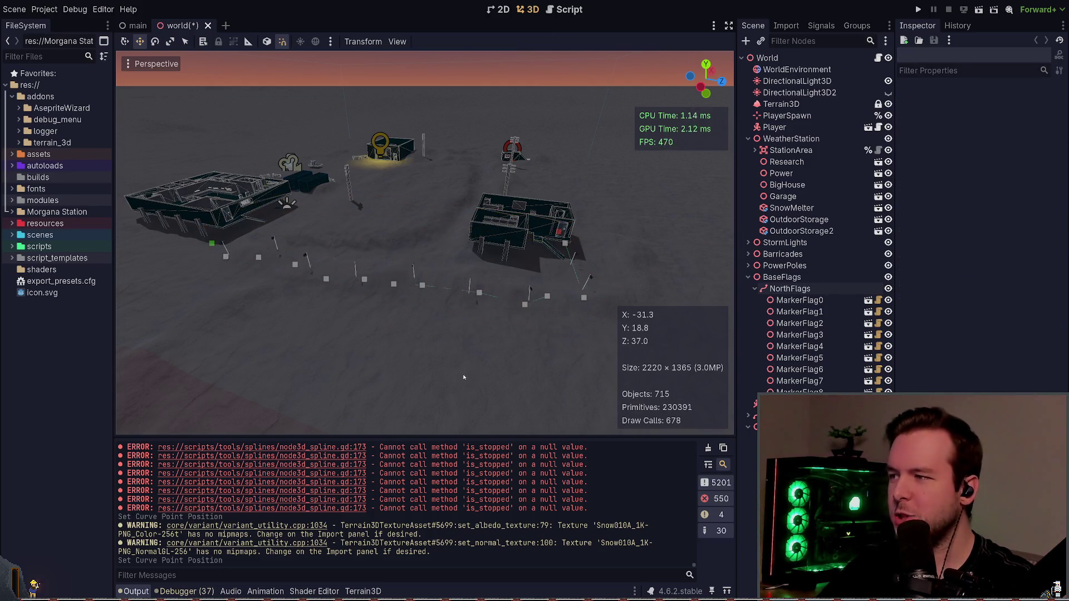
pyautogui.moveTo(464, 378); pyautogui.dragTo(559, 395)
pyautogui.click(794, 289)
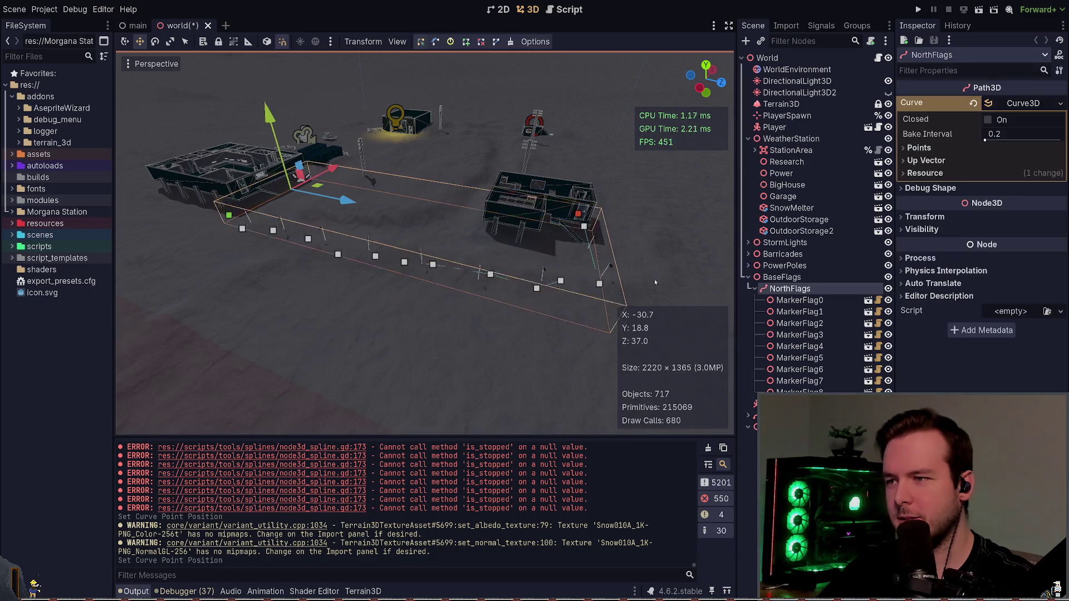
pyautogui.click(269, 367)
pyautogui.moveTo(197, 382)
pyautogui.mouseDown()
pyautogui.moveTo(670, 213)
pyautogui.moveTo(683, 167)
pyautogui.mouseUp()
pyautogui.click(399, 374)
pyautogui.click(790, 288)
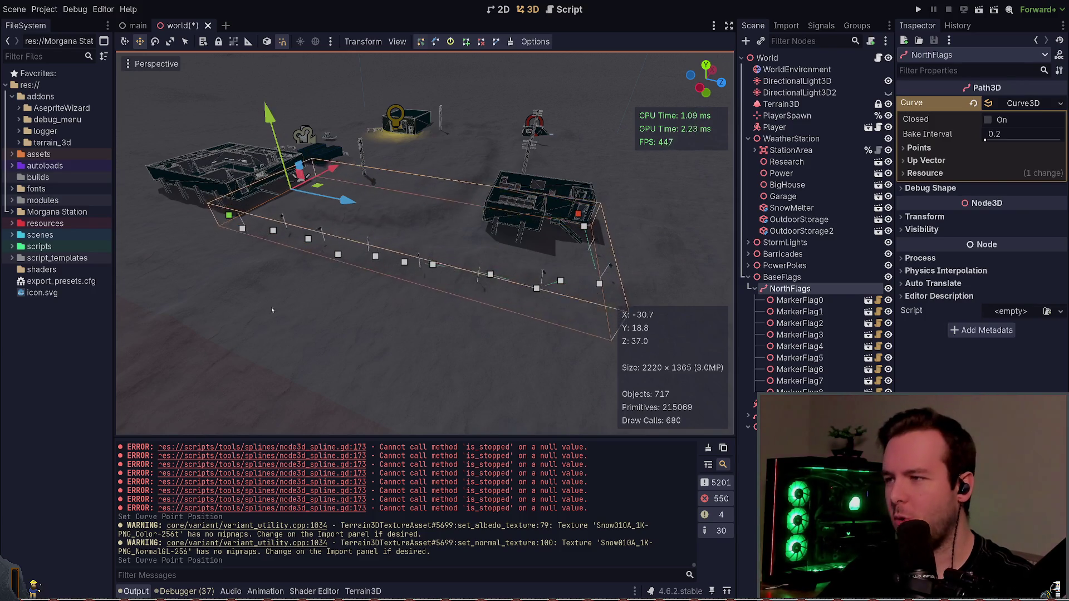
pyautogui.moveTo(214, 323)
pyautogui.mouseDown()
pyautogui.moveTo(503, 226)
pyautogui.moveTo(635, 147)
pyautogui.mouseUp()
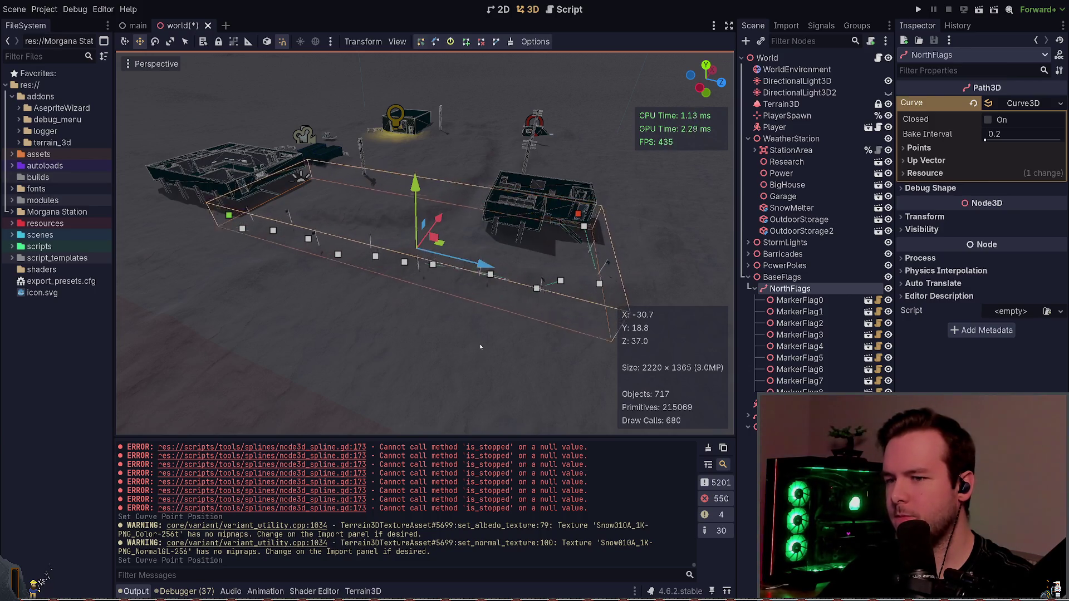
pyautogui.hotkey('alt', 'Tab')
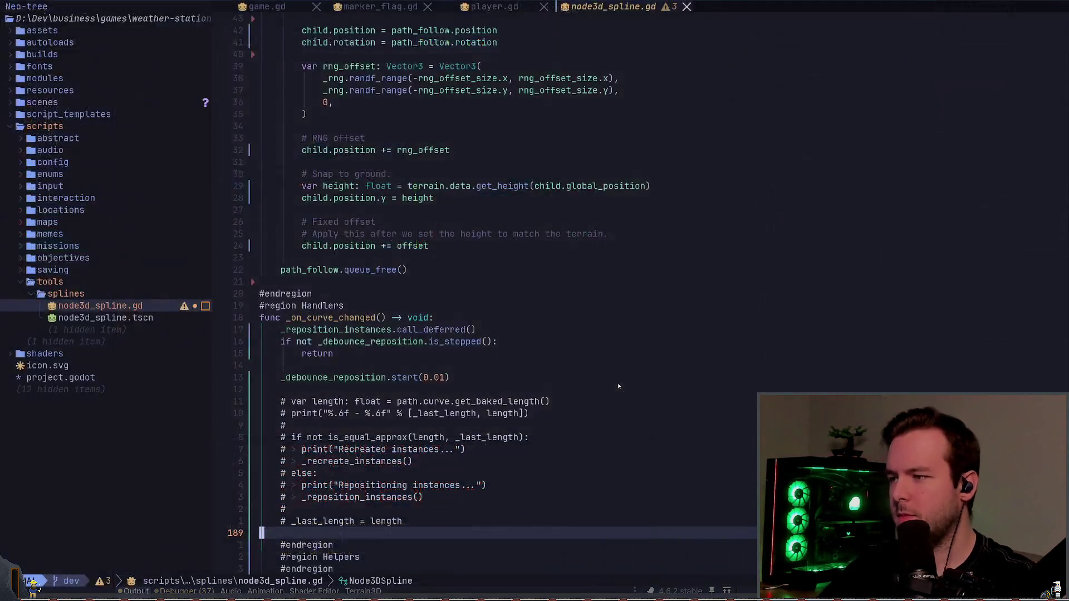
# - Delete the _reposition_instances.call_deferred() line from _on_curve_changed
pyautogui.press('k')
pyautogui.press('k')
pyautogui.press('k')
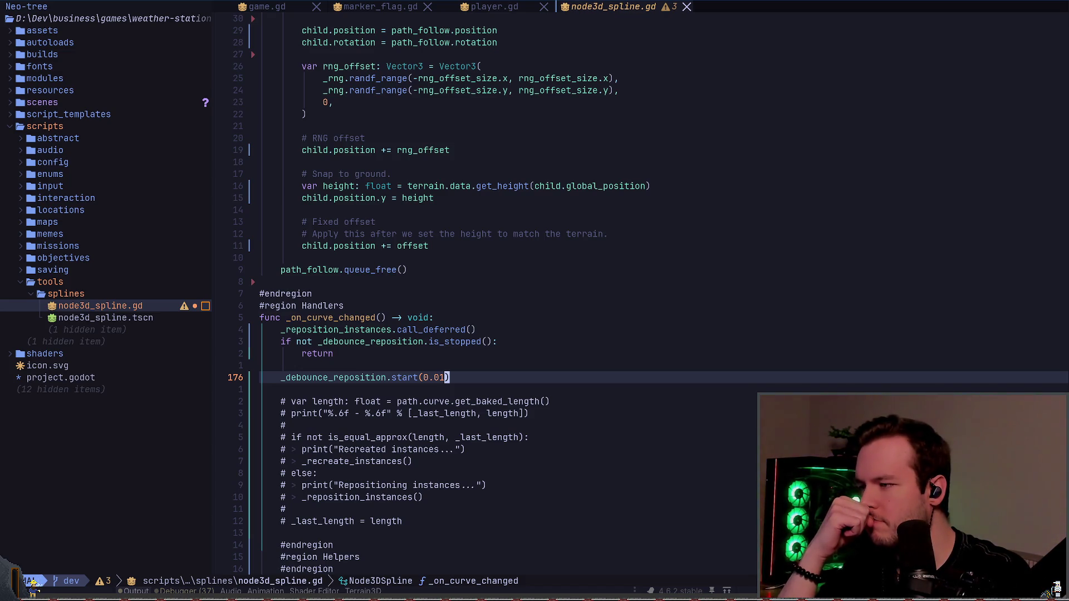
pyautogui.press('k')
pyautogui.press('k')
pyautogui.press('k')
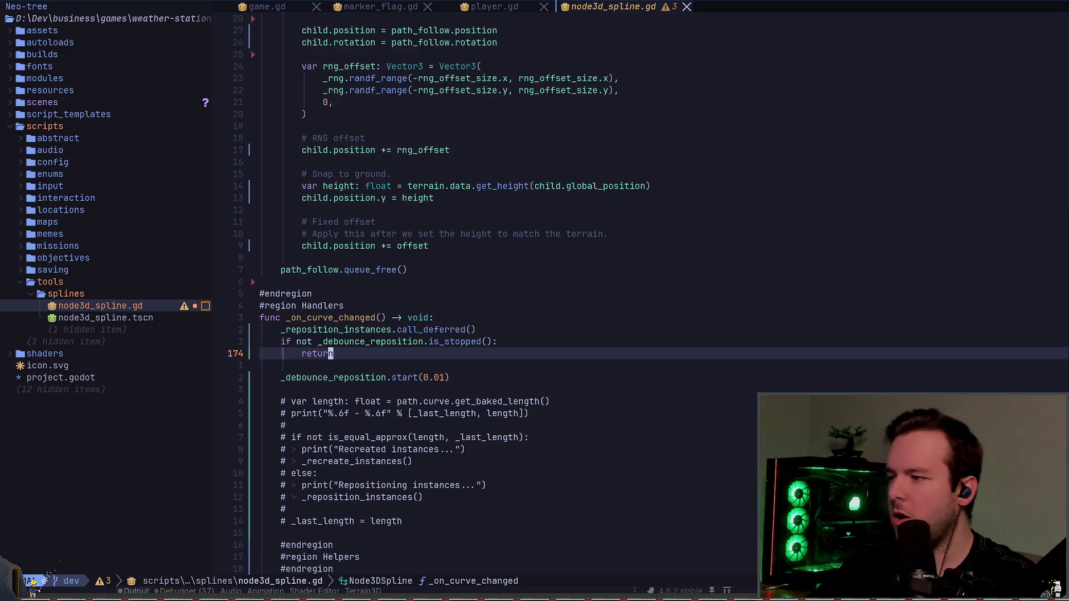
pyautogui.press('j')
pyautogui.press('d')
pyautogui.press('d')
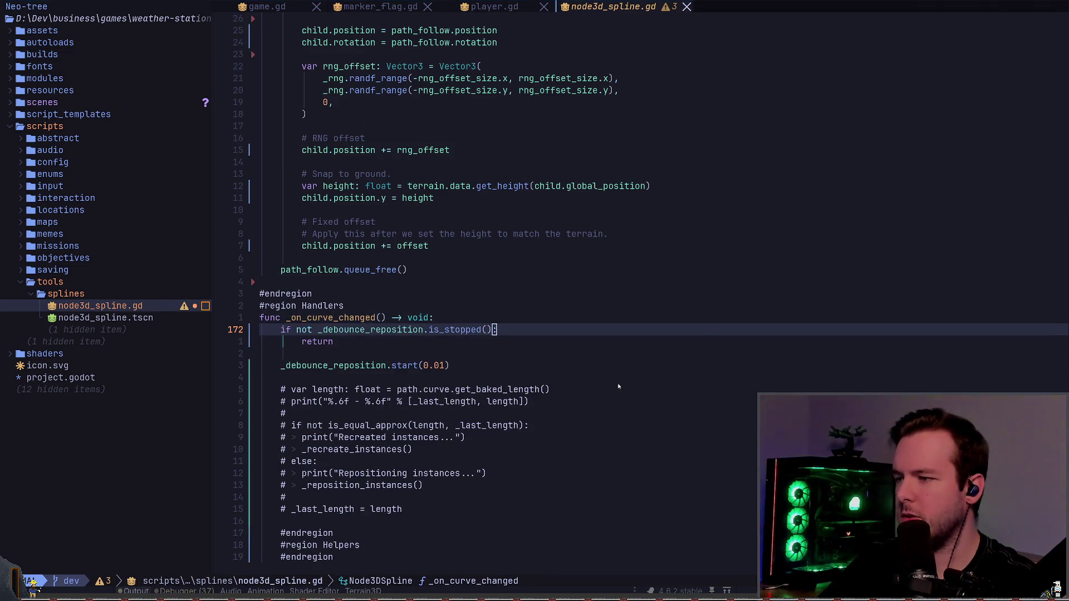
pyautogui.hotkey('alt', 'Tab')
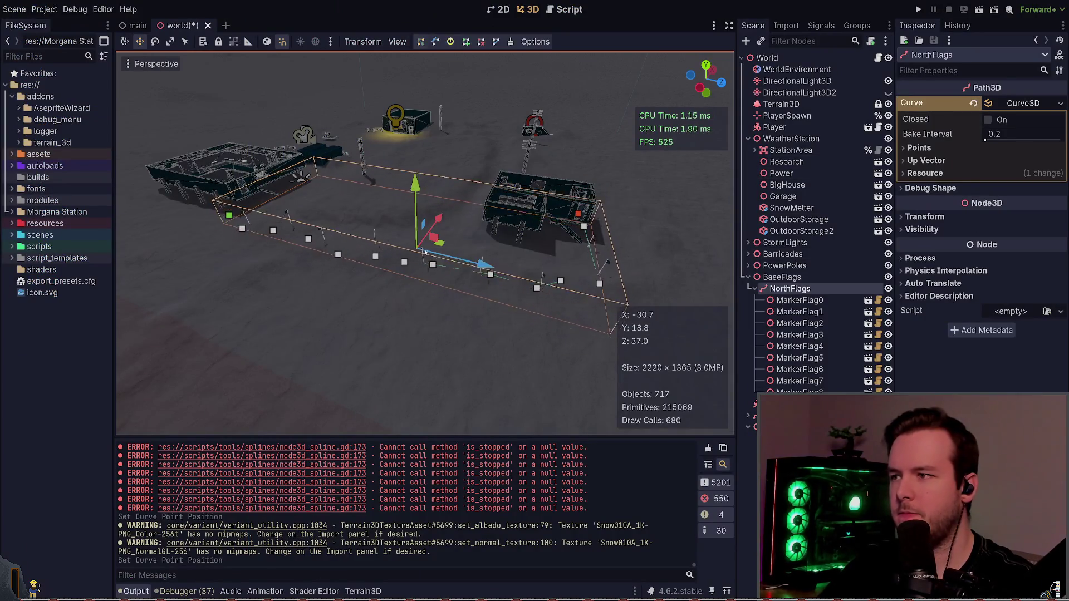
# - Undo the last curve point move, then close and reopen the world scene
pyautogui.hotkey('ctrl', 'z')
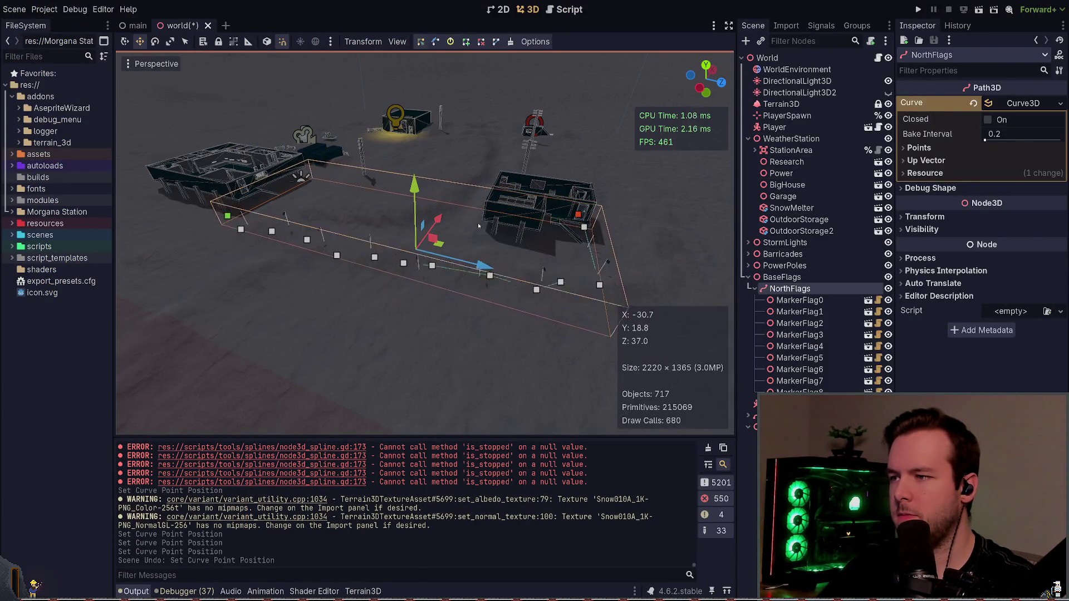
pyautogui.middleClick(200, 24)
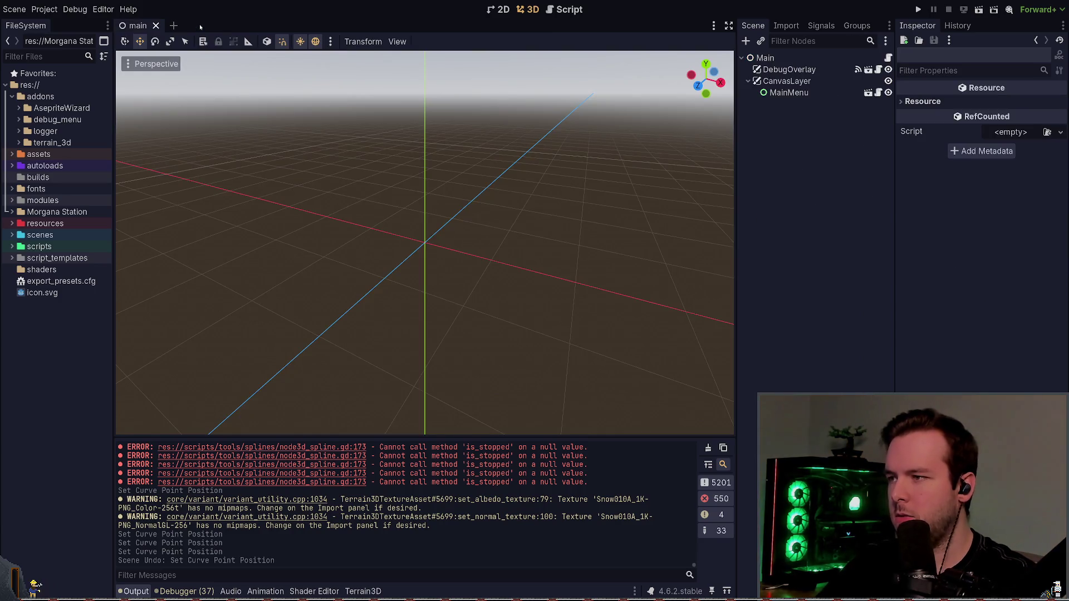
pyautogui.hotkey('ctrl', 'shift', 't')
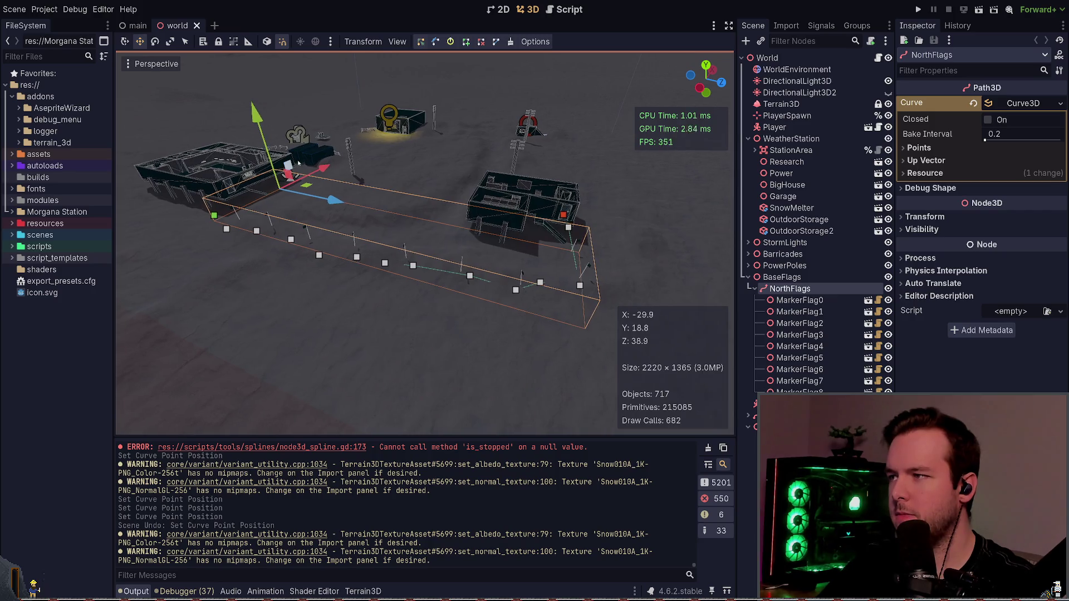
# - Shift the NorthFlags path 7.5 units along X and move a curve point, undoing each
pyautogui.moveTo(333, 167)
pyautogui.mouseDown()
pyautogui.moveTo(290, 203)
pyautogui.moveTo(293, 194)
pyautogui.mouseUp()
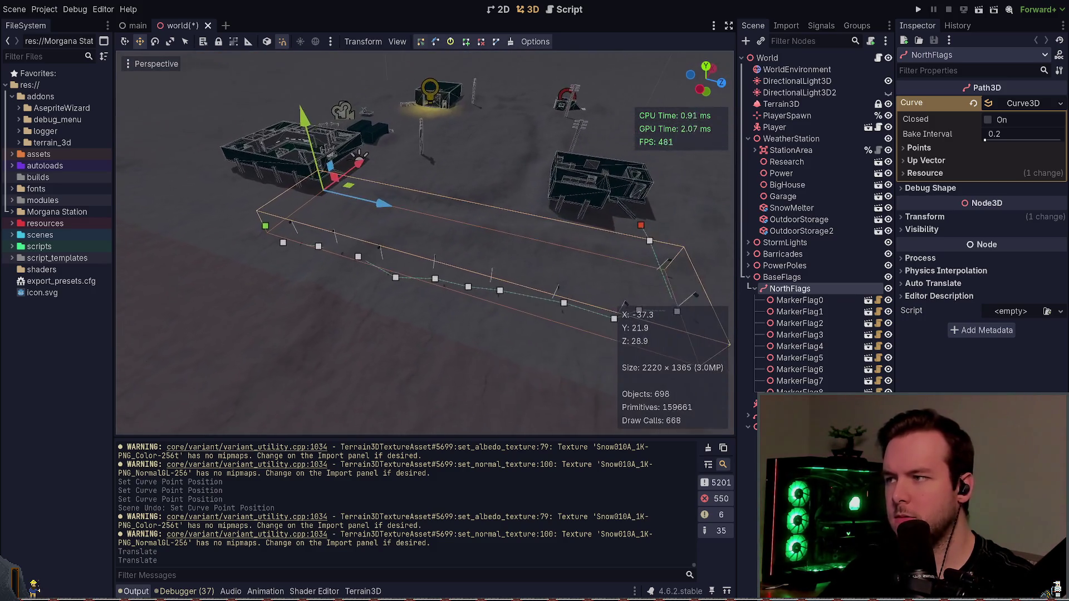
pyautogui.hotkey('ctrl', 'z')
pyautogui.hotkey('ctrl', 'z')
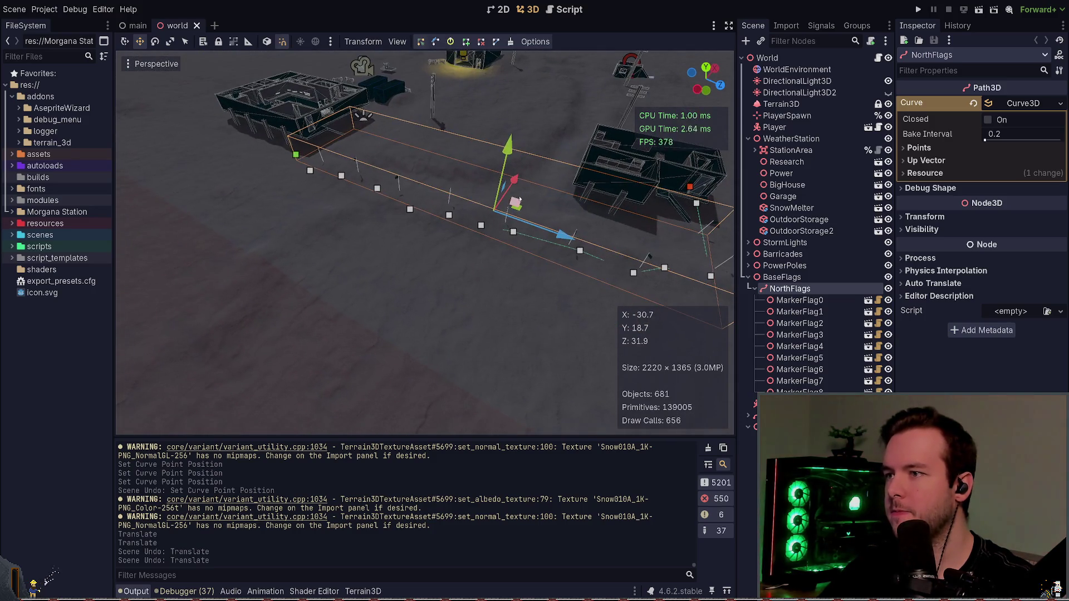
pyautogui.click(564, 231)
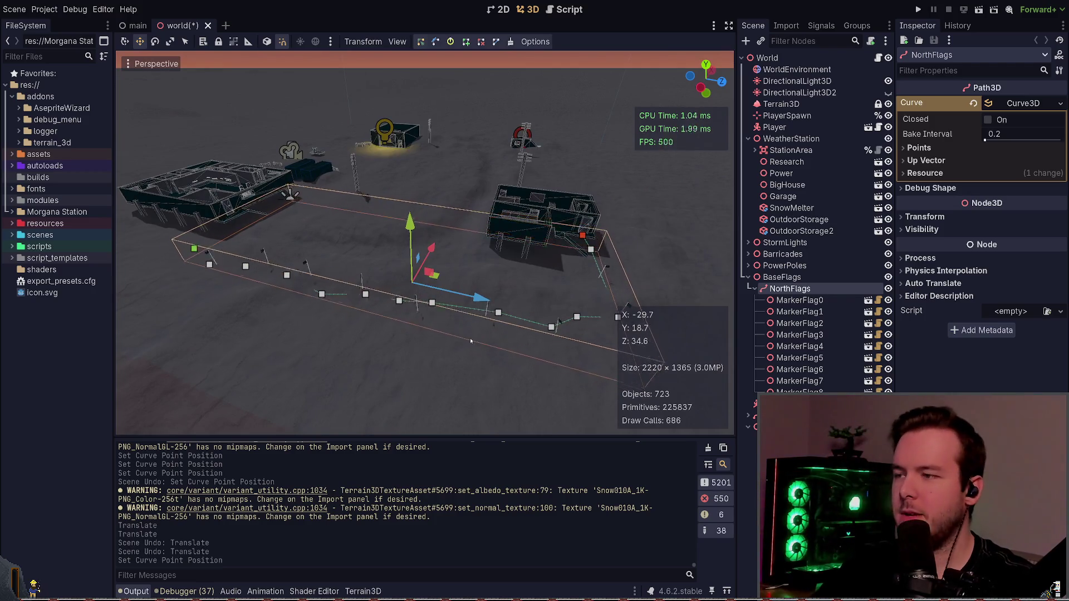
pyautogui.hotkey('ctrl', 'z')
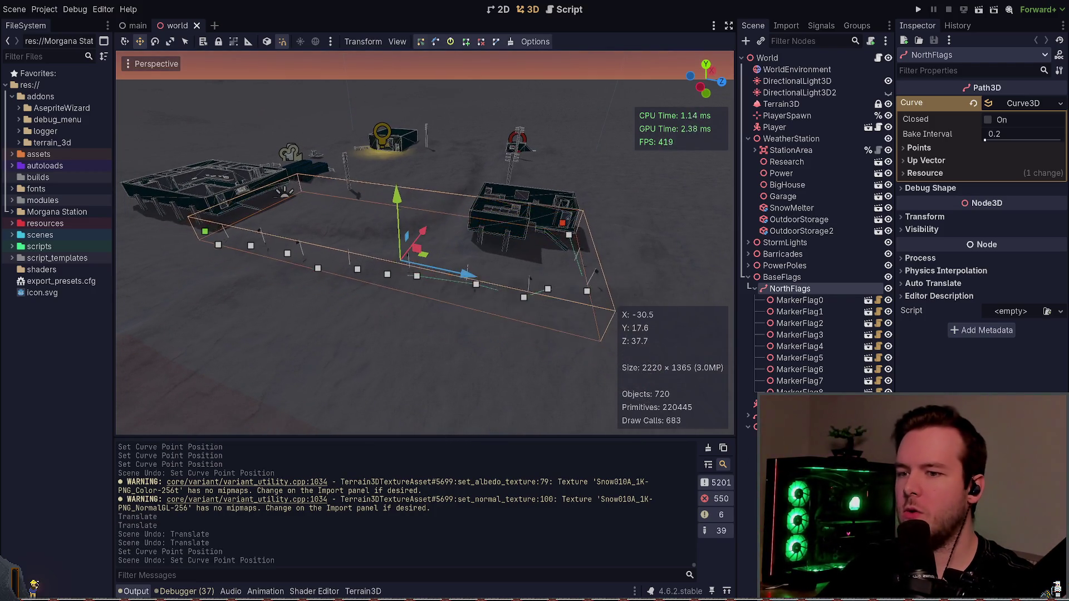
pyautogui.hotkey('alt', 'Tab')
# - Insert `_debounce_reposition.one_shot = true` above add_child in _ready, then close the world scene in Godot
pyautogui.press('g')
pyautogui.press('g')
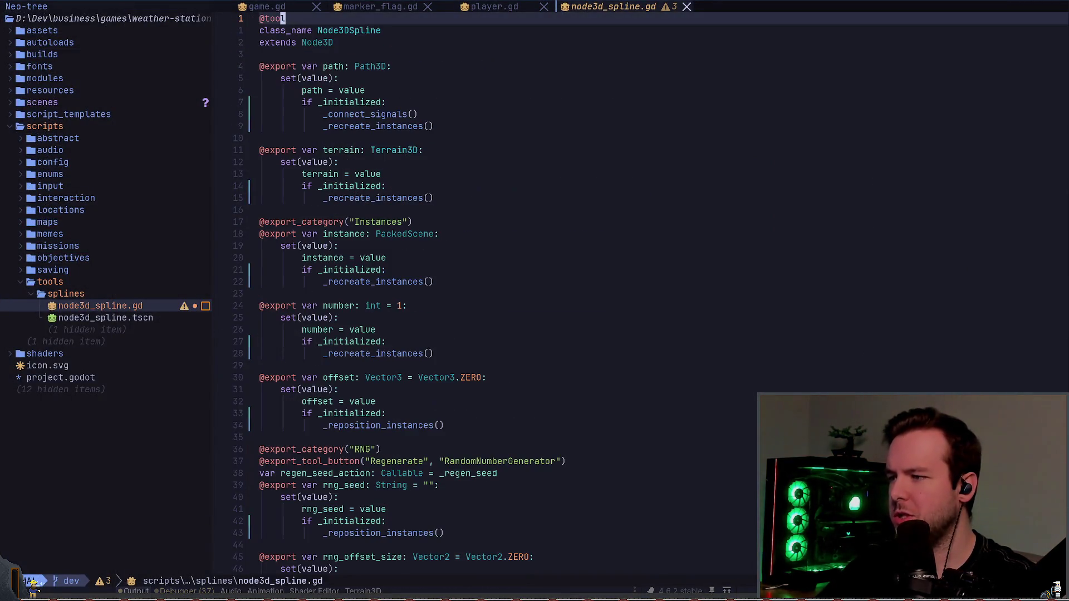
pyautogui.press('j')
pyautogui.press('j')
pyautogui.press('j')
pyautogui.press('j')
pyautogui.press('j')
pyautogui.press('j')
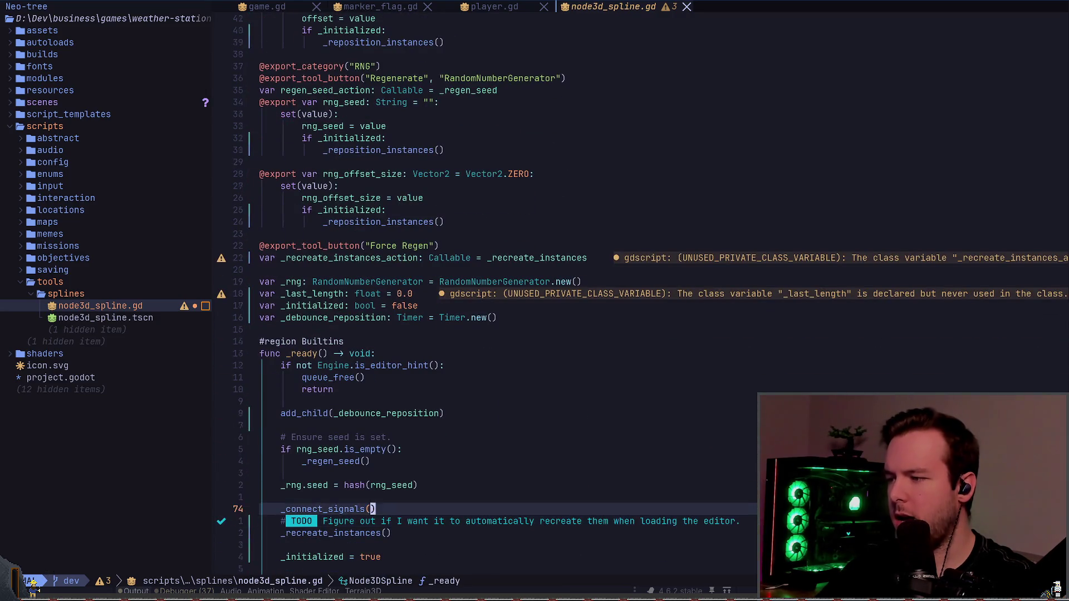
pyautogui.press('j')
pyautogui.press('z')
pyautogui.press('z')
pyautogui.press('j')
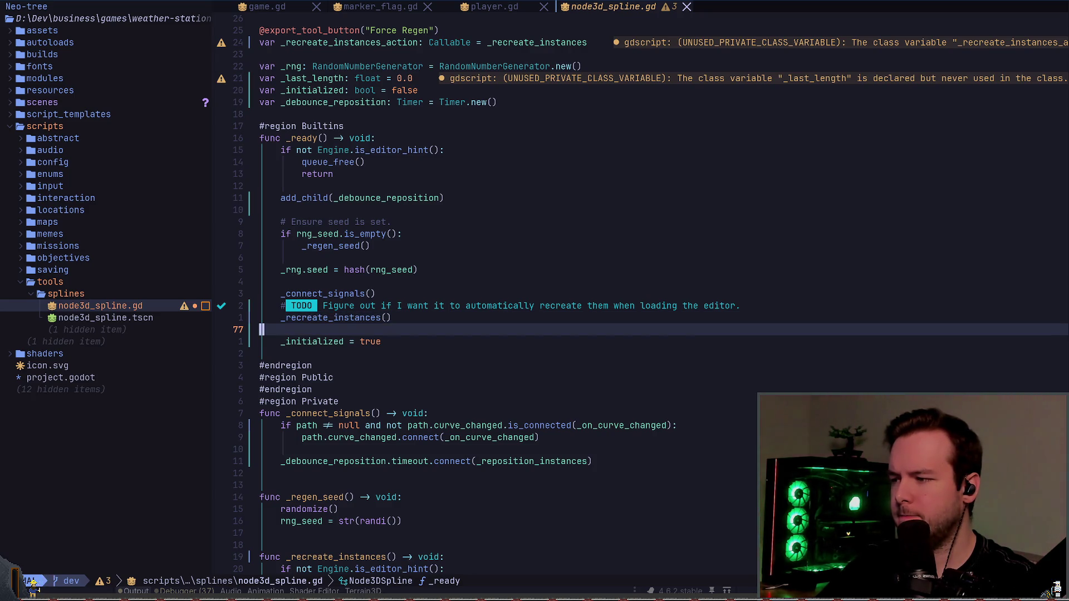
pyautogui.press('9')
pyautogui.press('j')
pyautogui.press('j')
pyautogui.press('k')
pyautogui.press('k')
pyautogui.press('k')
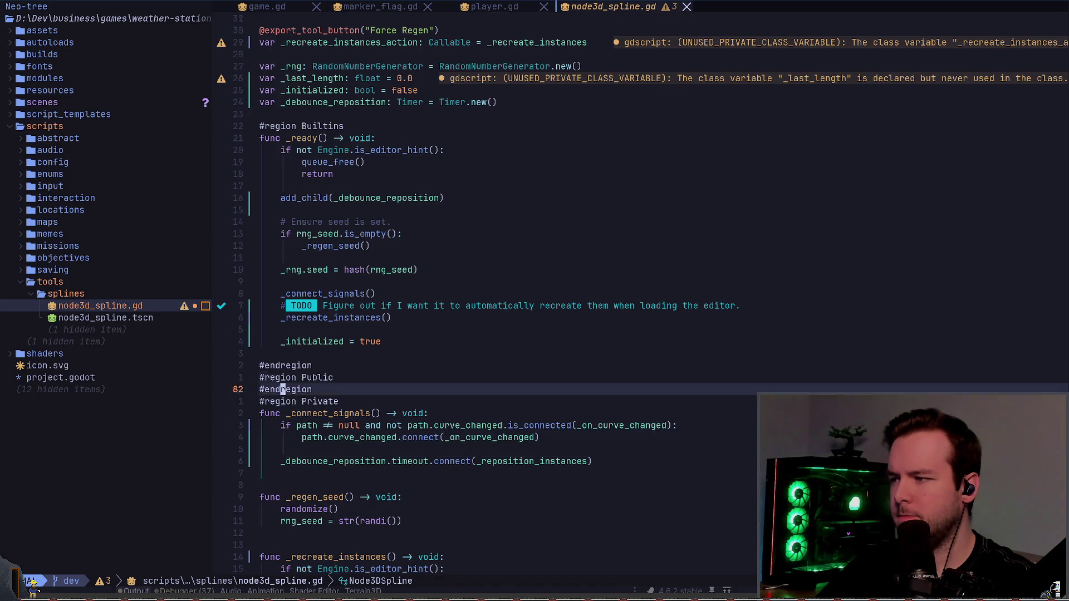
pyautogui.press('k')
pyautogui.press('k')
pyautogui.press('k')
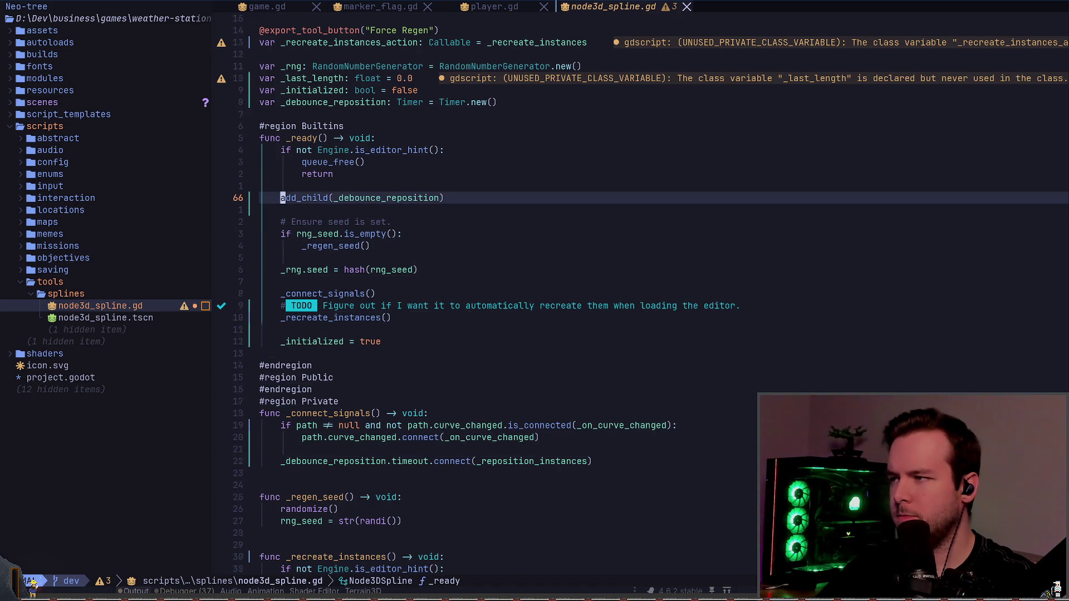
pyautogui.press('Return')
pyautogui.write('_debounce_reposition.on')
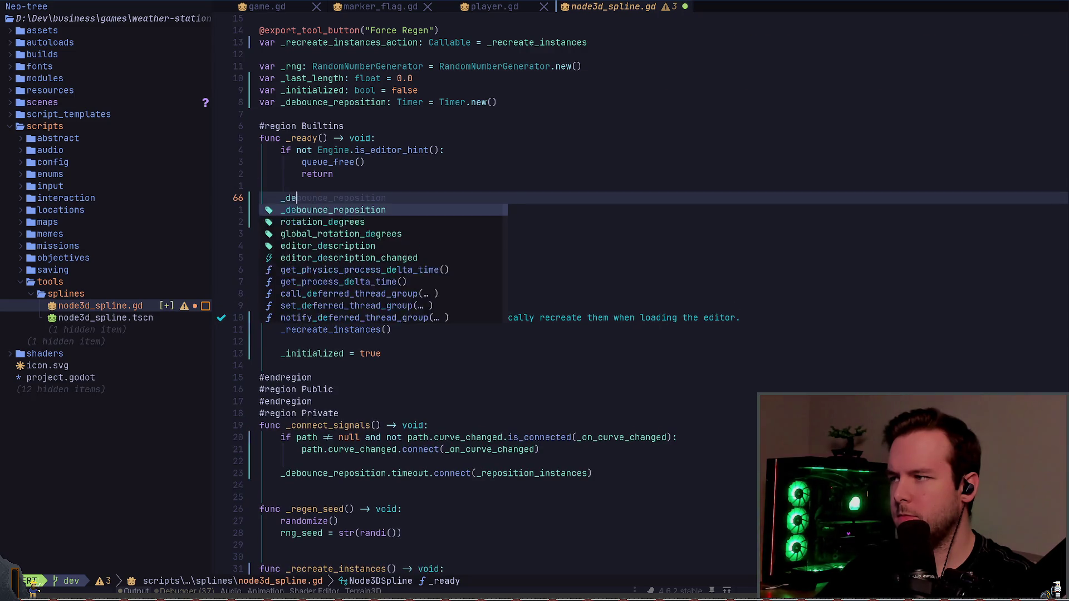
pyautogui.press('Tab')
pyautogui.write('= true')
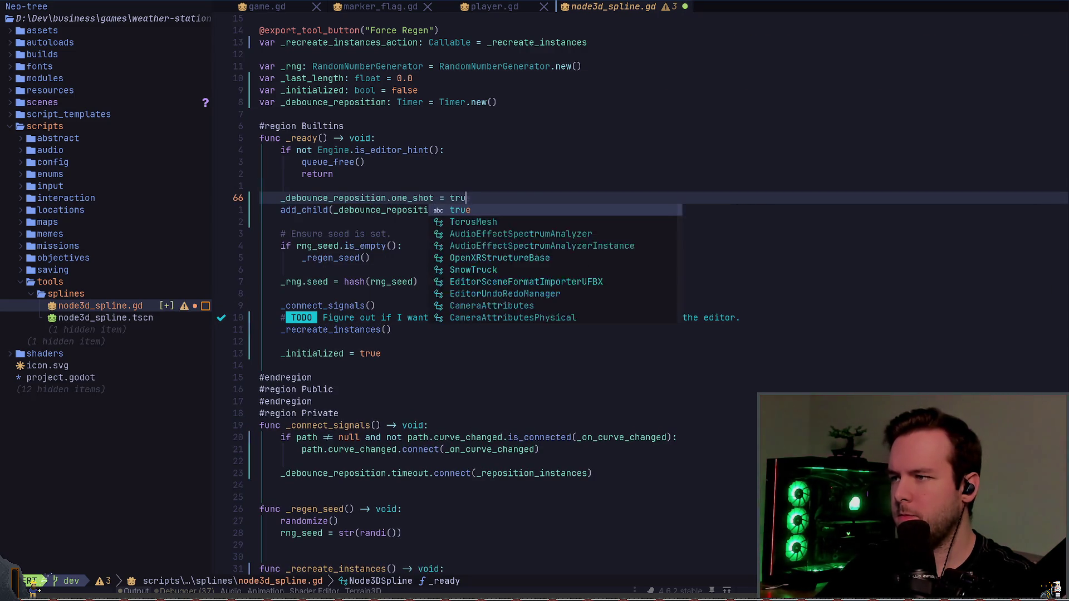
pyautogui.press('Escape')
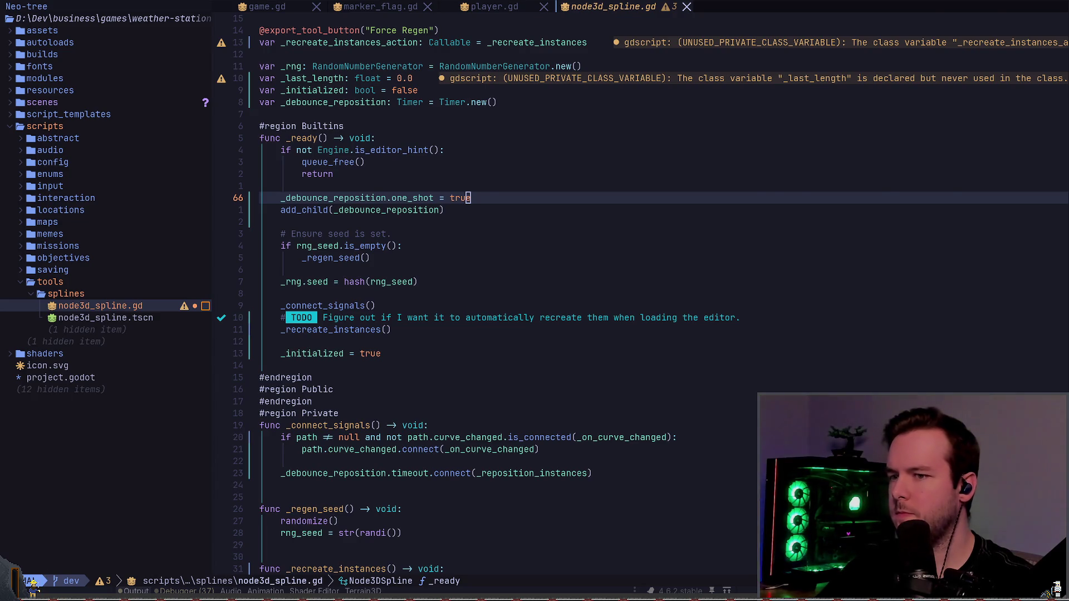
pyautogui.hotkey('alt', 'Tab')
pyautogui.click(195, 26)
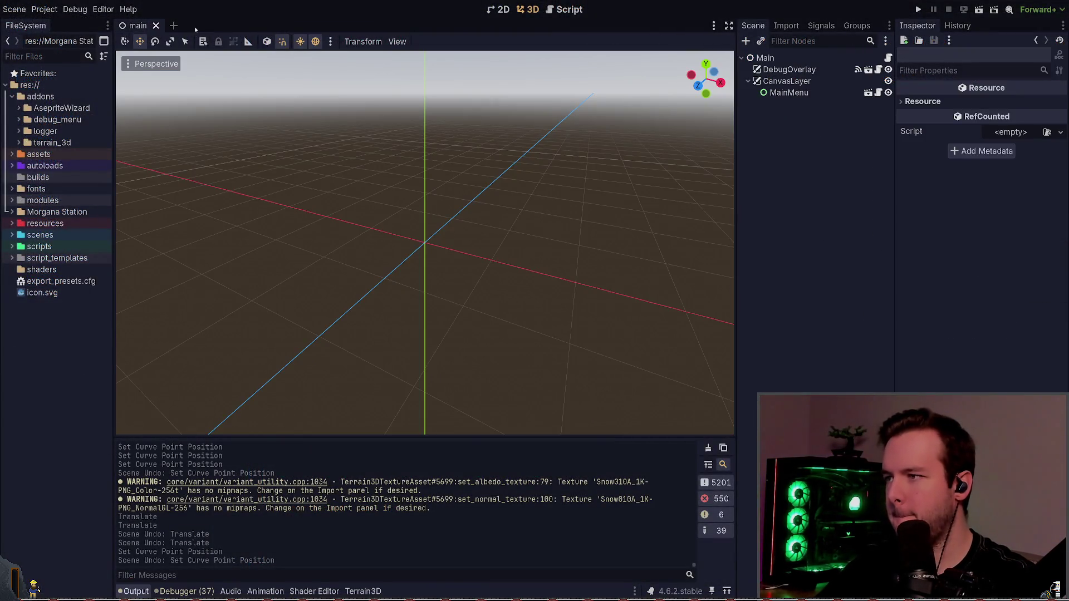
# - Reopen world, box-select NorthFlags' lower curve points, move them about 7.9 units along X, and save
pyautogui.hotkey('ctrl', 'shift', 't')
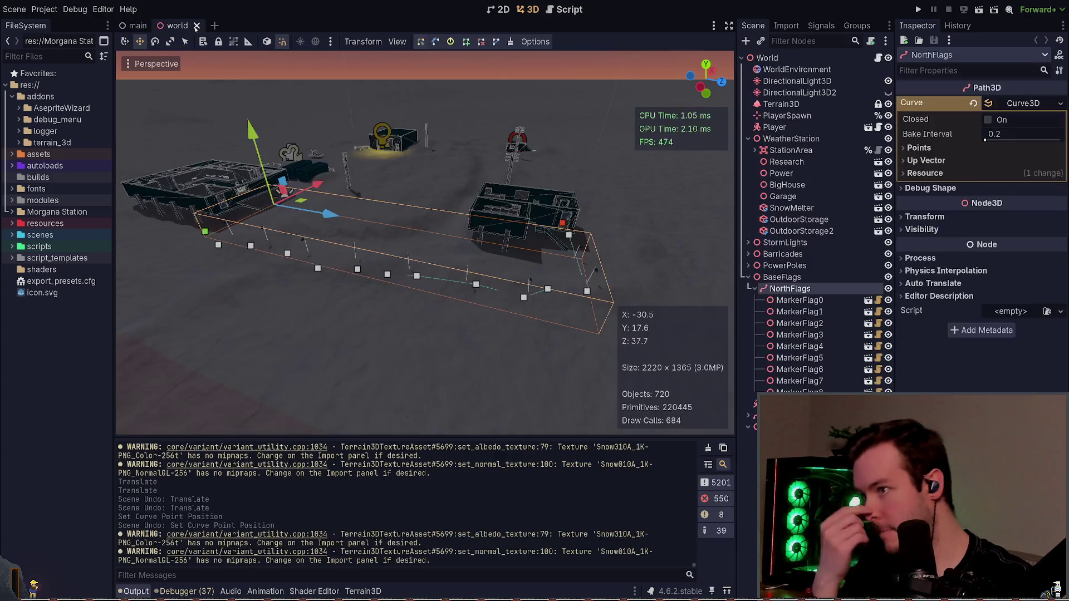
pyautogui.scroll(-3, 335, 214)
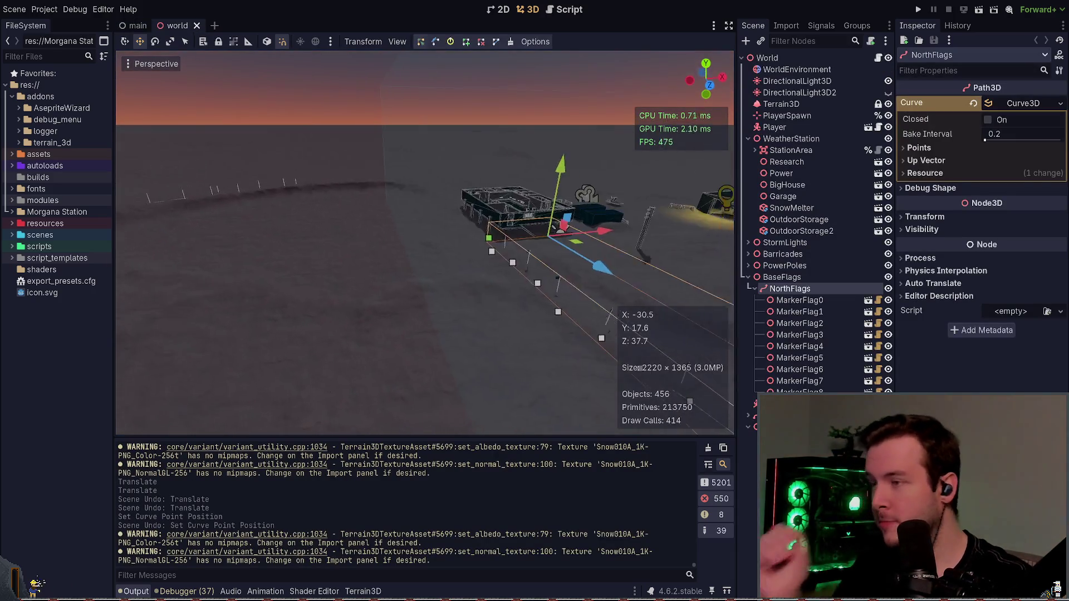
pyautogui.moveTo(404, 326); pyautogui.dragTo(533, 322)
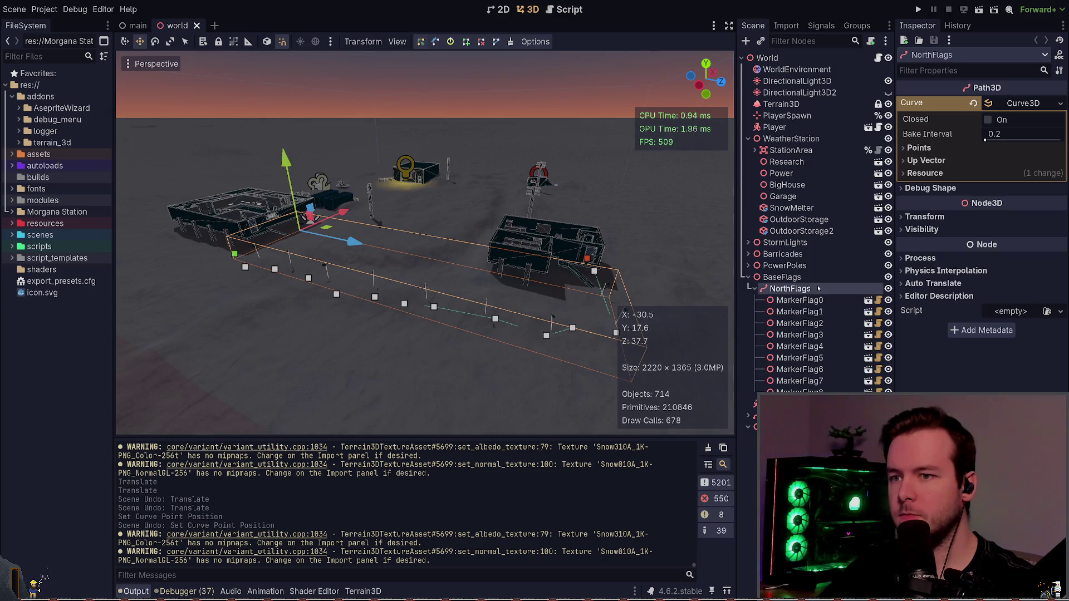
pyautogui.moveTo(212, 369); pyautogui.dragTo(485, 286)
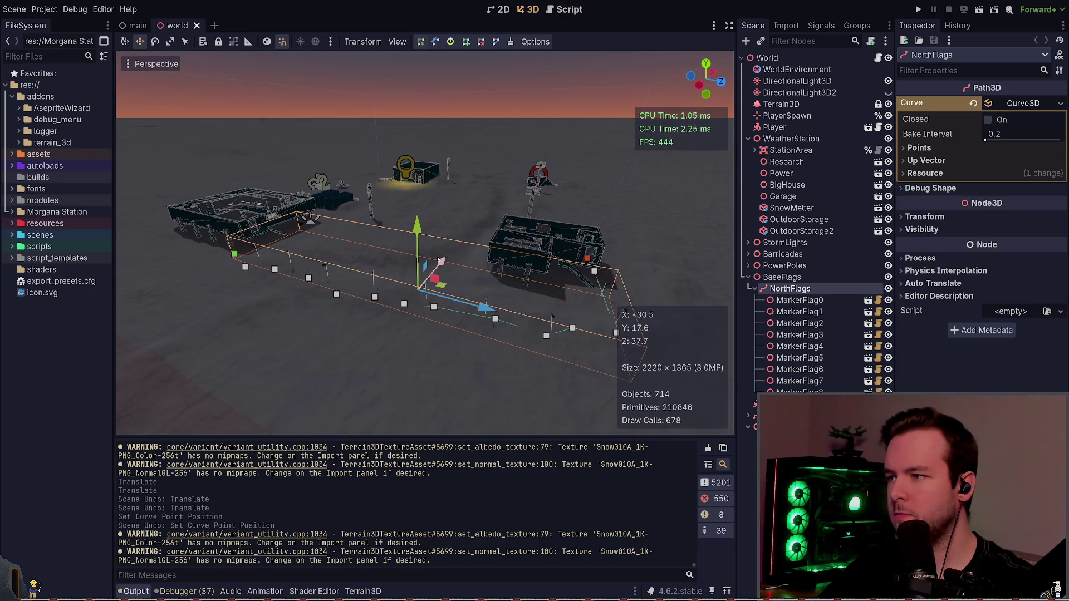
pyautogui.moveTo(439, 258)
pyautogui.mouseDown()
pyautogui.moveTo(417, 299)
pyautogui.moveTo(456, 269)
pyautogui.mouseUp()
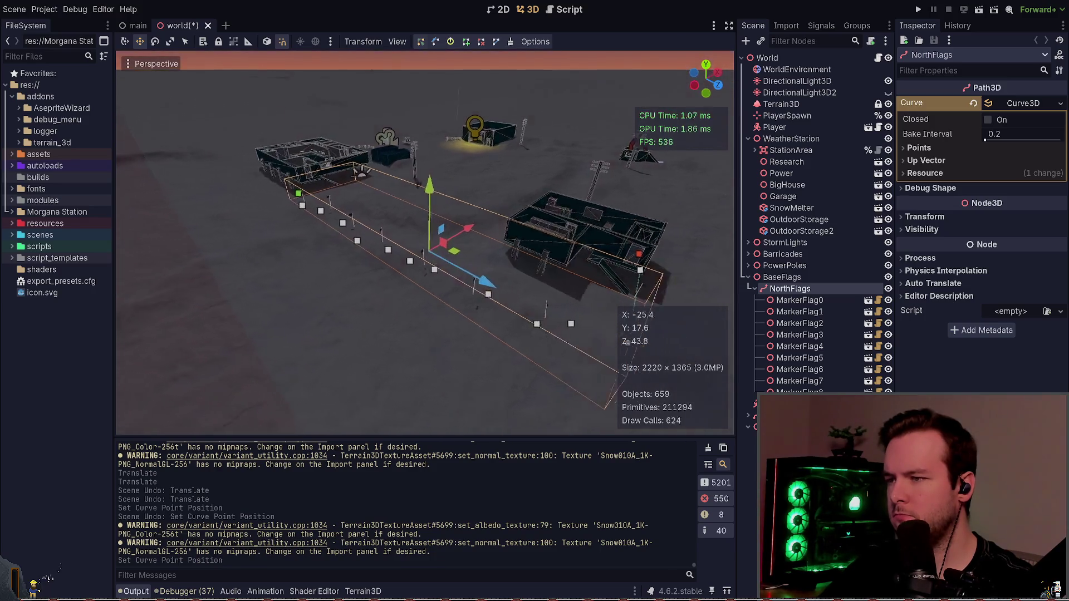
pyautogui.moveTo(449, 226); pyautogui.dragTo(450, 233)
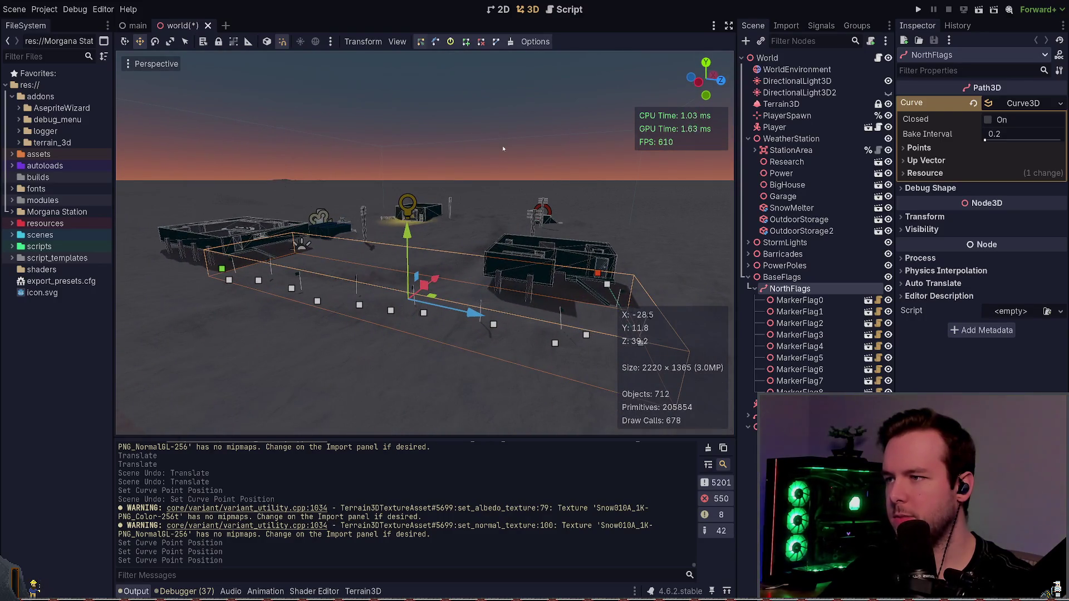
pyautogui.hotkey('ctrl', 's')
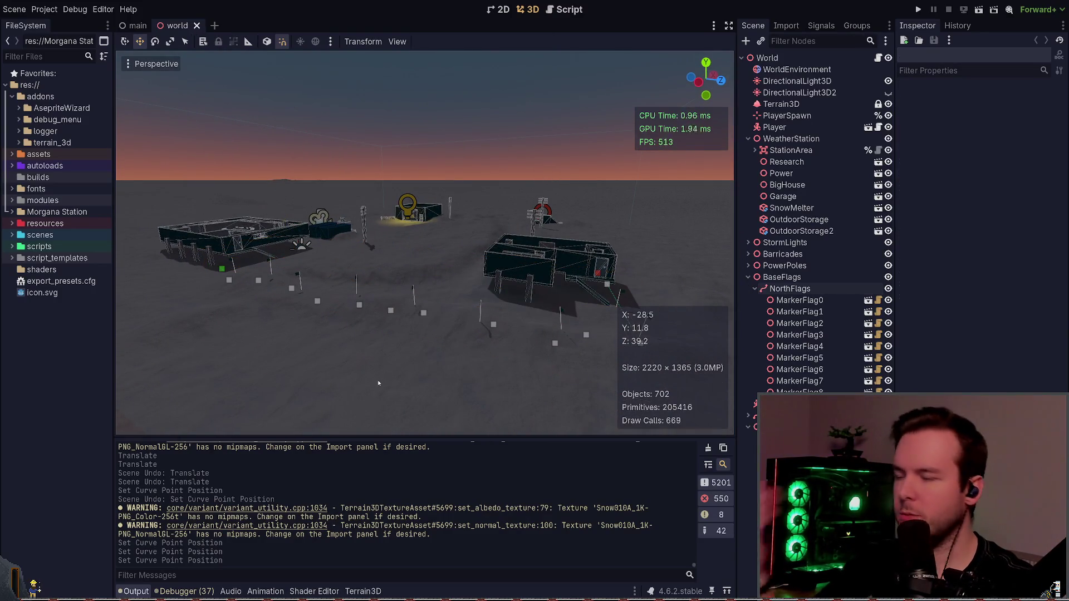
pyautogui.moveTo(581, 291); pyautogui.dragTo(456, 357)
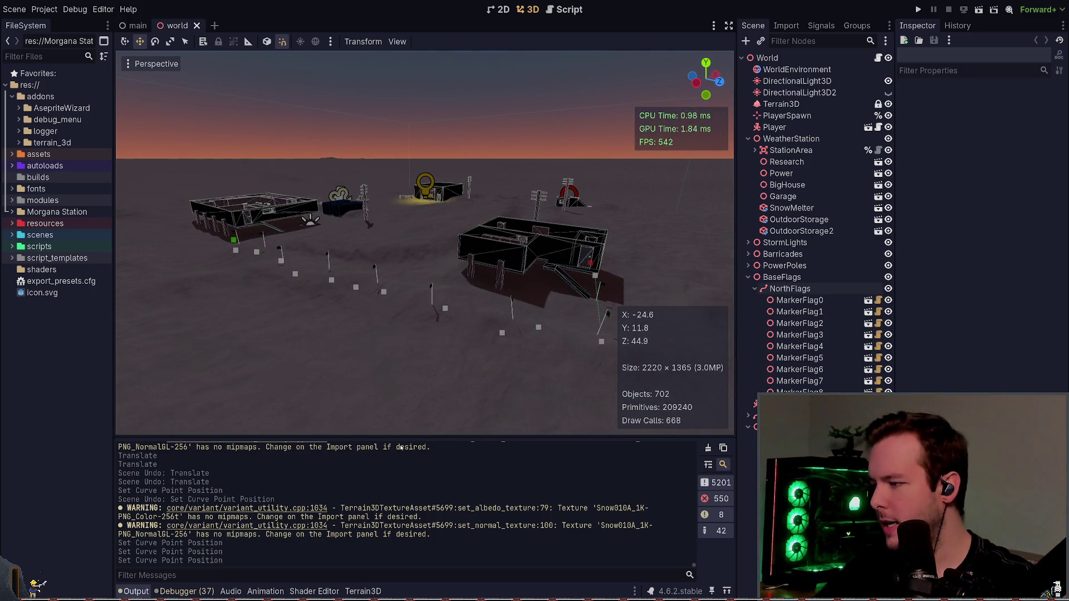
pyautogui.hotkey('alt', 'Tab')
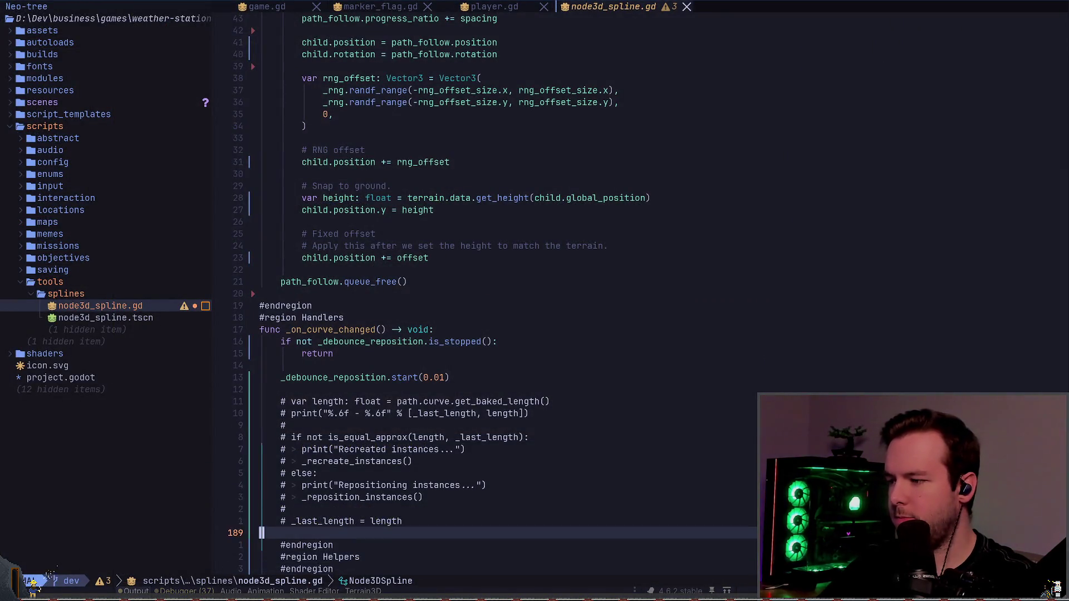
# - Delete the commented-out curve-length check block from _on_curve_changed
pyautogui.press('V')
pyautogui.press('k')
pyautogui.press('k')
pyautogui.press('k')
pyautogui.press('k')
pyautogui.press('d')
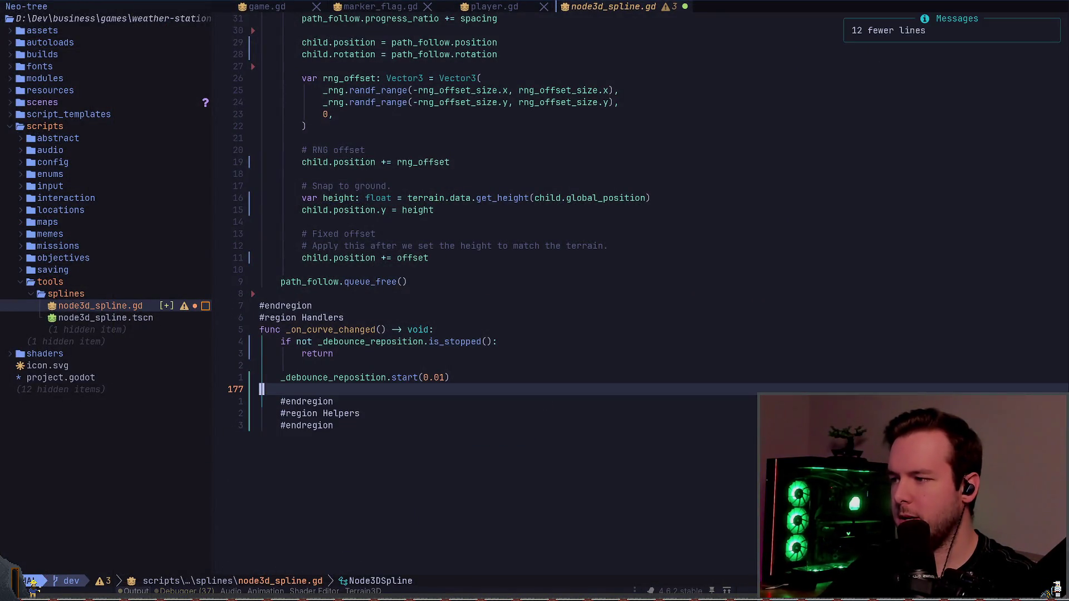
# - Dedent the trailing region marker lines below _debounce_reposition.start(0.01)
pyautogui.press('k')
pyautogui.press('j')
pyautogui.press('j')
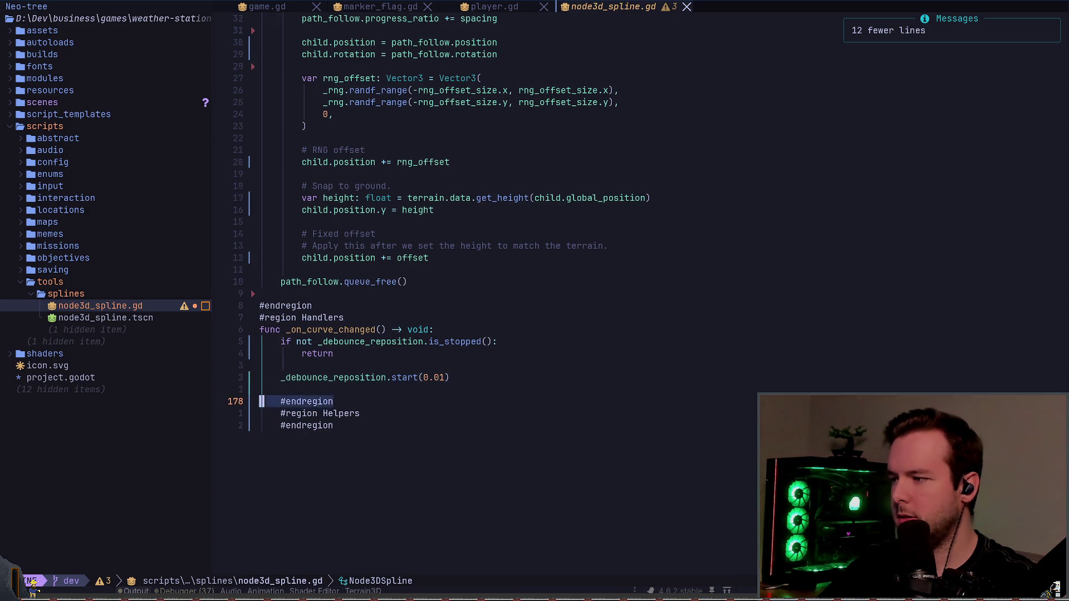
pyautogui.press('V')
pyautogui.press('j')
pyautogui.press('j')
pyautogui.press('<')
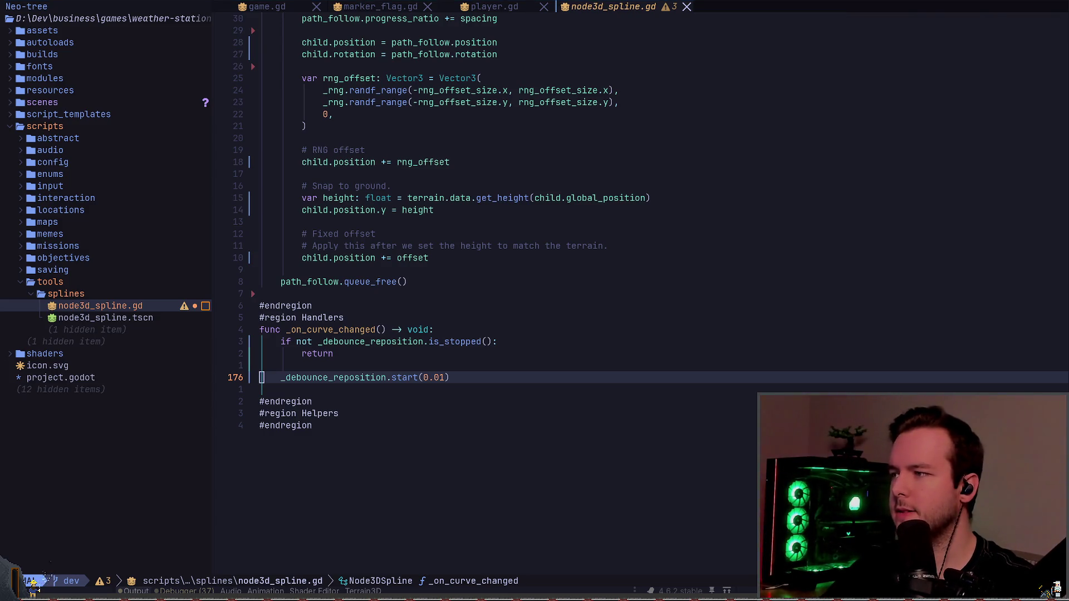
pyautogui.hotkey('alt', 'Tab')
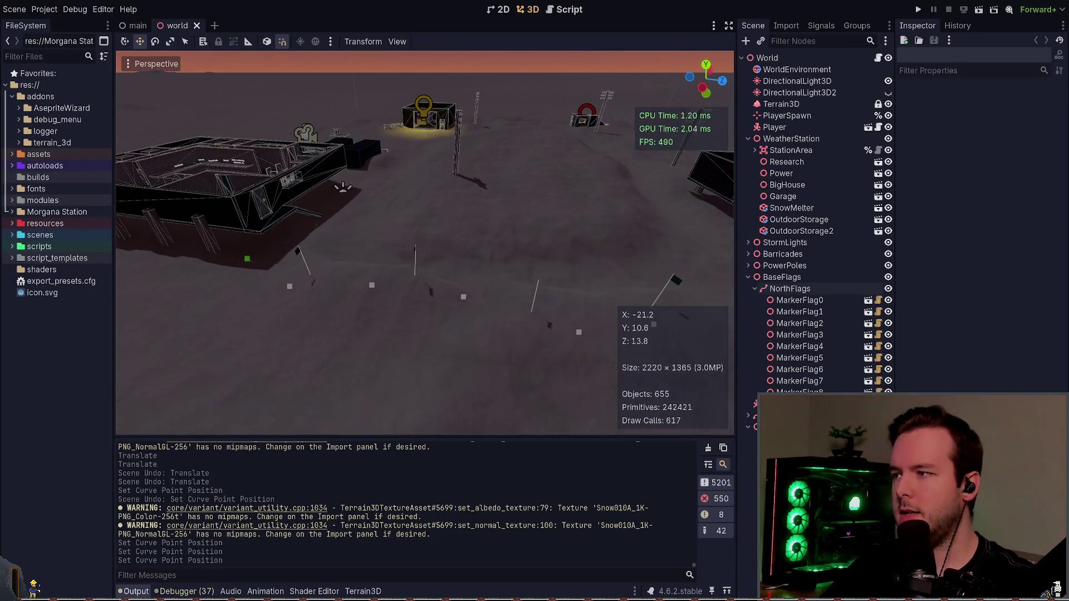
# - Drag one NorthFlags curve point up and right, then save the world scene
pyautogui.press('w')
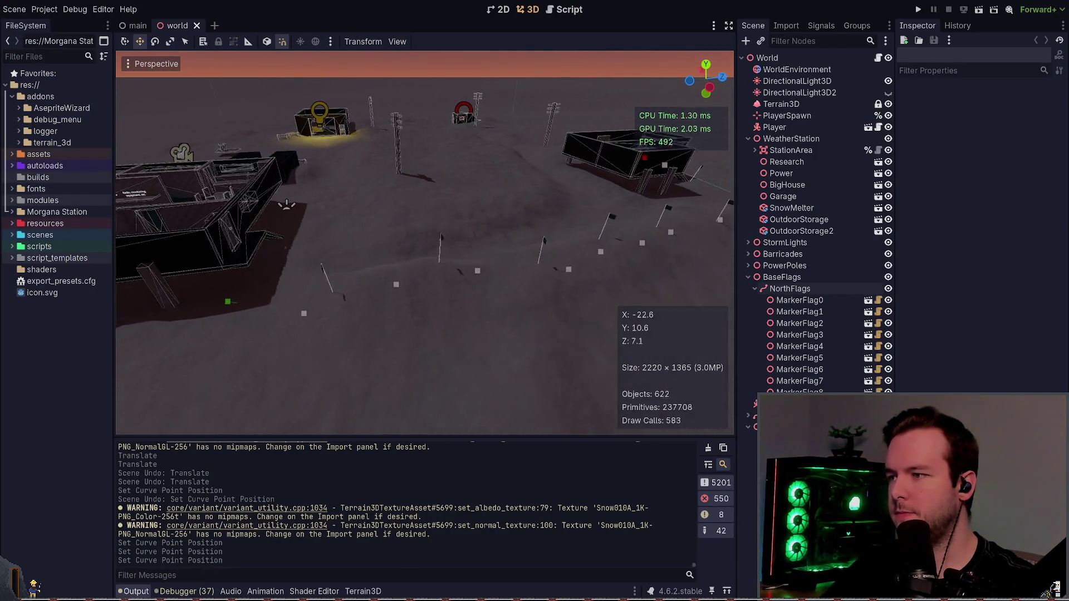
pyautogui.press('s')
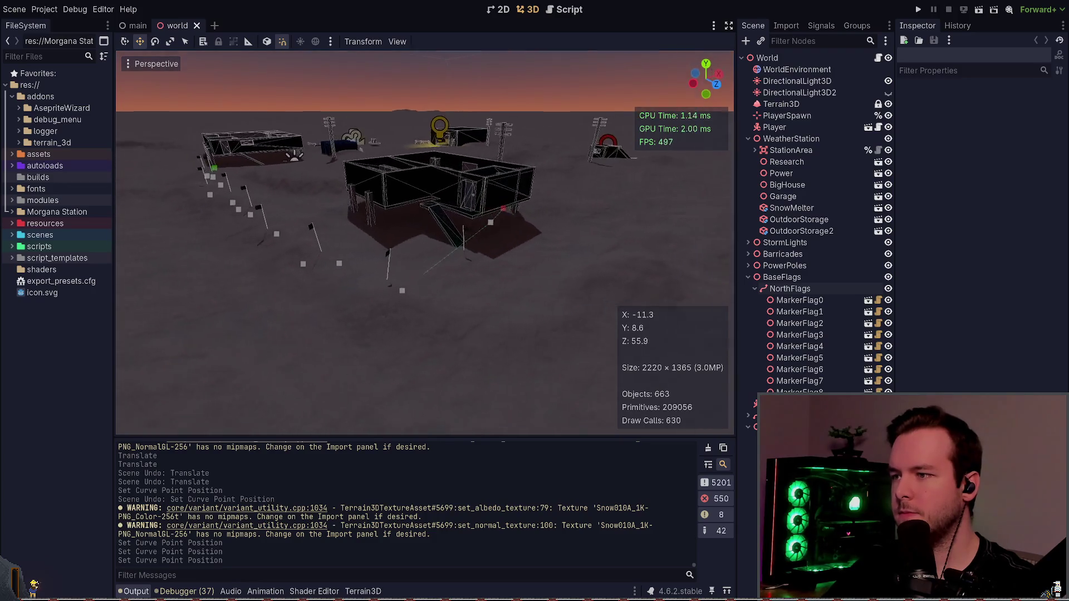
pyautogui.click(561, 279)
pyautogui.click(526, 318)
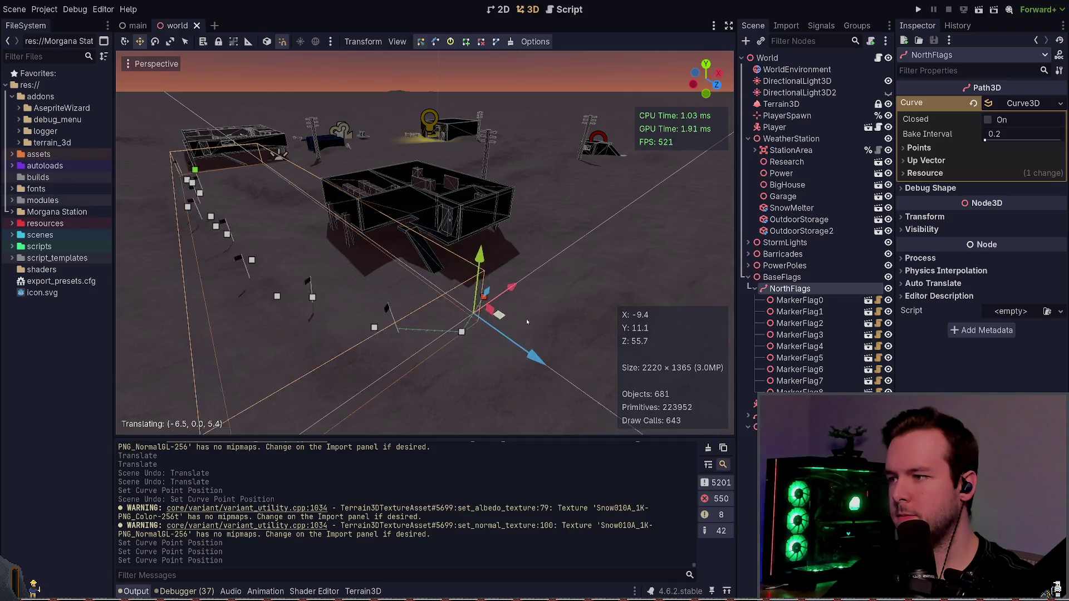
pyautogui.moveTo(526, 318)
pyautogui.mouseDown()
pyautogui.moveTo(536, 290)
pyautogui.moveTo(602, 240)
pyautogui.mouseUp()
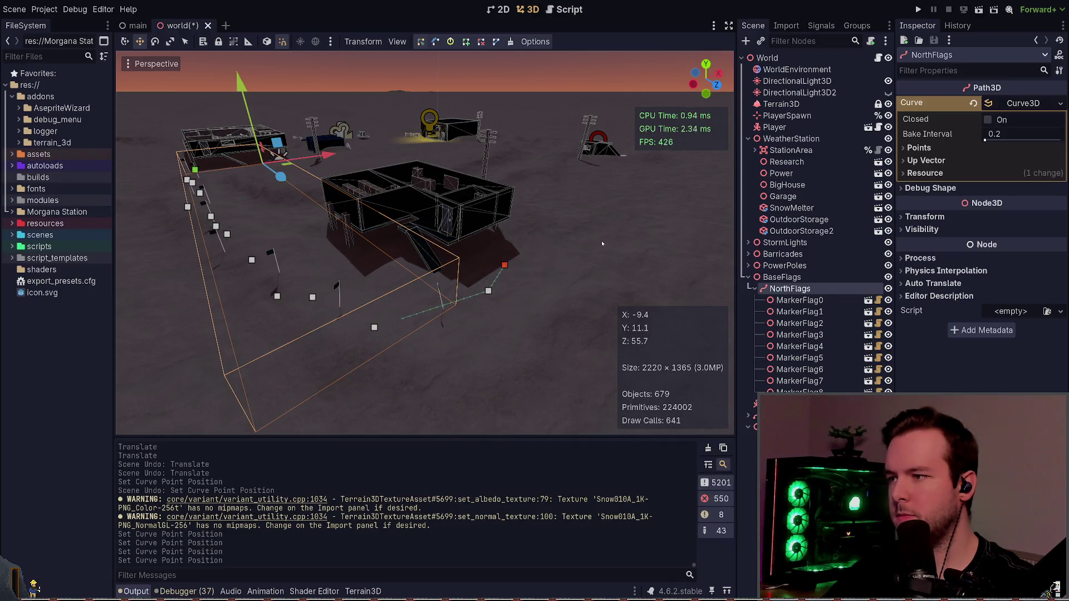
pyautogui.click(602, 243)
pyautogui.hotkey('ctrl', 's')
# - Inspect the respaced flags, selecting MarkerFlag5 and the NorthFlags path in turn
pyautogui.press('w')
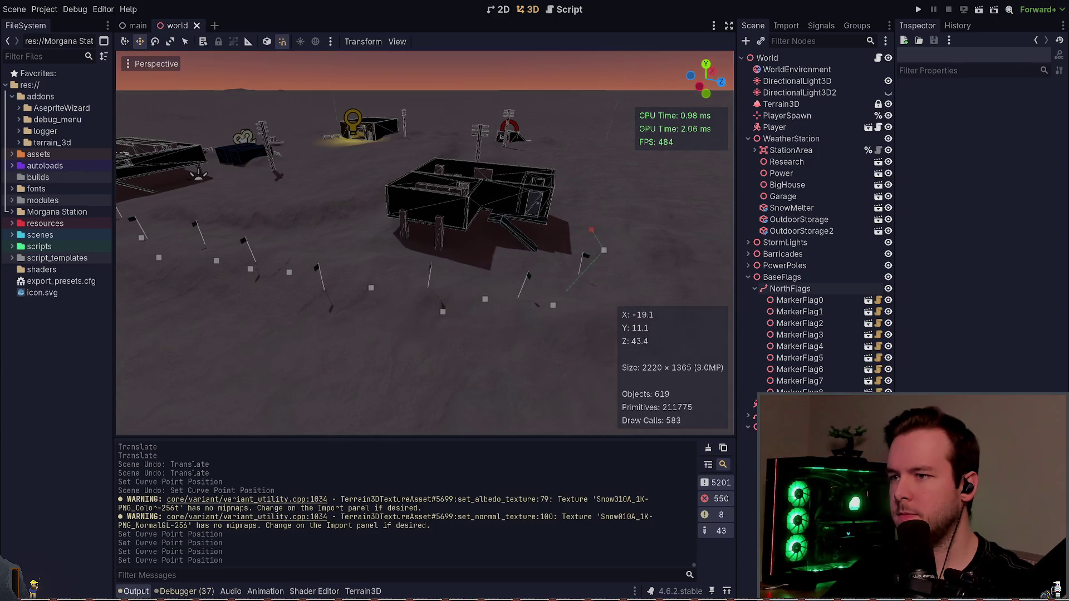
pyautogui.press('s')
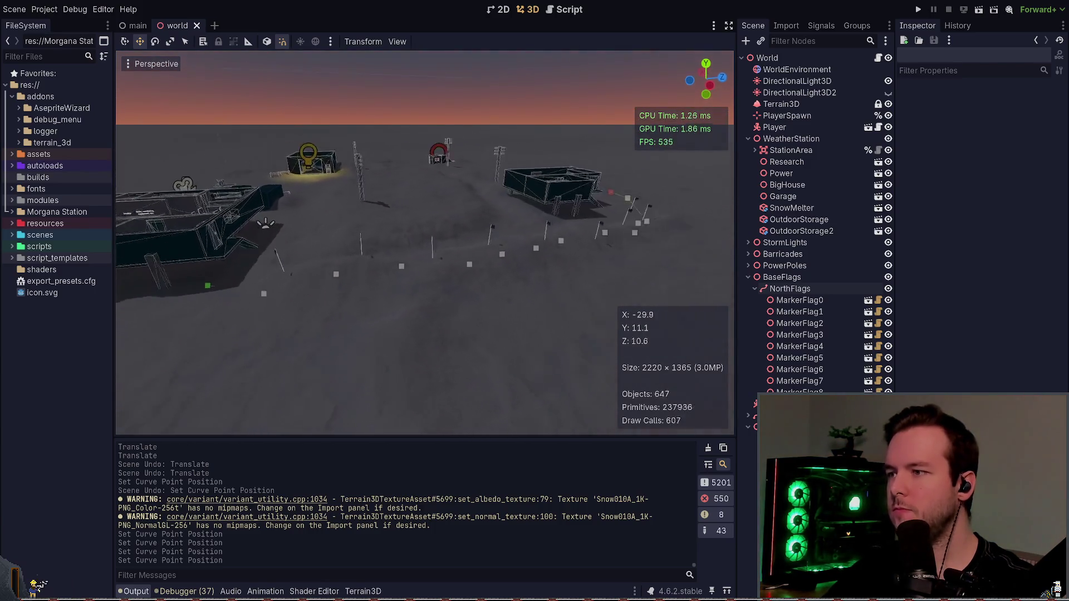
pyautogui.press('w')
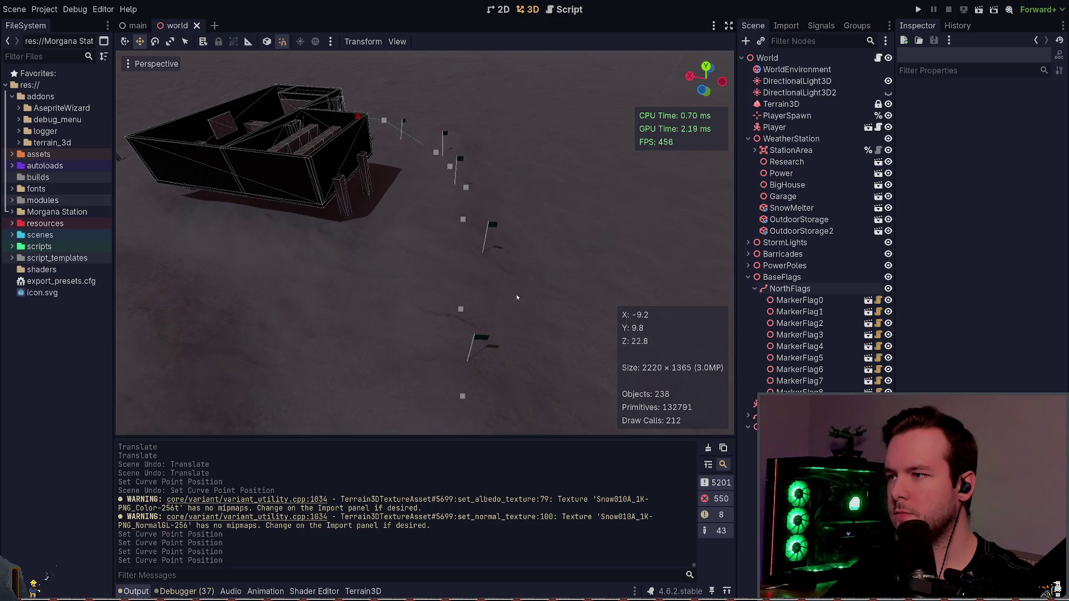
pyautogui.press('s')
pyautogui.click(469, 293)
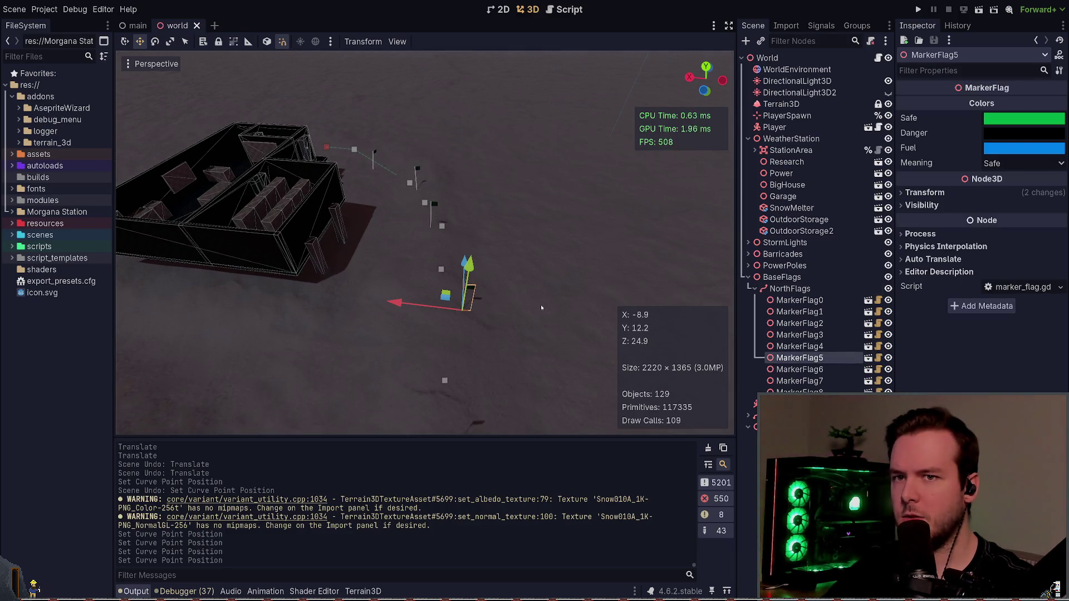
pyautogui.click(791, 289)
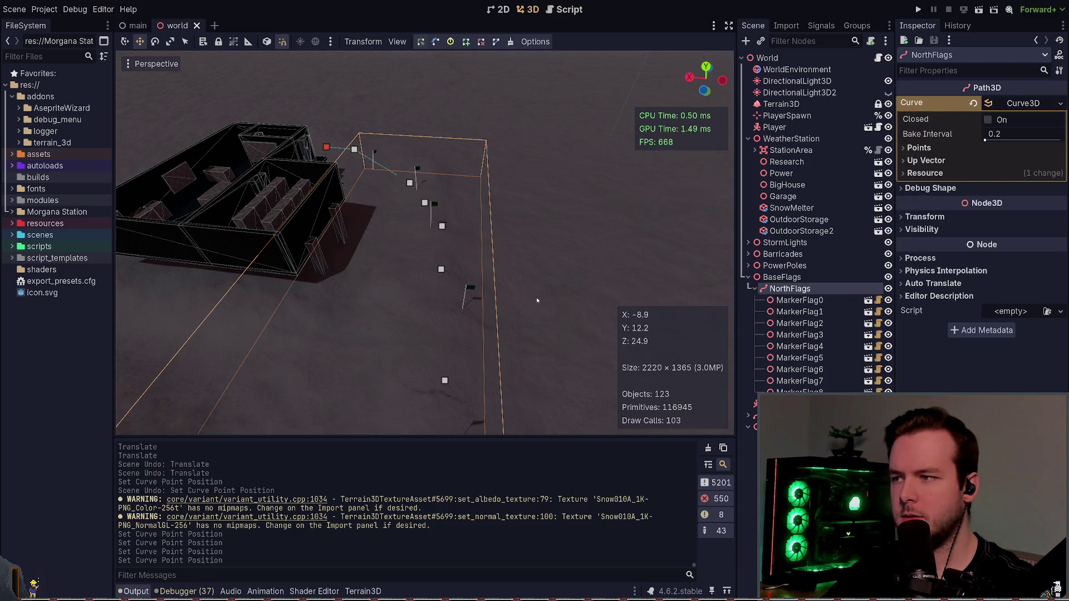
pyautogui.click(468, 289)
pyautogui.click(550, 280)
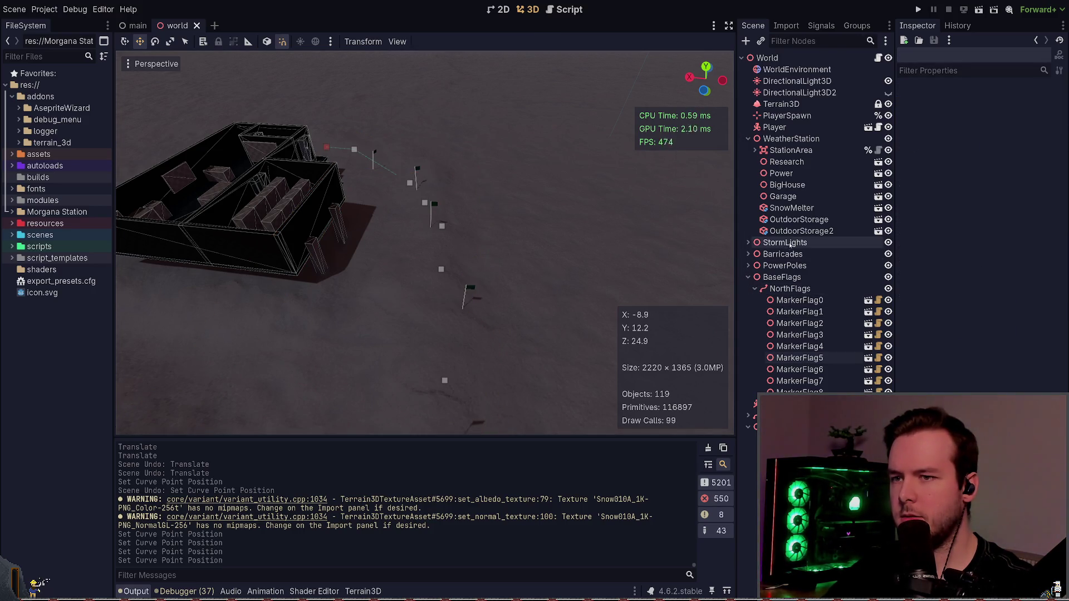
# - Box-select two NorthFlags curve points, shift them along X, and save the scene
pyautogui.click(779, 289)
pyautogui.moveTo(420, 326); pyautogui.dragTo(473, 260)
pyautogui.moveTo(445, 385); pyautogui.dragTo(472, 257)
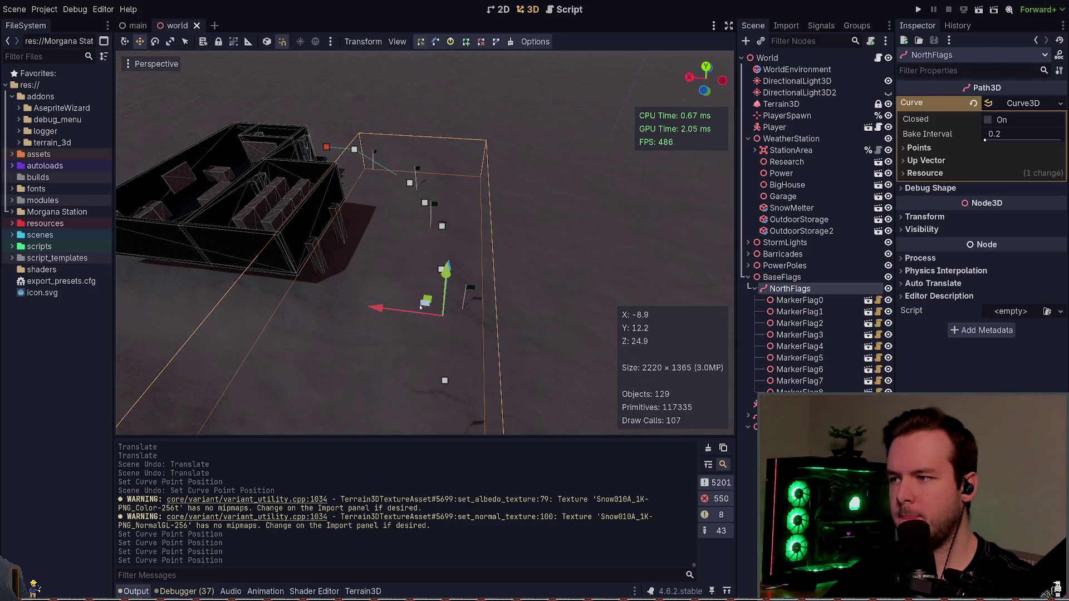
pyautogui.moveTo(420, 306)
pyautogui.mouseDown()
pyautogui.moveTo(369, 306)
pyautogui.moveTo(381, 308)
pyautogui.mouseUp()
pyautogui.scroll(-5, 563, 296)
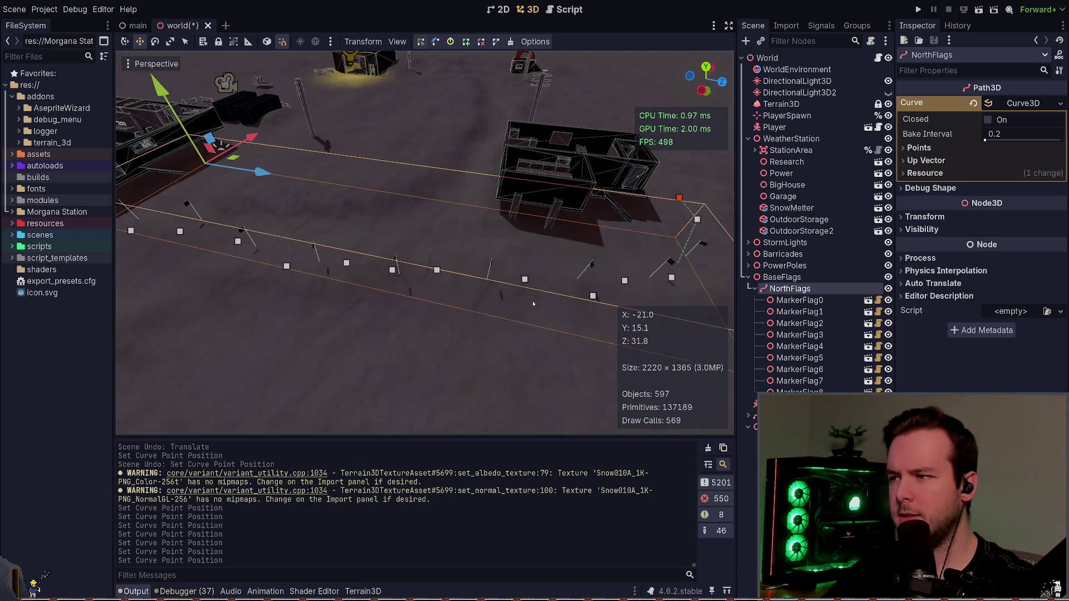
pyautogui.hotkey('ctrl', 's')
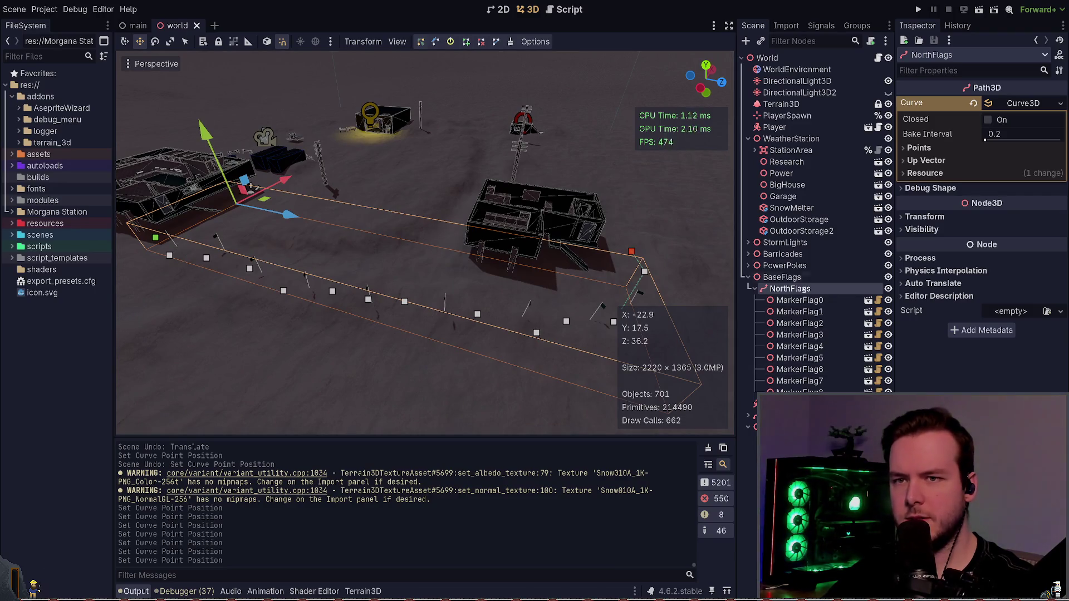
# - Select NorthSpline, save again, and return to node3d_spline.gd in Neovim
pyautogui.click(791, 443)
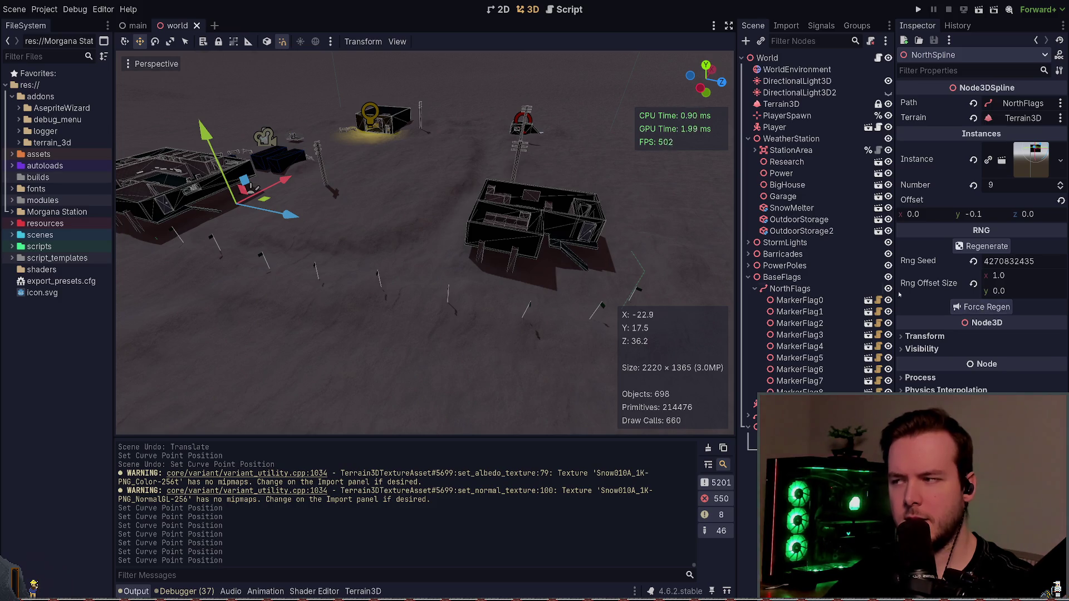
pyautogui.hotkey('ctrl', 's')
pyautogui.hotkey('alt', 'Tab')
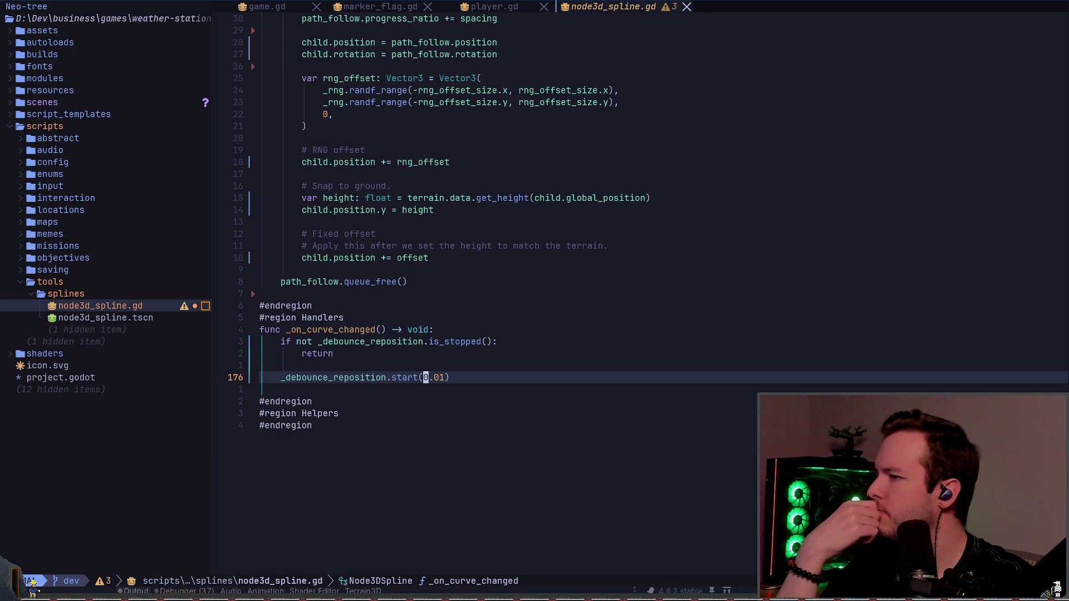
# - Change the _debounce_reposition.start() delay from 0.01 to 0.1, then return to Godot
pyautogui.press('k')
pyautogui.press('k')
pyautogui.press('k')
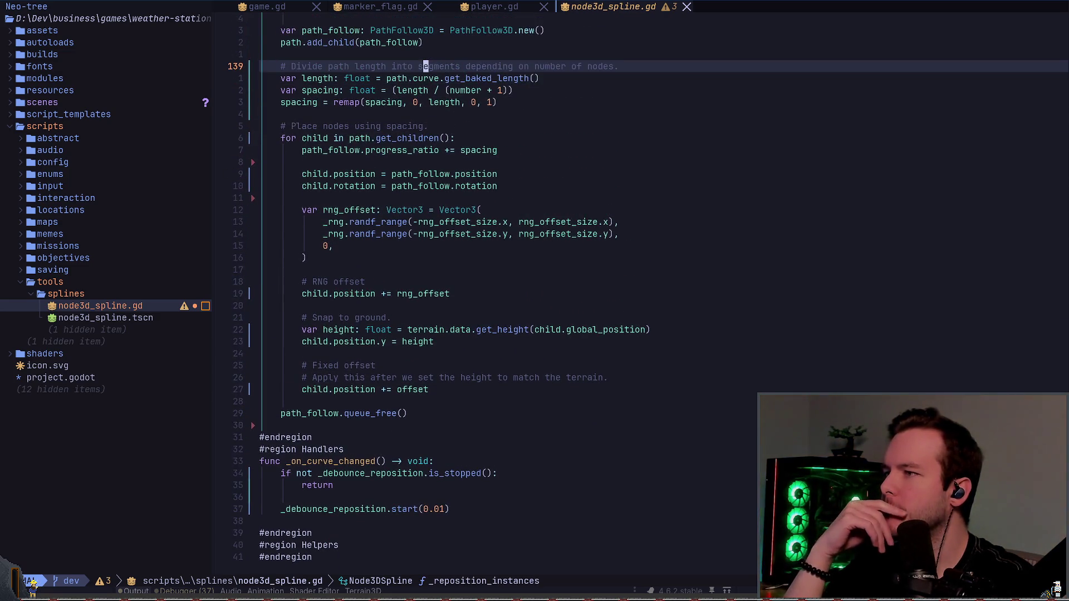
pyautogui.press('k')
pyautogui.press('k')
pyautogui.press('j')
pyautogui.press('j')
pyautogui.press('j')
pyautogui.press('j')
pyautogui.press('j')
pyautogui.press('j')
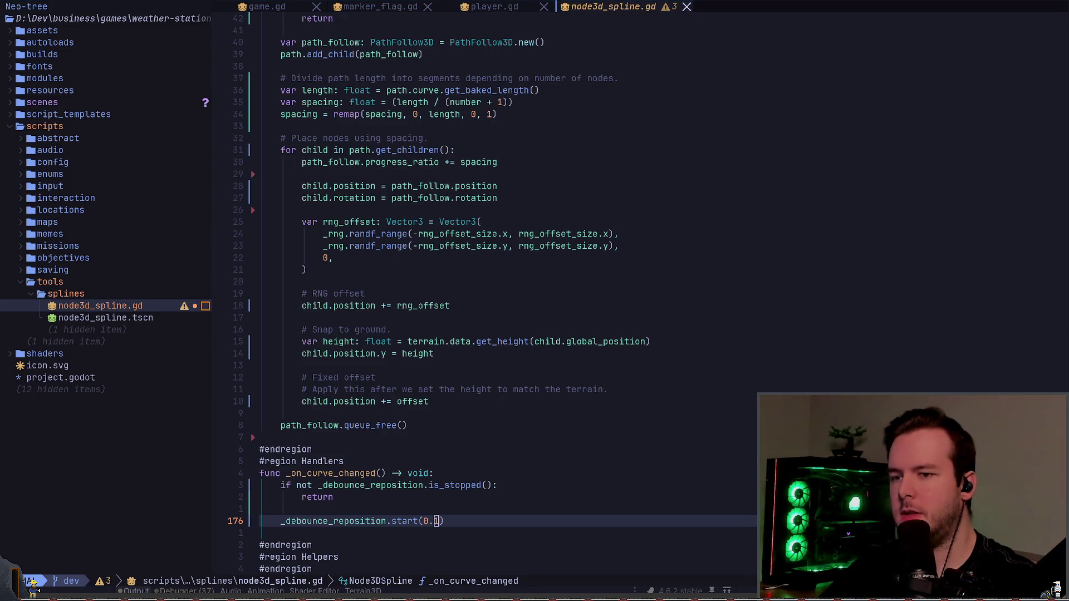
pyautogui.hotkey('alt', 'Tab')
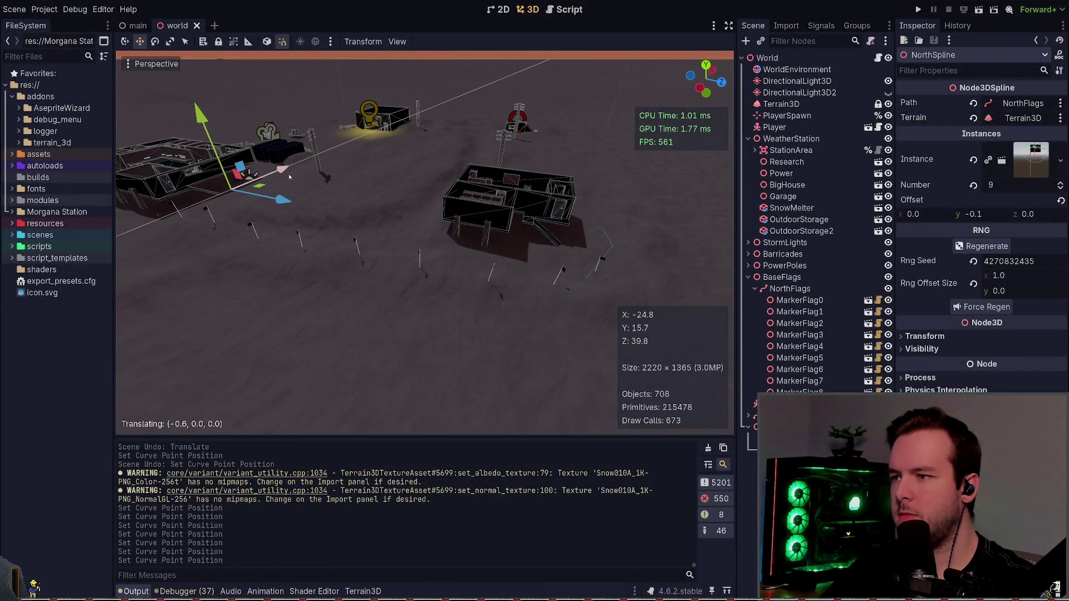
# - Select NorthFlags and drag one curve end point to stretch the path
pyautogui.moveTo(289, 176); pyautogui.dragTo(292, 178)
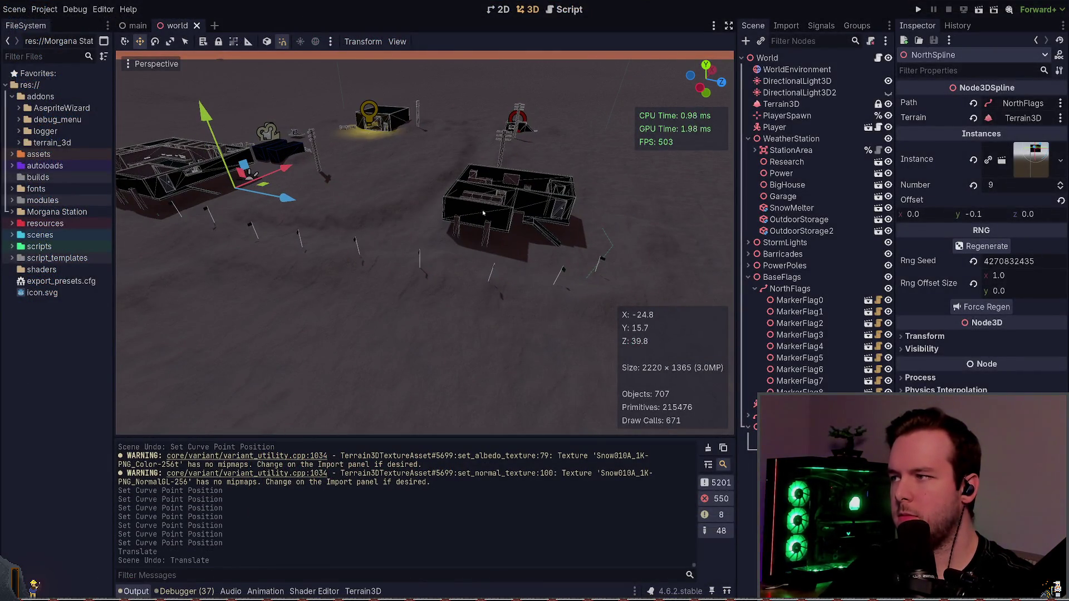
pyautogui.click(808, 289)
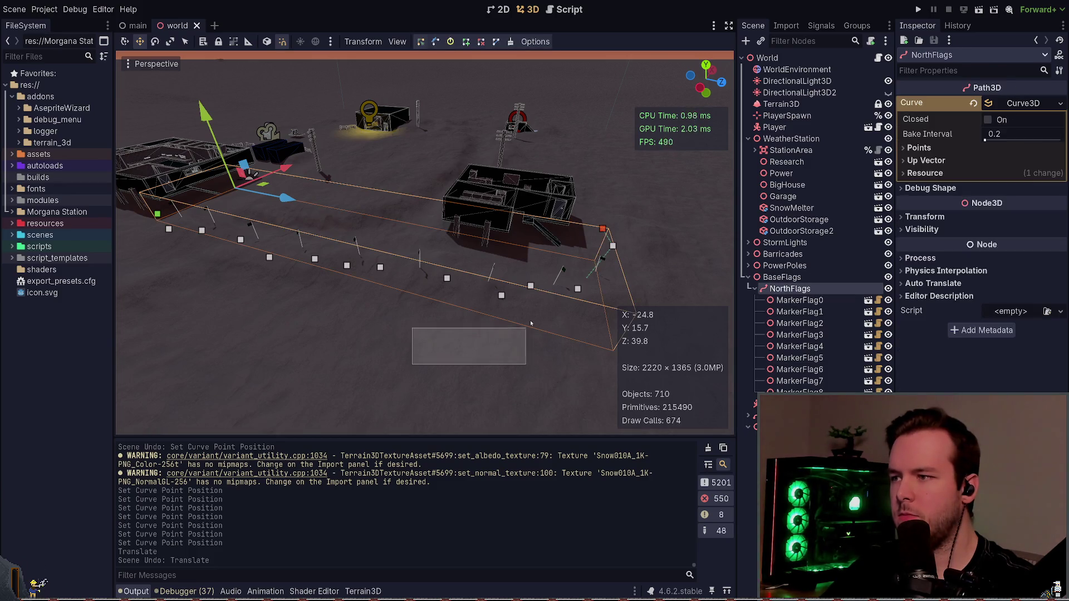
pyautogui.click(515, 279)
pyautogui.moveTo(504, 250); pyautogui.dragTo(512, 240)
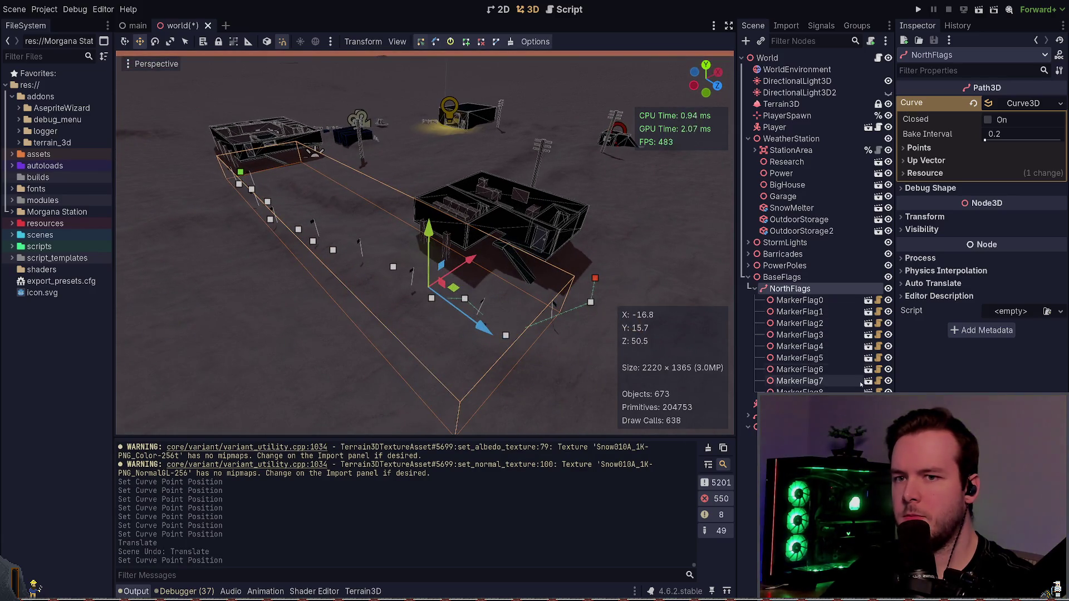
# - Undo the end-point move with NorthSpline selected, then return to node3d_spline.gd
pyautogui.click(791, 428)
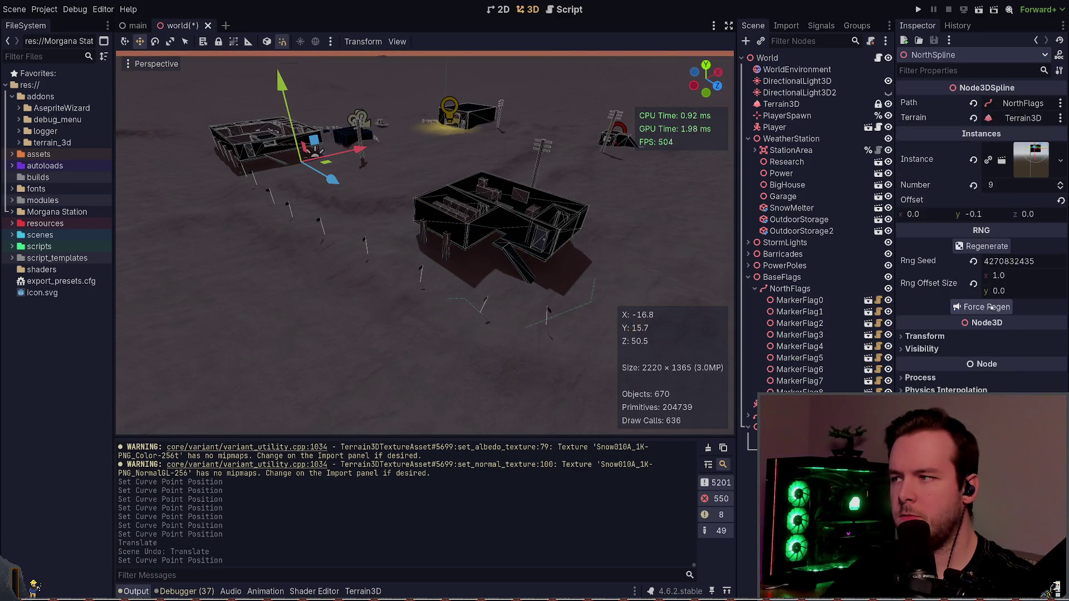
pyautogui.hotkey('ctrl', 'z')
pyautogui.hotkey('ctrl', 'z')
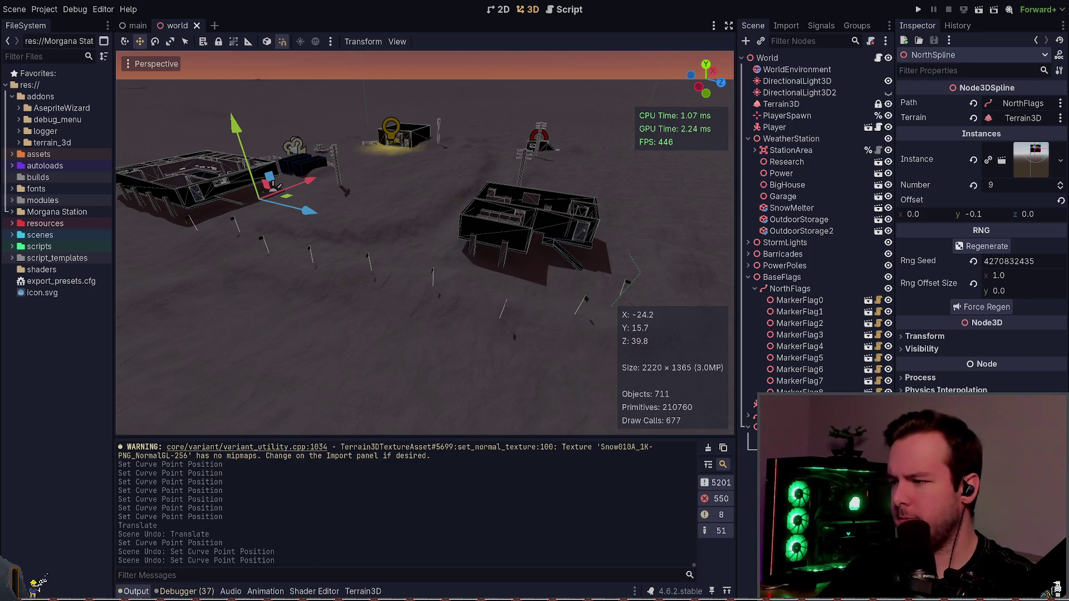
pyautogui.hotkey('alt', 'Tab')
pyautogui.click(437, 389)
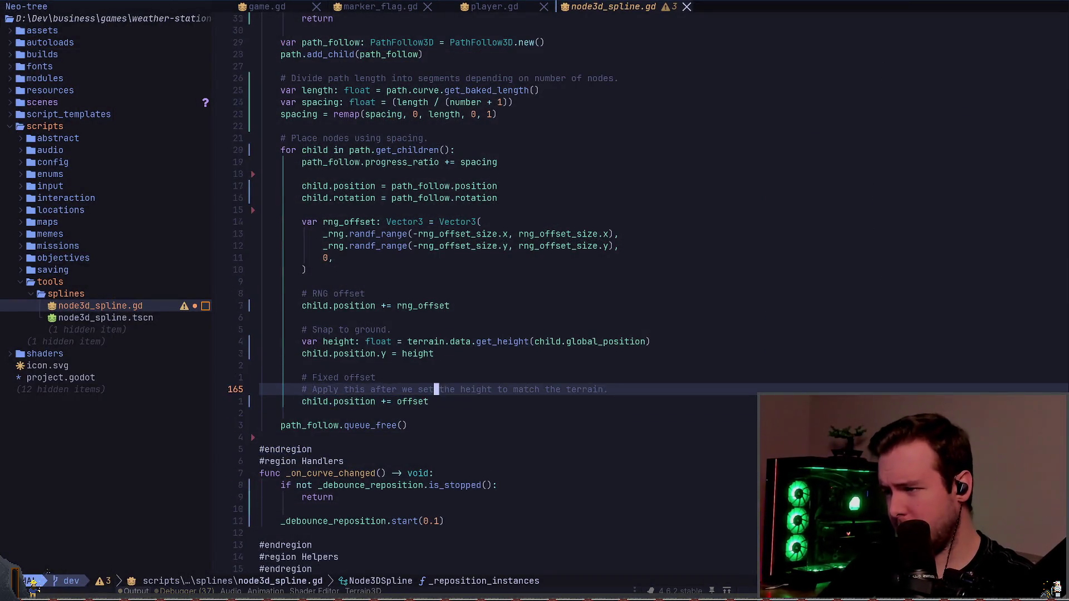
# - Replace path_follow.queue_free() with path_follow.free() in _reposition_instances, then return to Godot
pyautogui.press('k')
pyautogui.press('k')
pyautogui.press('k')
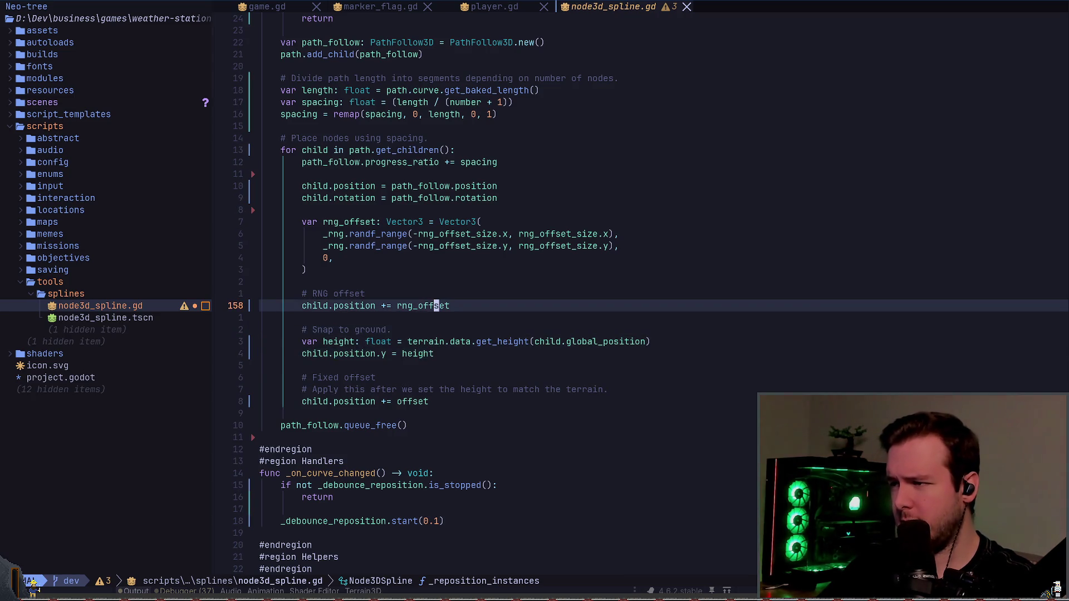
pyautogui.press('k')
pyautogui.press('k')
pyautogui.press('k')
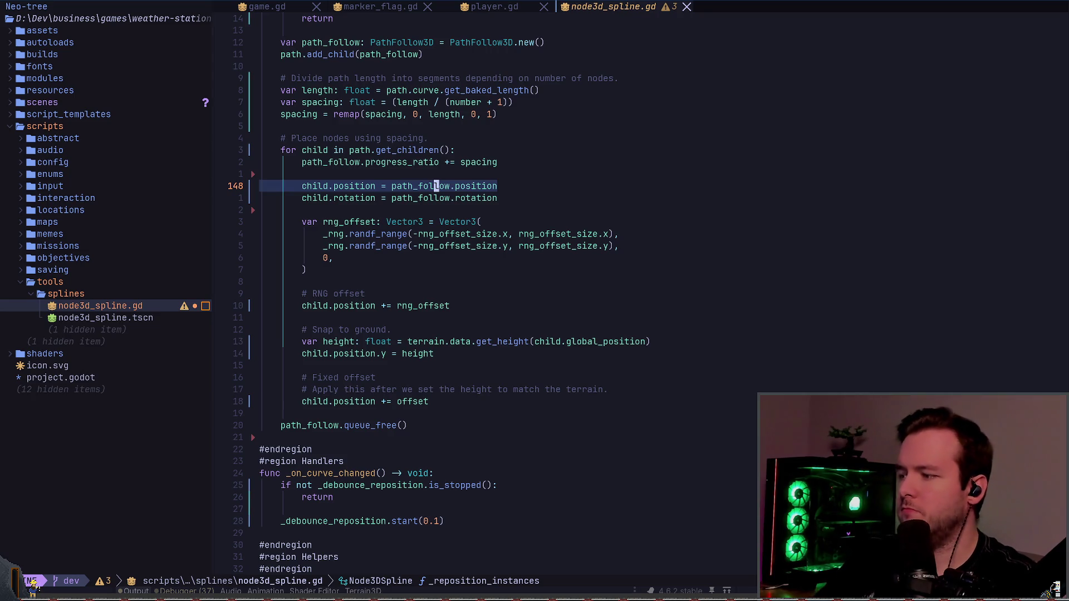
pyautogui.press('2')
pyautogui.press('0')
pyautogui.press('j')
pyautogui.press('d')
pyautogui.press('f')
pyautogui.press('_')
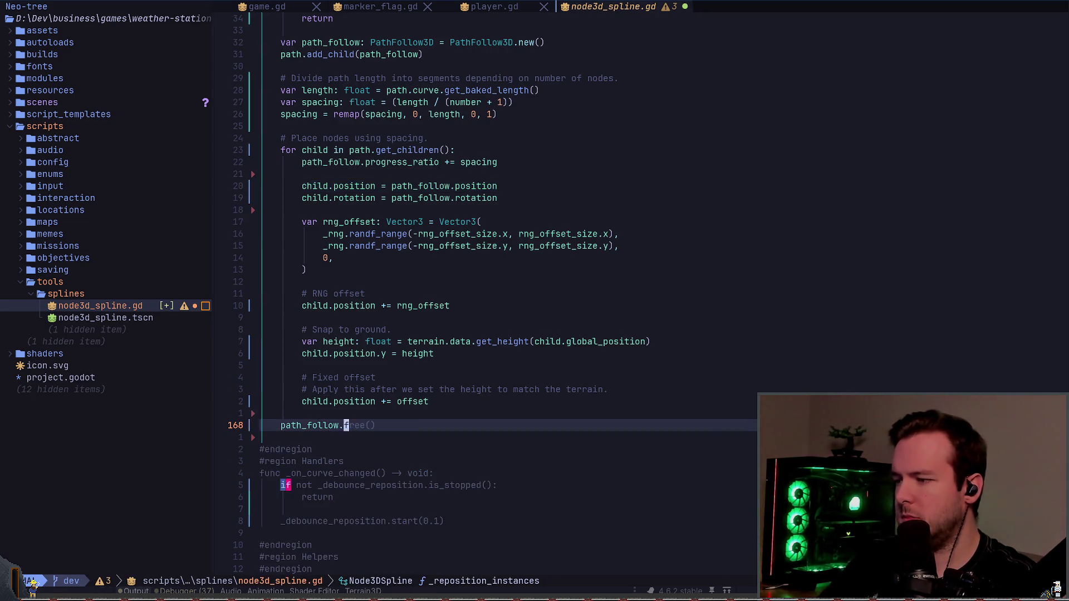
pyautogui.hotkey('alt', 'Tab')
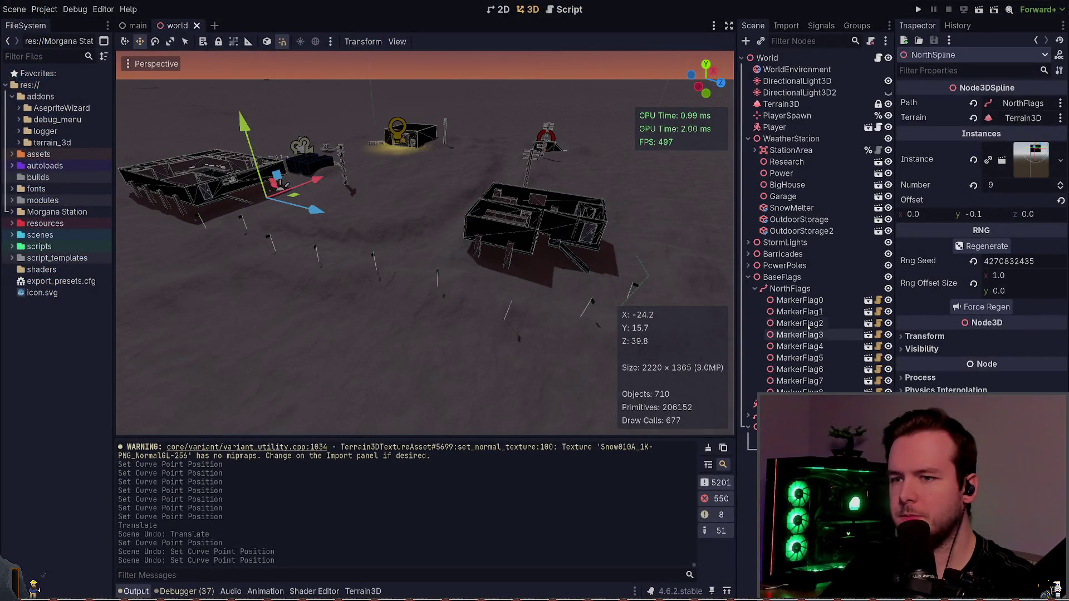
# - Select the NorthFlags path and nudge it slightly along X
pyautogui.click(800, 300)
pyautogui.keyDown('shift'); pyautogui.click(800, 390); pyautogui.keyUp('shift')
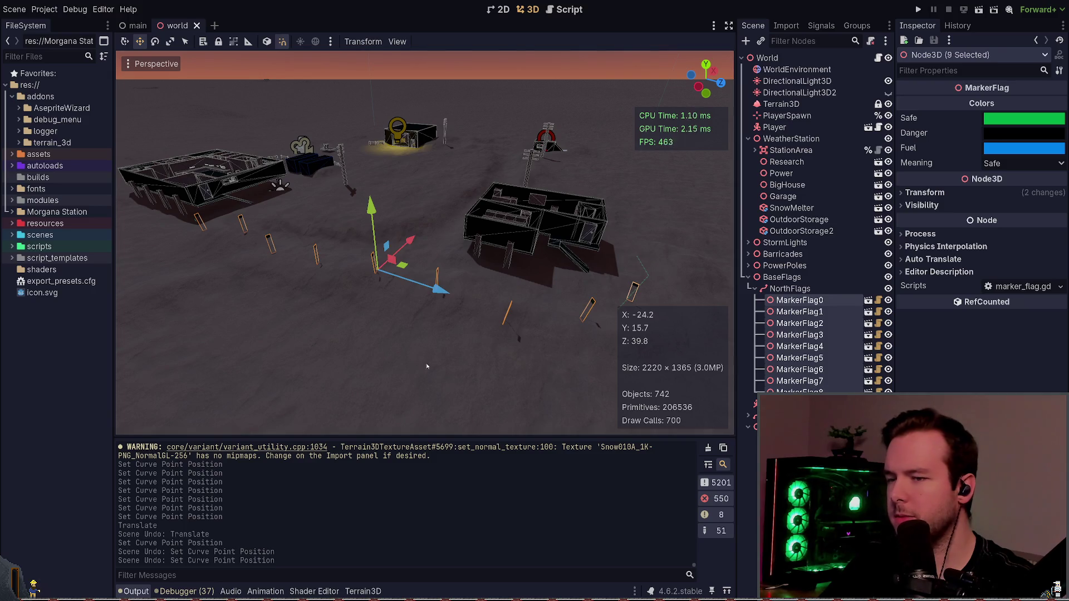
pyautogui.click(791, 289)
pyautogui.moveTo(398, 246)
pyautogui.mouseDown()
pyautogui.moveTo(381, 255)
pyautogui.moveTo(400, 248)
pyautogui.mouseUp()
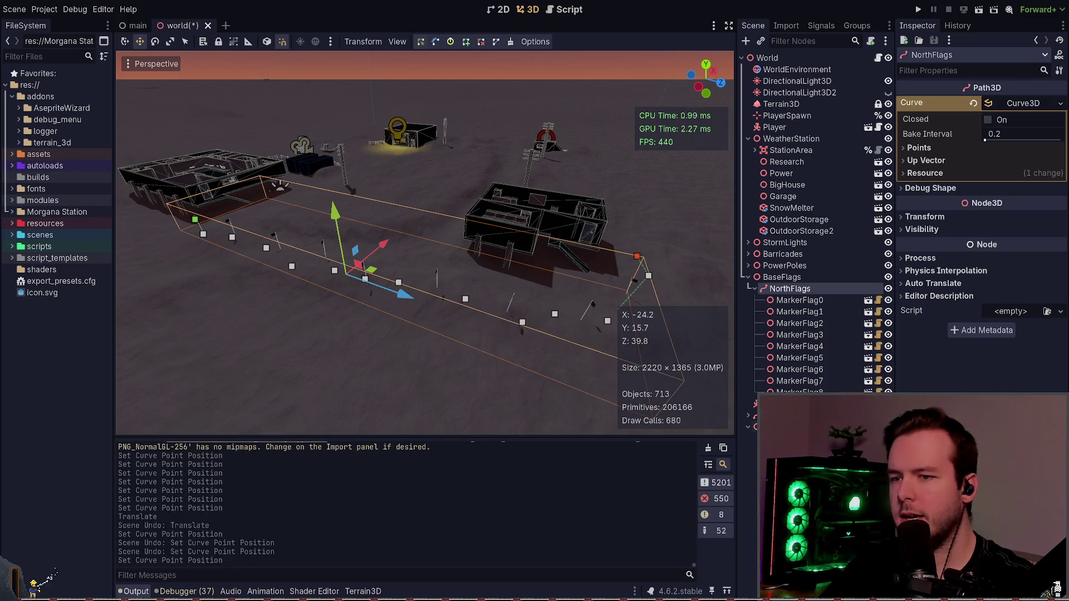
# - Force Regen the flags on NorthSpline, which logs index-out-of-bounds errors, and save
pyautogui.click(282, 184)
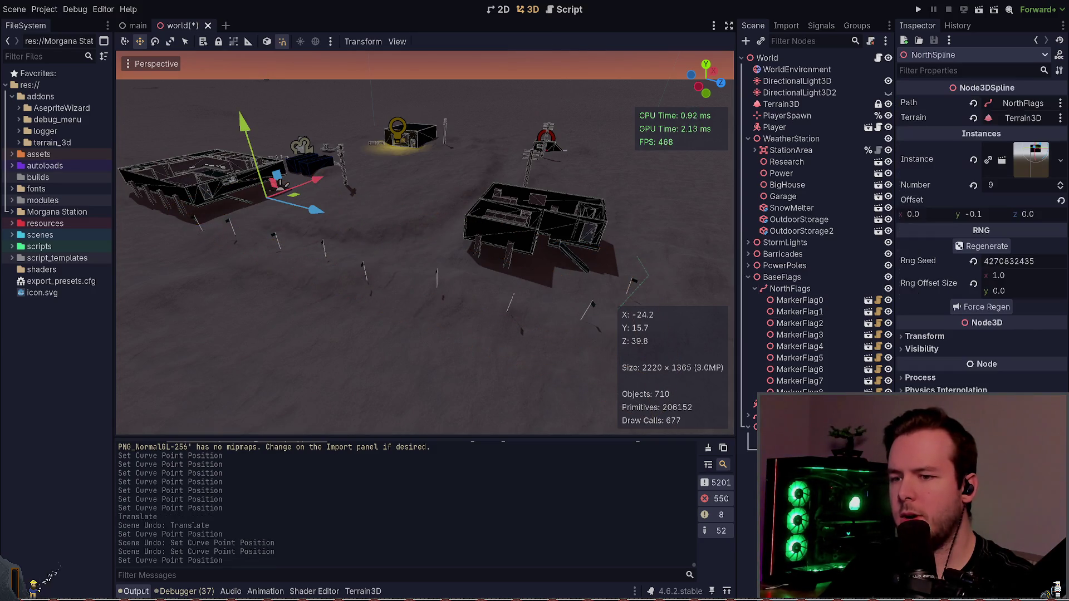
pyautogui.click(1003, 308)
pyautogui.hotkey('ctrl', 's')
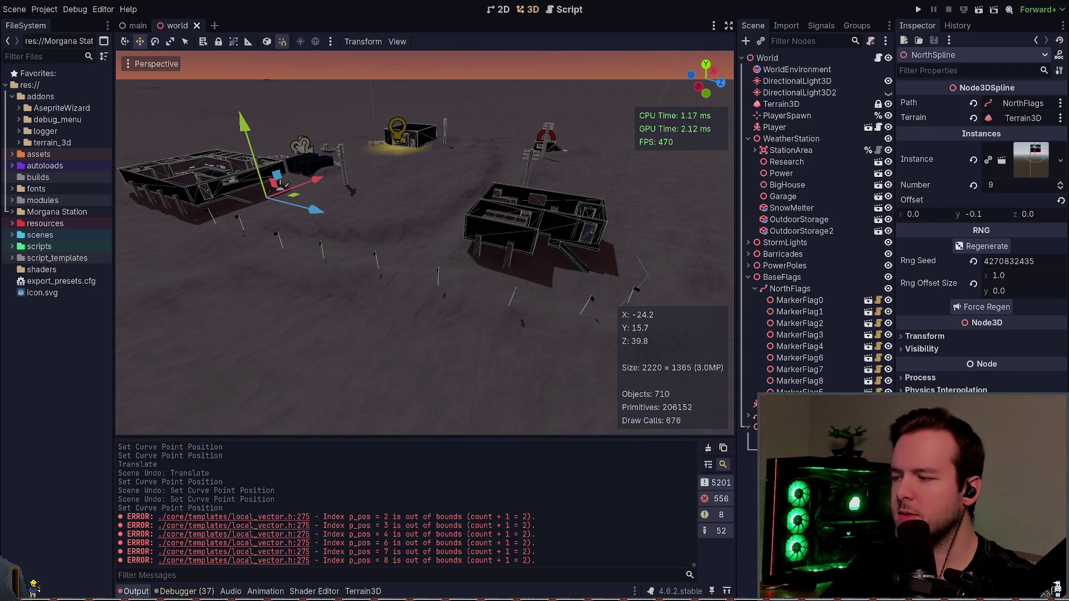
pyautogui.hotkey('alt', 'Tab')
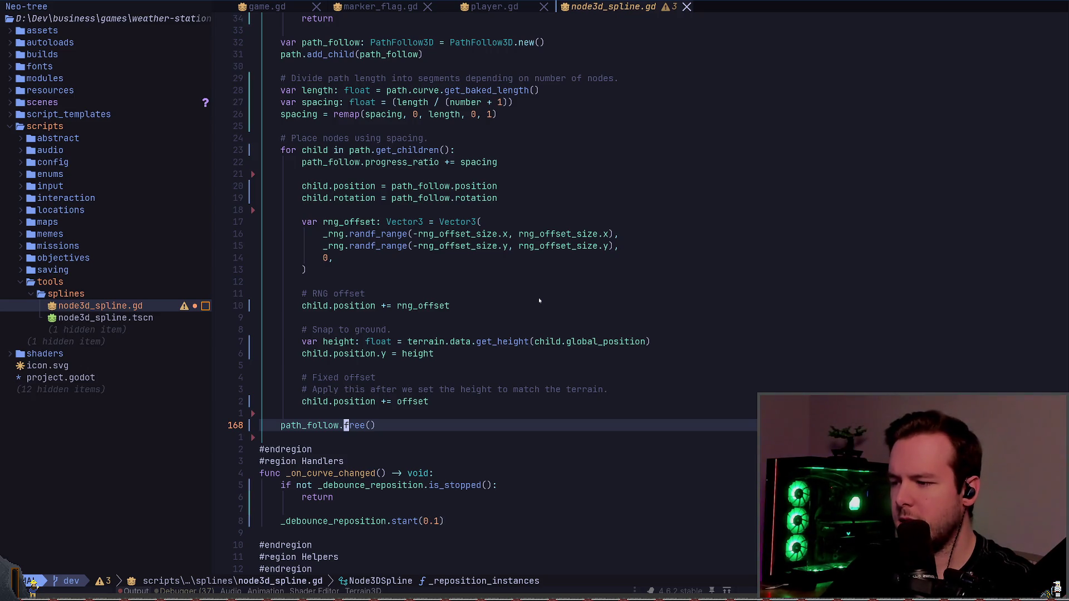
# - Comment out the debounce lines in _on_curve_changed and call _reposition_instances() directly above them
pyautogui.press('}')
pyautogui.press('}')
pyautogui.press('j')
pyautogui.press('z')
pyautogui.press('z')
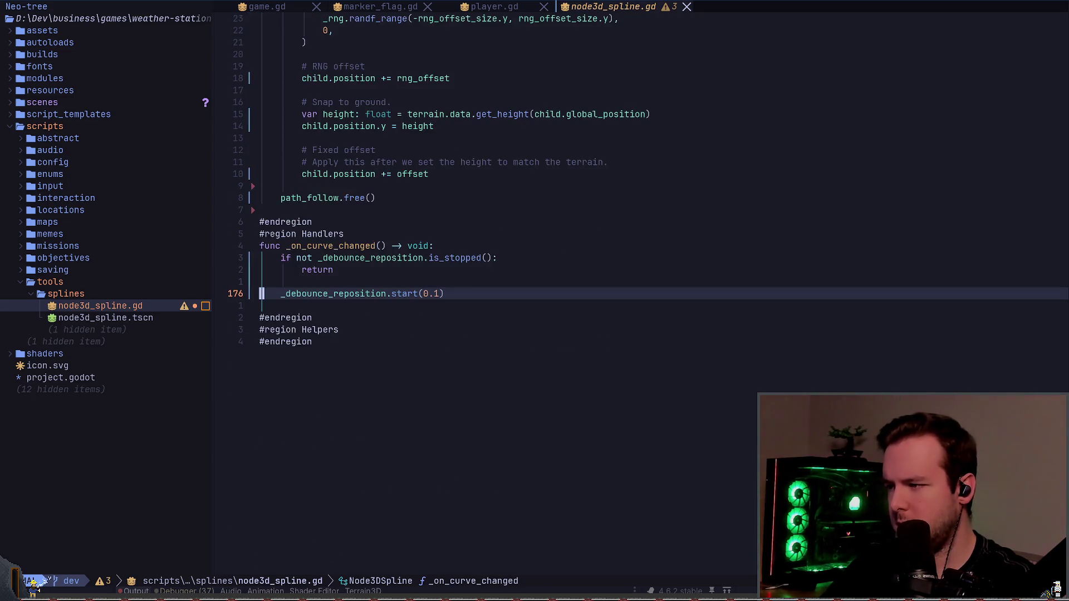
pyautogui.press('V')
pyautogui.press('k')
pyautogui.press('k')
pyautogui.press('k')
pyautogui.write('gcO')
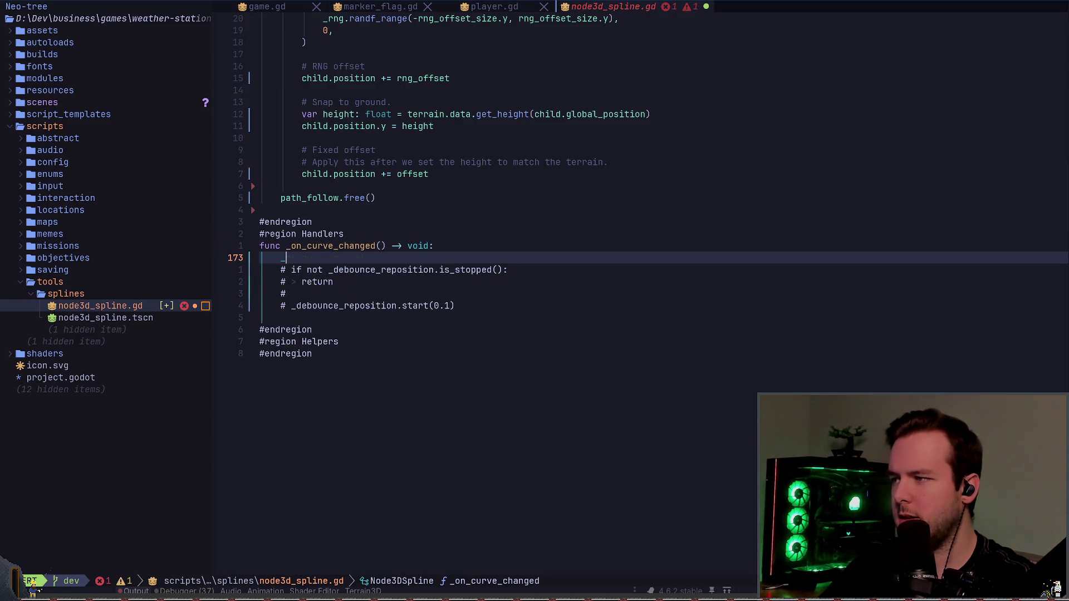
pyautogui.write('rep')
pyautogui.press('Return')
pyautogui.press('Escape')
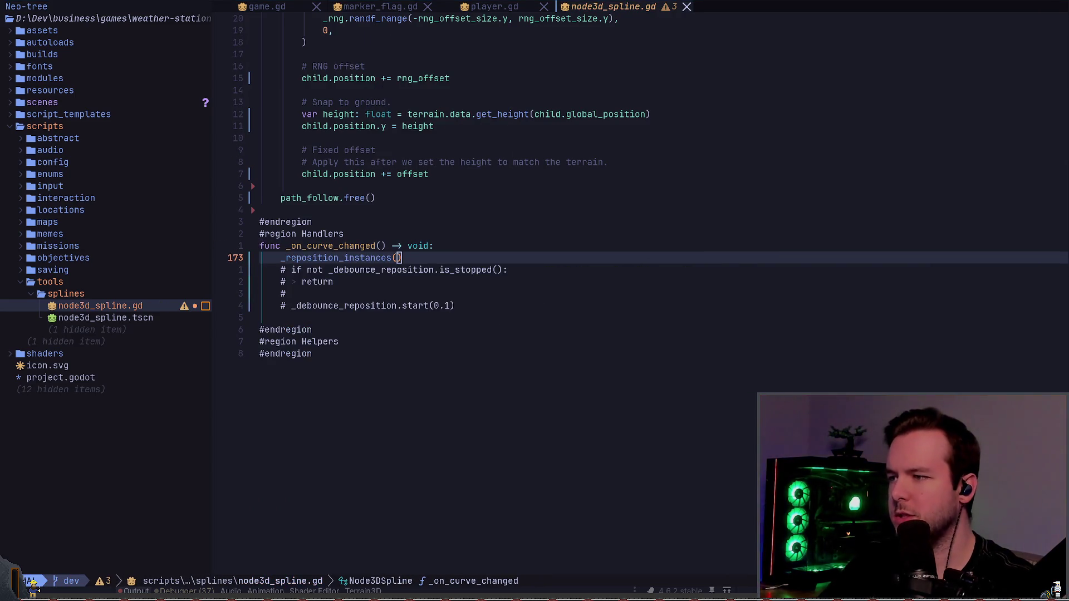
pyautogui.hotkey('alt', 'Tab')
pyautogui.click(800, 290)
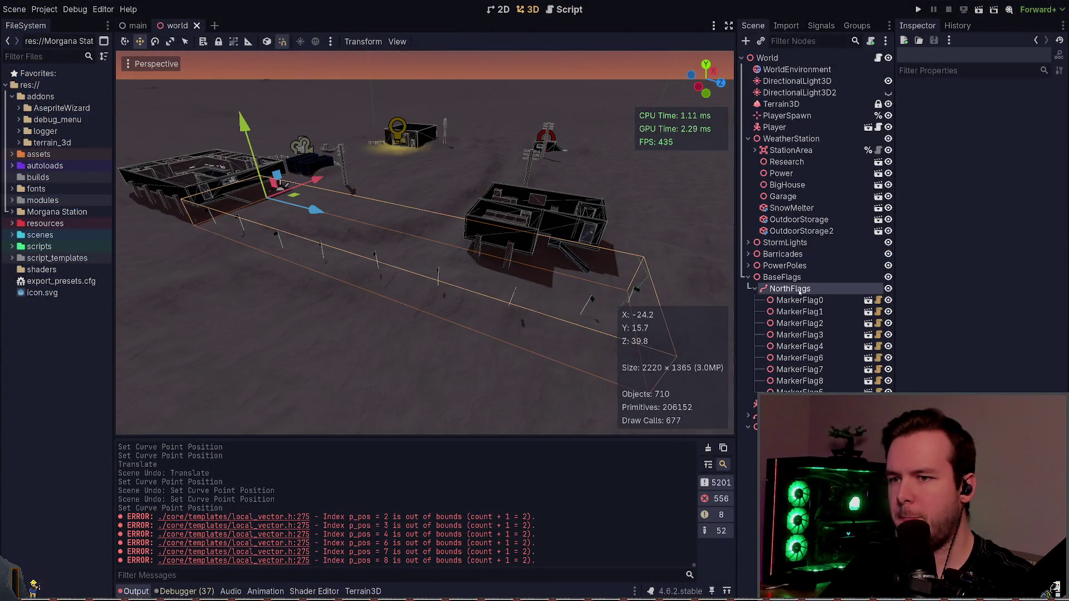
# - Move a NorthFlags curve point and Force Regen the flags on NorthSpline
pyautogui.click(398, 259)
pyautogui.moveTo(398, 259); pyautogui.dragTo(380, 275)
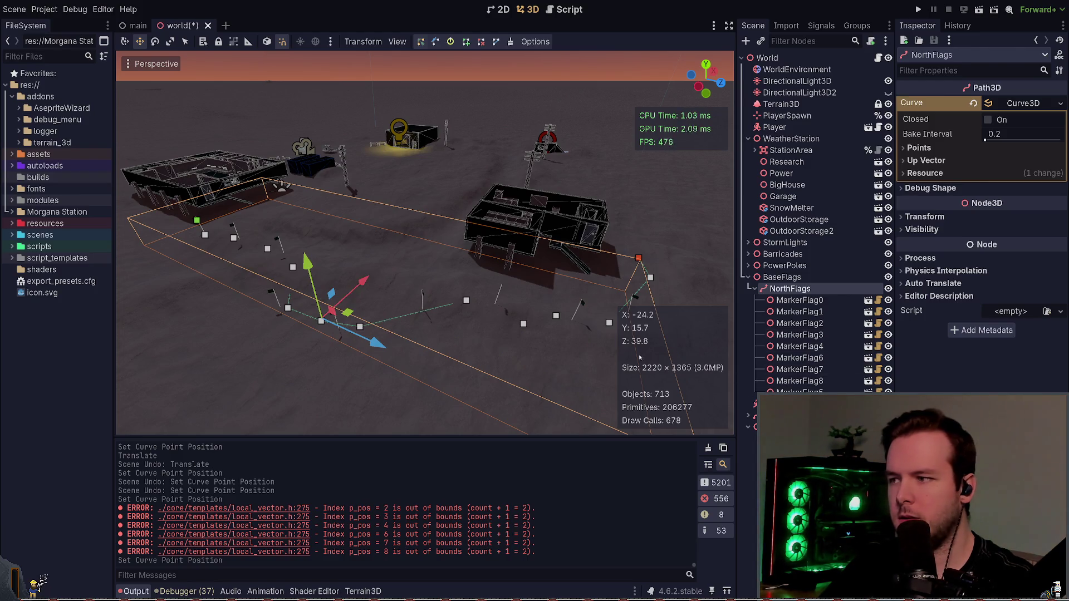
pyautogui.click(282, 185)
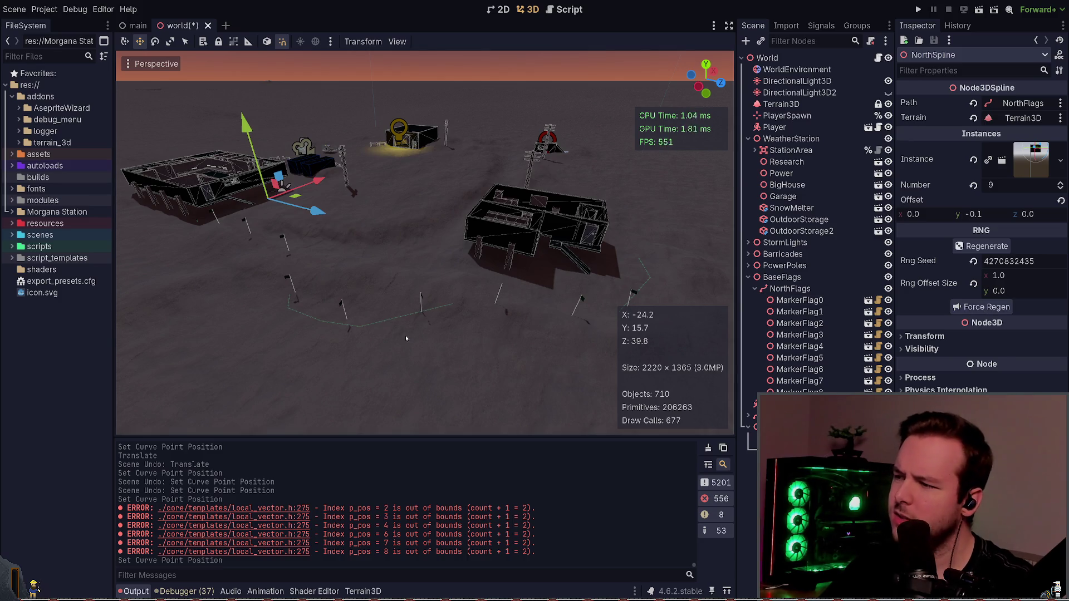
pyautogui.moveTo(406, 338); pyautogui.dragTo(373, 321)
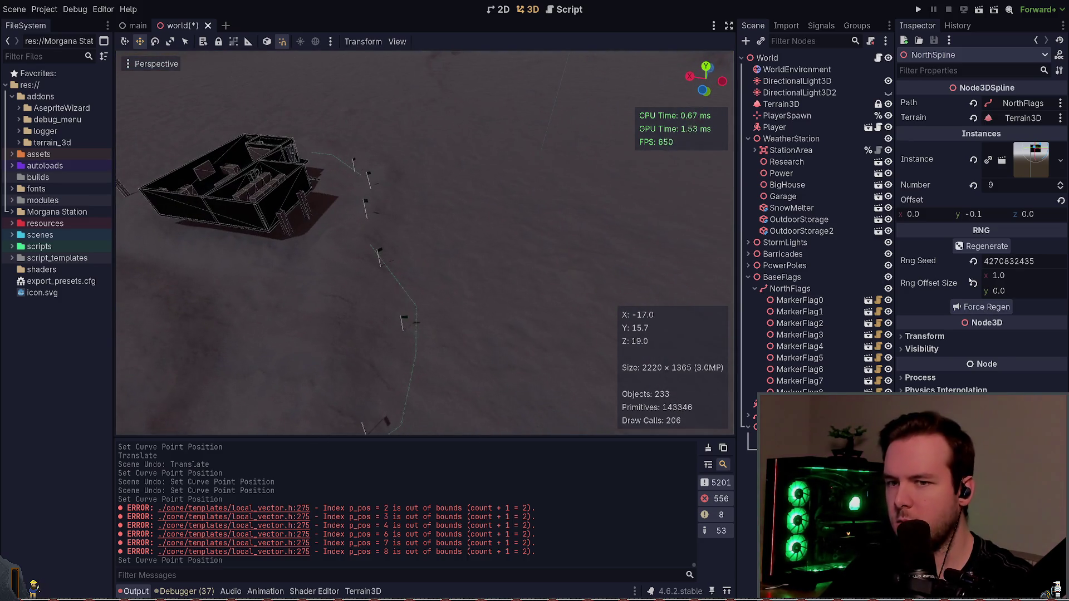
pyautogui.click(995, 308)
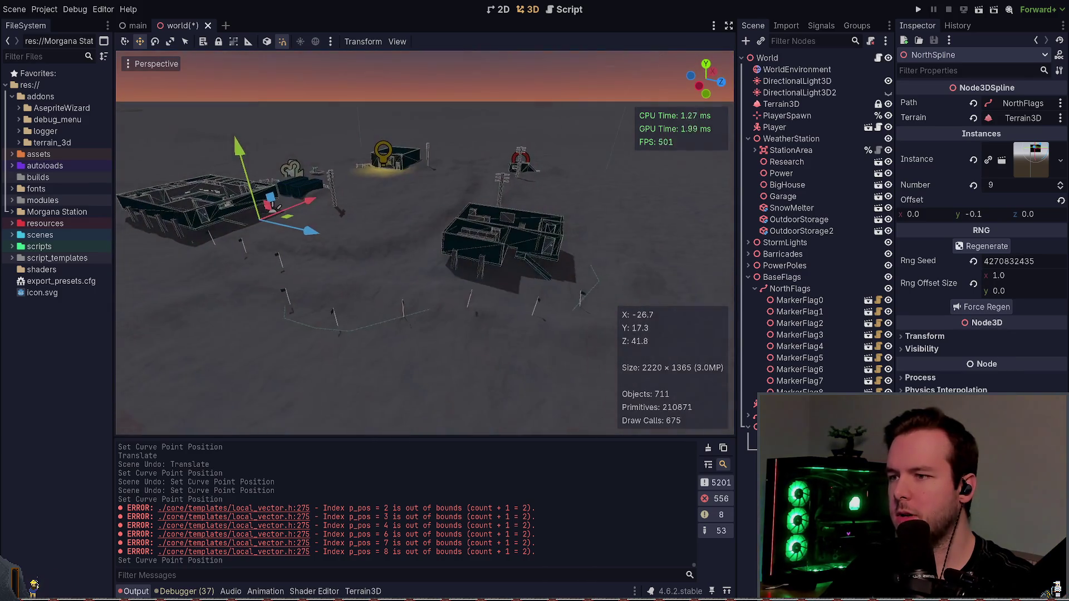
# - Undo the curve point moves, save the world scene, and return to Neovim
pyautogui.moveTo(529, 303); pyautogui.dragTo(537, 299)
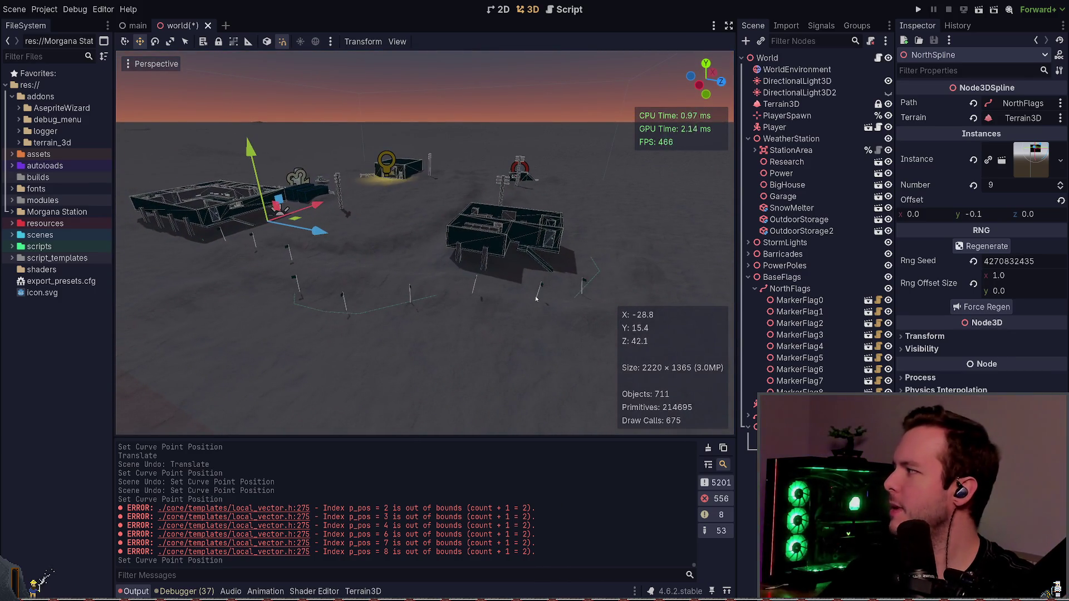
pyautogui.hotkey('ctrl', 'z')
pyautogui.hotkey('ctrl', 'z')
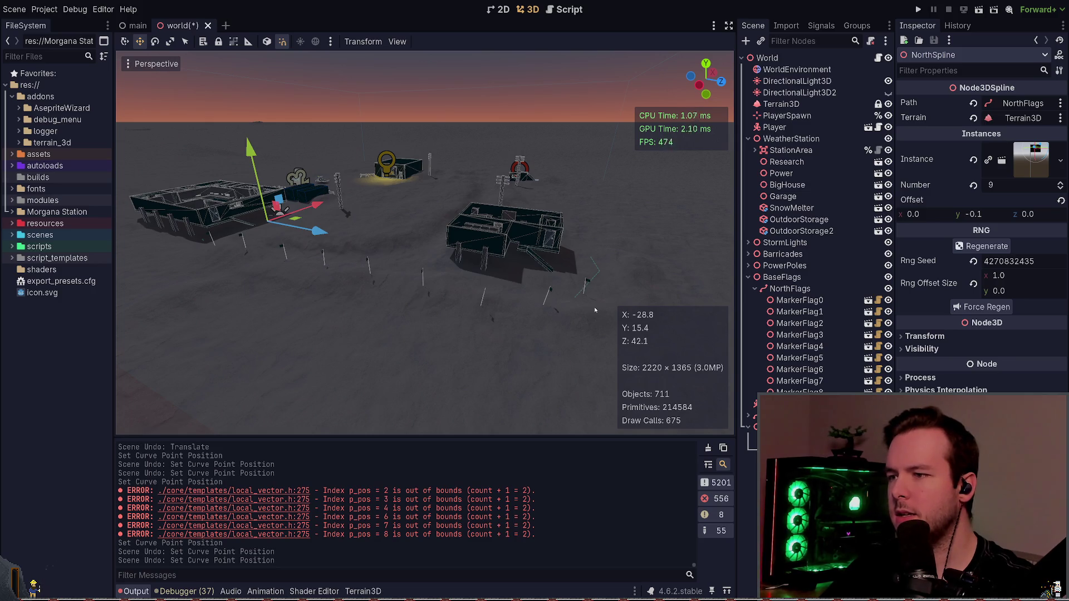
pyautogui.hotkey('ctrl', 's')
pyautogui.hotkey('alt', 'Tab')
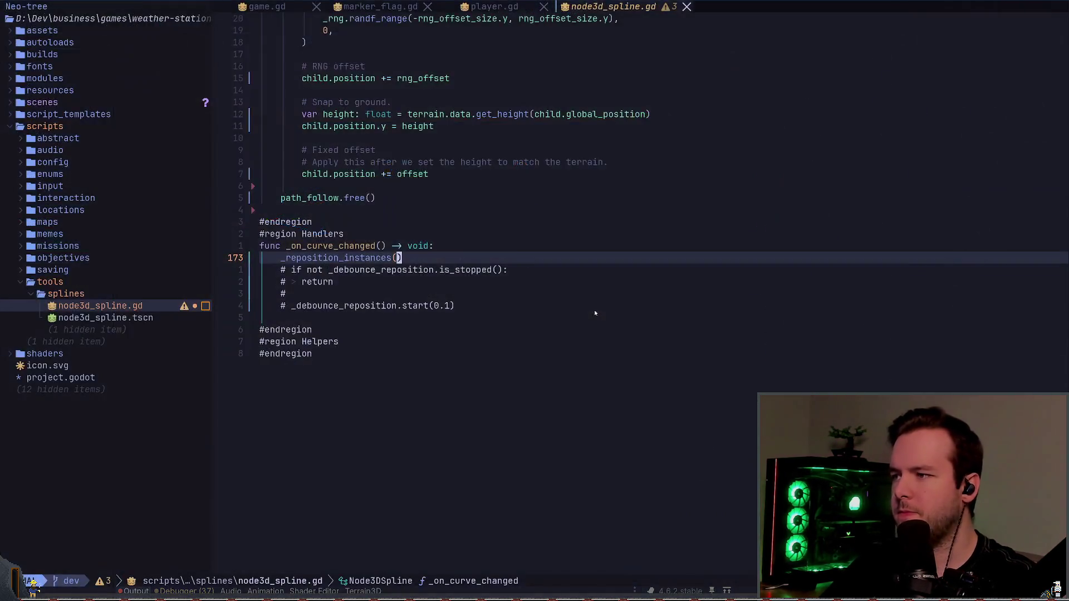
# - Search the script for 'state' and move to the add_child line in _reposition_instances
pyautogui.write(':save')
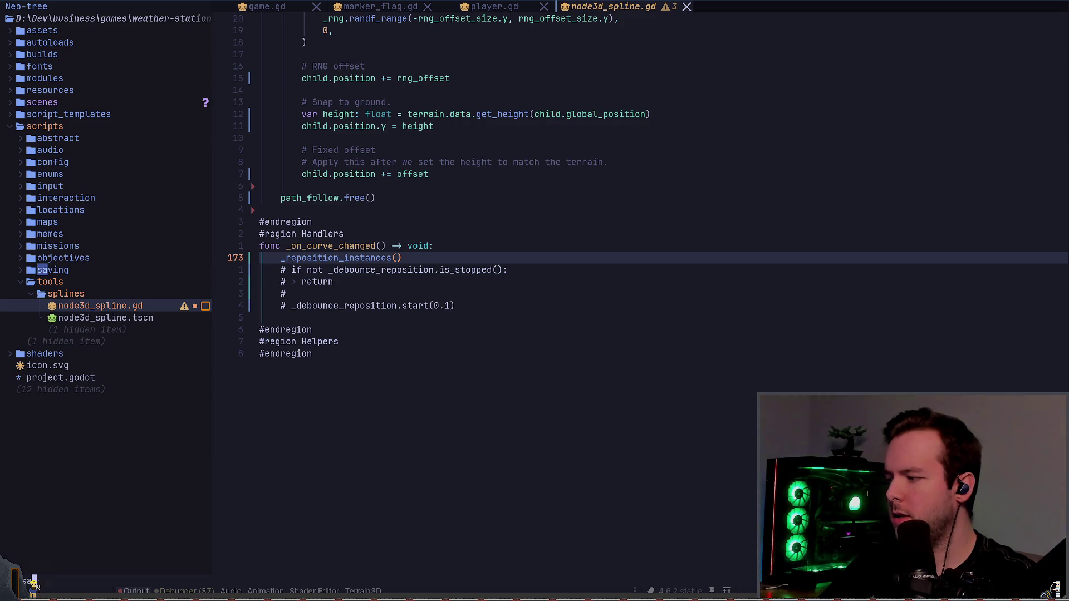
pyautogui.write('tate')
pyautogui.press('Return')
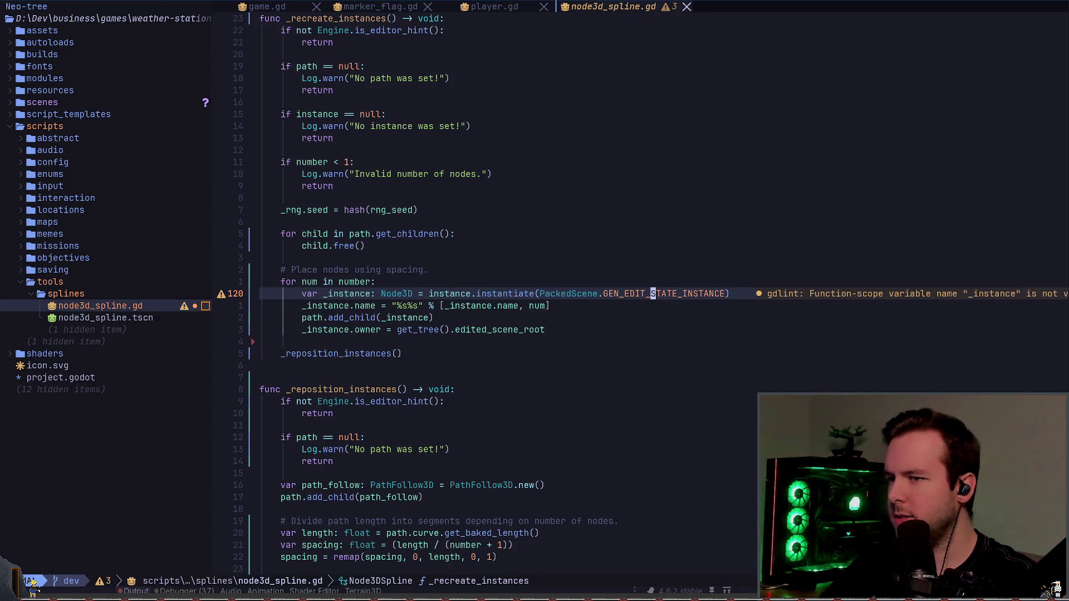
pyautogui.press('j')
pyautogui.press('}')
pyautogui.press('}')
pyautogui.press('}')
pyautogui.press('j')
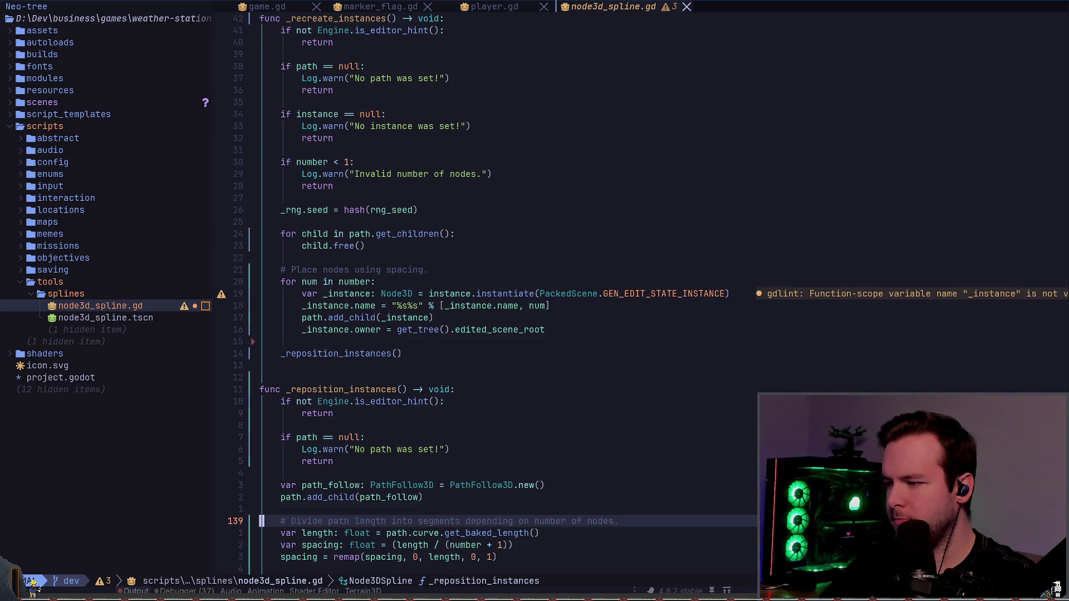
pyautogui.press('j')
pyautogui.press('}')
pyautogui.press('}')
pyautogui.press('}')
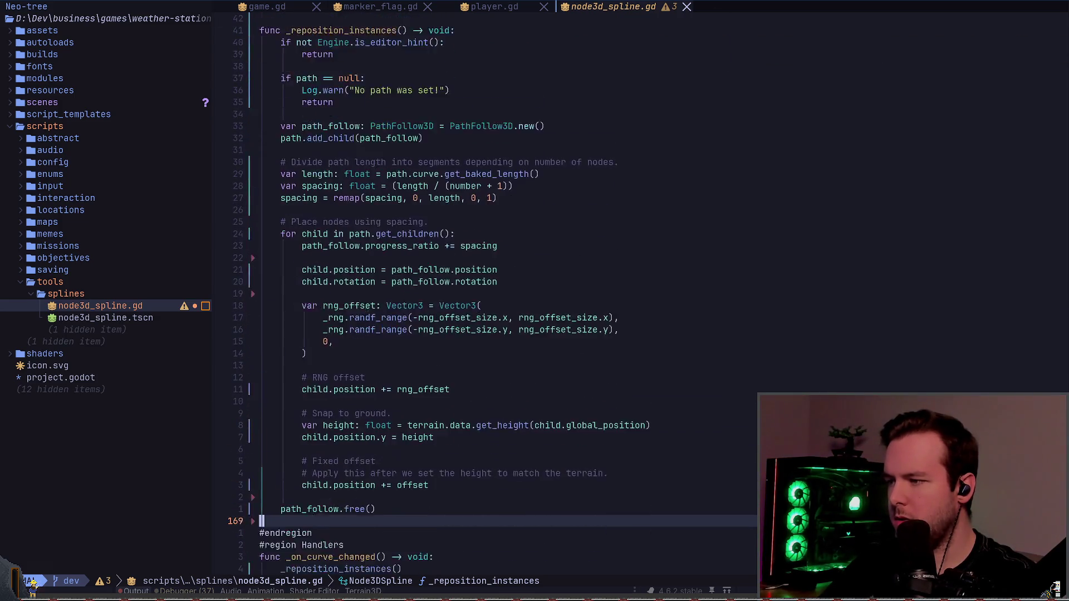
pyautogui.press('j')
pyautogui.press('j')
pyautogui.press('j')
pyautogui.press('{')
pyautogui.press('{')
pyautogui.press('{')
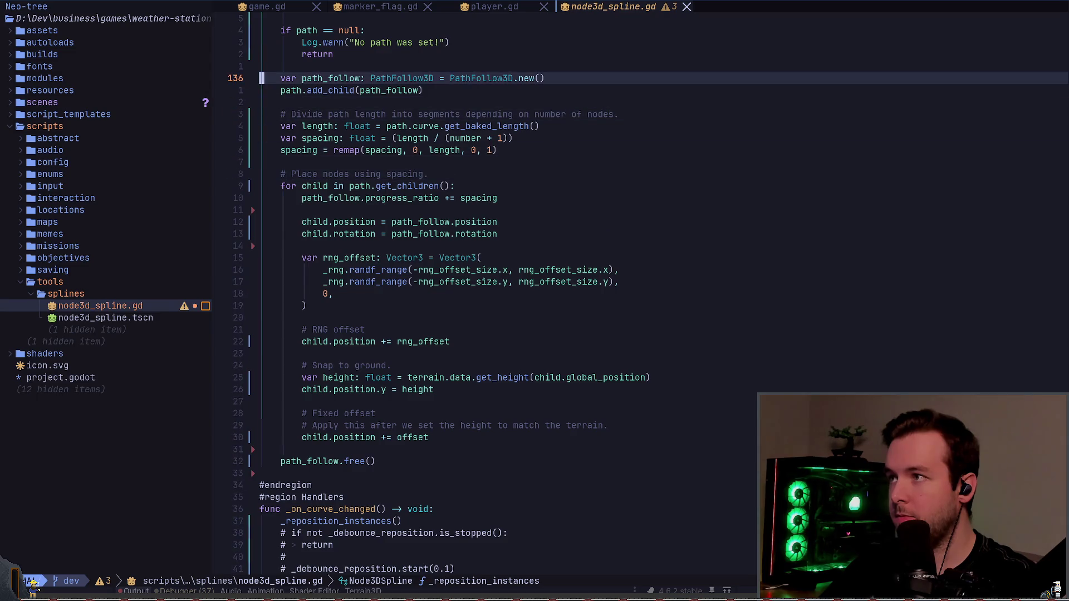
pyautogui.press('j')
pyautogui.press('j')
# - Add a '# Reset RNG' comment and an _rng.state = line below add_child, then save
pyautogui.press('o')
pyautogui.press('Return')
pyautogui.write('# Re')
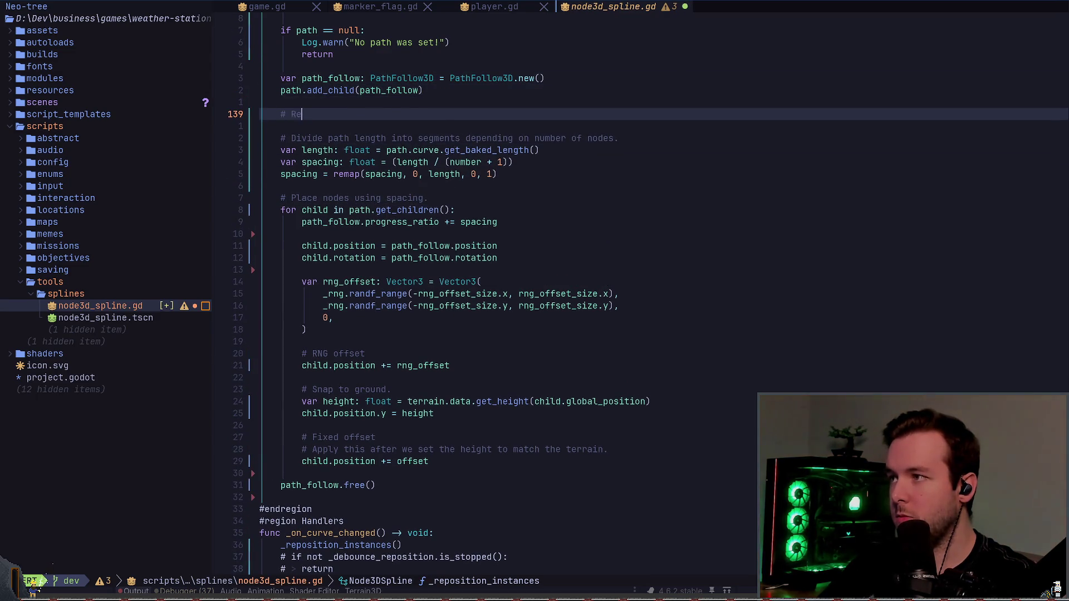
pyautogui.write('st ')
pyautogui.write('et RNG')
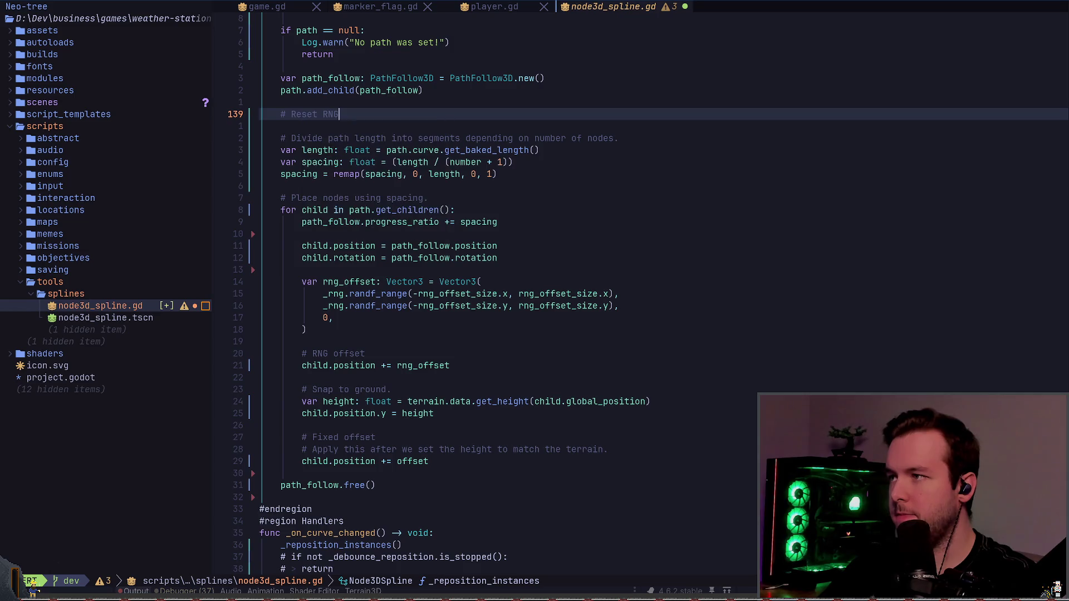
pyautogui.press('Return')
pyautogui.write('_rng.state')
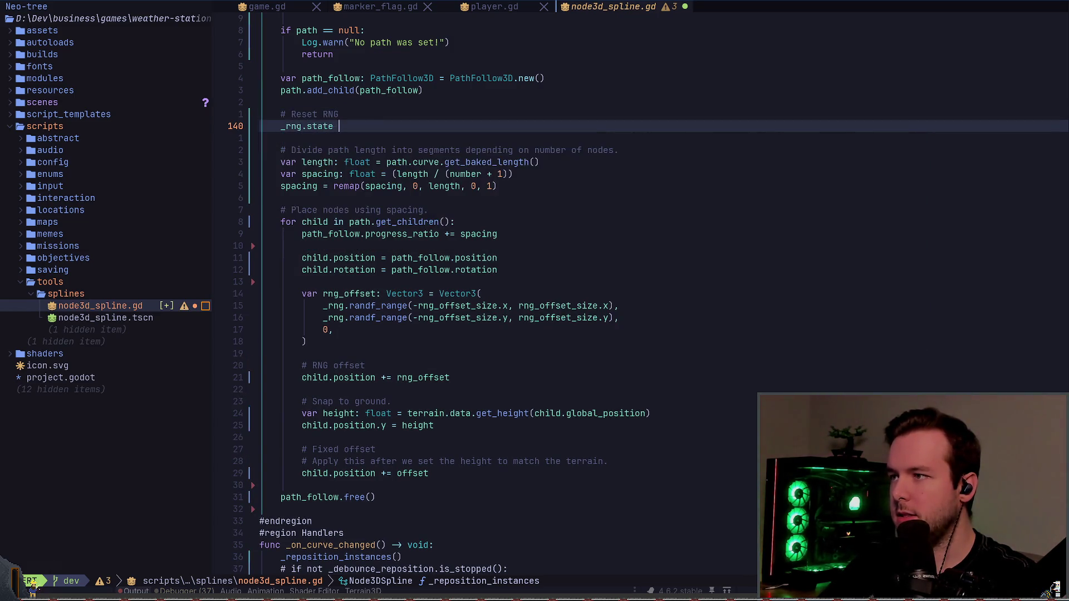
pyautogui.write(' e')
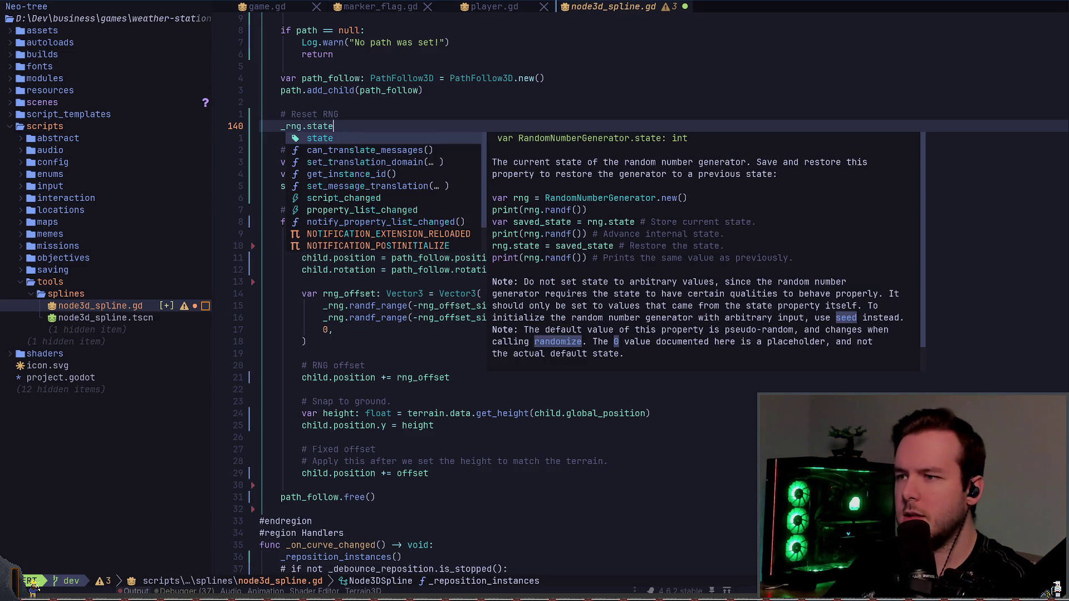
pyautogui.write(' = 0')
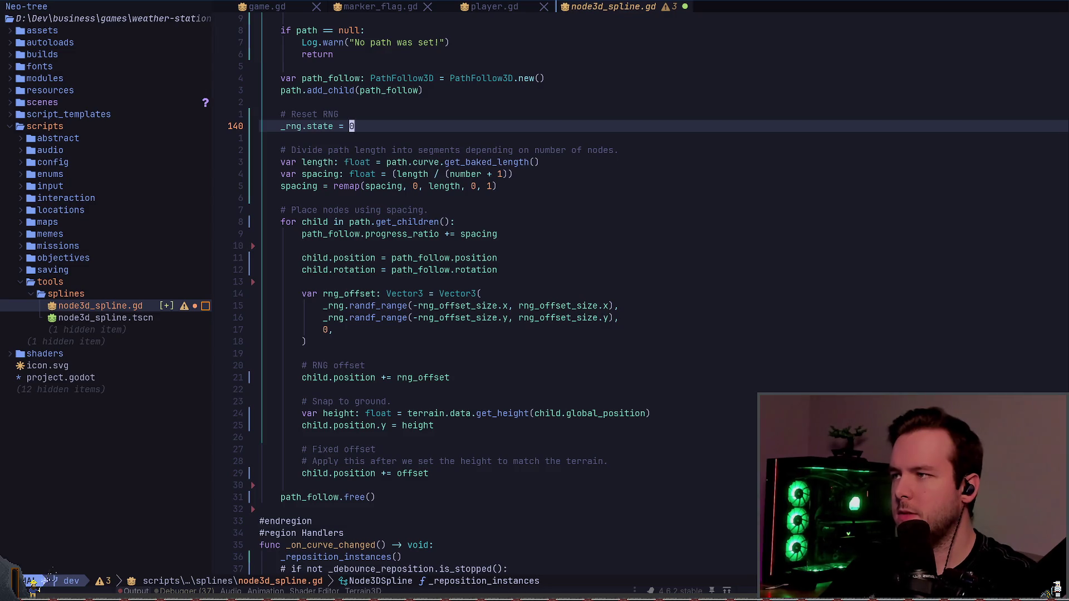
pyautogui.hotkey('ctrl', 's')
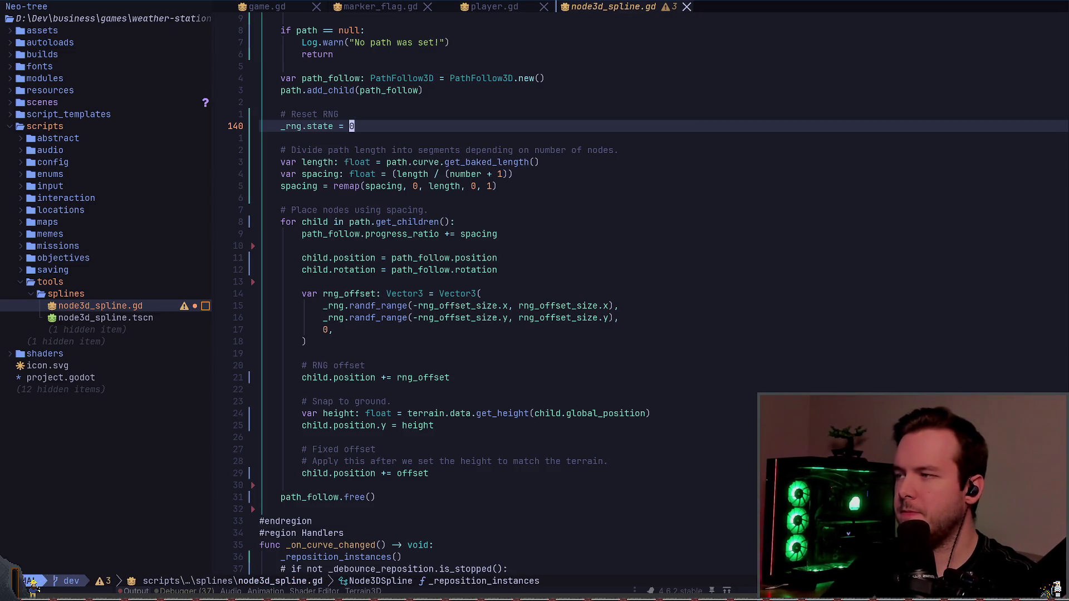
# - Find the _rng.seed line in _recreate_instances and check the seed property's documentation
pyautogui.write('/state')
pyautogui.press('Return')
pyautogui.press('n')
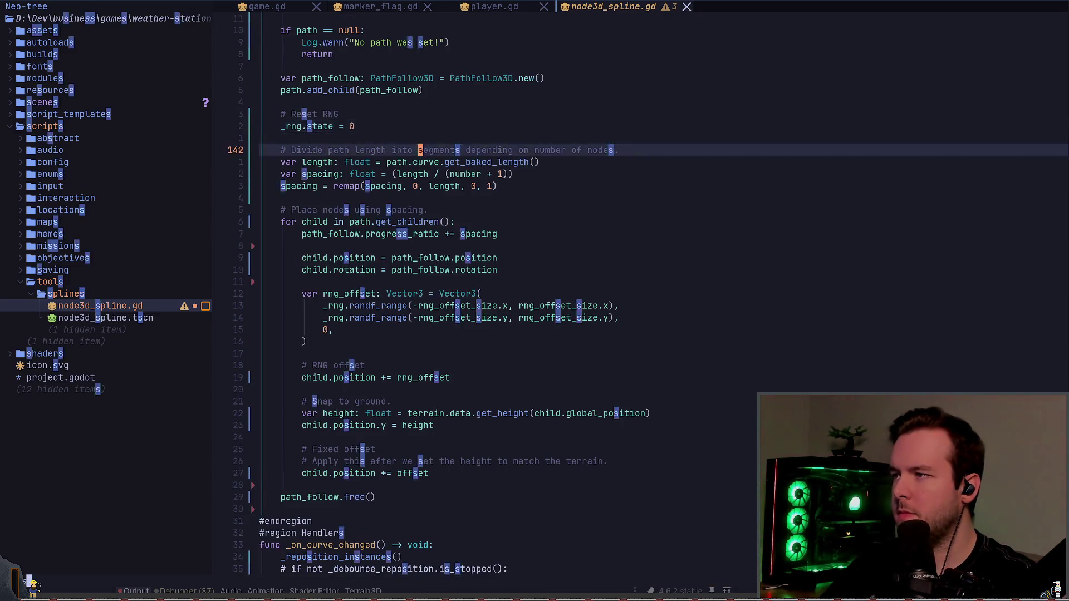
pyautogui.press('N')
pyautogui.press('z')
pyautogui.press('z')
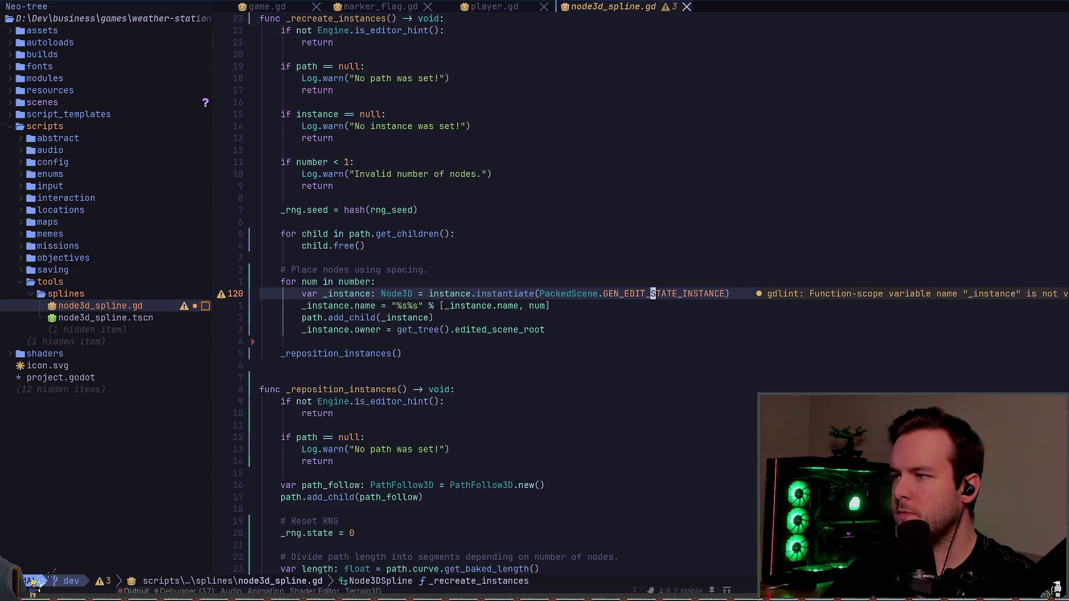
pyautogui.press('k')
pyautogui.press('k')
pyautogui.press('k')
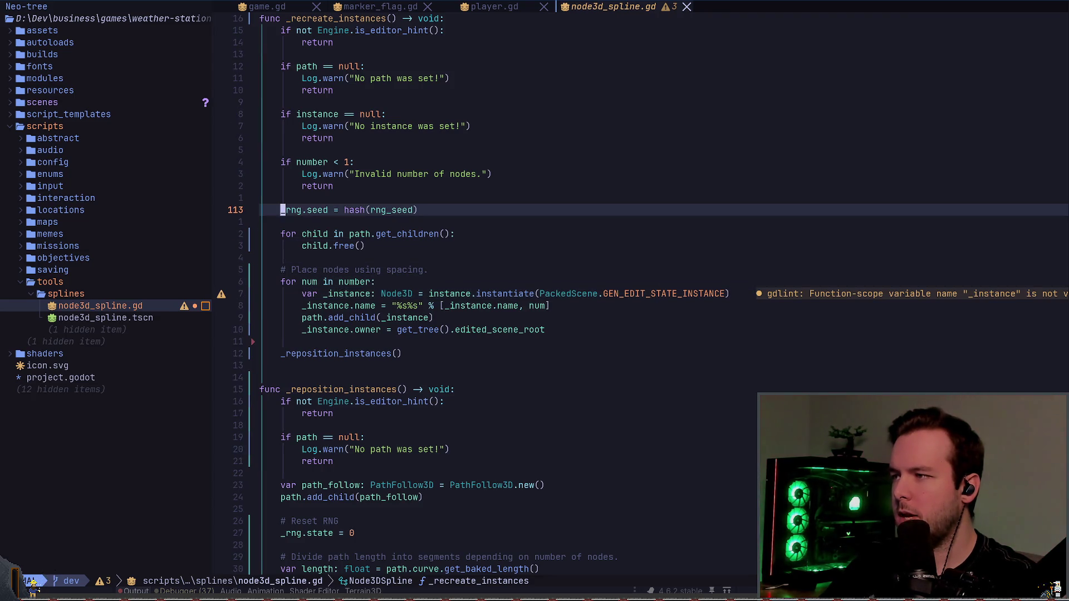
pyautogui.hotkey('shift', 'k')
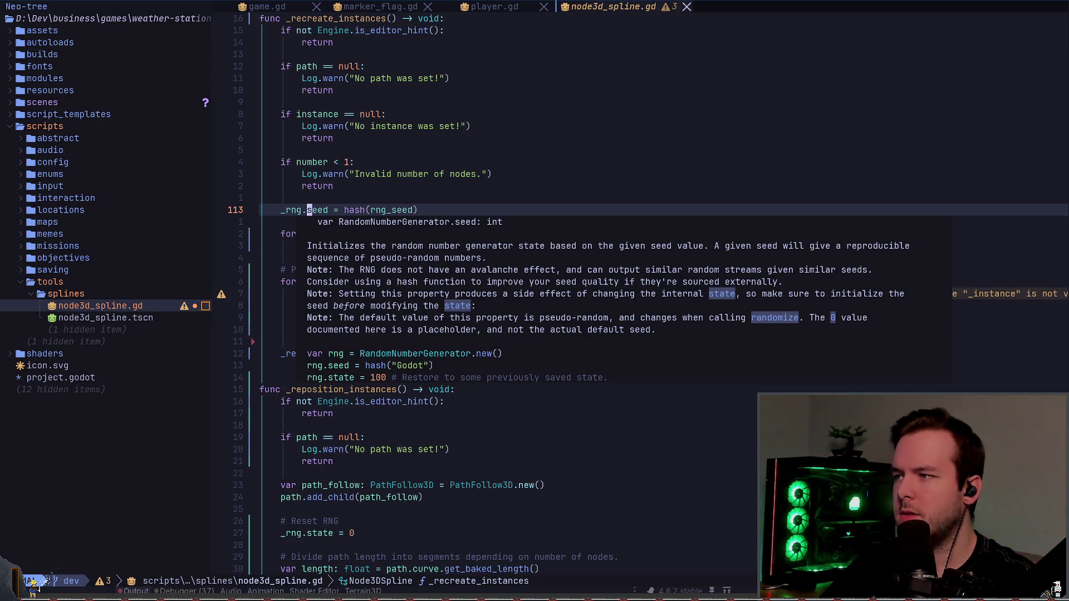
pyautogui.press('0')
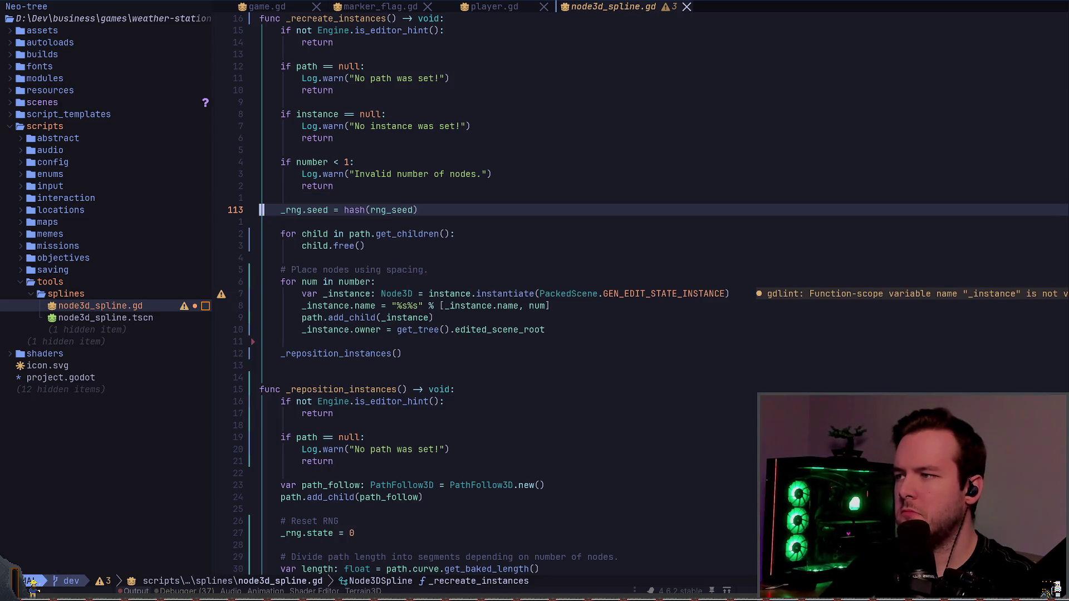
# - Move _rng.seed = hash(rng_seed) out of _recreate_instances to replace _rng.state = 0
pyautogui.press('V')
pyautogui.press('j')
pyautogui.press('d')
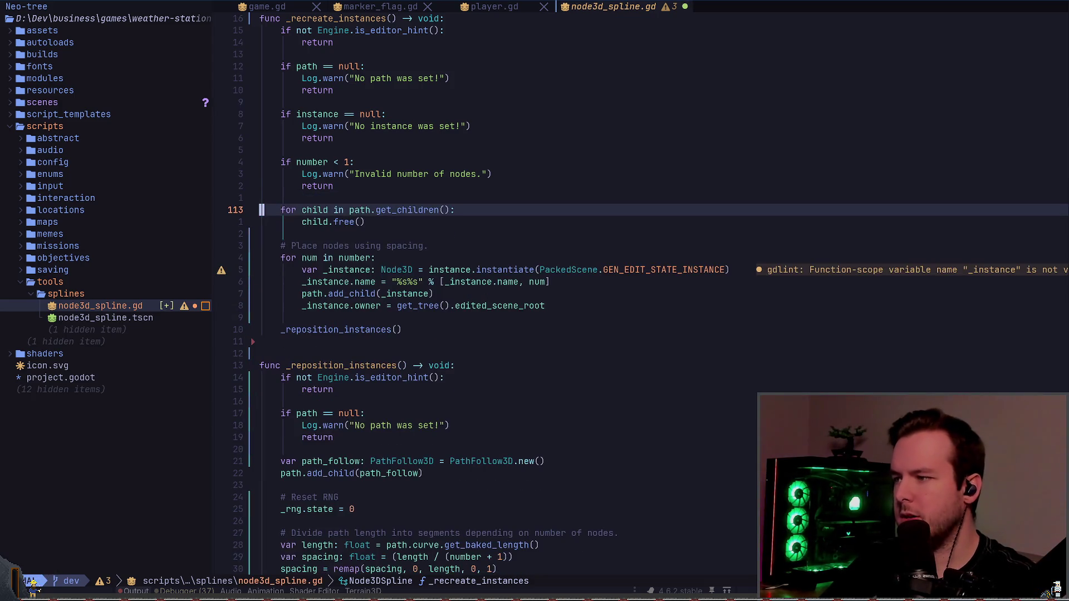
pyautogui.press('j')
pyautogui.press('j')
pyautogui.press('j')
pyautogui.press('j')
pyautogui.press('j')
pyautogui.press('j')
pyautogui.press('p')
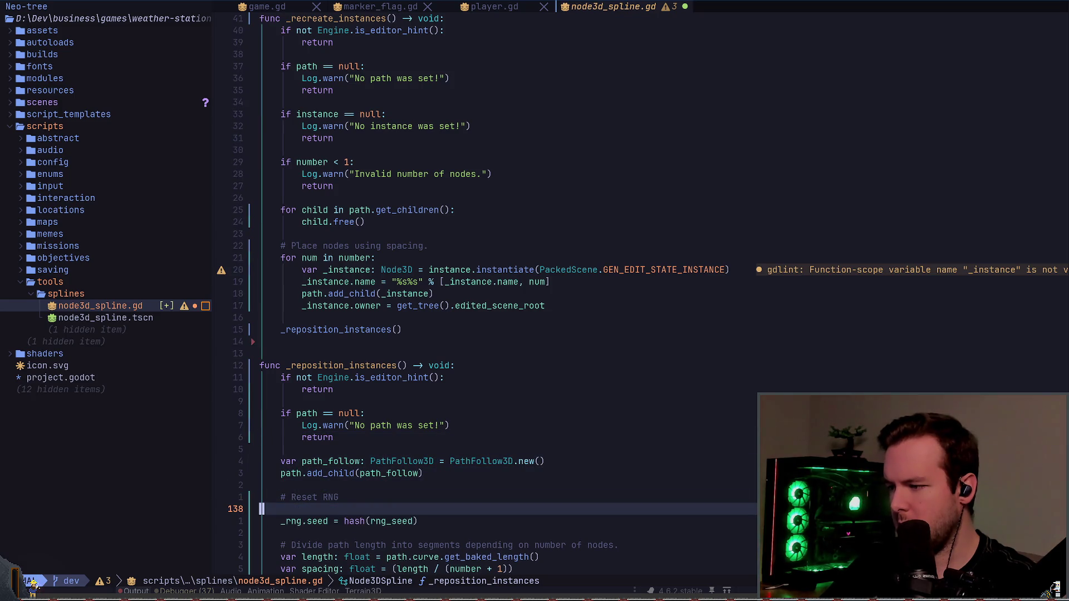
pyautogui.press('k')
pyautogui.press('d')
pyautogui.press('d')
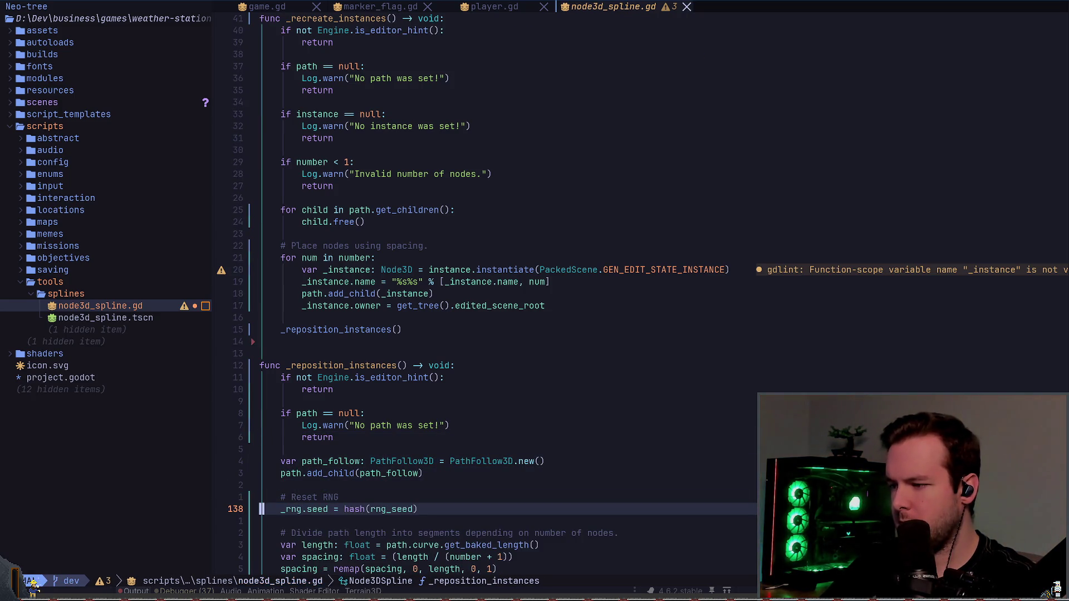
pyautogui.press('z')
pyautogui.press('z')
pyautogui.hotkey('alt', 'Tab')
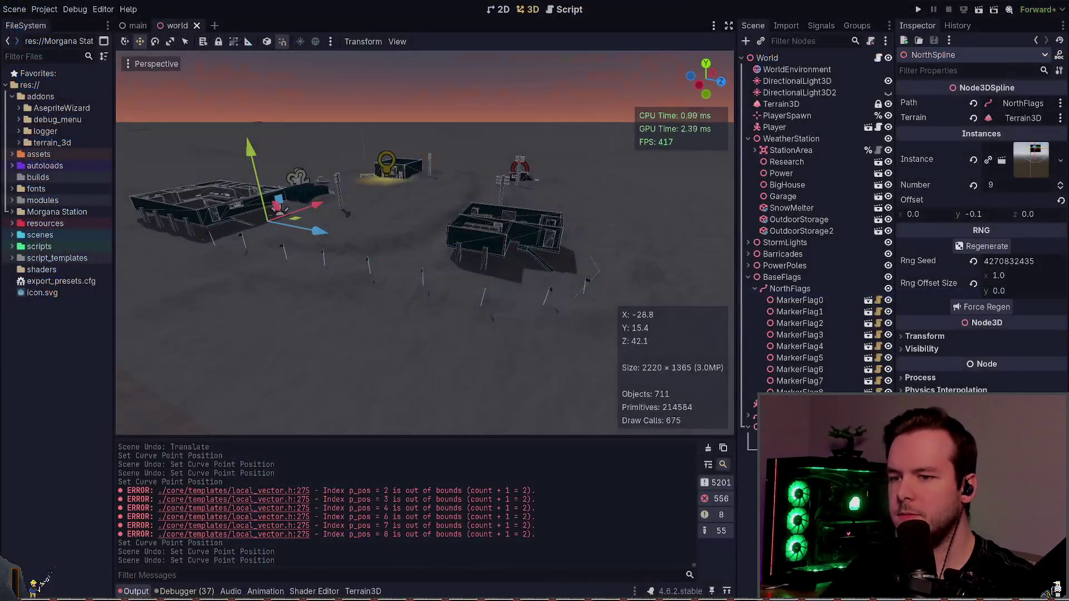
pyautogui.press('e')
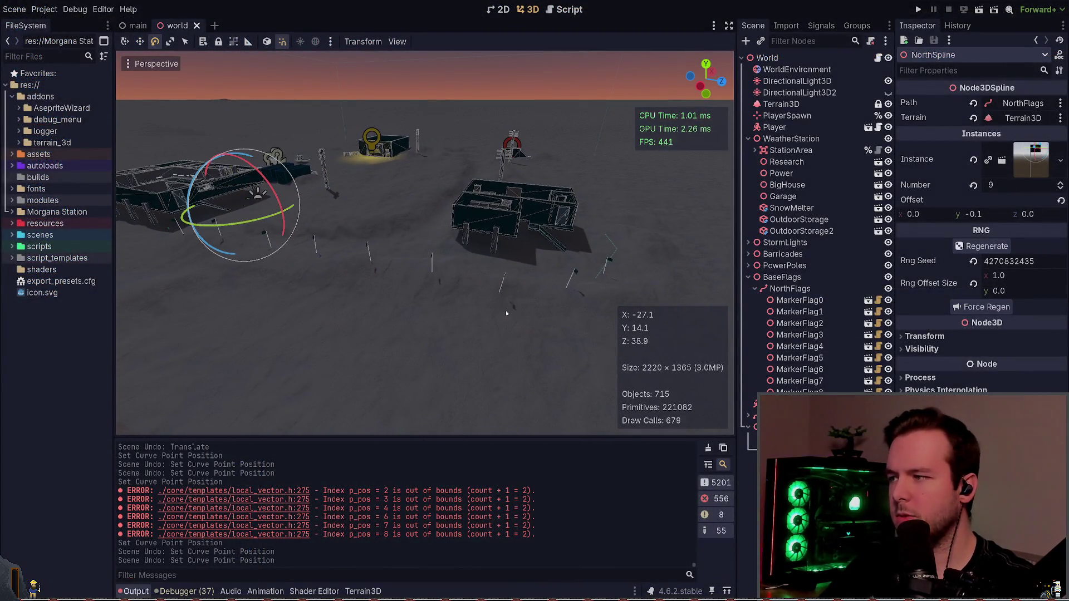
pyautogui.hotkey('alt', 'Tab')
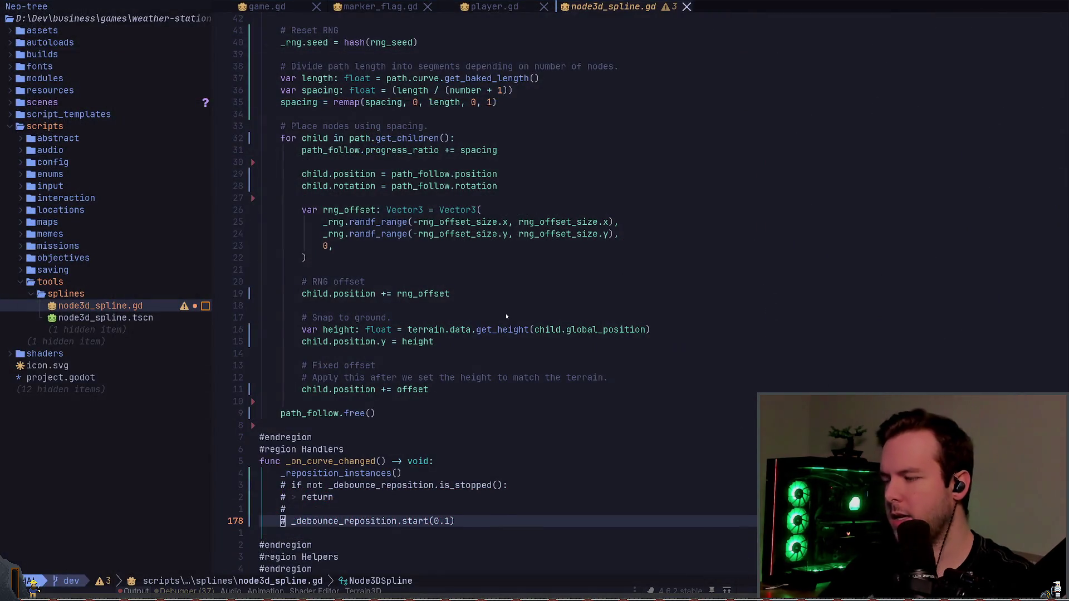
pyautogui.hotkey('alt', 'Tab')
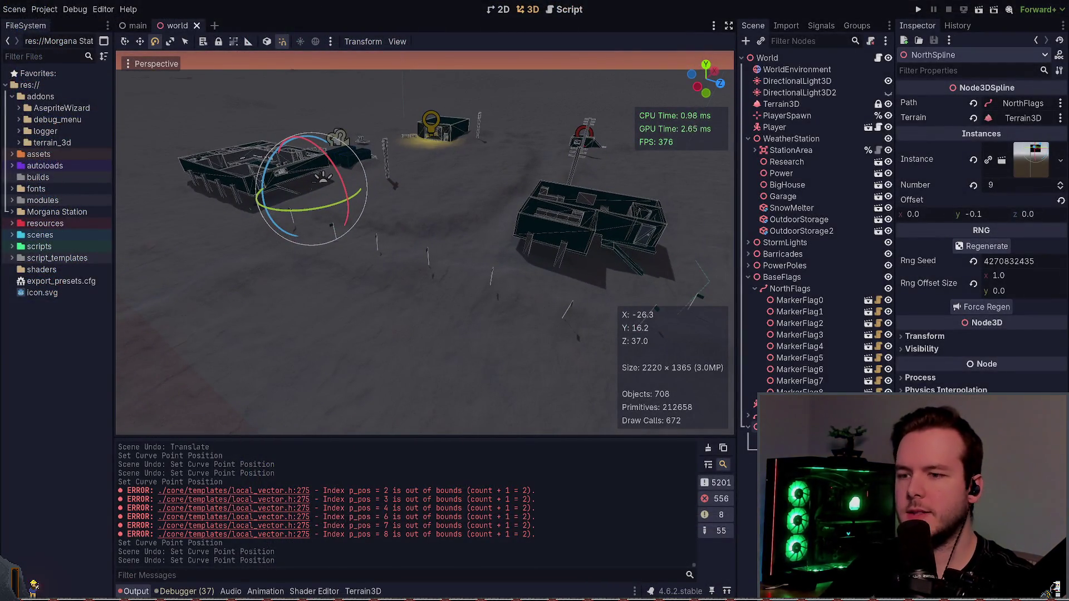
pyautogui.click(782, 277)
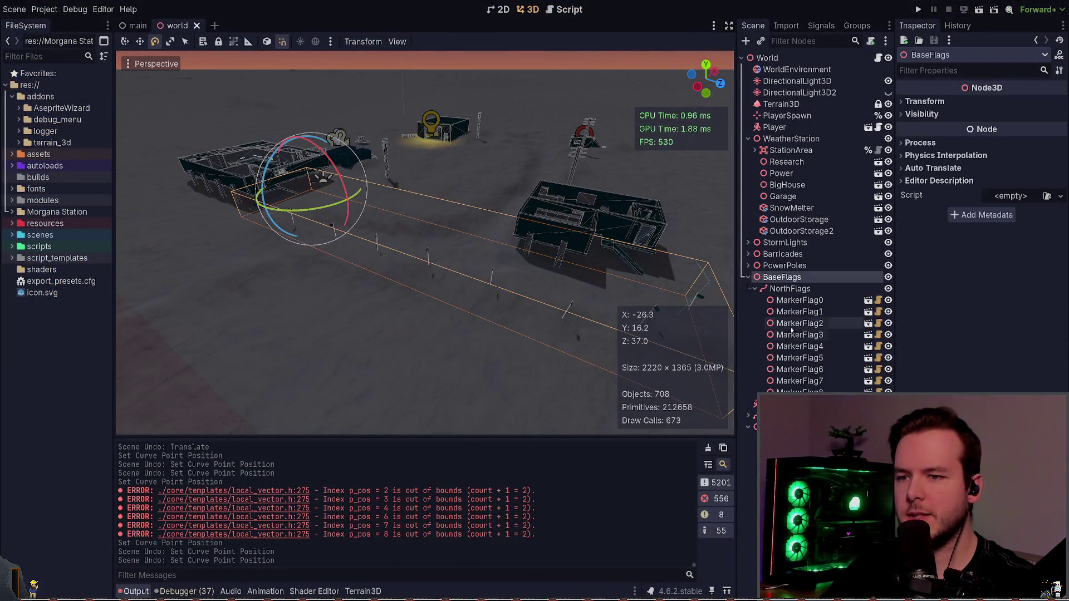
pyautogui.click(811, 386)
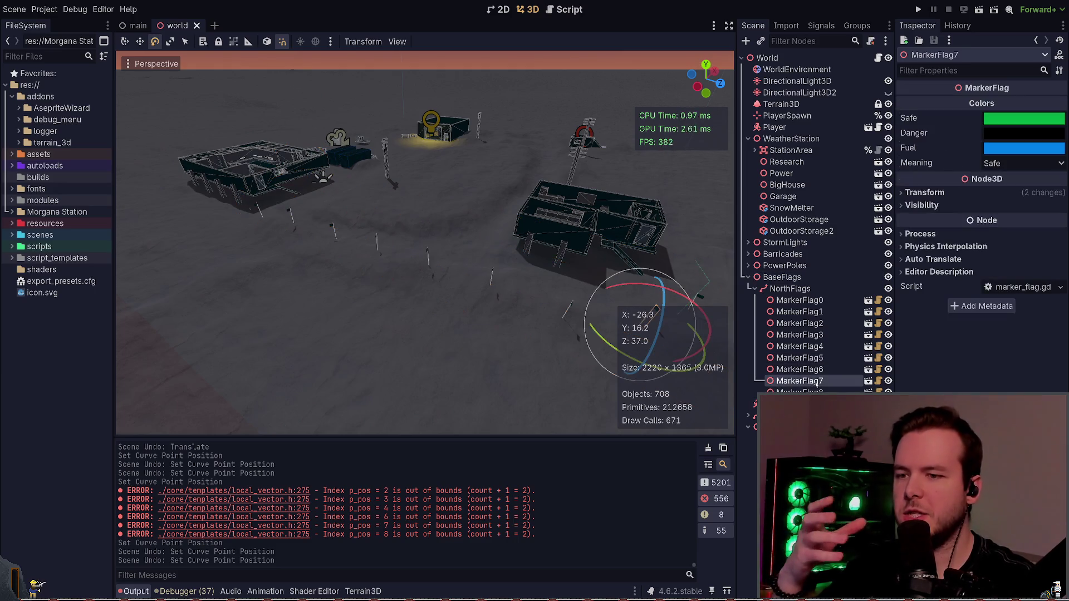
pyautogui.click(800, 301)
pyautogui.click(789, 288)
pyautogui.moveTo(323, 312); pyautogui.dragTo(446, 214)
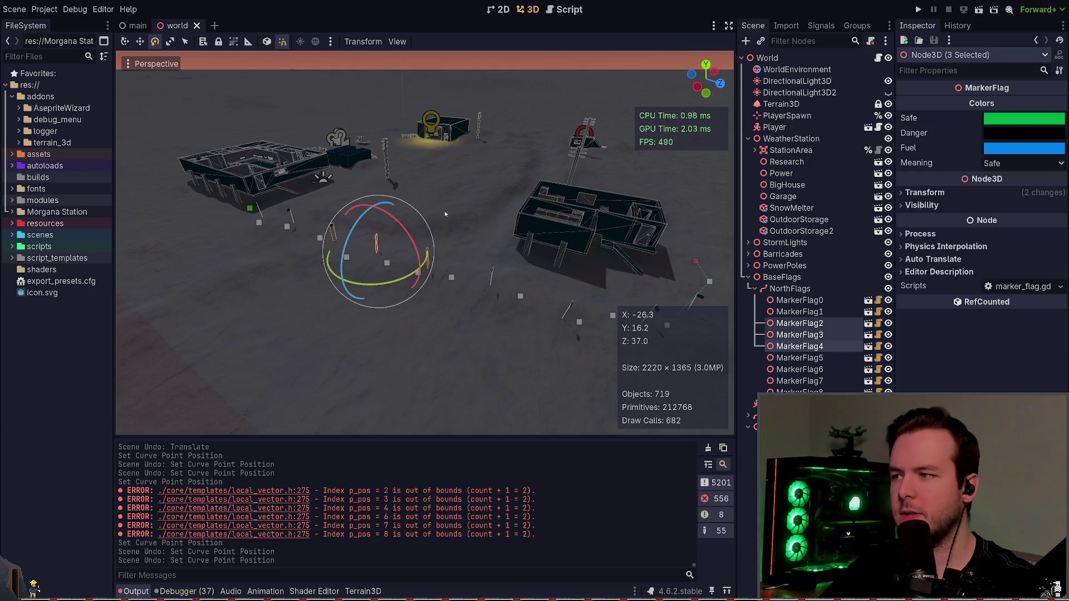
pyautogui.click(790, 288)
pyautogui.moveTo(306, 262); pyautogui.dragTo(410, 327)
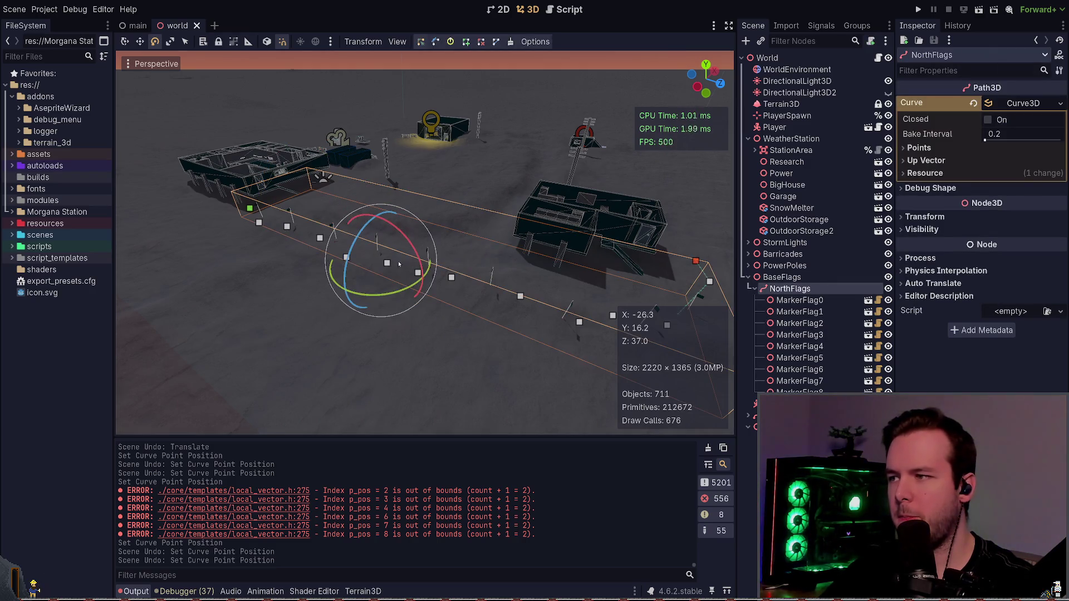
pyautogui.press('w')
pyautogui.moveTo(424, 238)
pyautogui.mouseDown()
pyautogui.moveTo(393, 263)
pyautogui.moveTo(466, 216)
pyautogui.moveTo(392, 254)
pyautogui.moveTo(432, 266)
pyautogui.mouseUp()
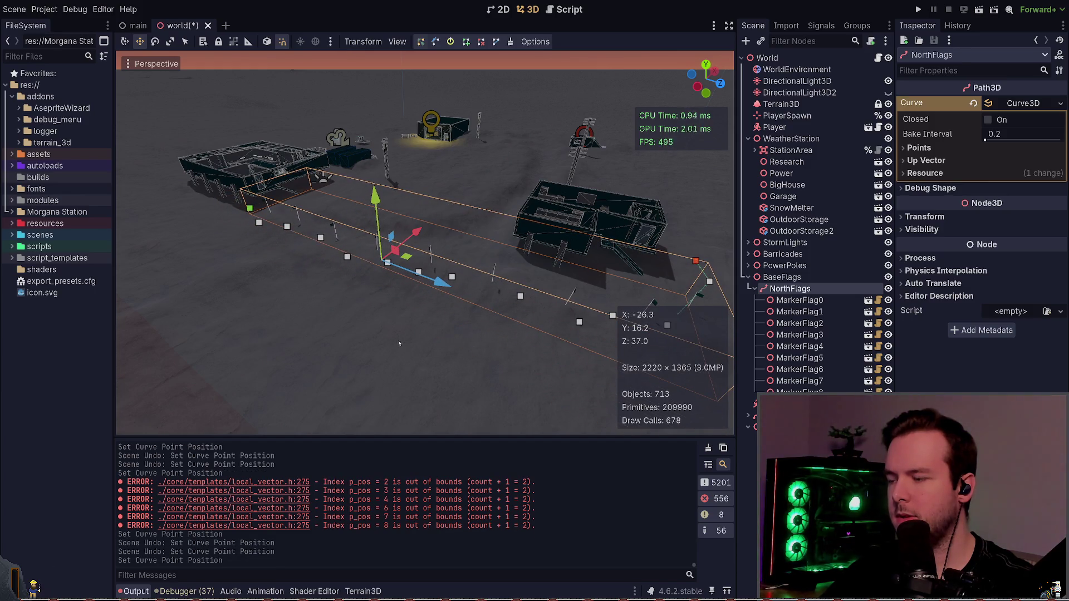
pyautogui.hotkey('ctrl', 'z')
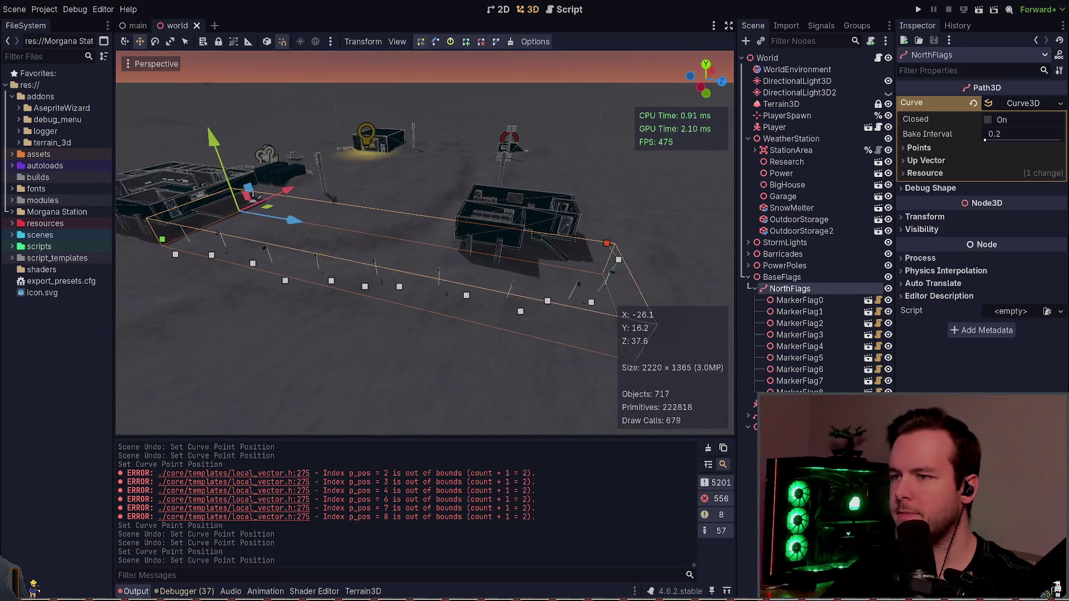
pyautogui.moveTo(270, 284)
pyautogui.mouseDown()
pyautogui.moveTo(354, 370)
pyautogui.moveTo(359, 357)
pyautogui.mouseUp()
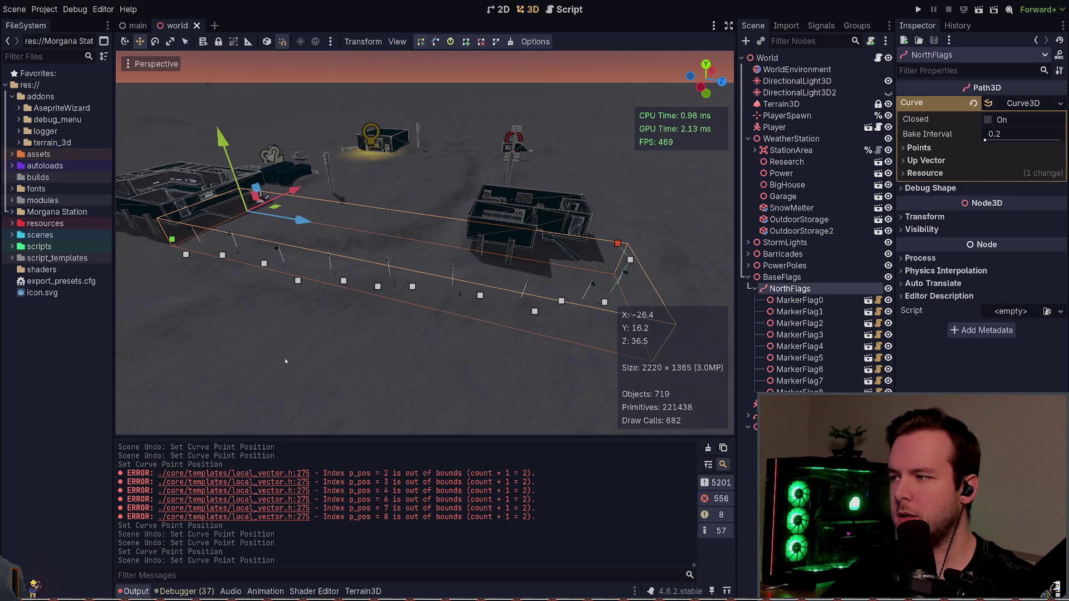
pyautogui.moveTo(279, 301)
pyautogui.mouseDown()
pyautogui.moveTo(407, 238)
pyautogui.moveTo(362, 253)
pyautogui.mouseUp()
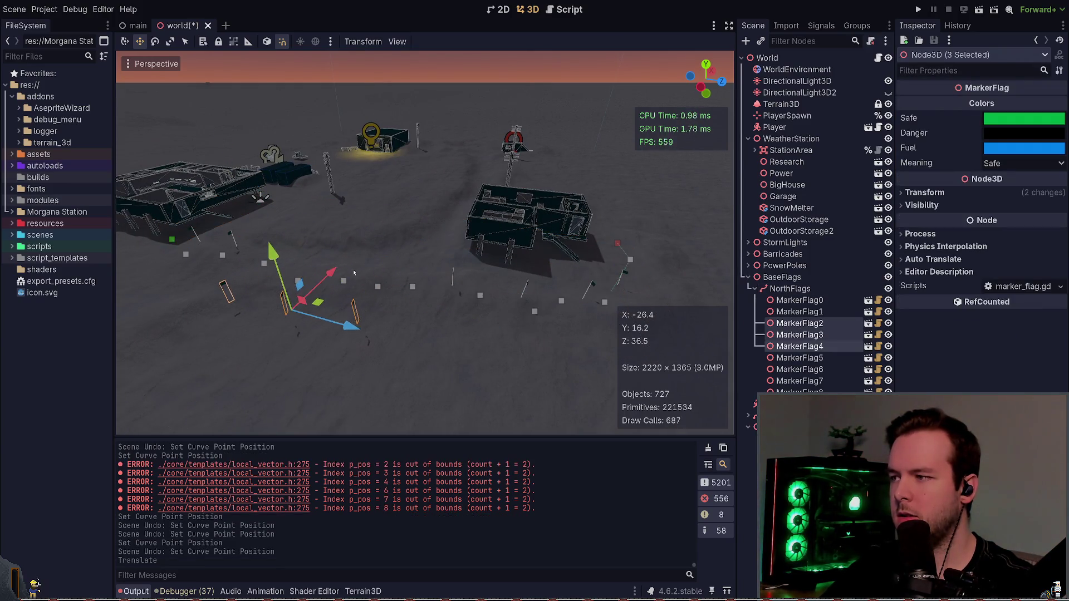
pyautogui.click(541, 306)
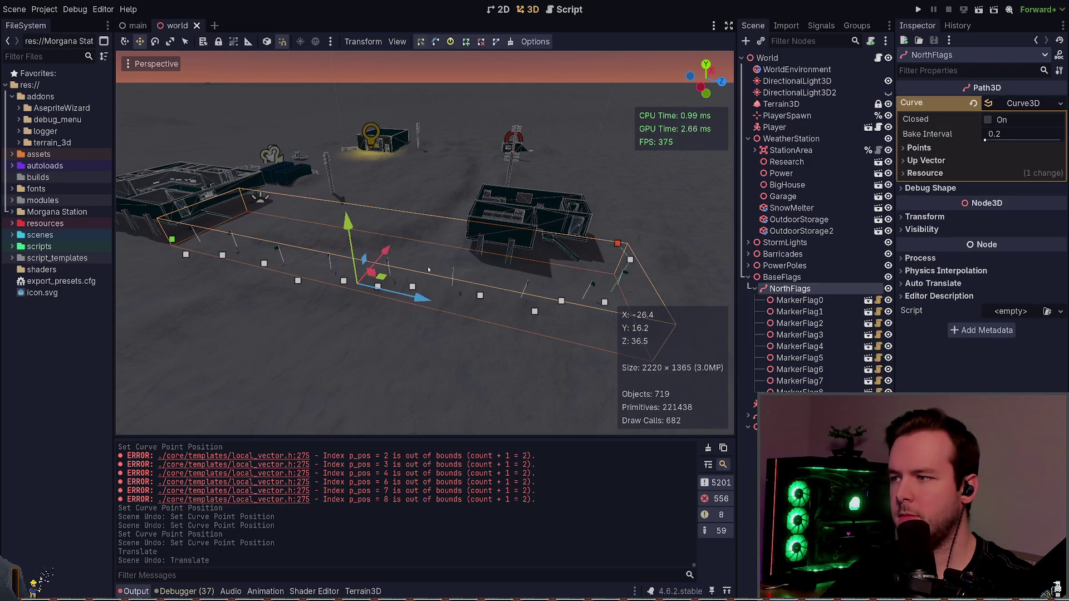
pyautogui.press('g')
pyautogui.press('x')
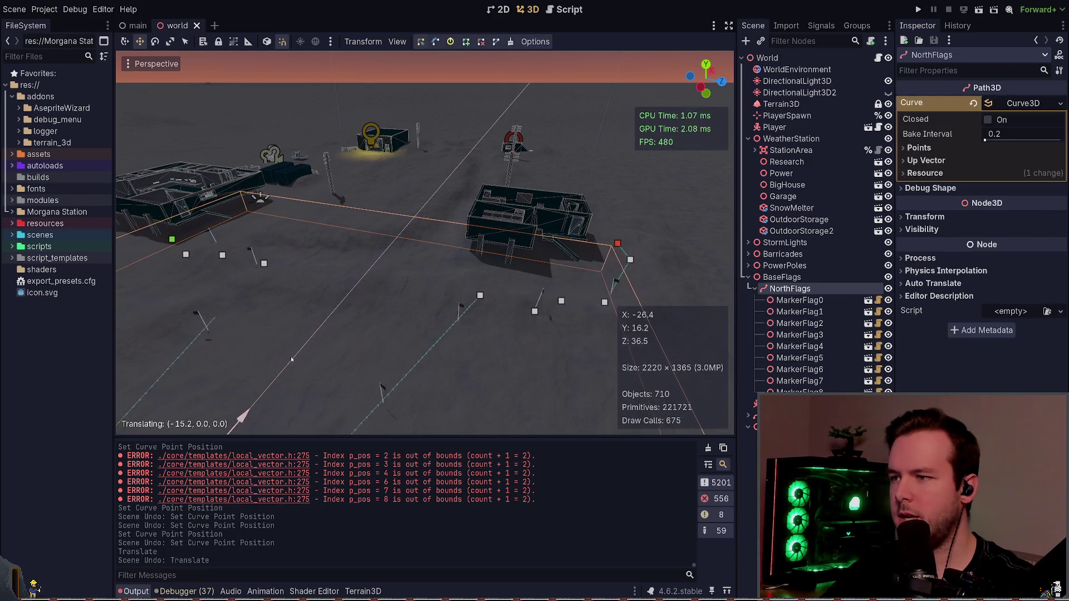
pyautogui.click(441, 278)
pyautogui.hotkey('ctrl', 'z')
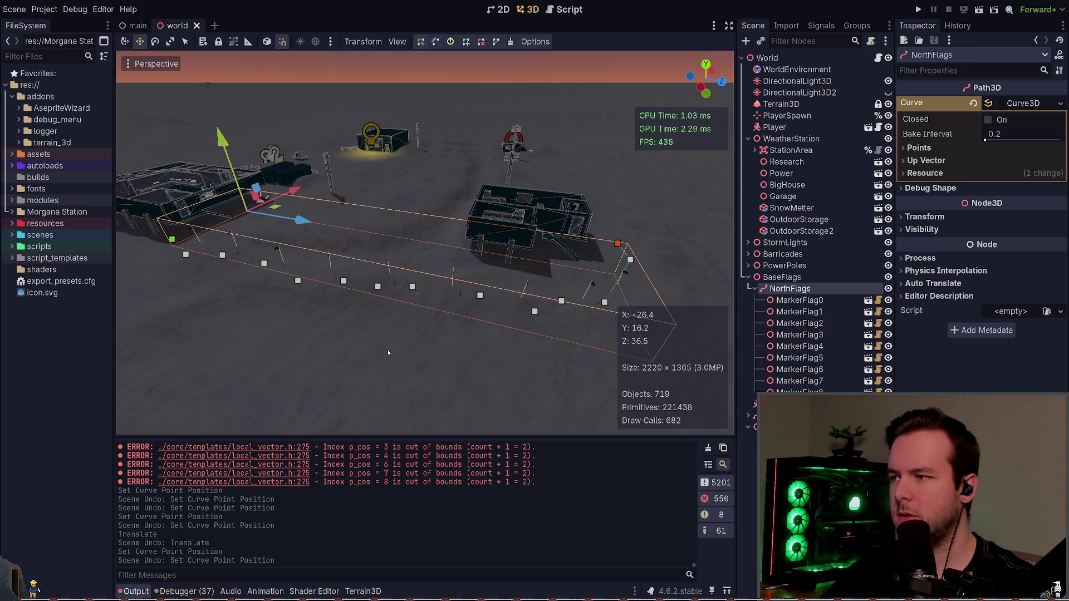
pyautogui.click(388, 350)
pyautogui.hotkey('alt', 'Tab')
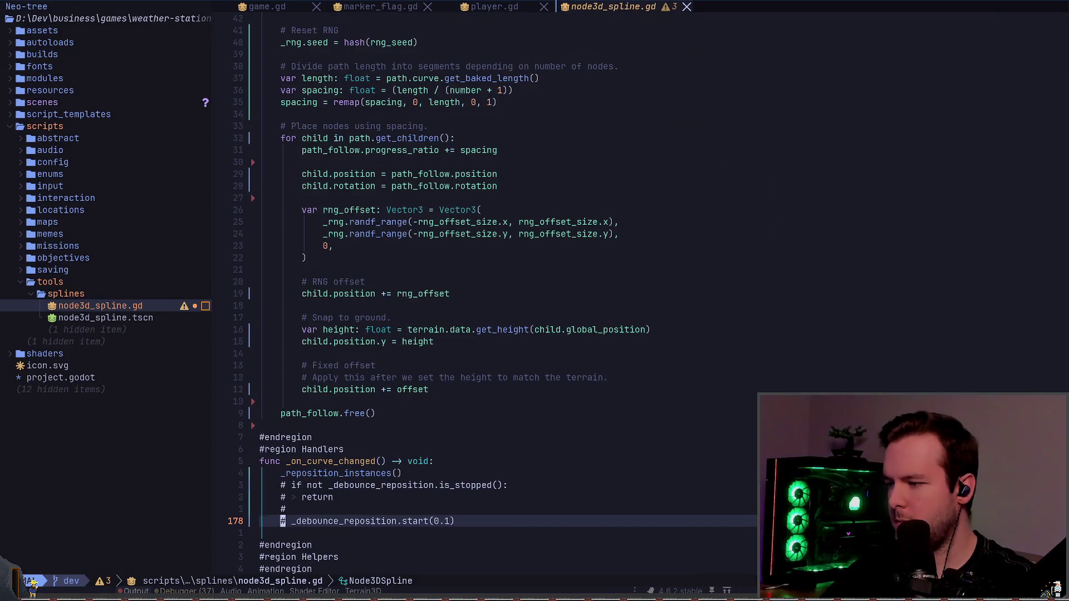
# - Delete the commented-out debounce lines in _on_curve_changed and save with :w
pyautogui.hotkey('shift', 'v')
pyautogui.press('k')
pyautogui.press('k')
pyautogui.press('k')
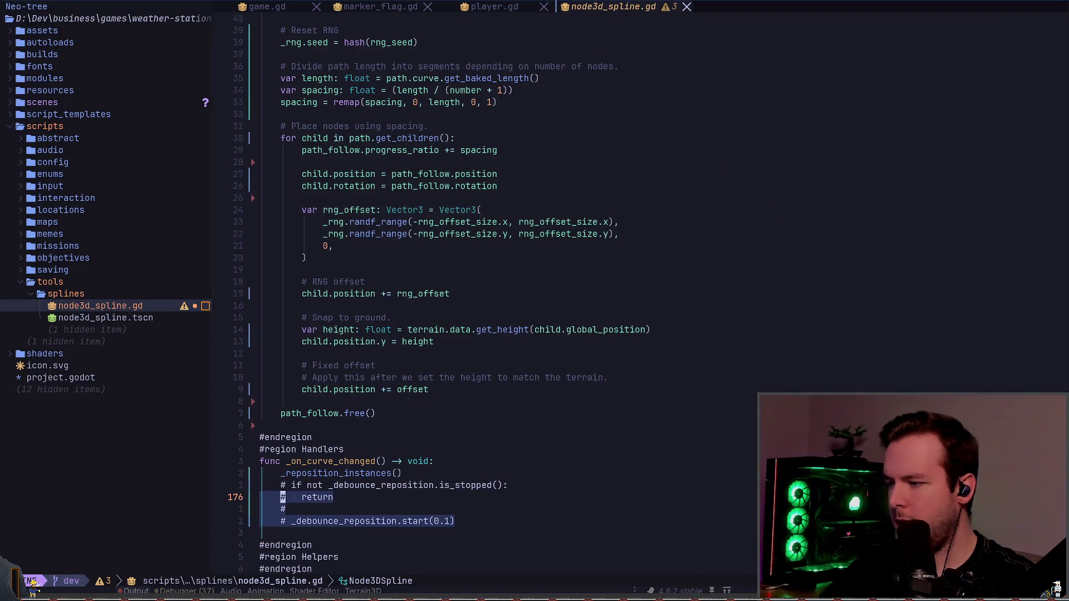
pyautogui.press('d')
pyautogui.press(':')
pyautogui.write('w')
pyautogui.press('Return')
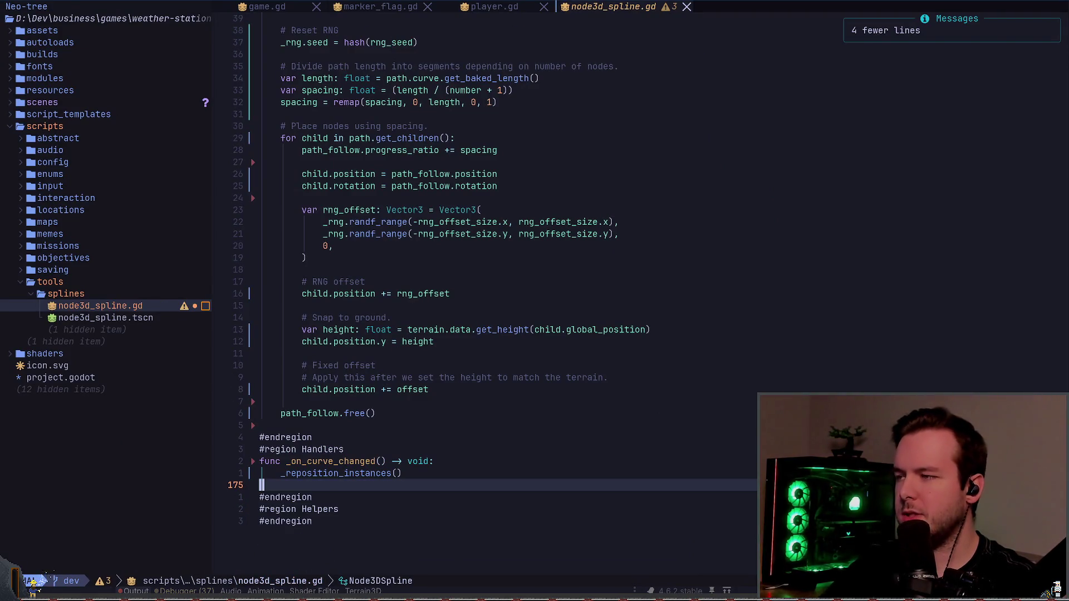
# - Delete the _debounce_reposition timer declaration on line 58 and save
pyautogui.press('k')
pyautogui.press('g')
pyautogui.press('g')
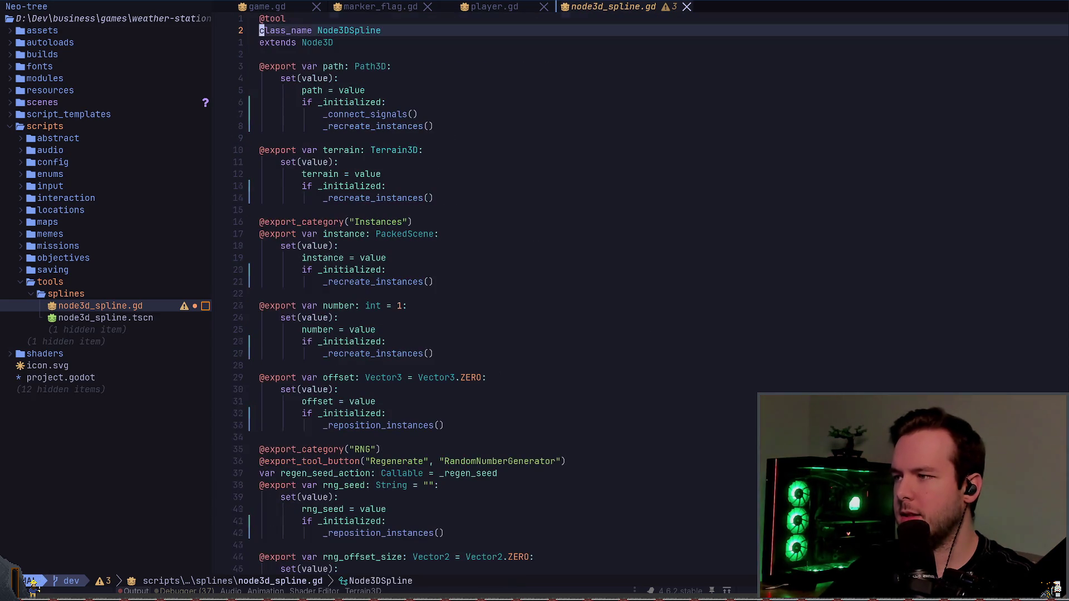
pyautogui.press('j')
pyautogui.press('j')
pyautogui.press('j')
pyautogui.press('j')
pyautogui.press('5')
pyautogui.press('8')
pyautogui.press('G')
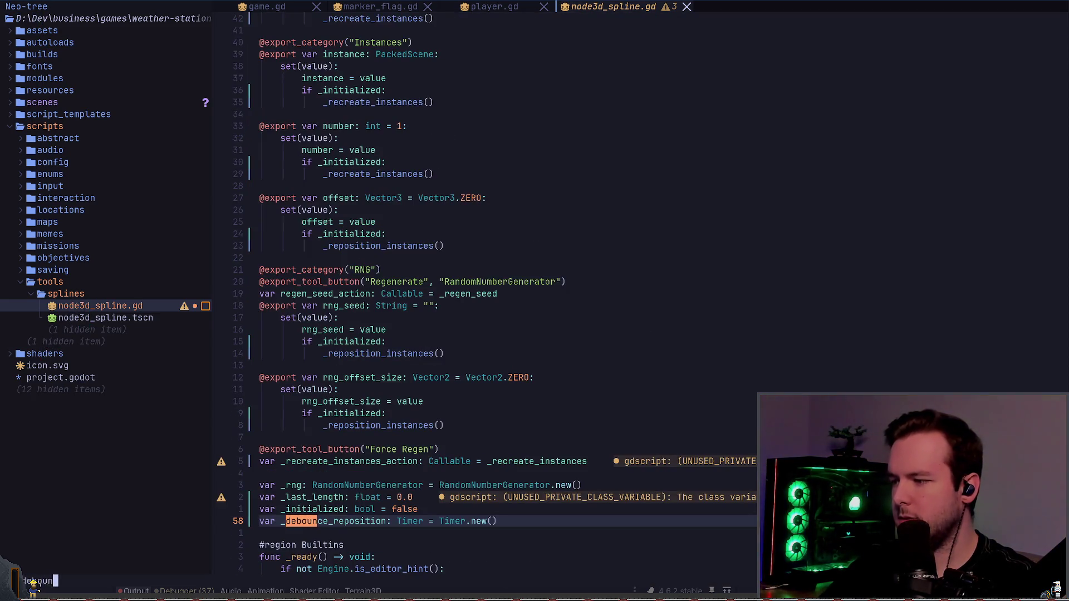
pyautogui.write(':w')
pyautogui.press('Return')
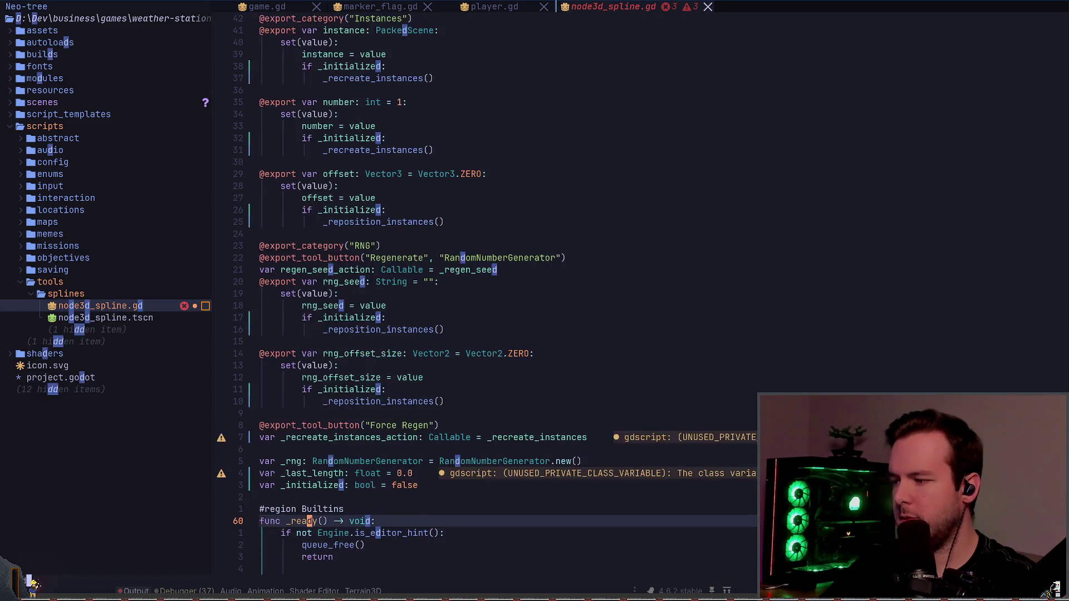
# - Remove the debounce timer's add_child line and its timeout connection
pyautogui.write('/deb')
pyautogui.press('Return')
pyautogui.press('d')
pyautogui.press('d')
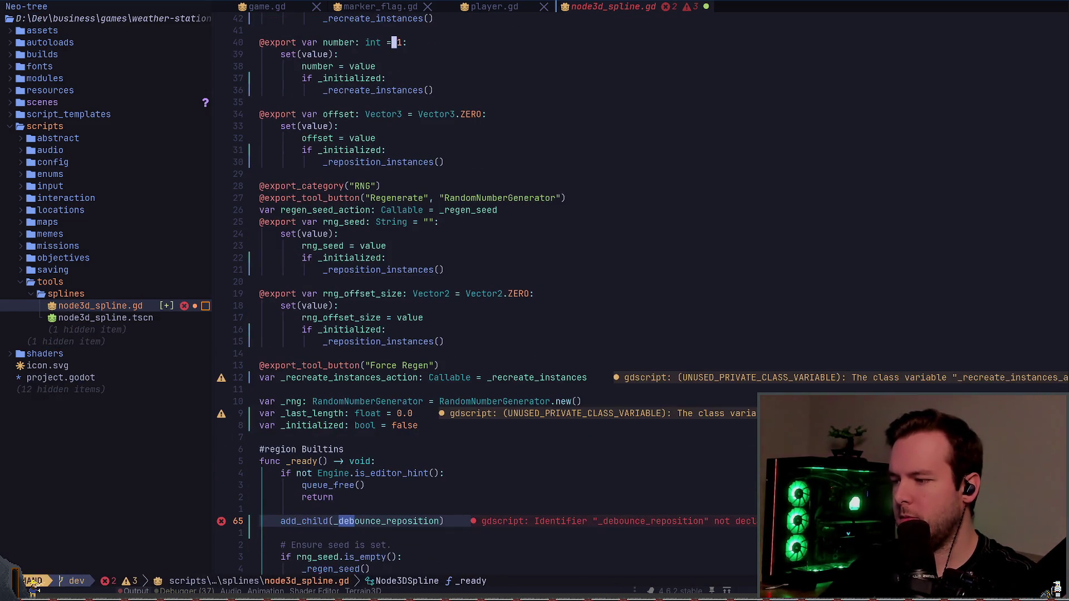
pyautogui.press('d')
pyautogui.press('d')
pyautogui.write('u')
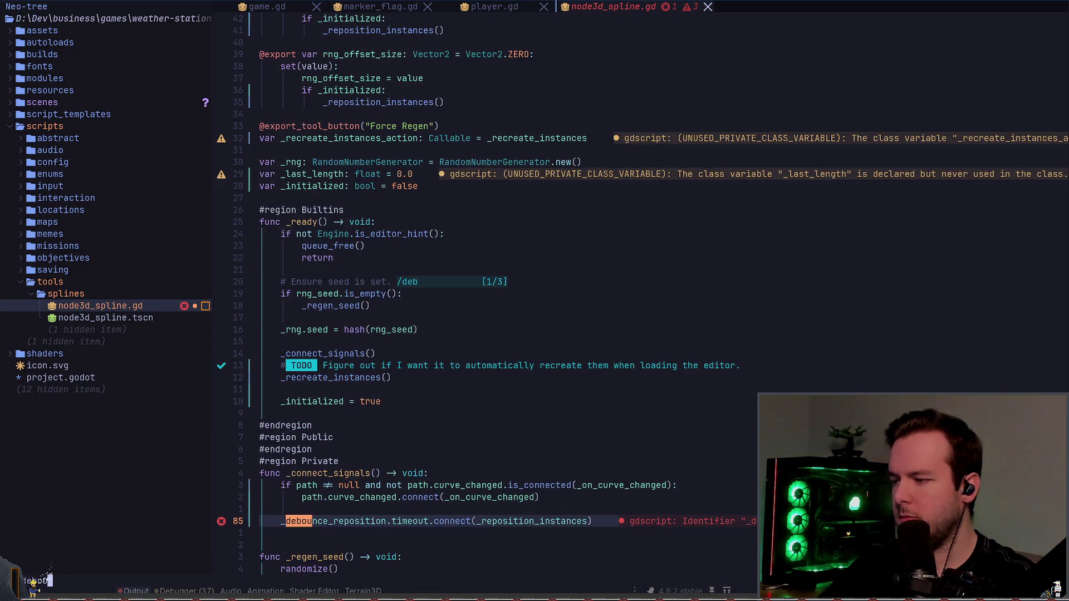
pyautogui.write('/debou')
pyautogui.press('Return')
pyautogui.press('d')
pyautogui.press('d')
pyautogui.write('/de')
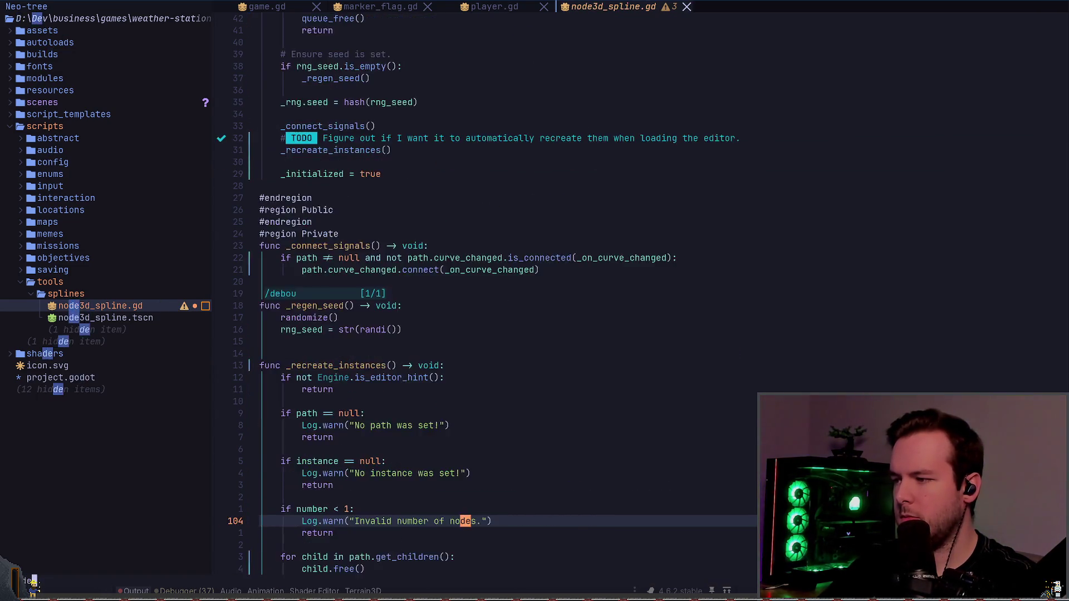
pyautogui.write('bou')
pyautogui.press('Return')
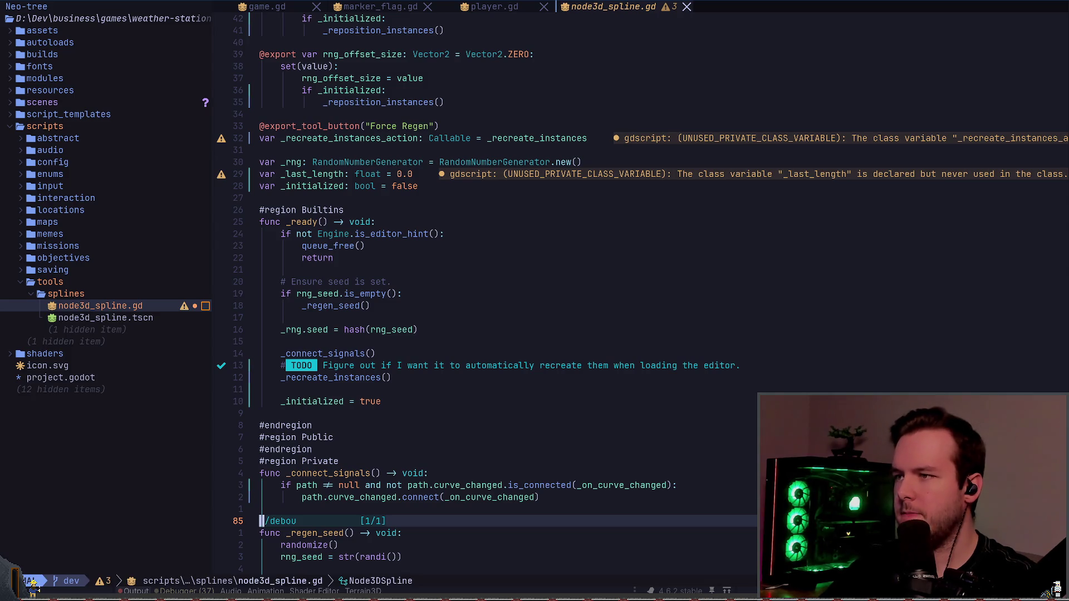
pyautogui.hotkey('alt', 'Tab')
pyautogui.hotkey('alt', 'Tab')
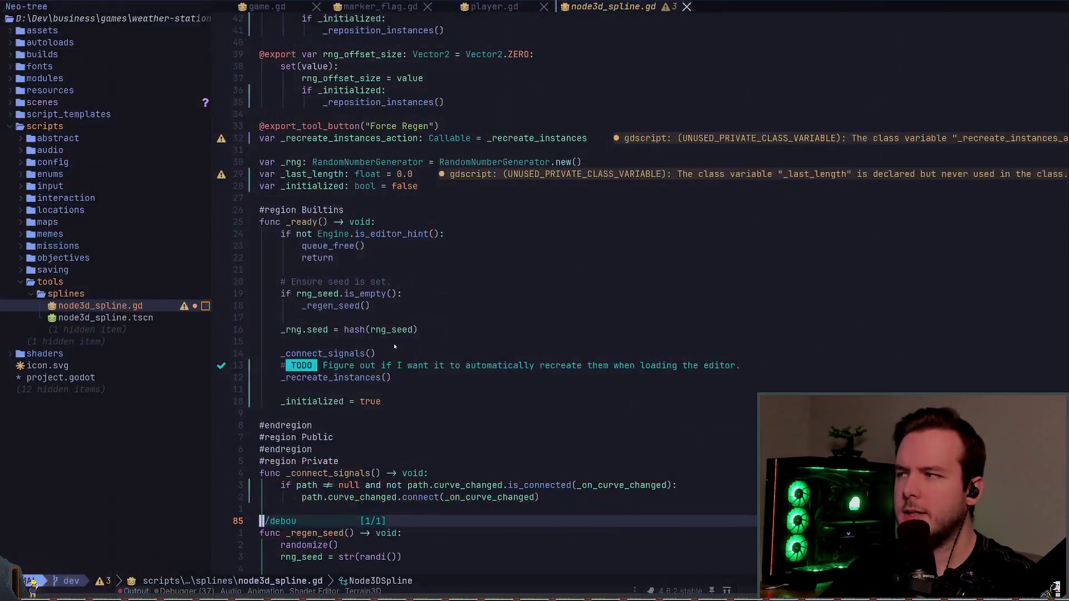
# - Delete the unused _last_length variable on line 29, then return to Godot
pyautogui.press('2')
pyautogui.press('9')
pyautogui.press('k')
pyautogui.press('d')
pyautogui.press('d')
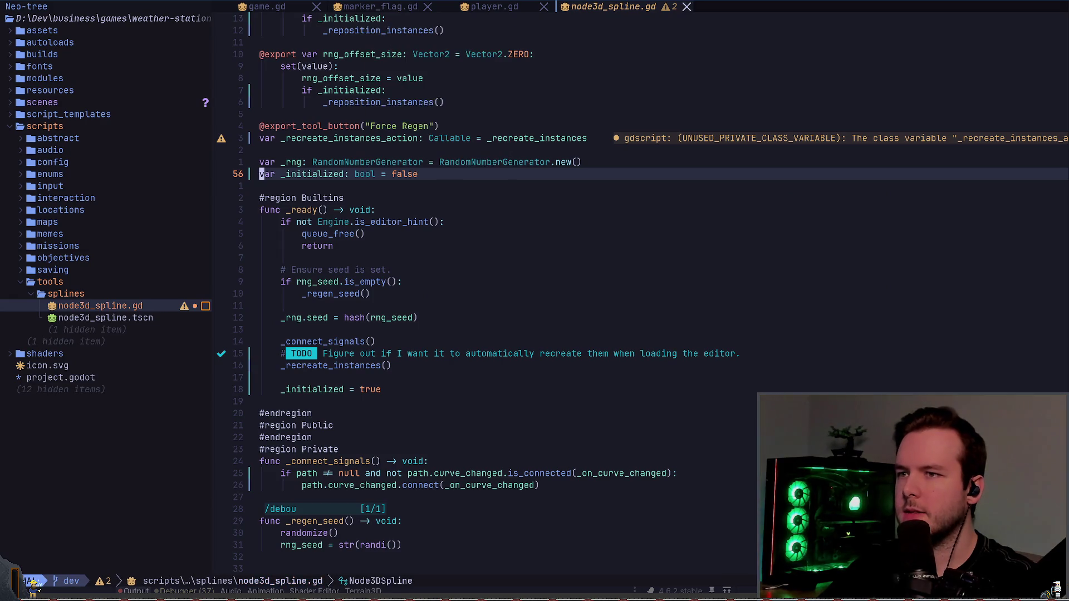
pyautogui.hotkey('alt', 'Tab')
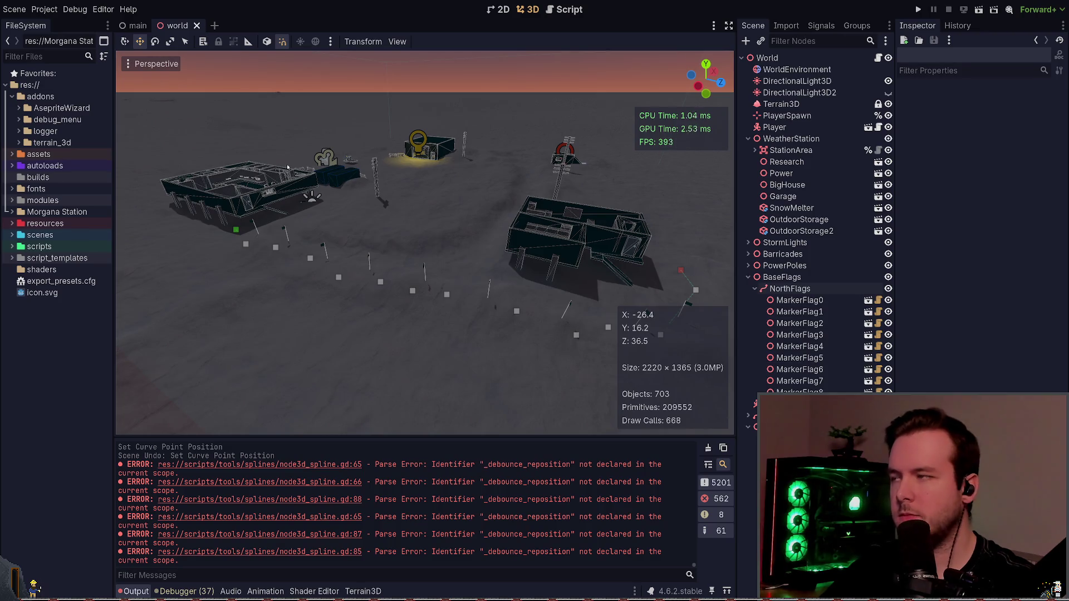
# - Reload the world scene with the updated script, undo an accidental curve-point move, and save
pyautogui.click(198, 26)
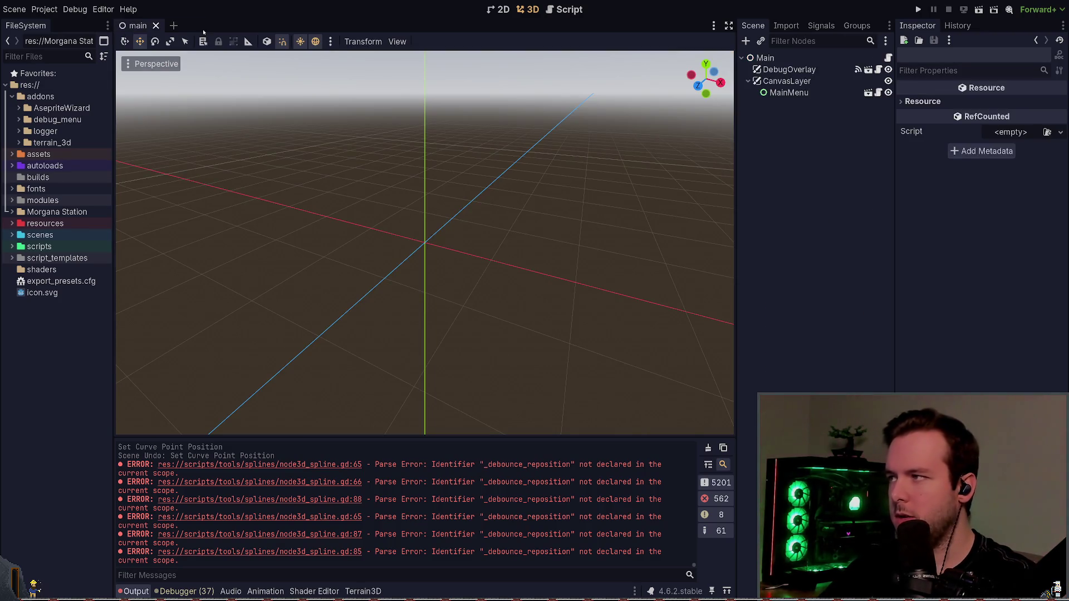
pyautogui.hotkey('ctrl', 'shift', 't')
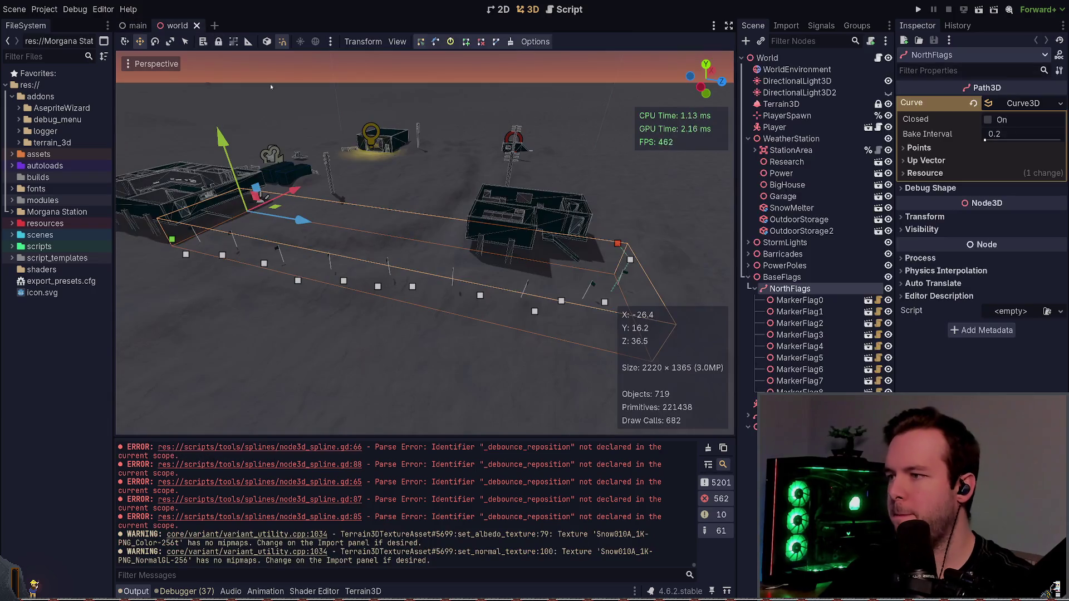
pyautogui.moveTo(275, 359)
pyautogui.mouseDown()
pyautogui.moveTo(424, 259)
pyautogui.moveTo(361, 304)
pyautogui.mouseUp()
pyautogui.click(361, 303)
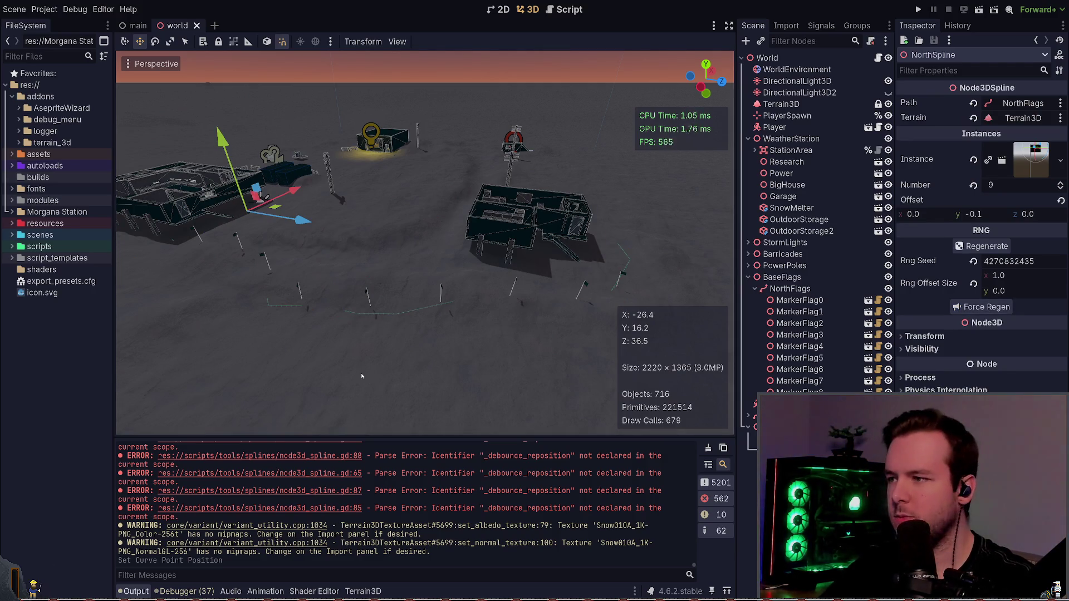
pyautogui.hotkey('ctrl', 'z')
pyautogui.hotkey('ctrl', 's')
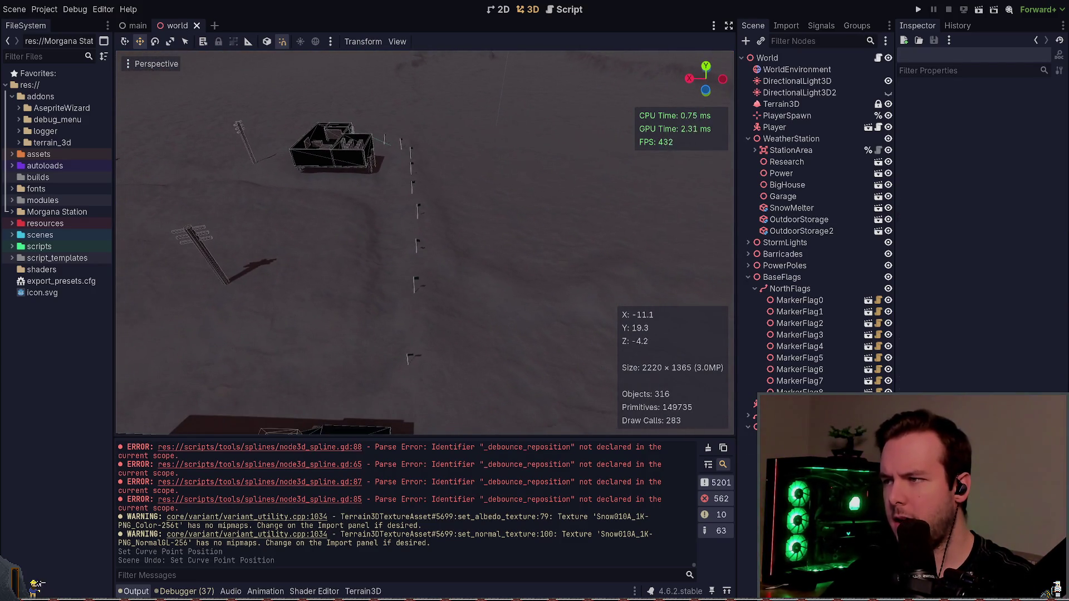
# - Lower one NorthFlags curve point in Y and run the project
pyautogui.click(560, 333)
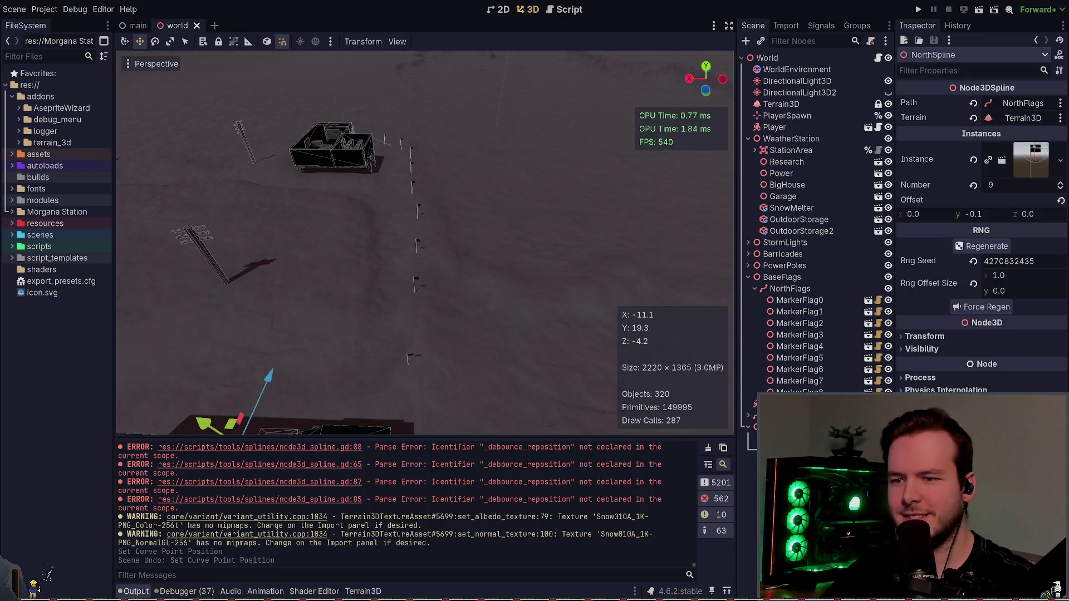
pyautogui.click(789, 288)
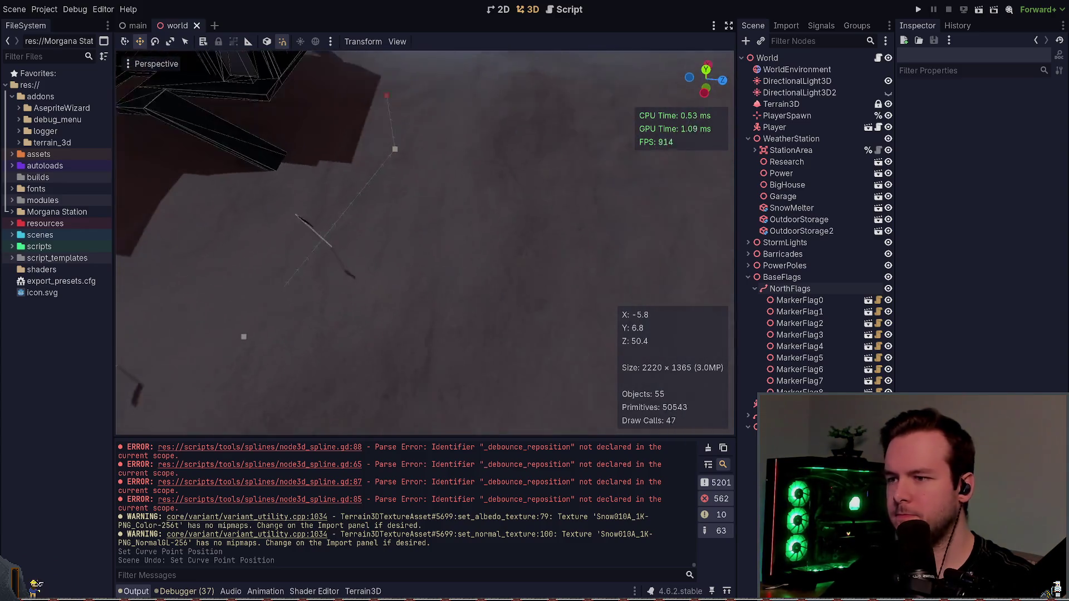
pyautogui.click(365, 229)
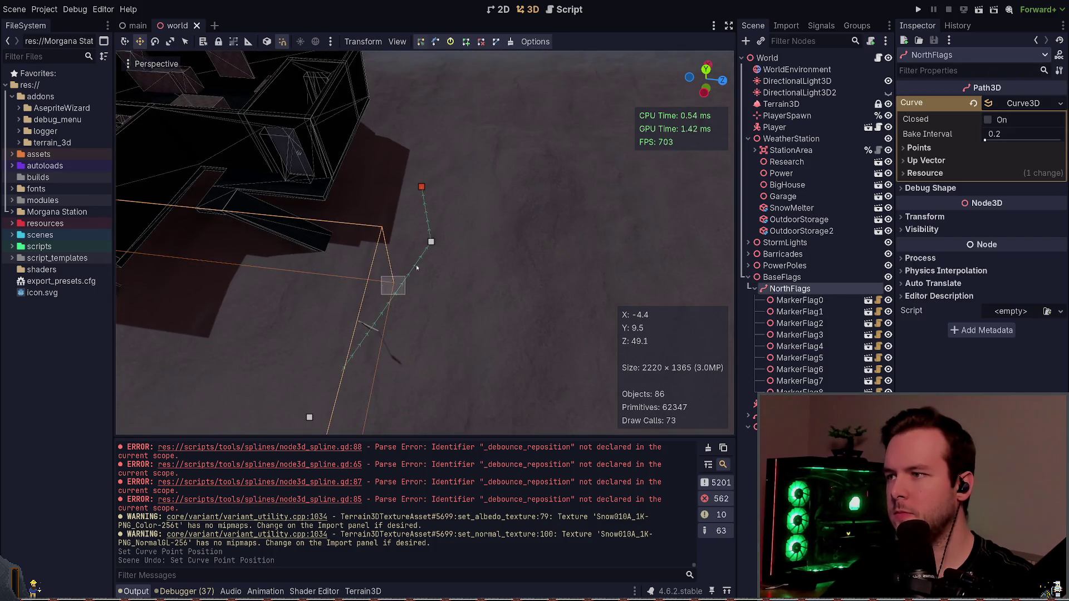
pyautogui.moveTo(427, 167); pyautogui.dragTo(428, 209)
pyautogui.scroll(-5, 425, 242)
pyautogui.press('F5')
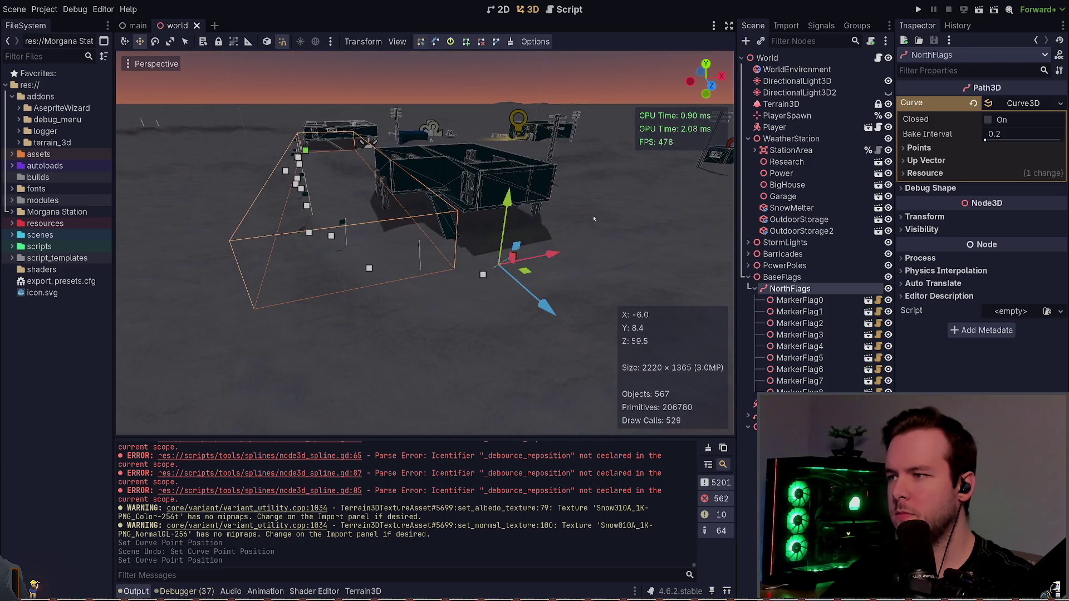
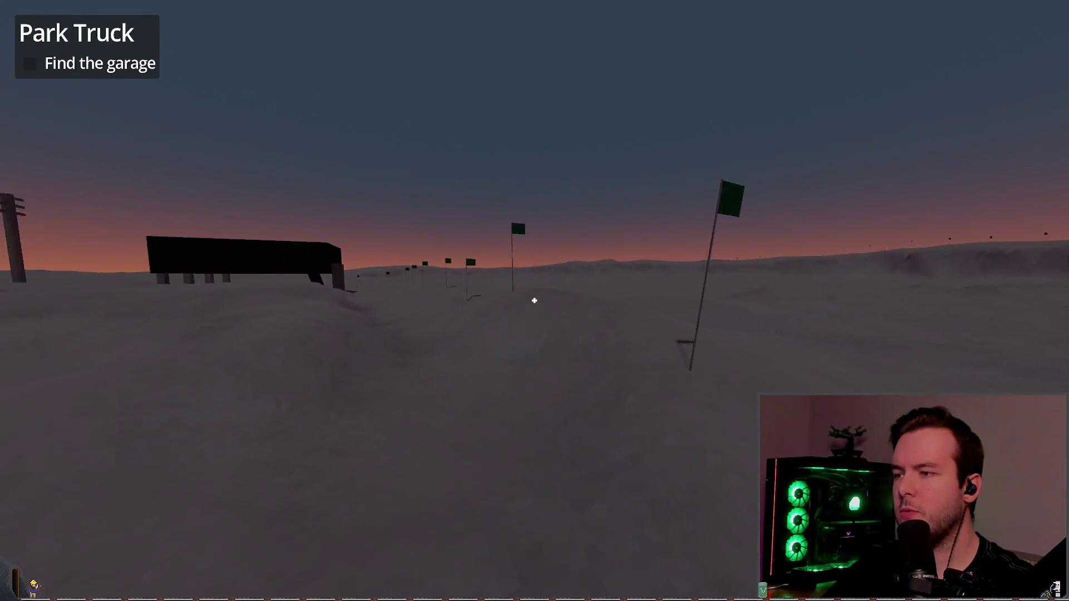
# - Select NorthSpline, adjust its flag instance Number, and save the world scene
pyautogui.hotkey('alt', 'Tab')
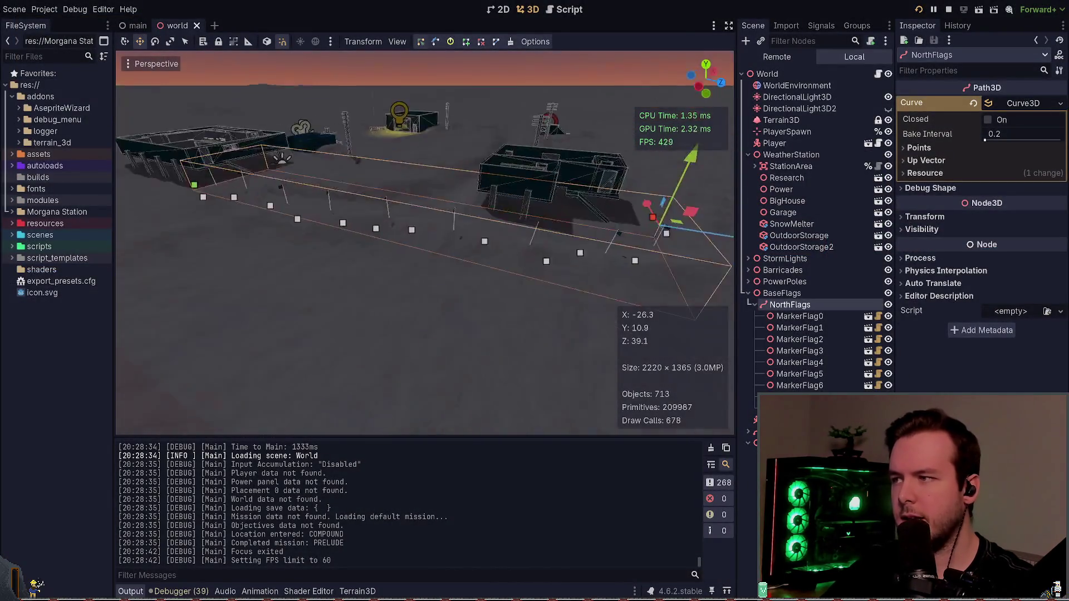
pyautogui.scroll(-2, 425, 243)
pyautogui.click(755, 305)
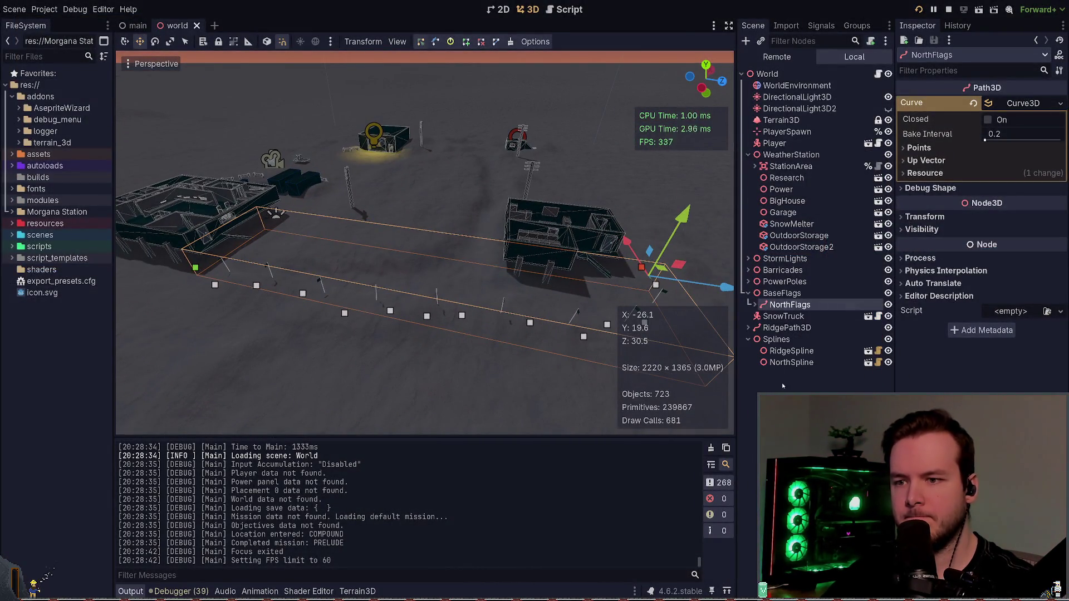
pyautogui.click(791, 363)
pyautogui.click(1061, 189)
pyautogui.click(1061, 189)
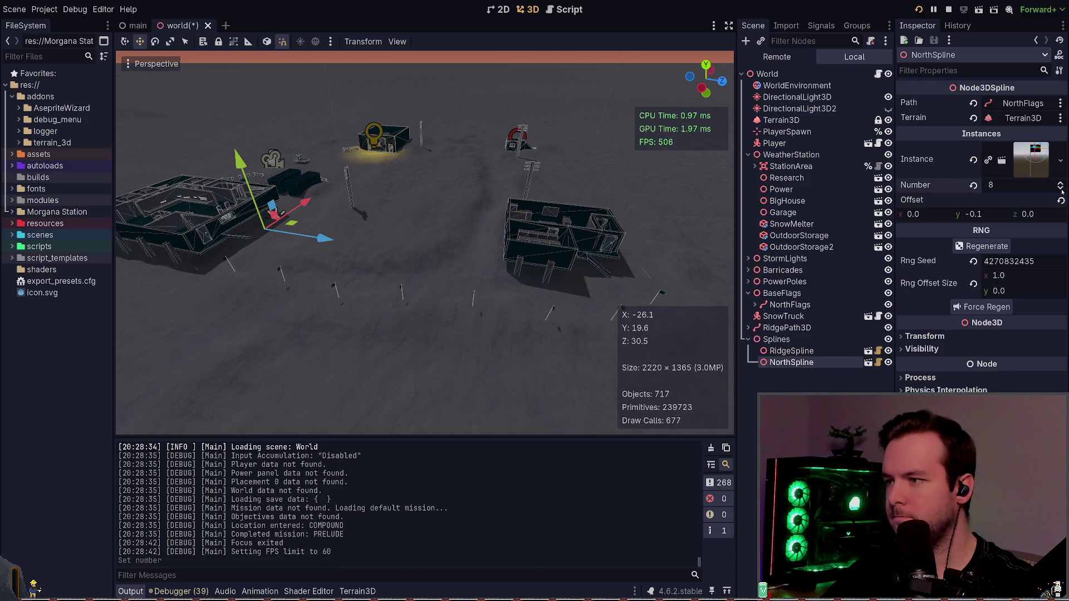
pyautogui.hotkey('ctrl', 's')
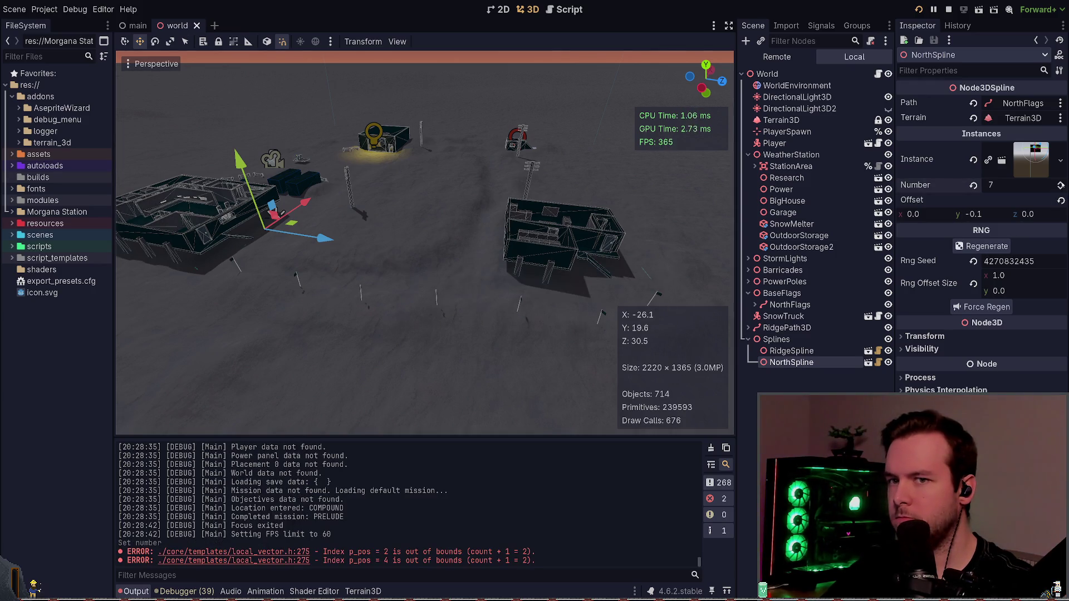
pyautogui.click(1061, 186)
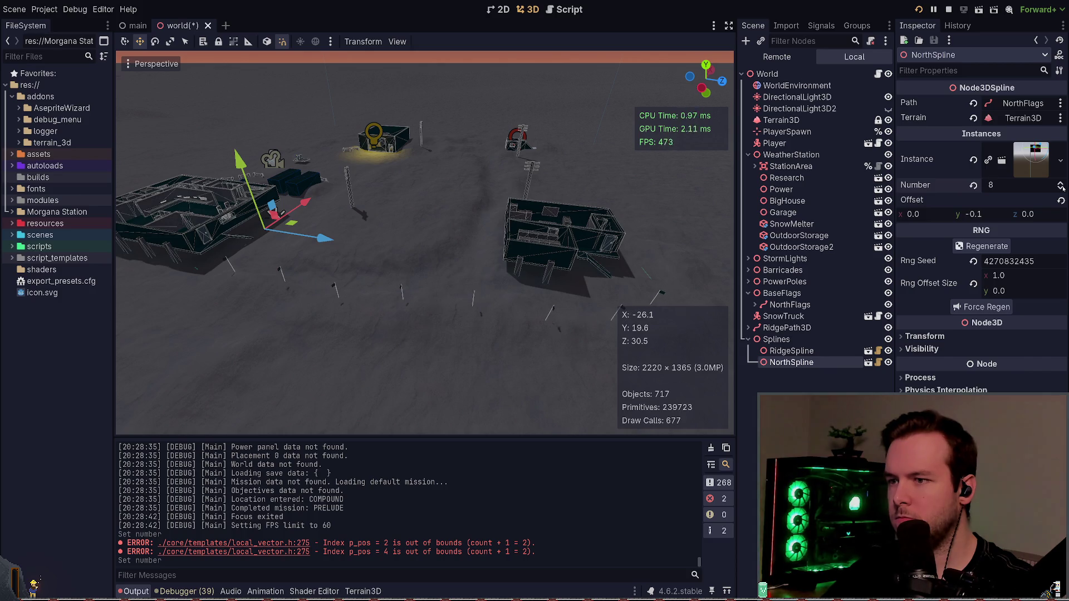
pyautogui.hotkey('ctrl', 's')
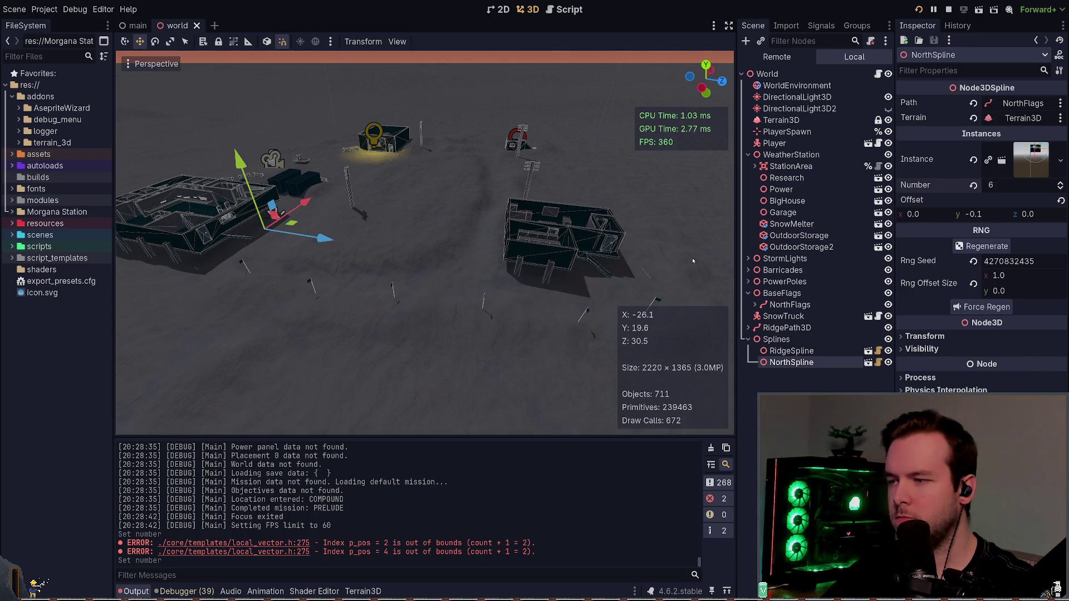
# - Run the game to inspect the flag placement, then close it
pyautogui.press('F5')
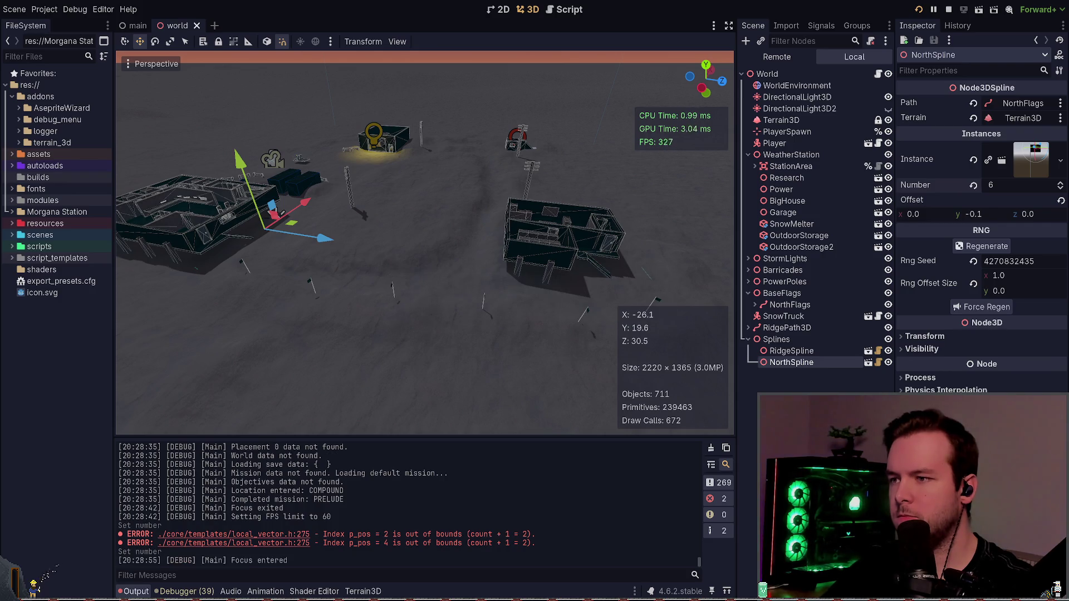
pyautogui.press('F8')
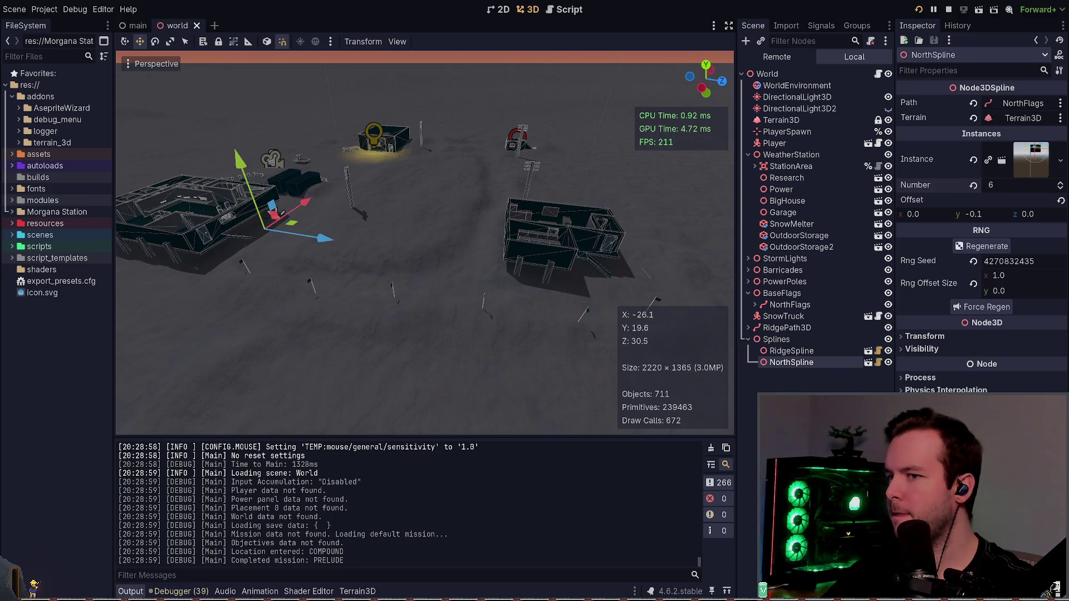
pyautogui.press('w')
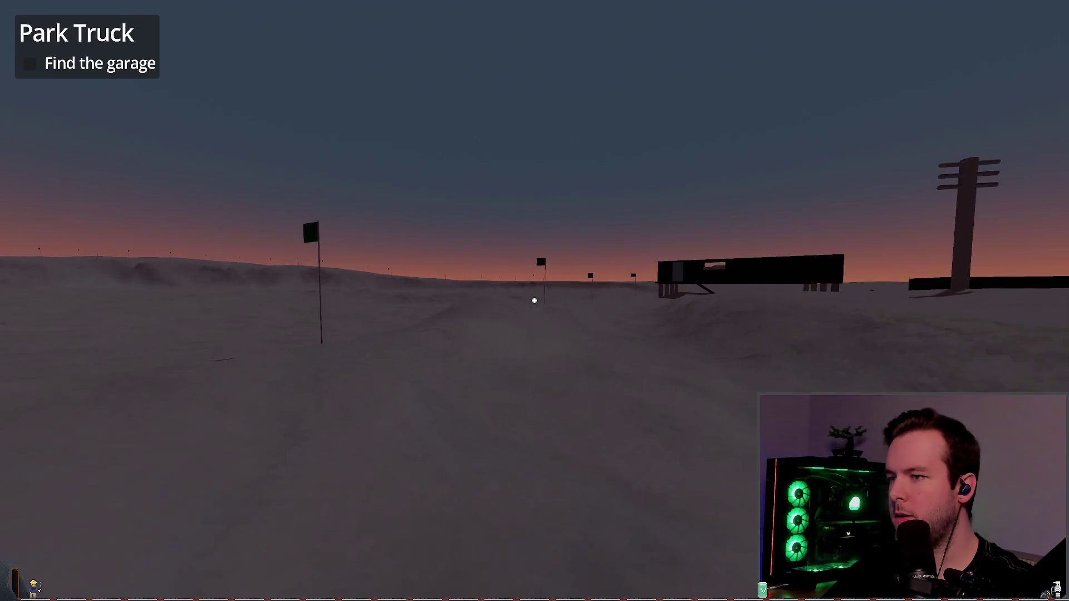
pyautogui.press('F8')
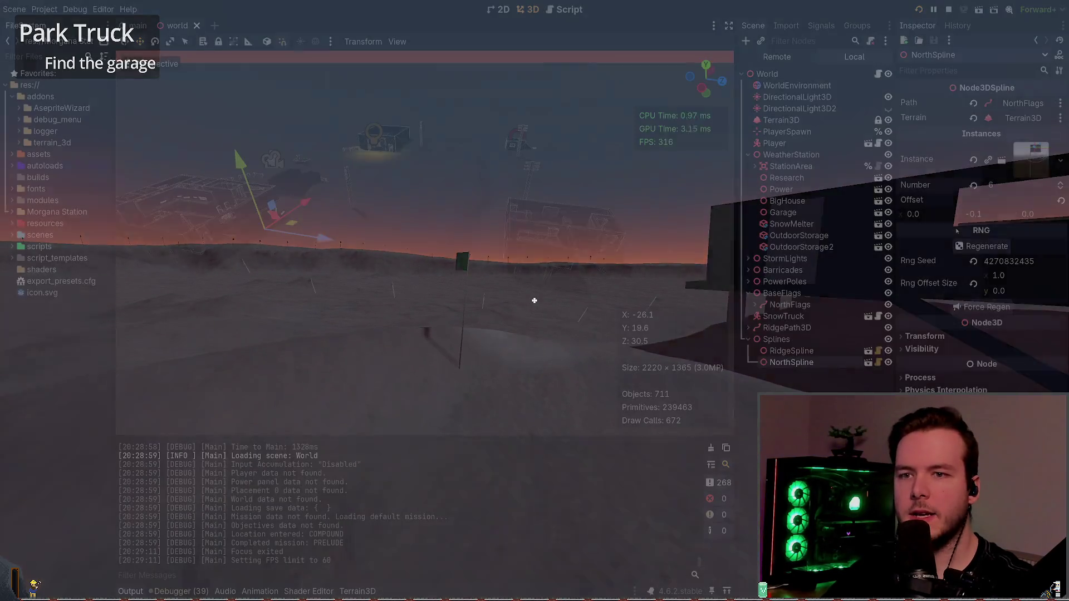
# - Set the instances' vertical Offset y to -0.5 and test-run the lowered flags
pyautogui.click(991, 215)
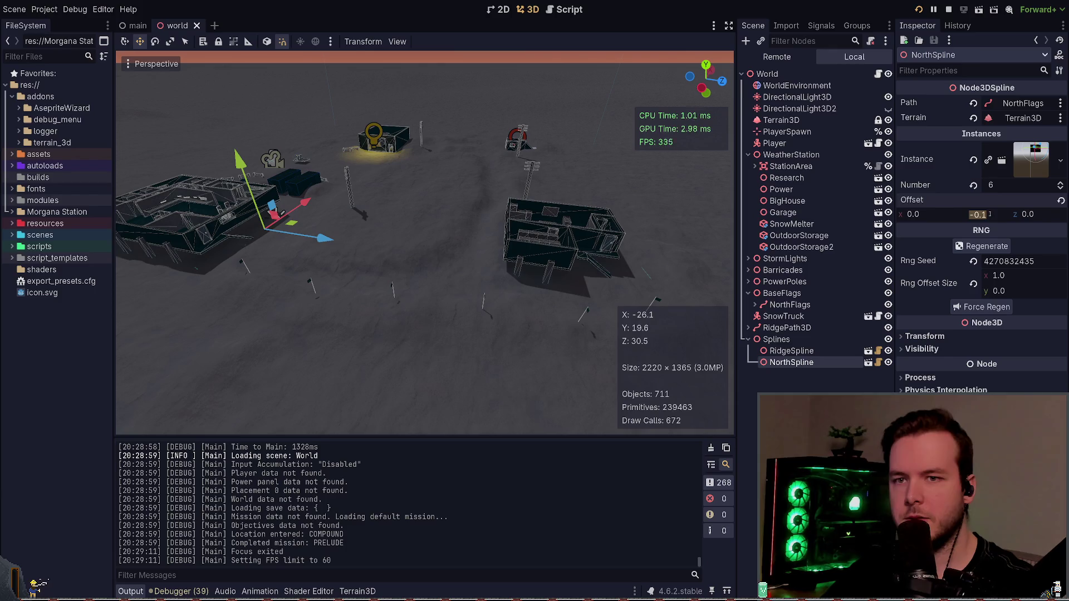
pyautogui.write('5')
pyautogui.press('Return')
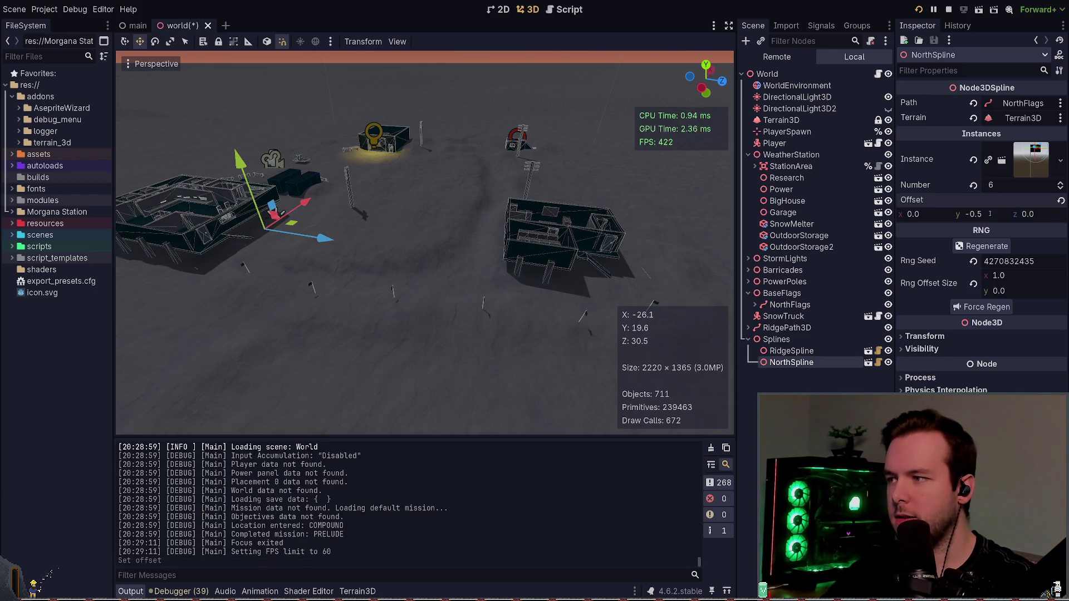
pyautogui.press('F5')
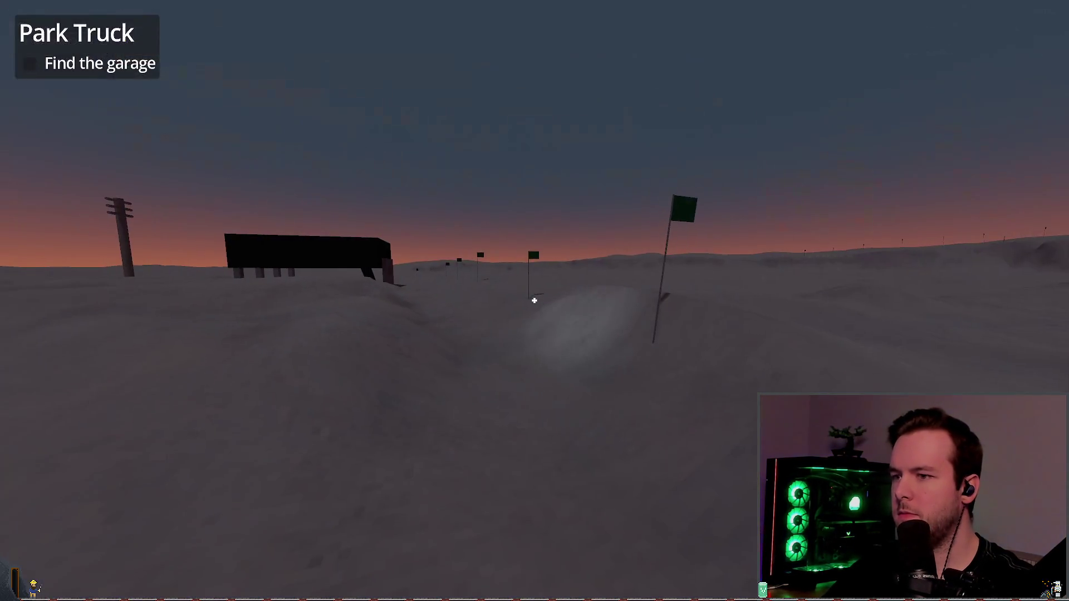
pyautogui.moveTo(535, 301)
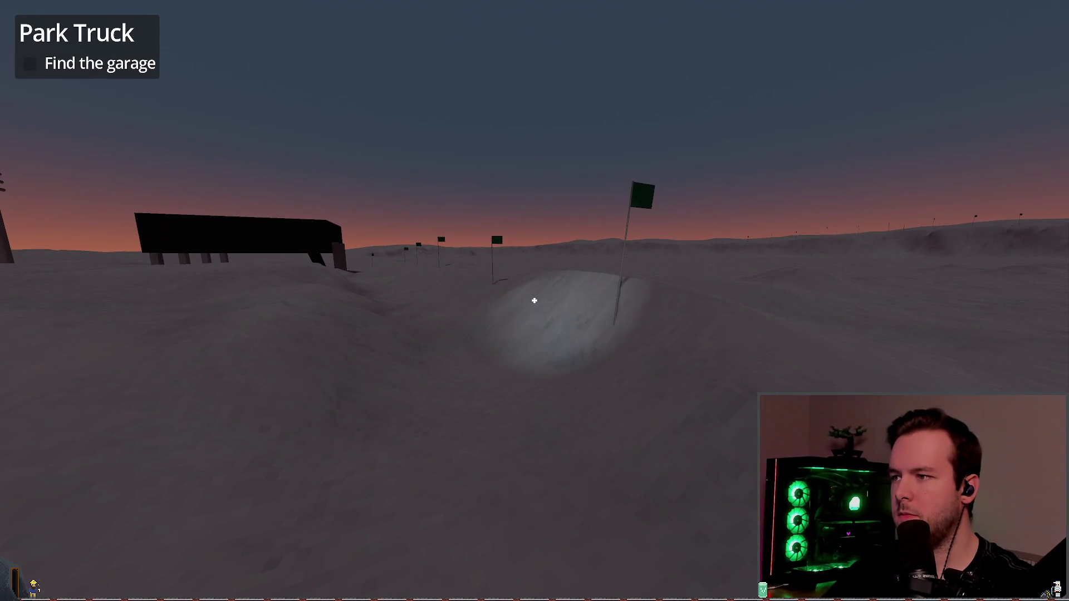
pyautogui.press('F8')
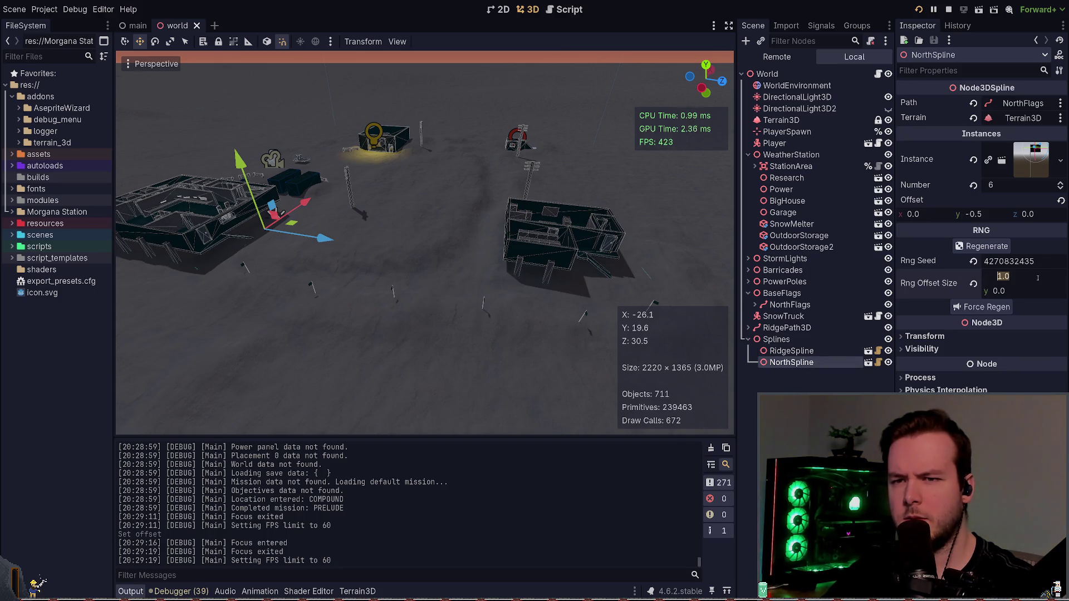
# - Undo and redo the offset and count changes, then save
pyautogui.hotkey('ctrl', 'z')
pyautogui.hotkey('ctrl', 'z')
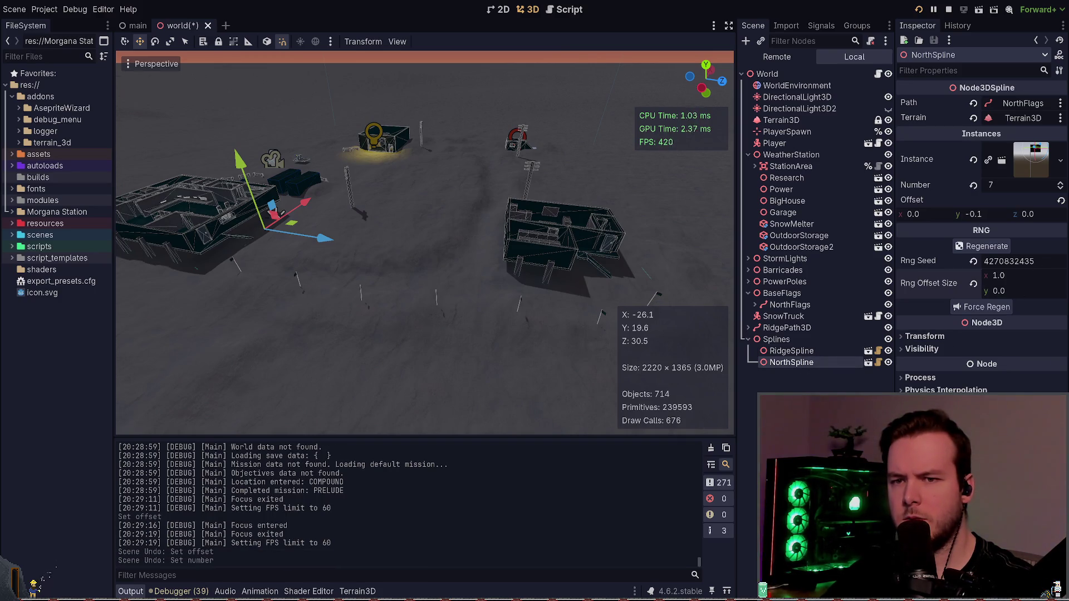
pyautogui.hotkey('ctrl', 'shift', 'z')
pyautogui.hotkey('ctrl', 'shift', 'z')
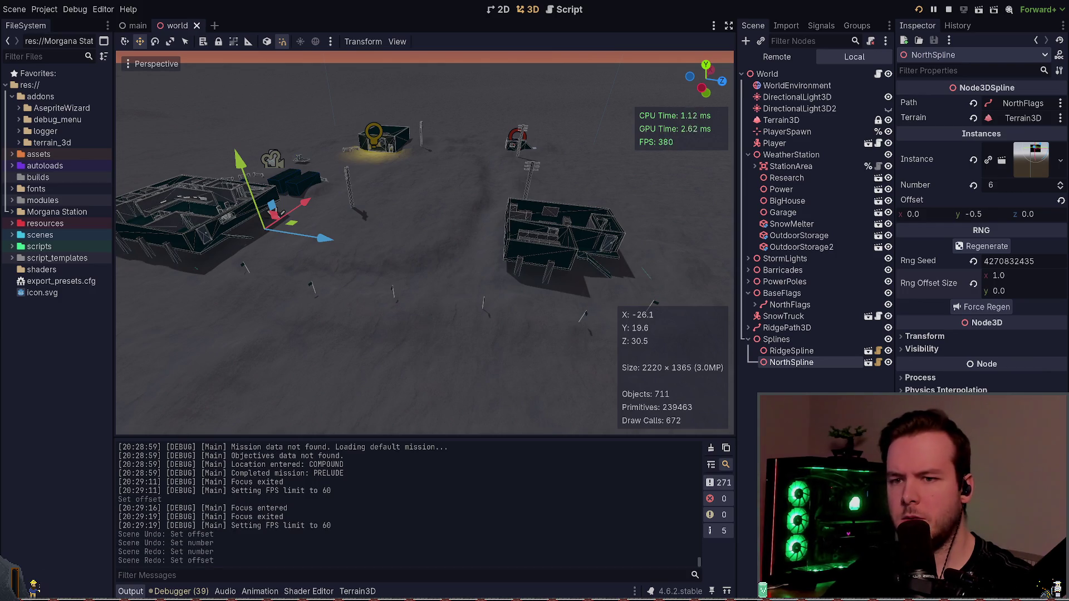
pyautogui.hotkey('ctrl', 'z')
pyautogui.hotkey('ctrl', 'shift', 'z')
pyautogui.hotkey('ctrl', 's')
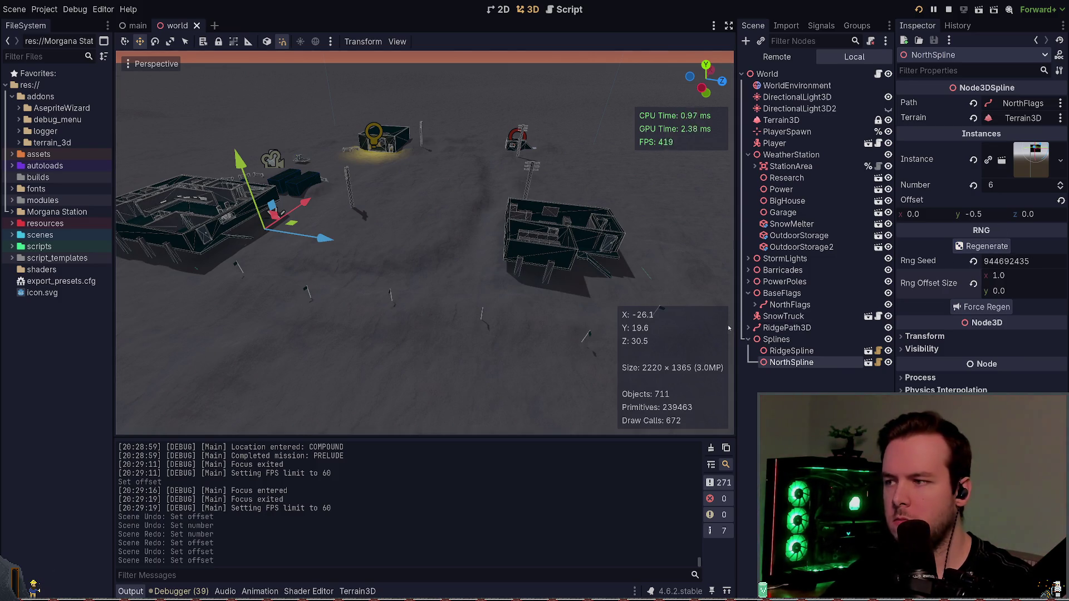
# - Regenerate NorthSpline's Rng Seed, restore the -0.1 offset, and save the scene
pyautogui.click(987, 246)
pyautogui.hotkey('ctrl', 'z')
pyautogui.hotkey('ctrl', 's')
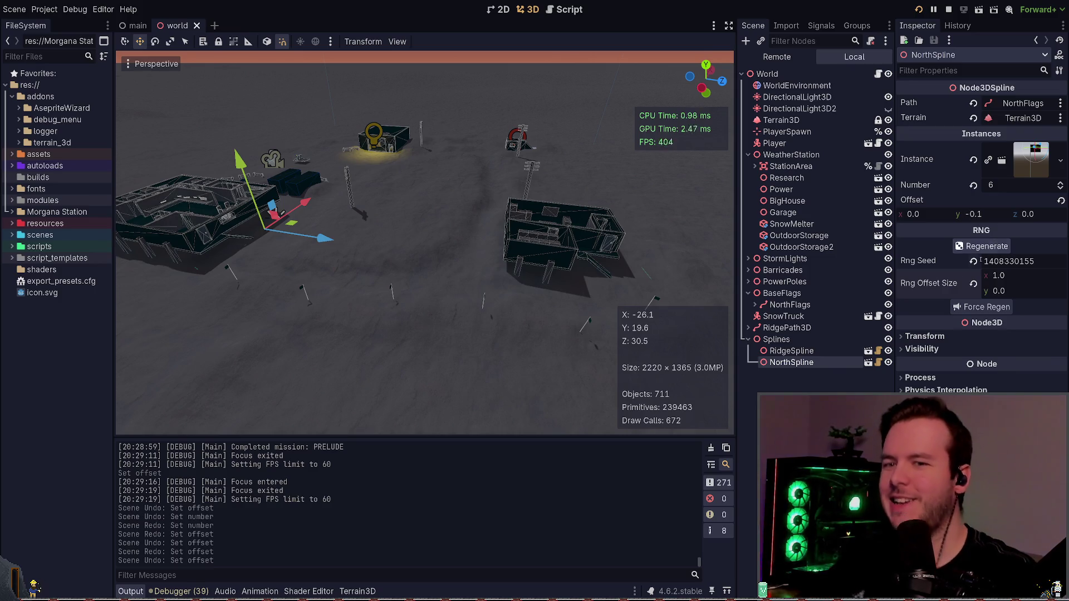
pyautogui.hotkey('ctrl', 's')
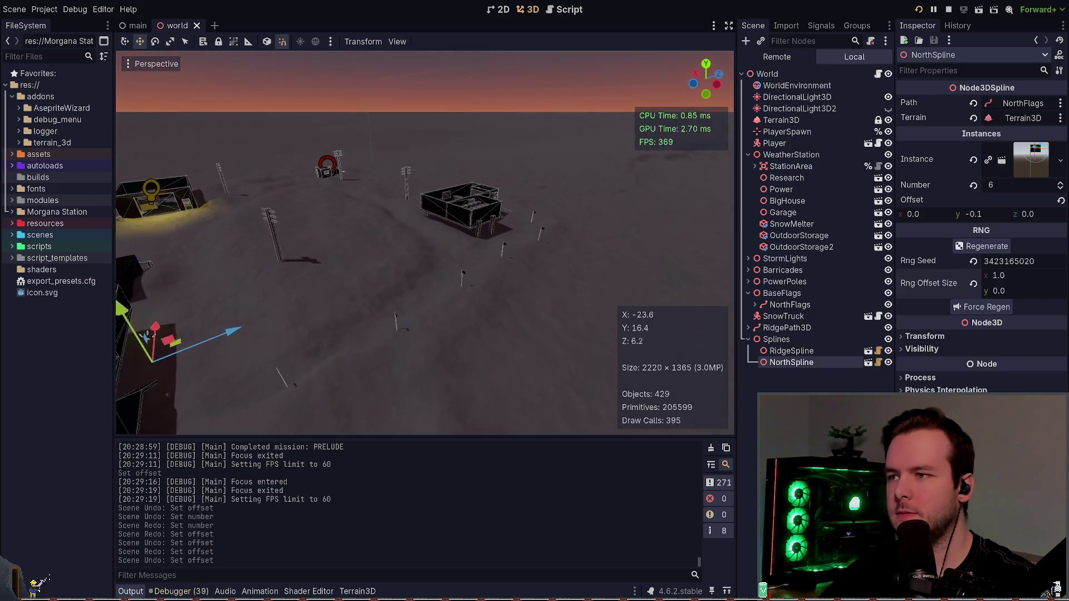
# - Select the NorthFlags path and fly the viewport camera over the base to view its curve
pyautogui.moveTo(424, 240); pyautogui.dragTo(423, 211)
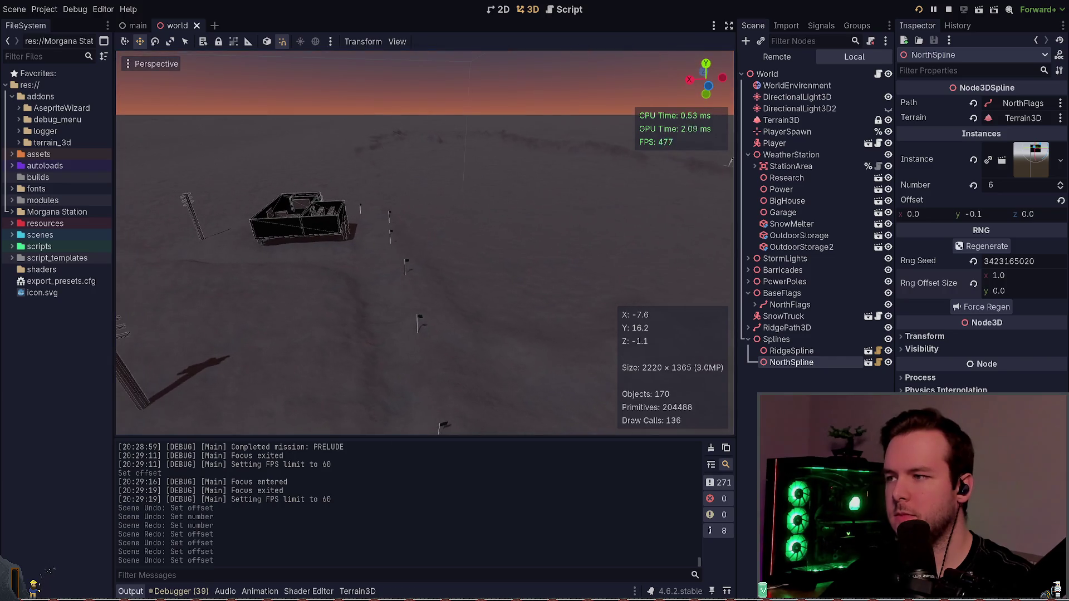
pyautogui.moveTo(608, 236)
pyautogui.mouseDown()
pyautogui.moveTo(584, 226)
pyautogui.moveTo(607, 236)
pyautogui.mouseUp()
pyautogui.moveTo(596, 272); pyautogui.dragTo(596, 272)
pyautogui.click(830, 351)
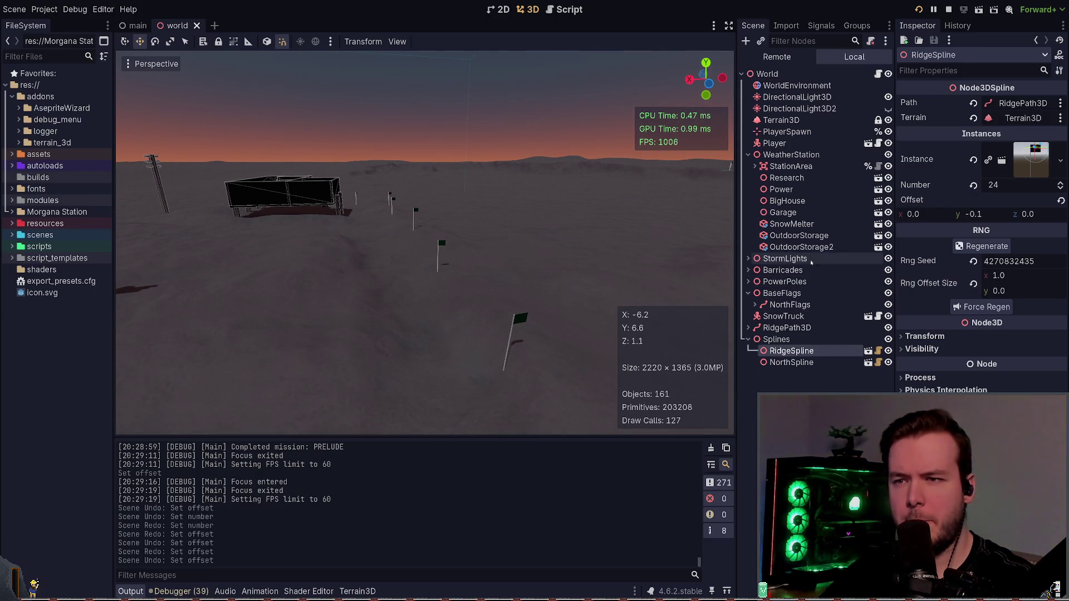
pyautogui.click(749, 155)
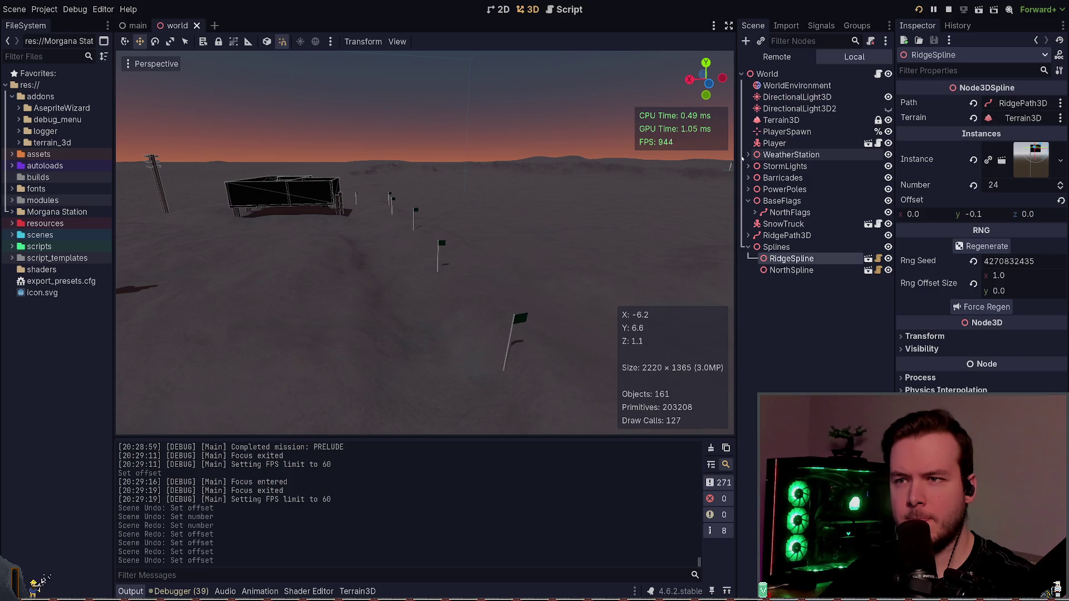
pyautogui.click(785, 214)
pyautogui.press('f')
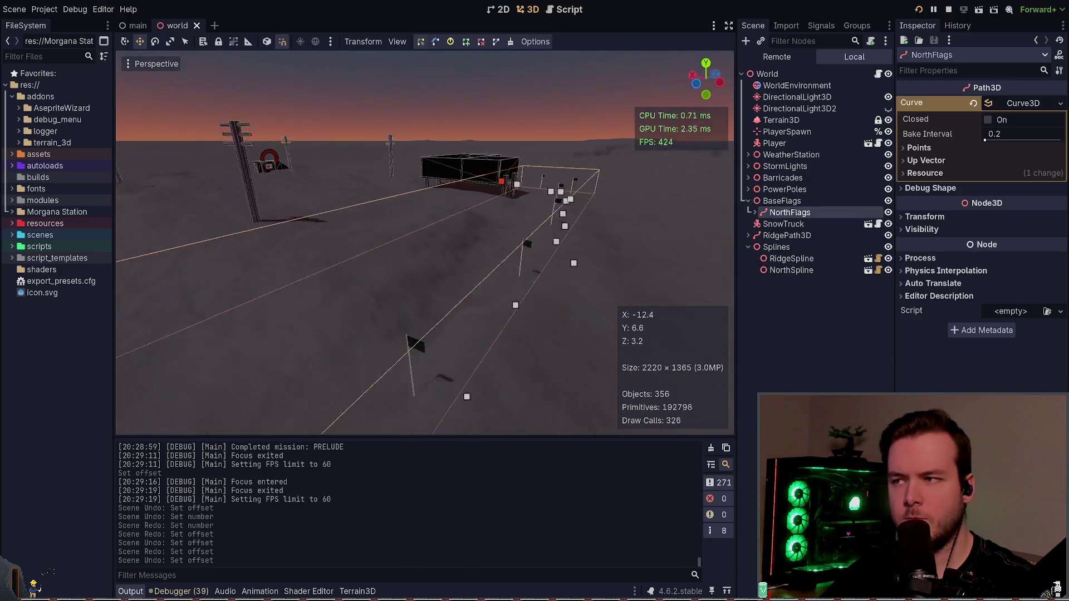
pyautogui.press('w')
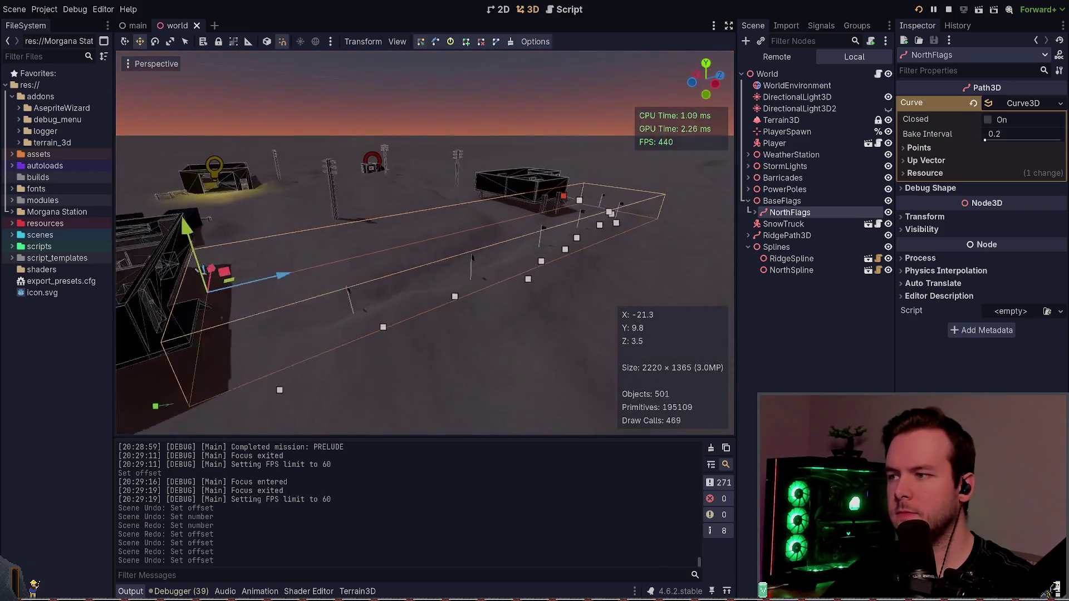
# - Restart the game, walk around the snowy ridge, then Dev Quit back to the editor
pyautogui.click(922, 10)
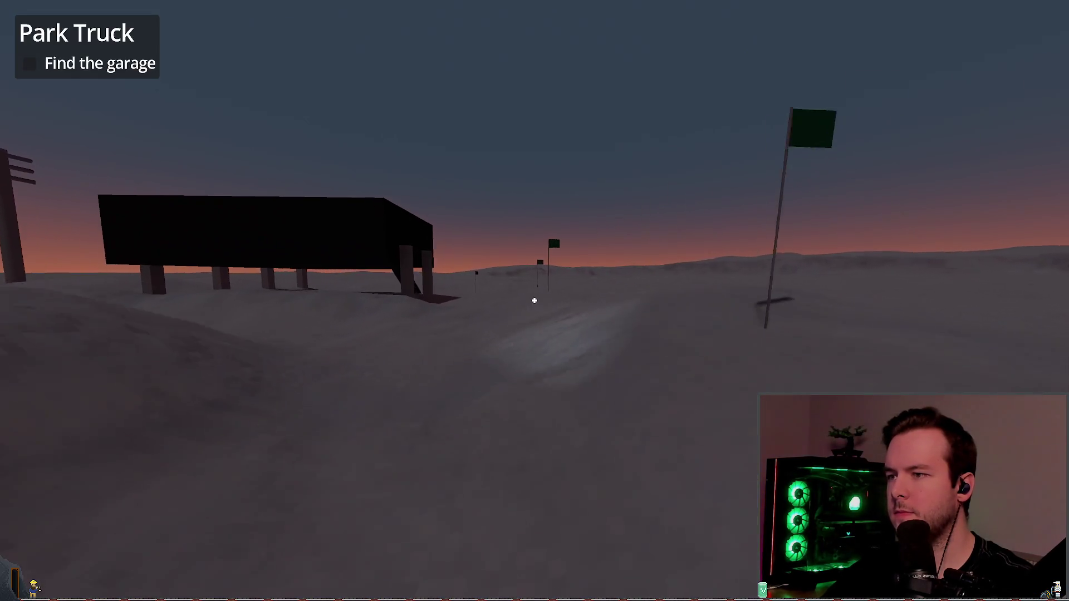
pyautogui.press('w')
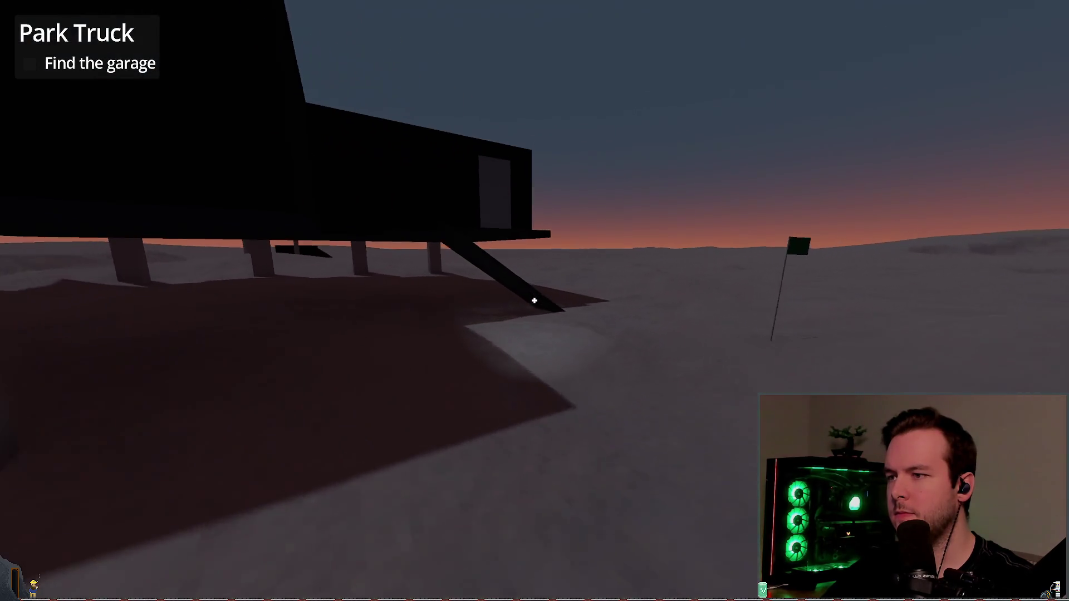
pyautogui.press('w')
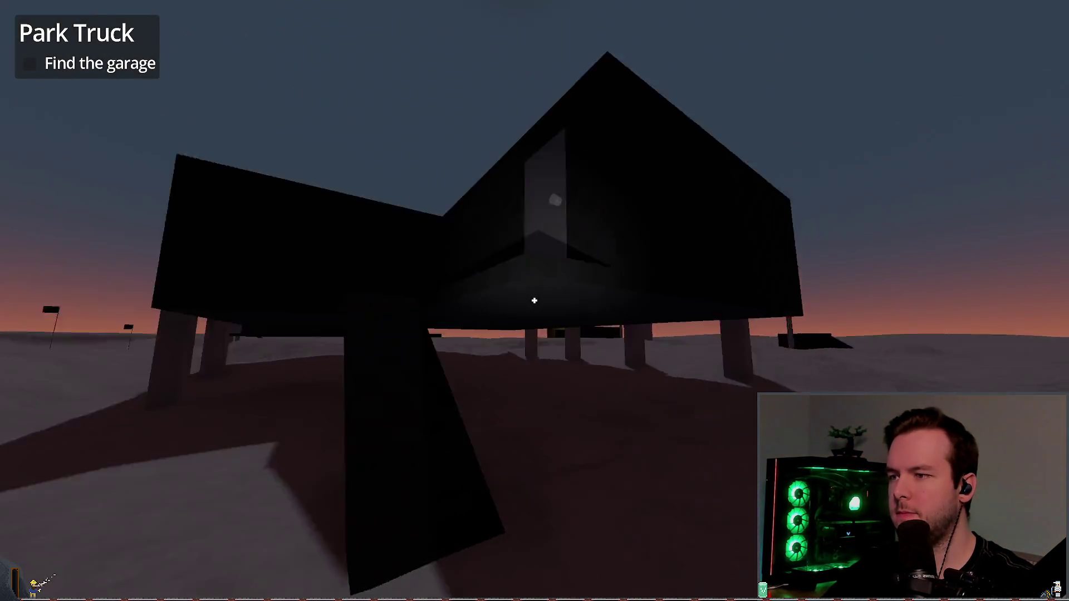
pyautogui.press('w')
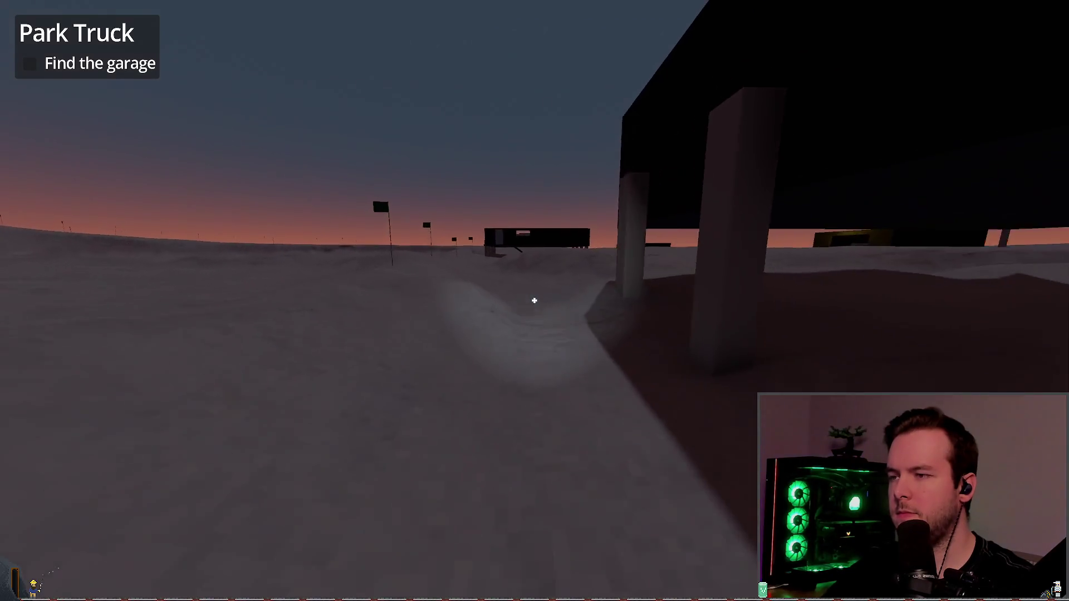
pyautogui.press('Escape')
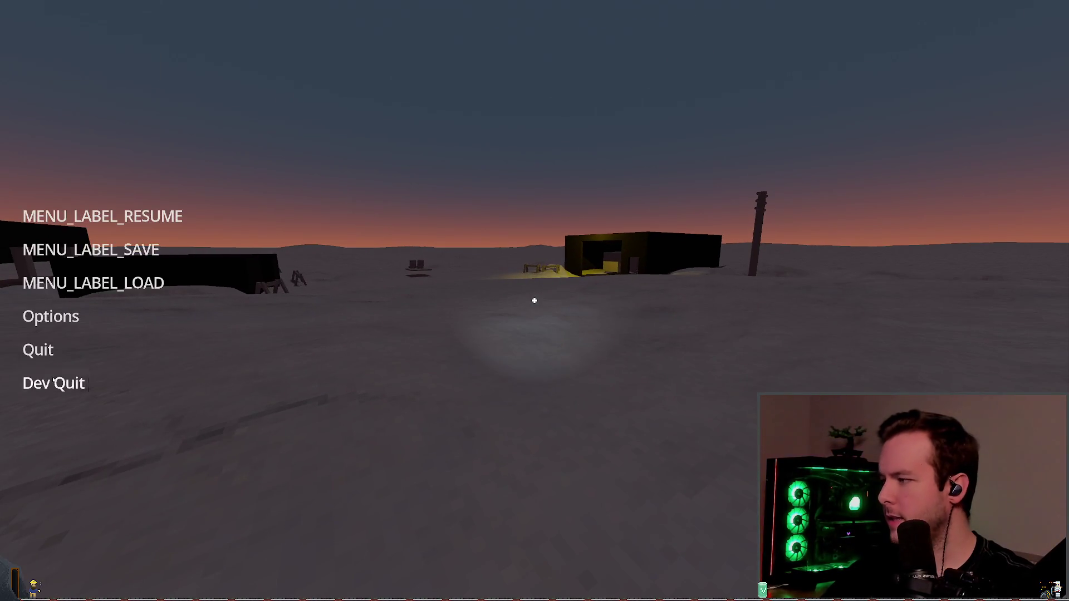
pyautogui.click(52, 382)
pyautogui.scroll(-5, 423, 239)
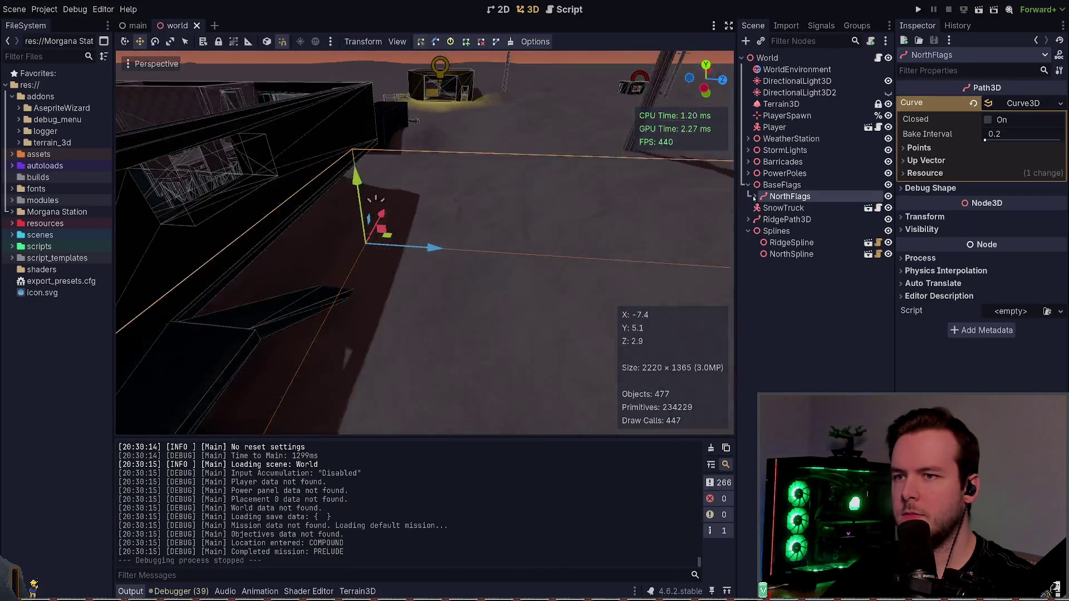
# - Duplicate NorthFlags as SouthFlags, delete its six copied marker flags, and save
pyautogui.hotkey('ctrl', 'd')
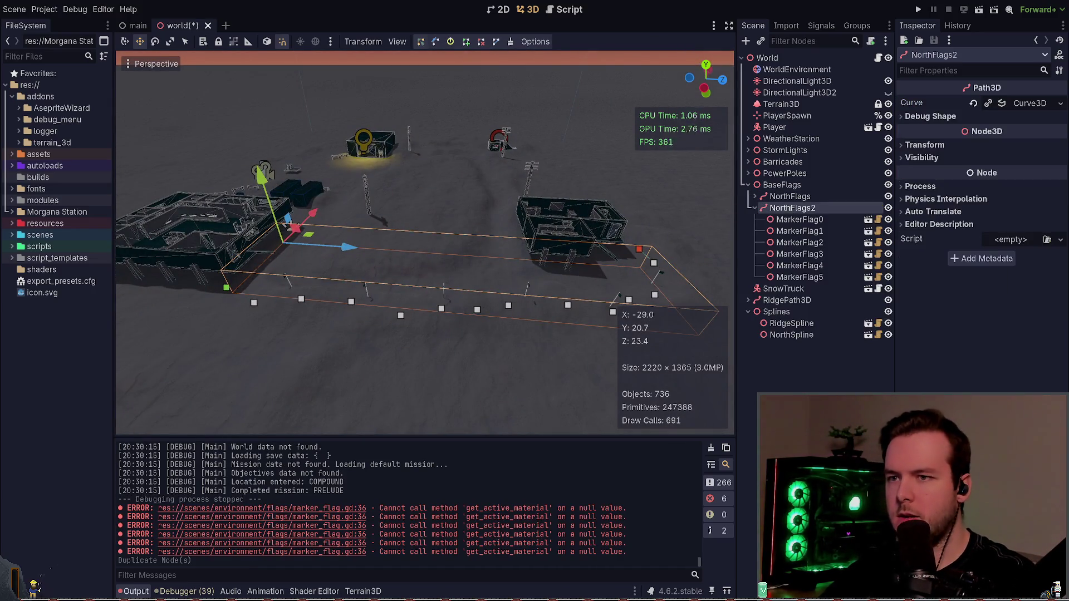
pyautogui.write('SouthFlags')
pyautogui.press('Return')
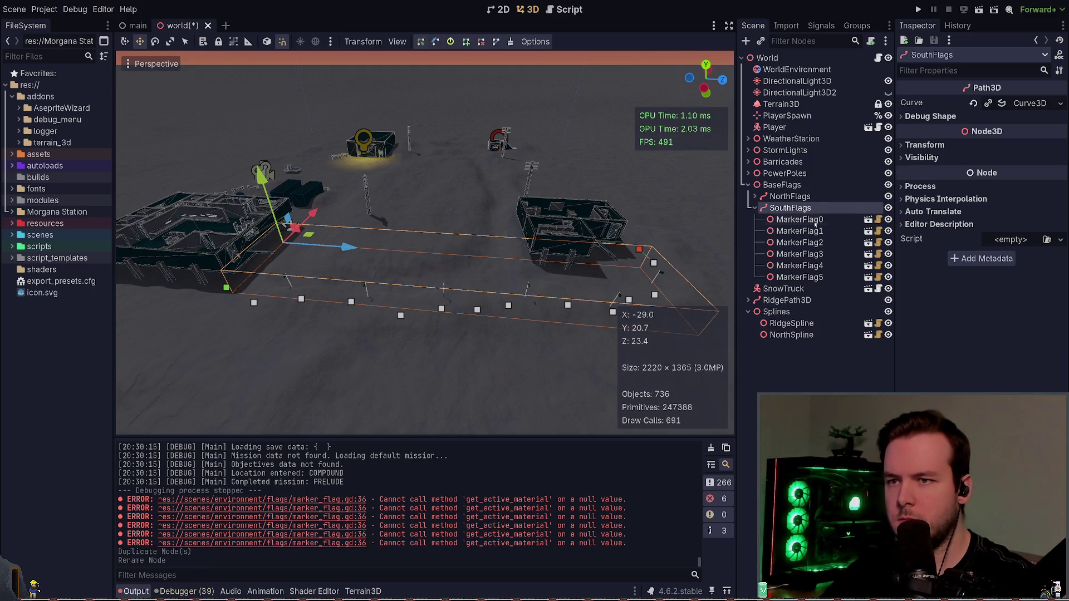
pyautogui.click(815, 222)
pyautogui.keyDown('shift'); pyautogui.click(820, 277); pyautogui.keyUp('shift')
pyautogui.press('Delete')
pyautogui.hotkey('ctrl', 's')
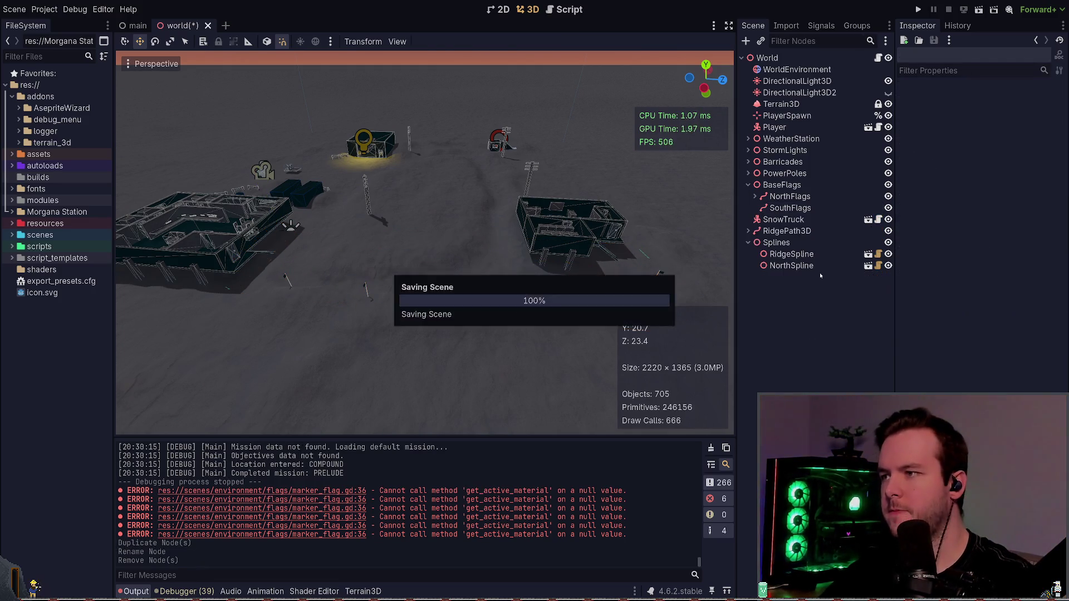
# - Clear SouthFlags' copied Curve and create a new empty curve for it
pyautogui.click(791, 208)
pyautogui.press('s')
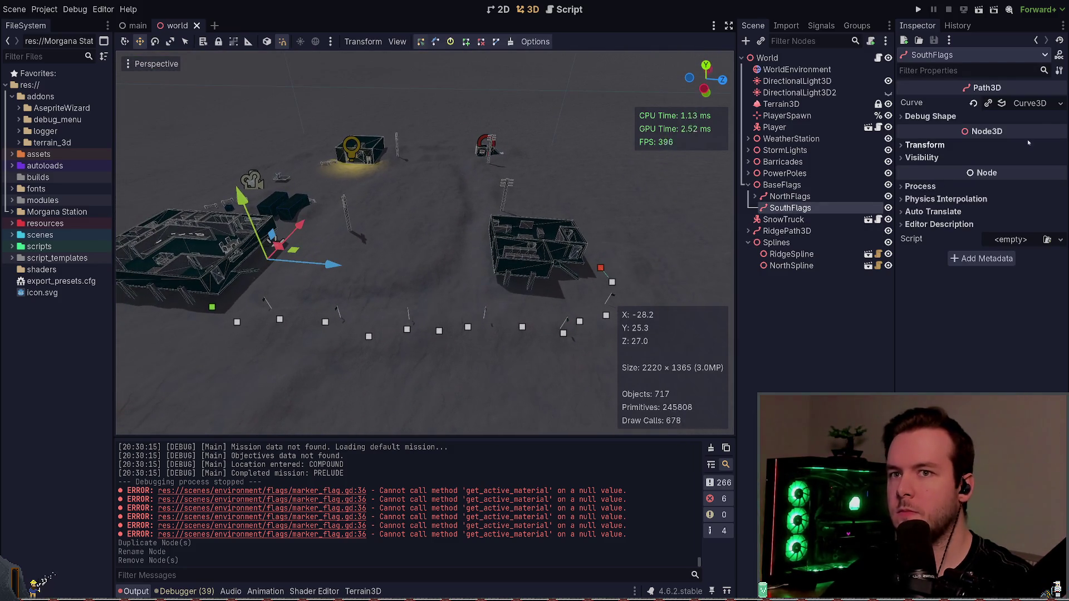
pyautogui.click(973, 103)
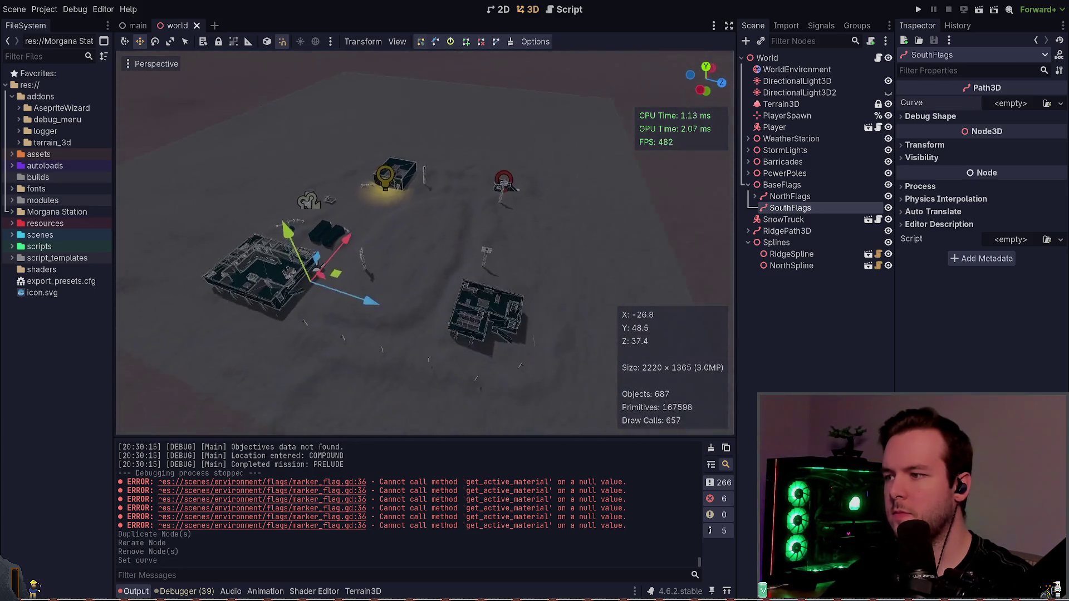
pyautogui.click(791, 196)
pyautogui.click(805, 208)
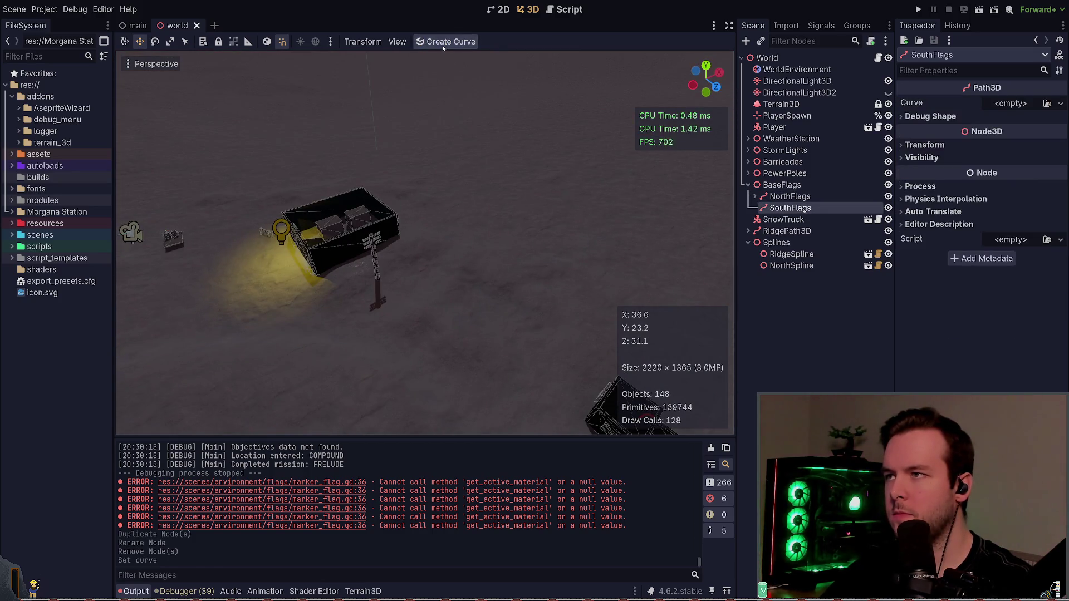
pyautogui.click(444, 45)
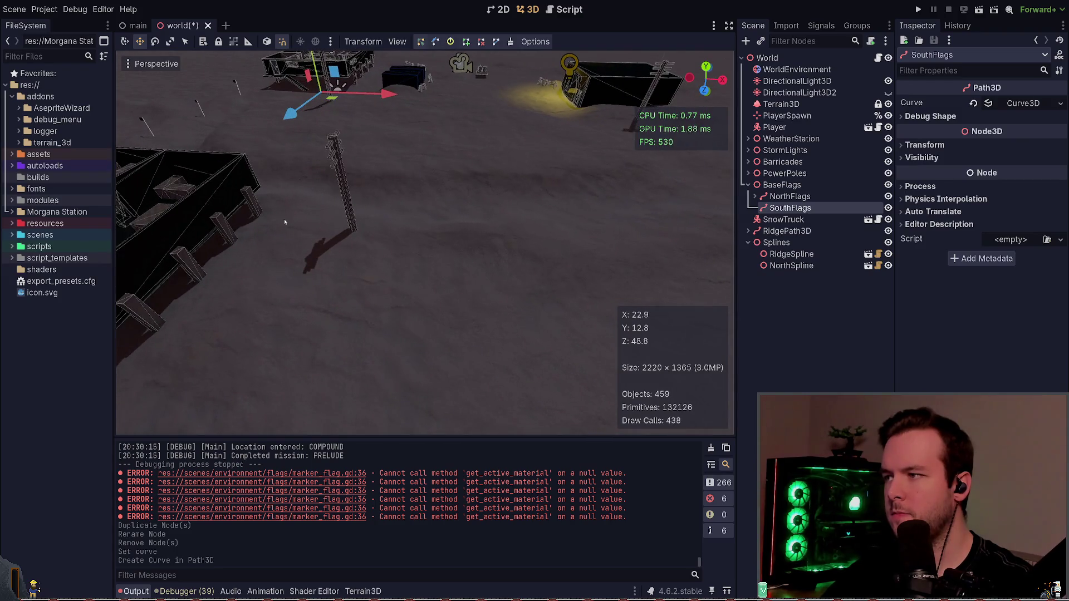
# - Add two test curve points on either side of the pole and save
pyautogui.click(298, 273)
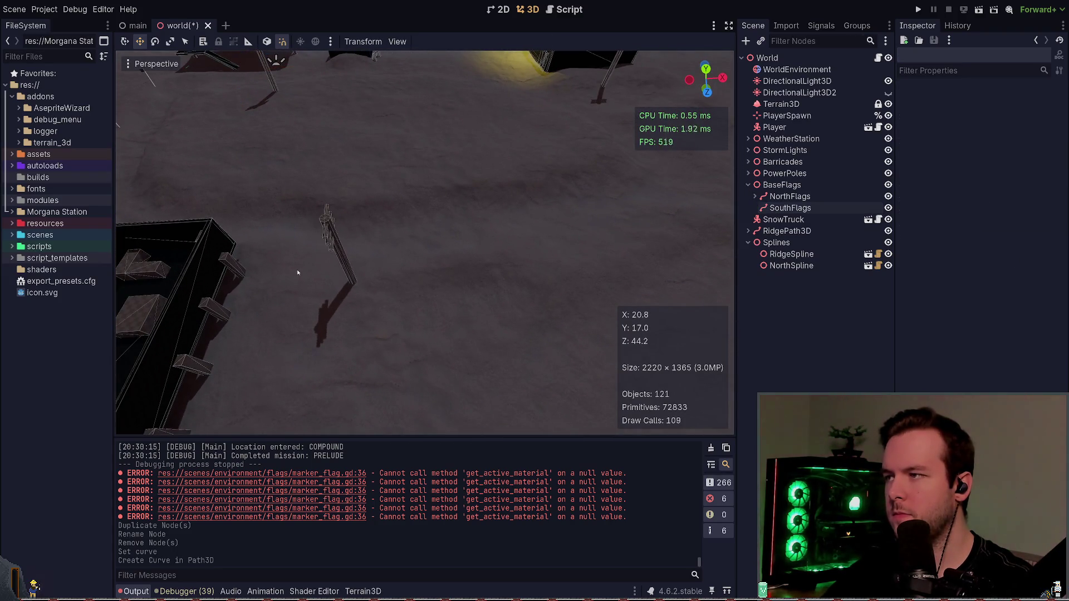
pyautogui.click(812, 208)
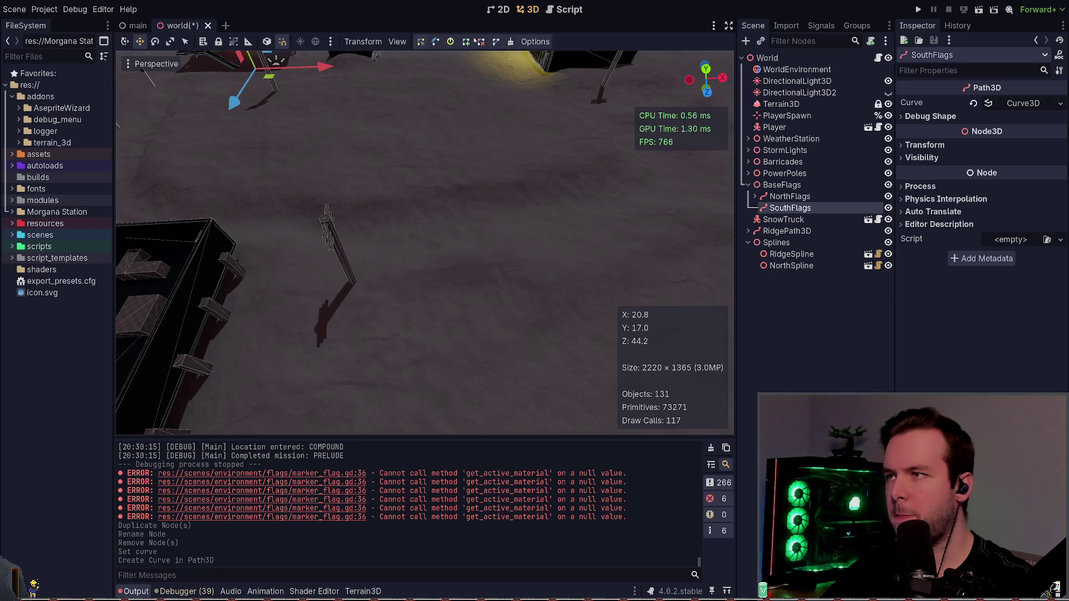
pyautogui.click(275, 263)
pyautogui.click(382, 268)
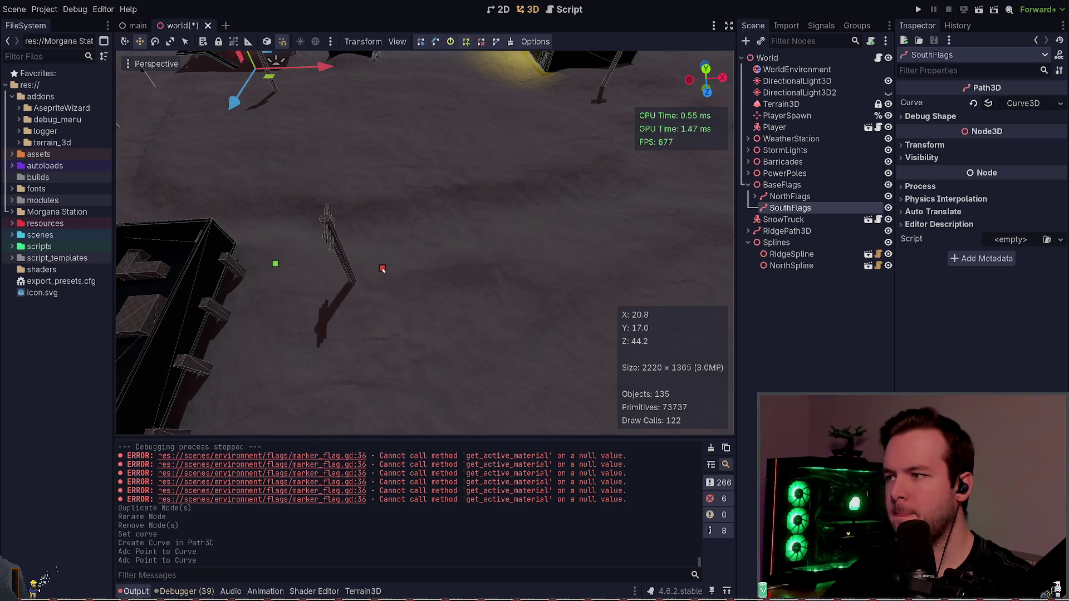
pyautogui.hotkey('ctrl', 'z')
pyautogui.hotkey('ctrl', 'z')
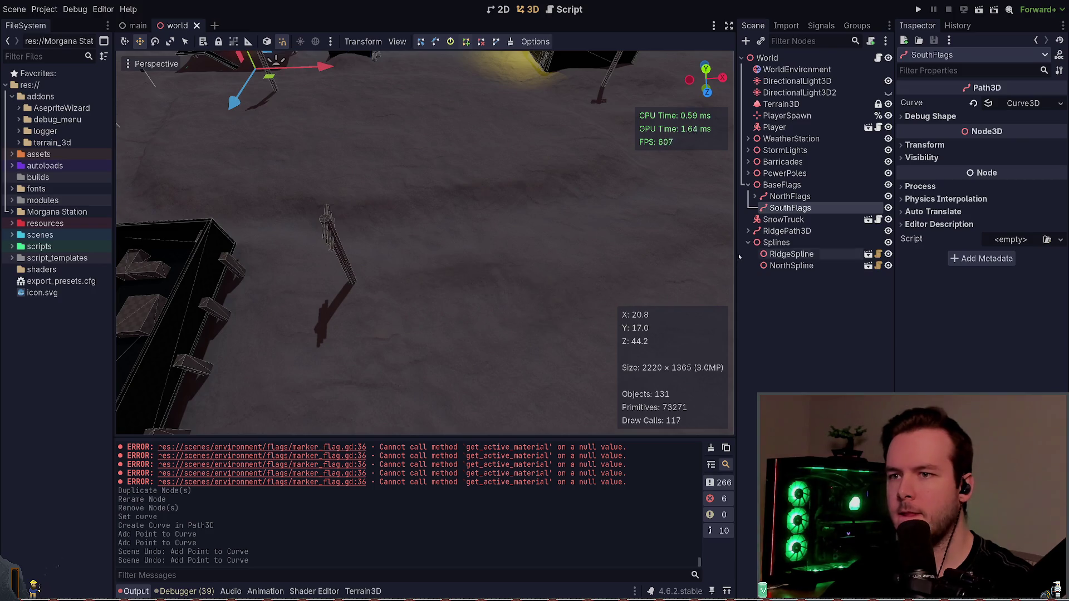
pyautogui.click(282, 260)
pyautogui.click(371, 262)
pyautogui.hotkey('ctrl', 's')
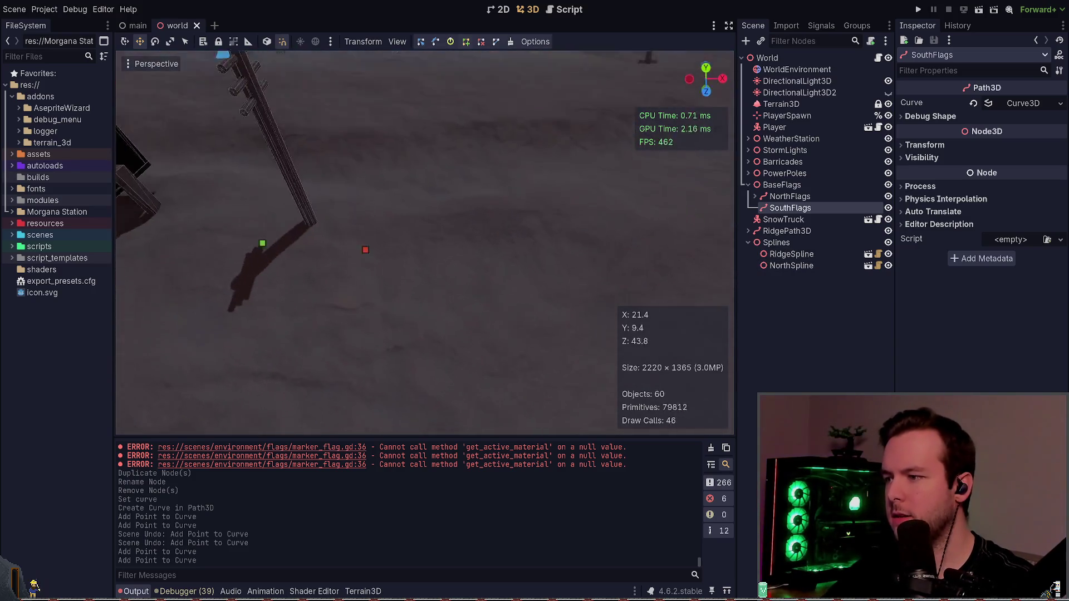
# - Undo those points, try two more near the building, undo again, and save
pyautogui.hotkey('ctrl', 'z')
pyautogui.hotkey('ctrl', 'z')
pyautogui.click(325, 300)
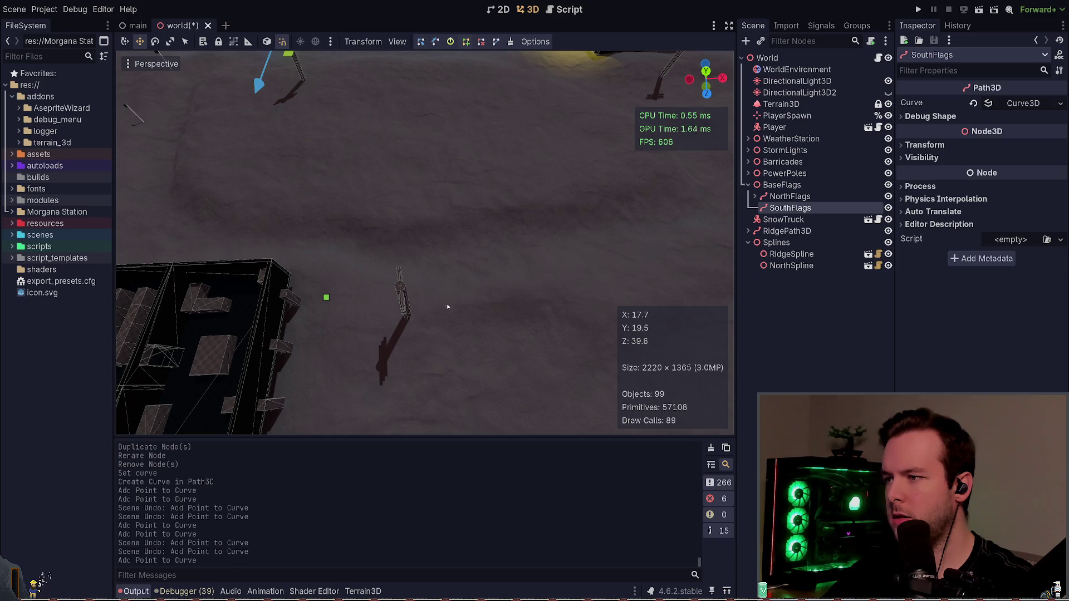
pyautogui.click(449, 305)
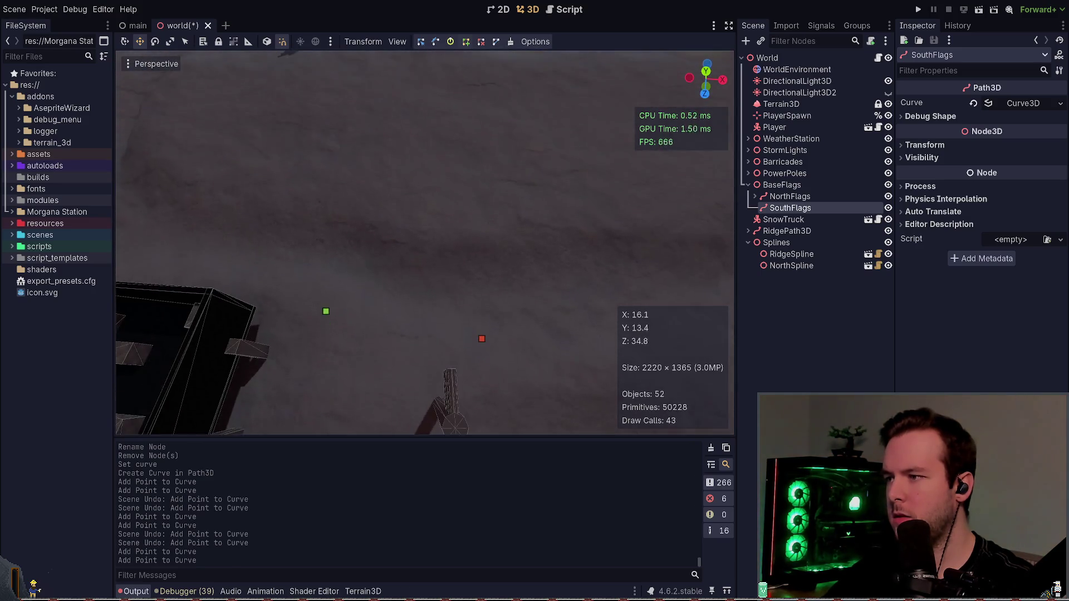
pyautogui.hotkey('ctrl', 'z')
pyautogui.hotkey('ctrl', 'z')
pyautogui.hotkey('ctrl', 's')
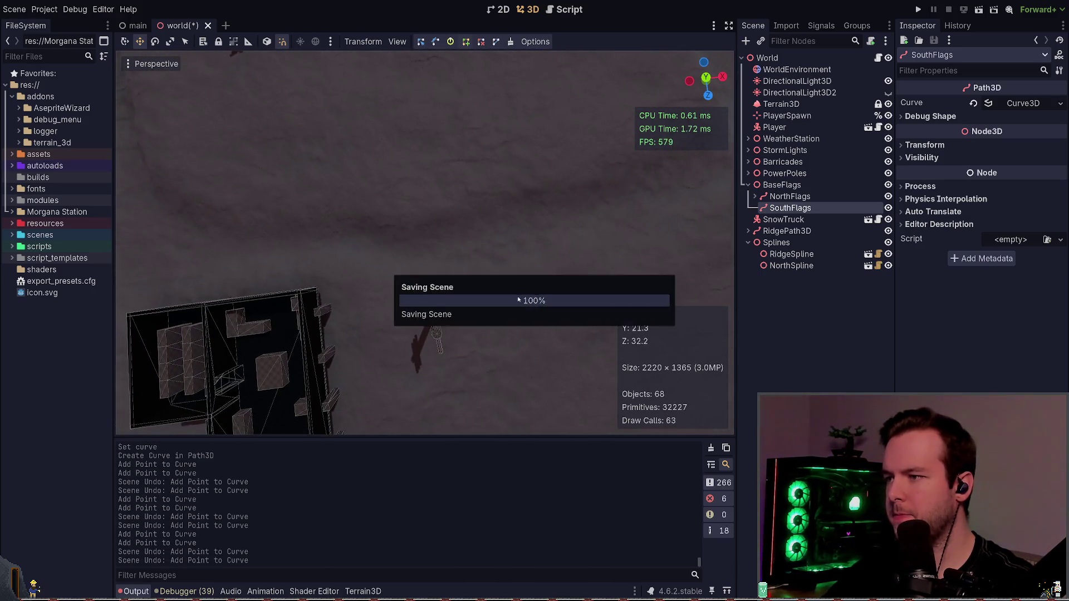
pyautogui.click(788, 266)
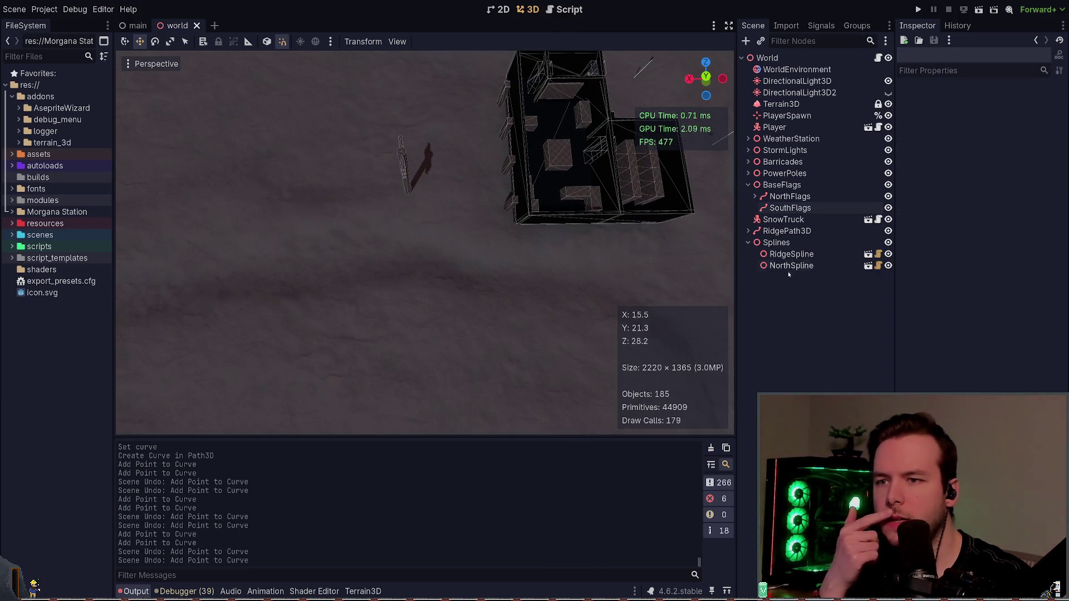
# - Duplicate NorthSpline as SouthSpline, set its Path to SouthFlags, and save
pyautogui.hotkey('ctrl', 'd')
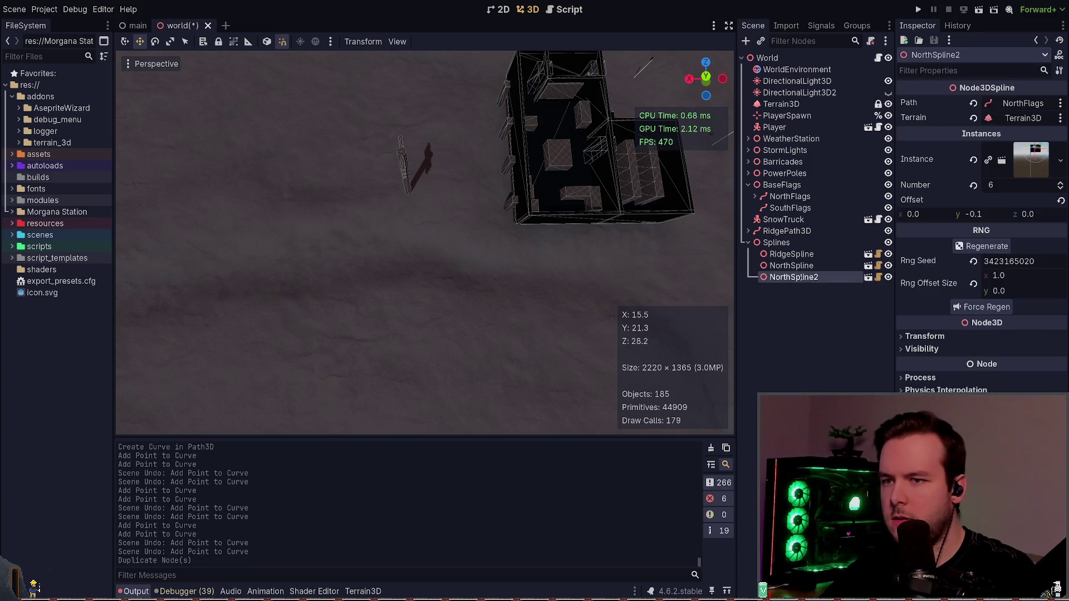
pyautogui.write('SouthSpline')
pyautogui.press('Return')
pyautogui.hotkey('ctrl', 's')
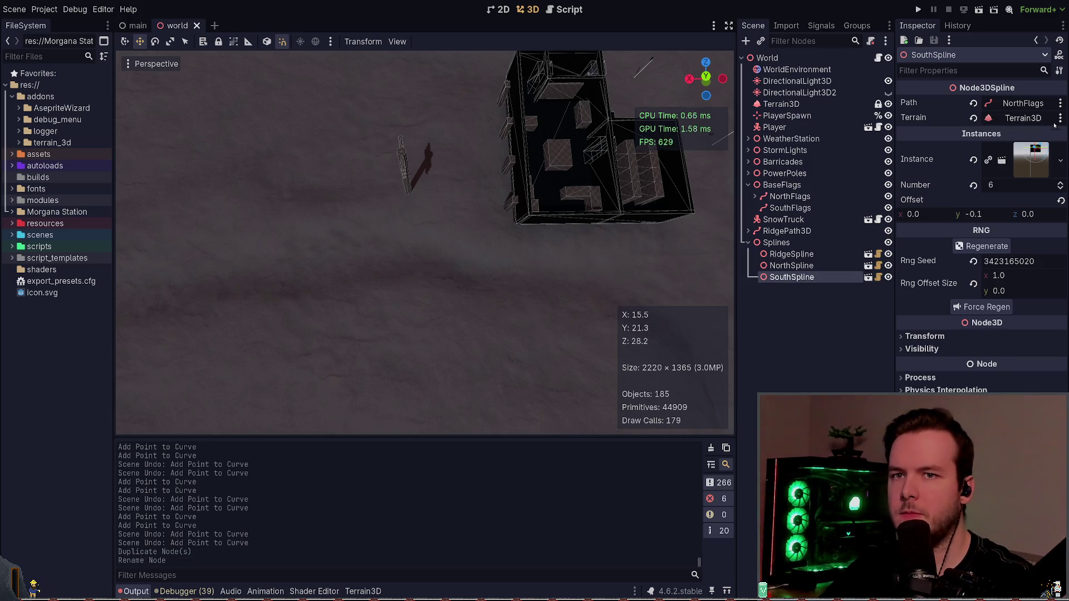
pyautogui.click(975, 104)
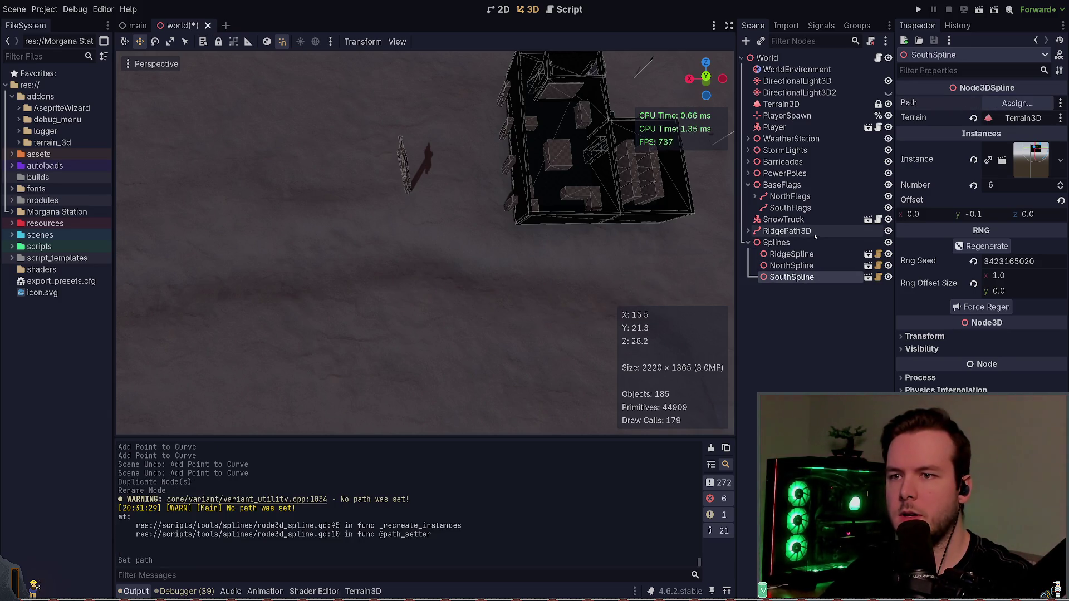
pyautogui.click(800, 207)
pyautogui.moveTo(1012, 107); pyautogui.dragTo(1012, 106)
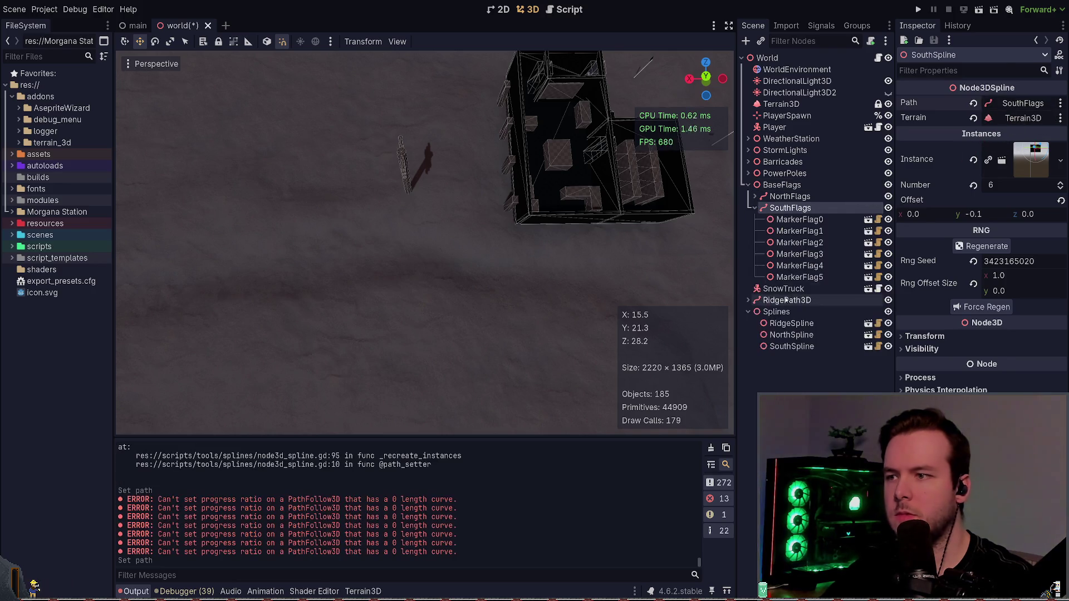
pyautogui.hotkey('ctrl', 's')
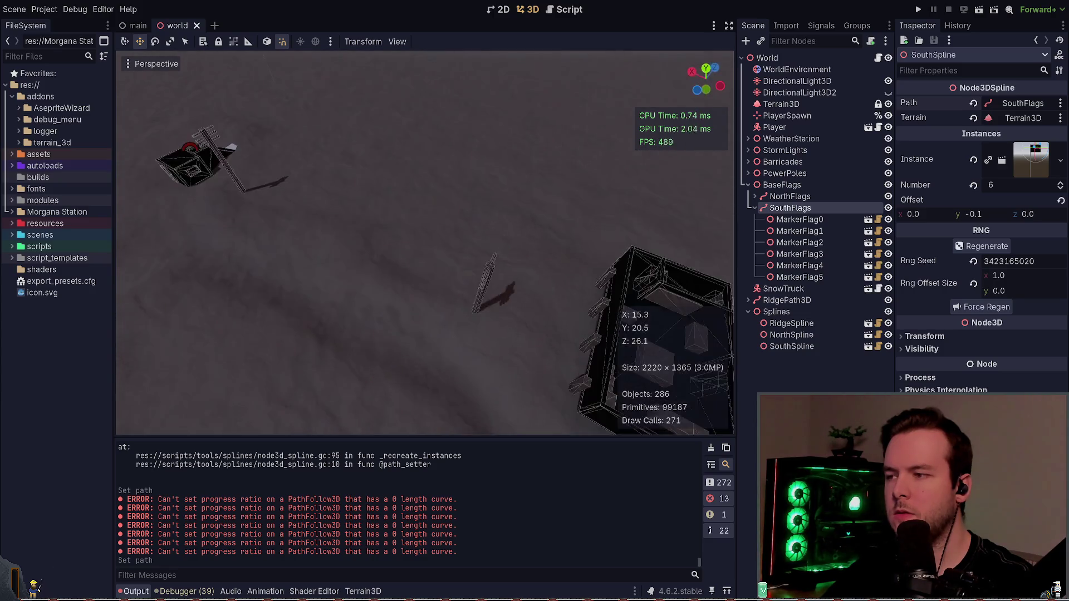
# - Collapse SouthFlags in the Scene tree to hide its marker flags and select it
pyautogui.click(755, 207)
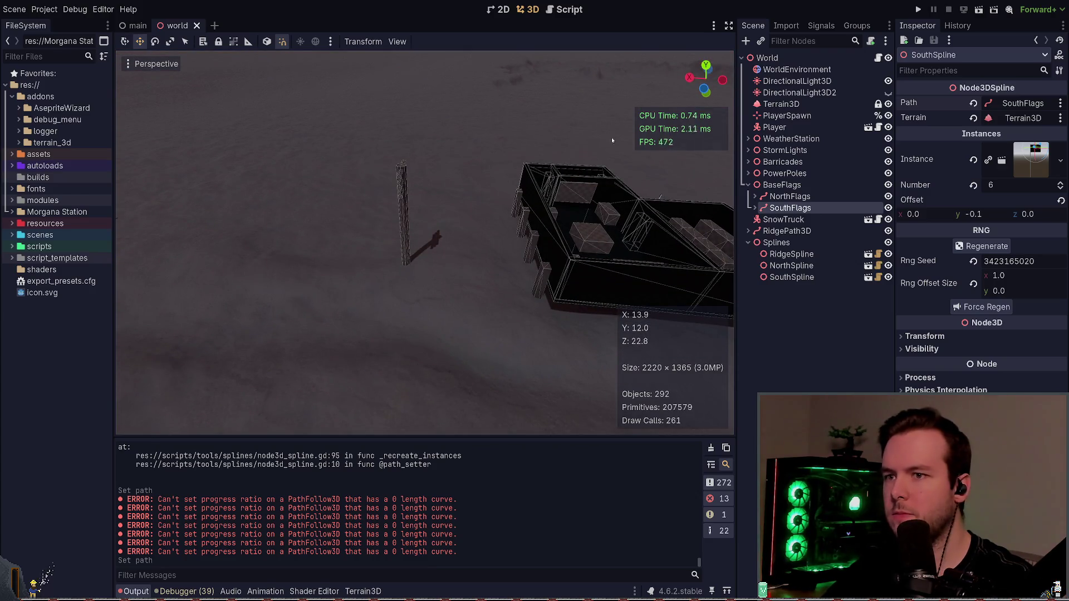
pyautogui.click(756, 207)
pyautogui.click(755, 207)
pyautogui.click(767, 207)
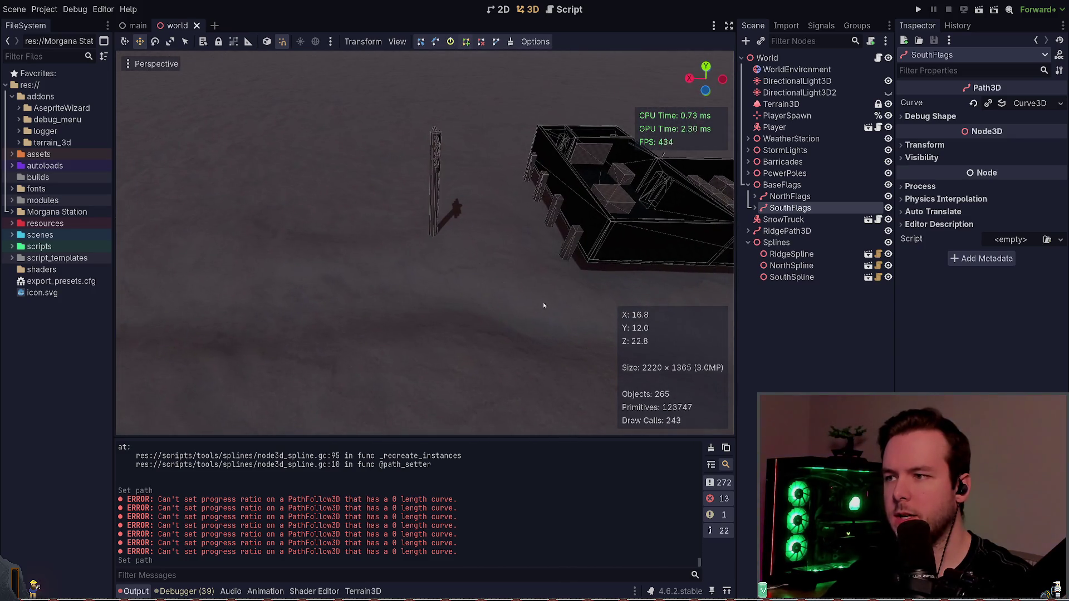
# - Compare NorthFlags' curve details with SouthFlags and orbit to a top-down view
pyautogui.click(790, 196)
pyautogui.click(1023, 103)
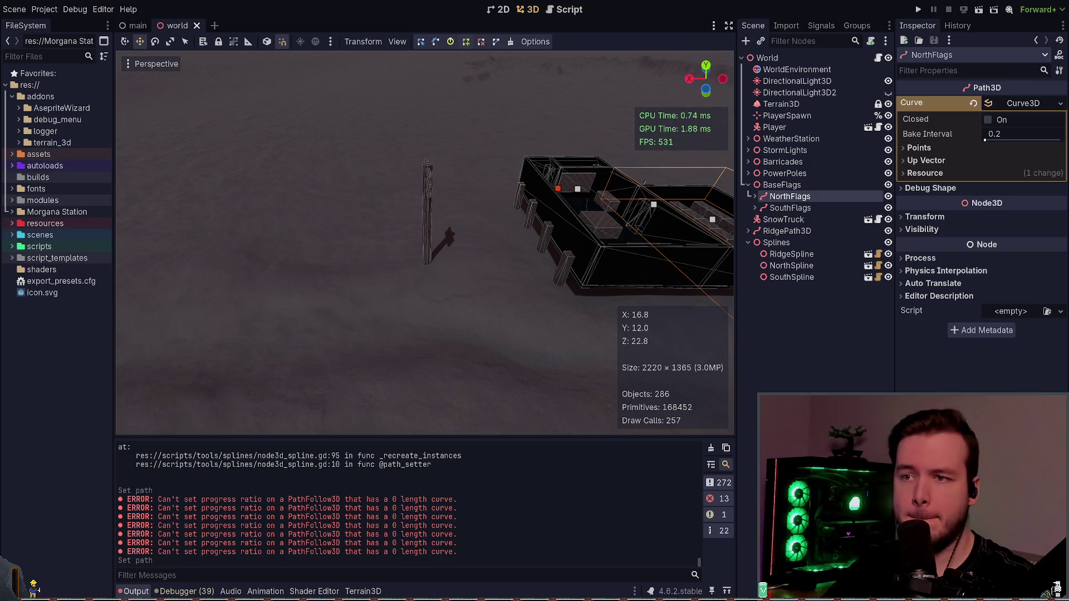
pyautogui.click(516, 153)
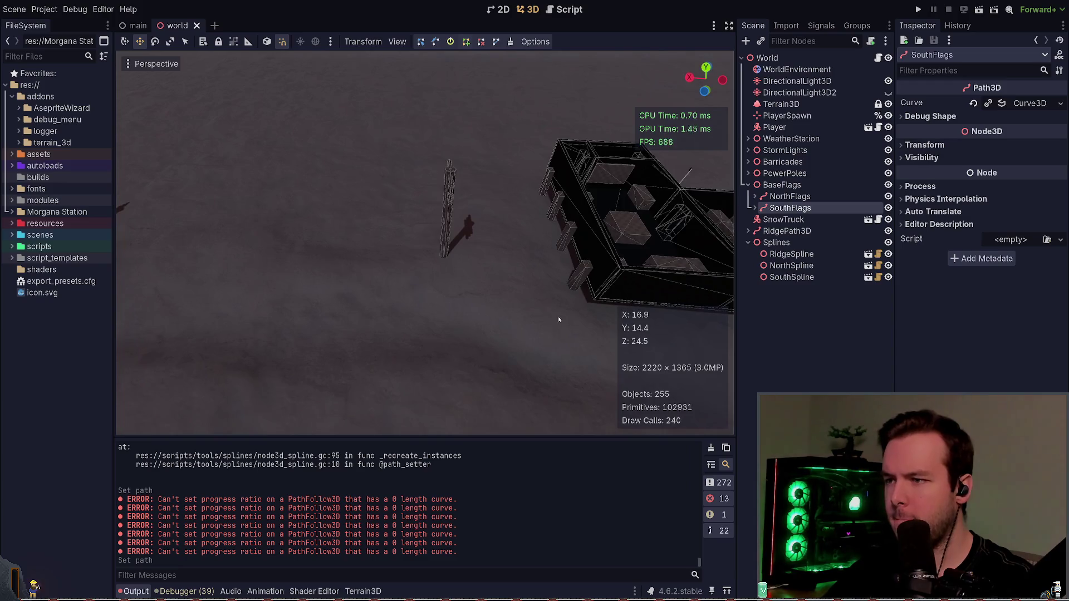
pyautogui.click(543, 303)
pyautogui.click(809, 210)
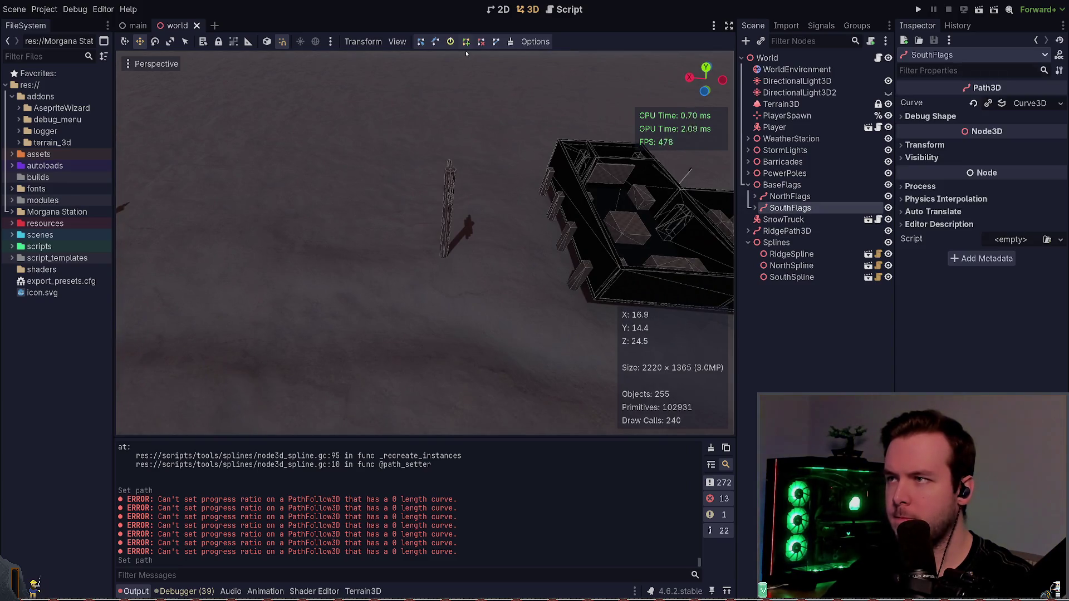
pyautogui.moveTo(466, 53); pyautogui.dragTo(466, 162)
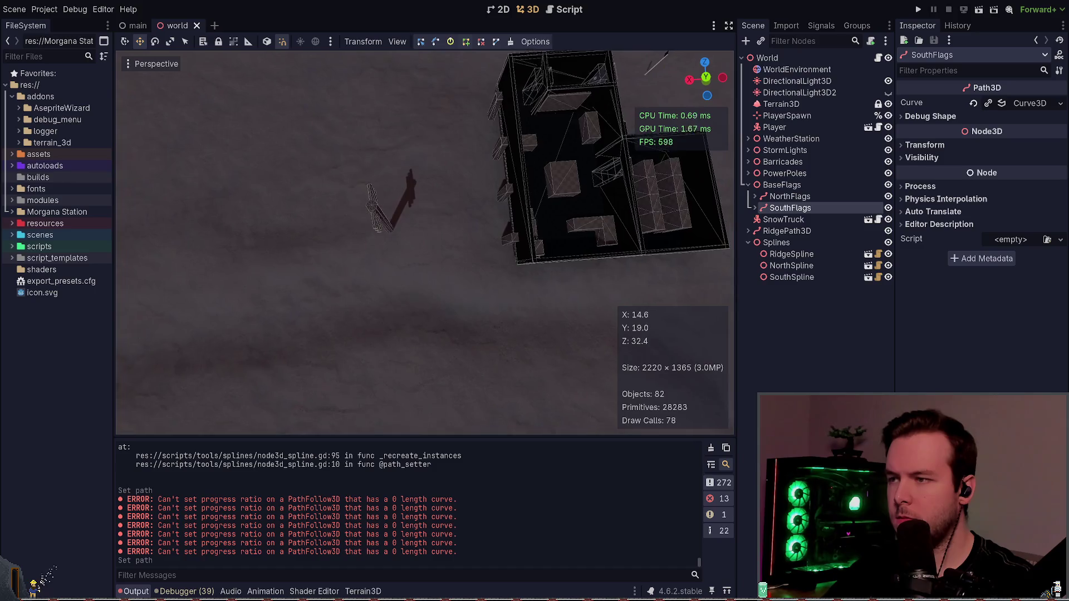
# - Add the first eight SouthFlags curve points across the snow near the base
pyautogui.click(482, 261)
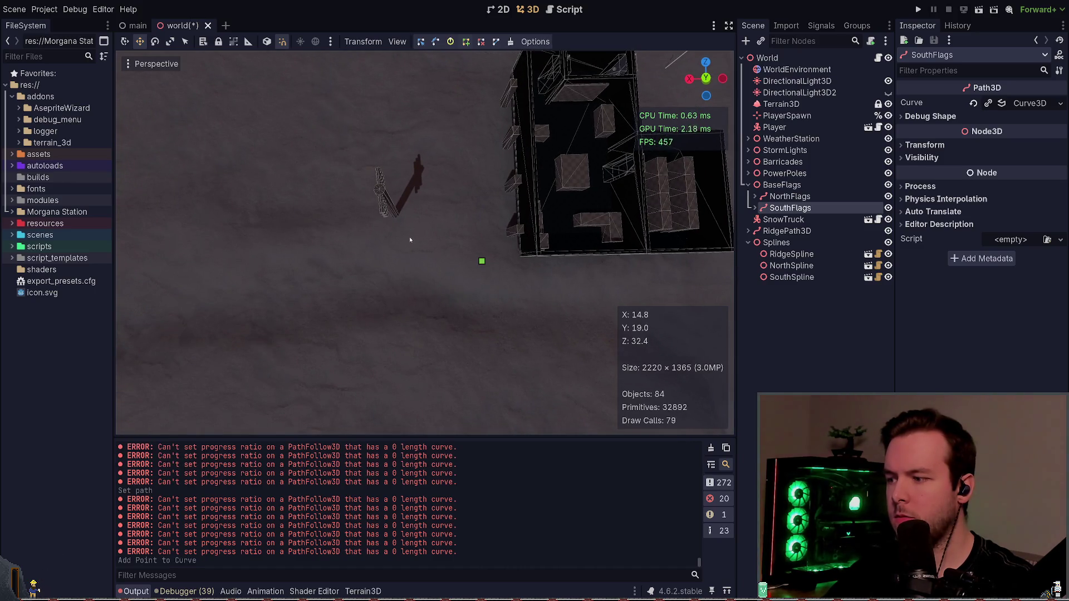
pyautogui.click(420, 246)
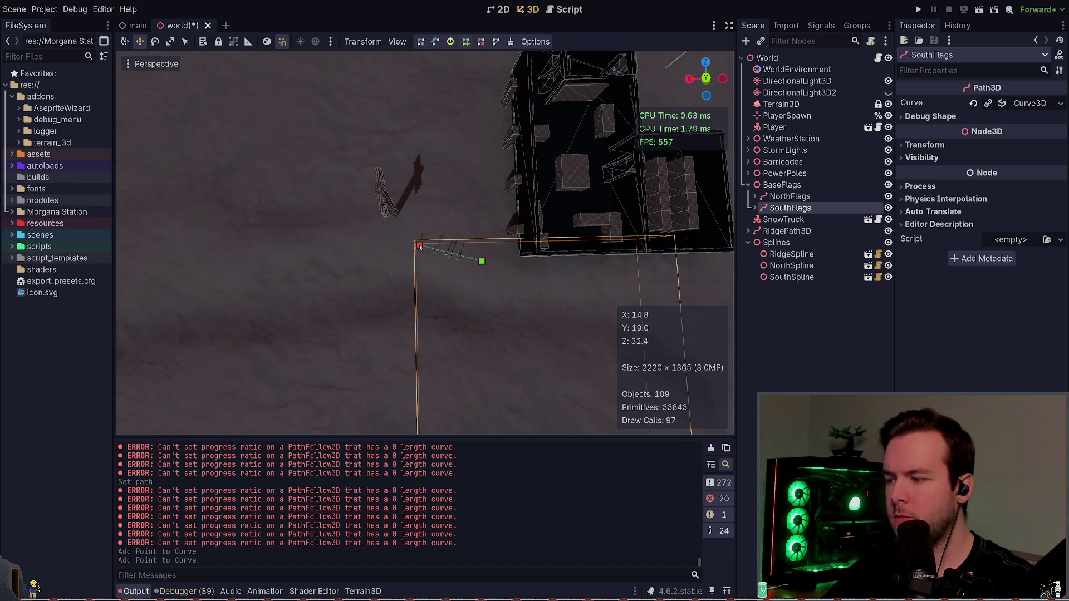
pyautogui.moveTo(433, 232)
pyautogui.mouseDown()
pyautogui.moveTo(384, 233)
pyautogui.moveTo(557, 305)
pyautogui.mouseUp()
pyautogui.click(415, 237)
pyautogui.click(459, 223)
pyautogui.click(394, 219)
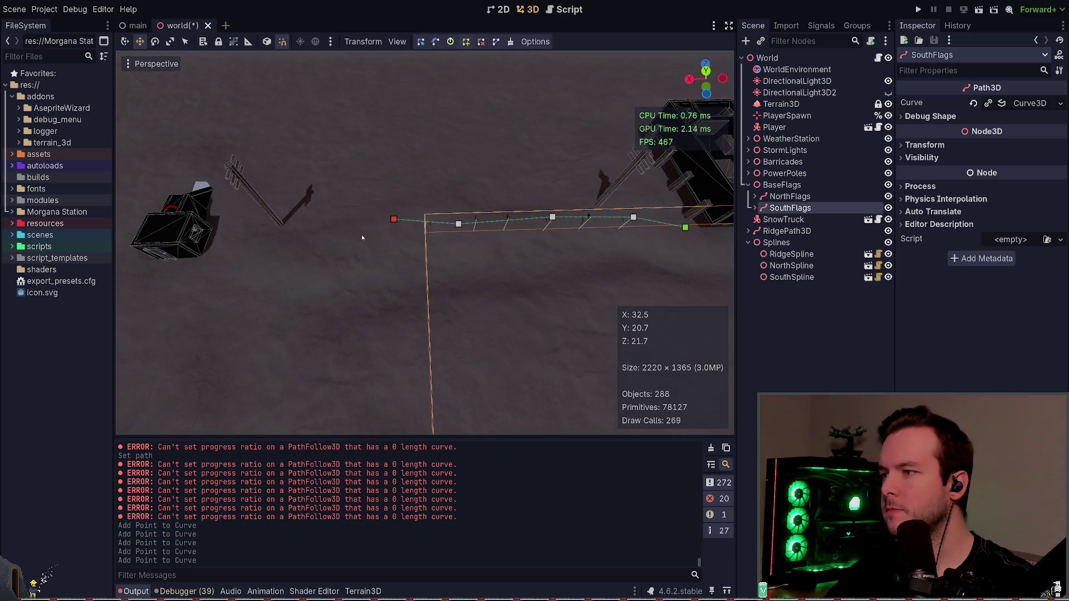
pyautogui.click(345, 244)
pyautogui.click(319, 257)
pyautogui.click(243, 249)
pyautogui.moveTo(244, 248)
pyautogui.mouseDown()
pyautogui.moveTo(290, 156)
pyautogui.moveTo(312, 267)
pyautogui.moveTo(262, 250)
pyautogui.mouseUp()
# - Add six more curve points continuing the path down-left past the base
pyautogui.moveTo(428, 294); pyautogui.dragTo(683, 368)
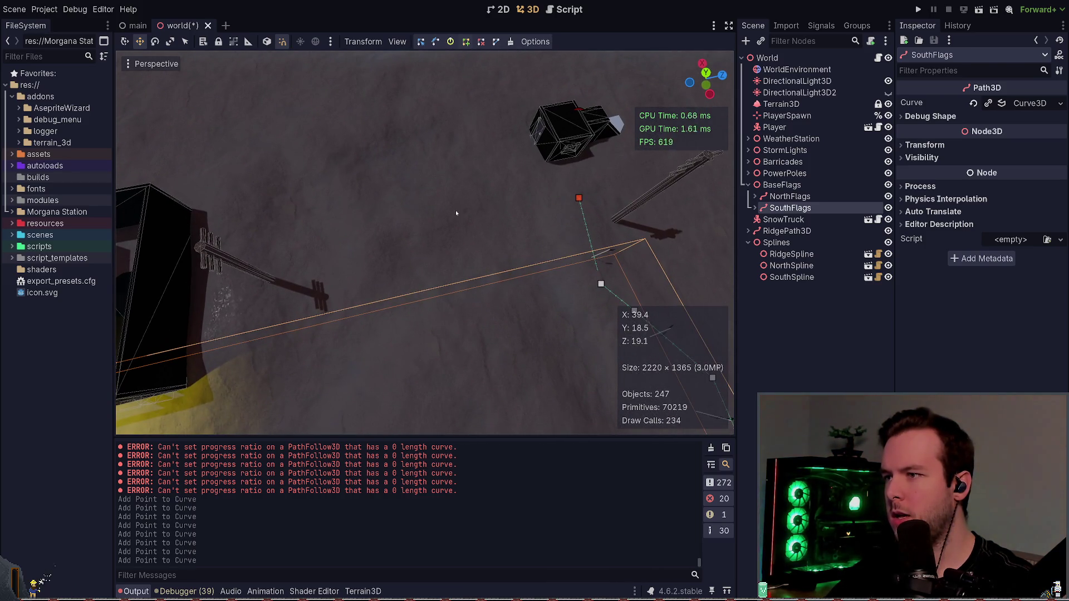
pyautogui.click(554, 177)
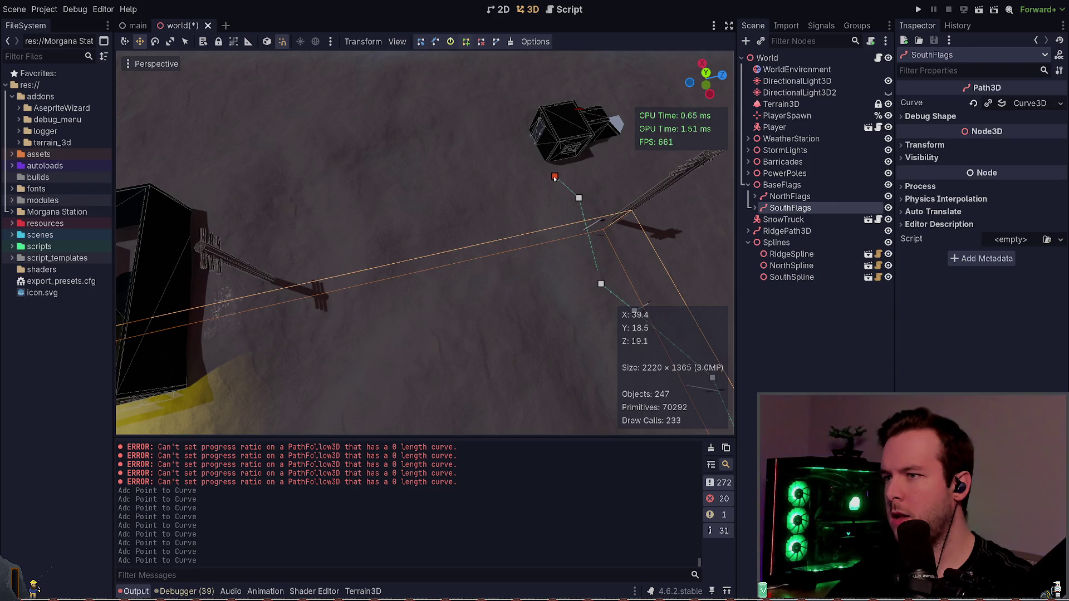
pyautogui.click(483, 199)
pyautogui.click(424, 247)
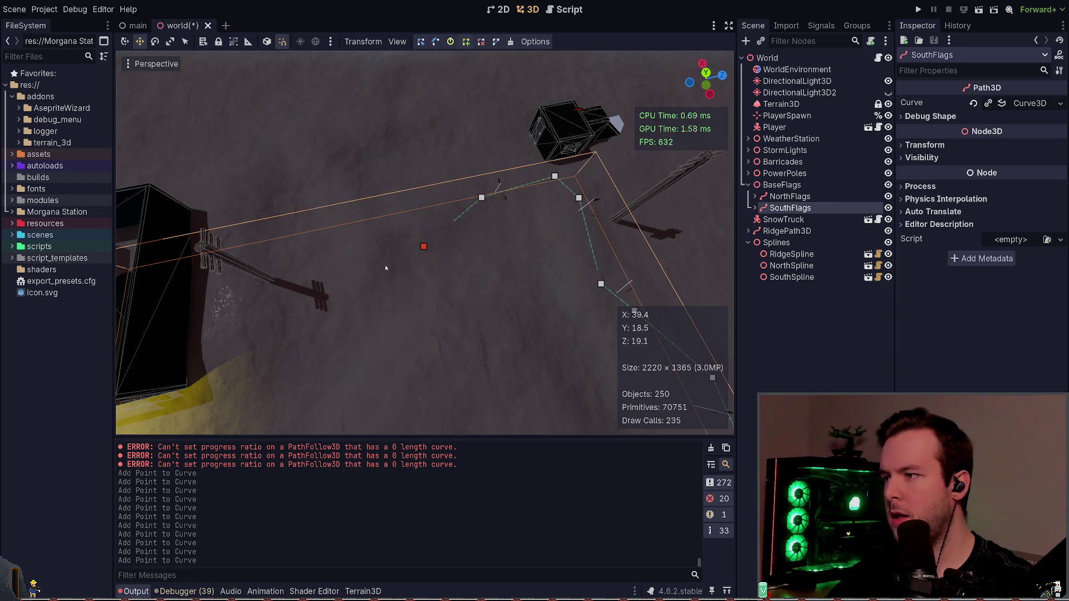
pyautogui.click(385, 267)
pyautogui.click(335, 298)
pyautogui.click(272, 343)
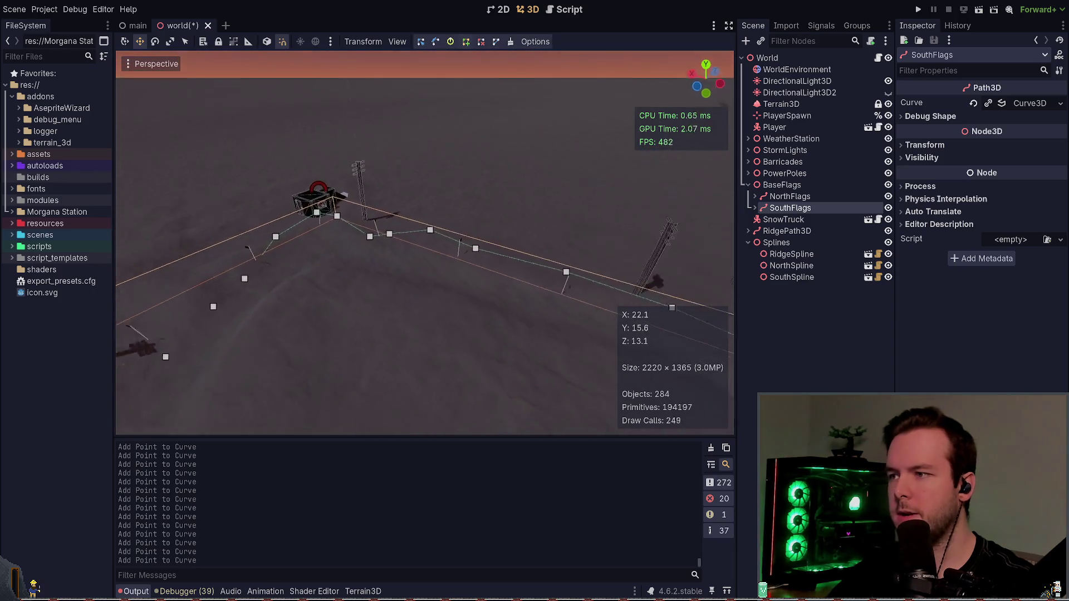
# - Reposition one SouthFlags curve point, preview the flags, and save
pyautogui.hotkey('ctrl', 's')
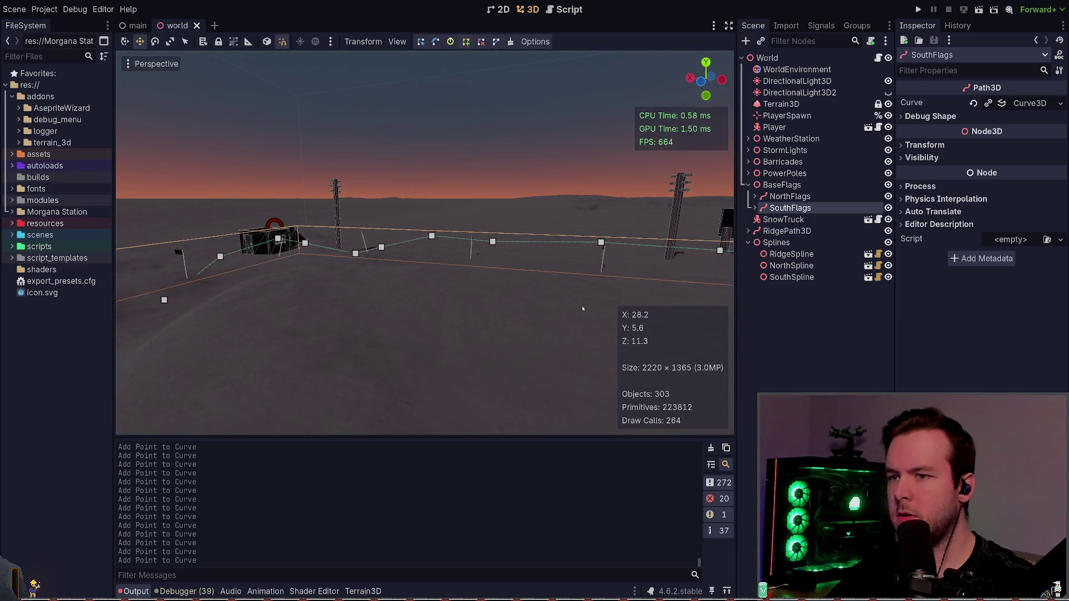
pyautogui.click(814, 352)
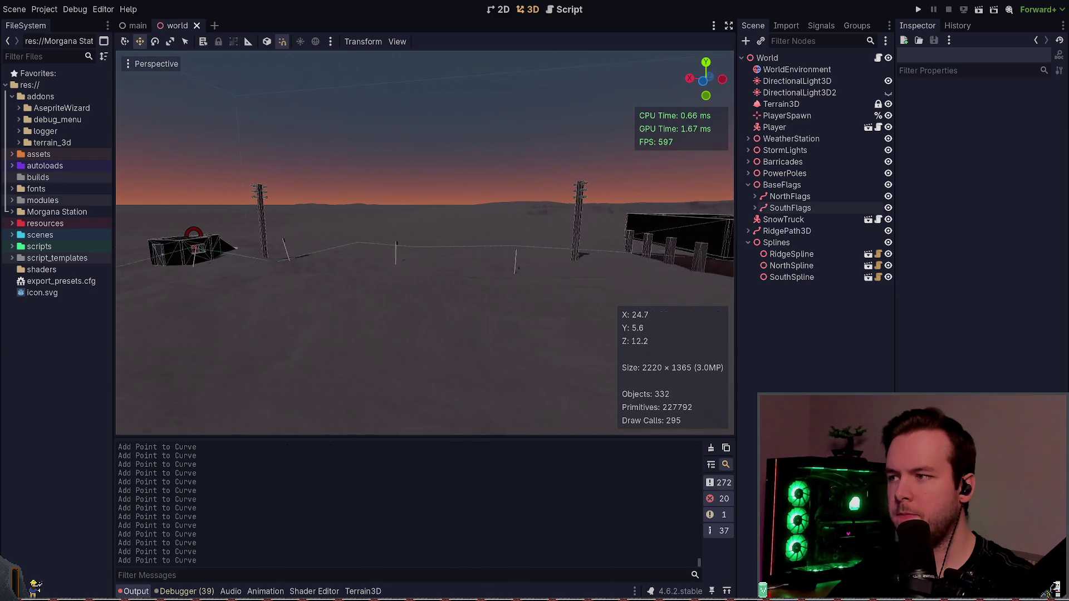
pyautogui.click(790, 207)
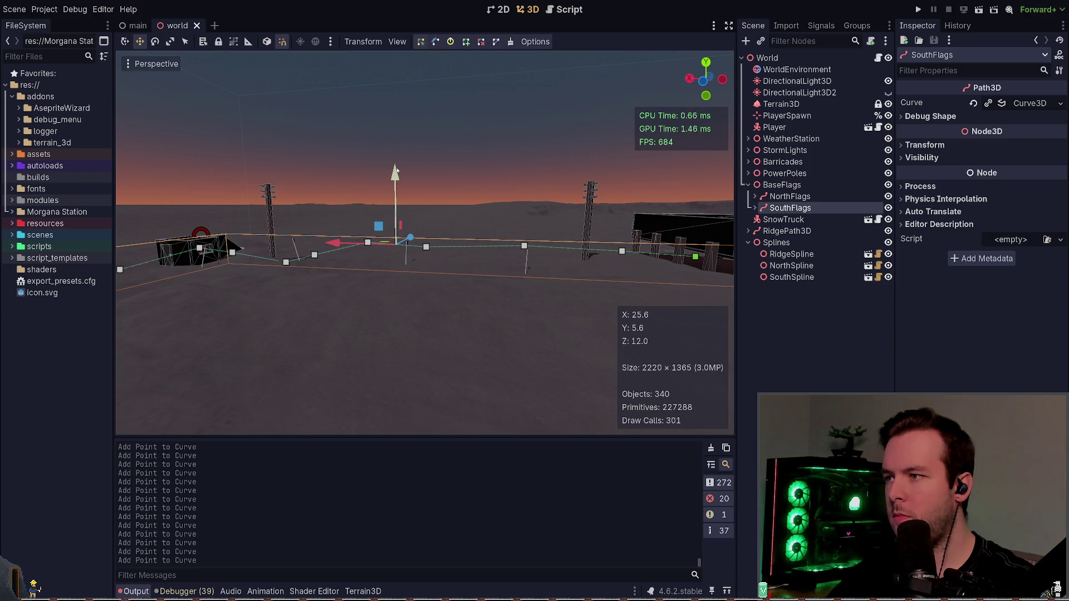
pyautogui.click(524, 246)
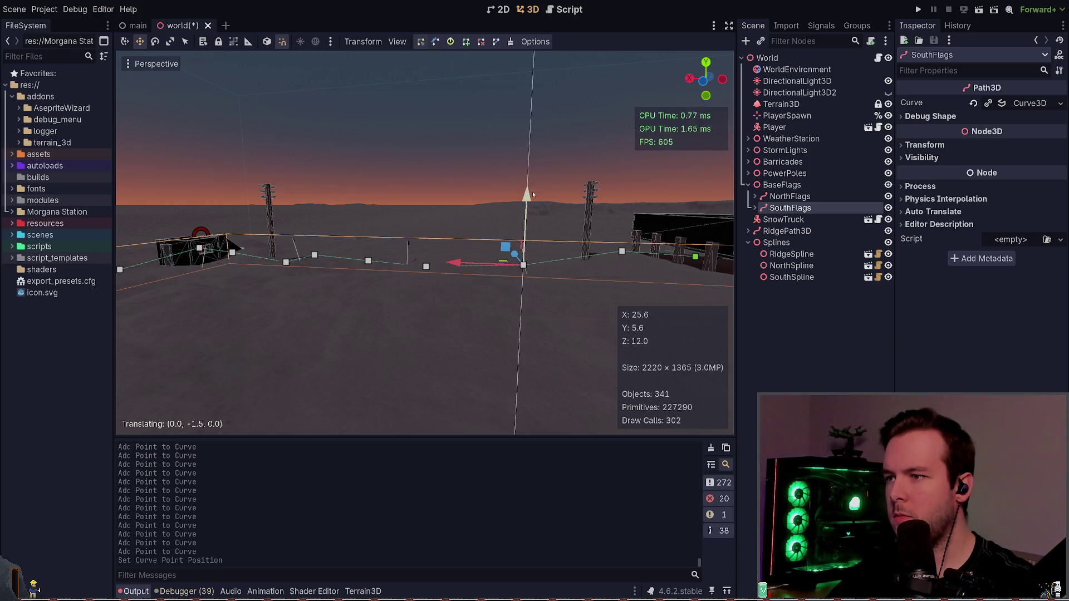
pyautogui.moveTo(636, 190); pyautogui.dragTo(540, 291)
pyautogui.click(534, 221)
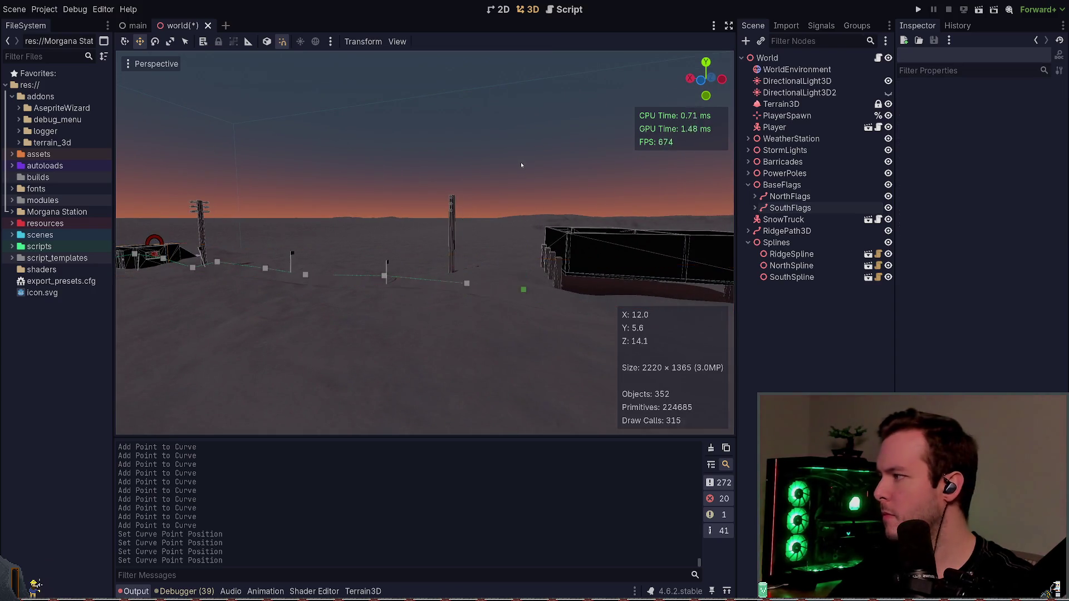
pyautogui.hotkey('ctrl', 's')
# - Select several SouthFlags curve points, lower them by 1.4 units, and save
pyautogui.moveTo(425, 243)
pyautogui.mouseDown()
pyautogui.moveTo(425, 312)
pyautogui.moveTo(329, 241)
pyautogui.mouseUp()
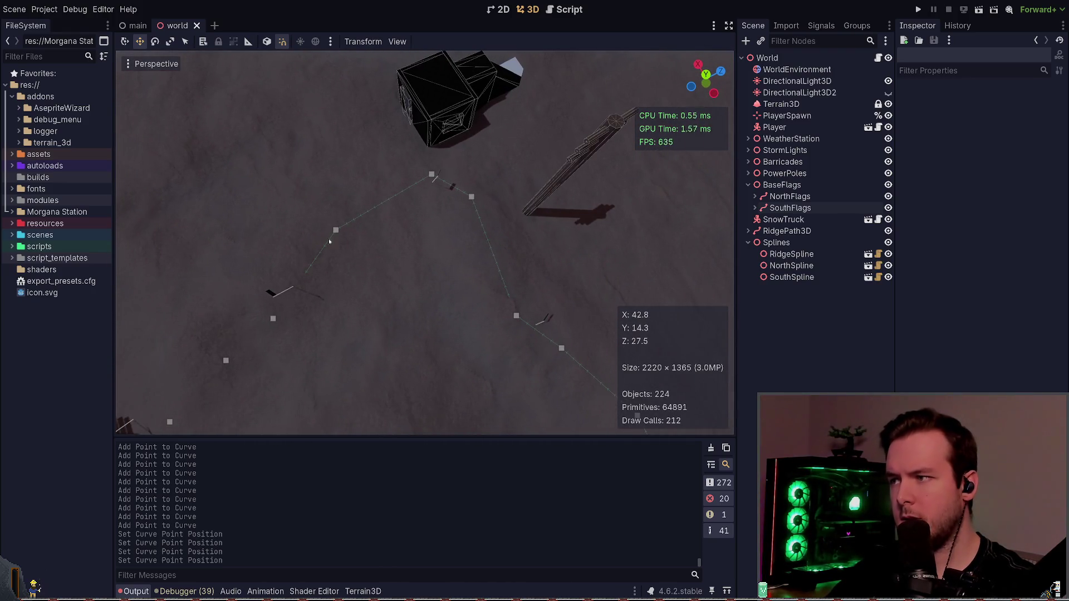
pyautogui.click(790, 207)
pyautogui.moveTo(485, 181); pyautogui.dragTo(312, 250)
pyautogui.moveTo(411, 177); pyautogui.dragTo(412, 184)
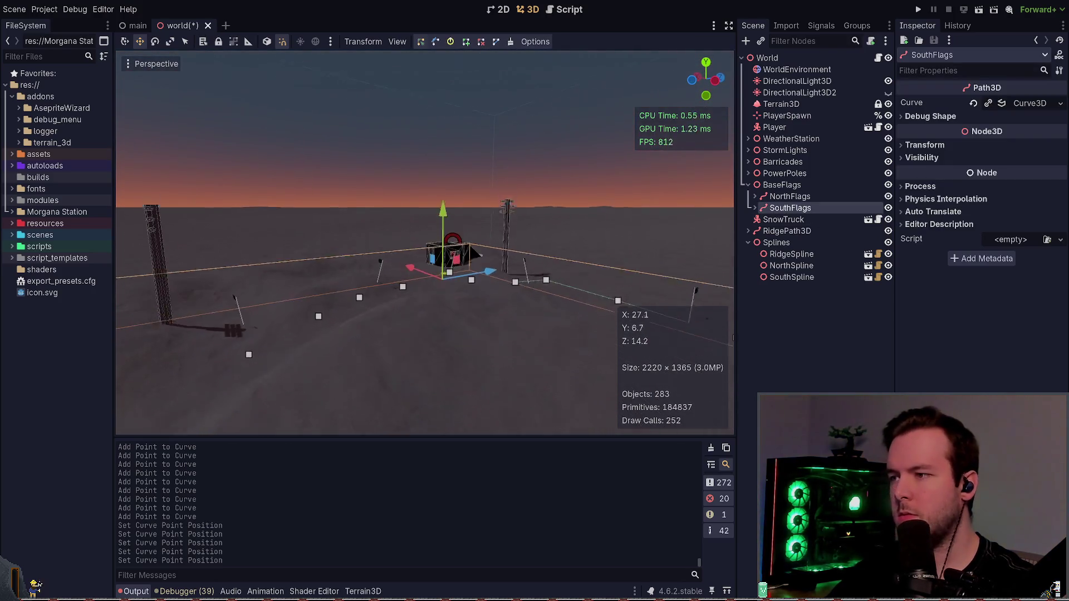
pyautogui.moveTo(458, 132); pyautogui.dragTo(458, 131)
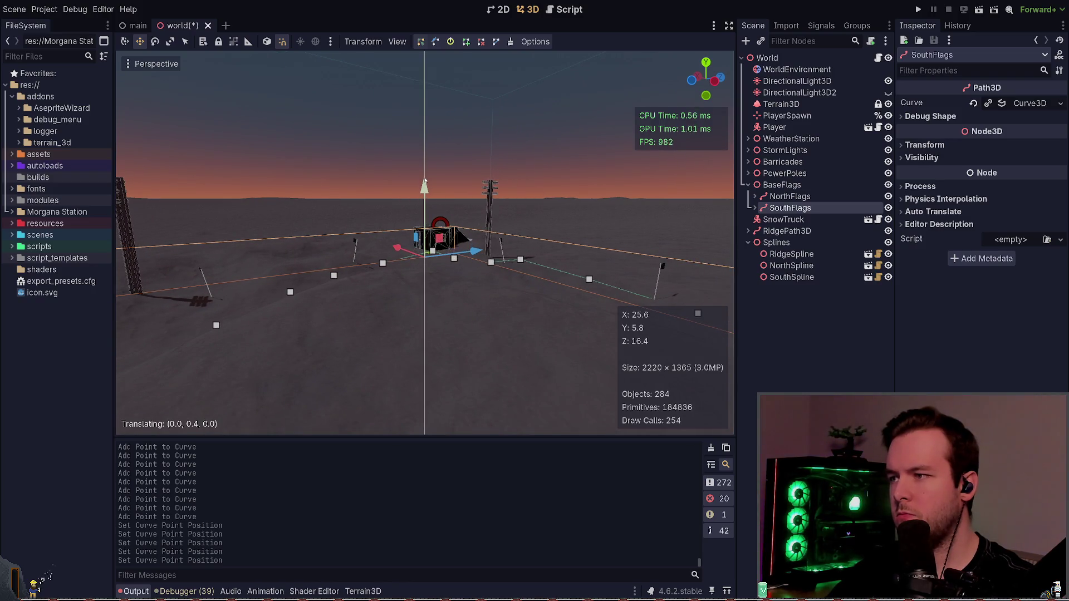
pyautogui.hotkey('ctrl', 's')
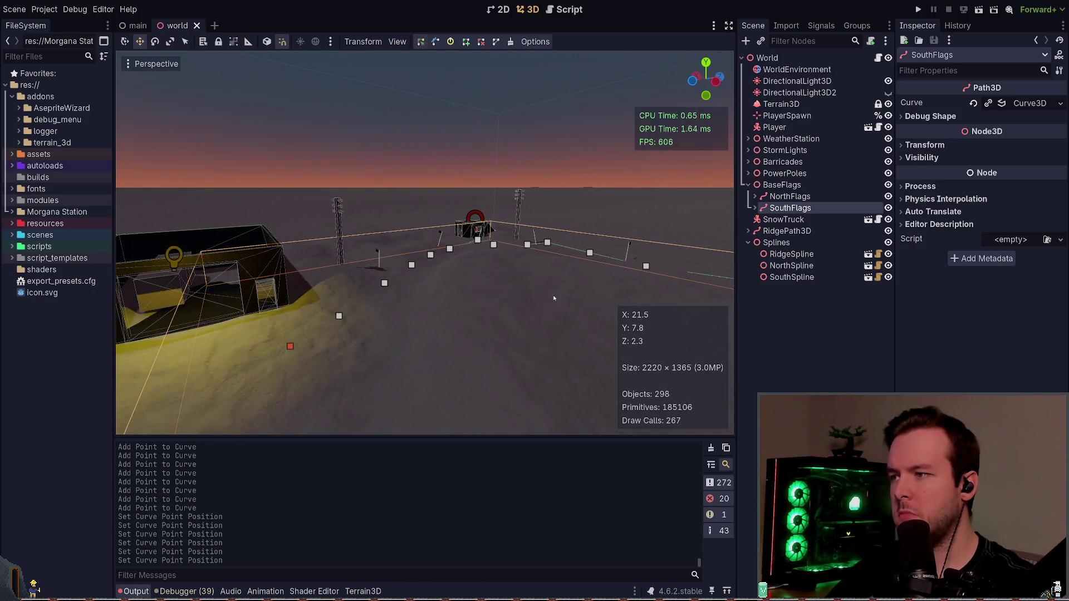
pyautogui.moveTo(579, 279); pyautogui.dragTo(579, 278)
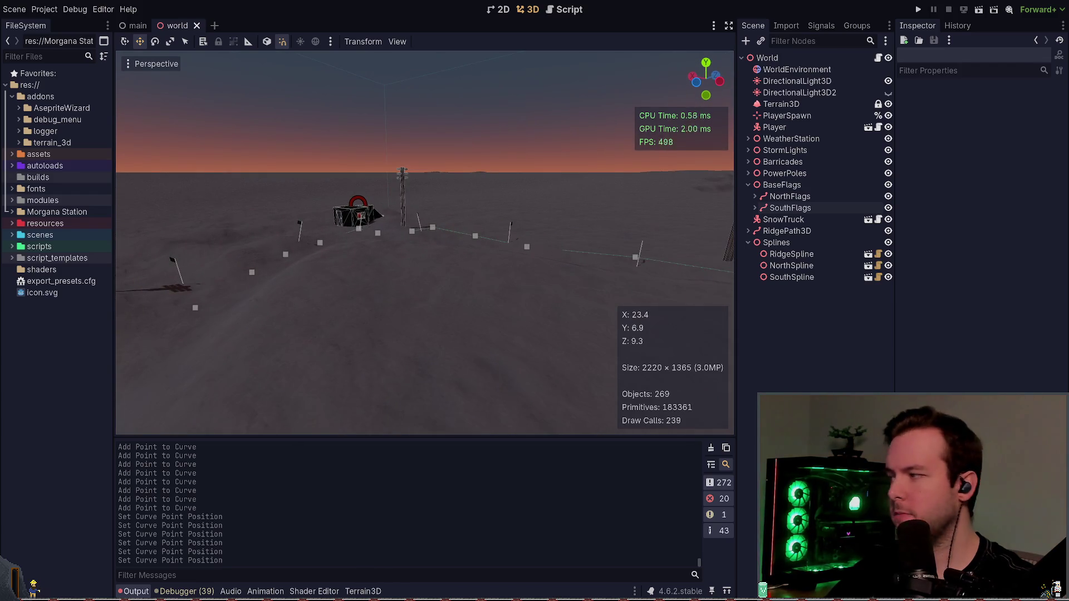
# - Lower SouthSpline's flag Number from 10 to 8
pyautogui.click(752, 210)
pyautogui.click(798, 277)
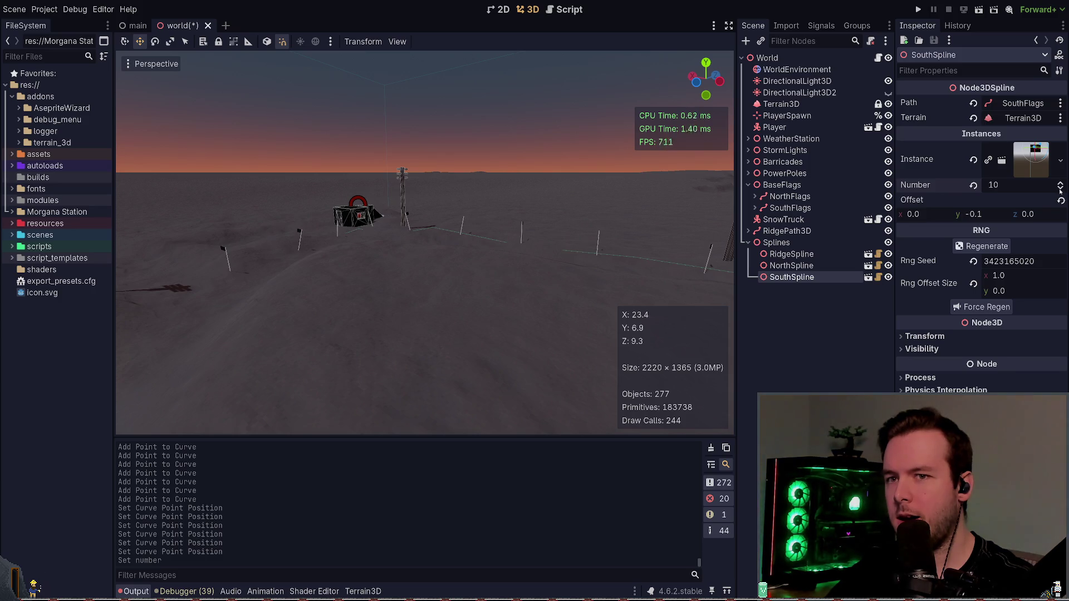
pyautogui.click(1060, 190)
pyautogui.click(1061, 189)
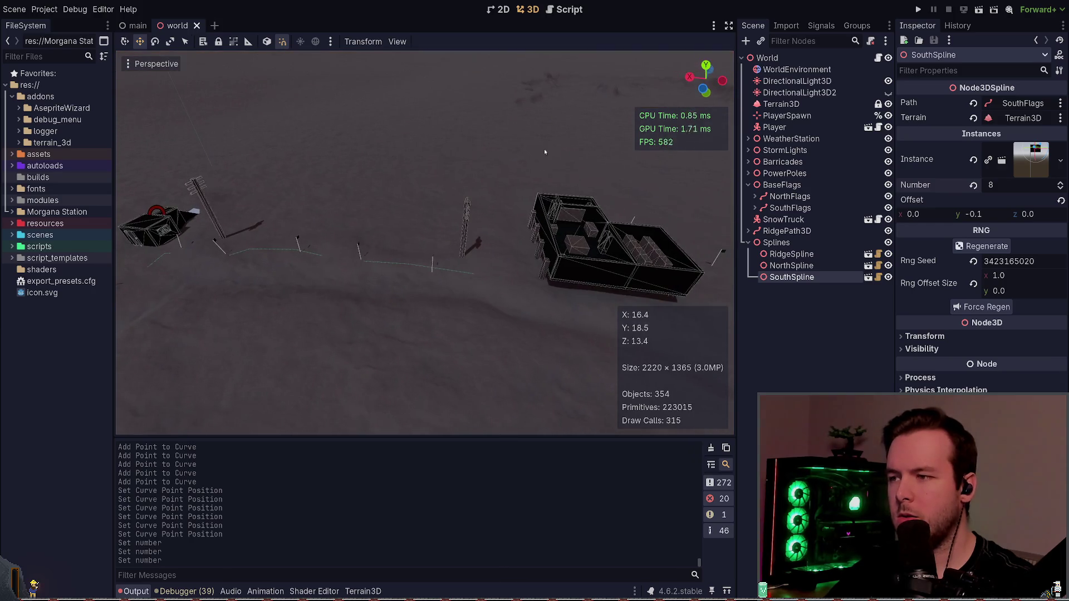
# - Compare NorthSpline and RidgeSpline settings and check the MarkerFlag0 instance
pyautogui.click(792, 266)
pyautogui.click(794, 277)
pyautogui.click(791, 254)
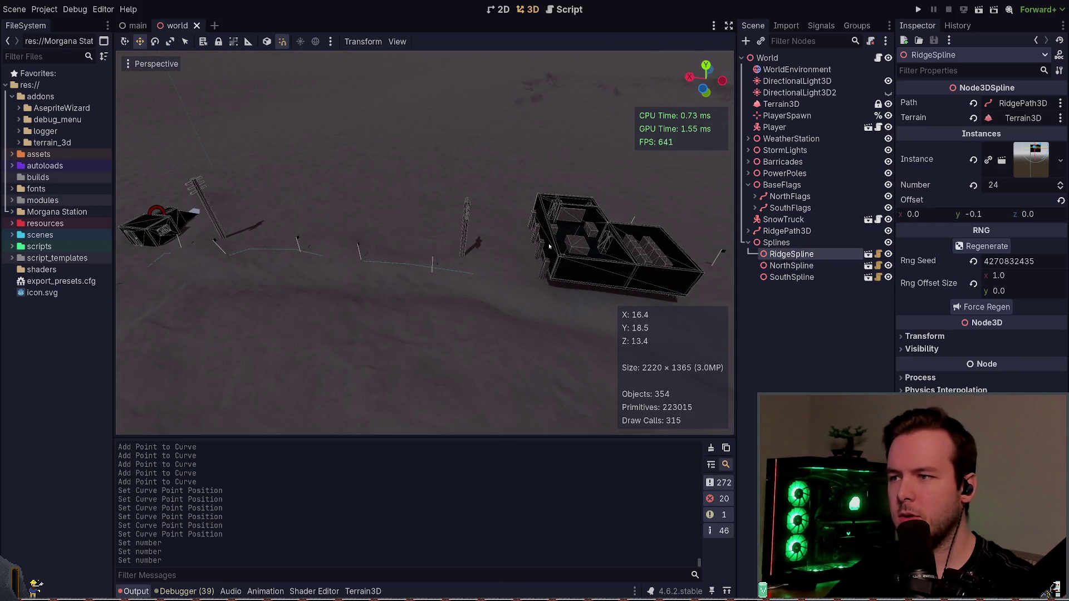
pyautogui.click(433, 263)
pyautogui.click(492, 259)
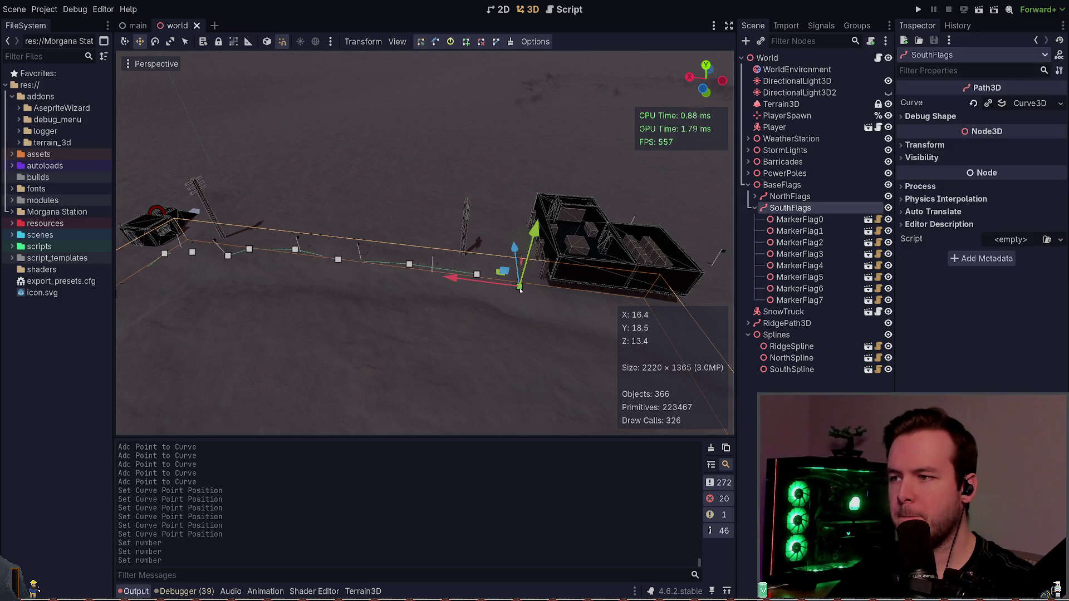
# - Add a point at the SouthFlags path end, undo it, and save the world scene
pyautogui.click(466, 42)
pyautogui.click(558, 295)
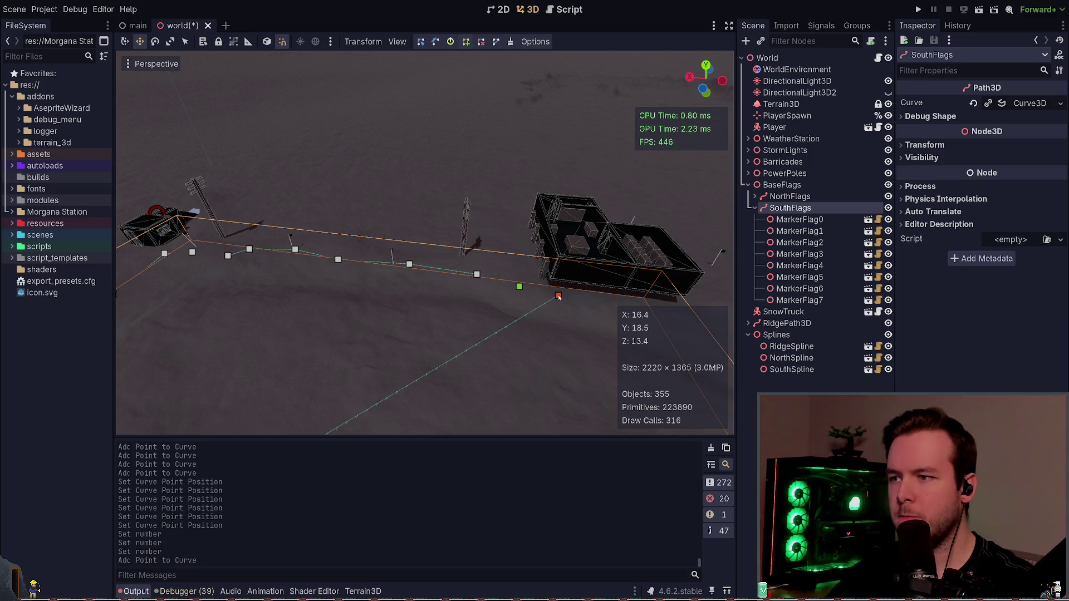
pyautogui.hotkey('ctrl', 'z')
pyautogui.hotkey('ctrl', 's')
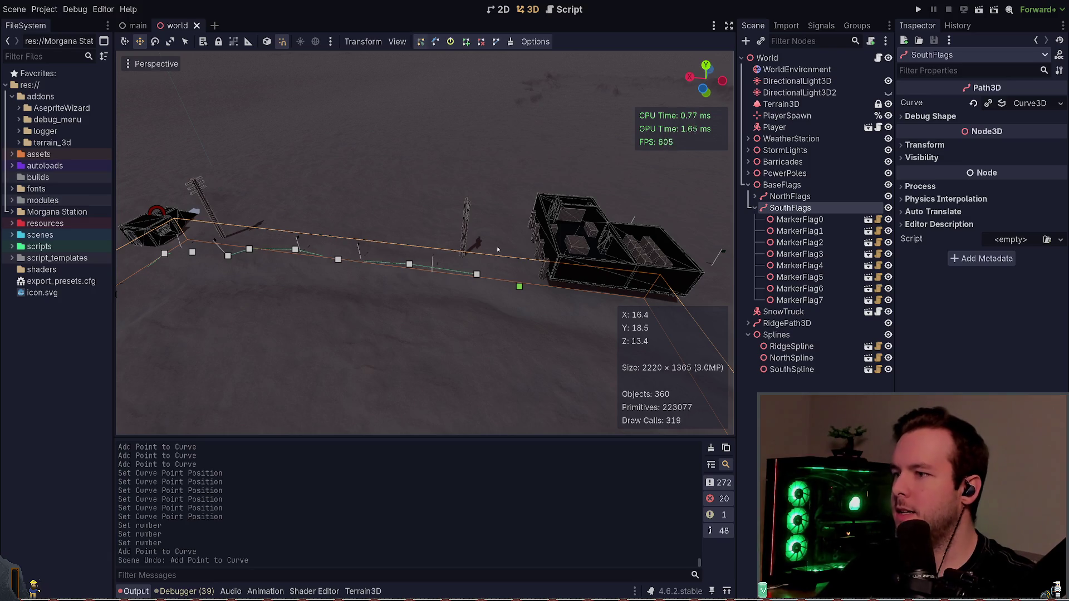
# - Slide a group of SouthFlags curve points 7.4 units along x and save the scene
pyautogui.moveTo(218, 308)
pyautogui.mouseDown()
pyautogui.moveTo(316, 301)
pyautogui.moveTo(543, 234)
pyautogui.mouseUp()
pyautogui.moveTo(316, 250); pyautogui.dragTo(384, 270)
pyautogui.click(407, 162)
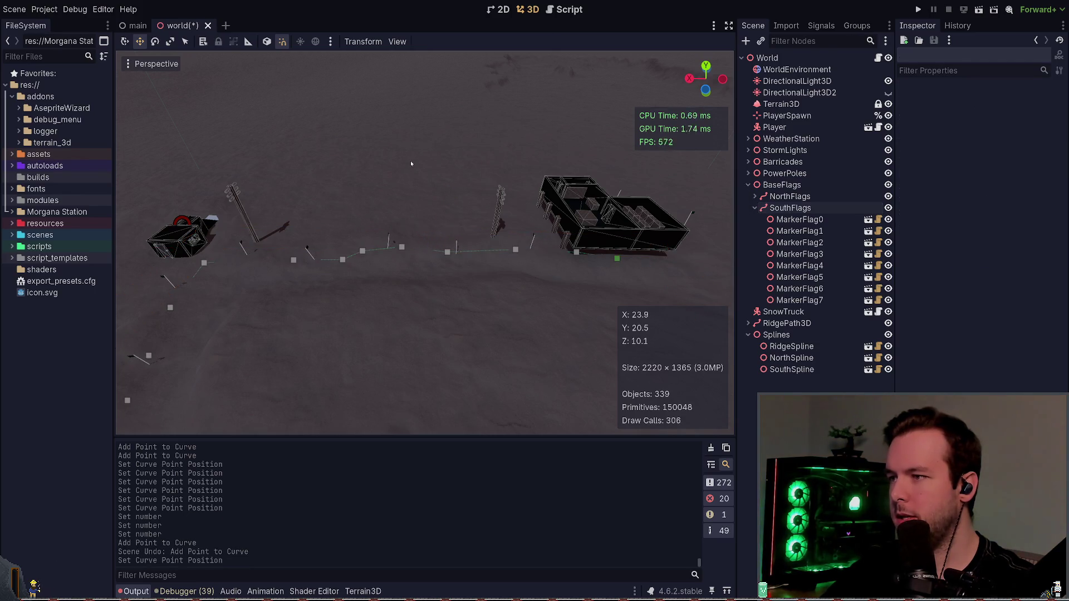
pyautogui.hotkey('ctrl', 's')
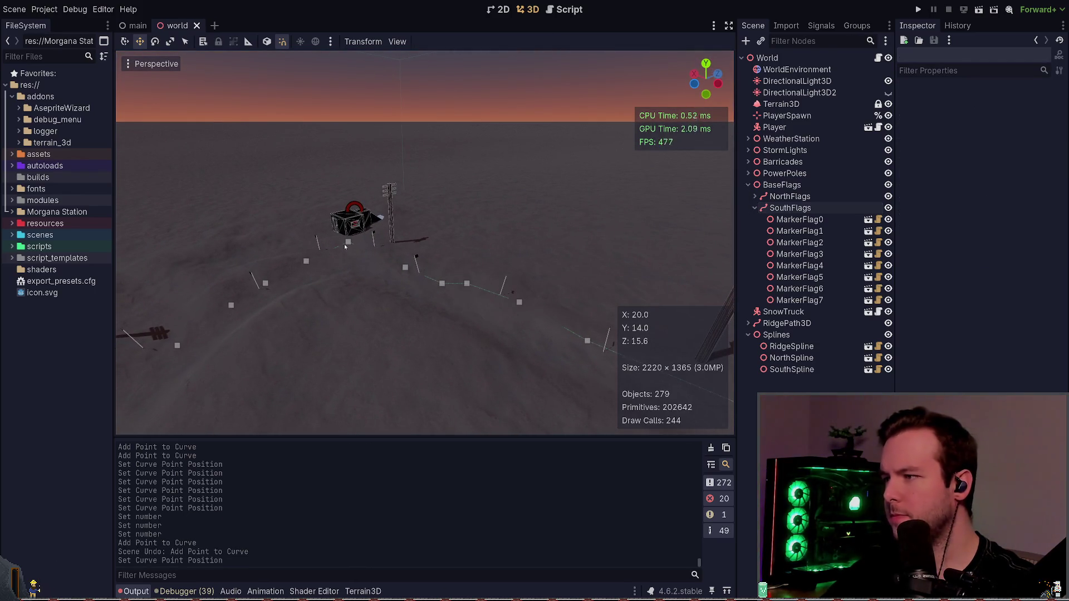
# - Shift the curve points near the building across the ground, save, then select SouthSpline
pyautogui.moveTo(377, 289); pyautogui.dragTo(509, 211)
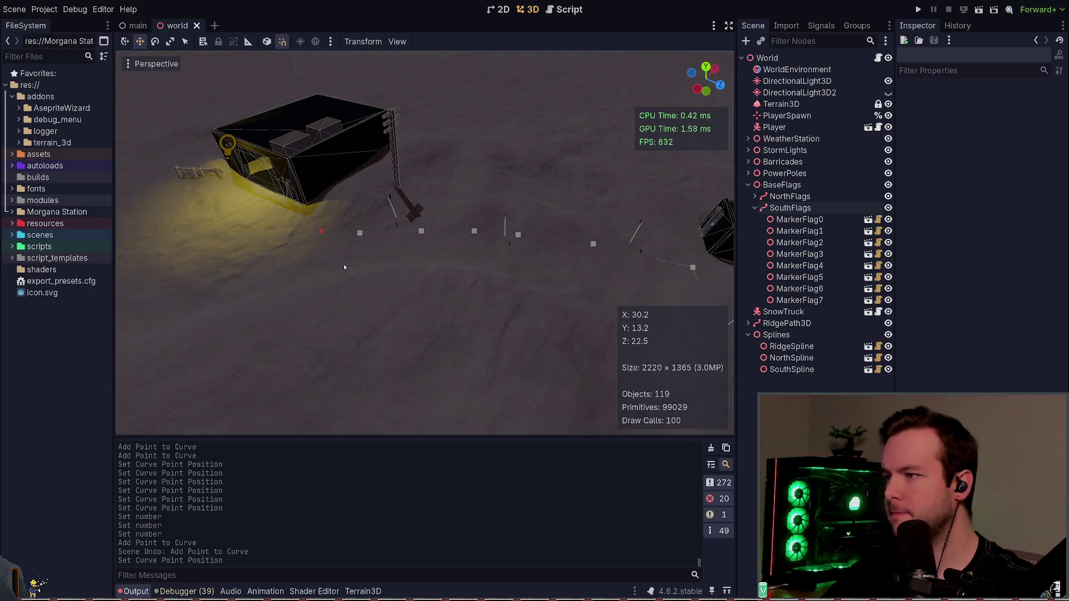
pyautogui.moveTo(266, 315); pyautogui.dragTo(549, 243)
pyautogui.moveTo(434, 248); pyautogui.dragTo(392, 240)
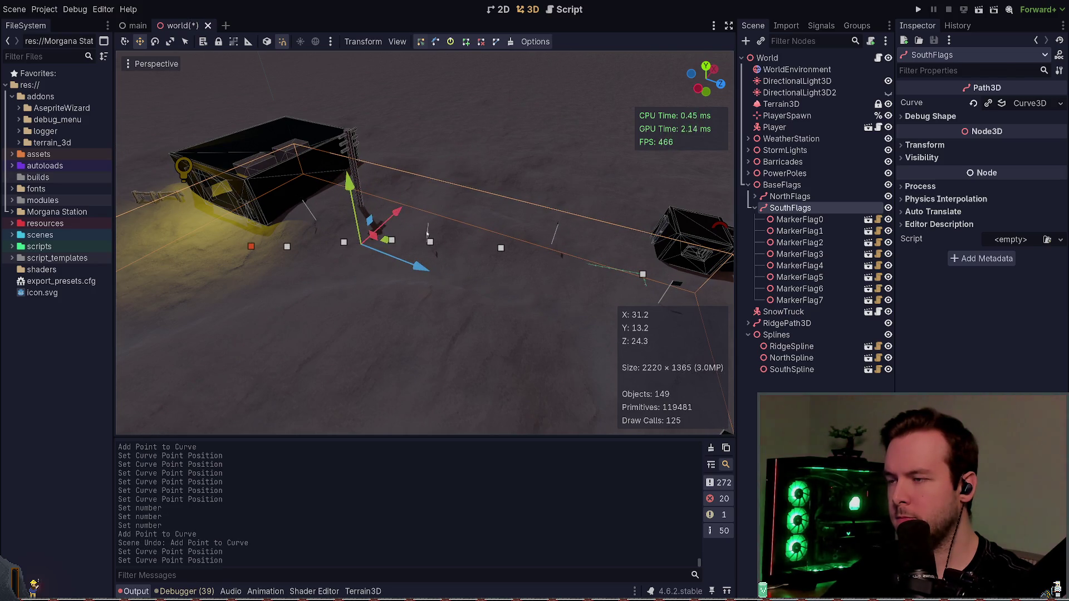
pyautogui.hotkey('ctrl', 's')
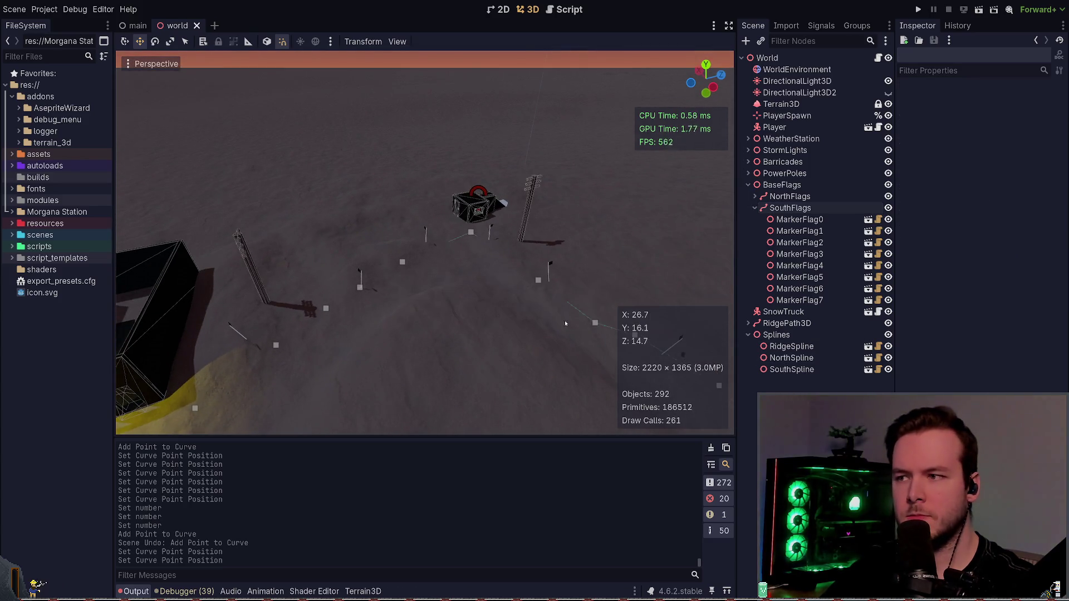
pyautogui.click(785, 208)
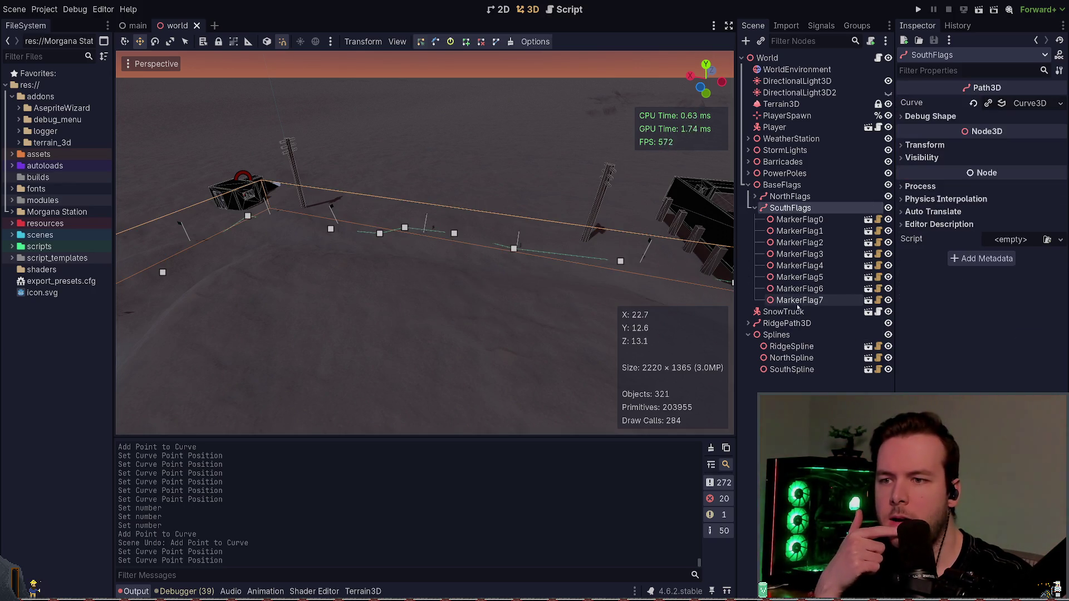
pyautogui.click(793, 370)
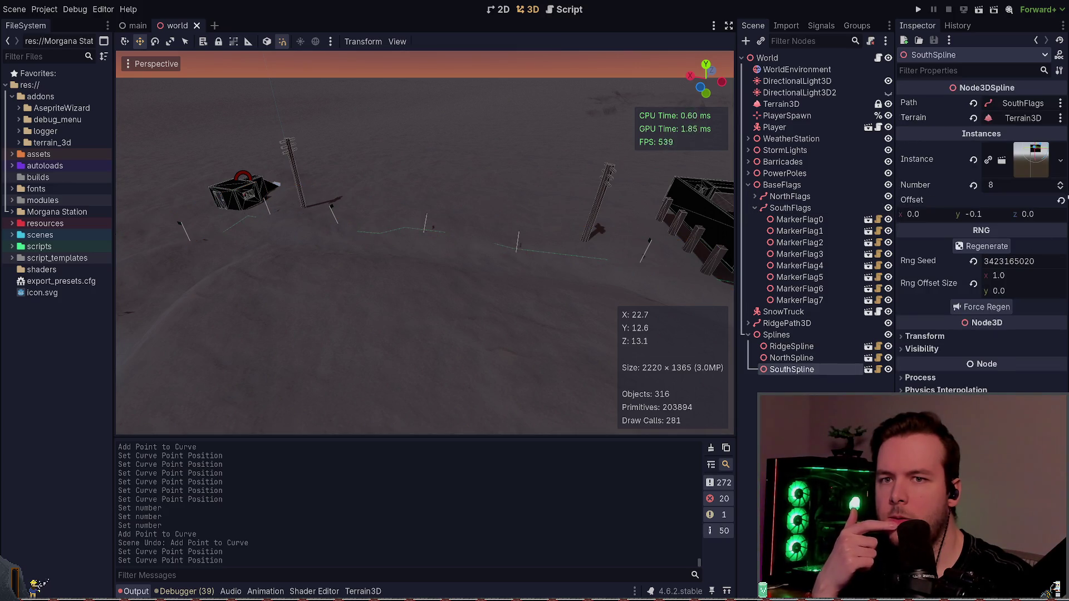
# - Try SouthSpline instance counts up to 11, settle on 9 marker flags, and reselect SouthFlags
pyautogui.press('Up')
pyautogui.press('Up')
pyautogui.press('Up')
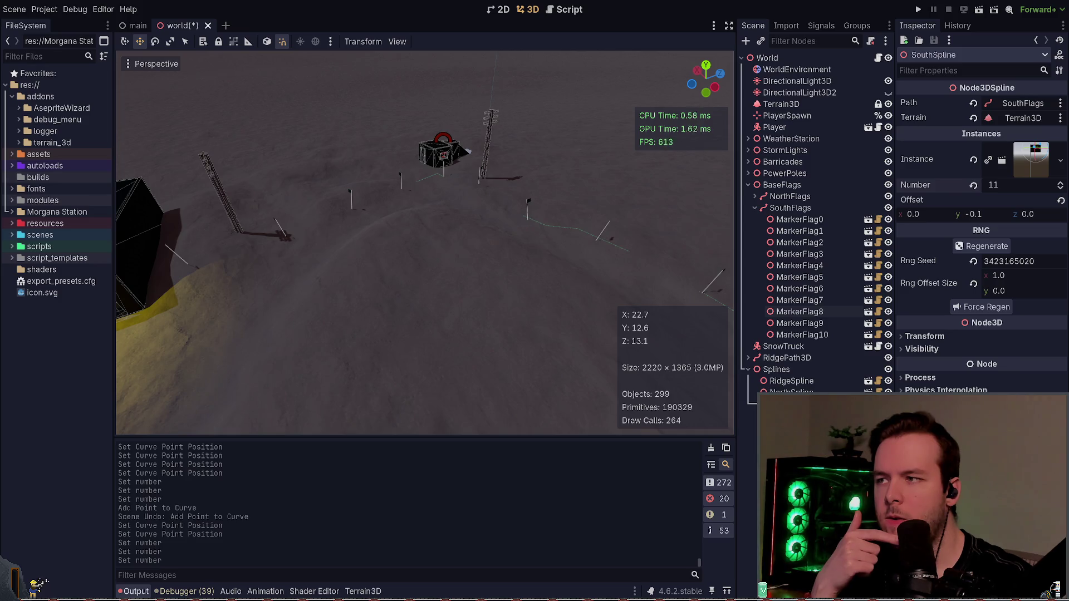
pyautogui.click(1061, 190)
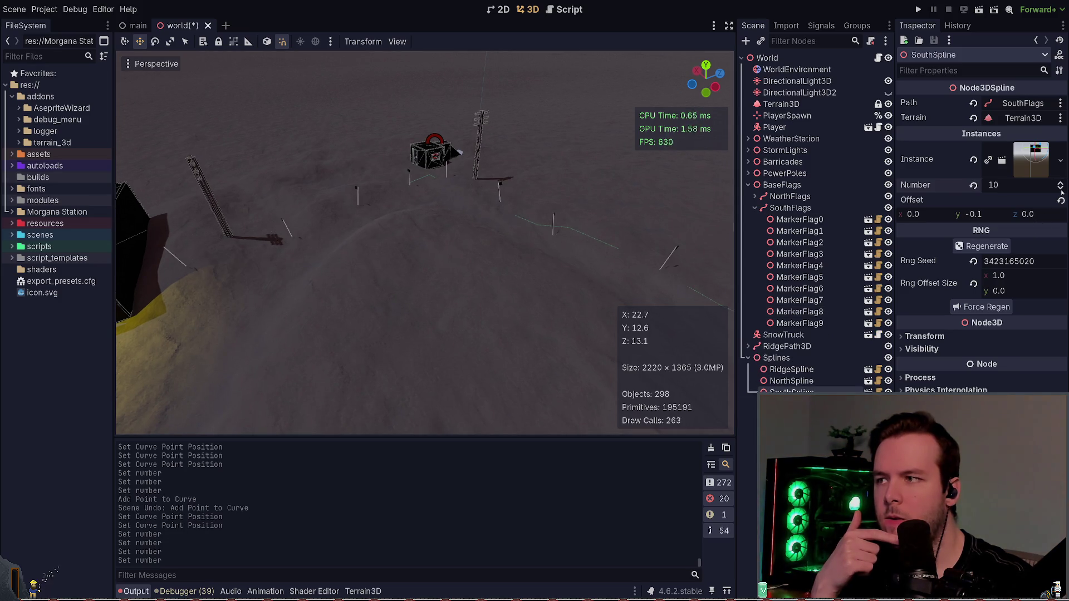
pyautogui.click(1061, 190)
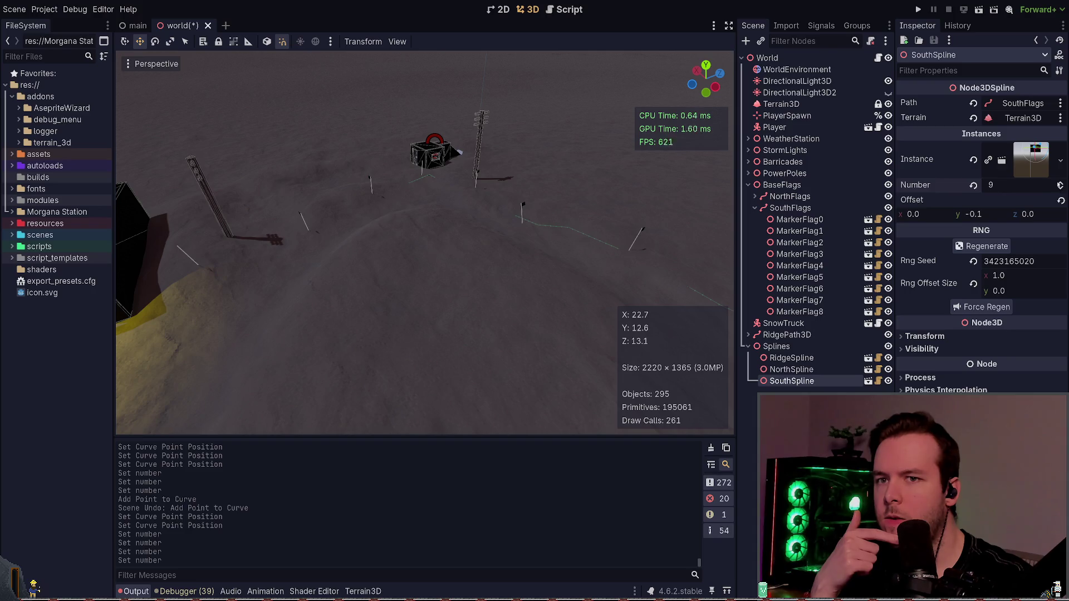
pyautogui.click(1062, 182)
pyautogui.click(1061, 182)
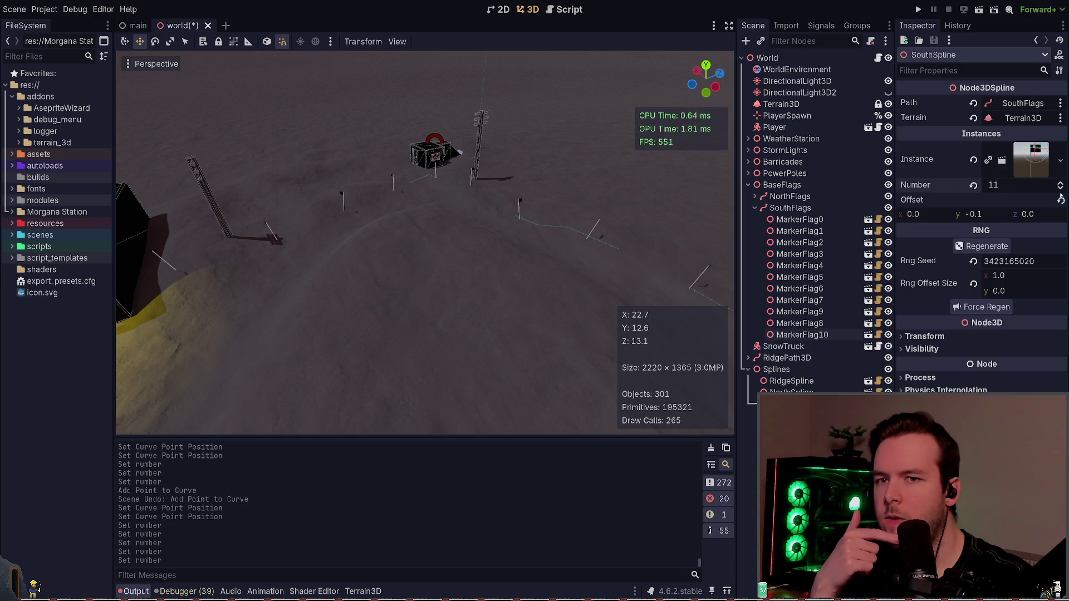
pyautogui.moveTo(997, 185); pyautogui.dragTo(980, 184)
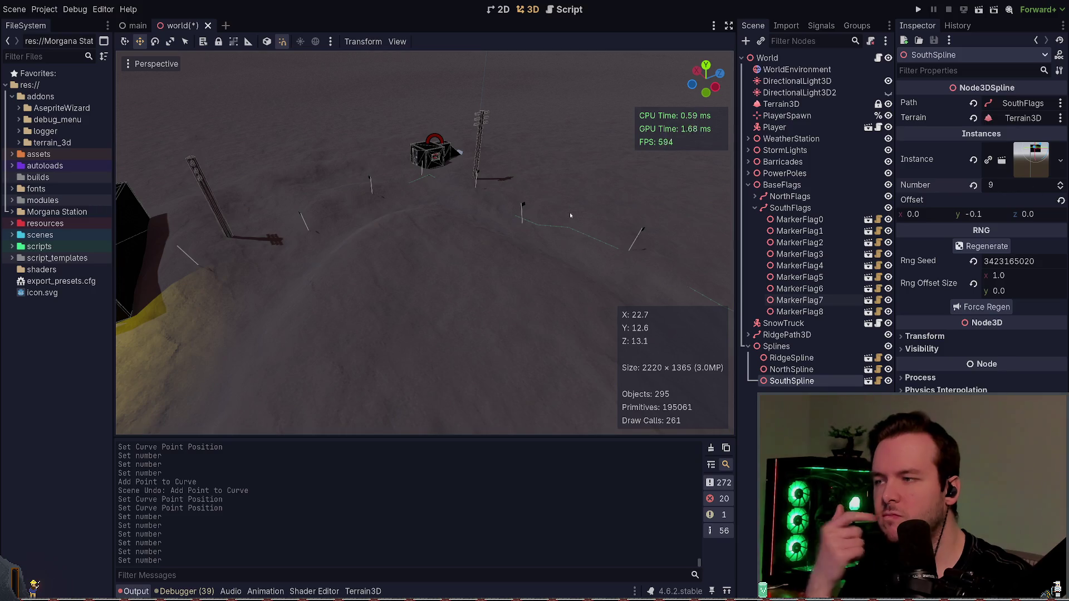
pyautogui.press('w')
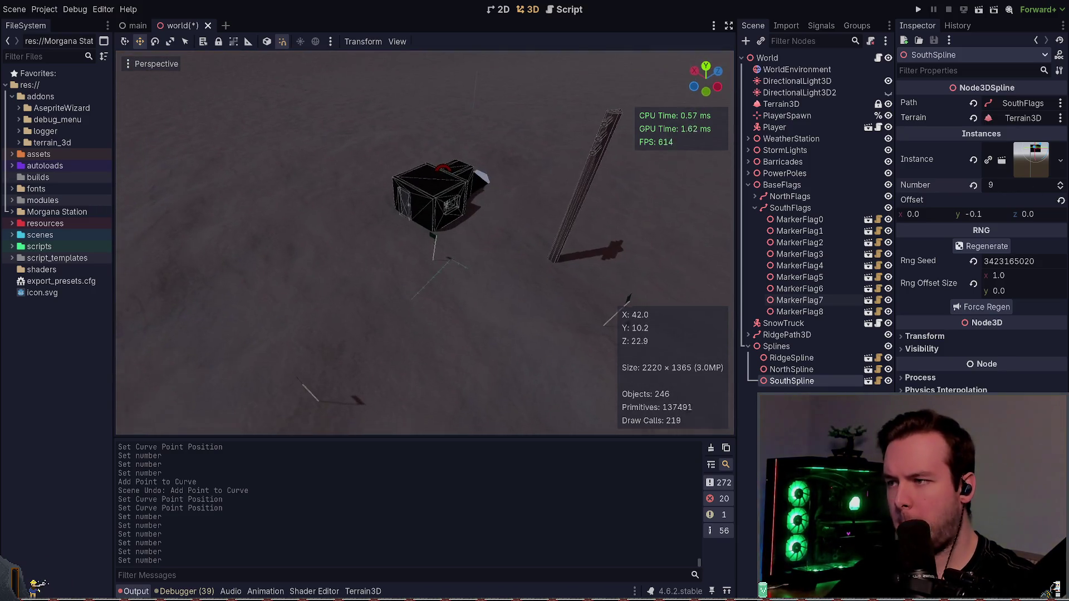
pyautogui.click(812, 210)
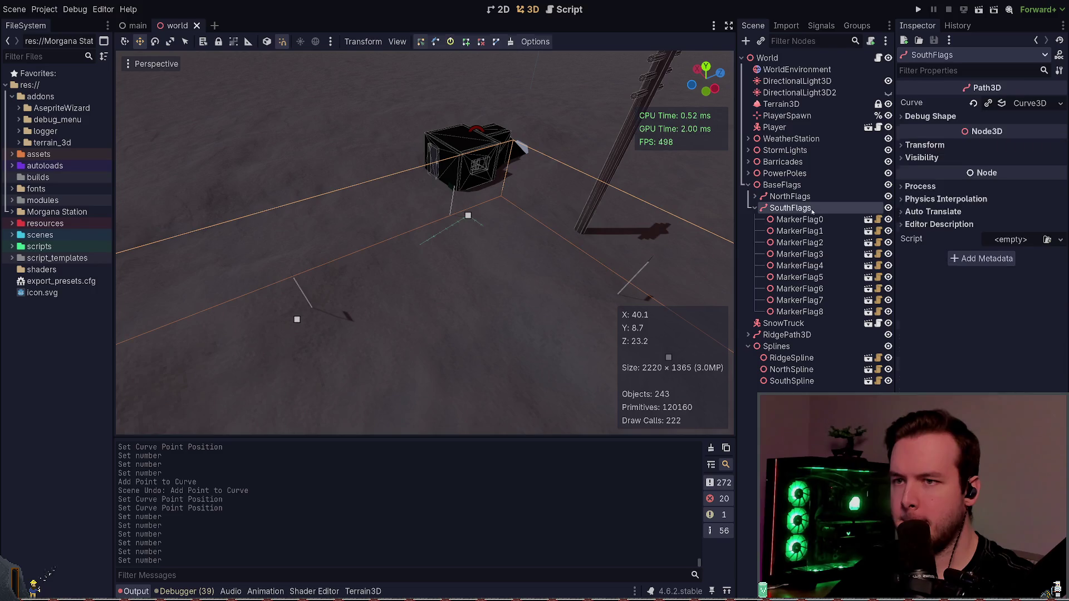
# - Drag one SouthFlags curve point down and right to reroute the flags, then save
pyautogui.click(468, 216)
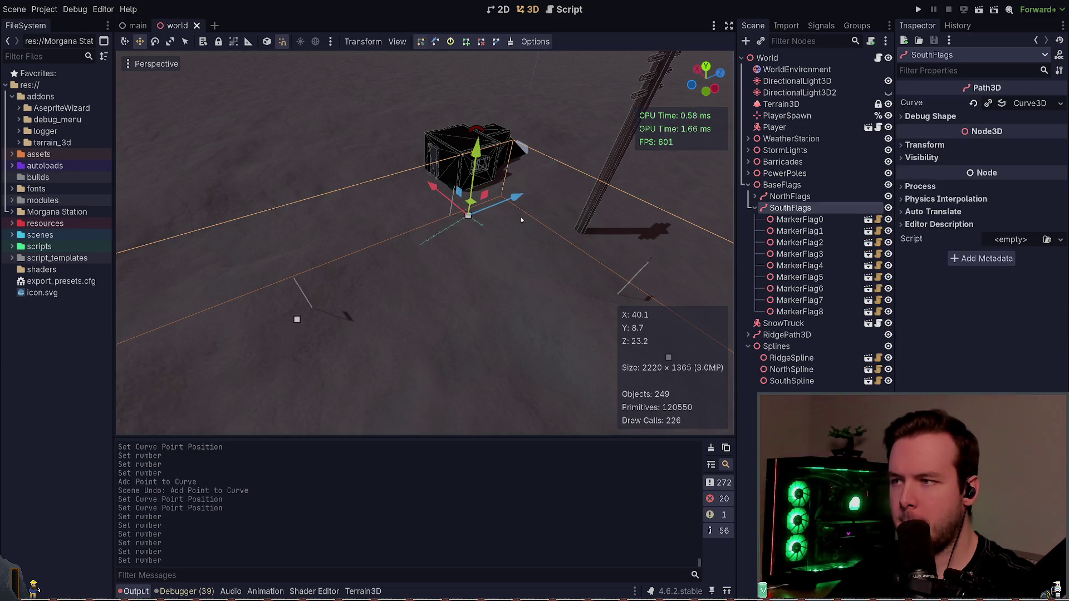
pyautogui.moveTo(470, 205)
pyautogui.mouseDown()
pyautogui.moveTo(554, 212)
pyautogui.moveTo(547, 292)
pyautogui.mouseUp()
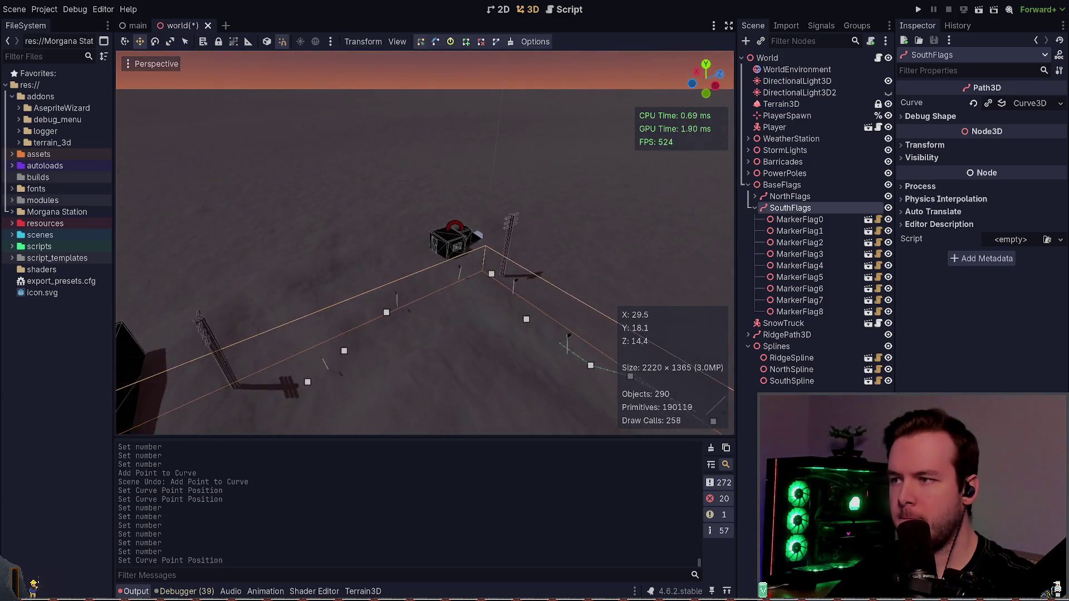
pyautogui.hotkey('ctrl', 's')
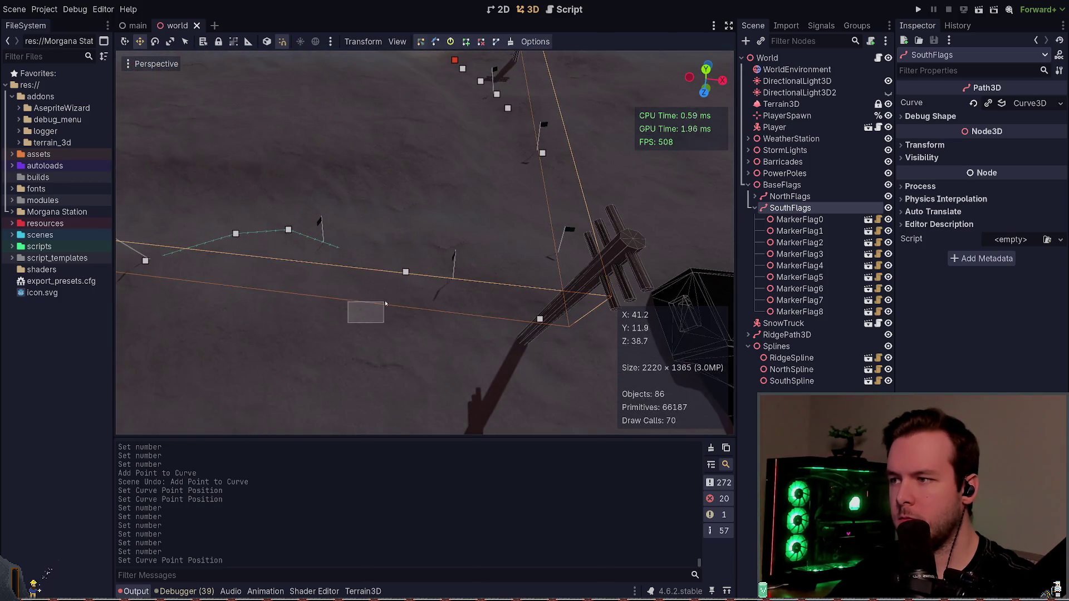
# - Nudge two more SouthFlags curve points into new spots and save the world scene
pyautogui.click(405, 272)
pyautogui.moveTo(421, 290); pyautogui.dragTo(434, 287)
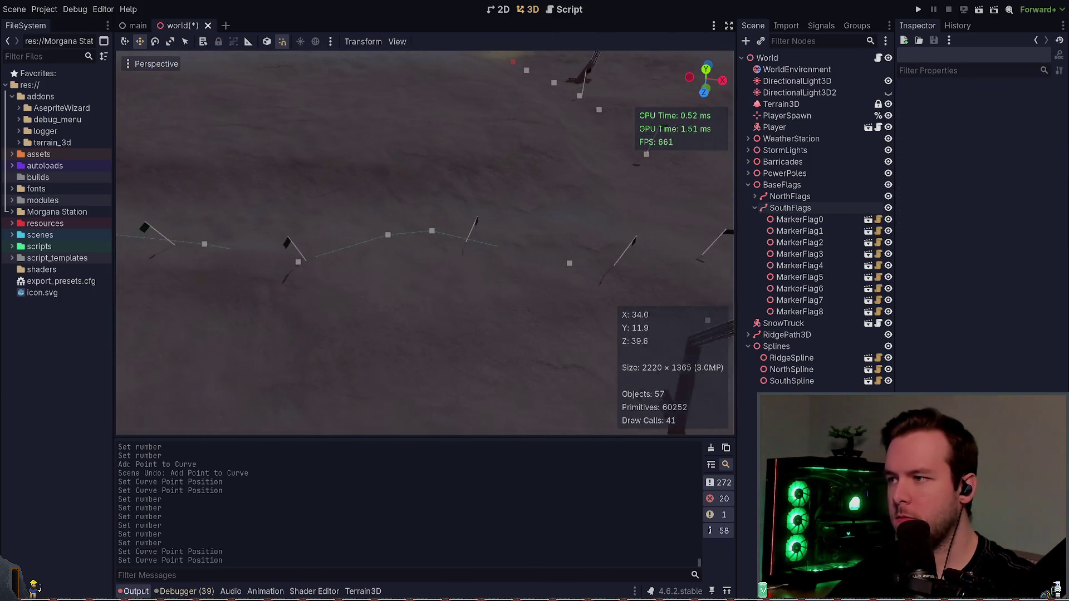
pyautogui.click(512, 225)
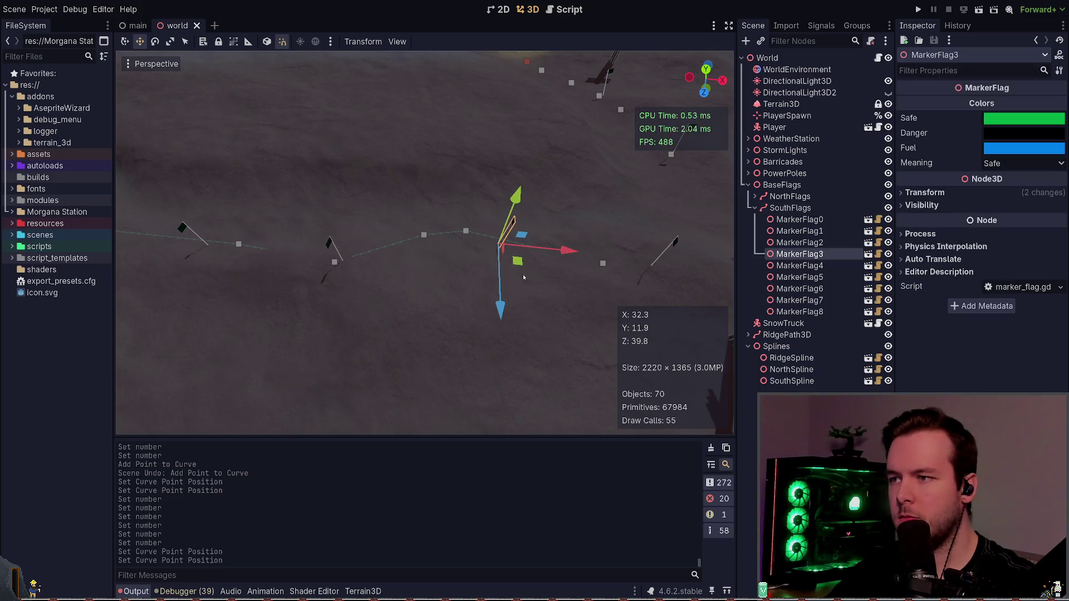
pyautogui.click(791, 207)
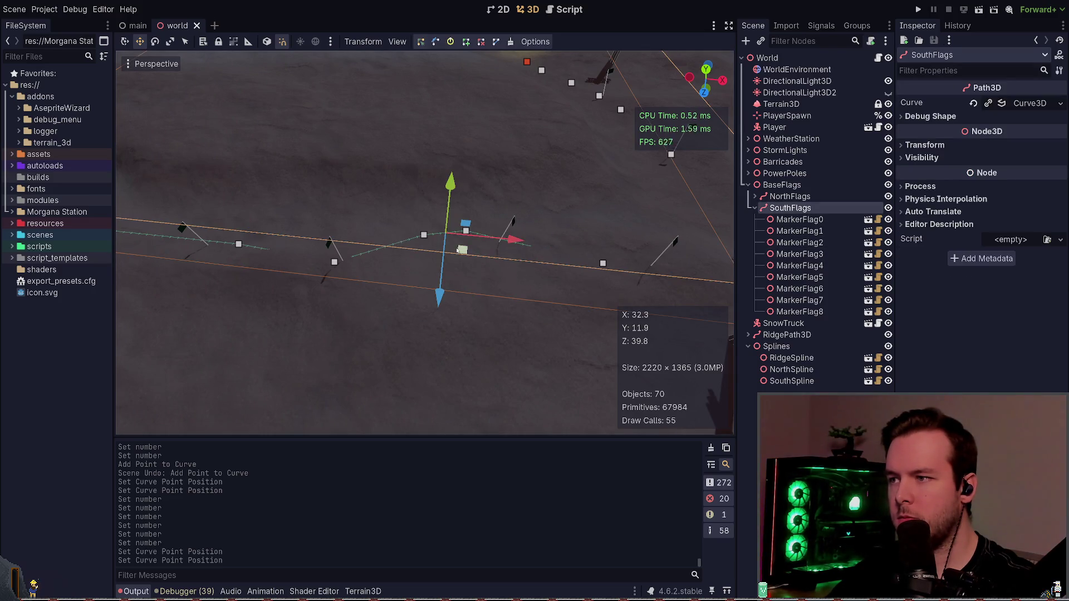
pyautogui.moveTo(458, 250); pyautogui.dragTo(472, 286)
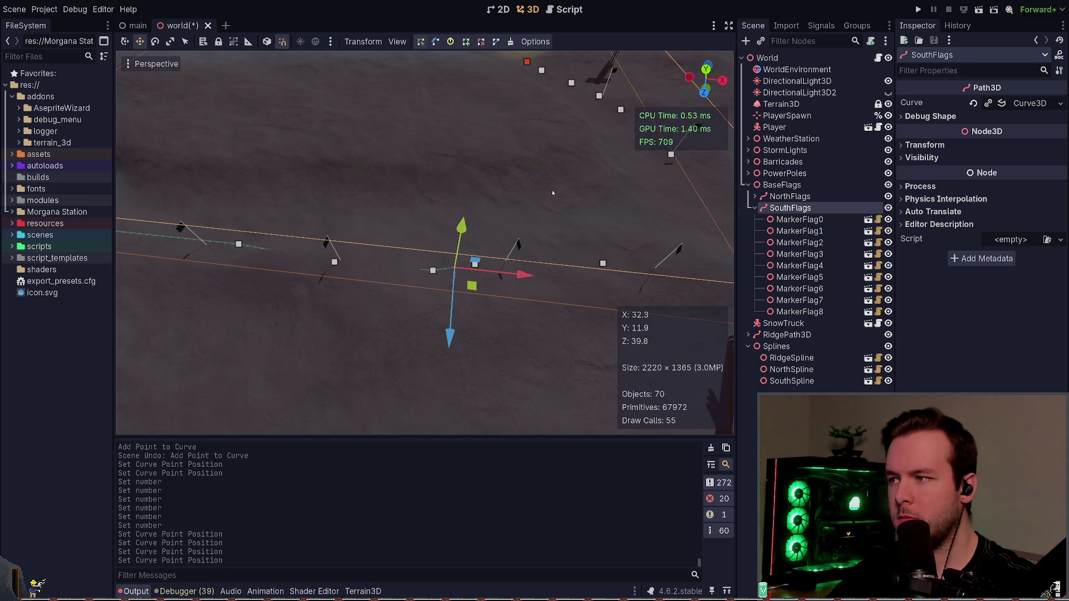
pyautogui.click(553, 189)
pyautogui.hotkey('ctrl', 's')
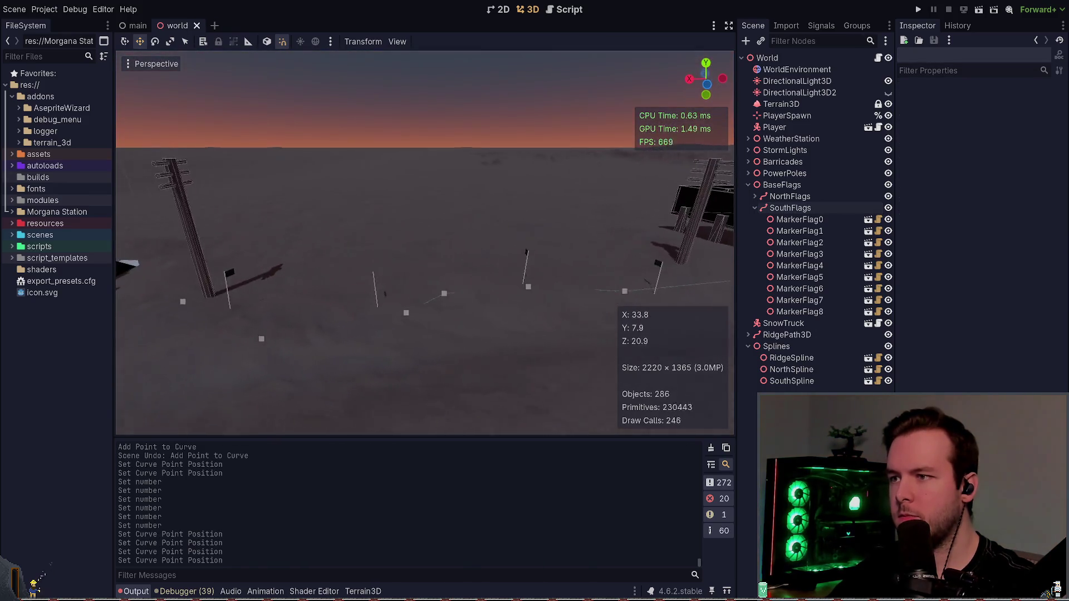
pyautogui.press('w')
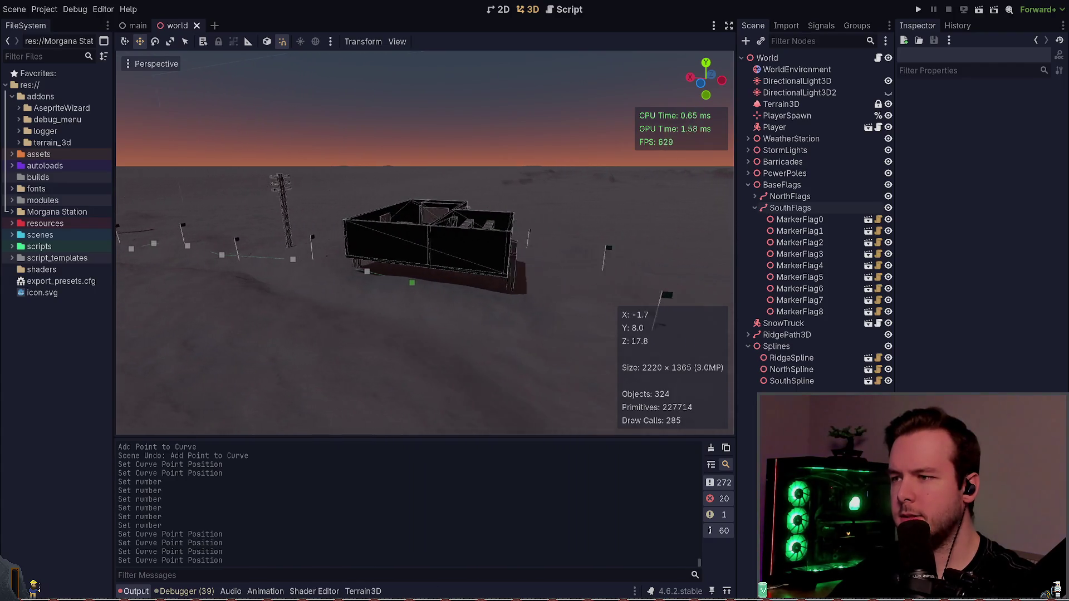
pyautogui.press('d')
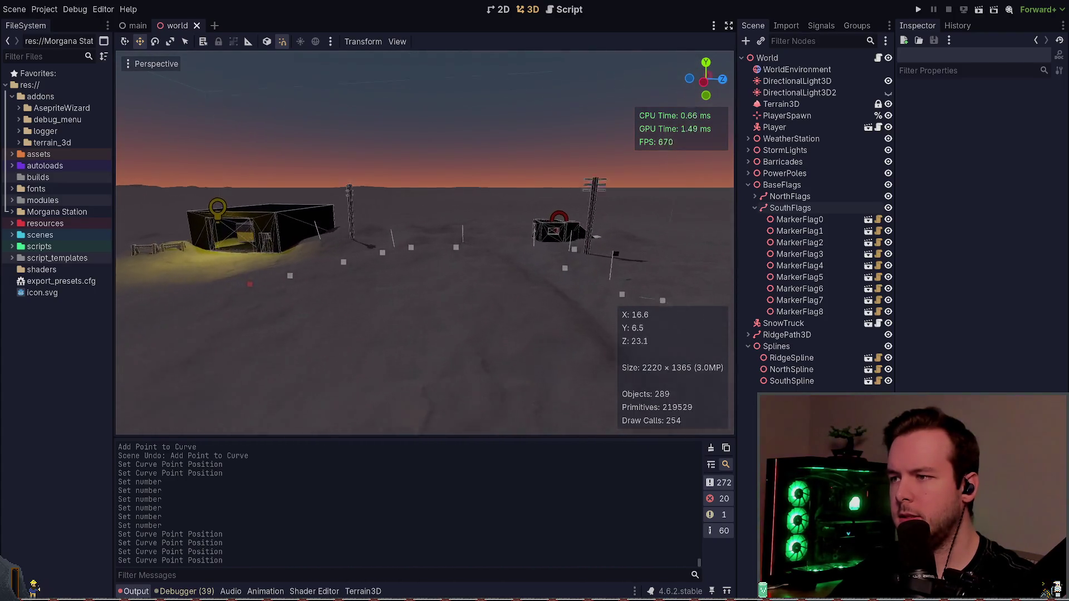
pyautogui.click(549, 190)
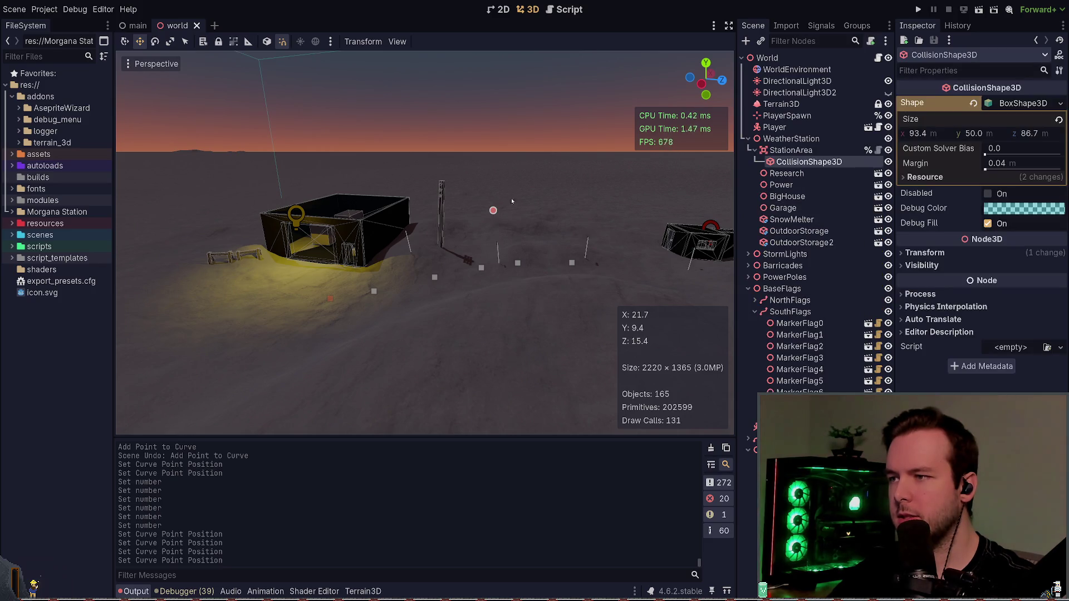
pyautogui.moveTo(396, 296); pyautogui.dragTo(413, 278)
pyautogui.hotkey('ctrl', 'z')
pyautogui.hotkey('ctrl', 's')
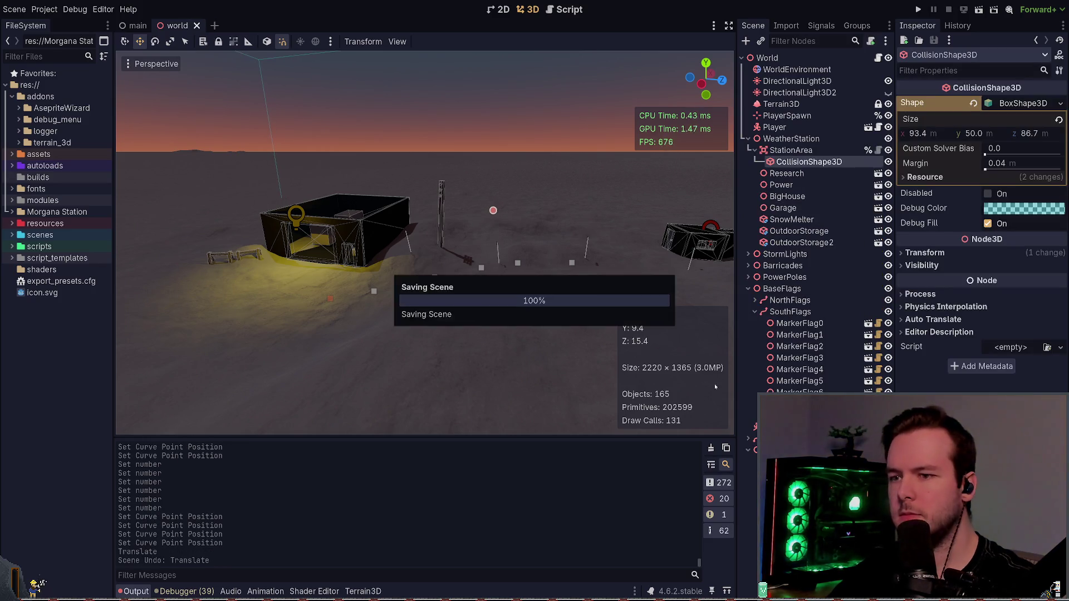
pyautogui.click(793, 151)
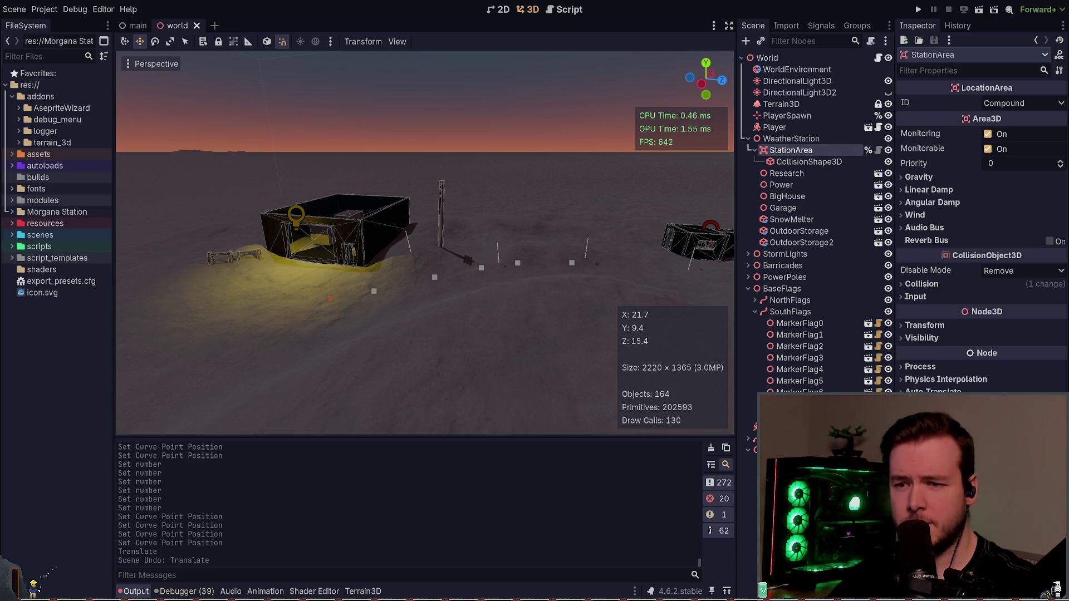
pyautogui.click(772, 140)
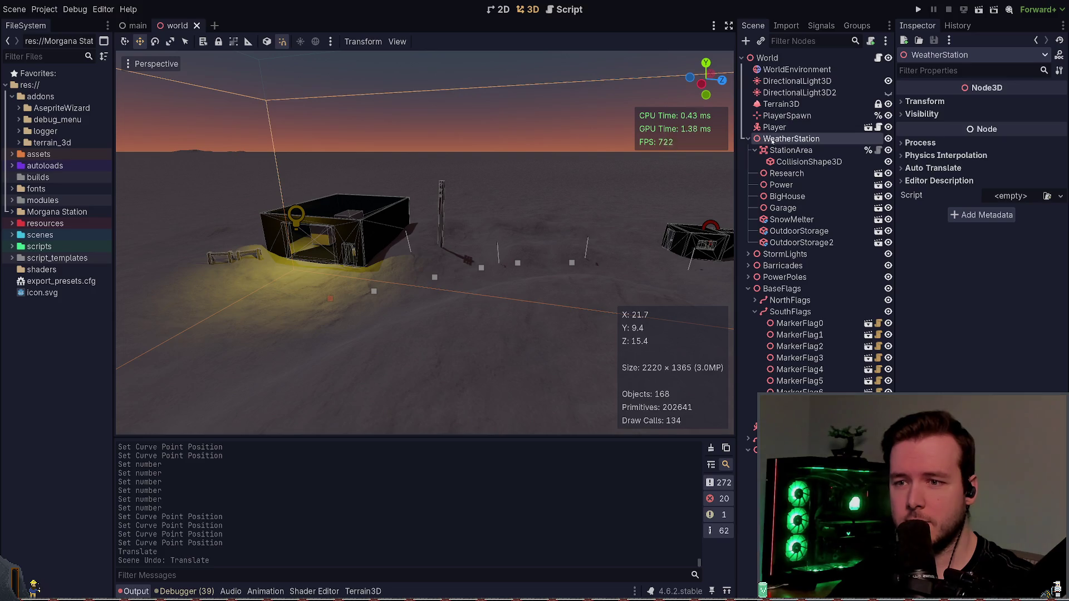
pyautogui.click(762, 150)
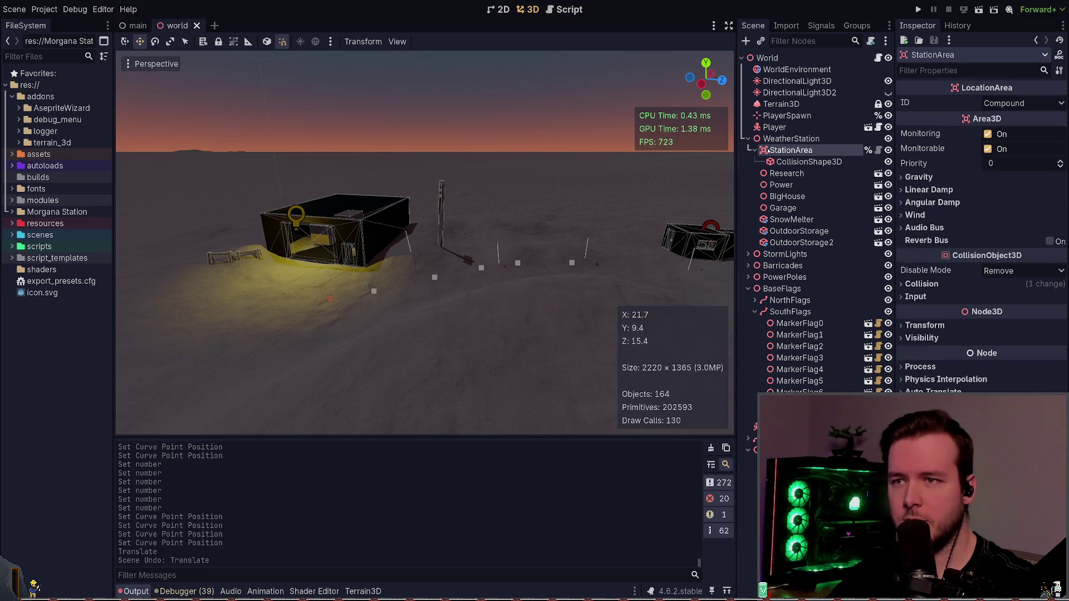
pyautogui.click(753, 151)
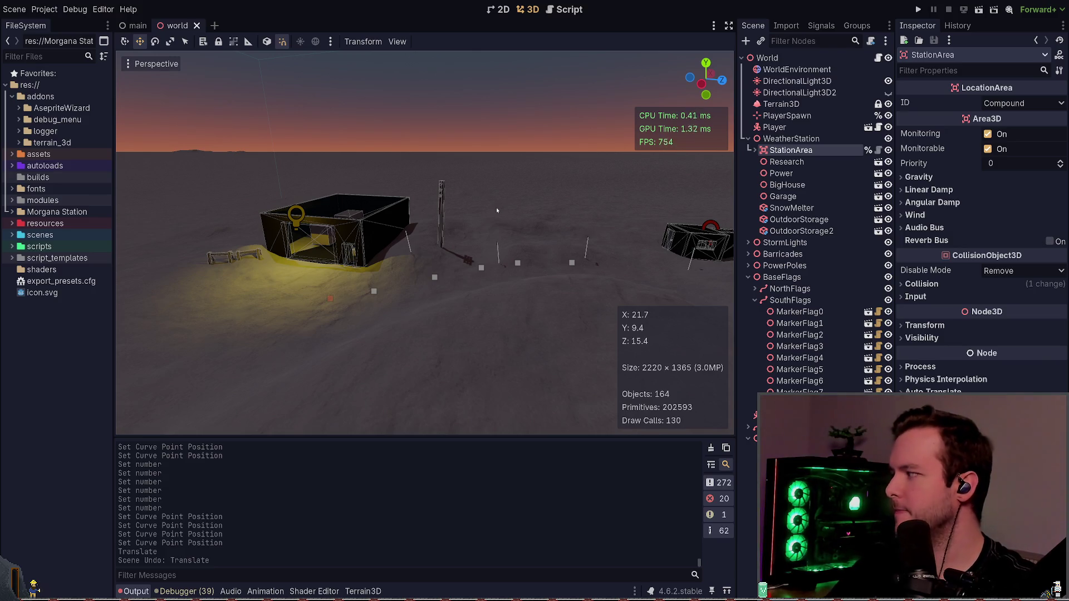
pyautogui.press('w')
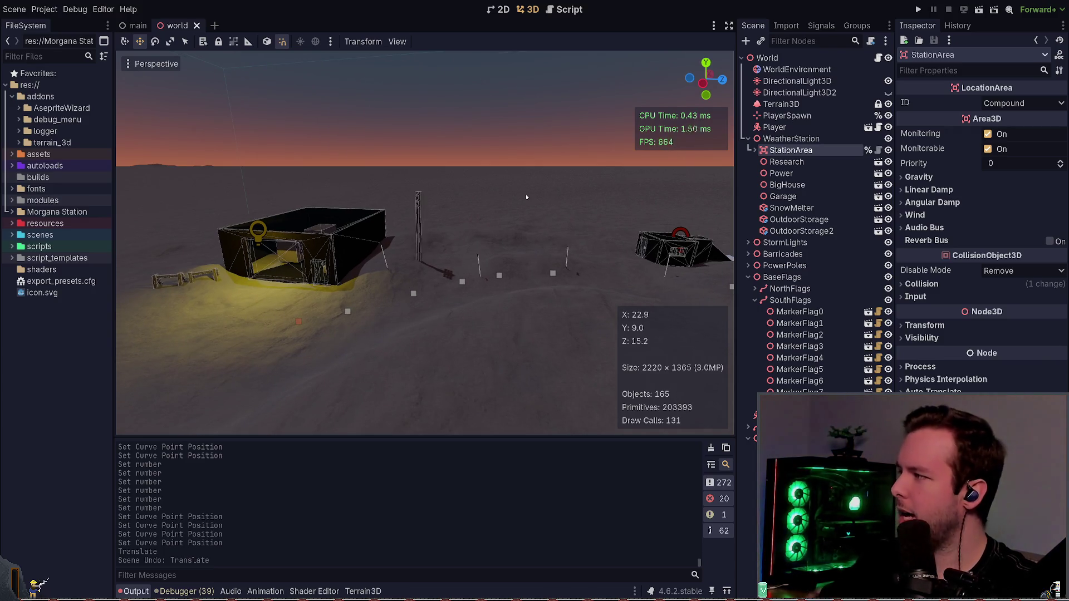
pyautogui.press('w')
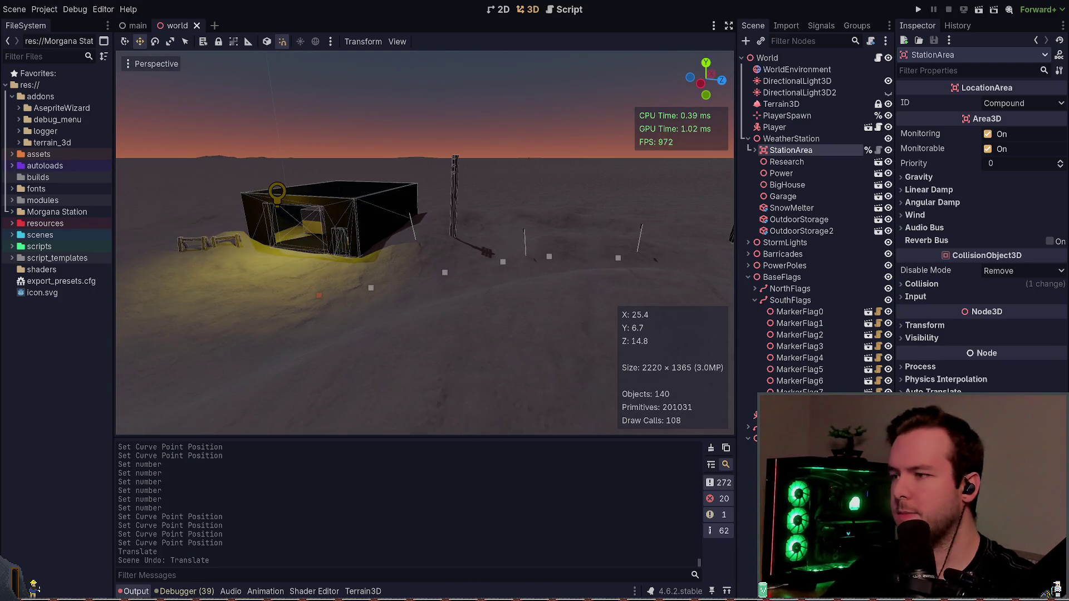
pyautogui.press('w')
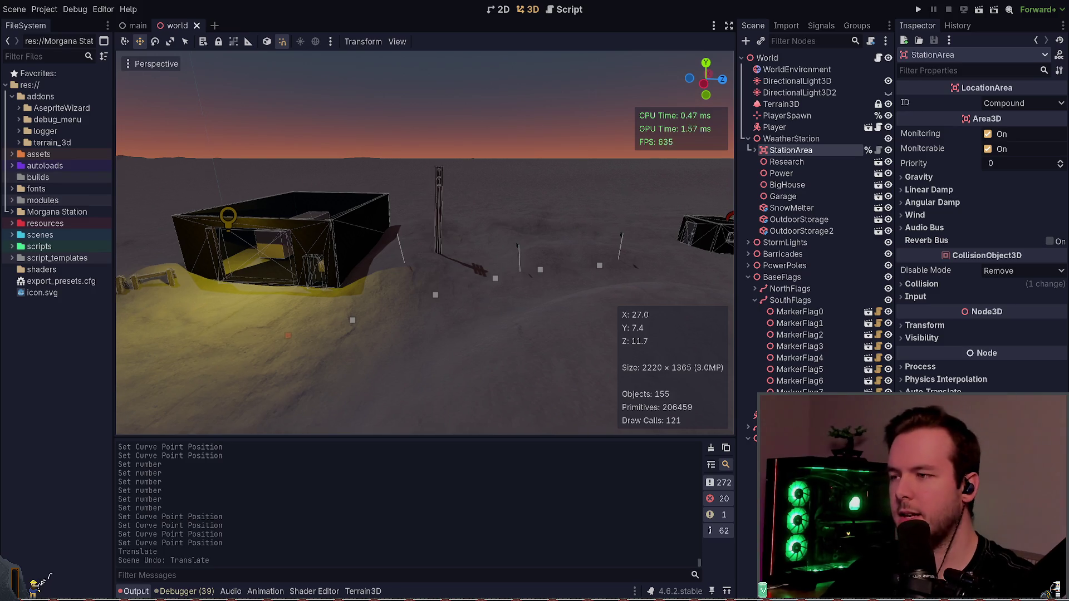
pyautogui.press('w')
pyautogui.hotkey('ctrl', 's')
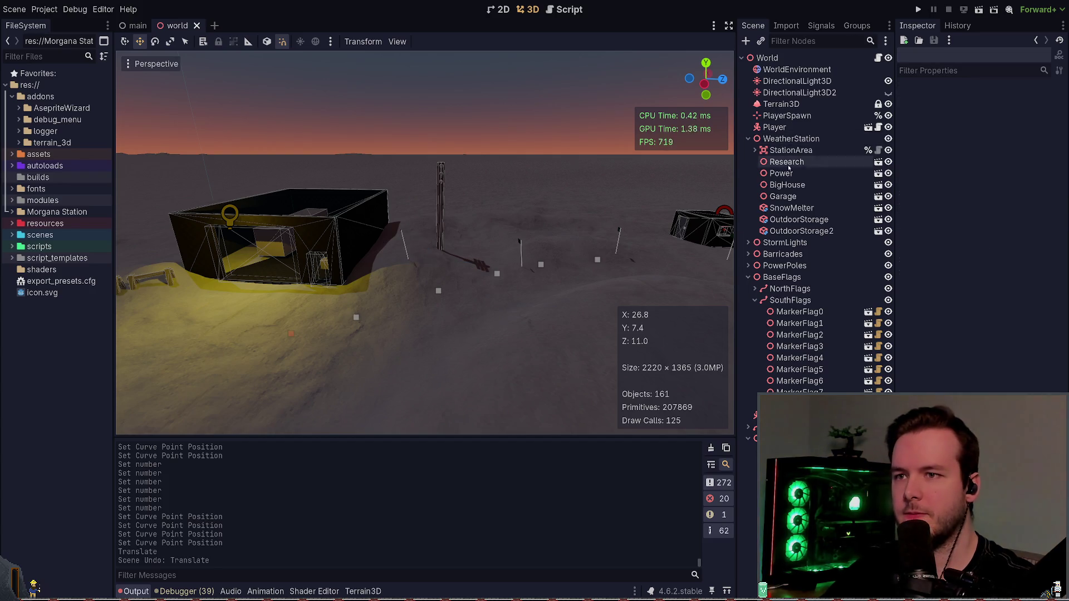
# - Reorganize the scene tree to show the flag groups and select the SouthFlags path
pyautogui.click(755, 151)
pyautogui.click(748, 139)
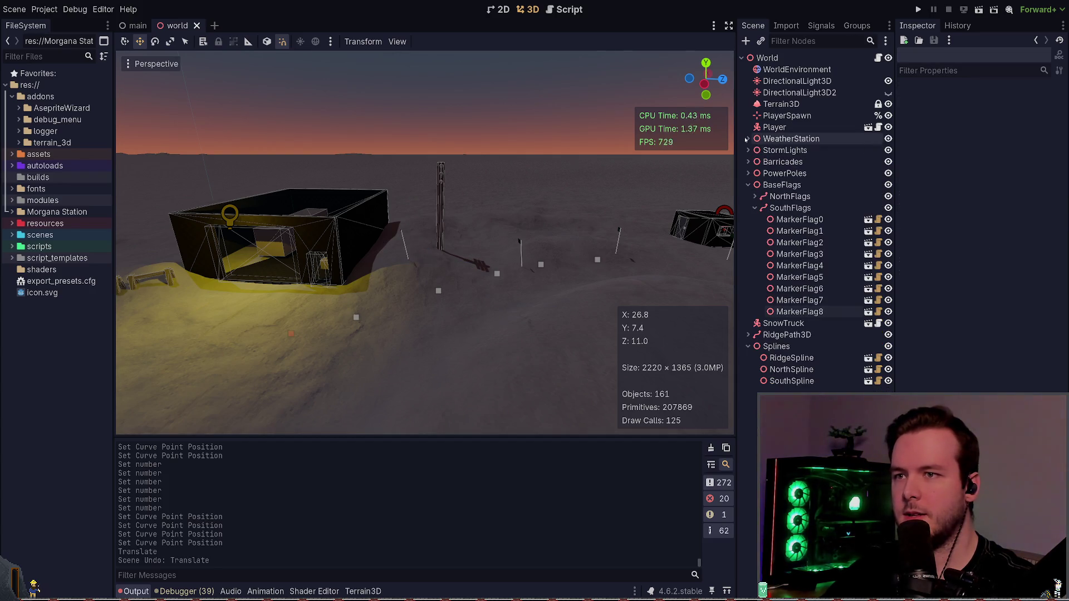
pyautogui.moveTo(386, 284); pyautogui.dragTo(413, 262)
pyautogui.click(364, 272)
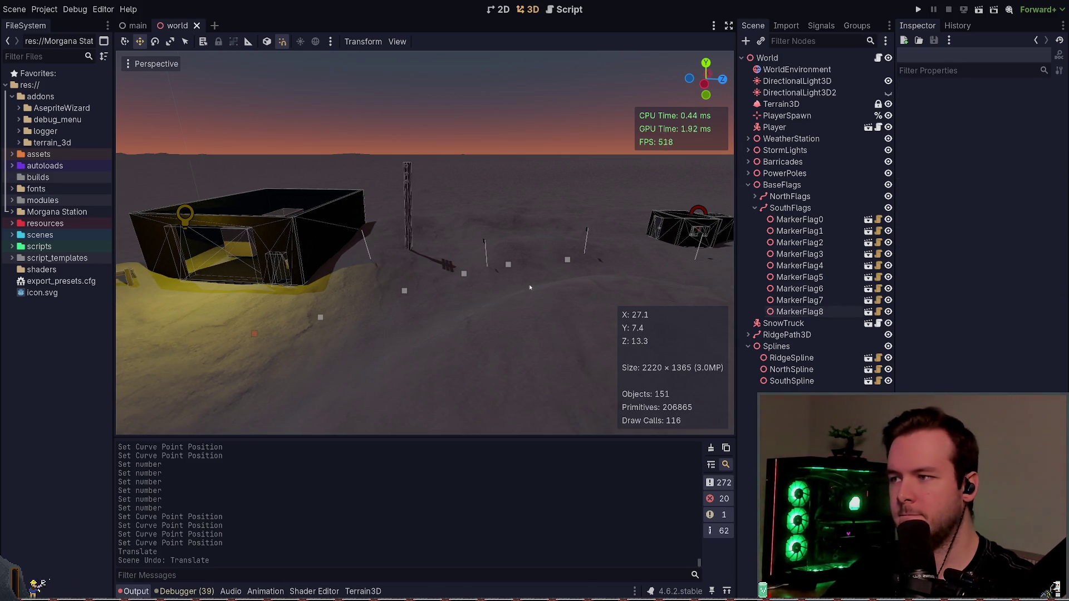
pyautogui.click(791, 208)
pyautogui.click(806, 220)
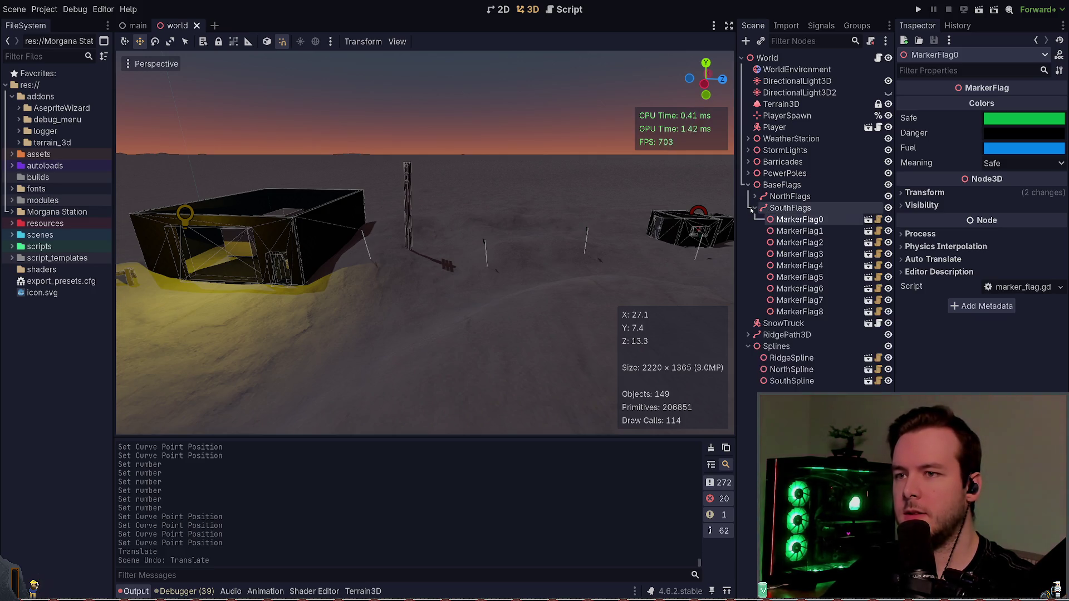
pyautogui.click(767, 213)
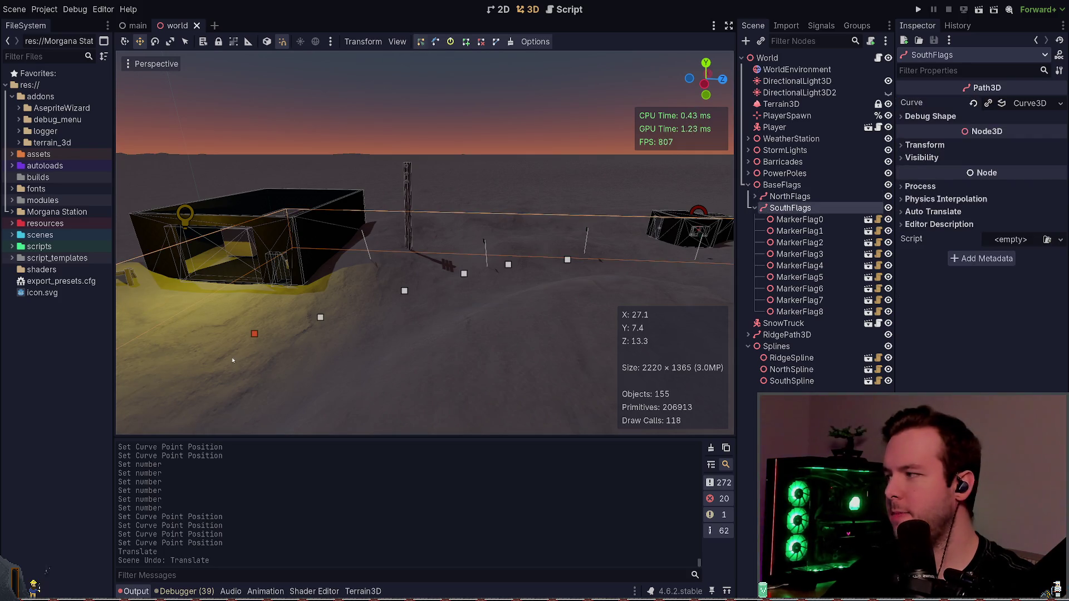
# - Move the SouthFlags points near the house onto the snow slope and save
pyautogui.moveTo(396, 302)
pyautogui.mouseDown()
pyautogui.moveTo(527, 302)
pyautogui.moveTo(468, 329)
pyautogui.mouseUp()
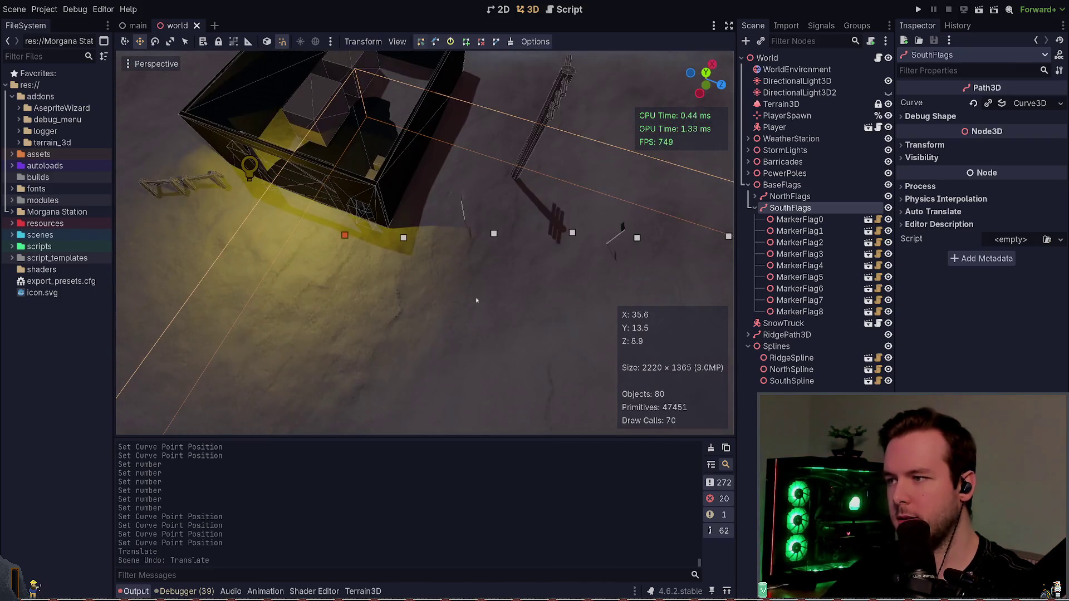
pyautogui.moveTo(287, 295); pyautogui.dragTo(509, 208)
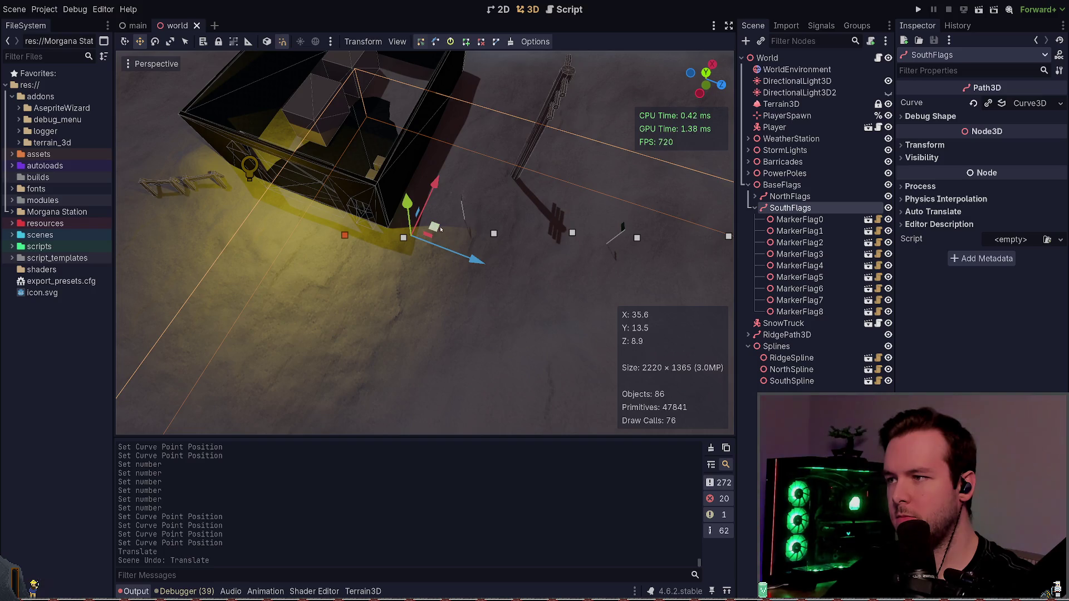
pyautogui.moveTo(440, 229); pyautogui.dragTo(430, 234)
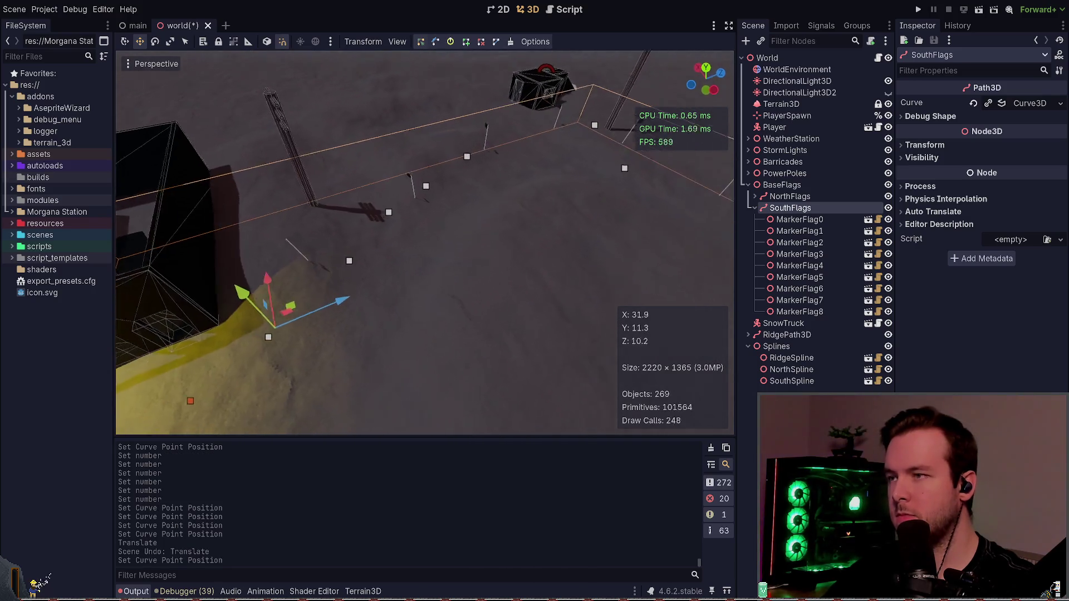
pyautogui.press('s')
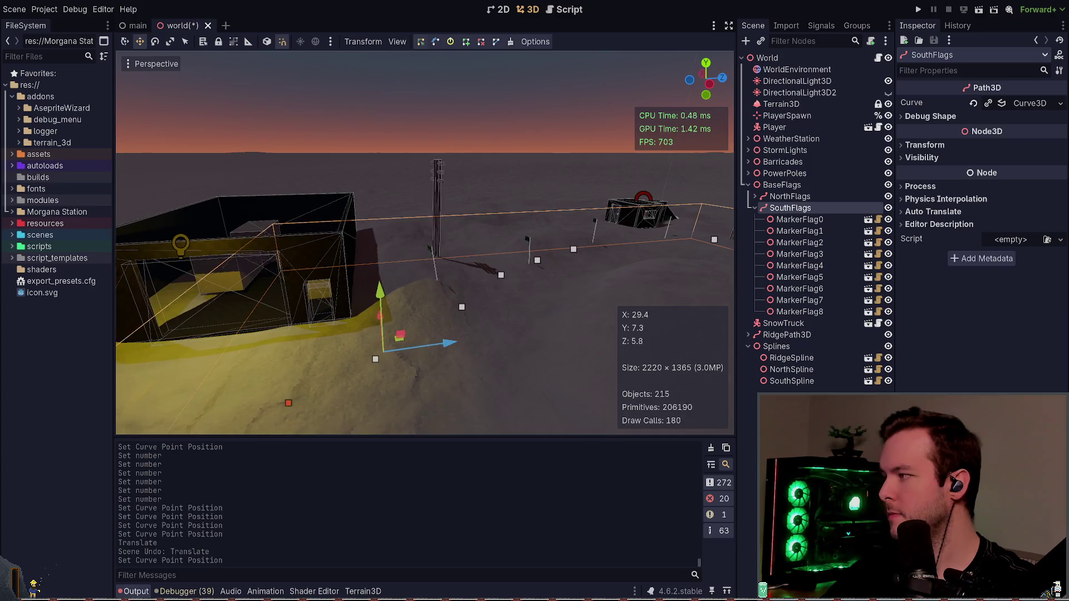
pyautogui.hotkey('ctrl', 's')
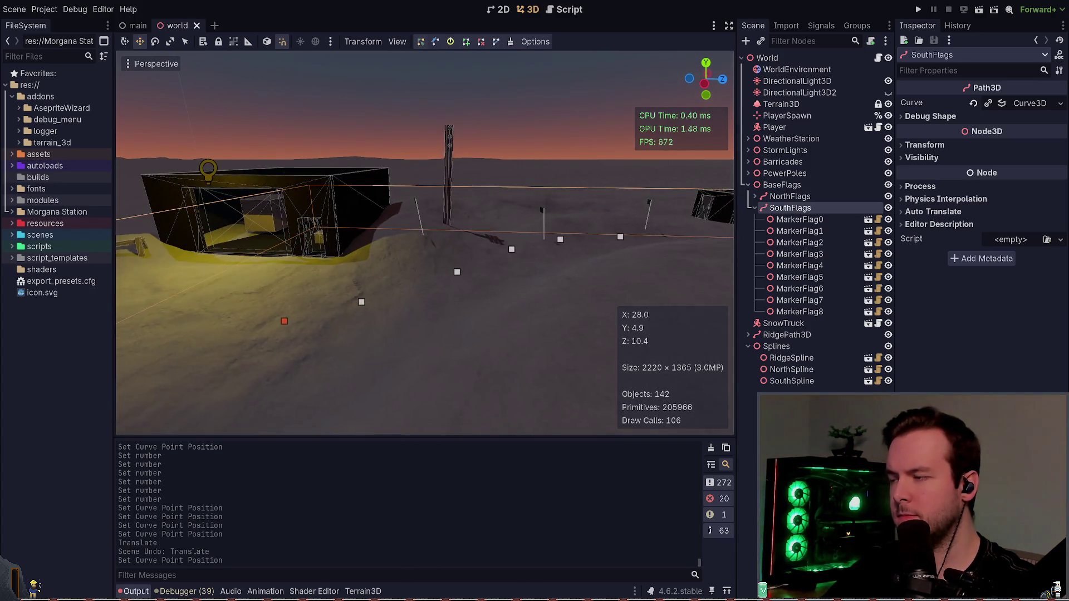
# - Raise the whole SouthFlags path 0.9 units on Y and save the world scene
pyautogui.press('Escape')
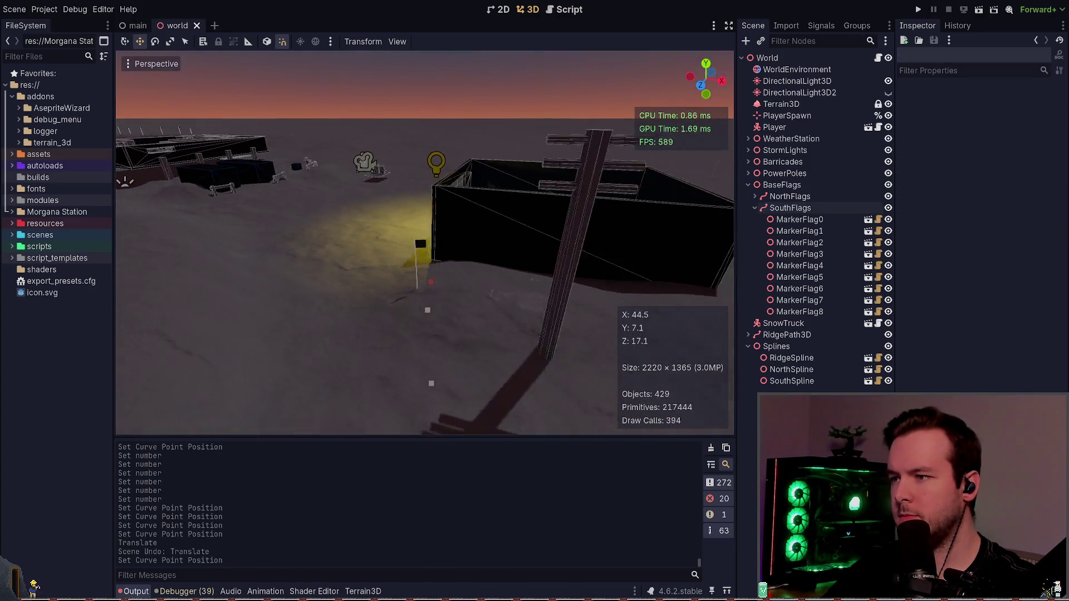
pyautogui.press('s')
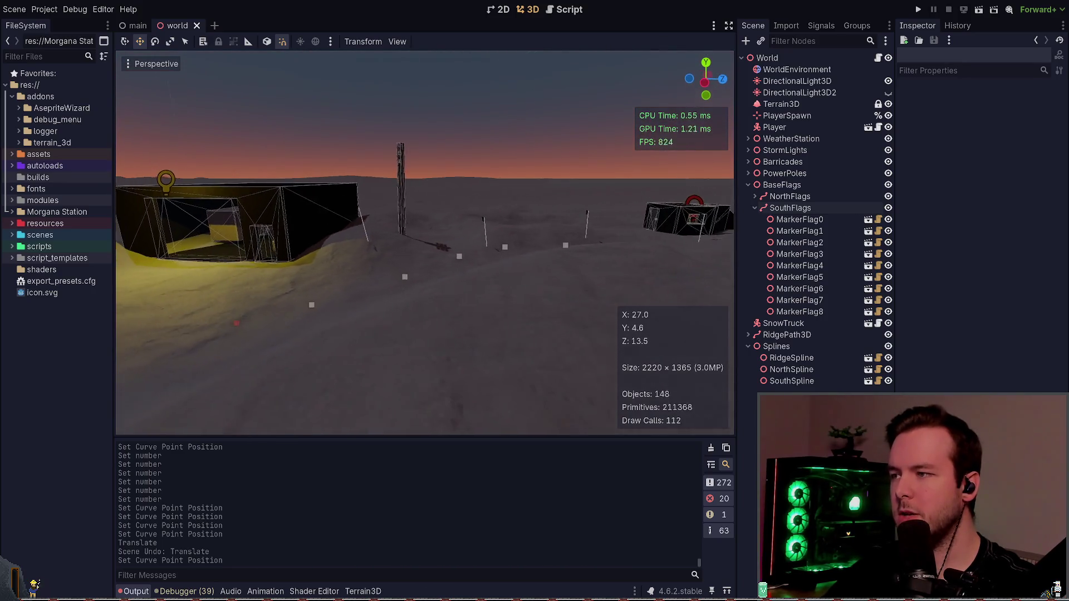
pyautogui.scroll(3, 390, 260)
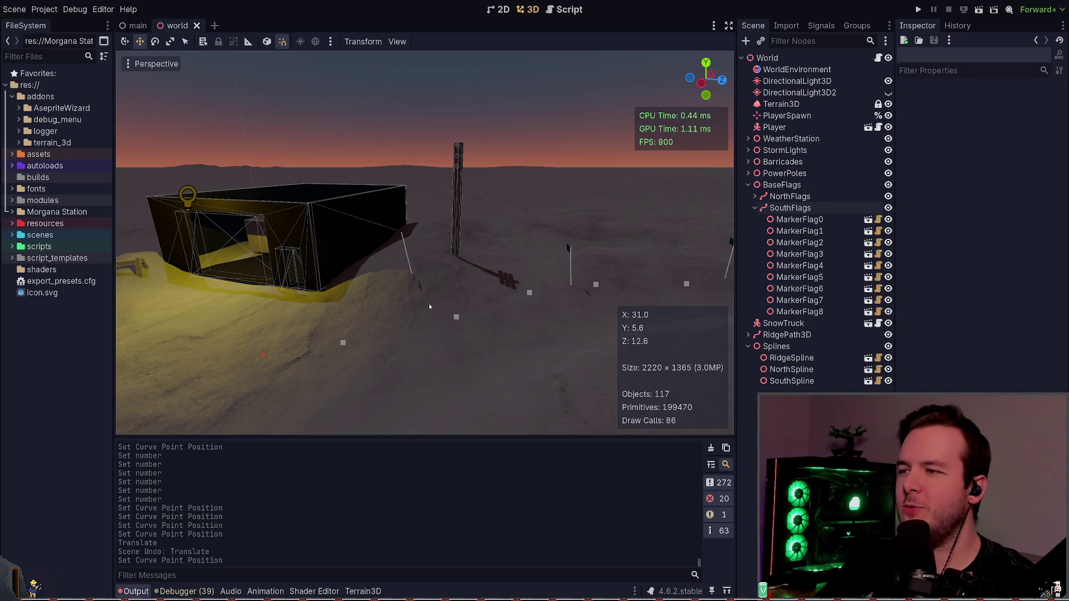
pyautogui.moveTo(429, 302)
pyautogui.mouseDown()
pyautogui.moveTo(384, 278)
pyautogui.moveTo(371, 287)
pyautogui.mouseUp()
pyautogui.moveTo(397, 350)
pyautogui.mouseDown()
pyautogui.moveTo(320, 386)
pyautogui.moveTo(423, 329)
pyautogui.mouseUp()
pyautogui.click(348, 371)
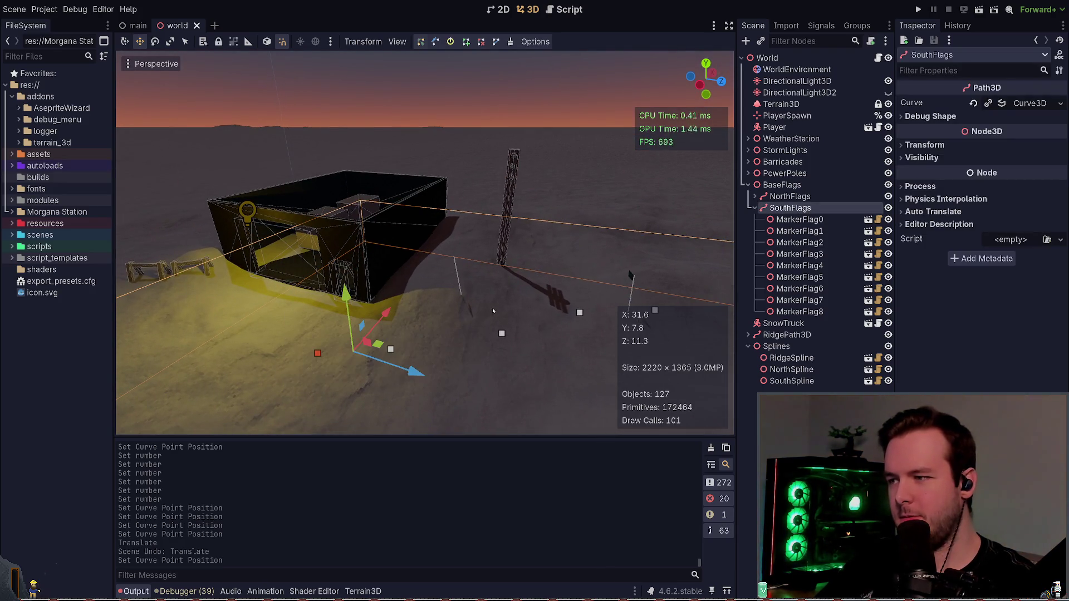
pyautogui.moveTo(347, 312)
pyautogui.mouseDown()
pyautogui.moveTo(350, 284)
pyautogui.moveTo(350, 293)
pyautogui.mouseUp()
pyautogui.hotkey('ctrl', 's')
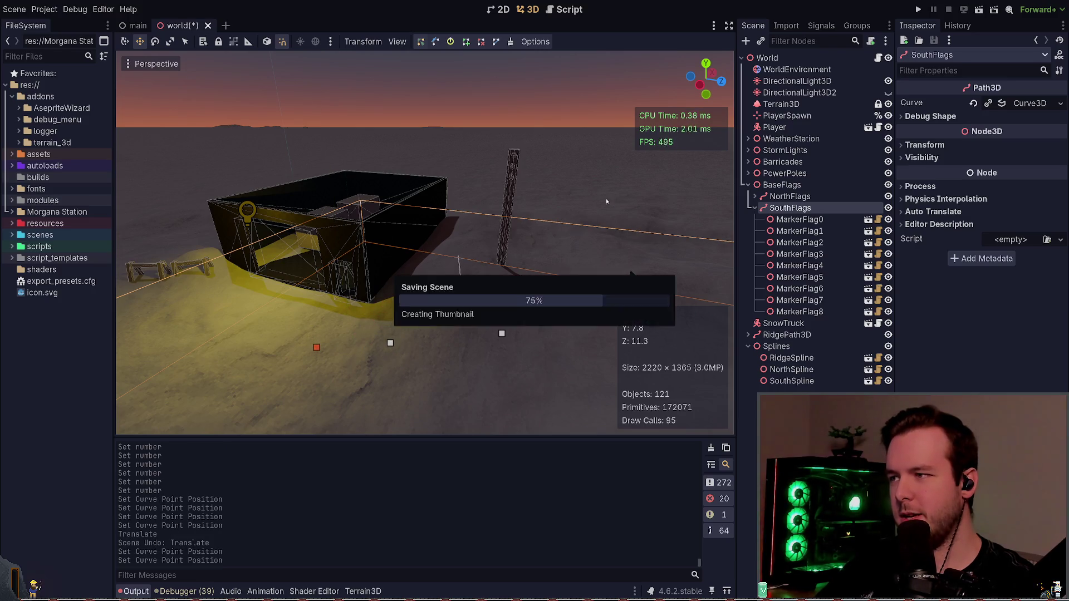
pyautogui.hotkey('ctrl', 's')
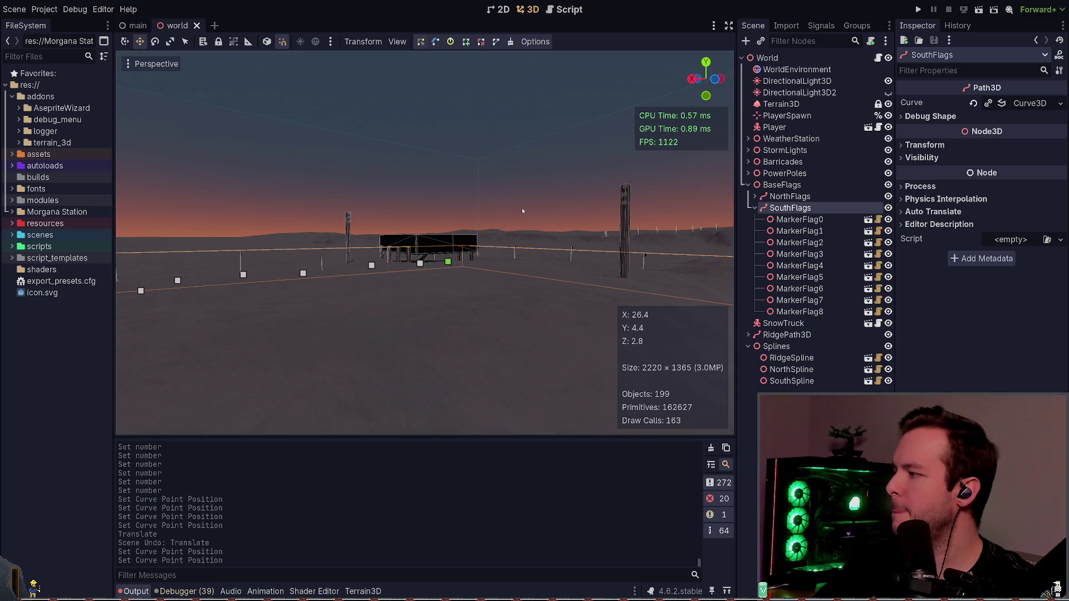
pyautogui.press('w')
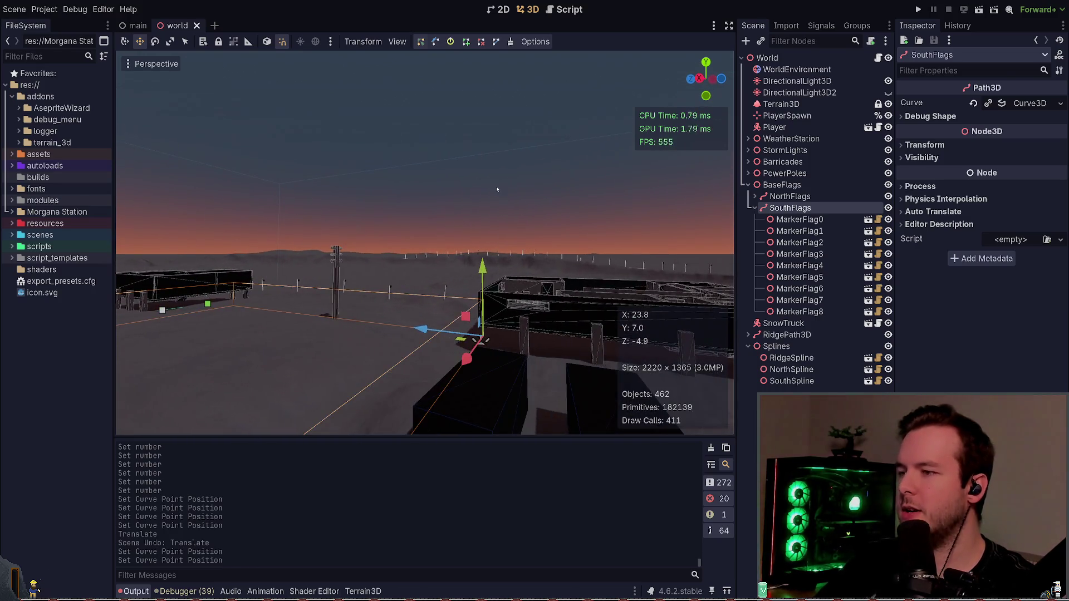
pyautogui.press('s')
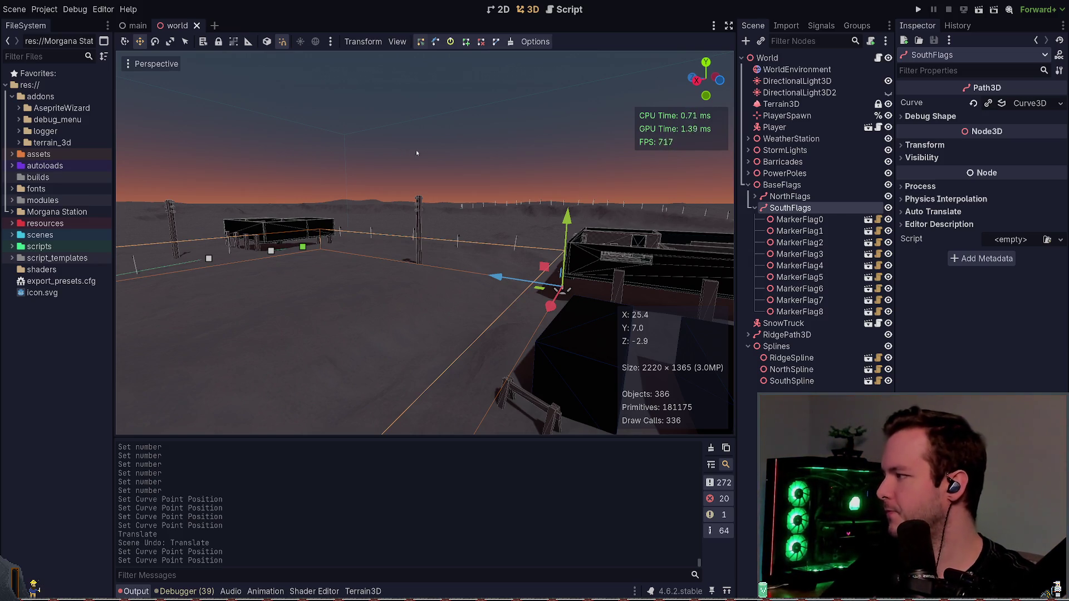
pyautogui.moveTo(416, 153); pyautogui.dragTo(537, 163)
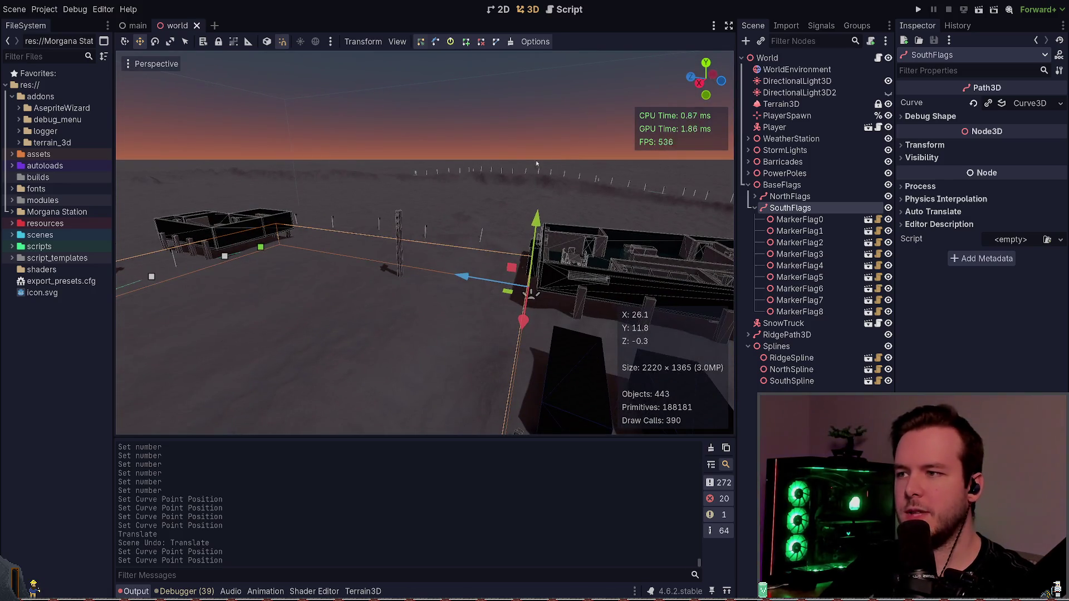
pyautogui.click(544, 124)
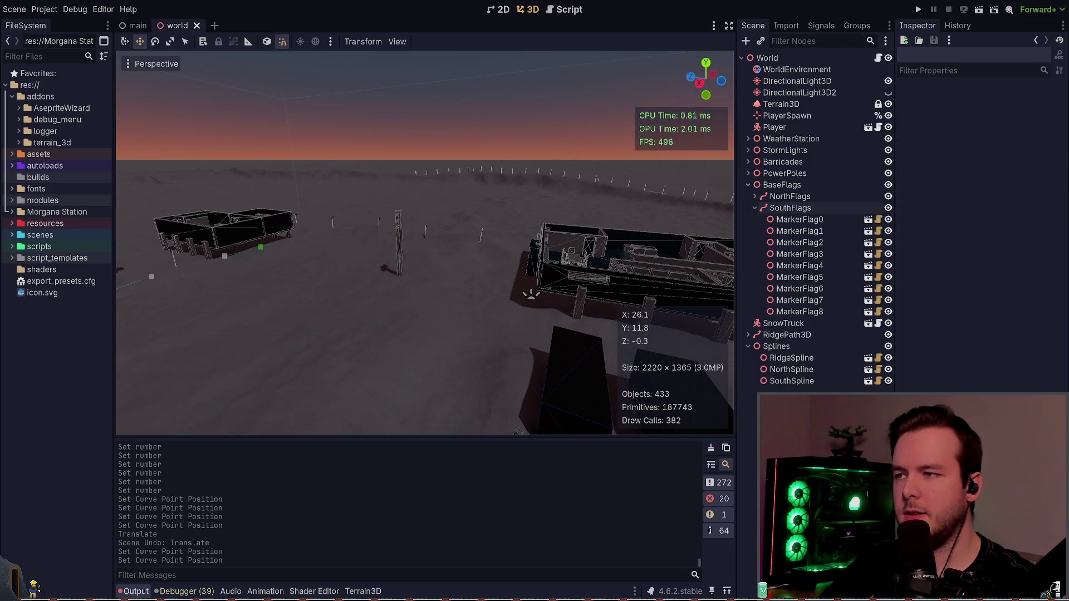
# - Collapse SouthFlags in the scene tree and fly around the station's flag lines
pyautogui.click(755, 208)
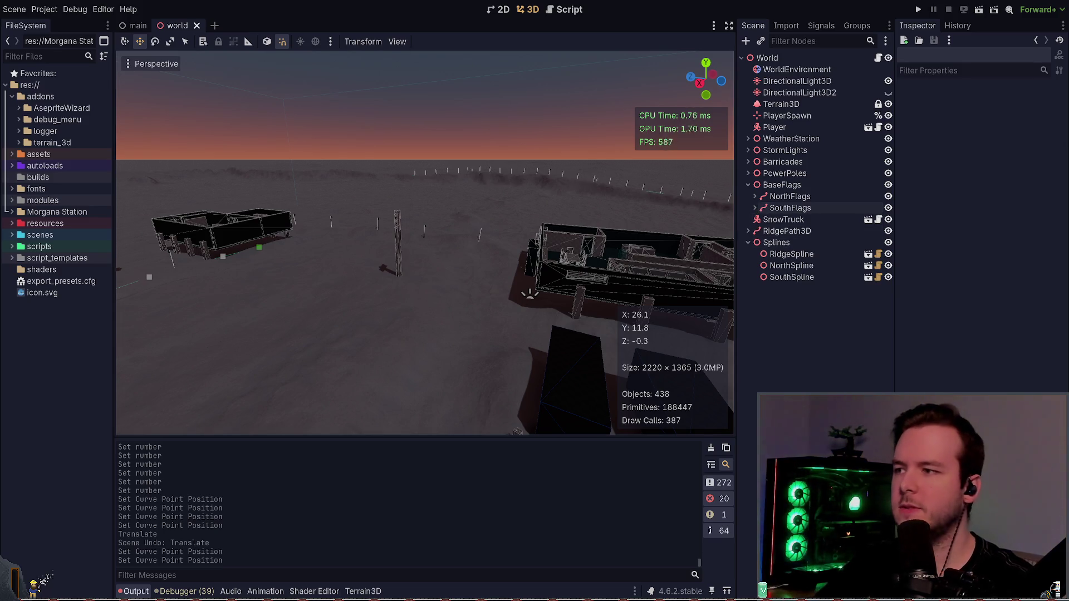
pyautogui.moveTo(694, 252)
pyautogui.mouseDown()
pyautogui.moveTo(497, 283)
pyautogui.moveTo(569, 217)
pyautogui.mouseUp()
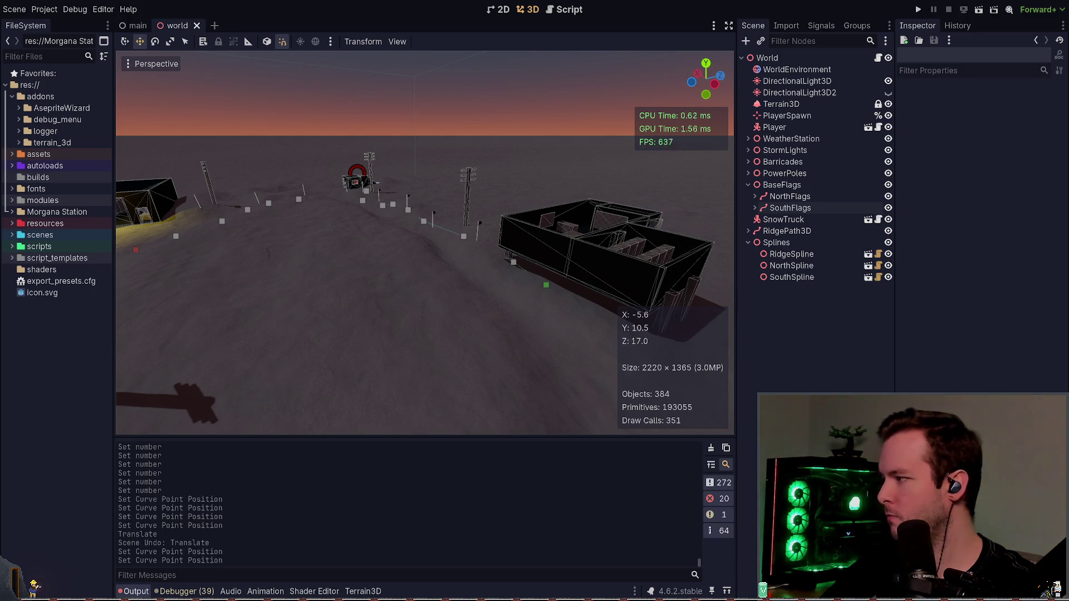
pyautogui.moveTo(390, 248); pyautogui.dragTo(360, 246)
pyautogui.moveTo(512, 176)
pyautogui.mouseDown()
pyautogui.moveTo(429, 187)
pyautogui.moveTo(511, 178)
pyautogui.mouseUp()
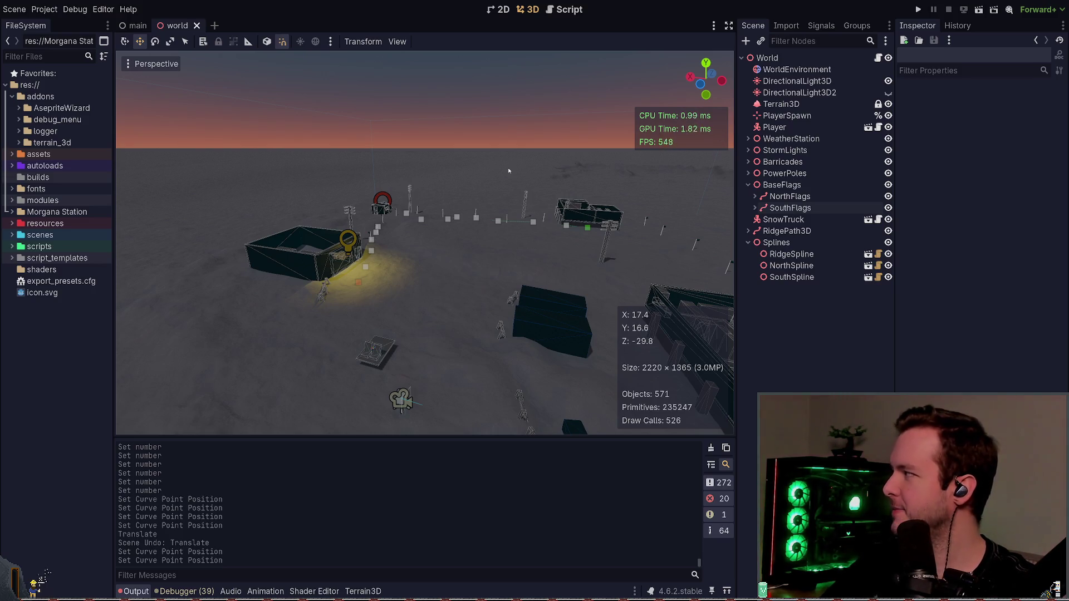
pyautogui.moveTo(514, 180)
pyautogui.mouseDown()
pyautogui.moveTo(497, 162)
pyautogui.moveTo(462, 162)
pyautogui.moveTo(514, 167)
pyautogui.mouseUp()
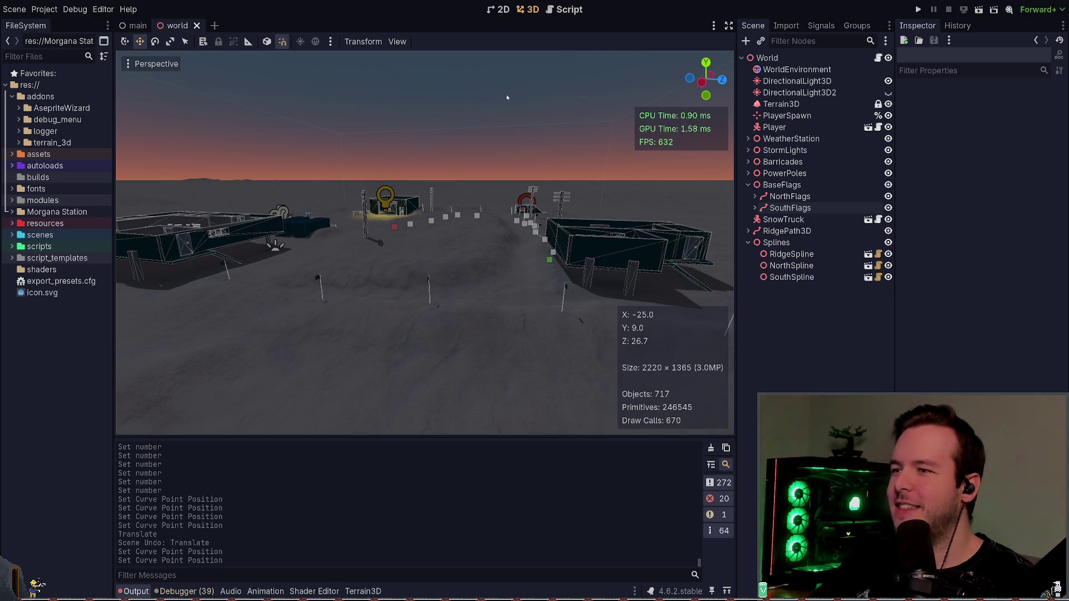
pyautogui.moveTo(499, 96); pyautogui.dragTo(518, 96)
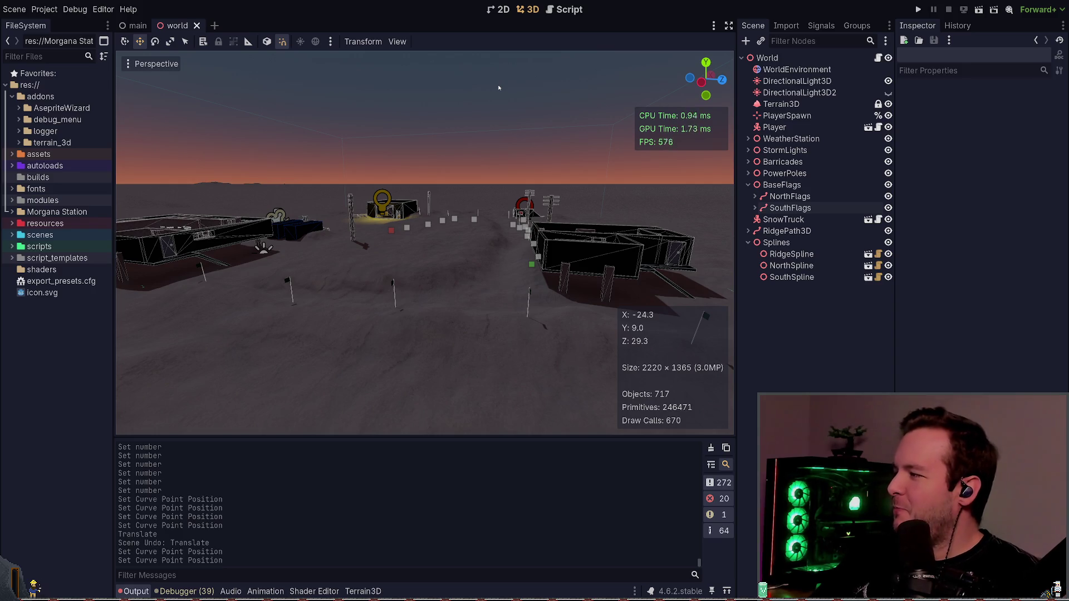
# - Save the world scene and switch to node3d_spline.gd in Neovim
pyautogui.moveTo(551, 126)
pyautogui.mouseDown()
pyautogui.moveTo(515, 126)
pyautogui.moveTo(577, 141)
pyautogui.mouseUp()
pyautogui.hotkey('ctrl', 's')
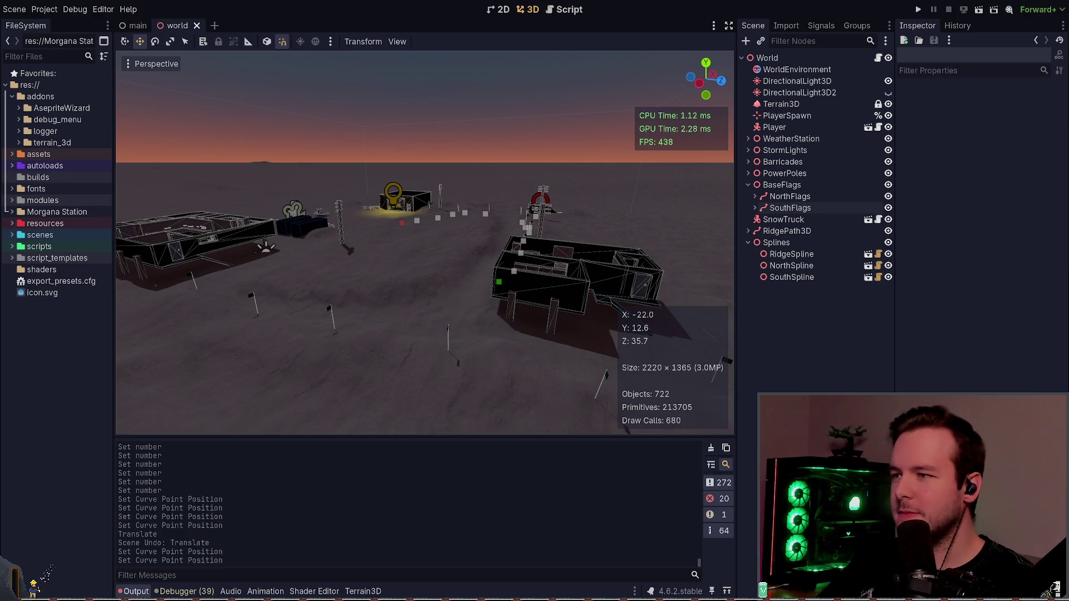
pyautogui.hotkey('alt', 'Tab')
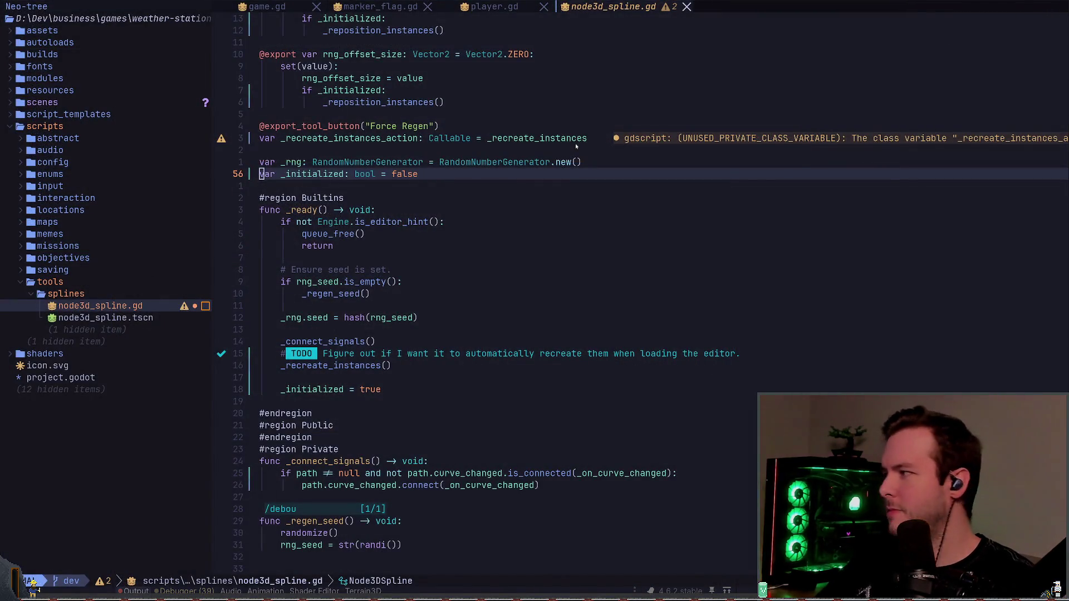
# - Switch from Neovim to the 2026-05-12 Daily Log in Obsidian
pyautogui.hotkey('alt', 'Tab')
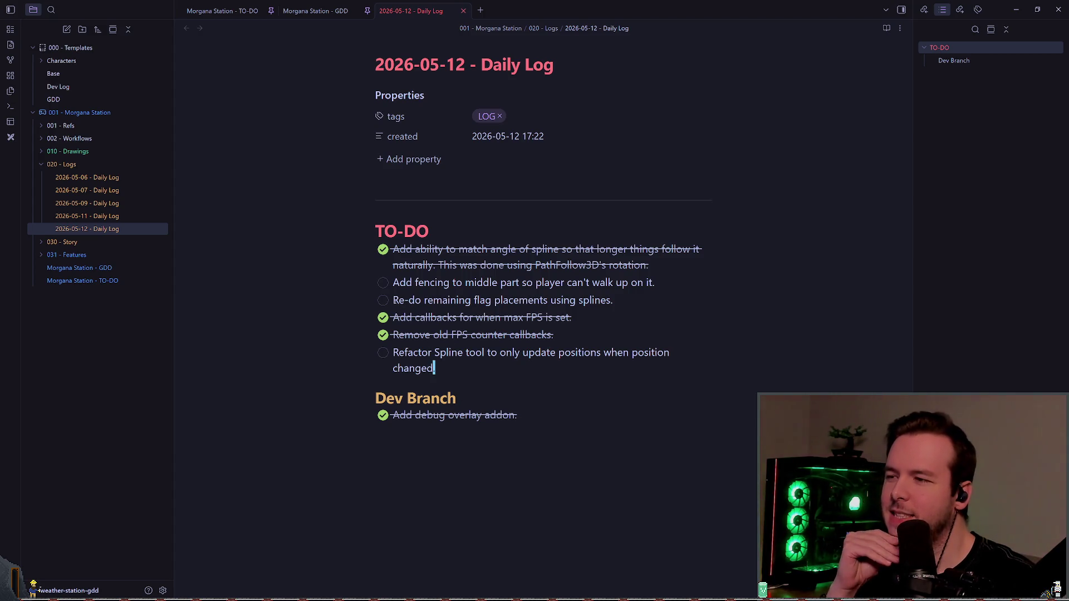
# - Tick the flag re-placement and spline refactor to-dos, then review changes in Lazygit
pyautogui.click(383, 300)
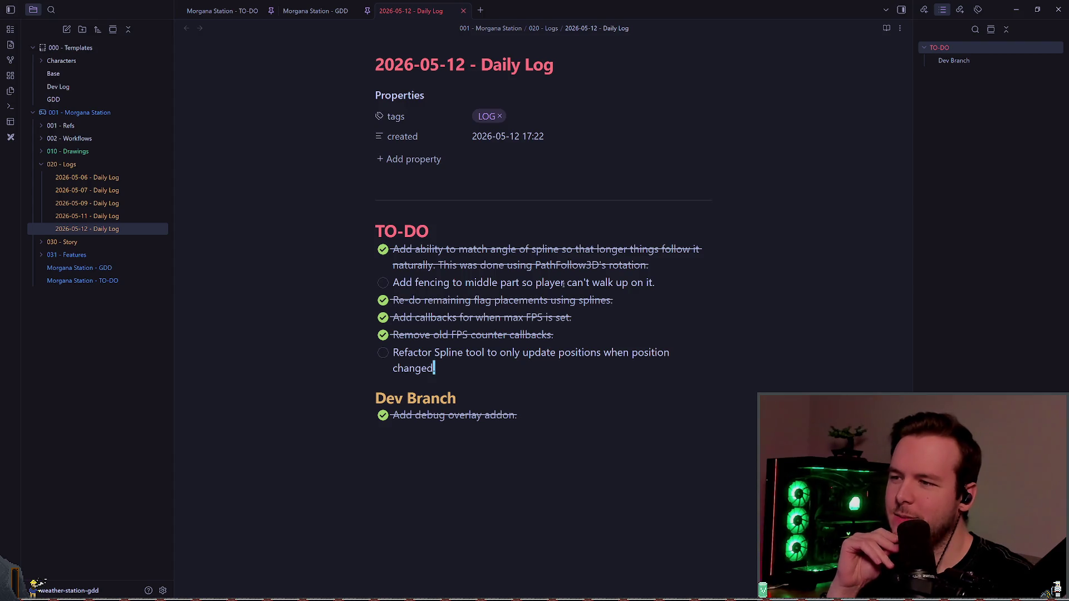
pyautogui.click(383, 354)
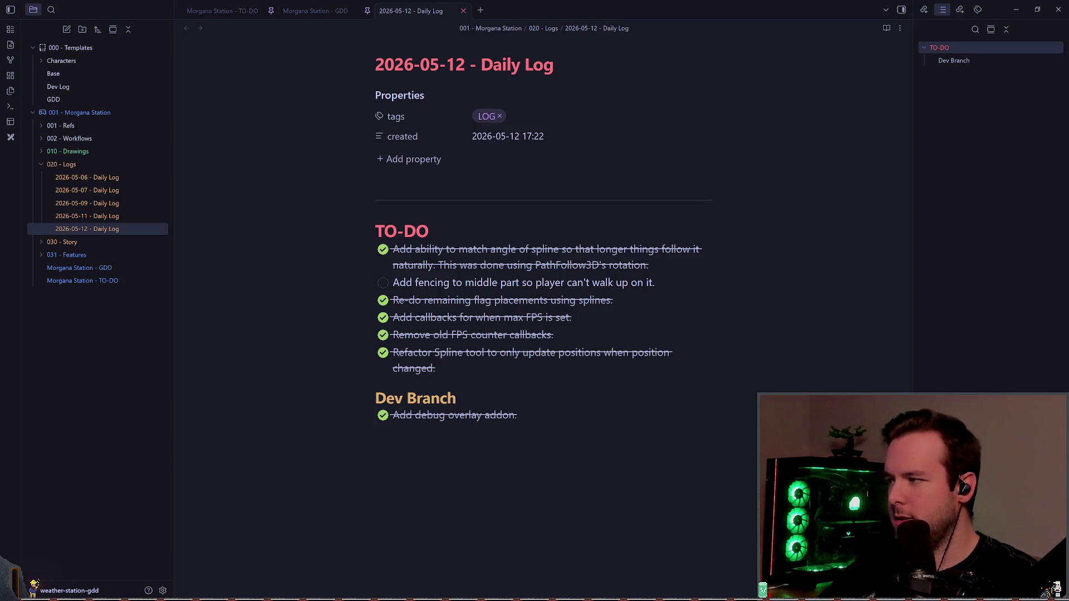
pyautogui.hotkey('alt', 'Tab')
pyautogui.press('Down')
pyautogui.press('Down')
pyautogui.press('Down')
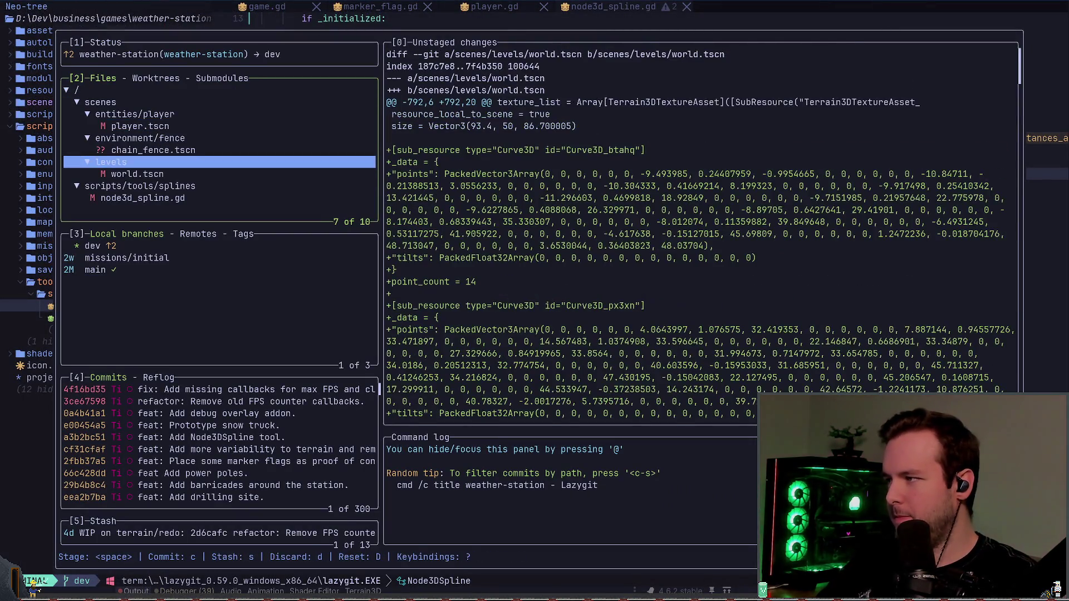
# - Stage the splines script changes and commit them as the Node3DSpline refactor
pyautogui.press('k')
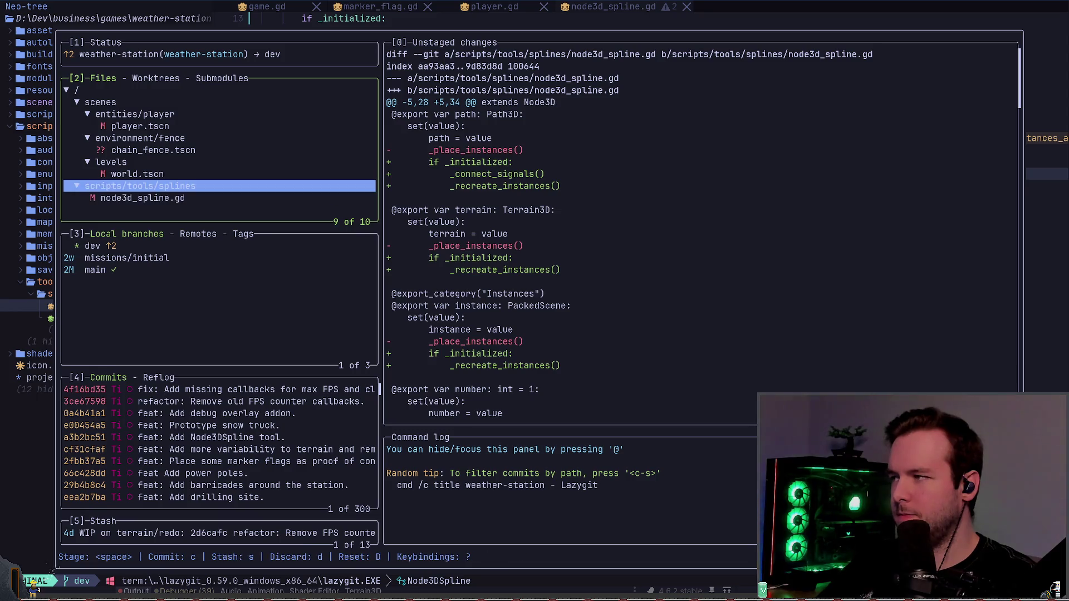
pyautogui.press('k')
pyautogui.press('j')
pyautogui.press('space')
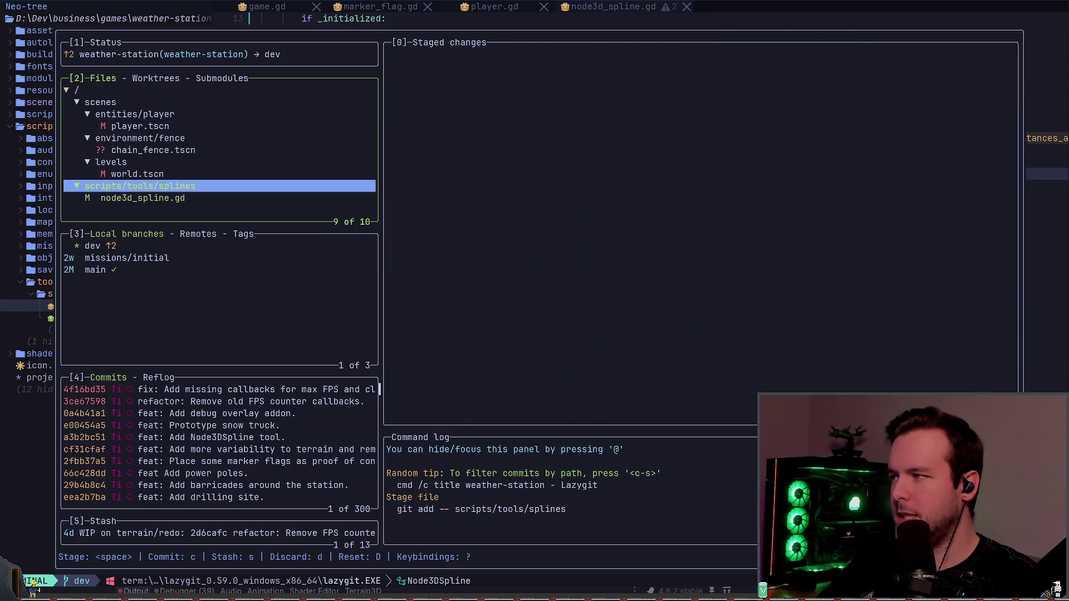
pyautogui.press('c')
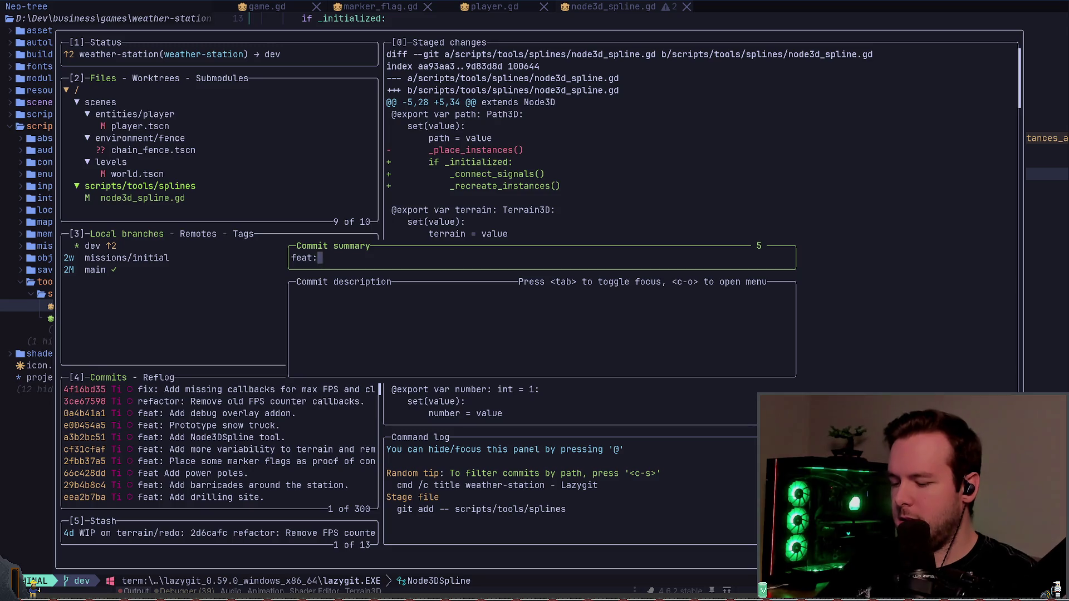
pyautogui.write('tor:')
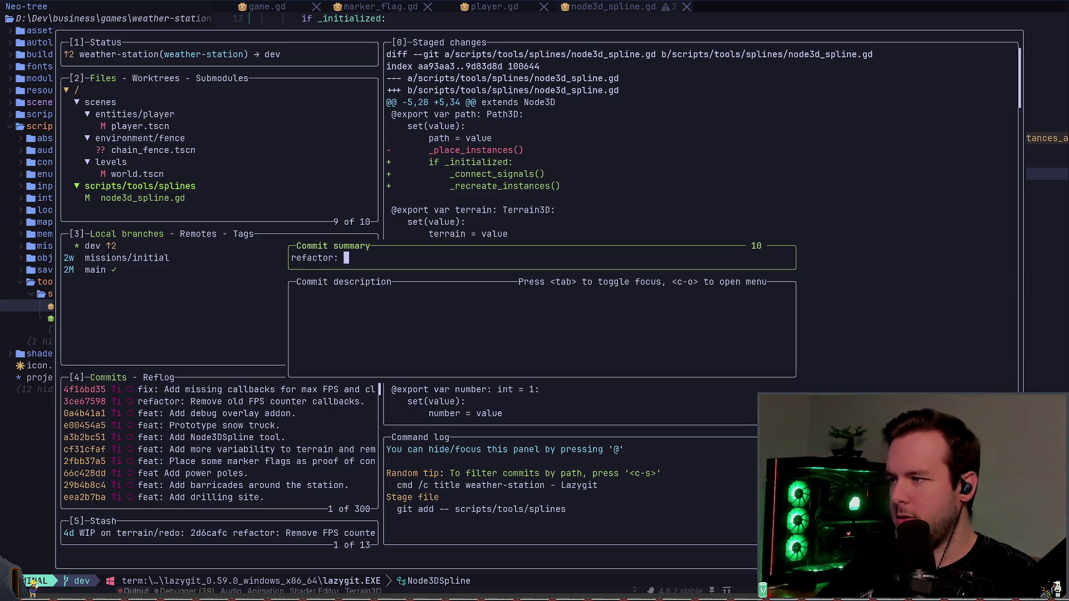
pyautogui.press('BackSpace')
pyautogui.press('BackSpace')
pyautogui.press('BackSpace')
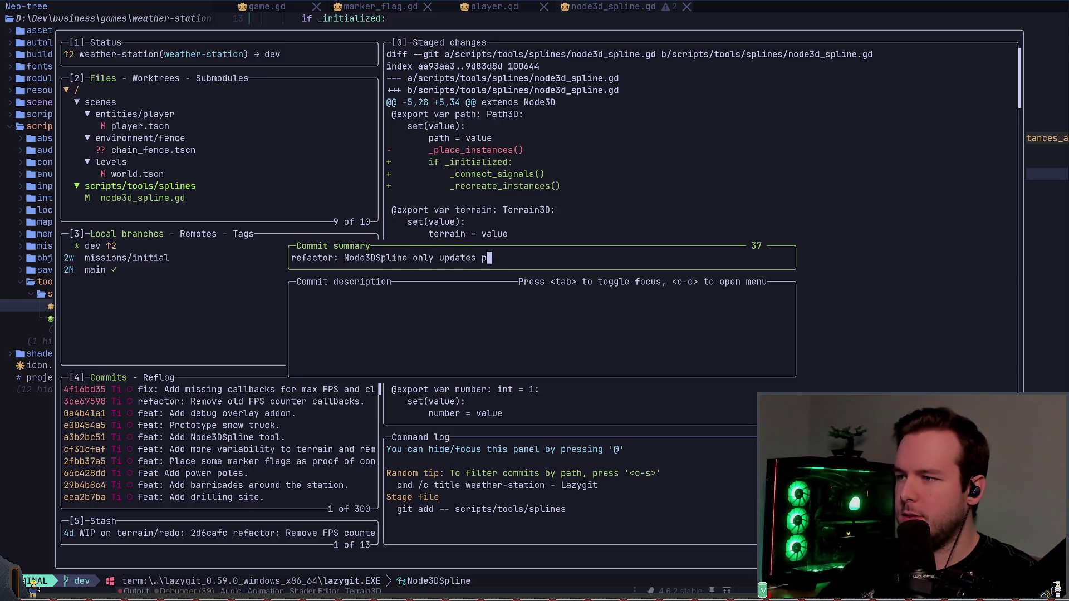
pyautogui.write('when')
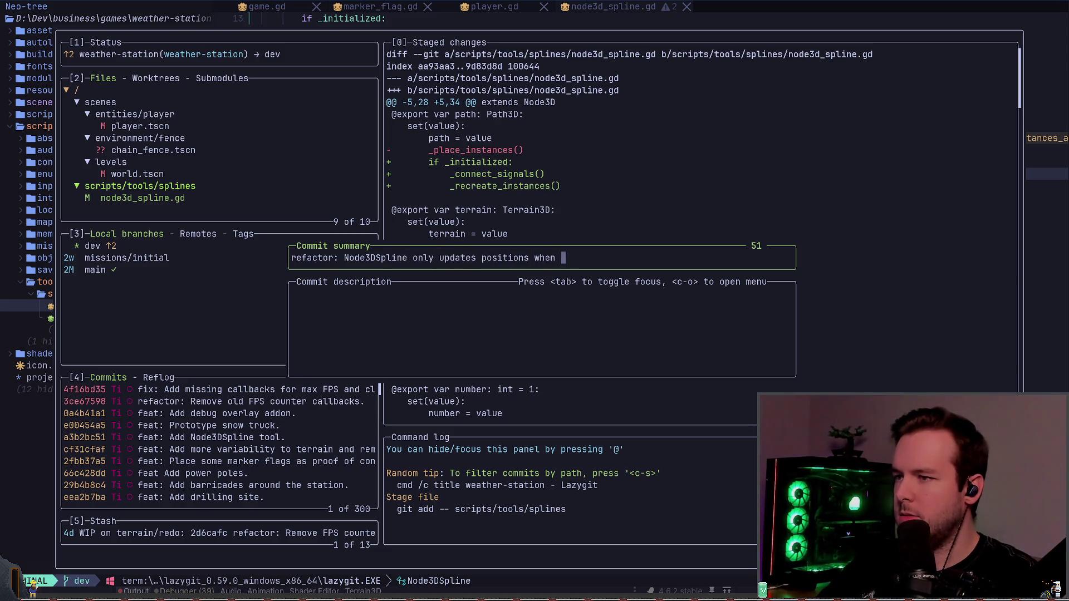
pyautogui.press('BackSpace')
pyautogui.press('BackSpace')
pyautogui.press('BackSpace')
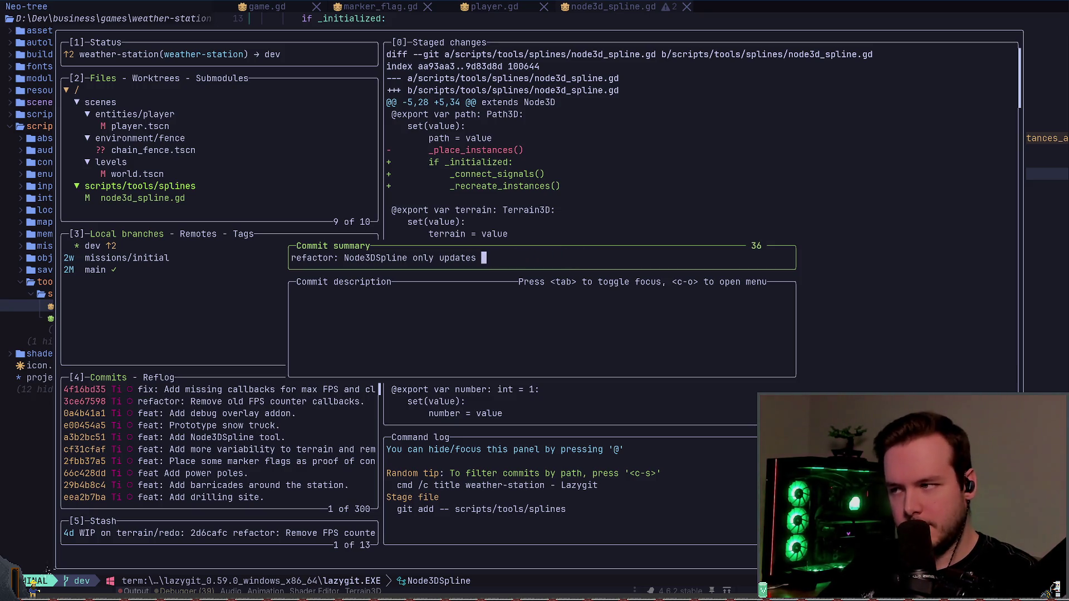
pyautogui.press('BackSpace')
pyautogui.press('BackSpace')
pyautogui.press('BackSpace')
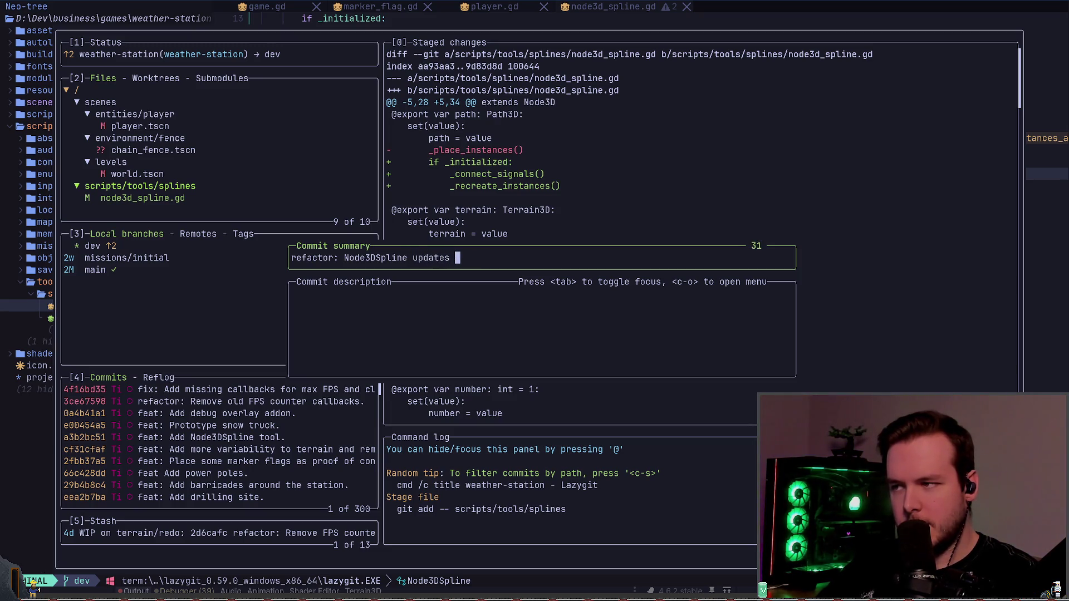
pyautogui.write('positions and instances on')
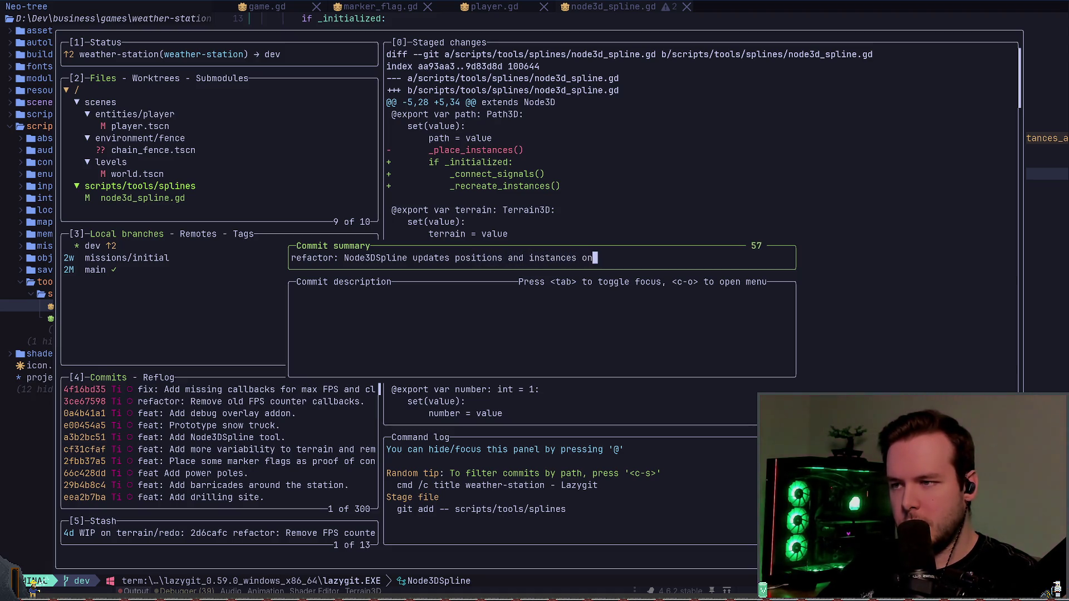
pyautogui.write('ly when required.')
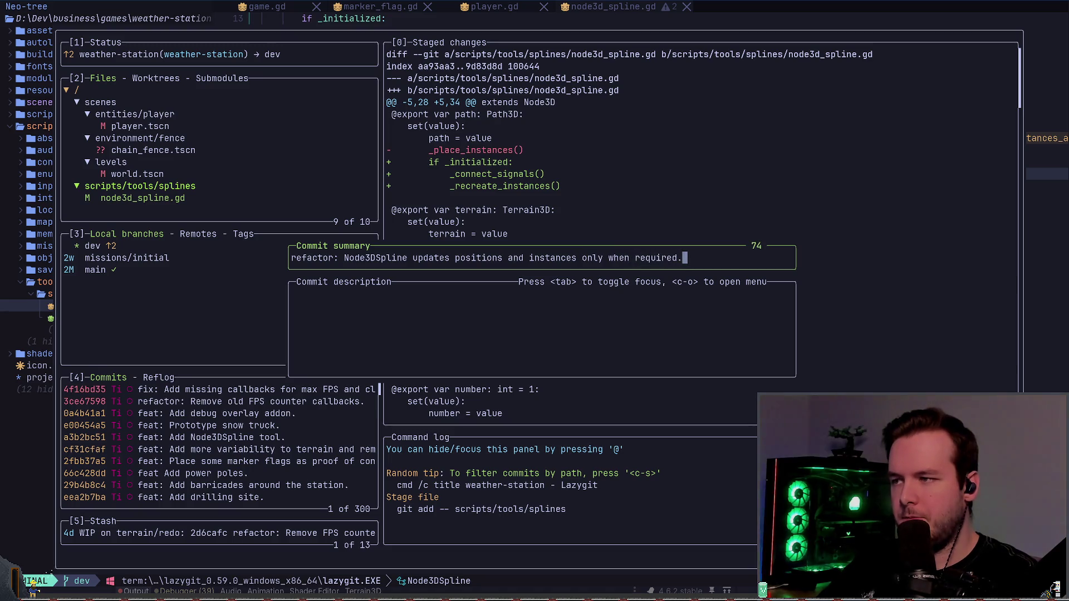
pyautogui.press('Return')
# - Commit world.tscn as 'feat: Place more flags around camp using splines.' and push
pyautogui.press('Up')
pyautogui.press('Down')
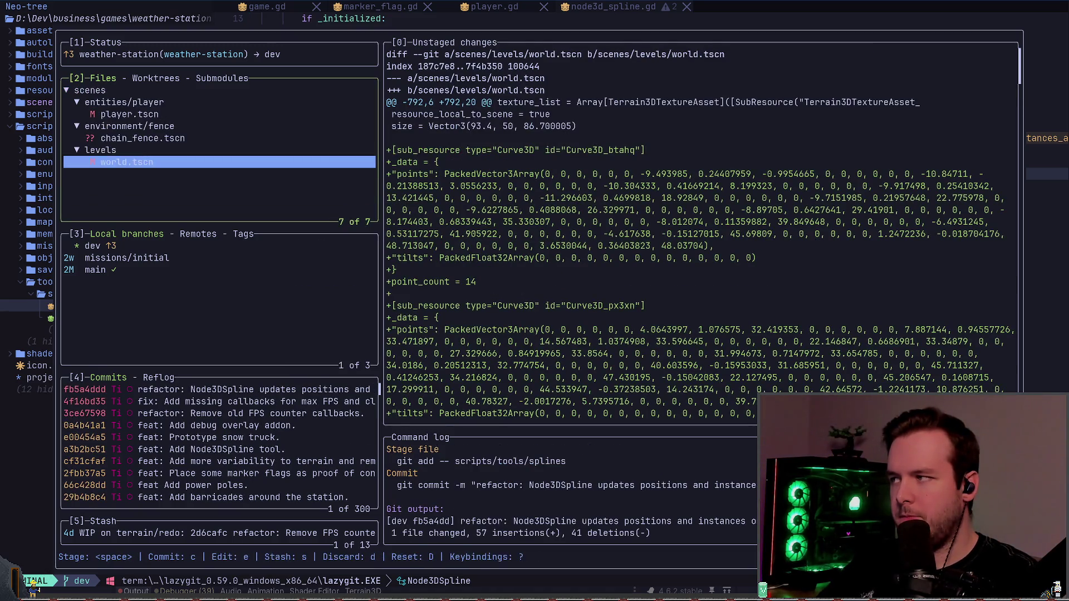
pyautogui.press('Up')
pyautogui.press('space')
pyautogui.press('c')
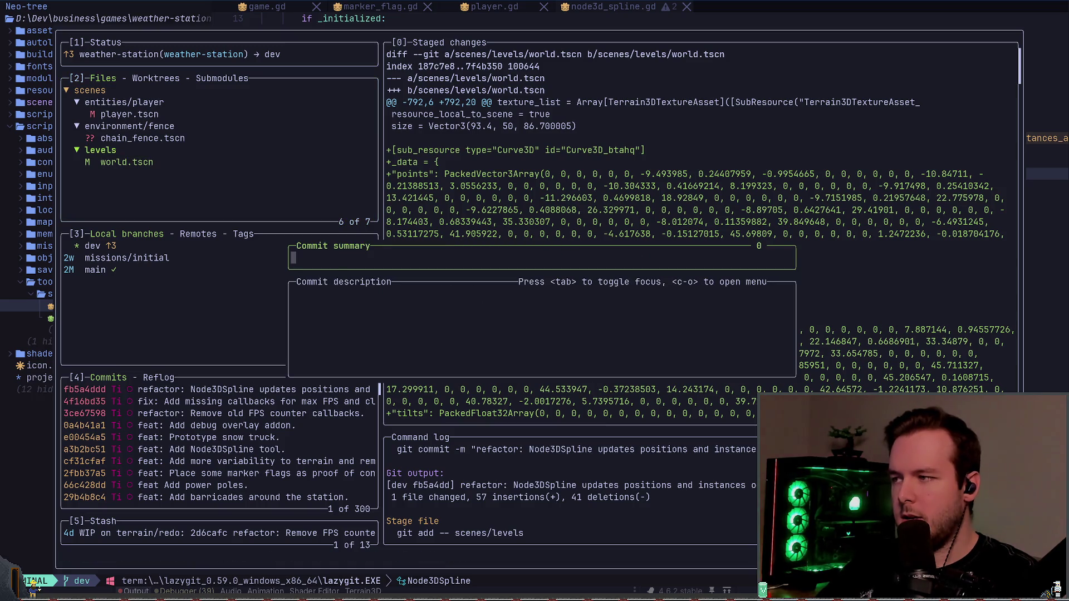
pyautogui.write('Place more fl')
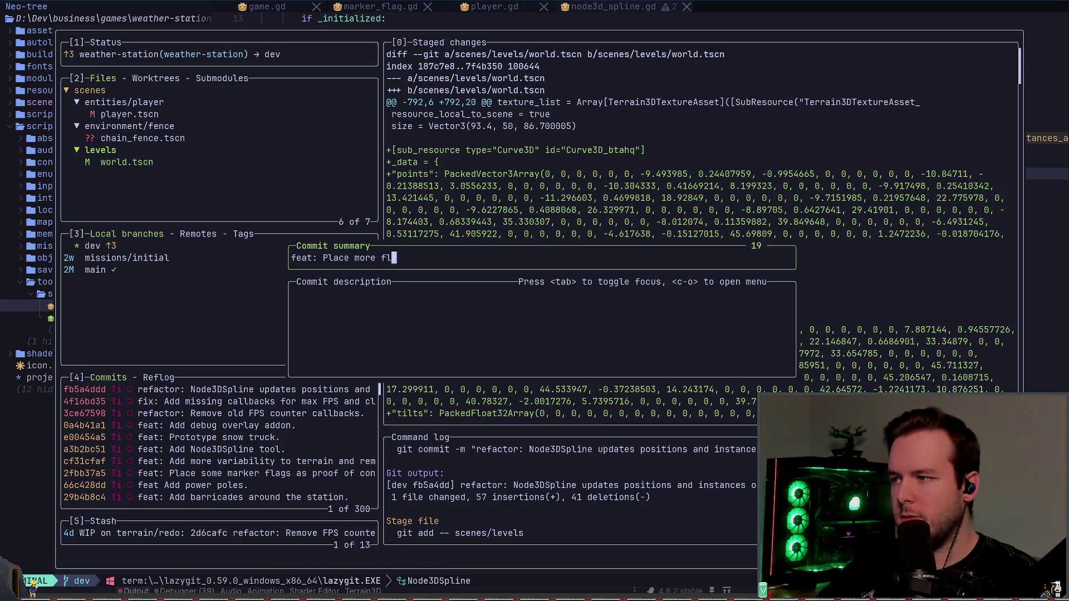
pyautogui.write('ags around camp')
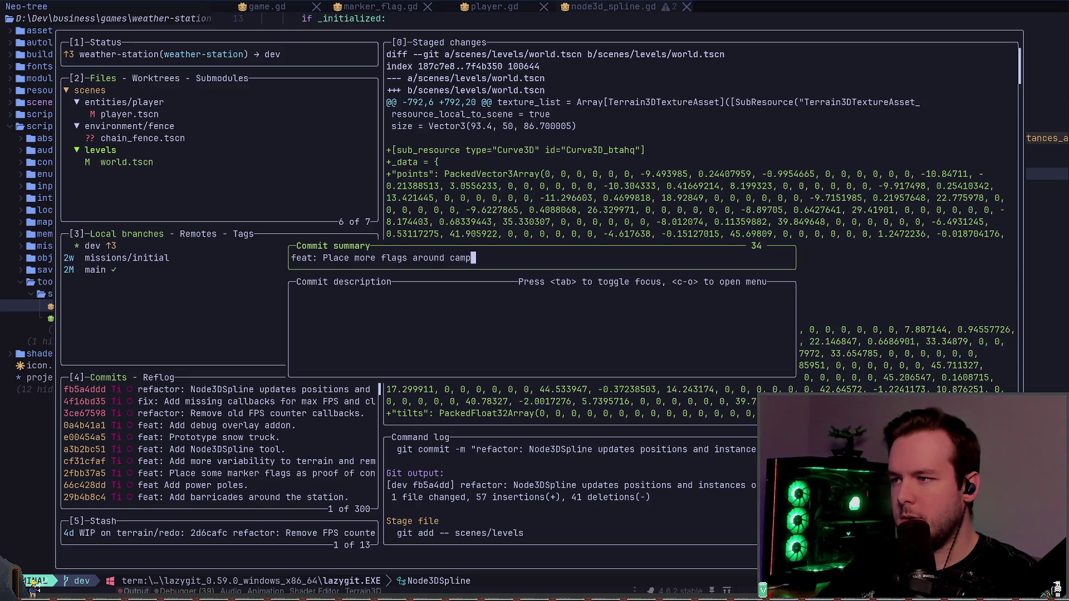
pyautogui.write(' using splines.')
pyautogui.press('Return')
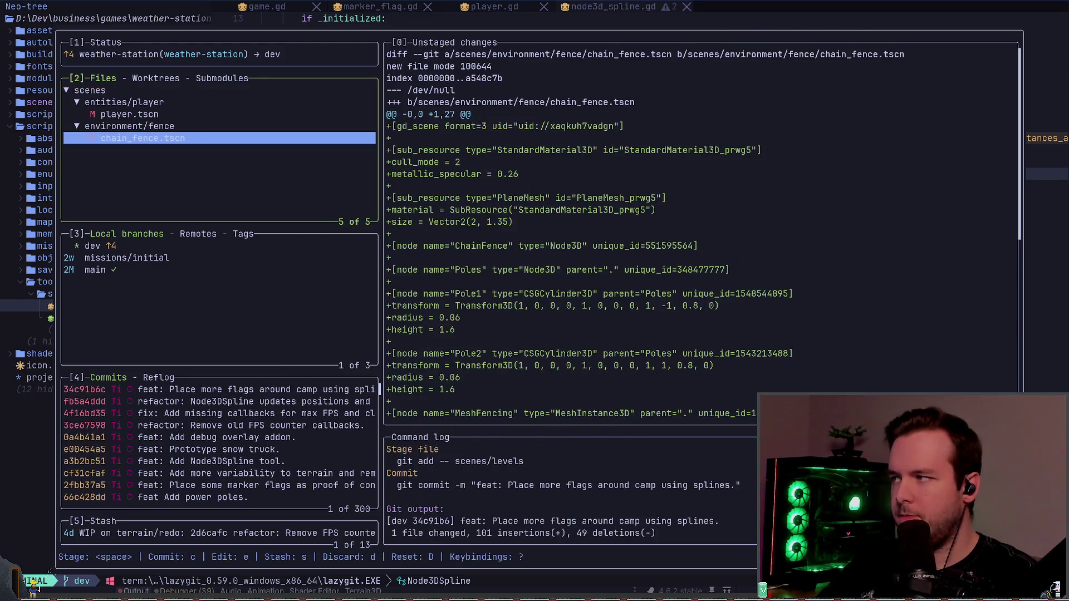
pyautogui.hotkey('shift', 'p')
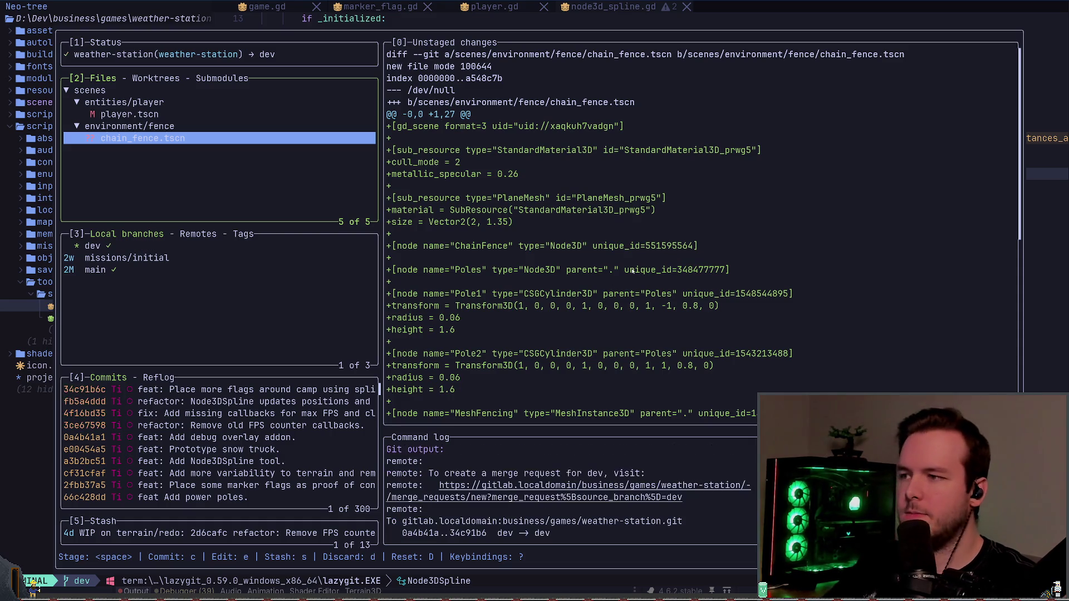
# - Quit lazygit and return to the Godot editor showing the world scene
pyautogui.press('q')
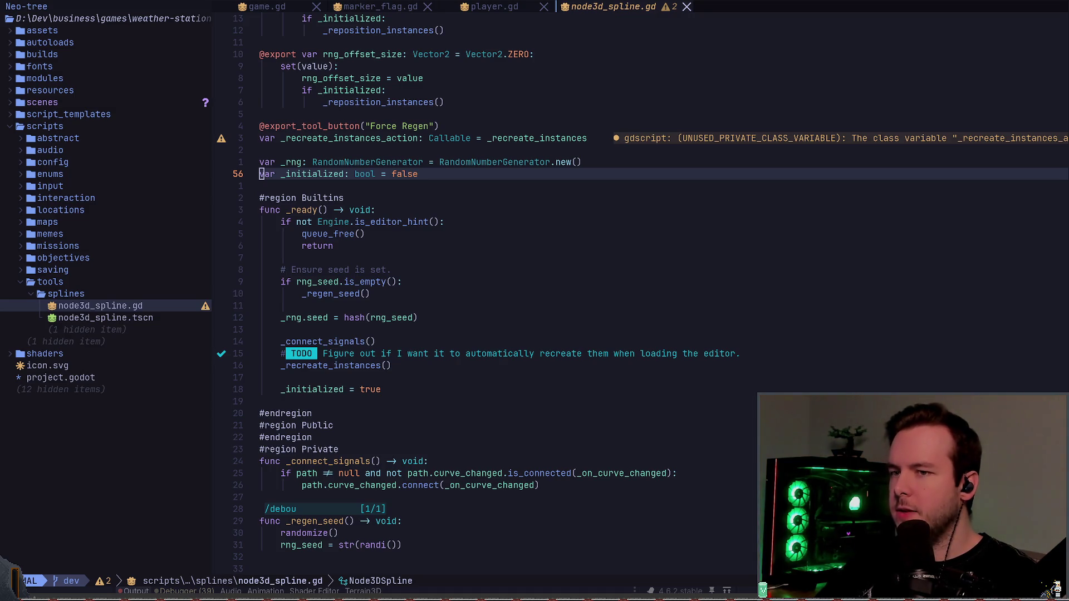
pyautogui.hotkey('alt', 'Tab')
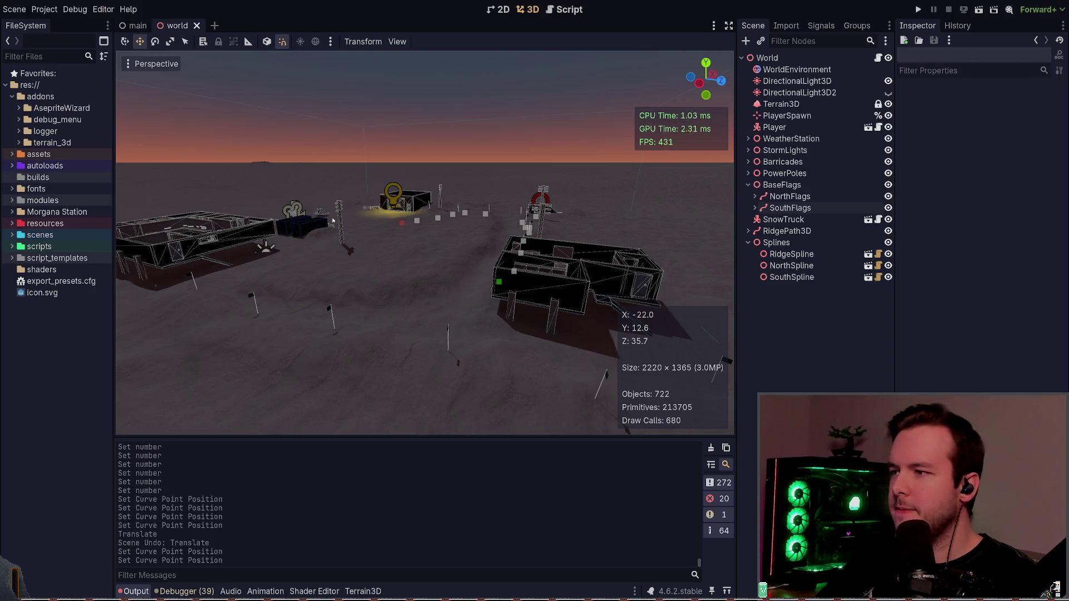
# - Expand scenes/environment/fence in the FileSystem dock to reveal chain_fence.tscn
pyautogui.scroll(5, 332, 221)
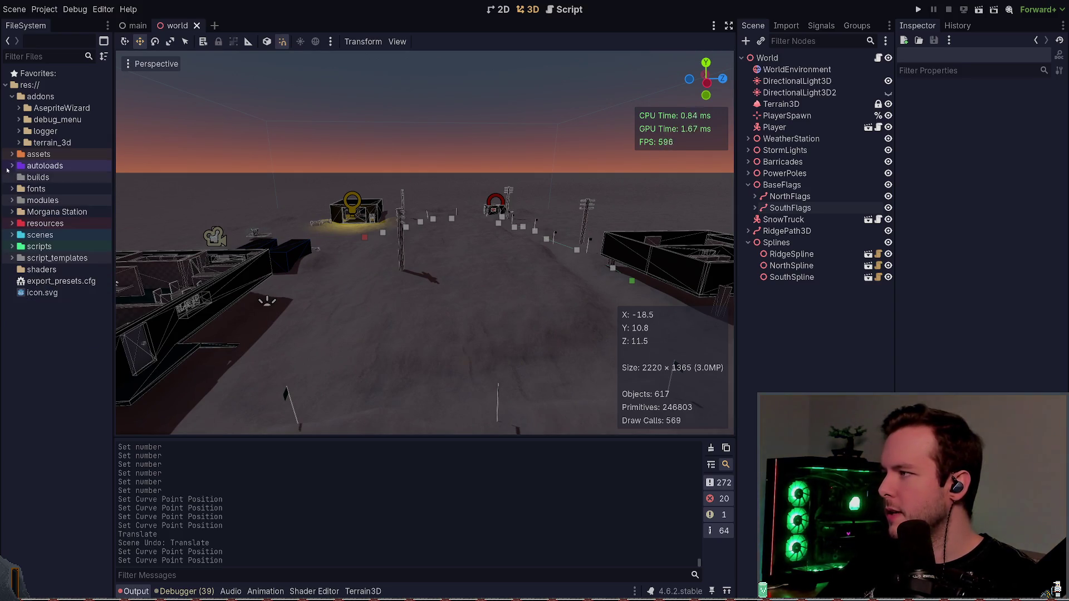
pyautogui.click(9, 97)
pyautogui.click(8, 189)
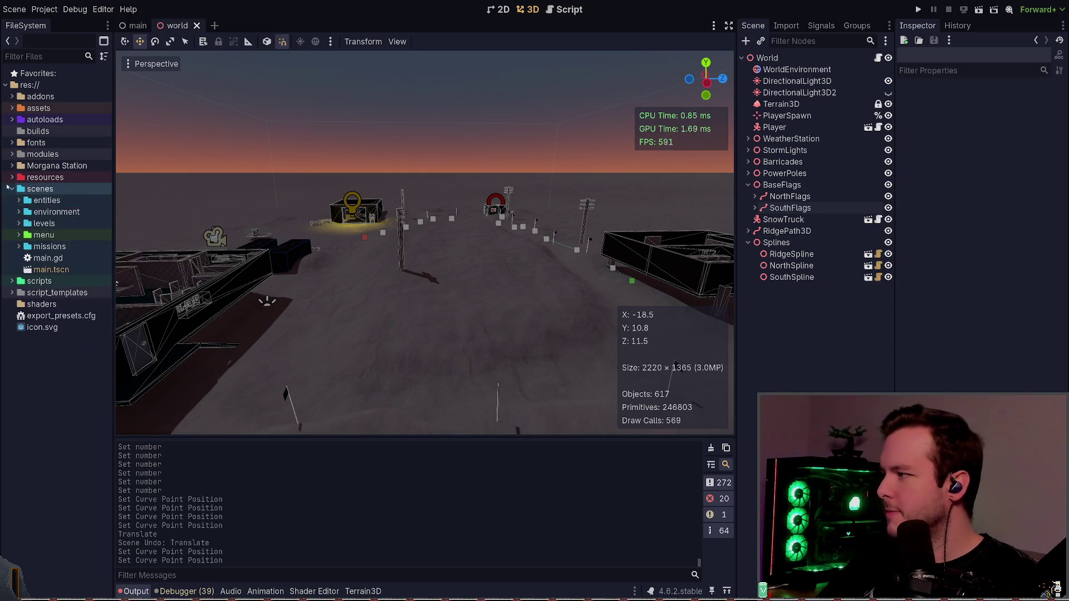
pyautogui.click(19, 246)
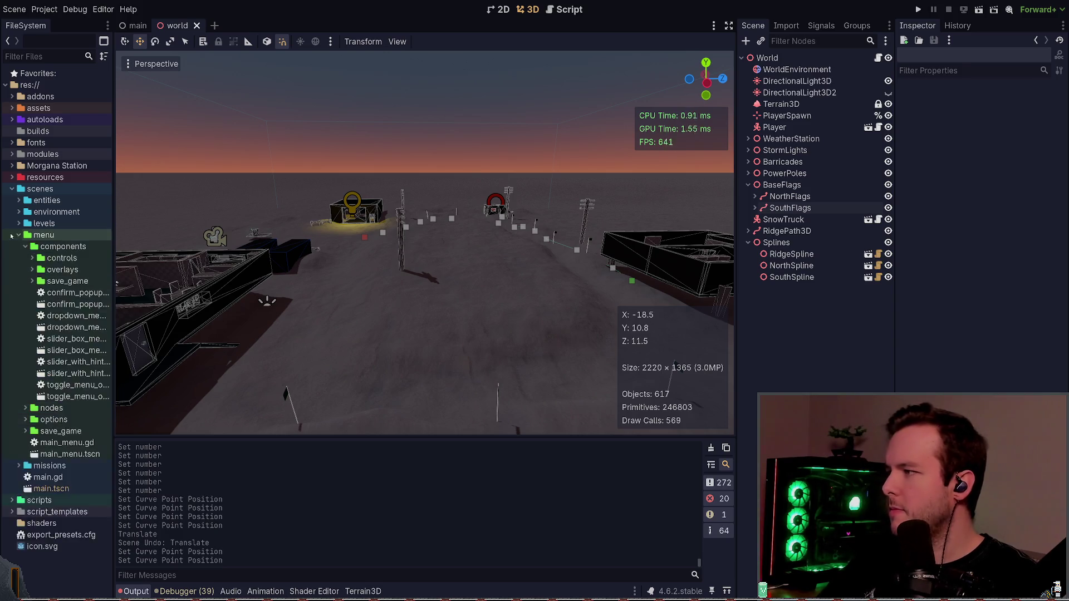
pyautogui.click(19, 246)
pyautogui.click(19, 223)
pyautogui.click(19, 223)
pyautogui.click(19, 224)
pyautogui.click(25, 235)
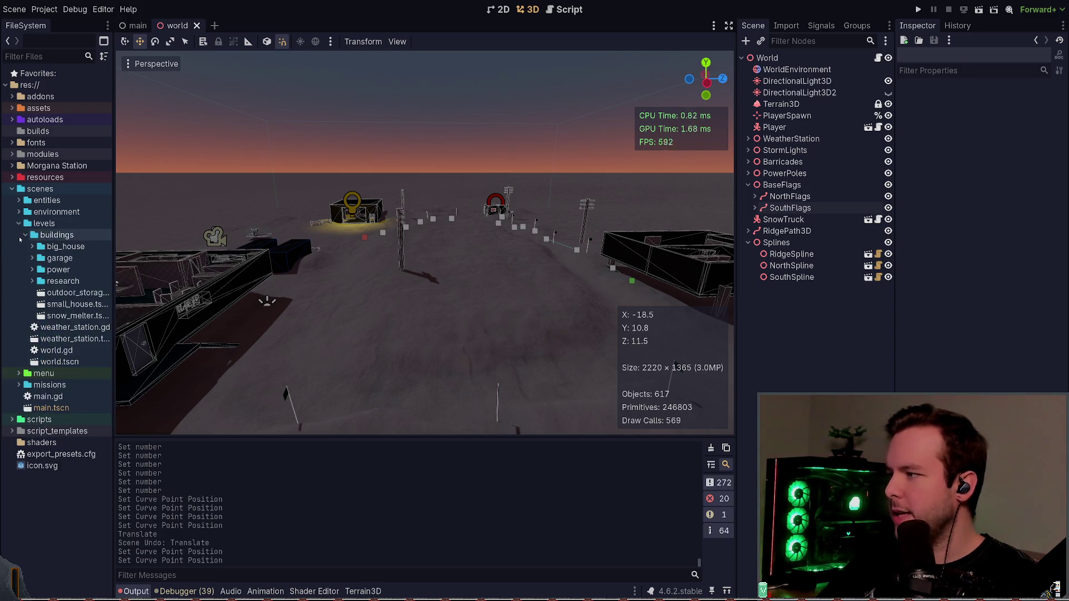
pyautogui.click(26, 235)
pyautogui.click(19, 224)
pyautogui.click(19, 212)
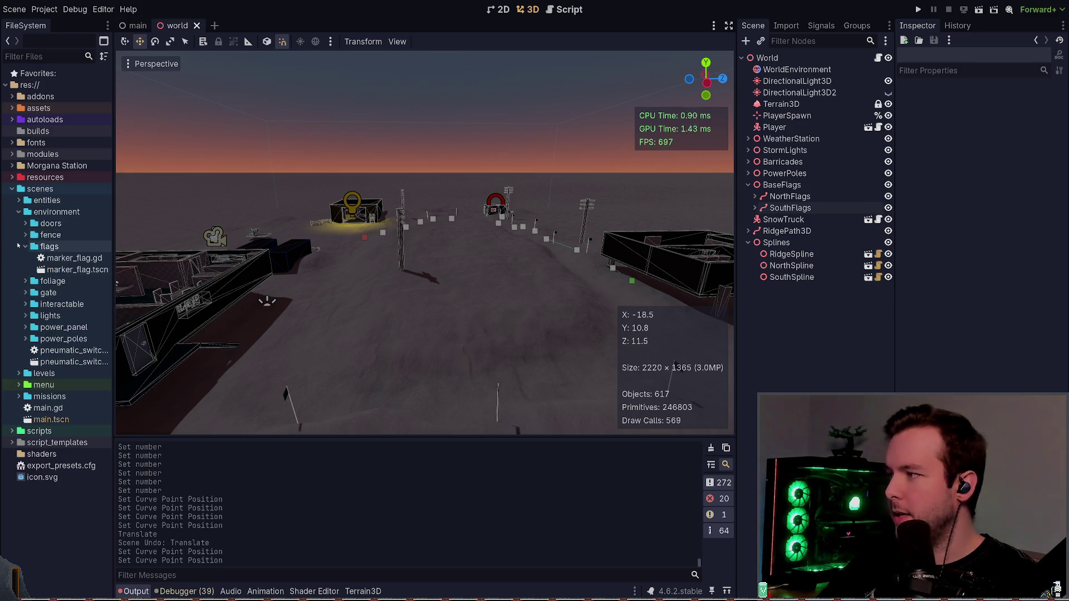
pyautogui.click(25, 246)
pyautogui.click(25, 235)
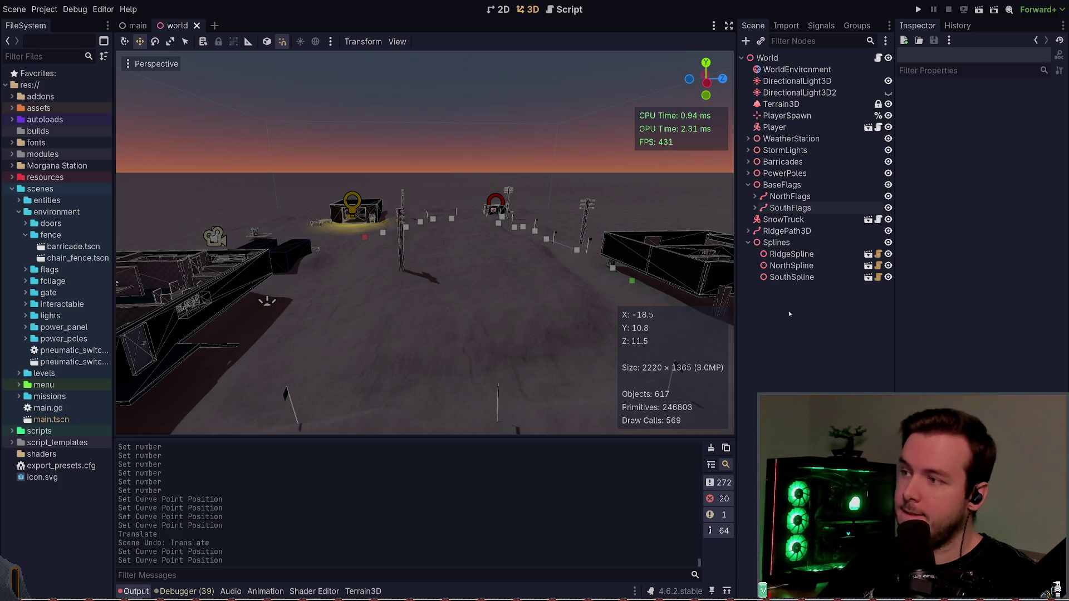
# - Save the world scene and select the SouthFlags path to inspect its Path3D
pyautogui.moveTo(483, 255)
pyautogui.mouseDown()
pyautogui.moveTo(401, 270)
pyautogui.moveTo(312, 260)
pyautogui.moveTo(761, 291)
pyautogui.mouseUp()
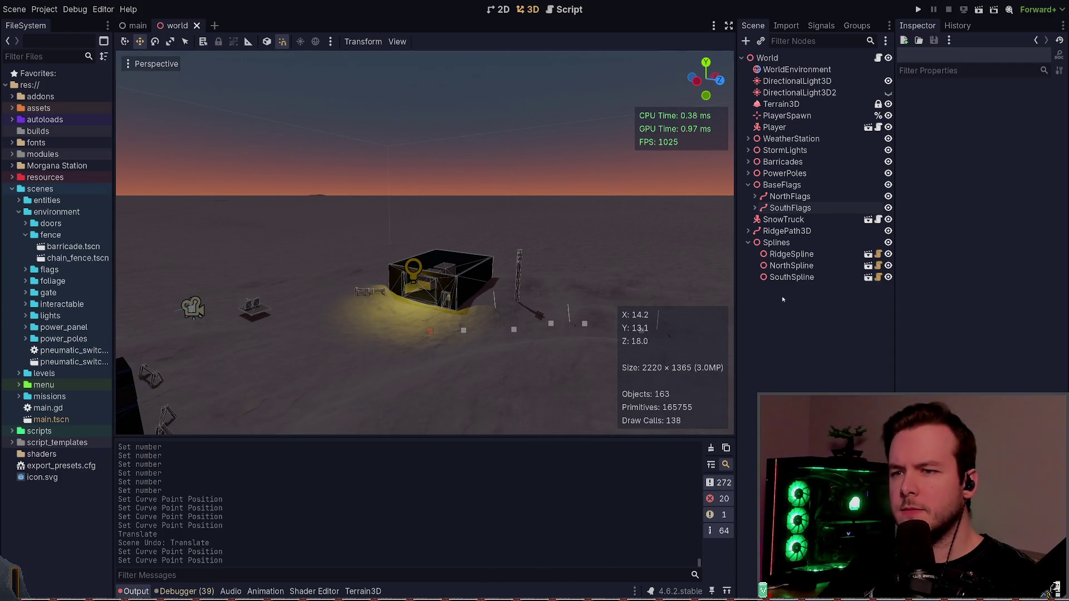
pyautogui.click(747, 242)
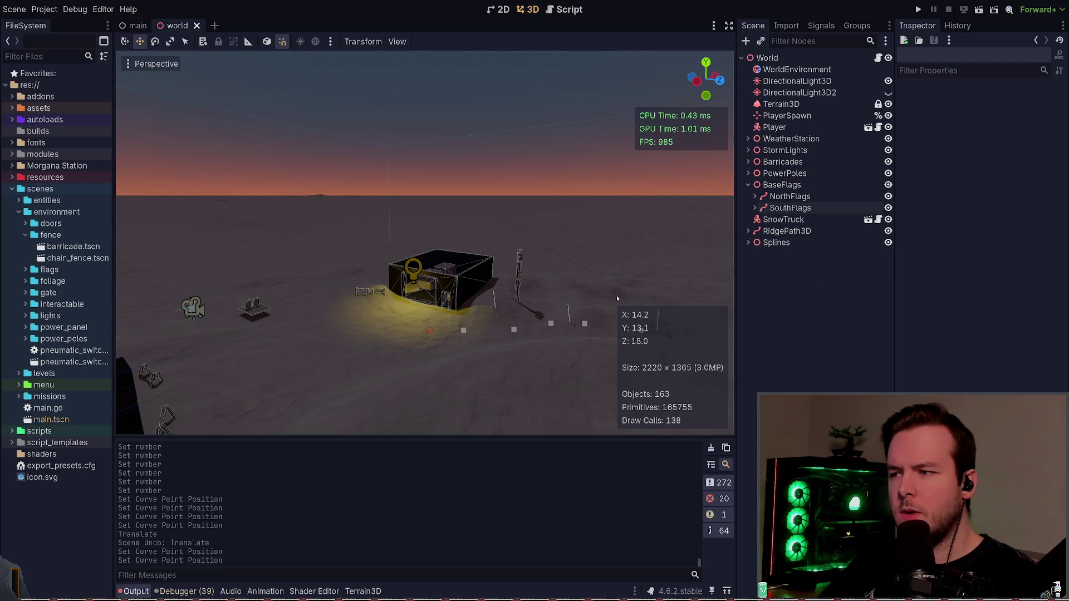
pyautogui.hotkey('ctrl', 's')
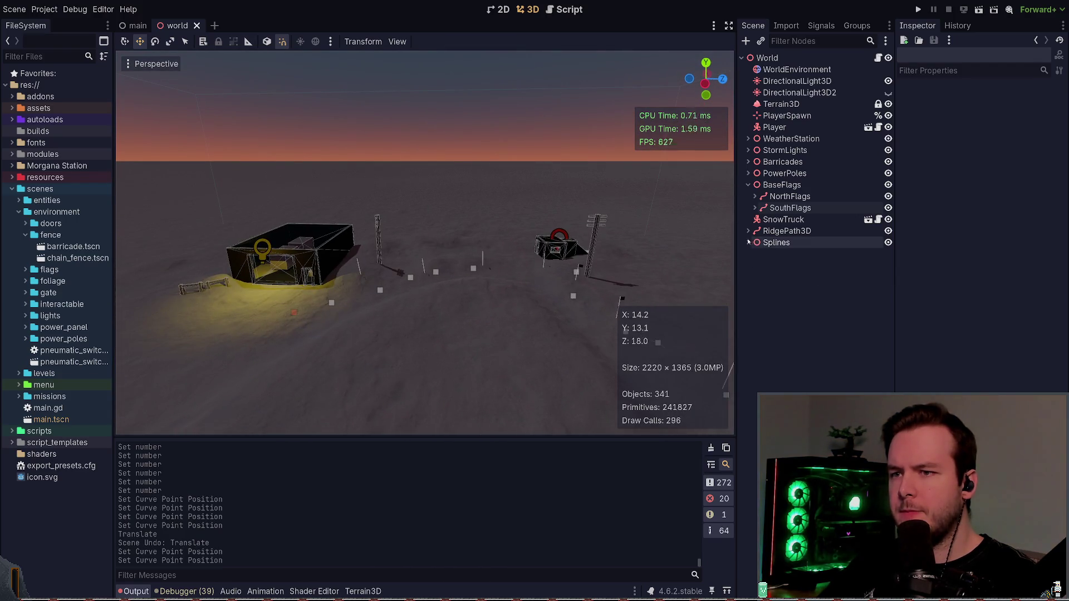
pyautogui.click(749, 243)
pyautogui.click(749, 242)
pyautogui.moveTo(622, 244); pyautogui.dragTo(622, 244)
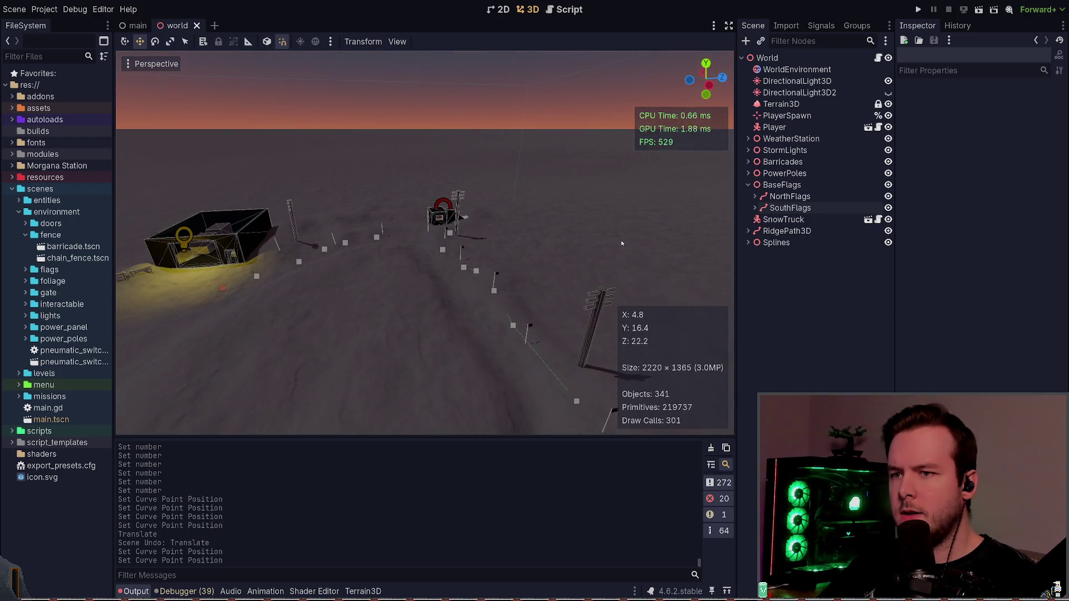
pyautogui.click(791, 208)
pyautogui.write('East')
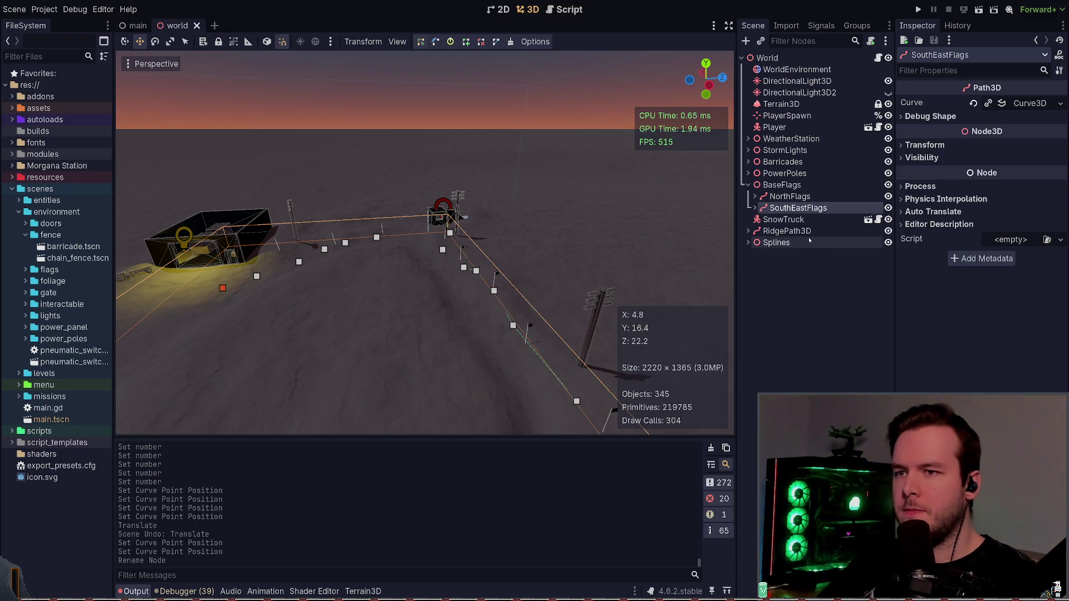
# - Rename SouthSpline to SouthEastSpline and save the scene
pyautogui.click(808, 239)
pyautogui.click(748, 242)
pyautogui.click(791, 277)
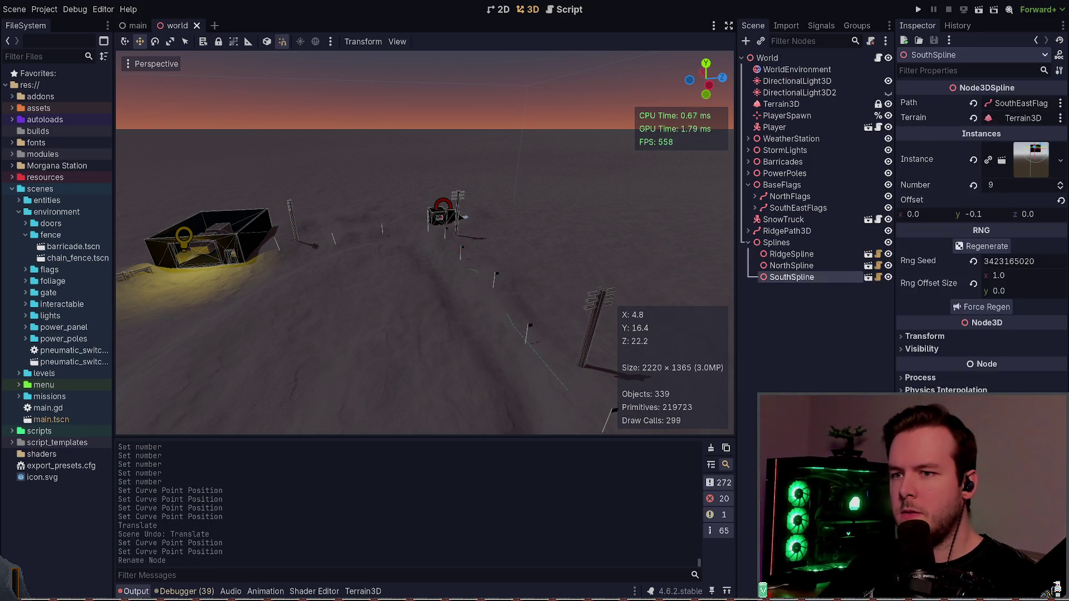
pyautogui.press('F2')
pyautogui.write('SouthEastSpline')
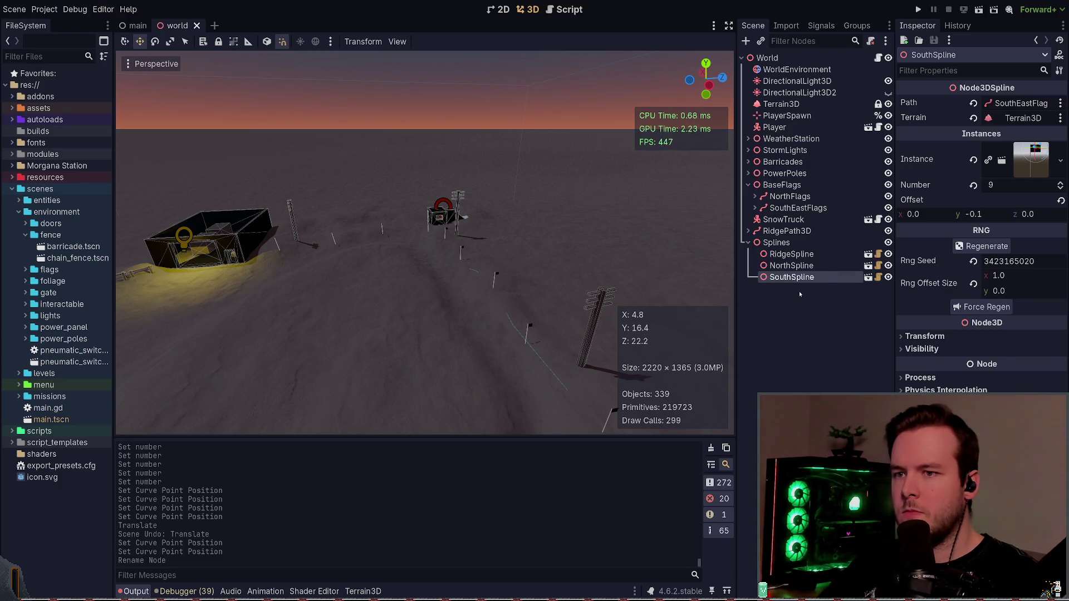
pyautogui.press('Return')
pyautogui.hotkey('ctrl', 's')
# - Check the RidgeSpline settings, save again, and turn the camera across the fences
pyautogui.click(748, 243)
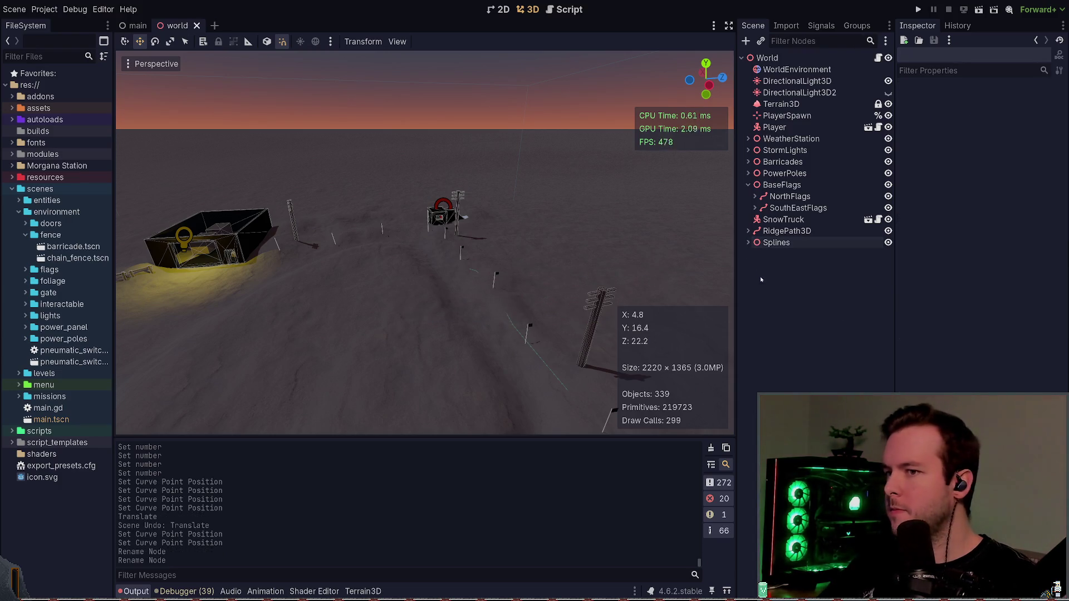
pyautogui.click(749, 243)
pyautogui.click(785, 254)
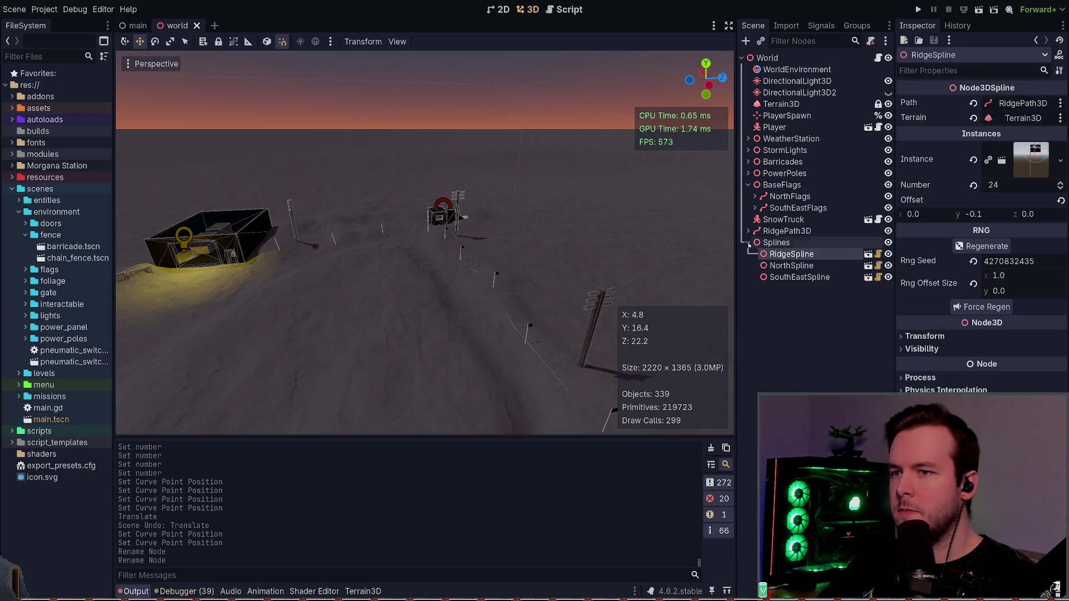
pyautogui.click(748, 243)
pyautogui.hotkey('ctrl', 's')
pyautogui.moveTo(567, 254); pyautogui.dragTo(554, 264)
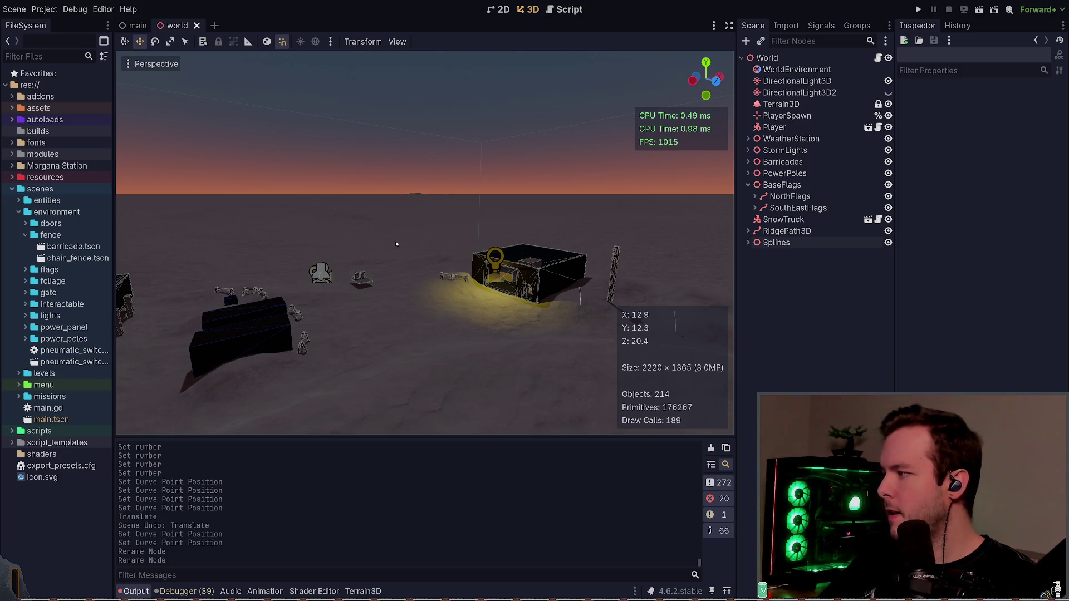
pyautogui.moveTo(419, 245)
pyautogui.mouseDown()
pyautogui.moveTo(428, 249)
pyautogui.moveTo(400, 273)
pyautogui.mouseUp()
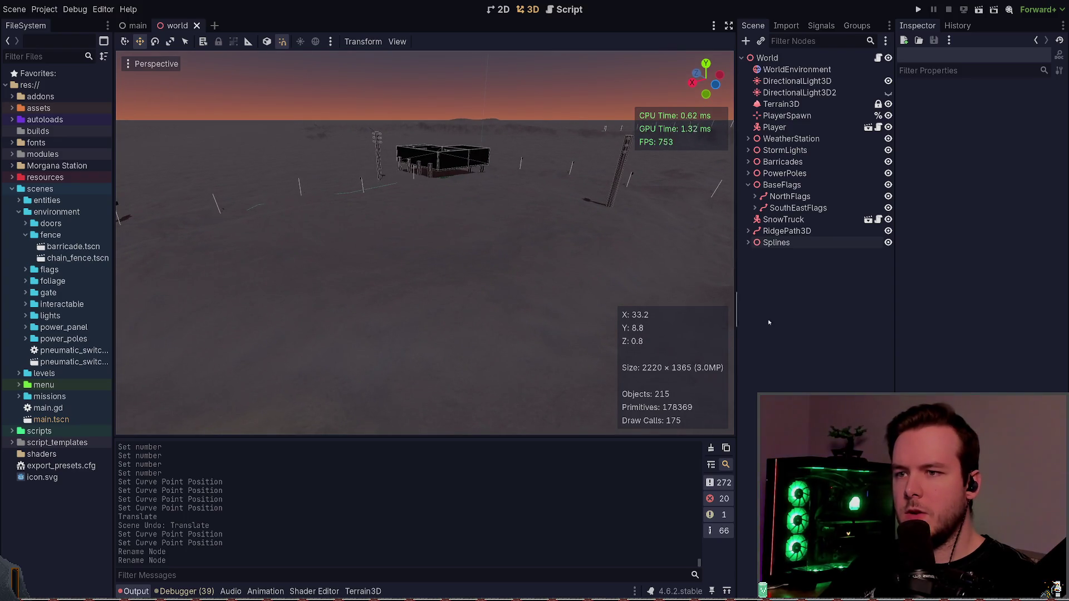
# - Add a Node3DSpline child under the Splines group
pyautogui.click(774, 243)
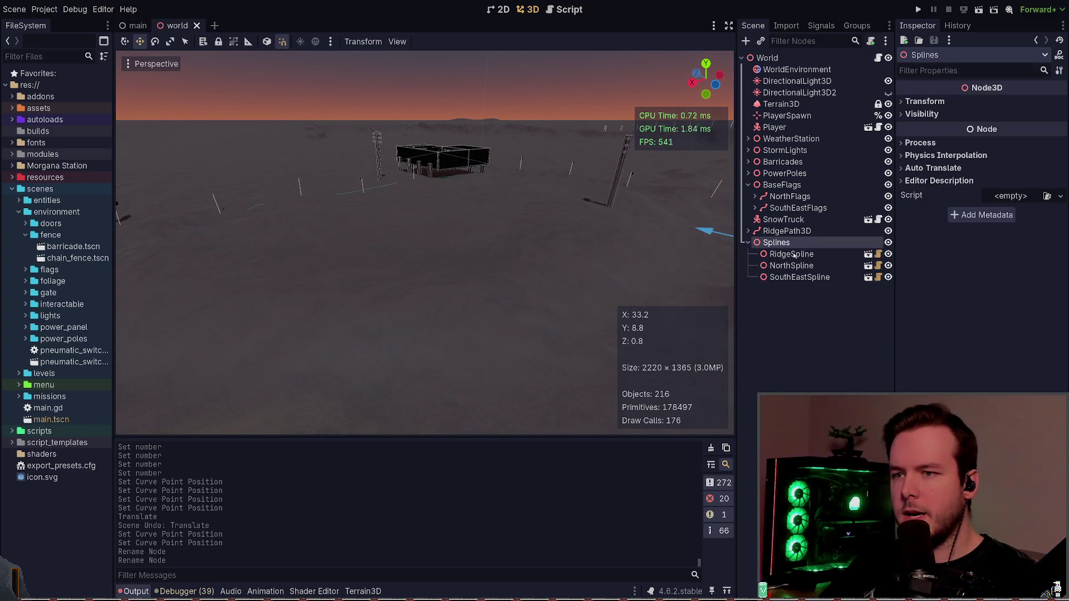
pyautogui.hotkey('ctrl', 'a')
pyautogui.press('Return')
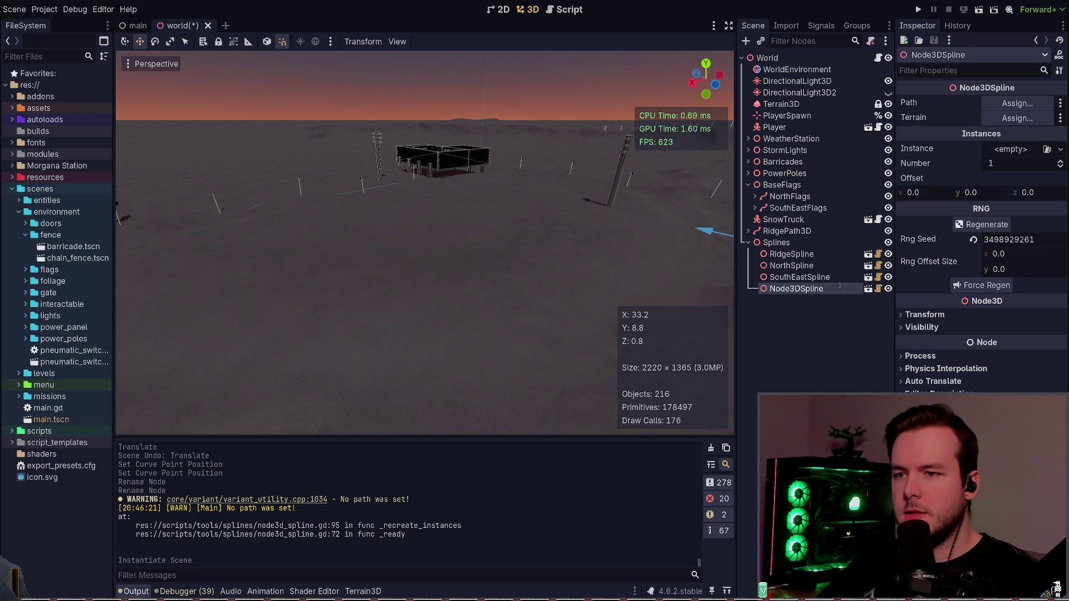
# - Name the new spline InnerFenceSpline, save, and assign Terrain3D as its terrain
pyautogui.write('InnerFenceSpline')
pyautogui.press('Return')
pyautogui.hotkey('ctrl', 's')
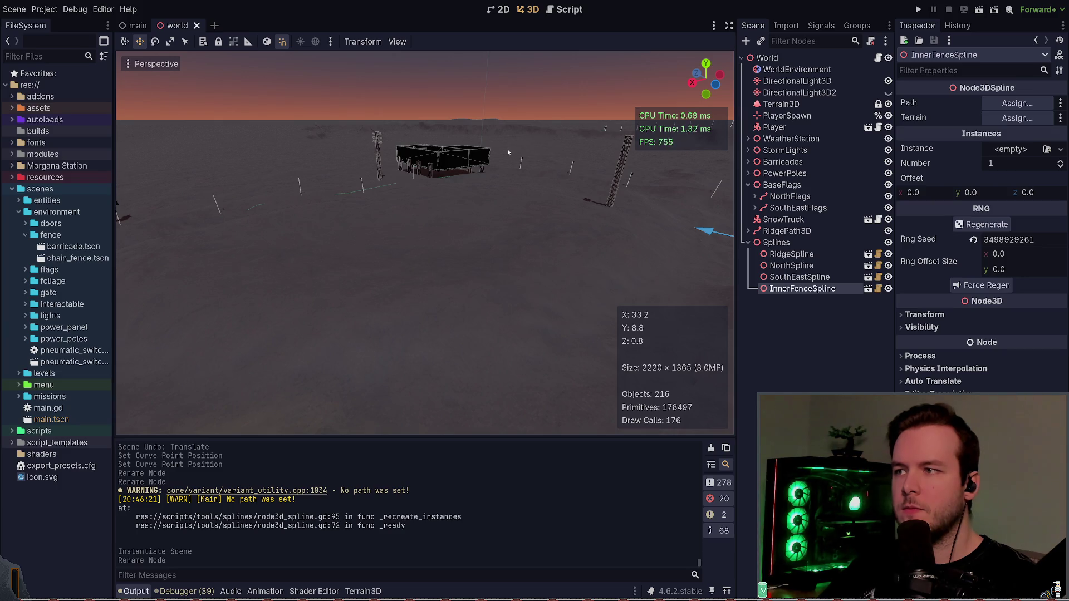
pyautogui.doubleClick(498, 484)
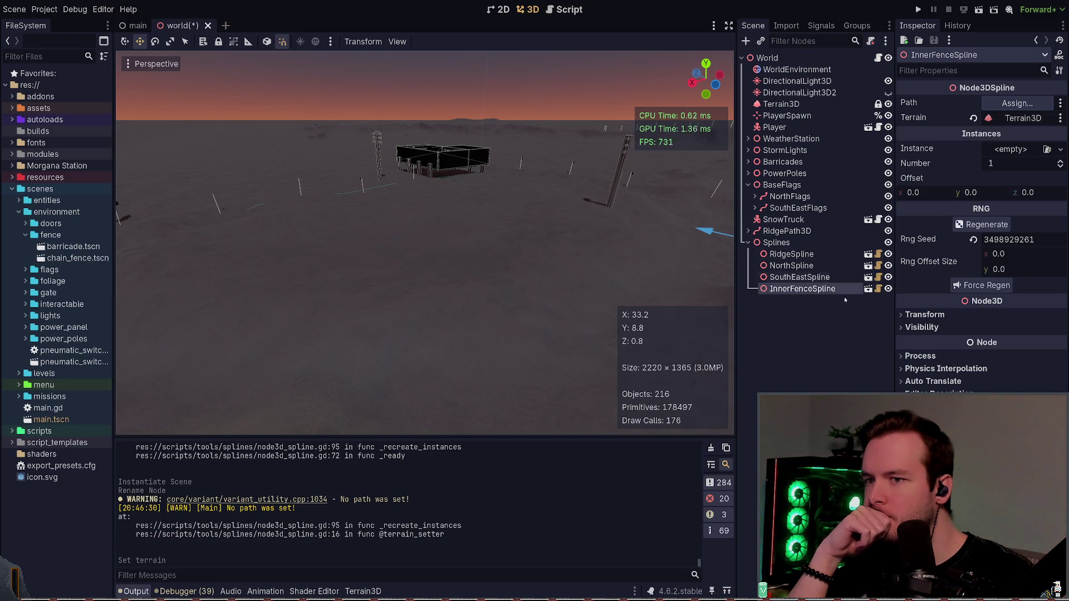
# - Add a new Path3D node under World
pyautogui.click(748, 186)
pyautogui.click(745, 186)
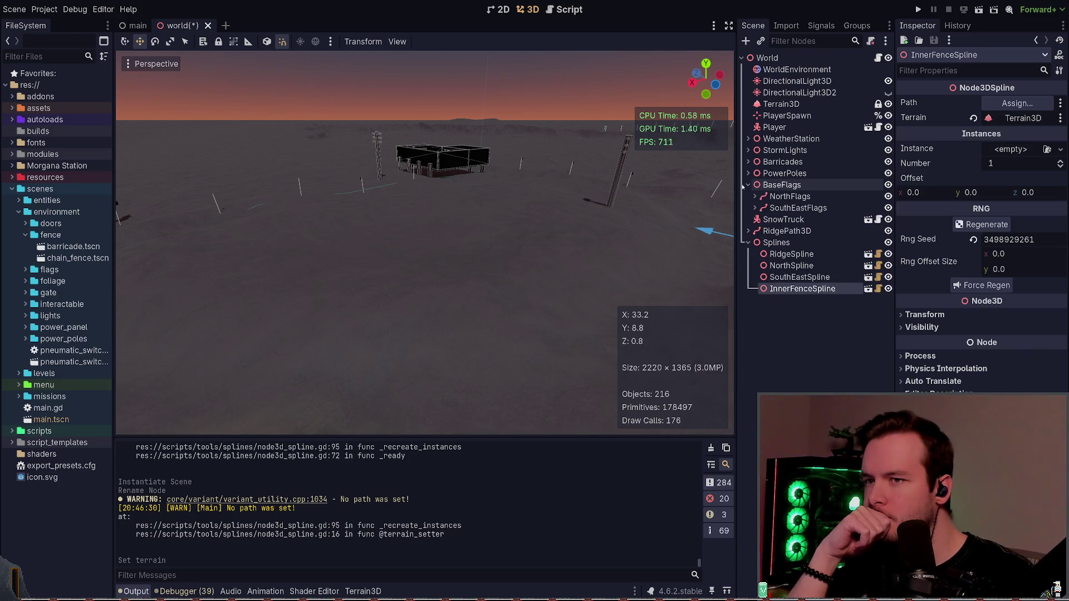
pyautogui.click(746, 185)
pyautogui.click(761, 281)
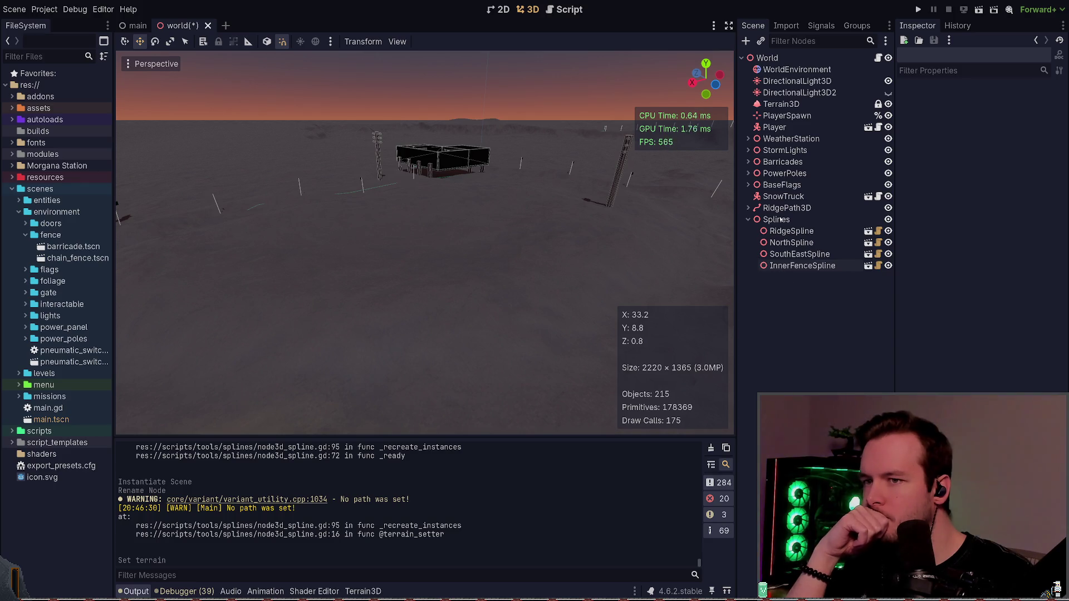
pyautogui.hotkey('ctrl', 'a')
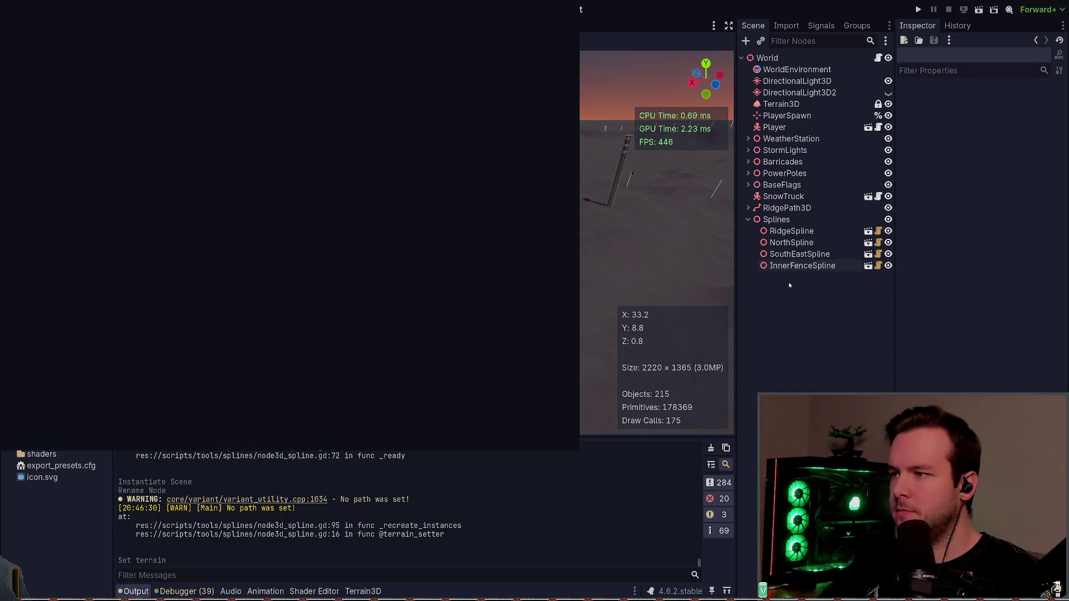
pyautogui.press('Return')
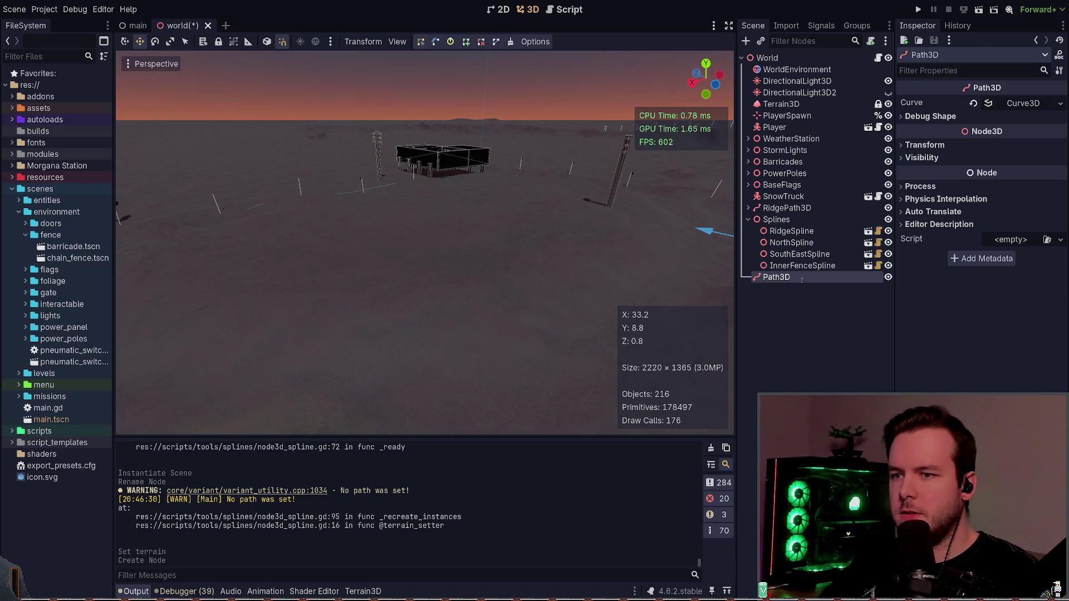
# - Name the new path InnerFencePath3D, place it beside RidgePath3D, and focus the view on it
pyautogui.write('InnerFence')
pyautogui.press('Return')
pyautogui.hotkey('ctrl', 's')
pyautogui.moveTo(775, 278); pyautogui.dragTo(780, 214)
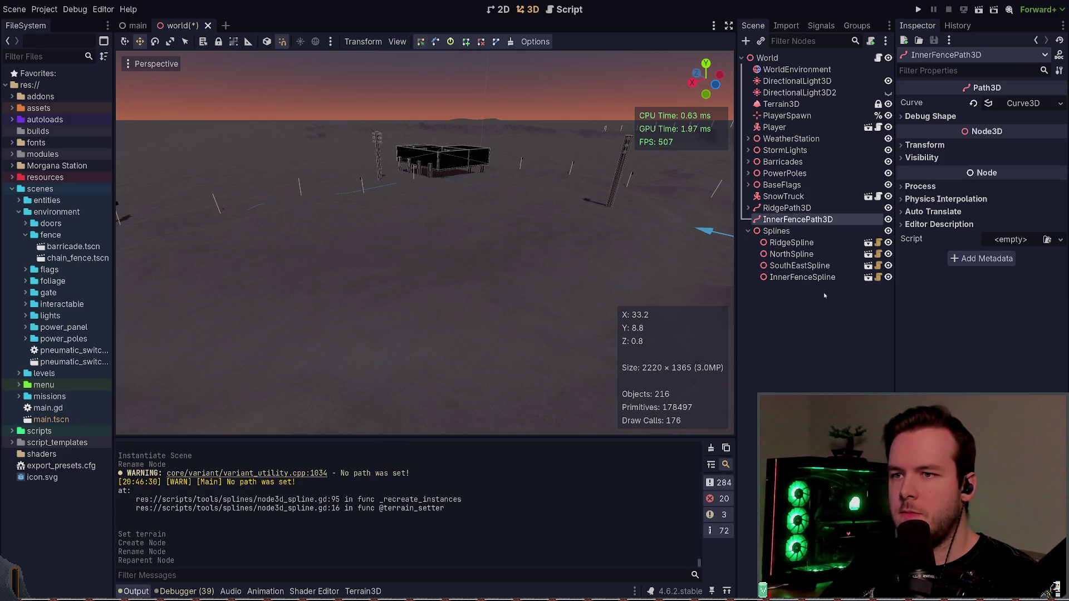
pyautogui.click(783, 209)
pyautogui.press('f')
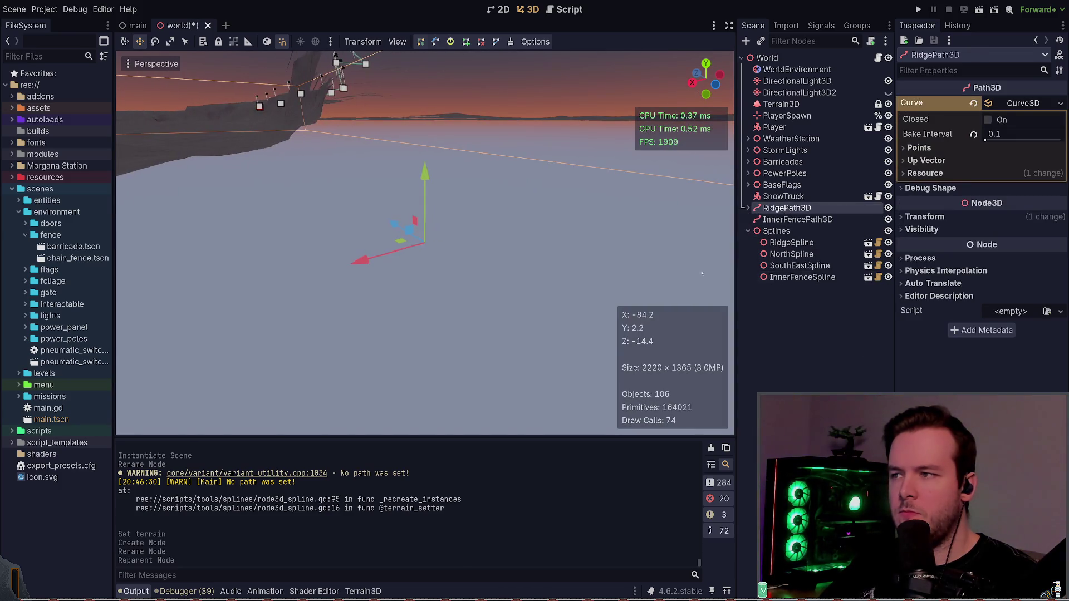
pyautogui.moveTo(702, 273); pyautogui.dragTo(250, 422)
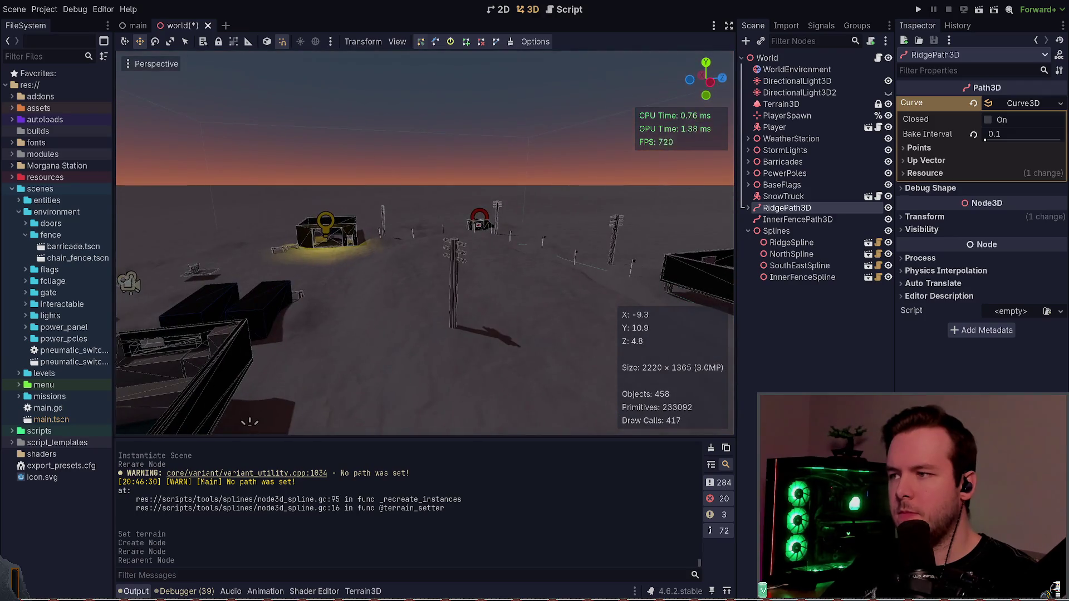
pyautogui.click(797, 219)
pyautogui.press('f')
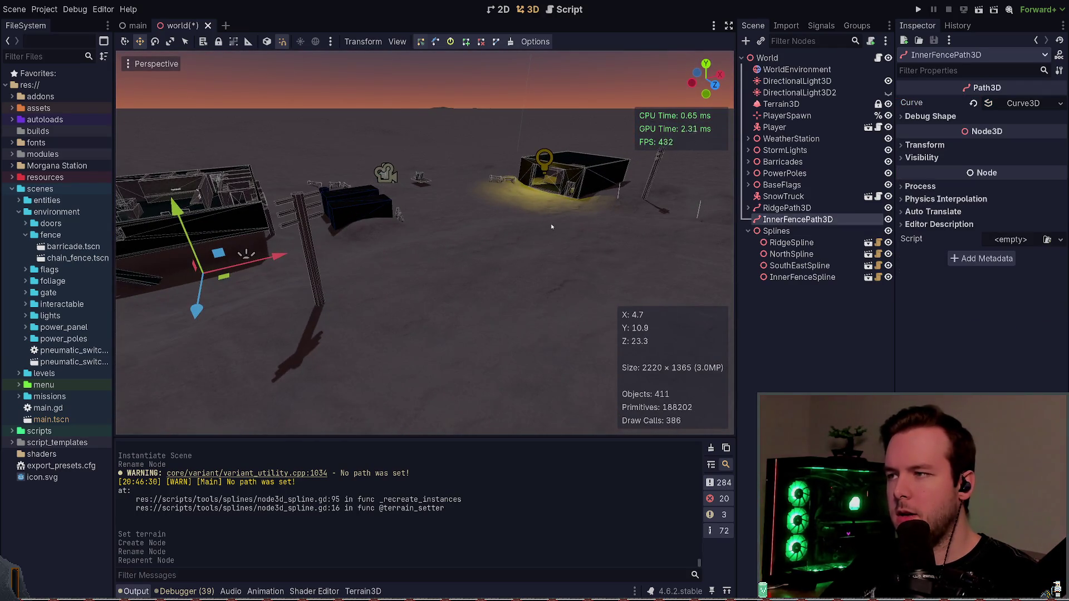
pyautogui.hotkey('ctrl', 's')
pyautogui.moveTo(552, 227); pyautogui.dragTo(406, 119)
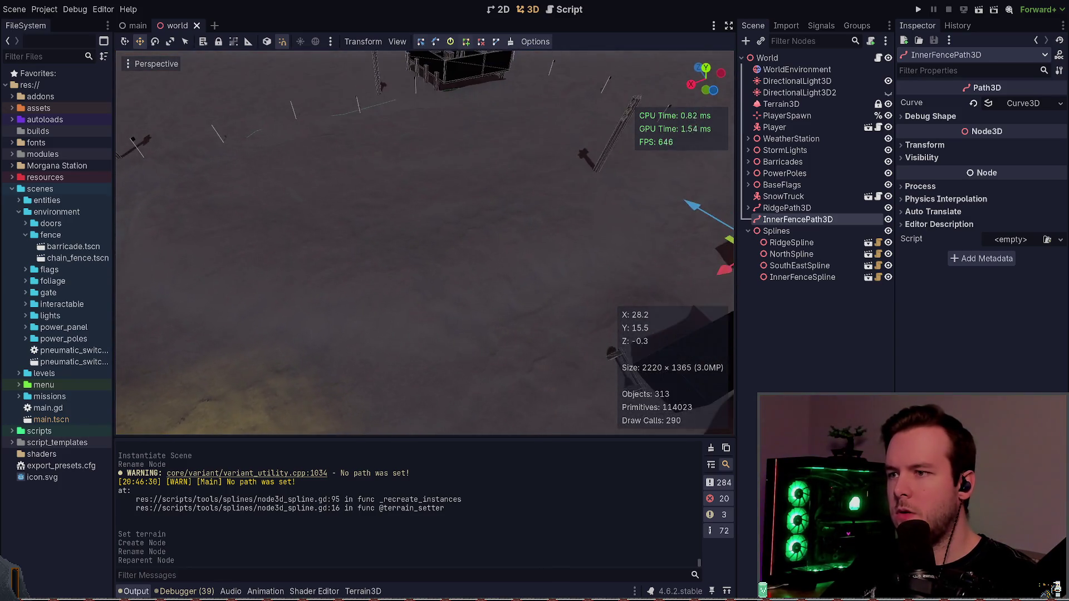
# - Place the first run of fence curve points around the compound, undoing two misplaced ones
pyautogui.click(548, 246)
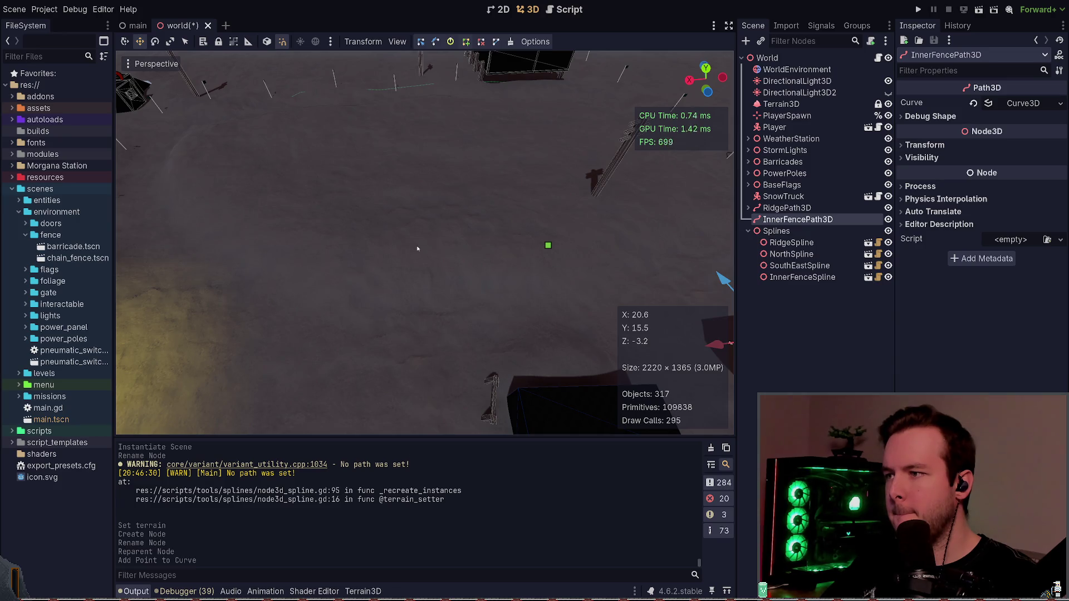
pyautogui.click(418, 249)
pyautogui.click(415, 272)
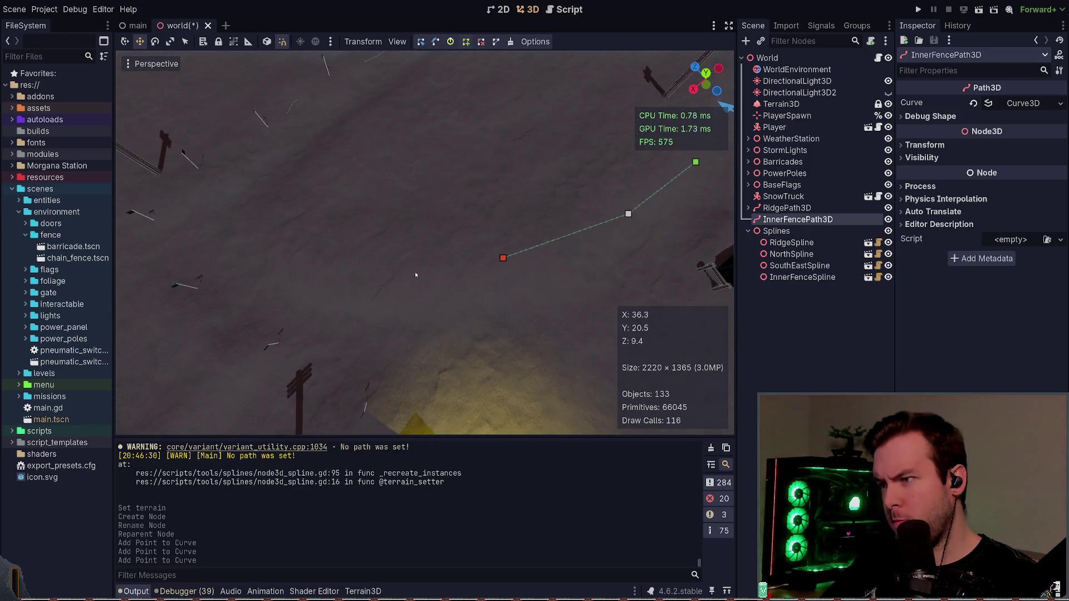
pyautogui.click(333, 263)
pyautogui.click(312, 254)
pyautogui.click(291, 240)
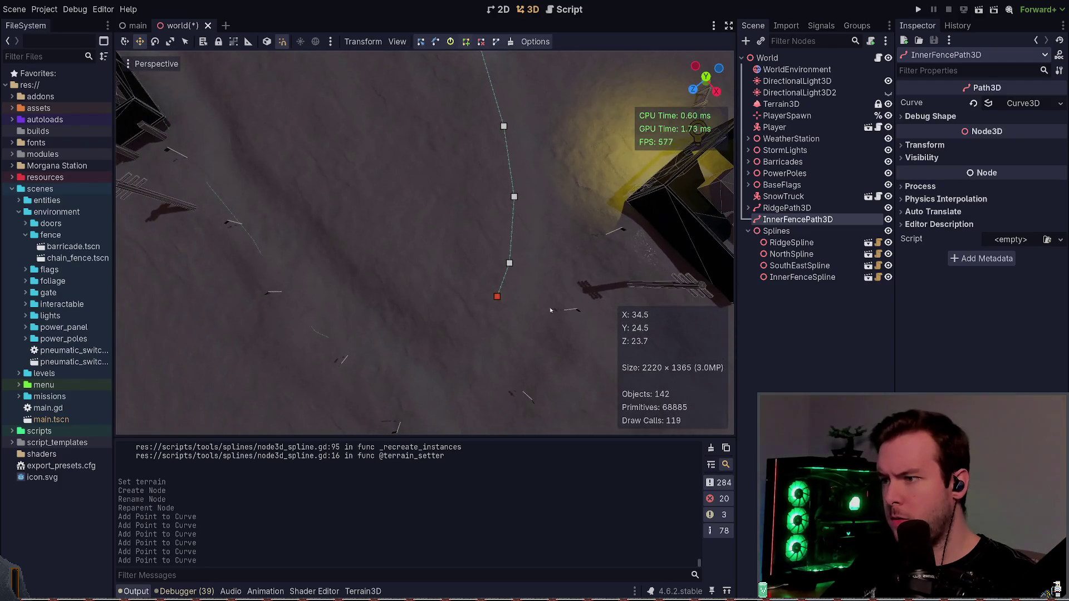
pyautogui.click(449, 321)
pyautogui.click(416, 303)
pyautogui.click(383, 282)
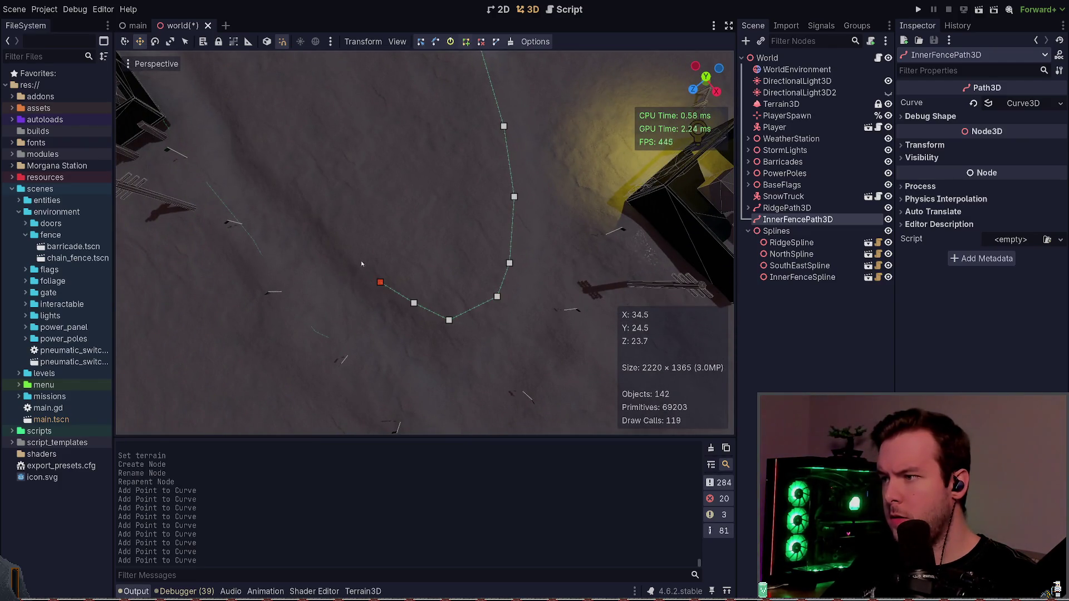
pyautogui.click(352, 244)
pyautogui.click(309, 199)
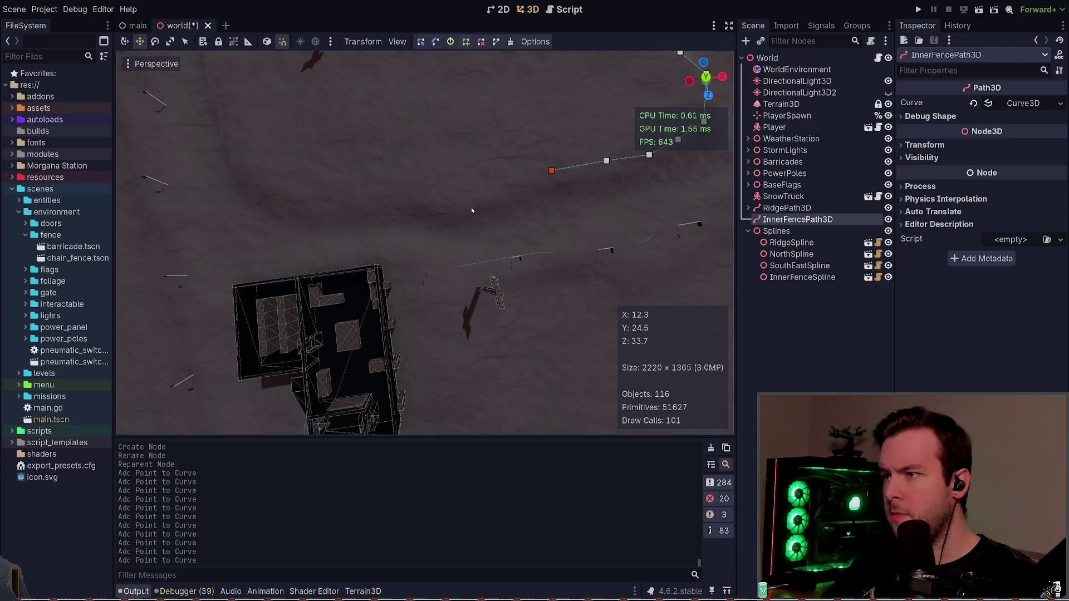
pyautogui.hotkey('ctrl', 'z')
pyautogui.hotkey('ctrl', 'z')
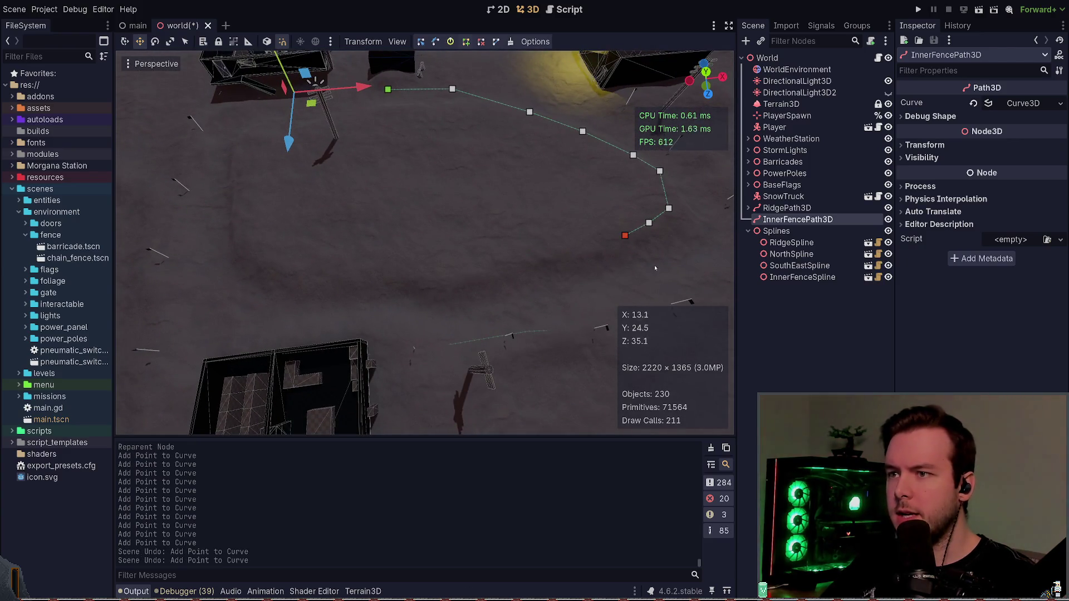
pyautogui.hotkey('ctrl', 'z')
# - Add curve points along the southern stretch and further west
pyautogui.click(583, 245)
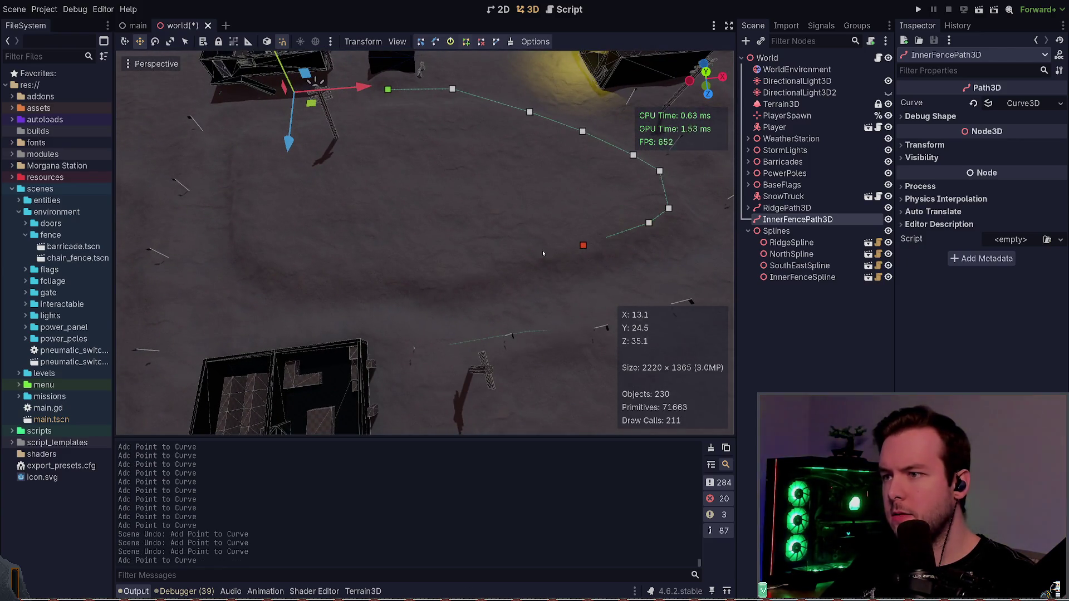
pyautogui.click(526, 252)
pyautogui.click(476, 268)
pyautogui.click(395, 263)
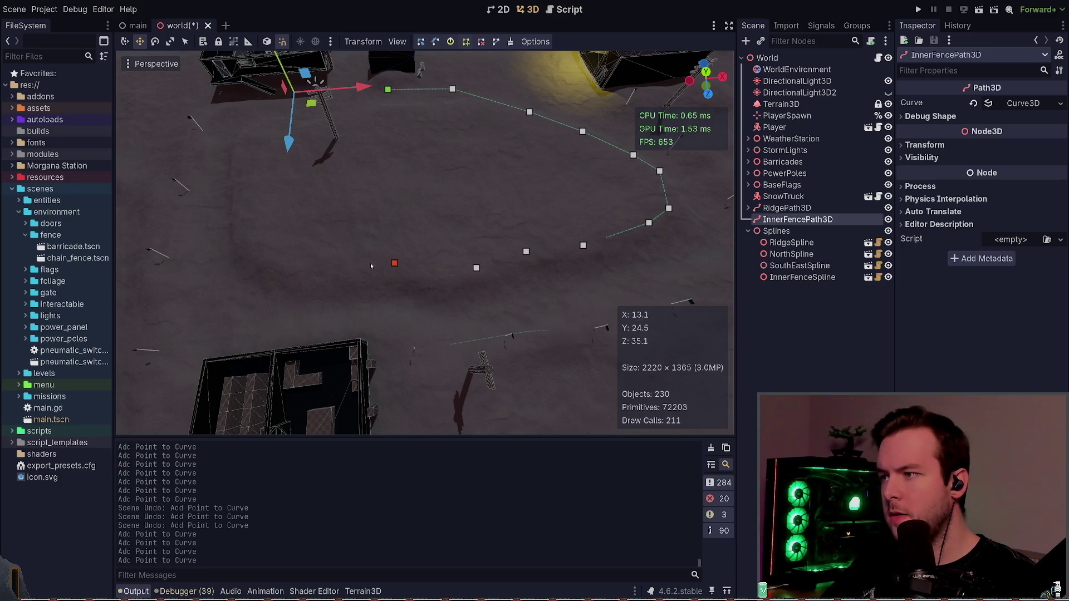
pyautogui.click(333, 268)
pyautogui.click(249, 253)
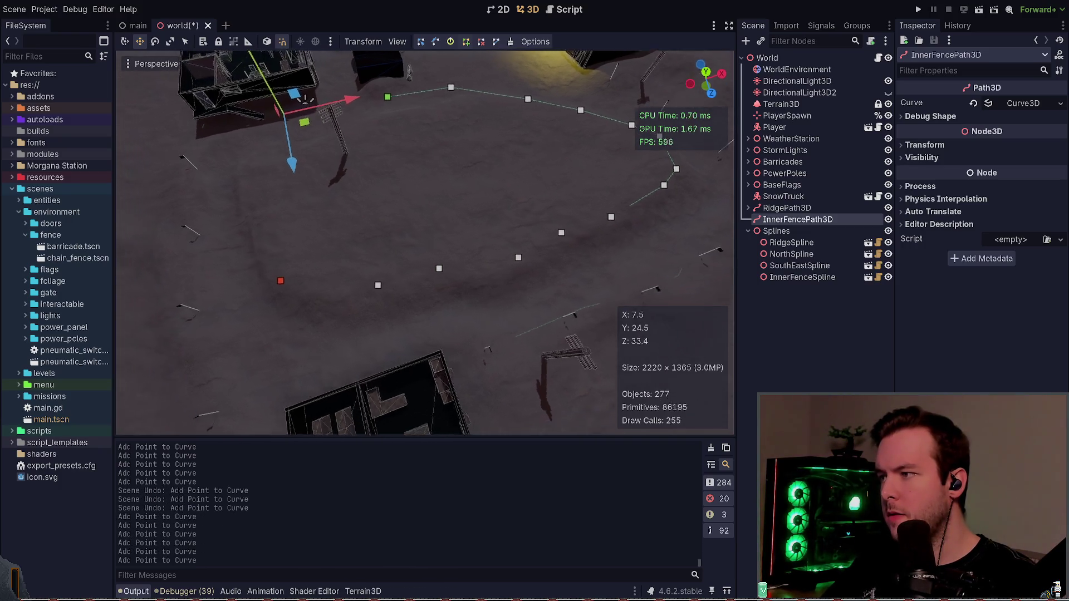
pyautogui.click(462, 258)
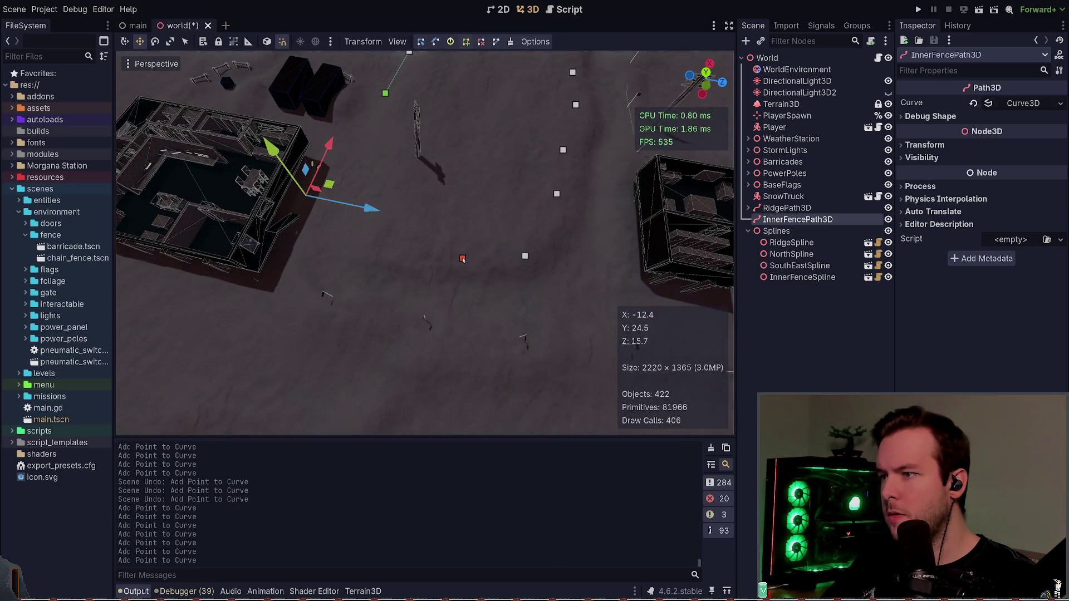
pyautogui.click(405, 260)
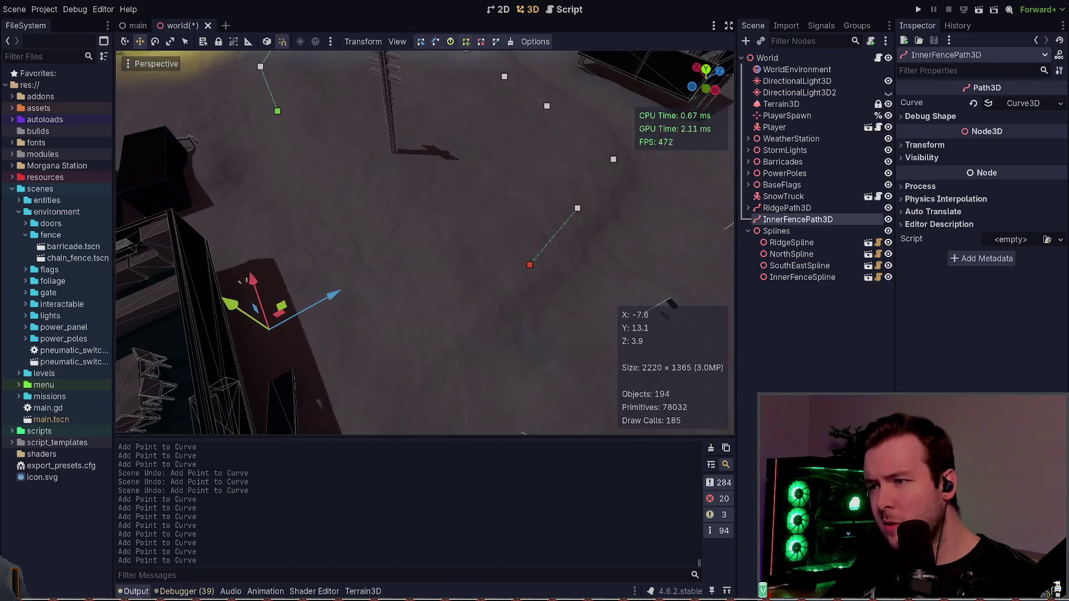
pyautogui.click(484, 299)
# - Add the final fence points and close the curve into a loop
pyautogui.scroll(-5, 427, 249)
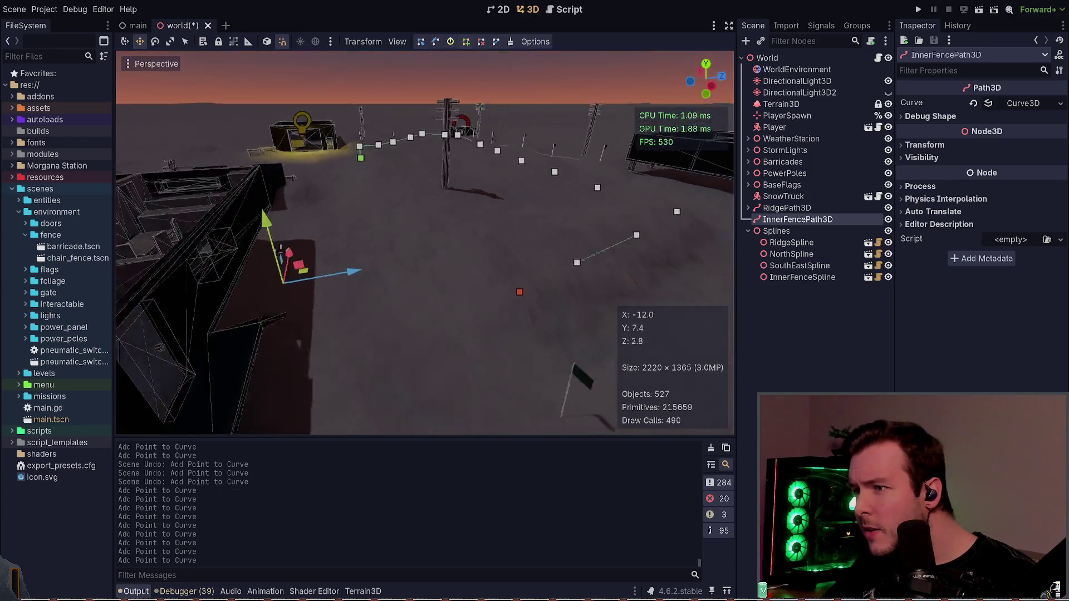
pyautogui.scroll(5, 427, 248)
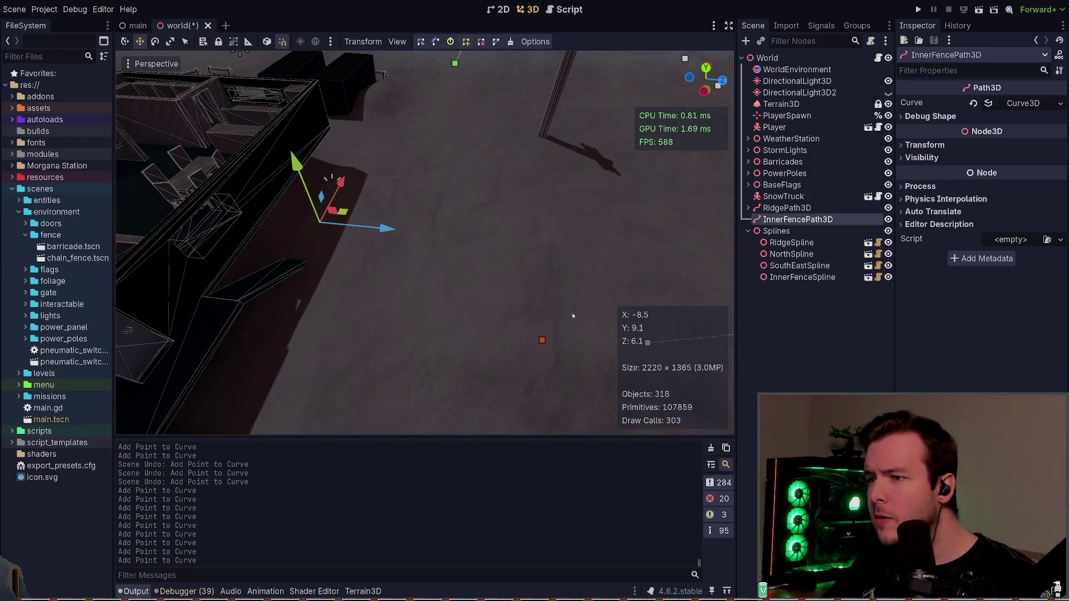
pyautogui.click(453, 241)
pyautogui.click(451, 162)
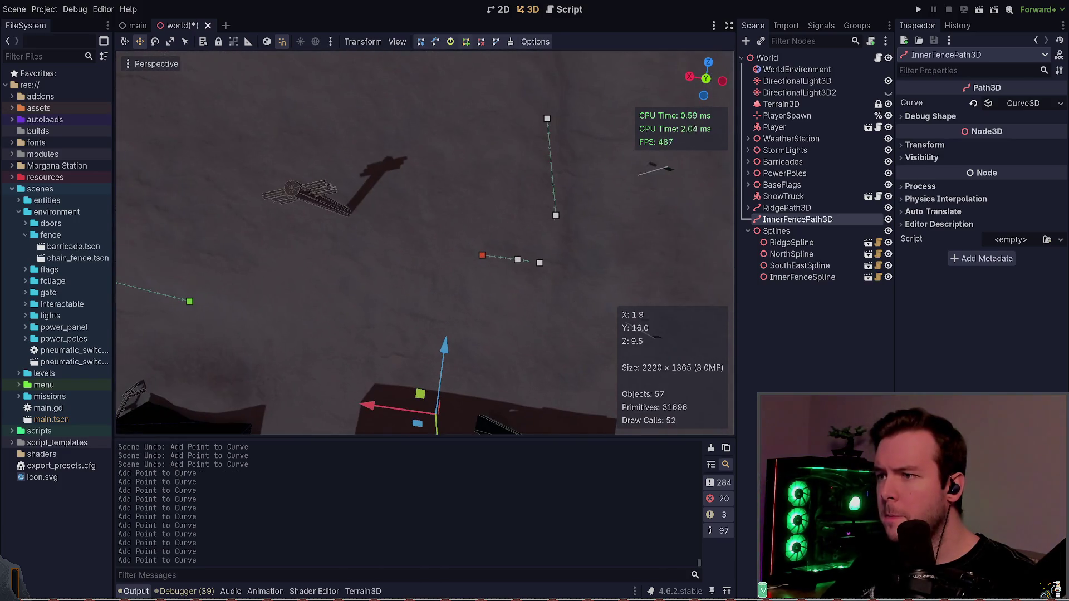
pyautogui.click(404, 264)
pyautogui.click(315, 271)
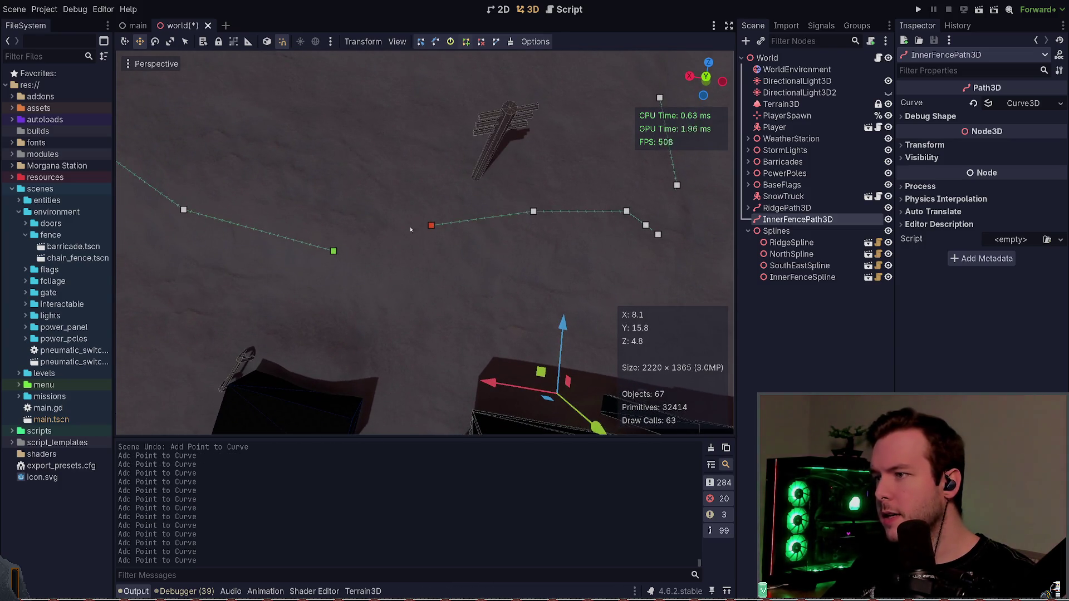
pyautogui.click(495, 44)
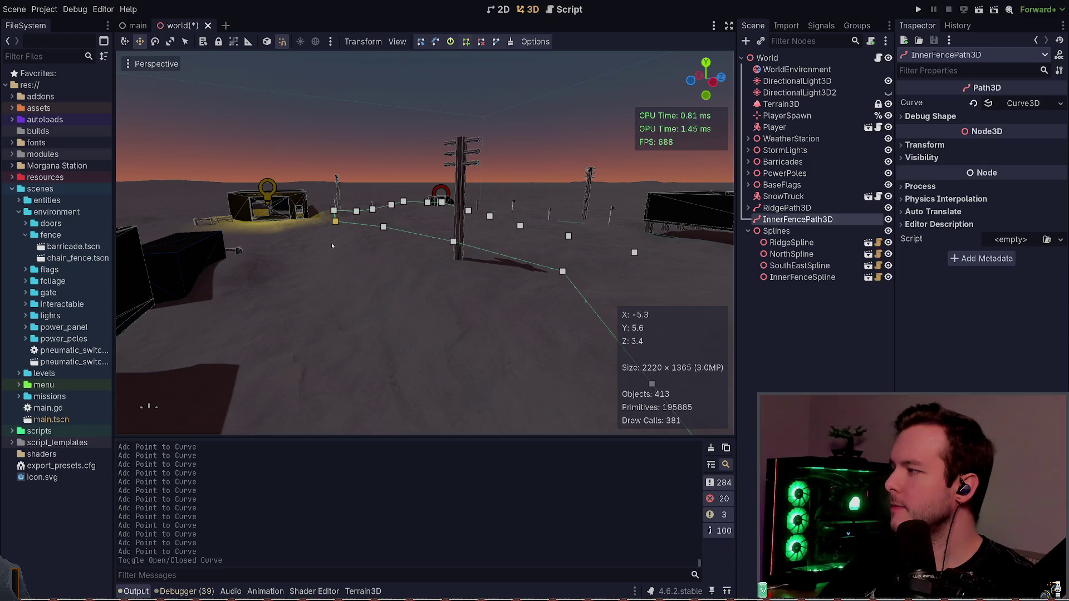
# - Shift one curve point sideways and reposition the two middle curve points
pyautogui.press('w')
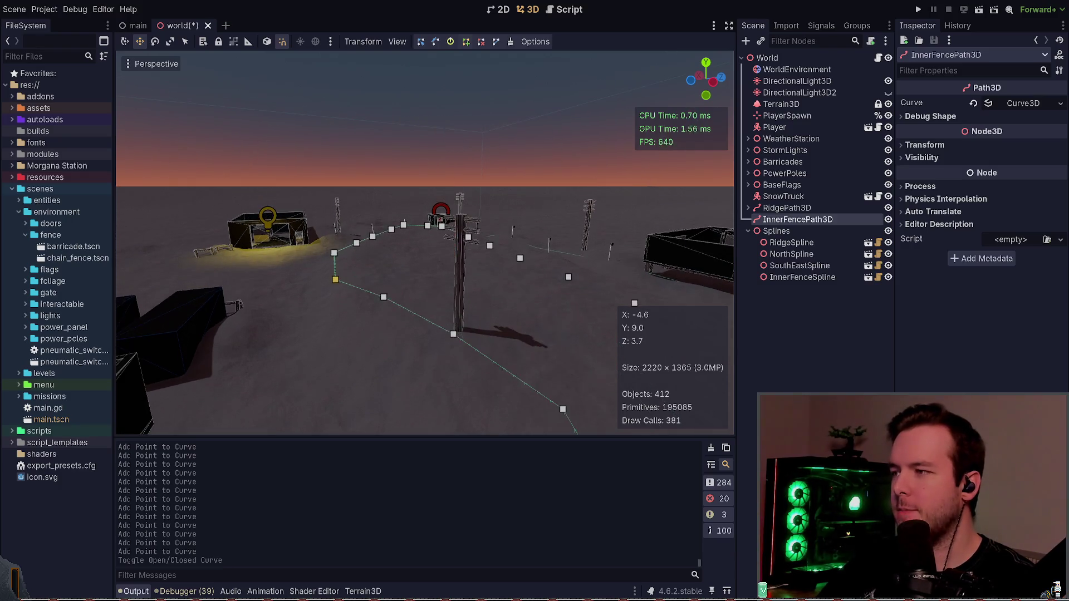
pyautogui.press('e')
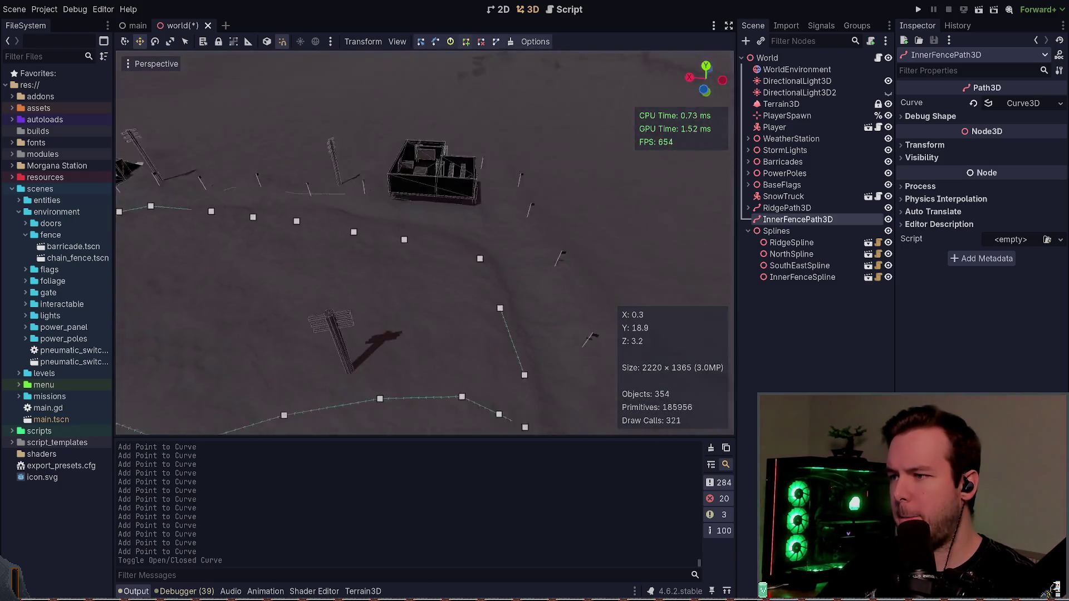
pyautogui.press('q')
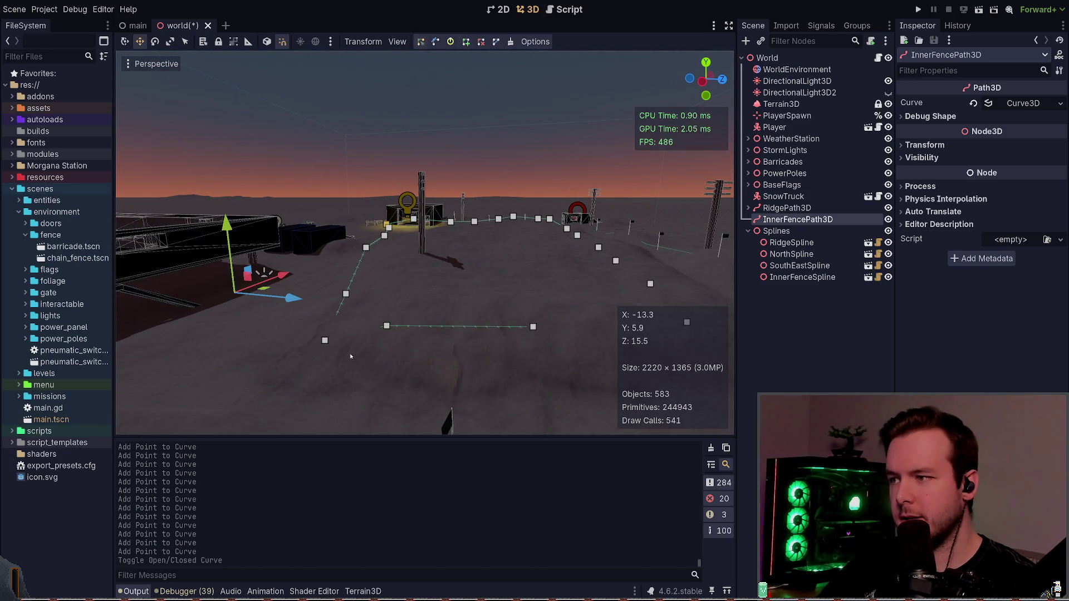
pyautogui.click(386, 326)
pyautogui.moveTo(462, 333); pyautogui.dragTo(484, 334)
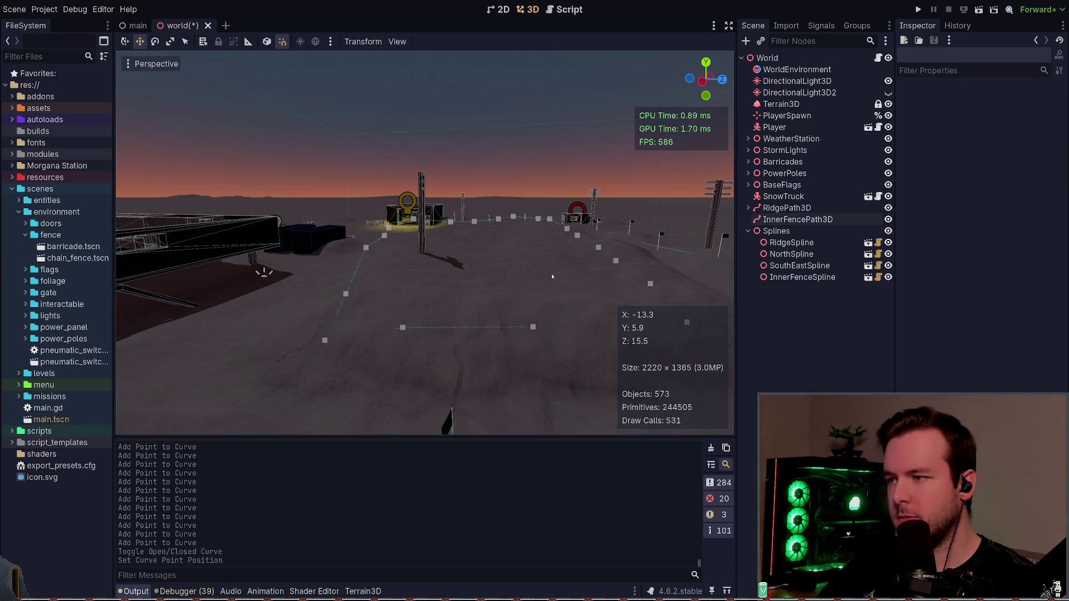
pyautogui.press('e')
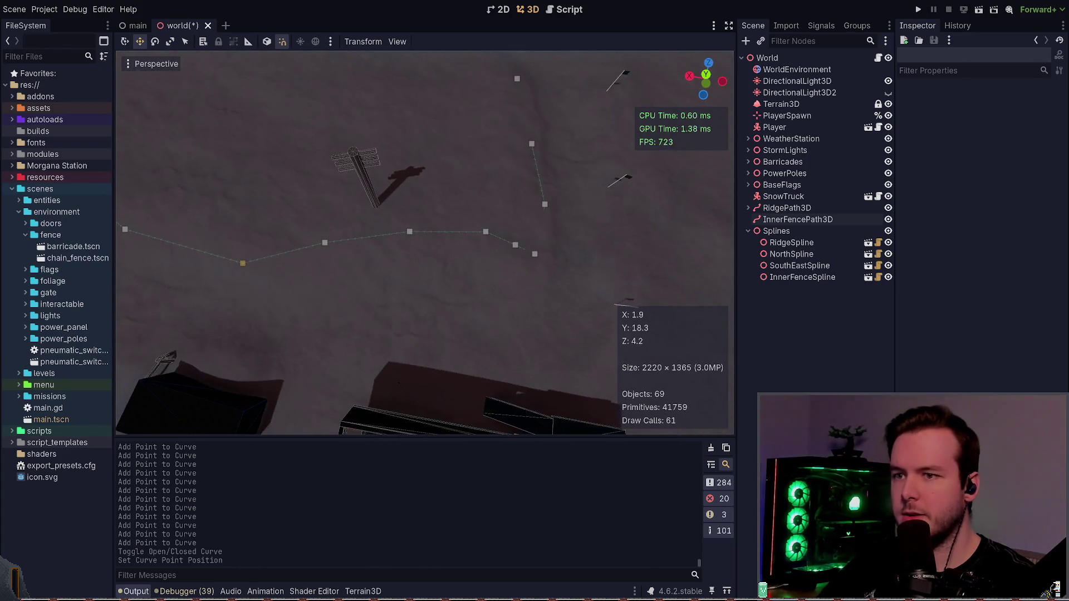
pyautogui.click(440, 276)
pyautogui.moveTo(295, 296); pyautogui.dragTo(530, 202)
pyautogui.moveTo(440, 216); pyautogui.dragTo(435, 239)
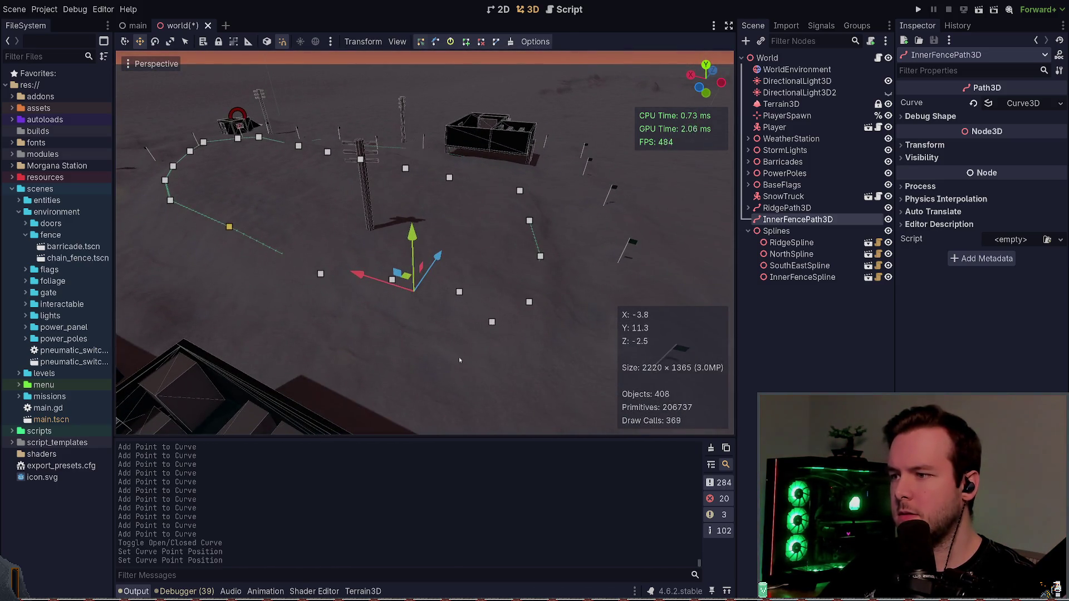
pyautogui.moveTo(459, 356); pyautogui.dragTo(410, 220)
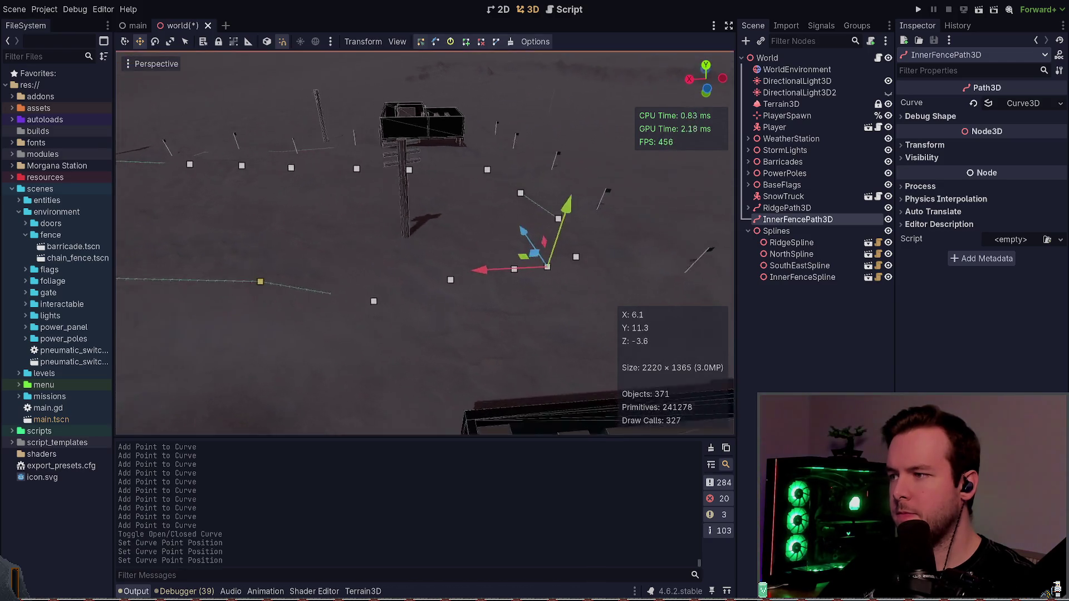
pyautogui.click(358, 297)
# - Lower the floating curve points onto the terrain
pyautogui.moveTo(245, 311); pyautogui.dragTo(556, 226)
pyautogui.moveTo(323, 322); pyautogui.dragTo(563, 267)
pyautogui.moveTo(497, 208); pyautogui.dragTo(504, 240)
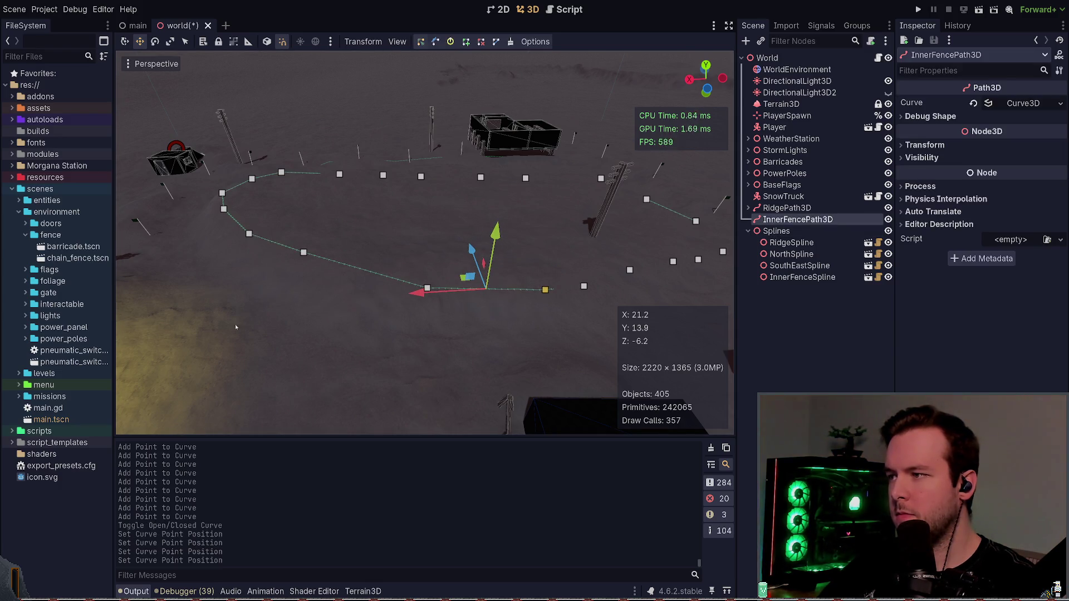
pyautogui.click(304, 252)
pyautogui.moveTo(303, 201); pyautogui.dragTo(305, 215)
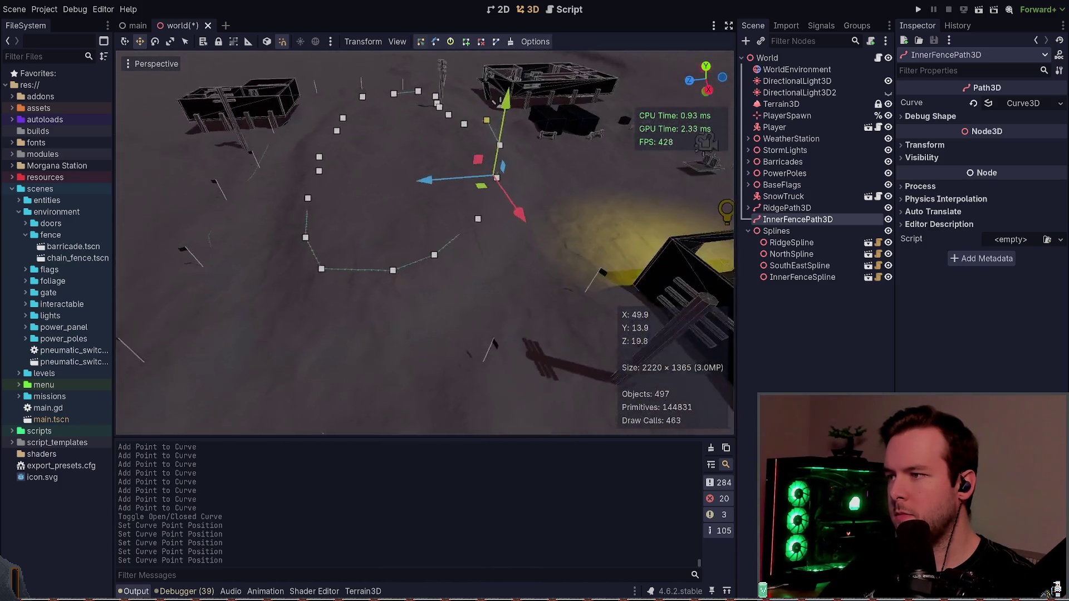
pyautogui.moveTo(336, 351)
pyautogui.mouseDown()
pyautogui.moveTo(536, 236)
pyautogui.moveTo(537, 190)
pyautogui.mouseUp()
pyautogui.moveTo(439, 199); pyautogui.dragTo(438, 229)
pyautogui.moveTo(504, 307); pyautogui.dragTo(503, 308)
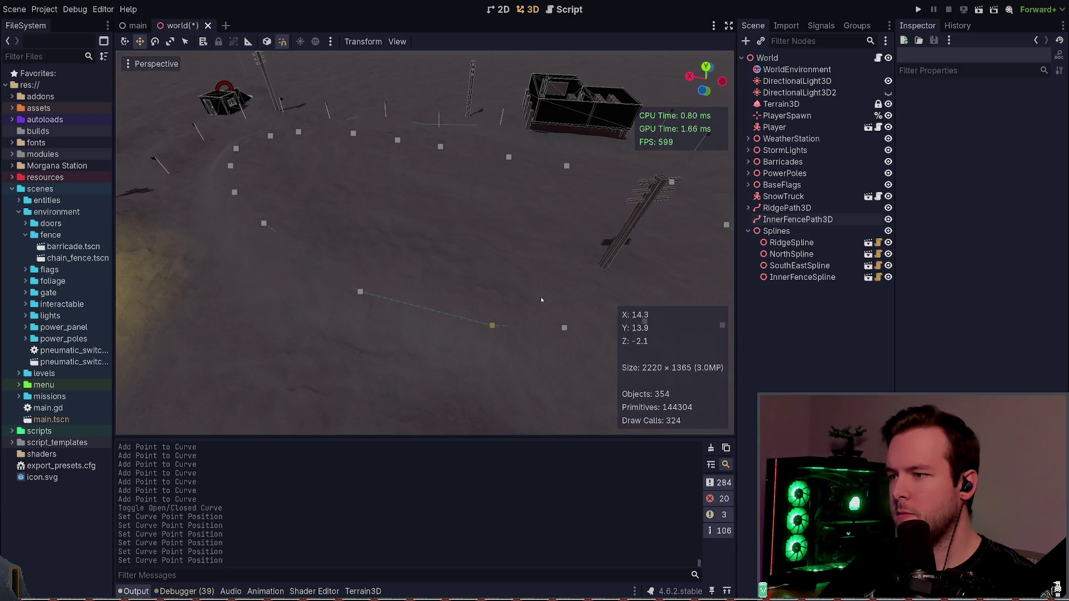
# - Nudge the remaining curve points into place and save the world scene
pyautogui.click(501, 322)
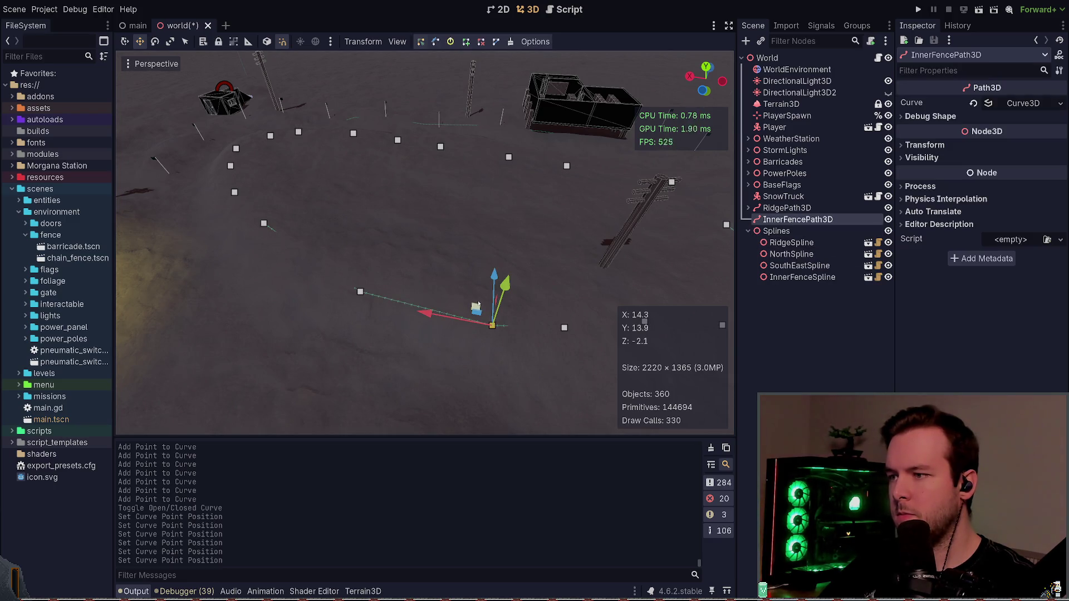
pyautogui.moveTo(405, 261); pyautogui.dragTo(415, 252)
pyautogui.scroll(-5, 518, 132)
pyautogui.hotkey('ctrl', 's')
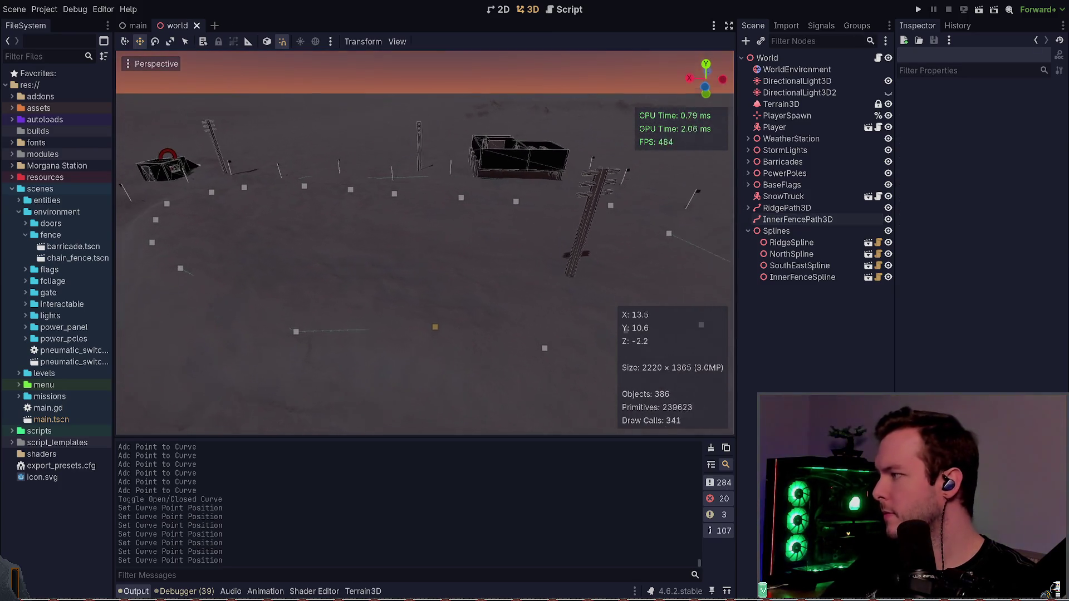
pyautogui.click(300, 378)
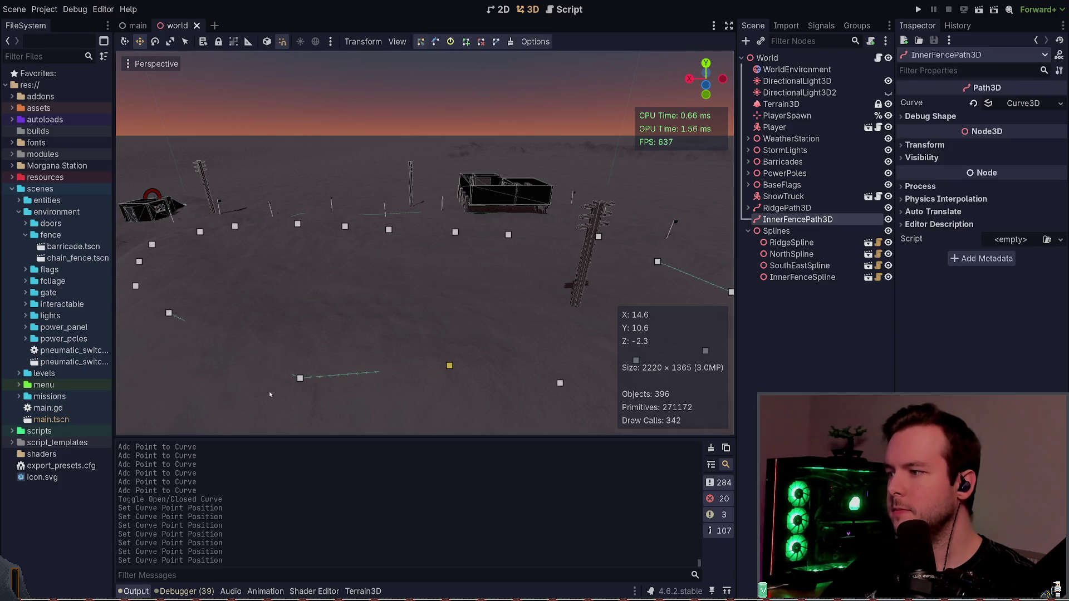
pyautogui.moveTo(300, 378); pyautogui.dragTo(306, 367)
pyautogui.hotkey('ctrl', 's')
pyautogui.click(803, 277)
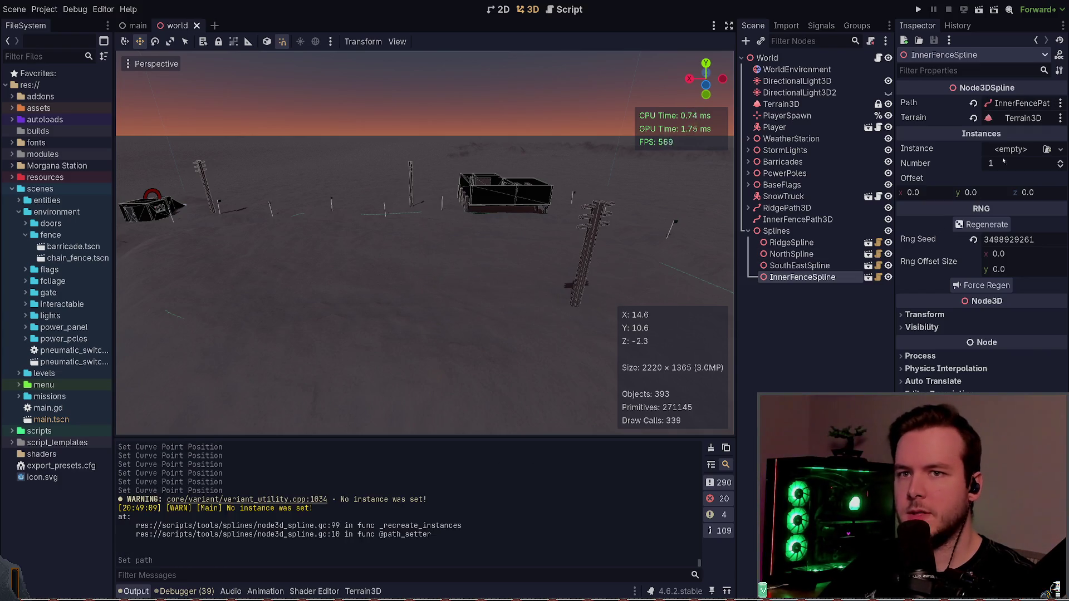
# - Set InnerFenceSpline's Instance to chain_fence.tscn and save the world scene
pyautogui.click(1047, 150)
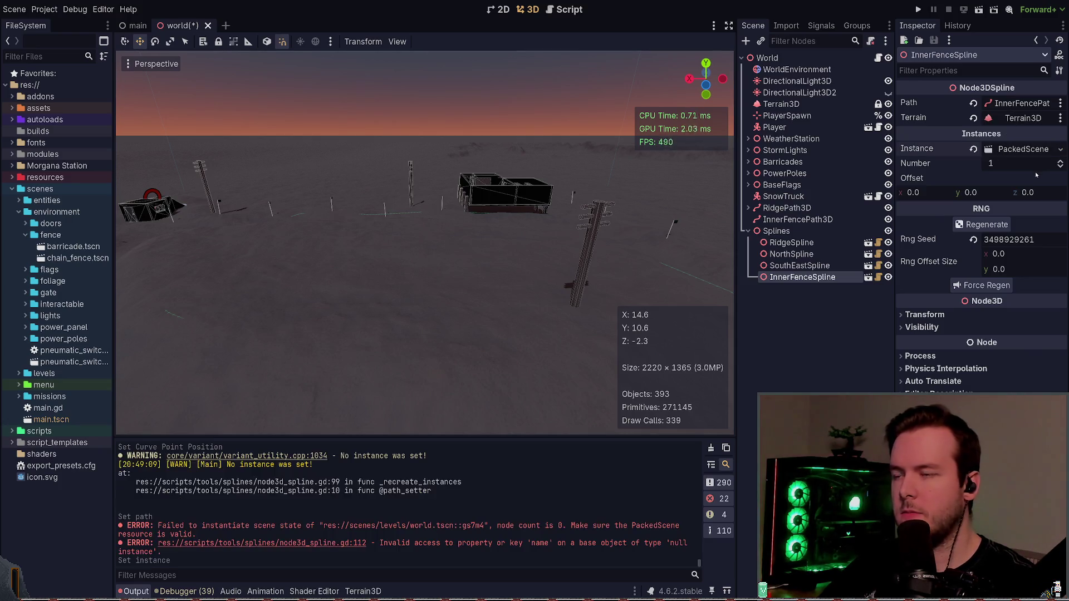
pyautogui.click(974, 150)
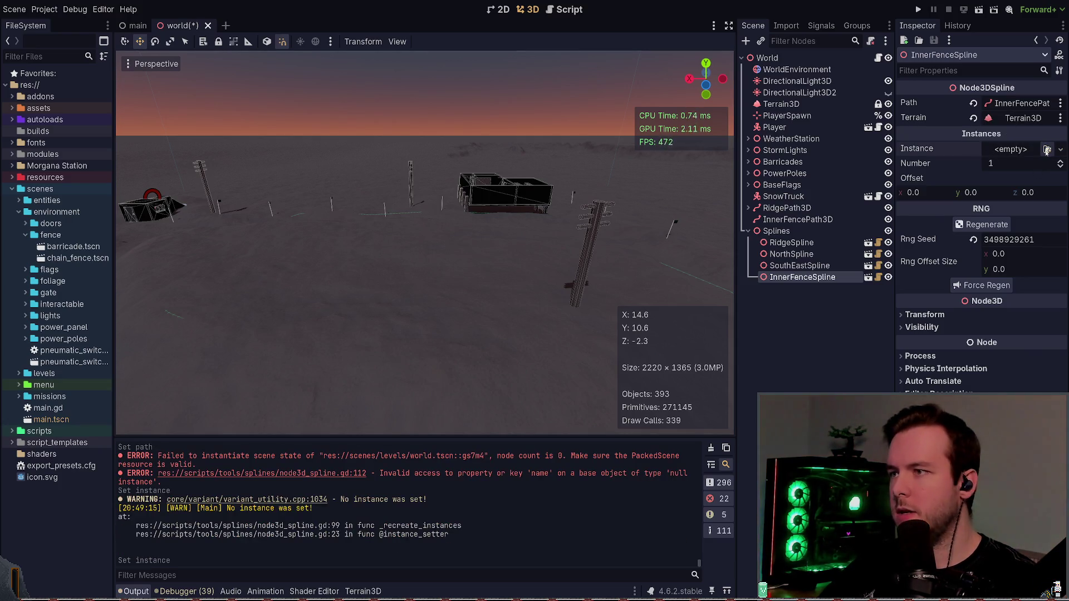
pyautogui.click(1047, 150)
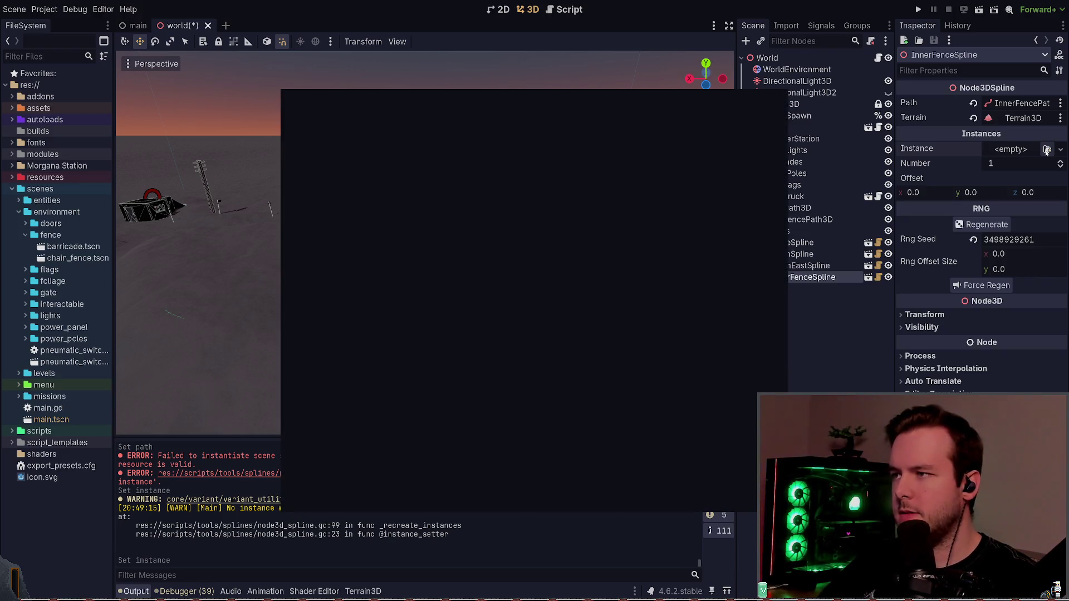
pyautogui.press('Return')
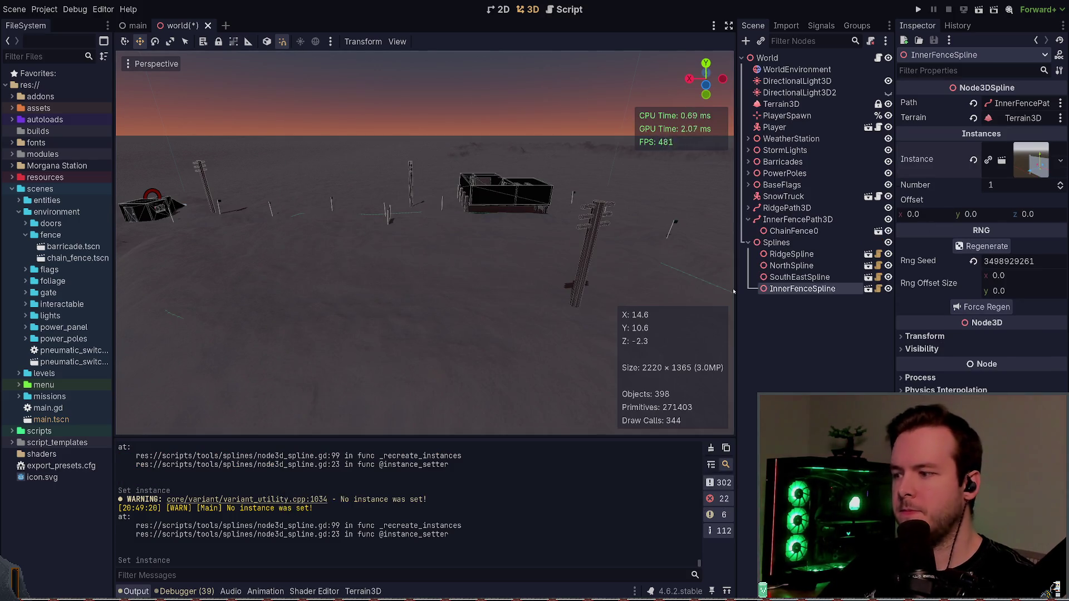
pyautogui.hotkey('ctrl', 's')
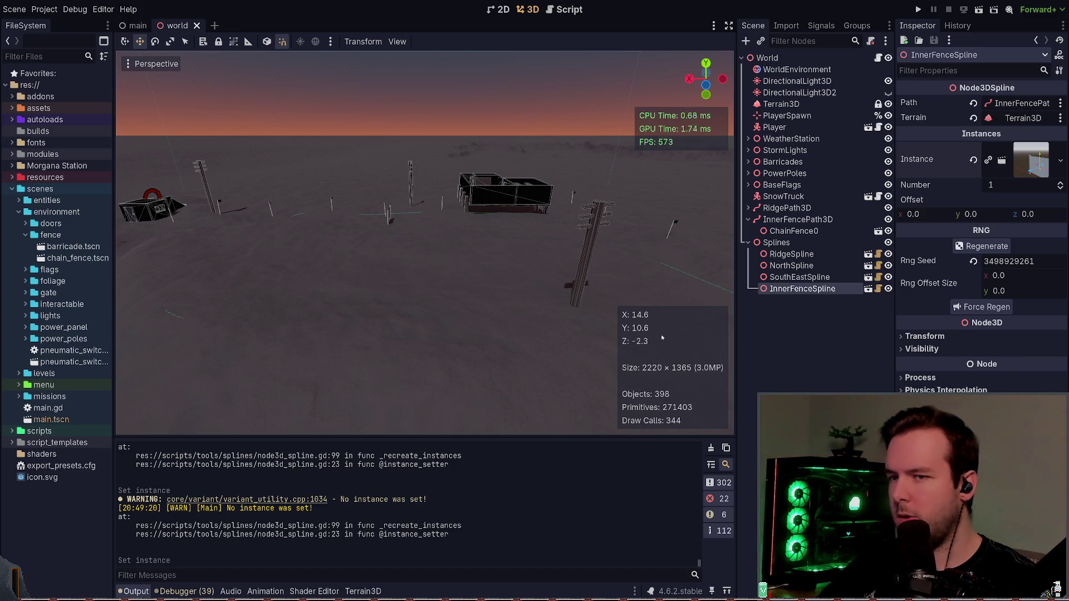
pyautogui.click(973, 160)
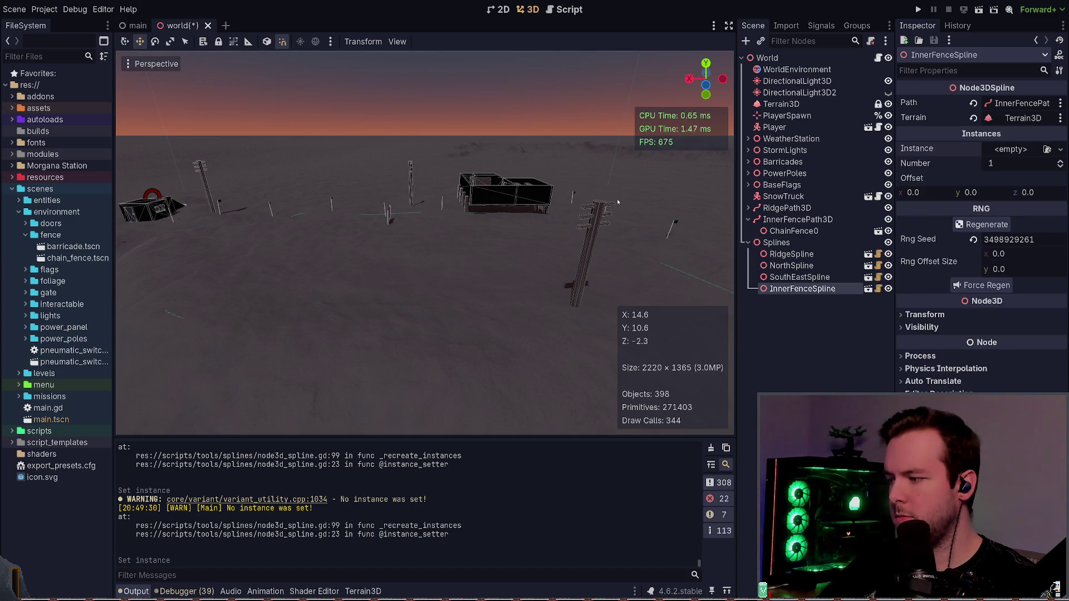
pyautogui.click(711, 448)
pyautogui.hotkey('ctrl', 'z')
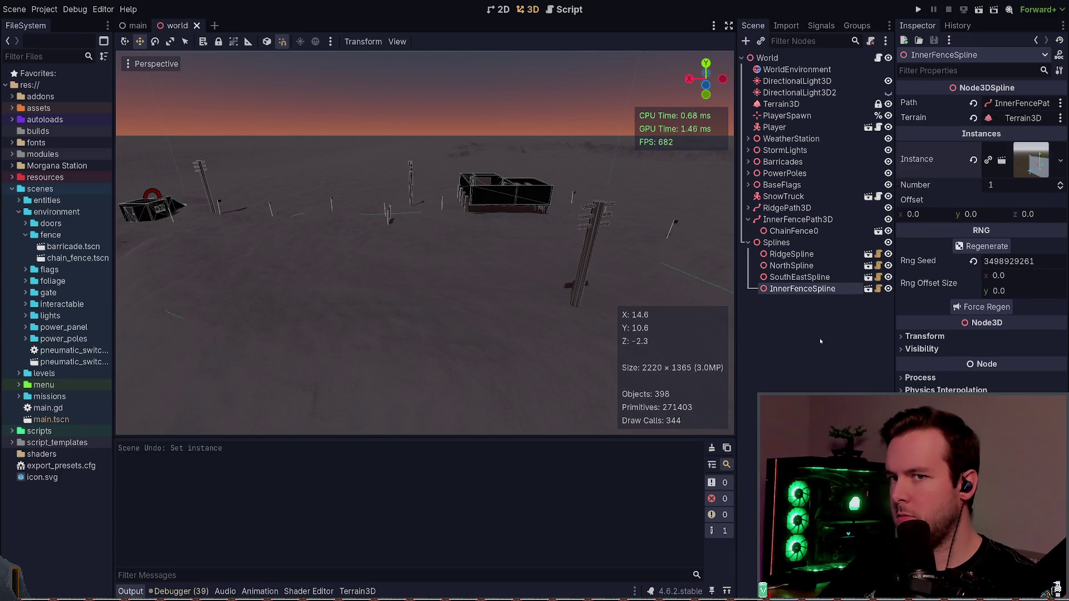
# - Save the world scene and raise the InnerFenceSpline Number property step by step
pyautogui.hotkey('ctrl', 's')
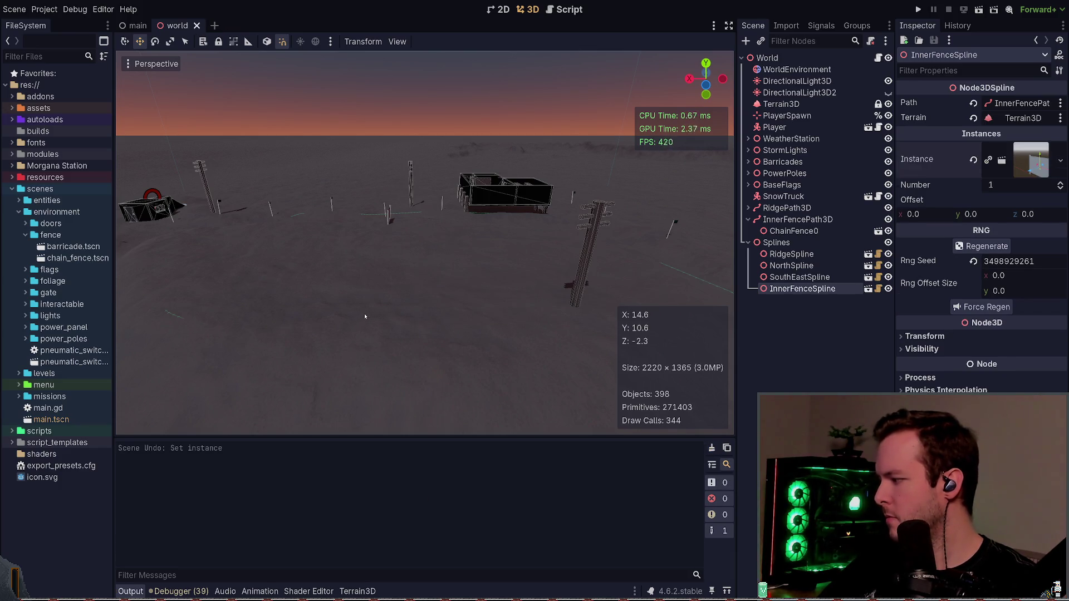
pyautogui.moveTo(365, 316); pyautogui.dragTo(312, 326)
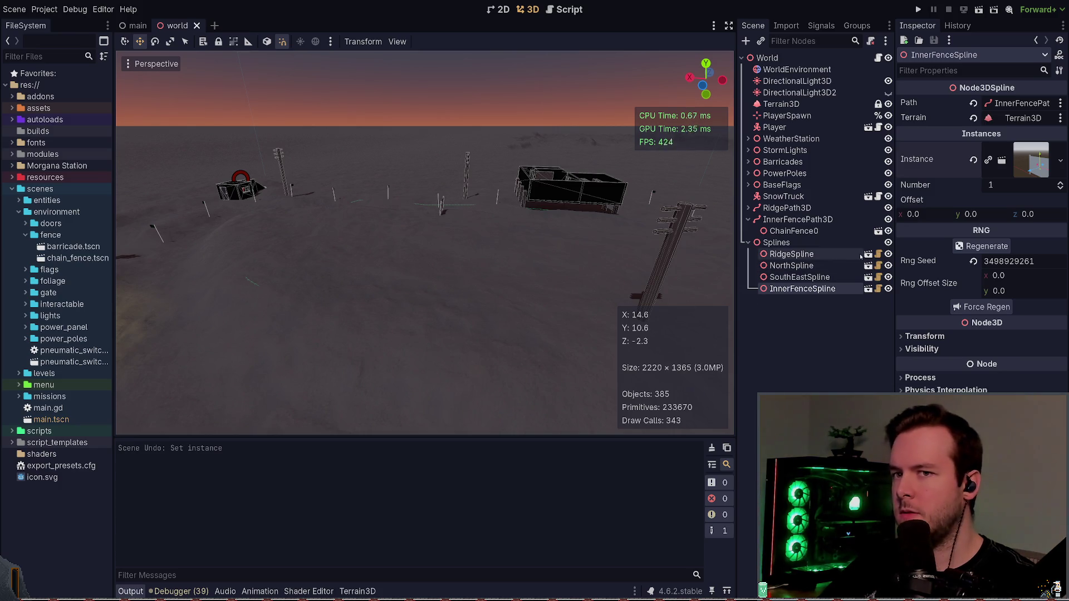
pyautogui.moveTo(395, 306); pyautogui.dragTo(323, 305)
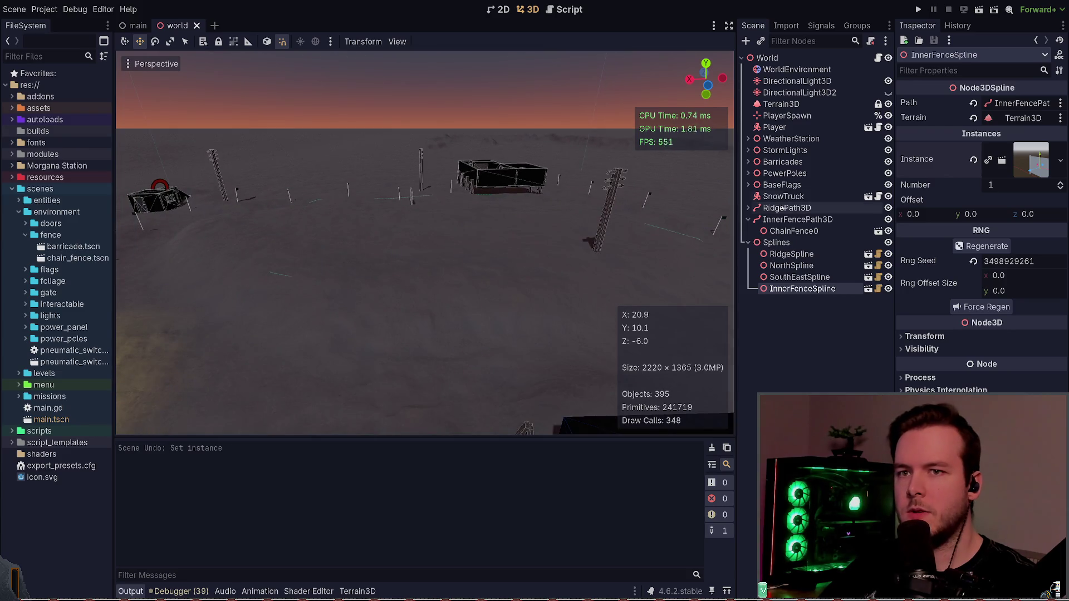
pyautogui.moveTo(1025, 185); pyautogui.dragTo(1063, 185)
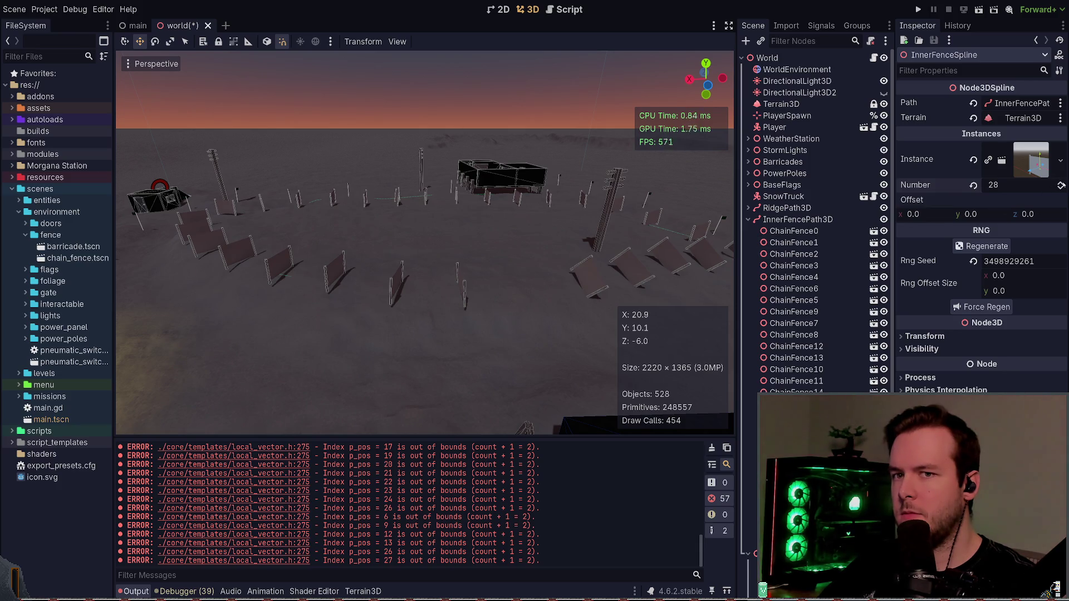
pyautogui.moveTo(1061, 184); pyautogui.dragTo(1063, 185)
pyautogui.click(1061, 183)
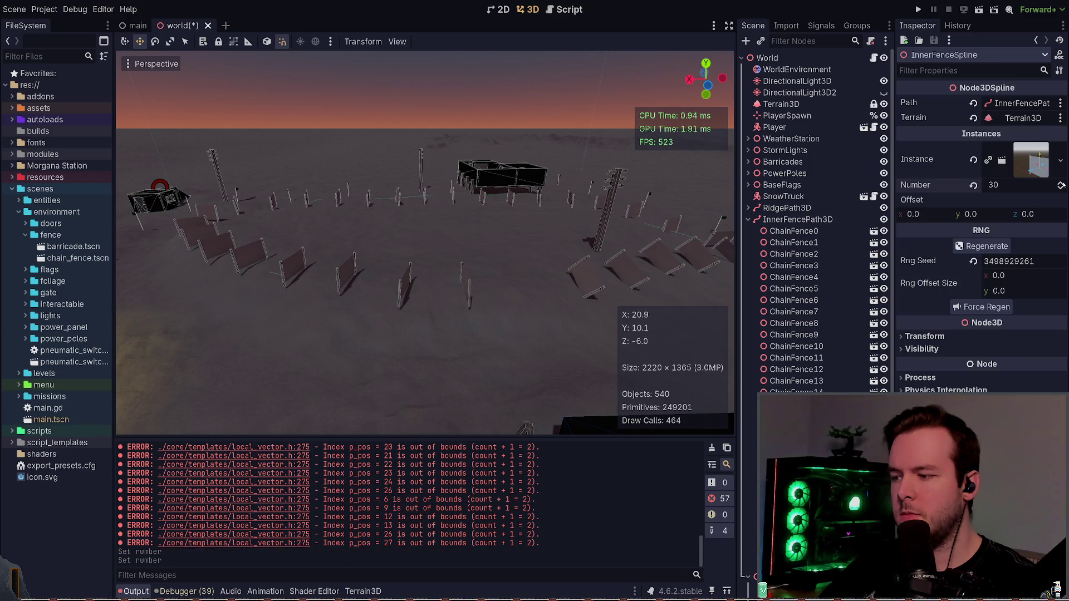
pyautogui.click(1061, 184)
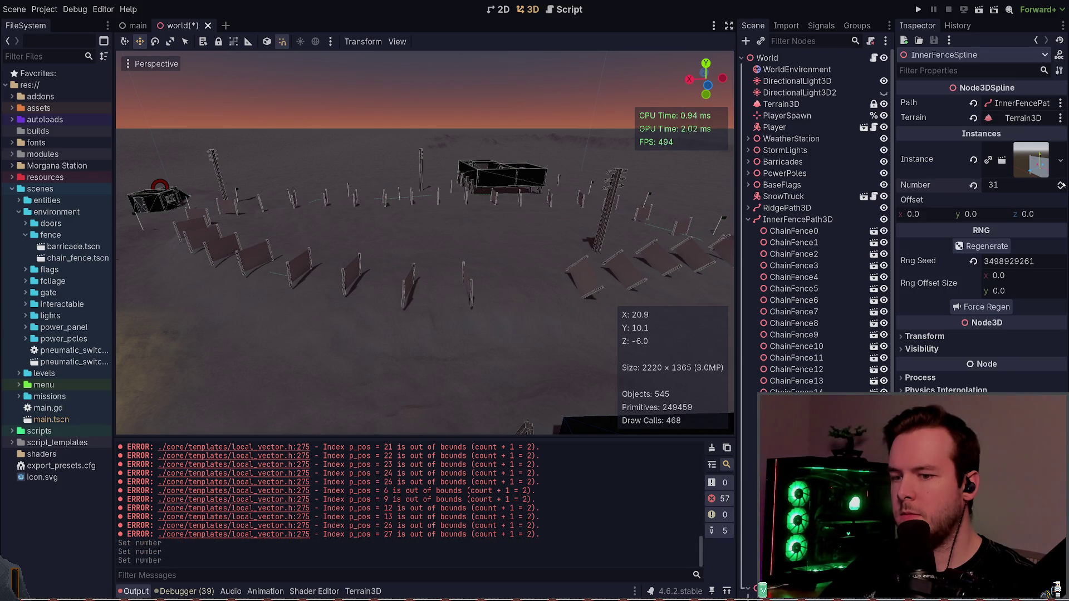
pyautogui.click(1062, 184)
pyautogui.click(1062, 184)
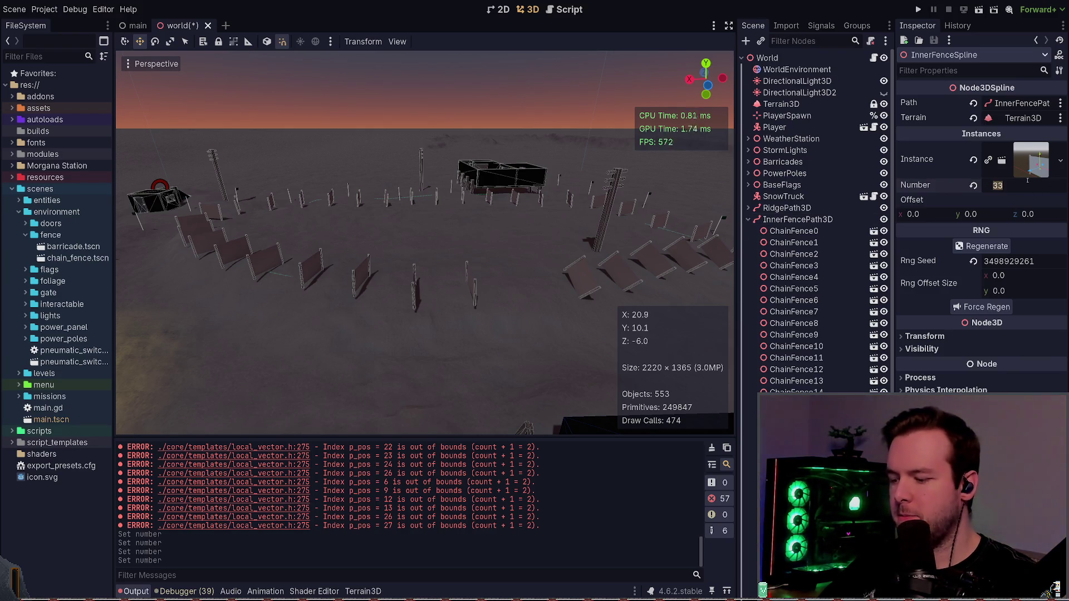
# - Enter 64 as the InnerFenceSpline fence instance count
pyautogui.write('64')
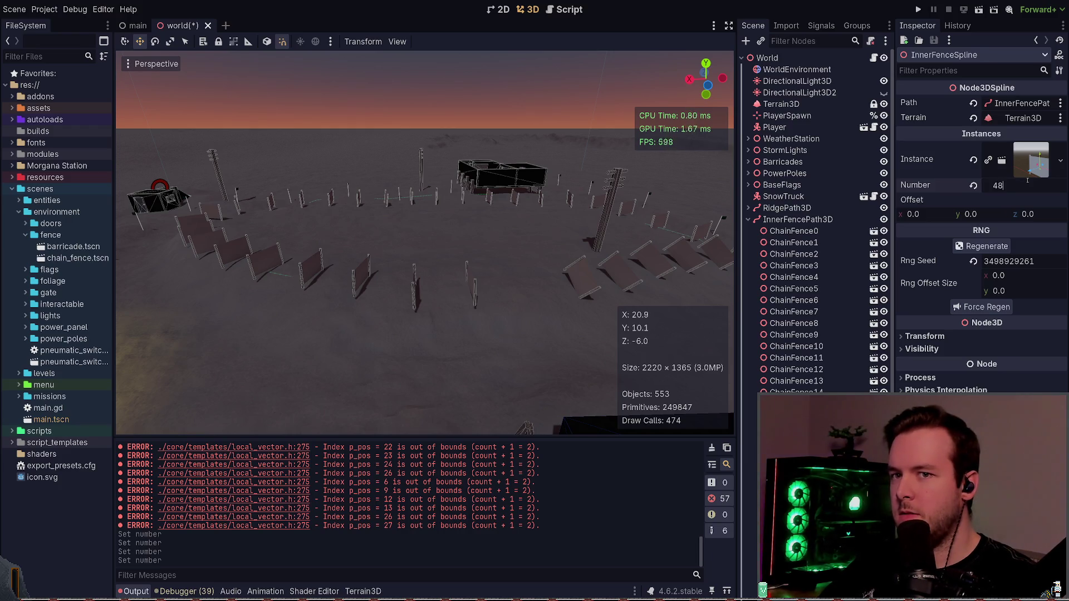
pyautogui.press('Return')
pyautogui.click(1028, 180)
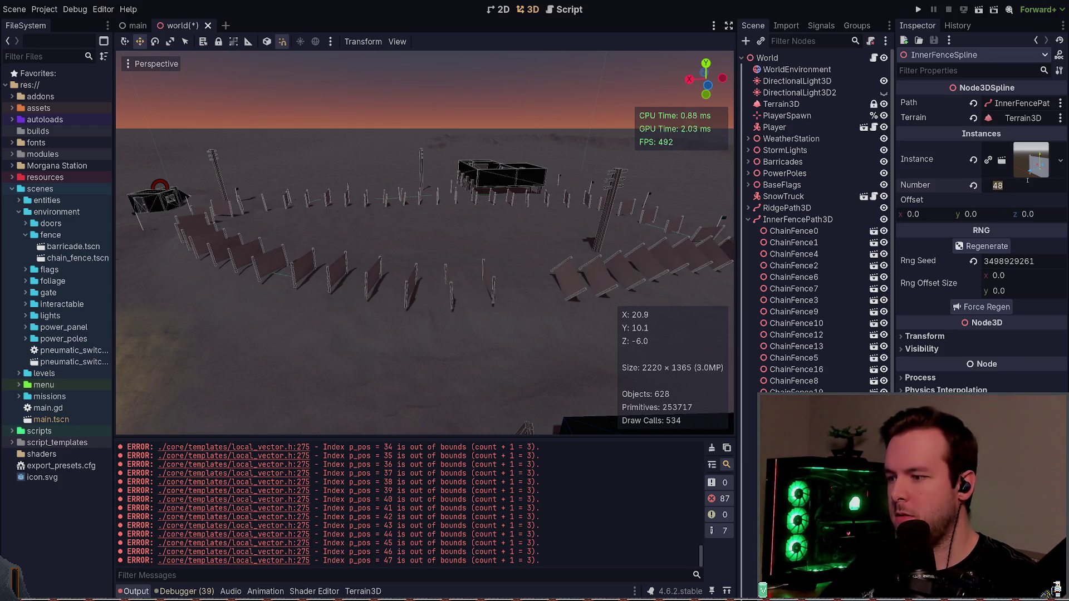
pyautogui.write('64')
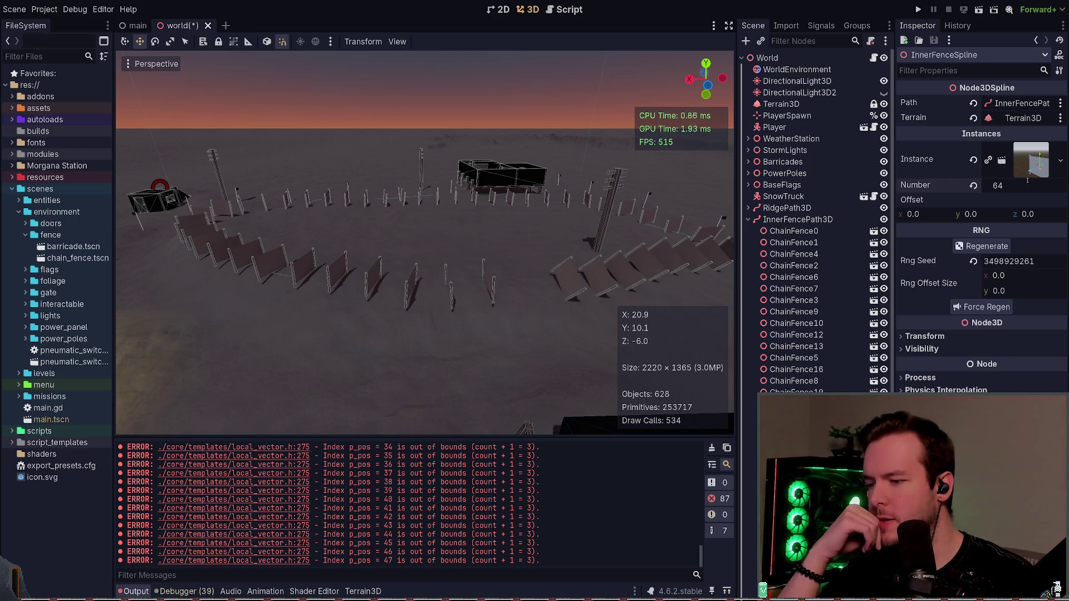
pyautogui.press('Return')
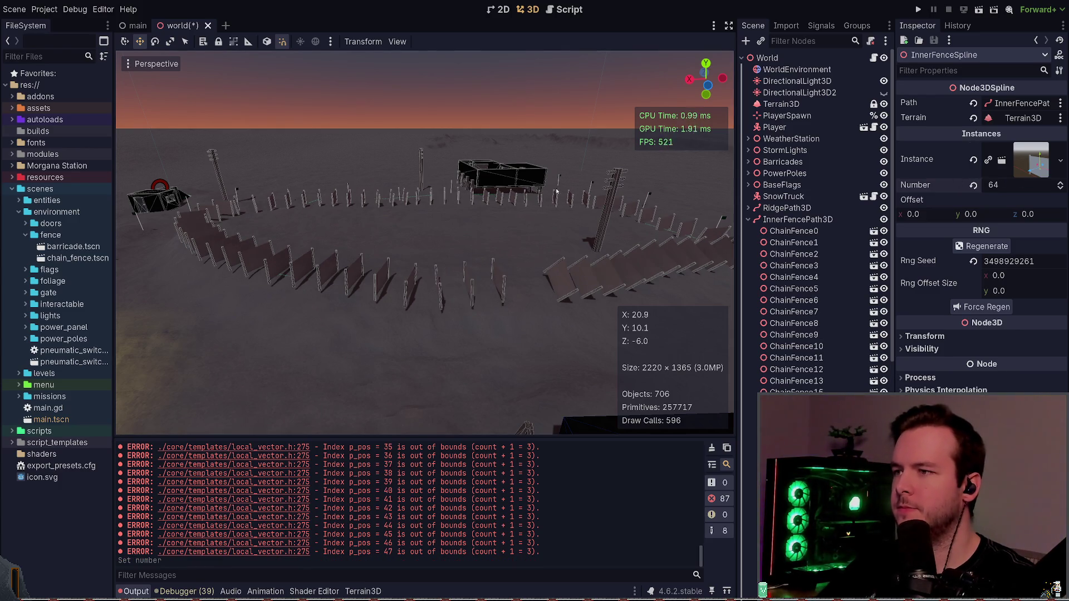
# - Fly over the 64-fence ring, save the world scene, and switch to Neovim
pyautogui.scroll(5, 557, 192)
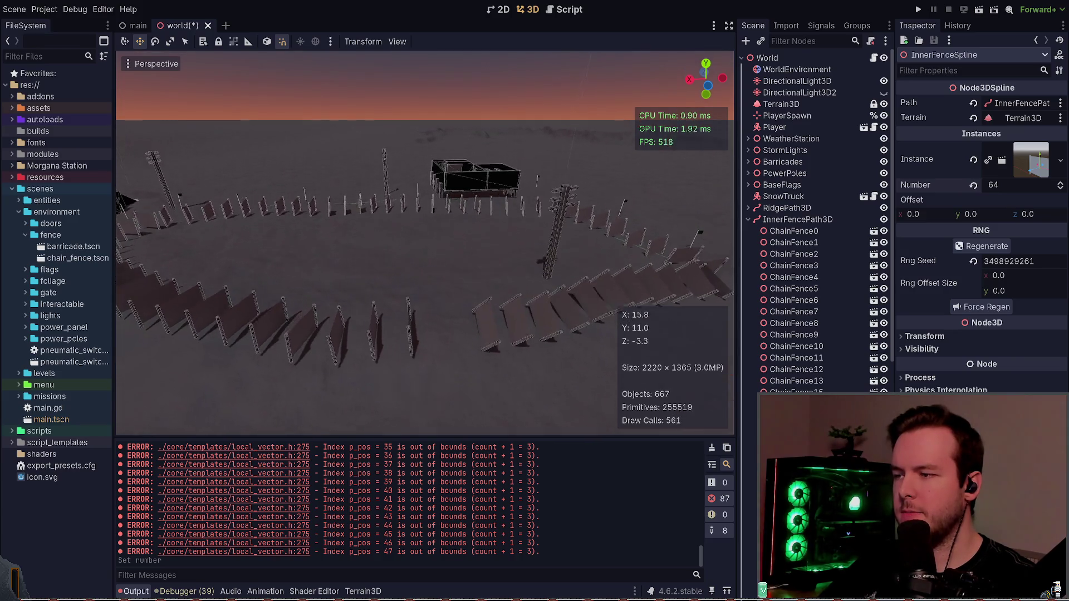
pyautogui.press('w')
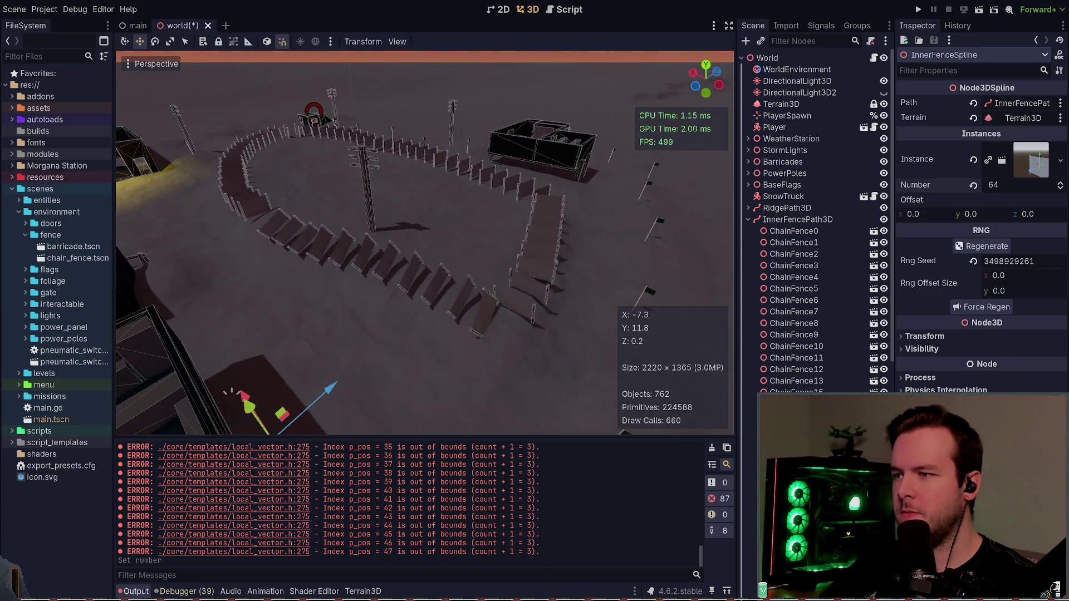
pyautogui.press('w')
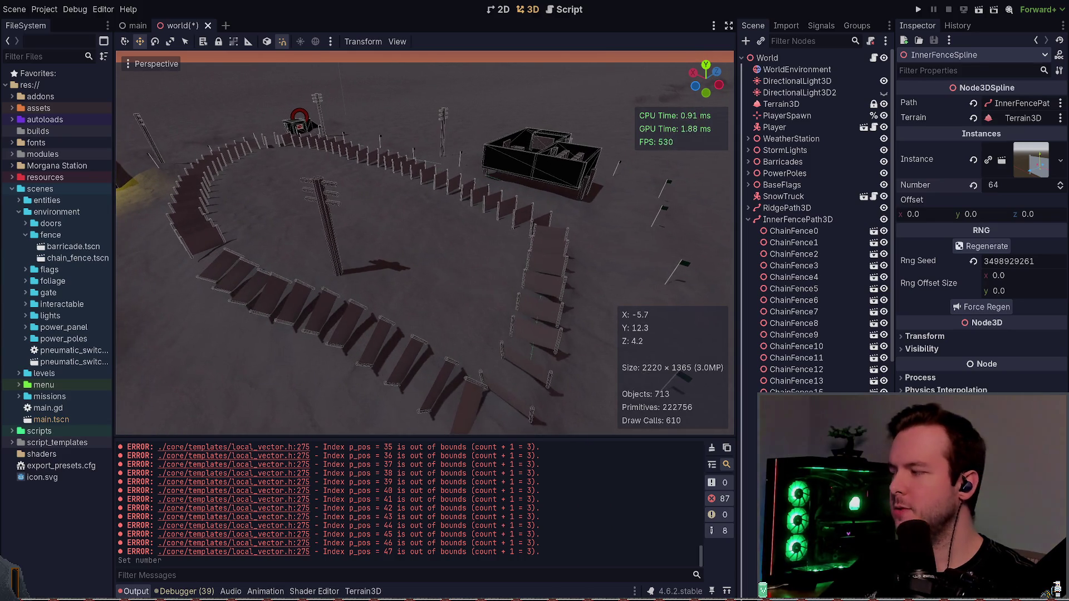
pyautogui.press('w')
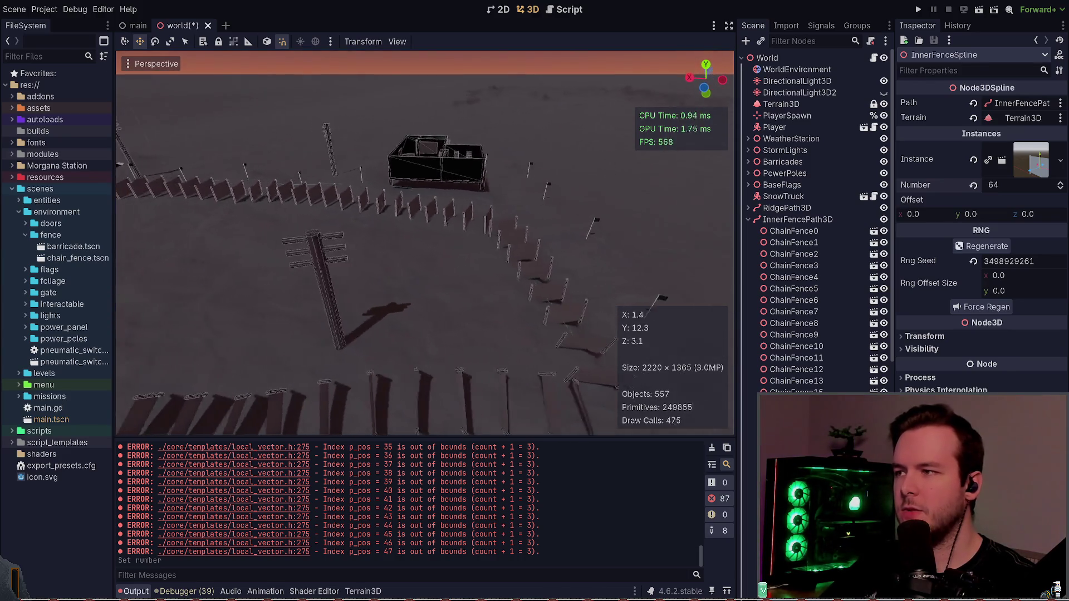
pyautogui.press('a')
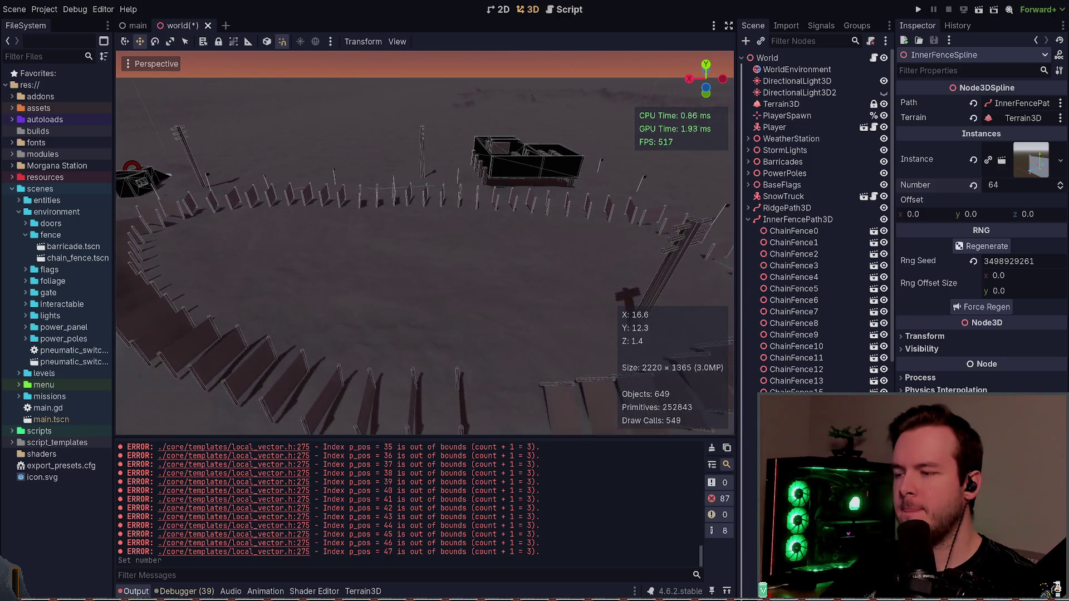
pyautogui.press('s')
pyautogui.hotkey('ctrl', 's')
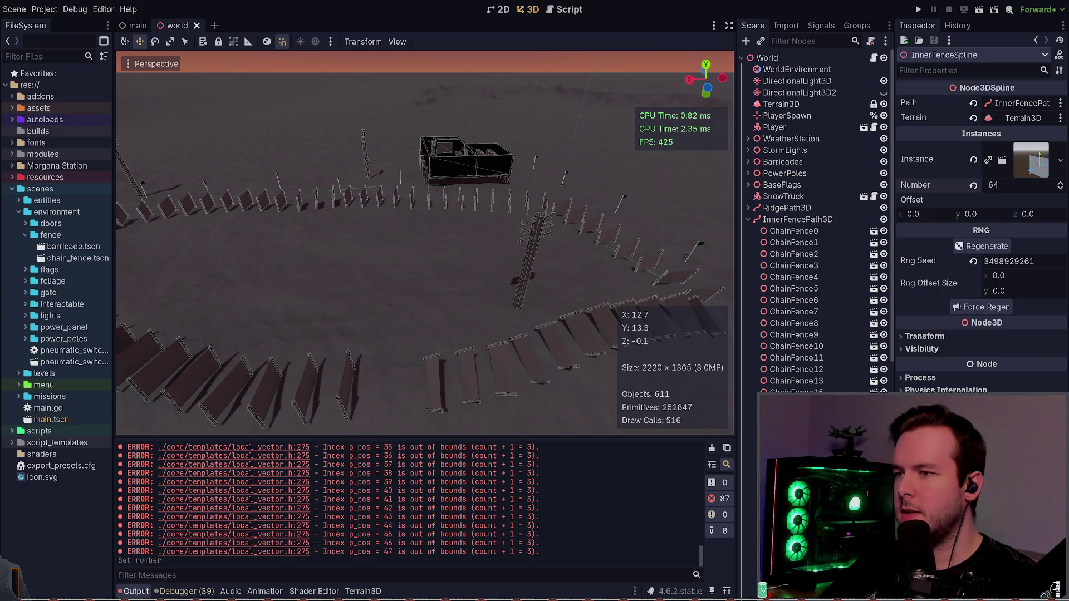
pyautogui.hotkey('alt', 'Tab')
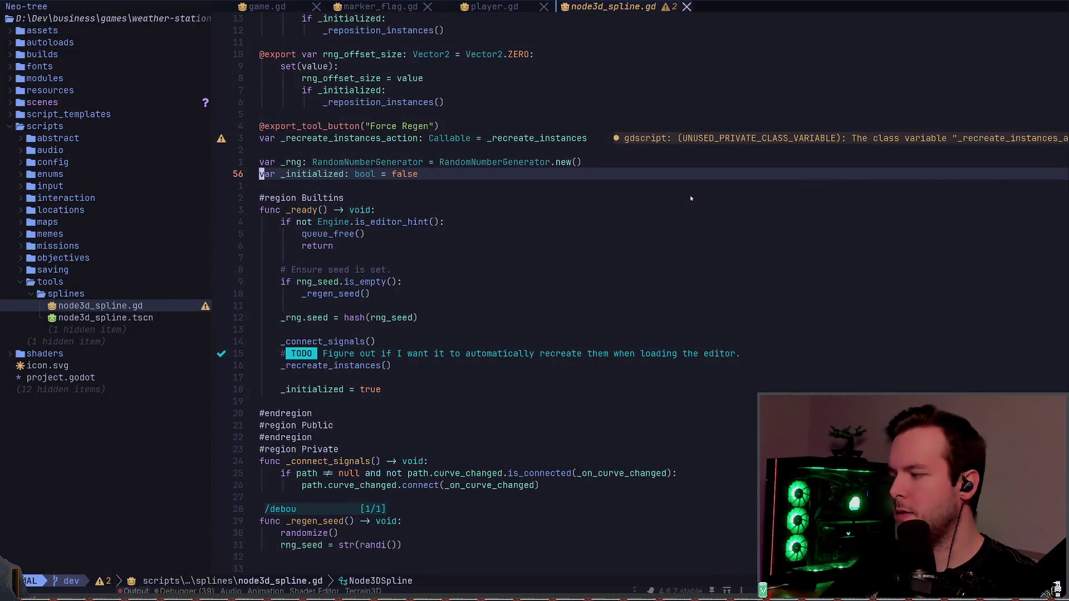
# - Search for the rotation assignment and move down to the fixed offset line
pyautogui.write('/rotation')
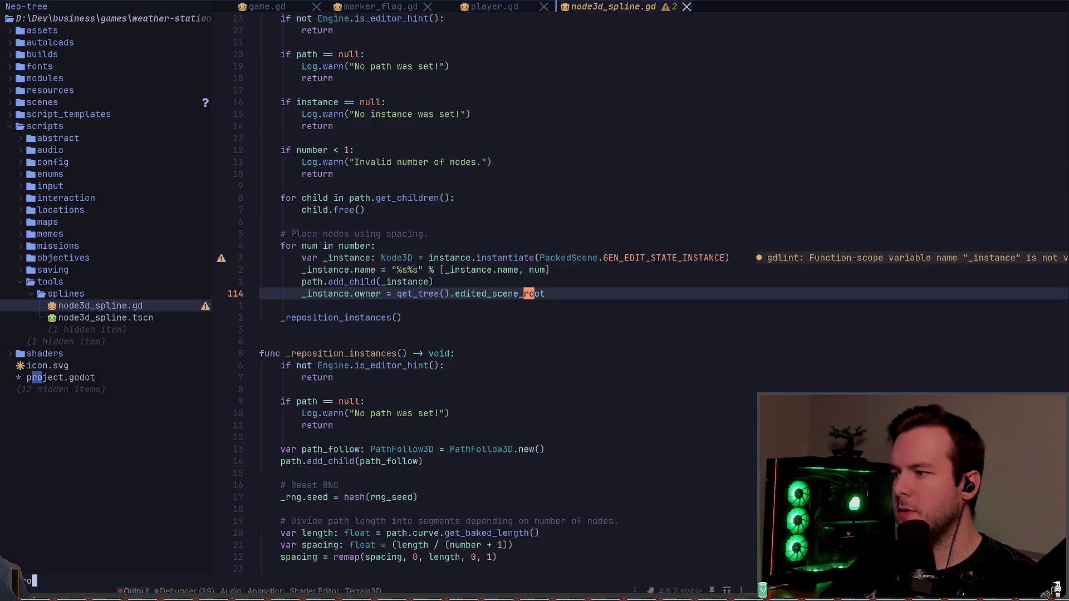
pyautogui.press('Return')
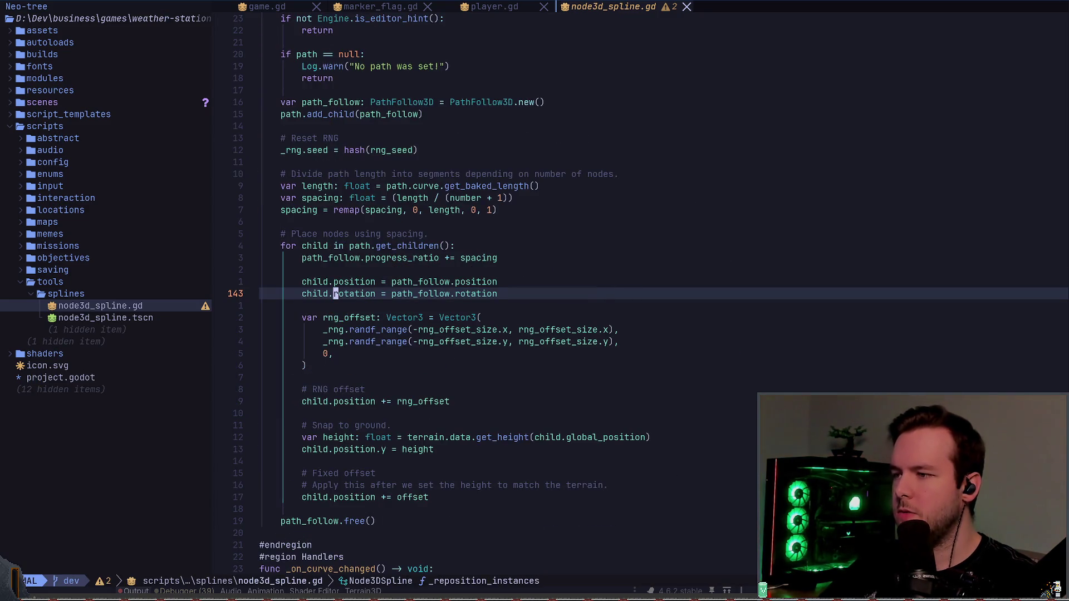
pyautogui.press('A')
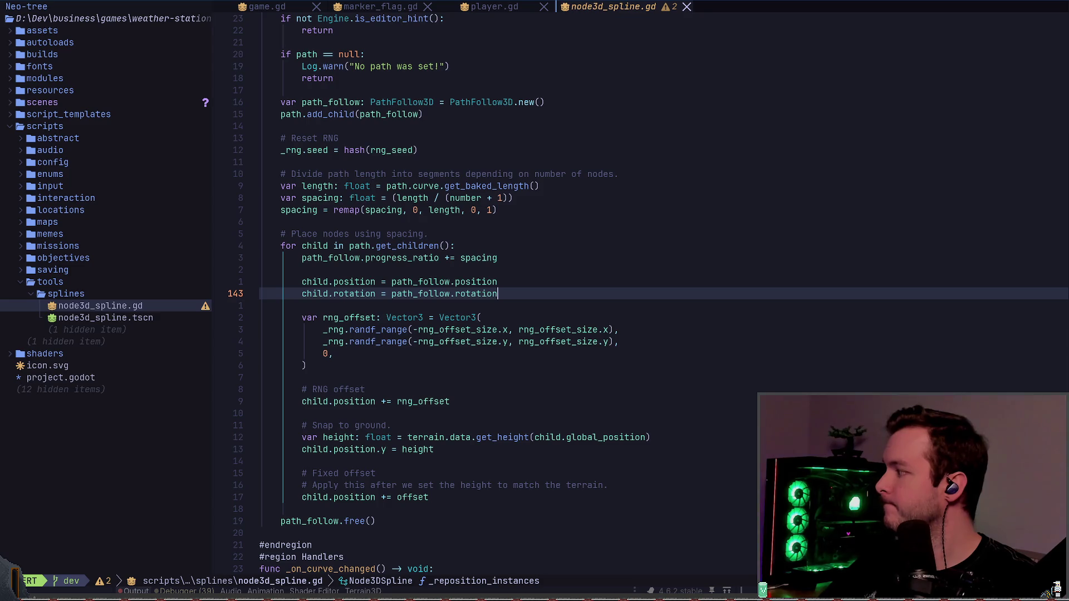
pyautogui.press('Escape')
pyautogui.press('j')
pyautogui.press('j')
pyautogui.press('j')
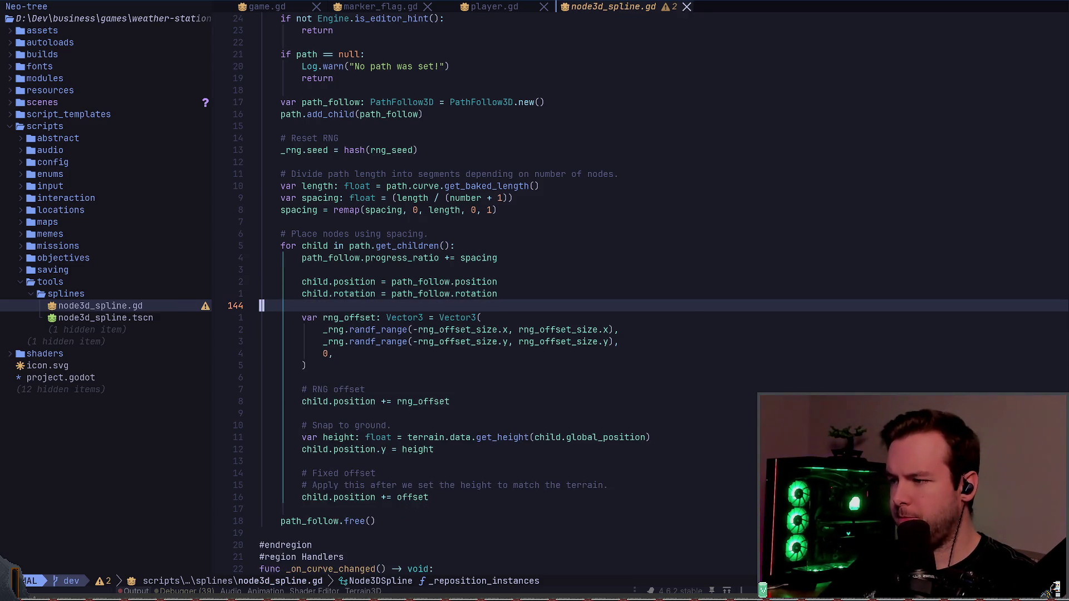
pyautogui.press('j')
pyautogui.press('j')
pyautogui.press('j')
pyautogui.press('j')
pyautogui.press('j')
pyautogui.press('j')
pyautogui.press('z')
pyautogui.press('z')
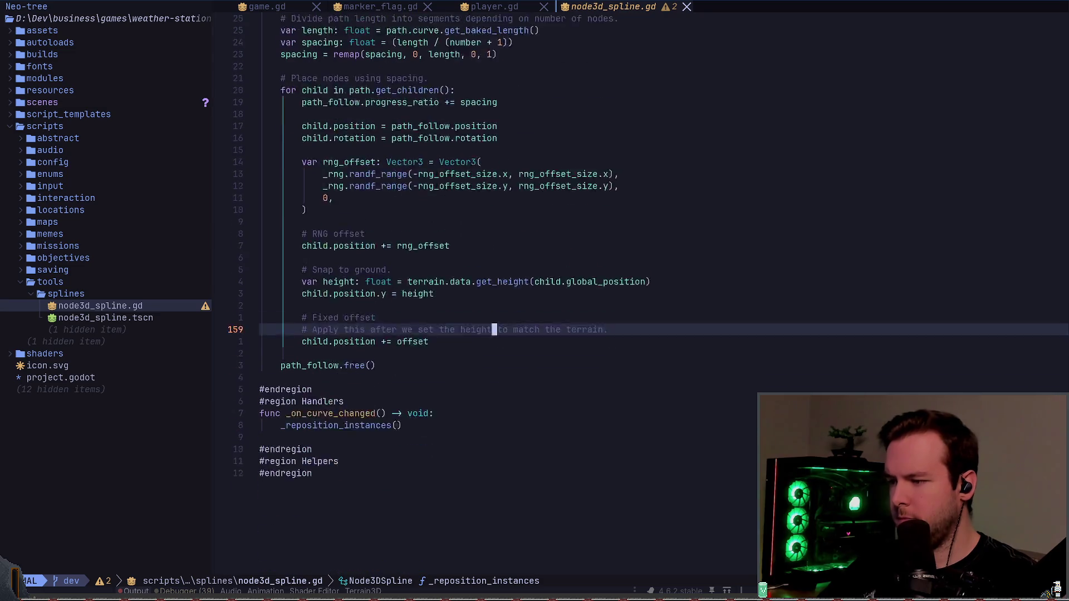
pyautogui.press('j')
# - Duplicate the fixed offset line with yyp
pyautogui.hotkey('shift', 'v')
pyautogui.press('y')
pyautogui.press('p')
pyautogui.press('w')
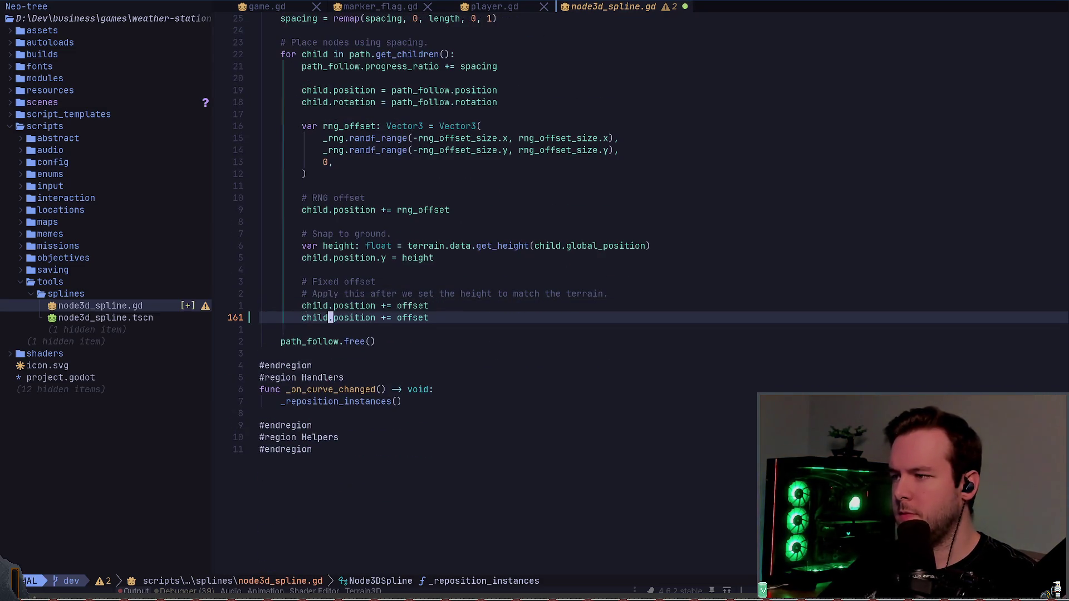
pyautogui.press('w')
pyautogui.press('w')
pyautogui.press('k')
# - LSP-rename the offset variable to position_offset throughout the script
pyautogui.press('w')
pyautogui.press('space')
pyautogui.press('r')
pyautogui.press('n')
pyautogui.press('Home')
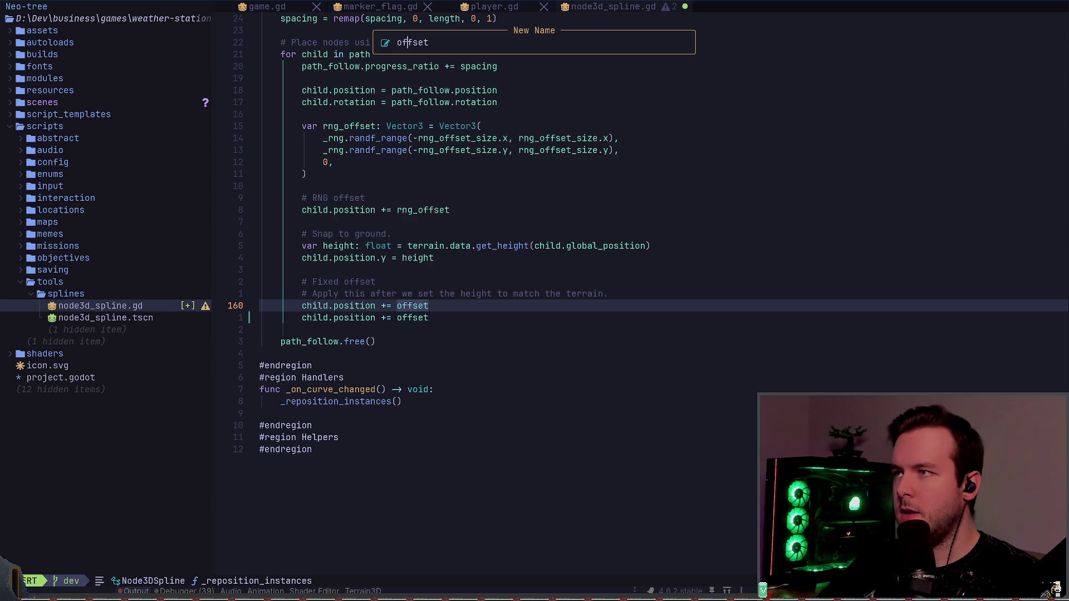
pyautogui.write('position_')
pyautogui.press('Return')
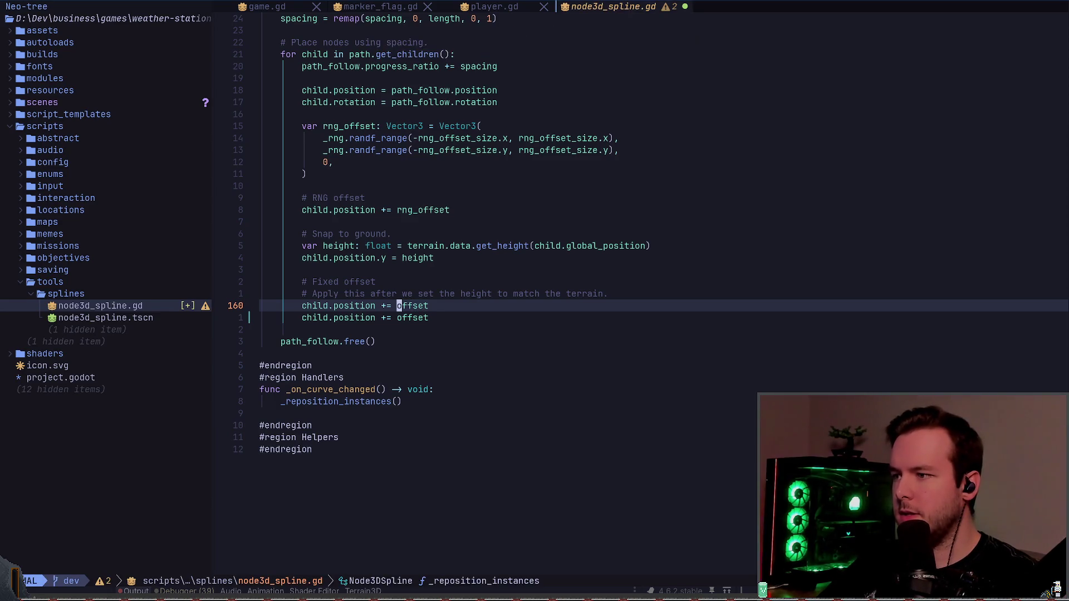
# - Change the duplicated line to use rotation_offset
pyautogui.press('j')
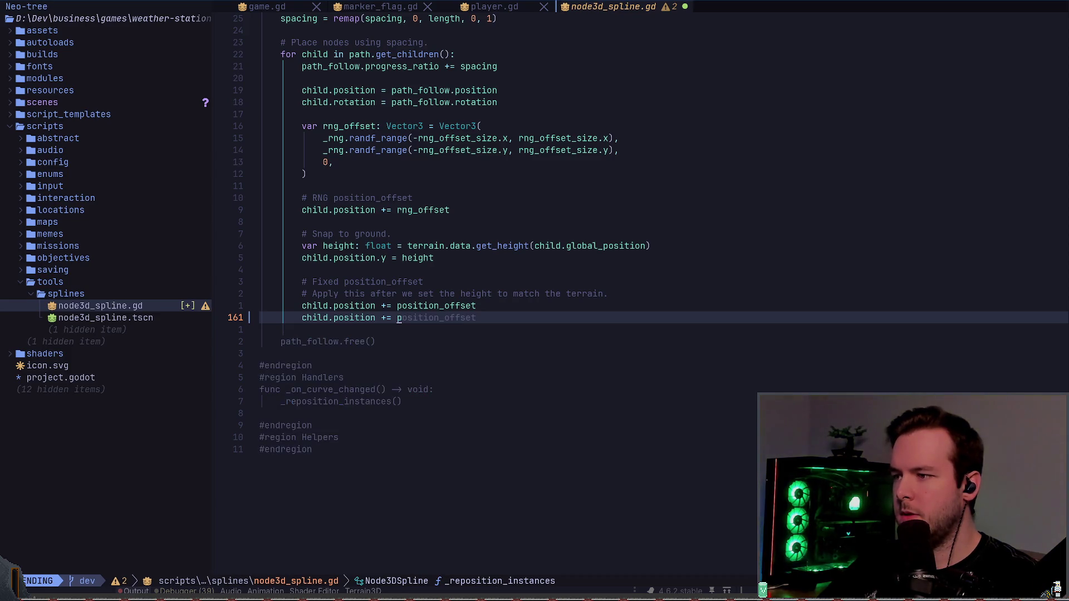
pyautogui.write('ct_rot')
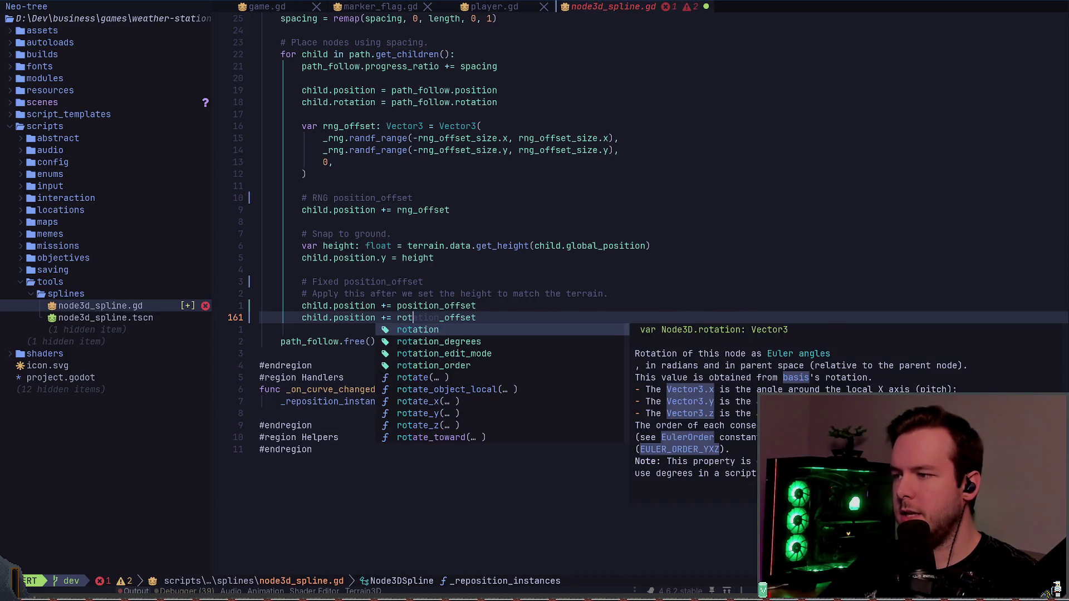
pyautogui.press('Return')
pyautogui.press('Escape')
# - Copy the position_offset property block and paste it below itself
pyautogui.press('g')
pyautogui.press('g')
pyautogui.press('j')
pyautogui.press('j')
pyautogui.press('j')
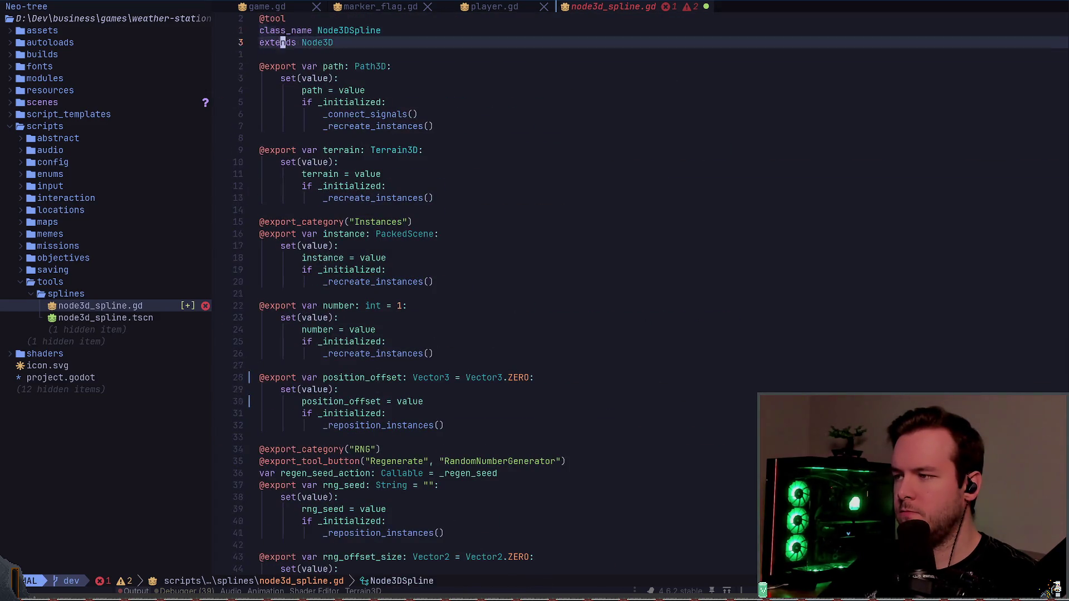
pyautogui.press('k')
pyautogui.press('V')
pyautogui.press('j')
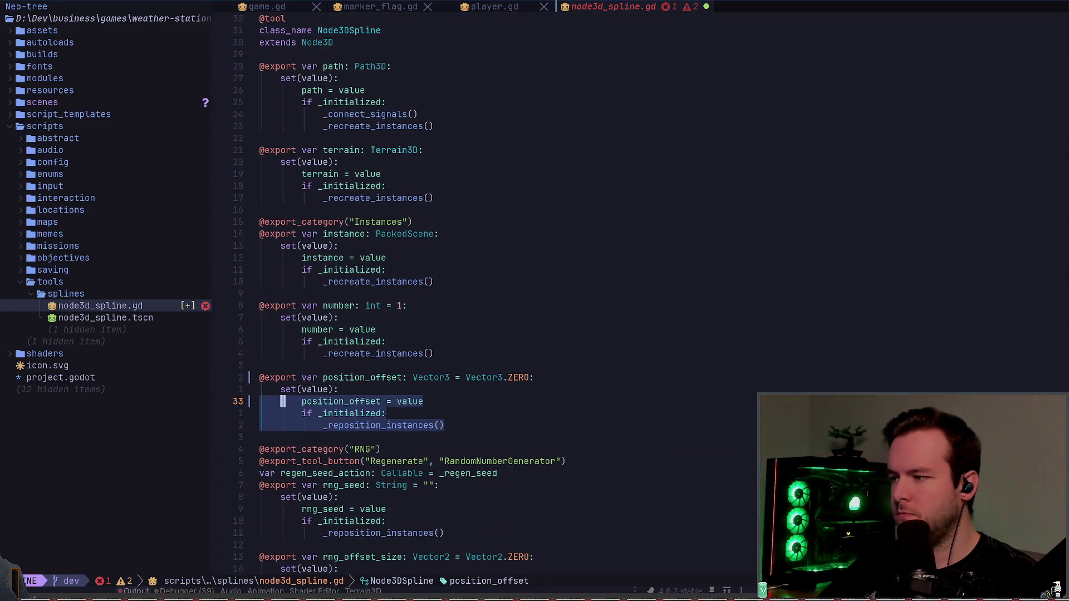
pyautogui.press('o')
pyautogui.press('k')
pyautogui.press('k')
pyautogui.press('k')
pyautogui.press('y')
pyautogui.press('j')
pyautogui.press('j')
pyautogui.press('j')
pyautogui.press('p')
# - Add a blank line and rename the copied property to rotation_offset
pyautogui.press('o')
pyautogui.press('Escape')
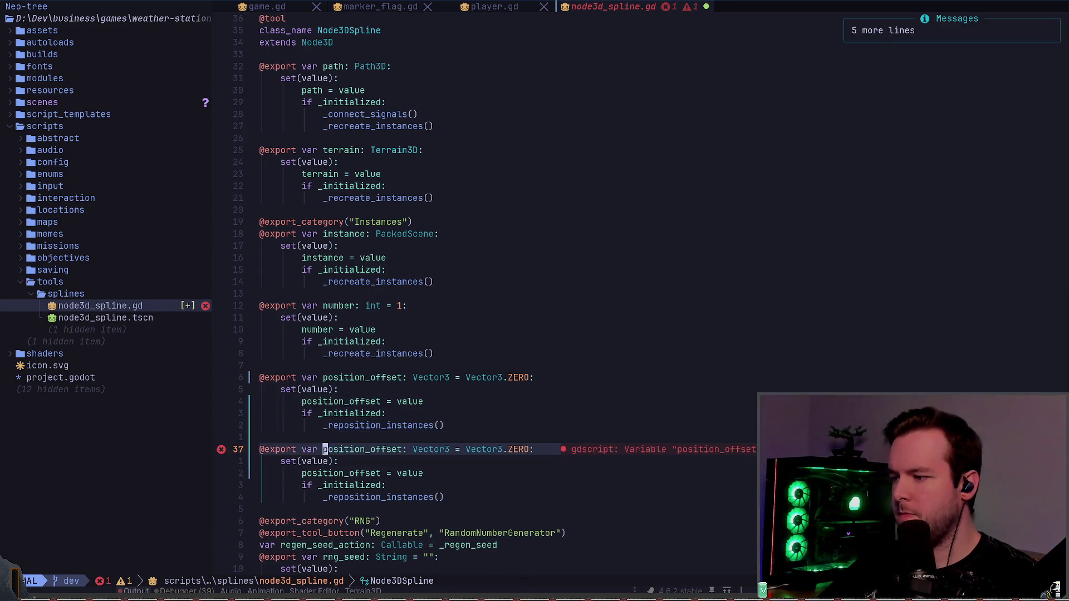
pyautogui.press('j')
pyautogui.press('j')
pyautogui.press('z')
pyautogui.press('z')
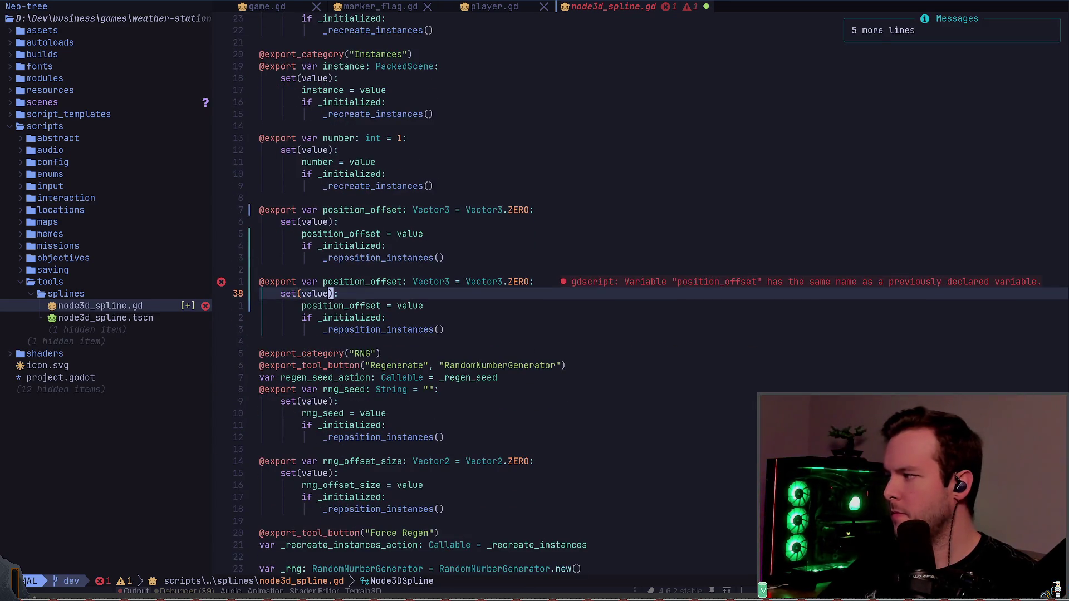
pyautogui.write('kbct_')
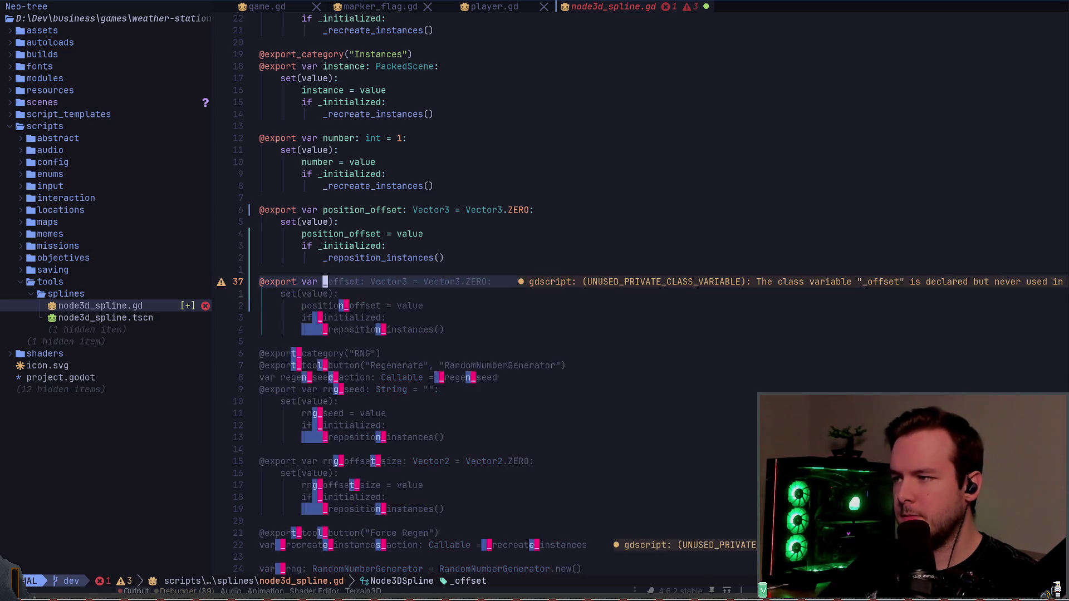
pyautogui.write('rep')
pyautogui.press('BackSpace')
pyautogui.press('BackSpace')
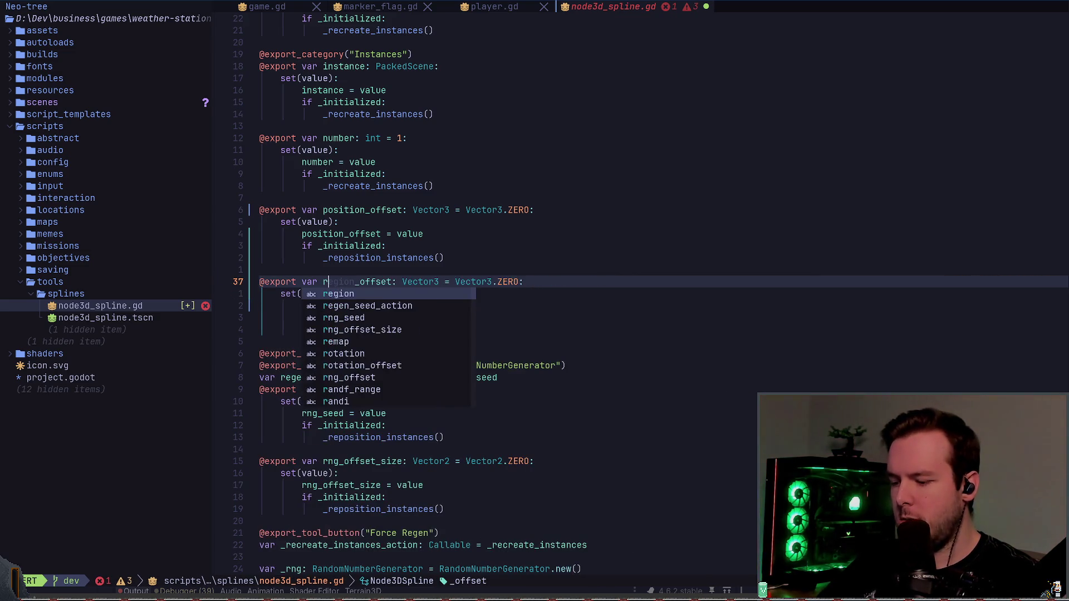
pyautogui.write('otation')
pyautogui.press('Escape')
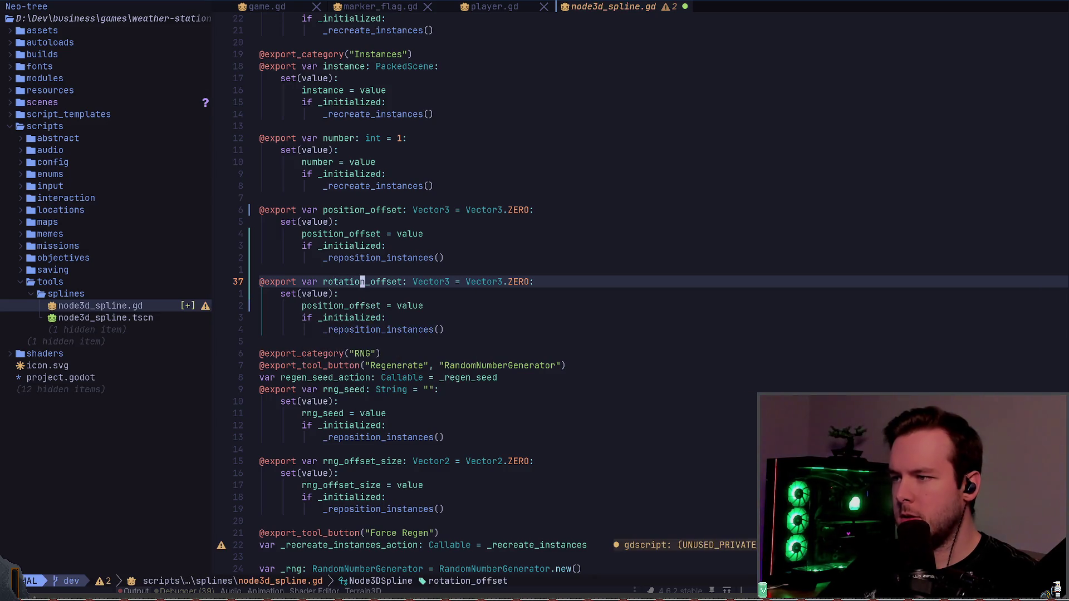
pyautogui.press('W')
# - Change the new setter's assignment from position_offset to rotation_offset
pyautogui.press('j')
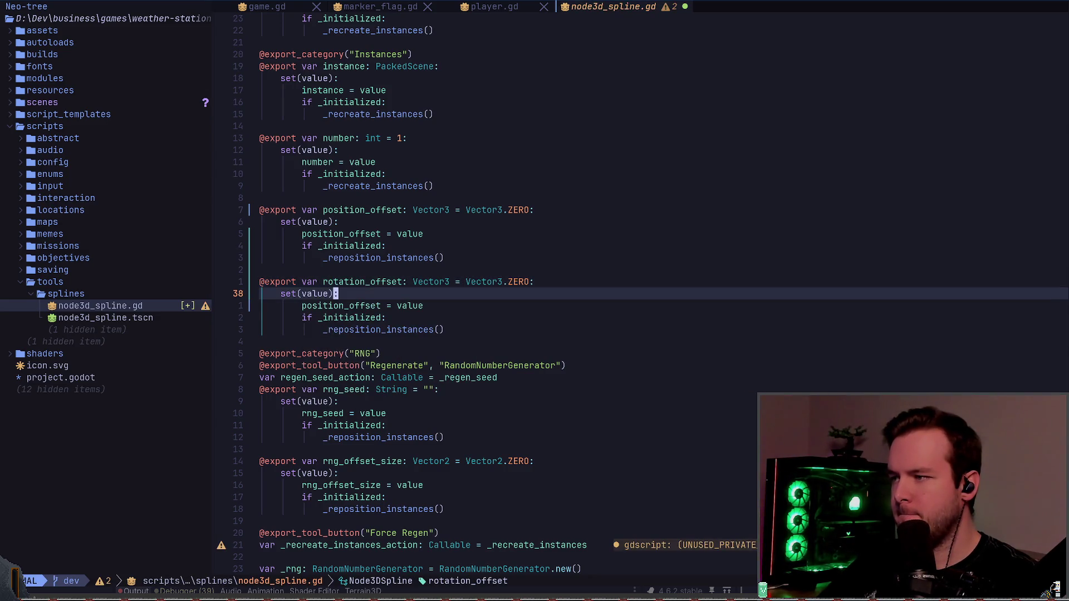
pyautogui.press('j')
pyautogui.press('k')
pyautogui.press('k')
pyautogui.press('0')
pyautogui.press('W')
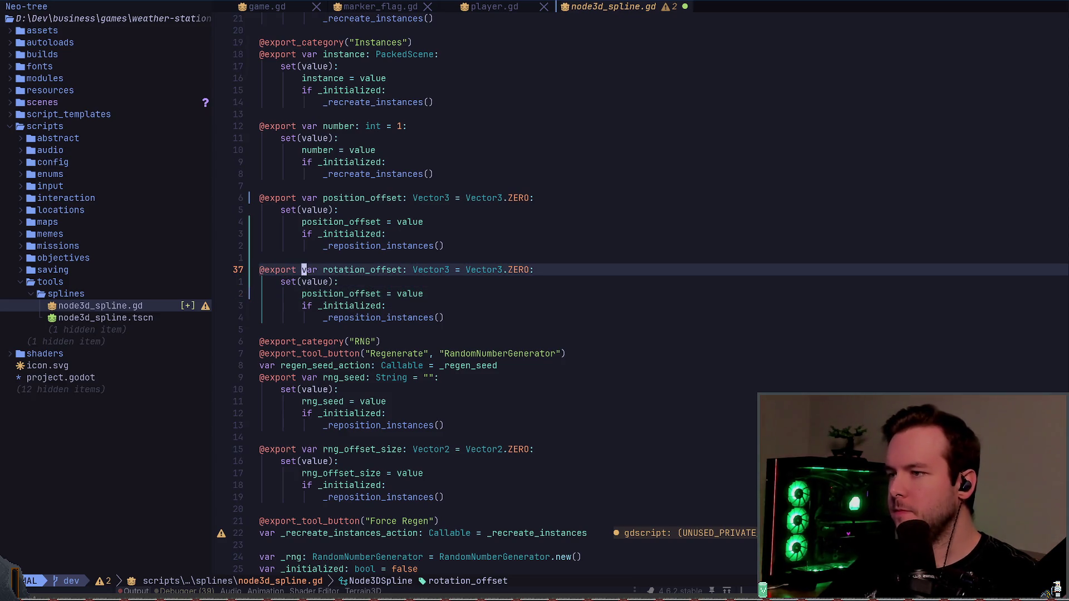
pyautogui.press('w')
pyautogui.press('w')
pyautogui.press('w')
pyautogui.press('j')
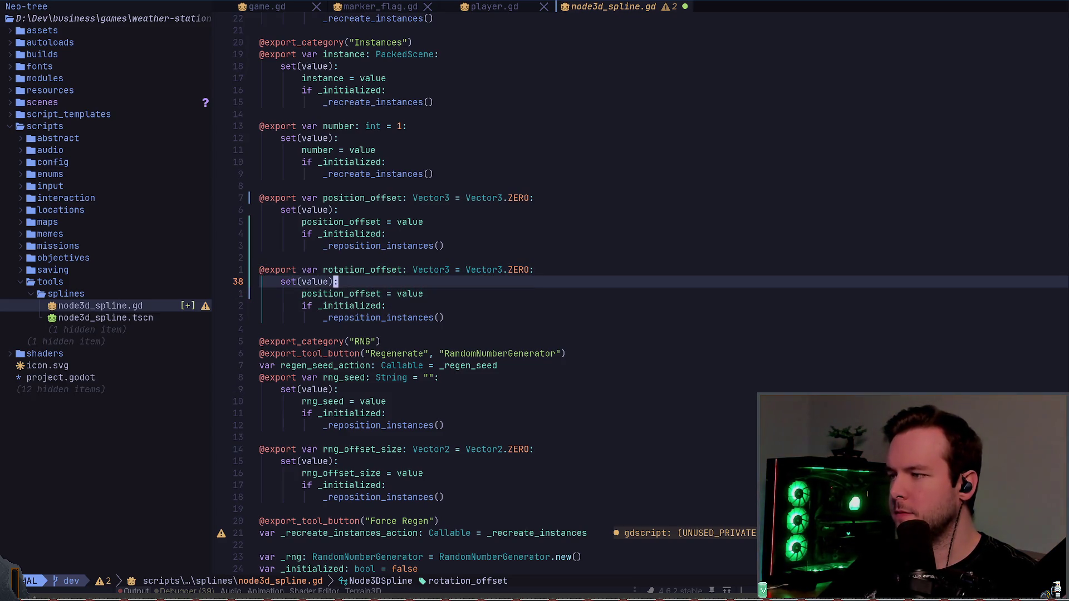
pyautogui.press('j')
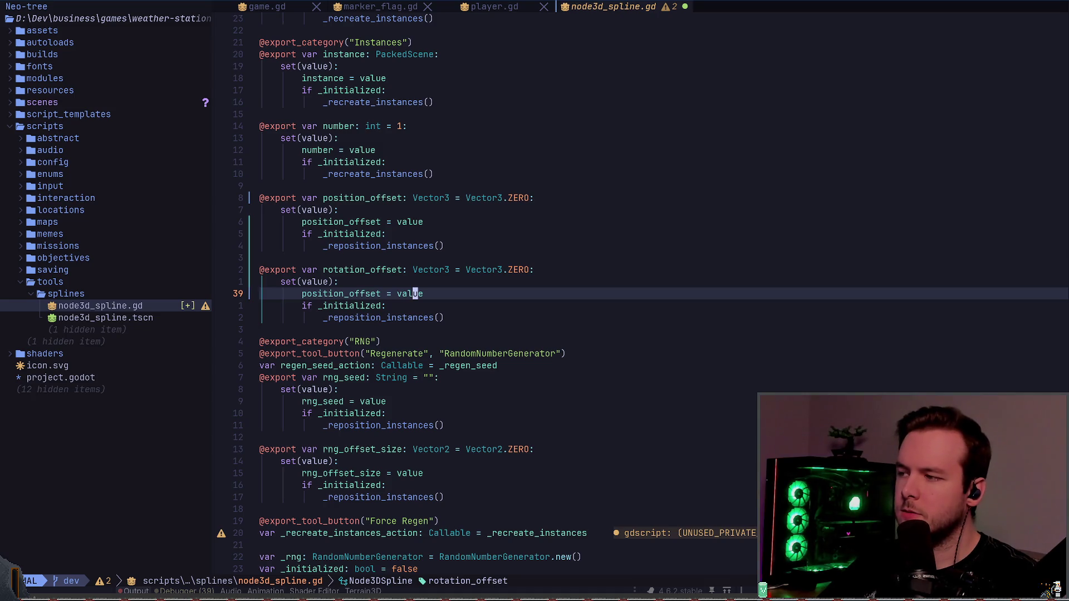
pyautogui.press('b')
pyautogui.press('b')
pyautogui.press('b')
pyautogui.press('c')
pyautogui.press('t')
pyautogui.press('_')
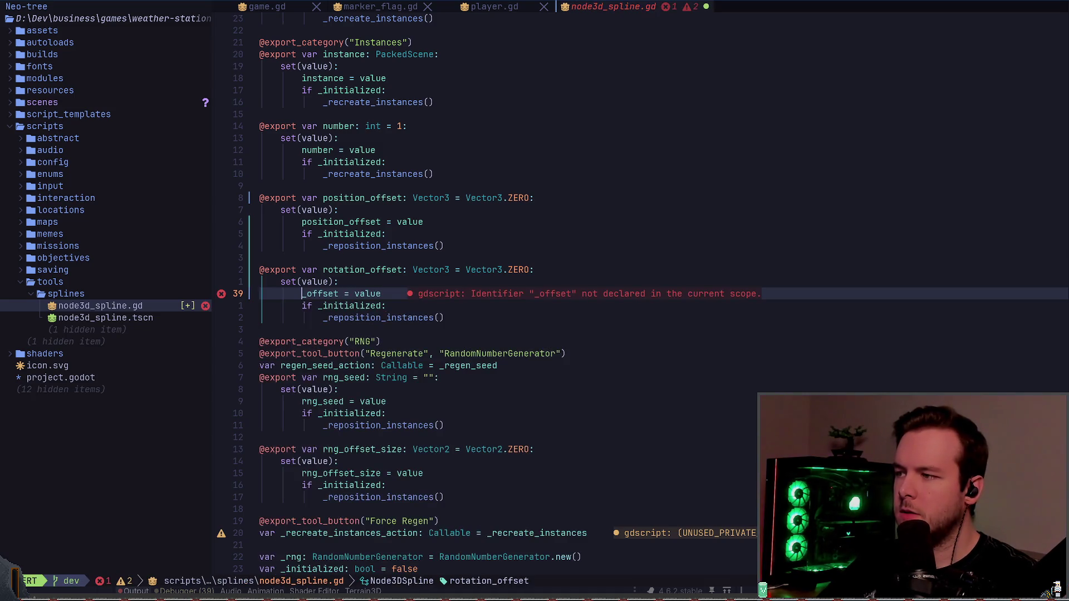
pyautogui.write('rotation')
pyautogui.press('Escape')
# - Save node3d_spline.gd with :w and return to Godot
pyautogui.write('j')
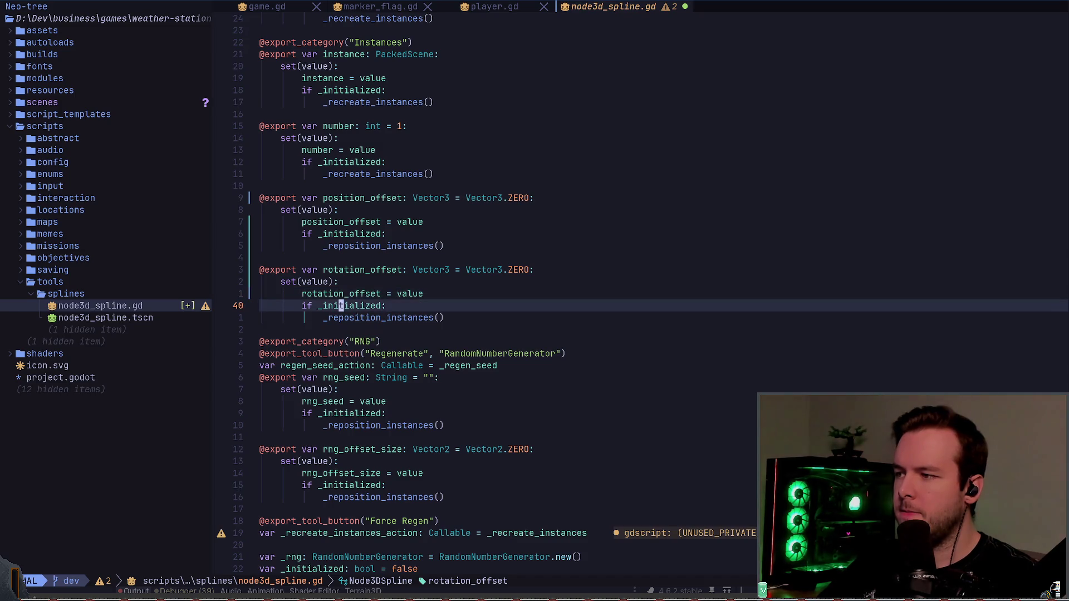
pyautogui.write(':w')
pyautogui.press('Return')
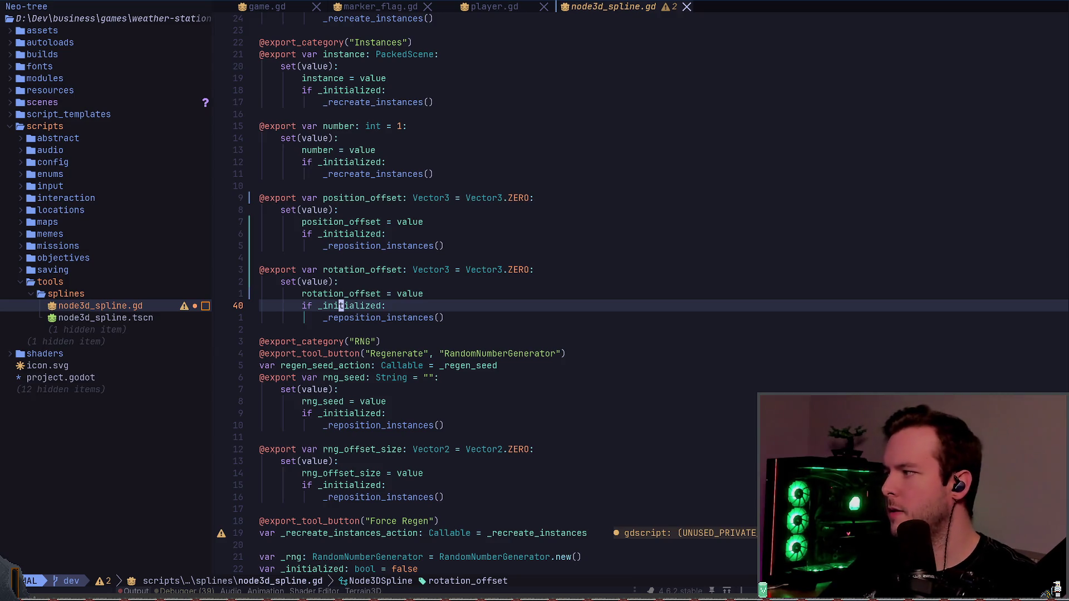
pyautogui.hotkey('alt', 'Tab')
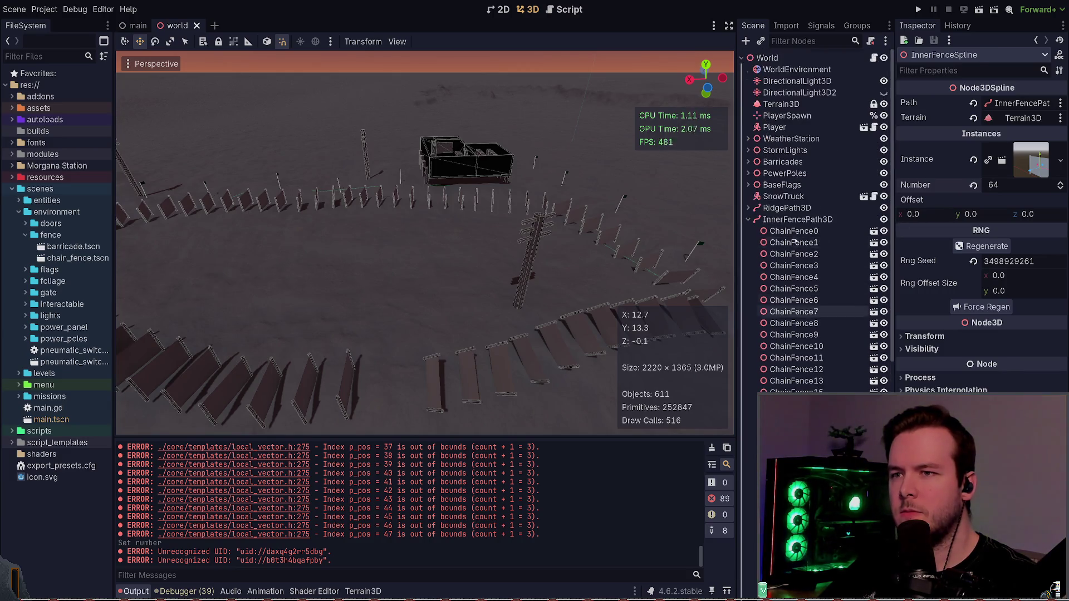
# - On InnerFenceSpline, test a 0.13 x rotation offset, reset it to 0, and save
pyautogui.click(749, 219)
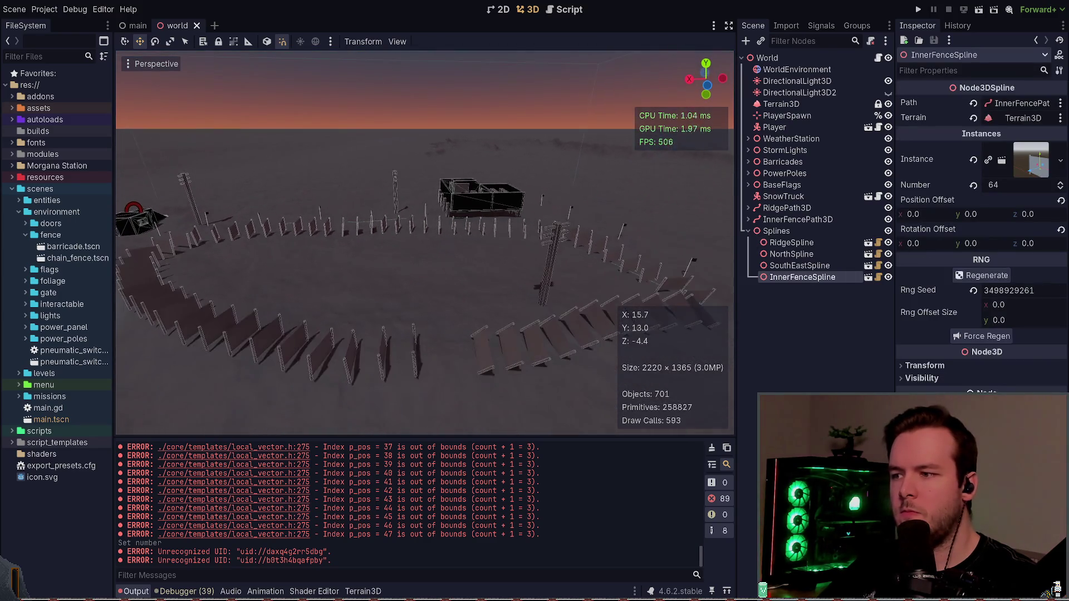
pyautogui.moveTo(915, 248); pyautogui.dragTo(915, 246)
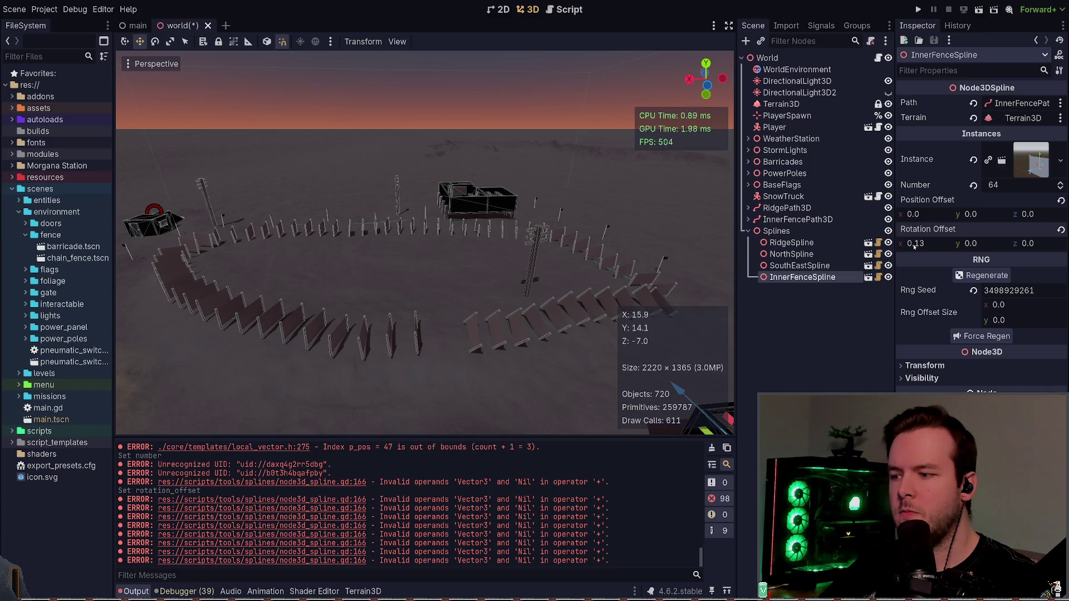
pyautogui.hotkey('ctrl', 'z')
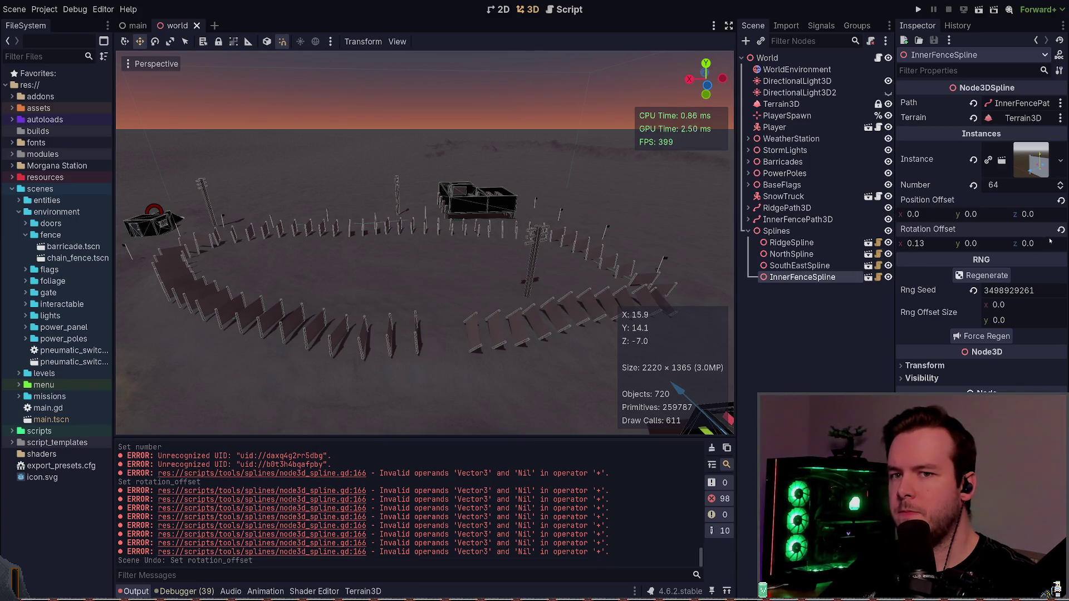
pyautogui.click(1061, 230)
pyautogui.hotkey('ctrl', 's')
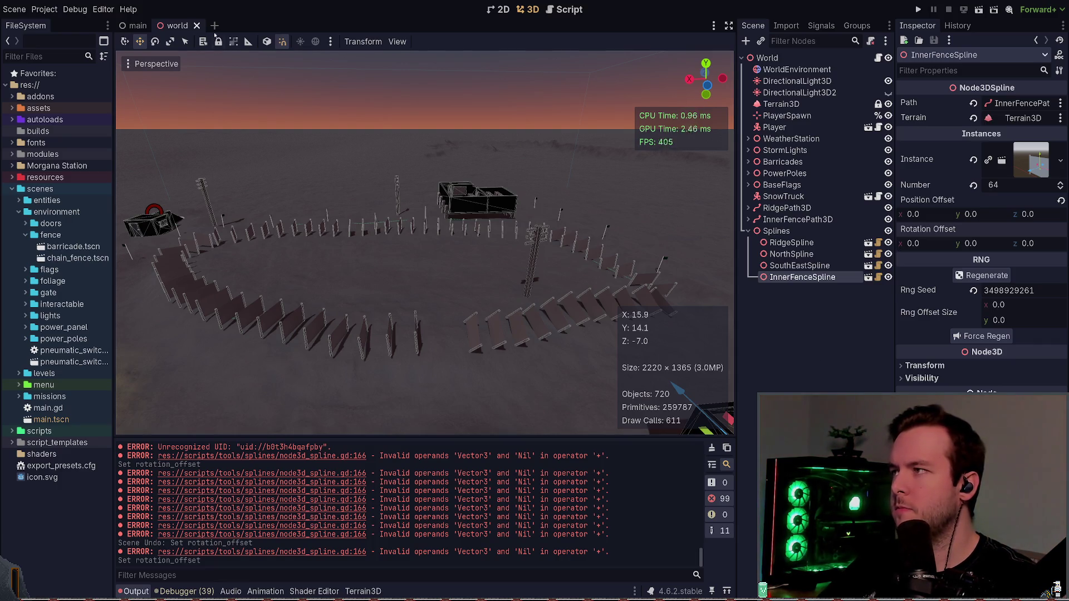
# - Reopen the world scene, retest and undo the rotation offset, then return to Neovim
pyautogui.click(196, 25)
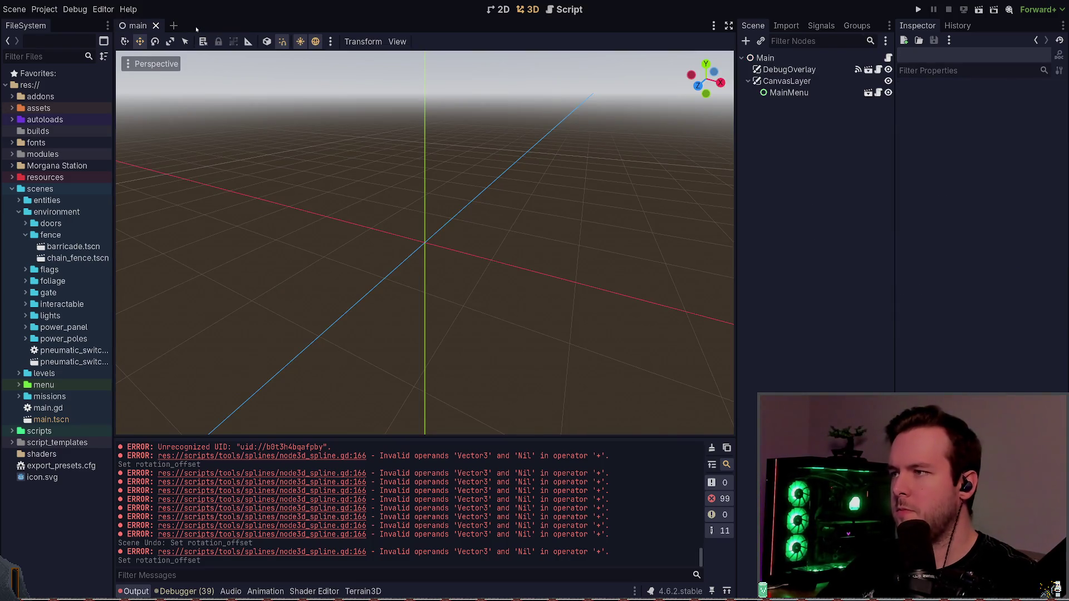
pyautogui.hotkey('ctrl', 'shift', 't')
pyautogui.moveTo(539, 219); pyautogui.dragTo(590, 235)
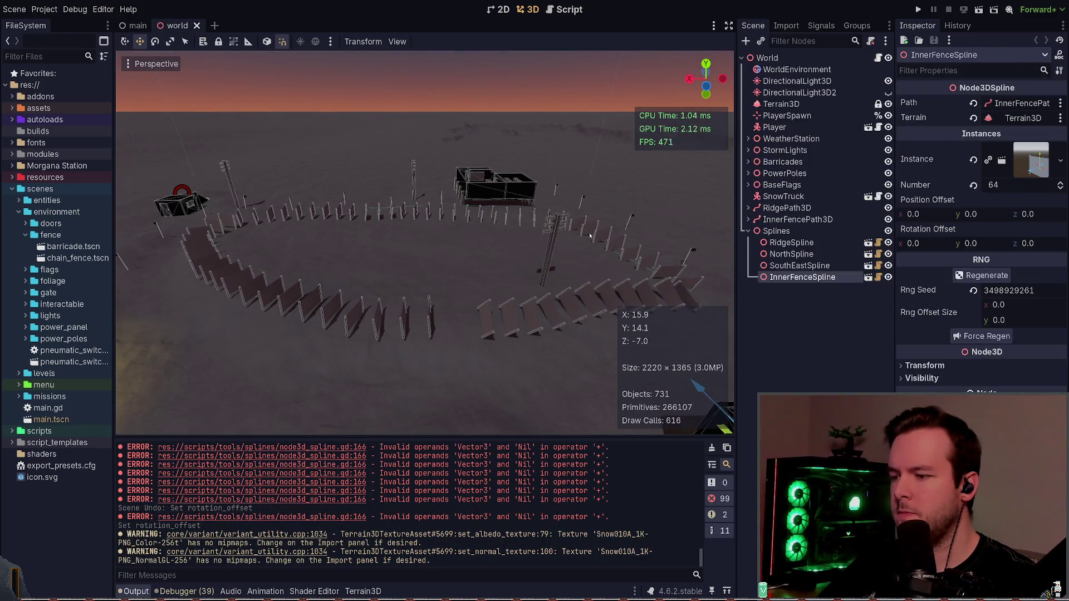
pyautogui.click(926, 245)
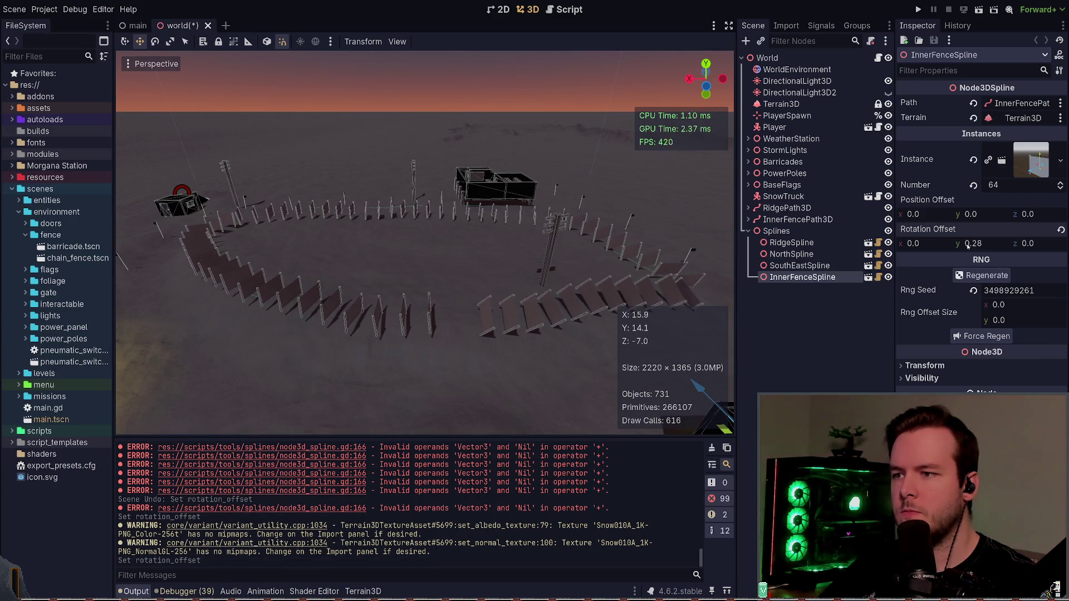
pyautogui.hotkey('ctrl', 'z')
pyautogui.moveTo(926, 246); pyautogui.dragTo(1030, 245)
pyautogui.hotkey('ctrl', 'z')
pyautogui.hotkey('ctrl', 'z')
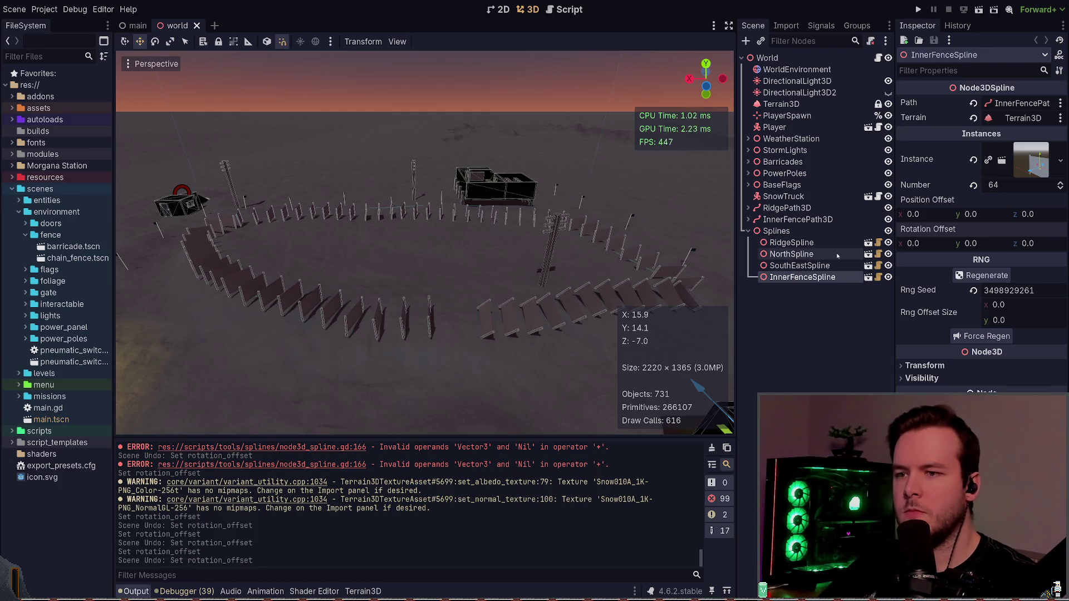
pyautogui.hotkey('alt', 'Tab')
# - Change 'child.position += rotation_offset' to add to child.rotation, then switch to Godot
pyautogui.write('/rotation')
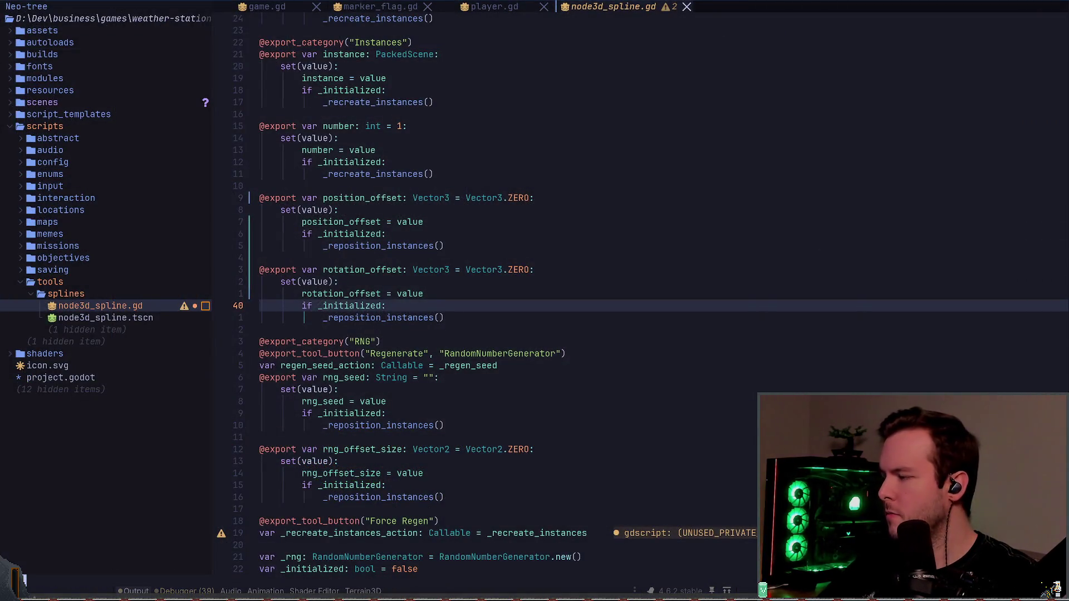
pyautogui.press('Return')
pyautogui.press('Escape')
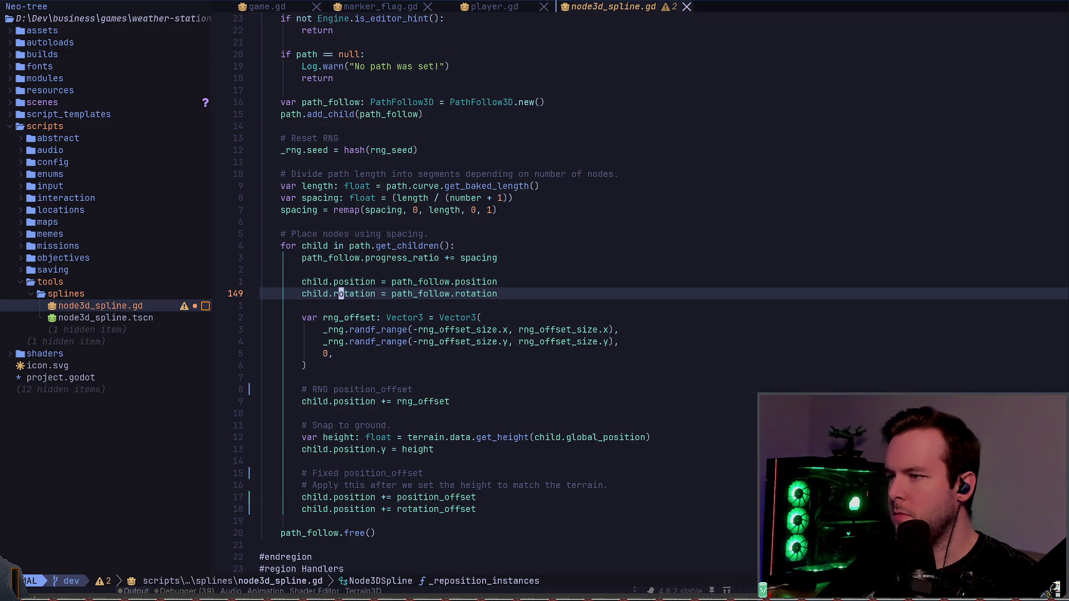
pyautogui.click(346, 294)
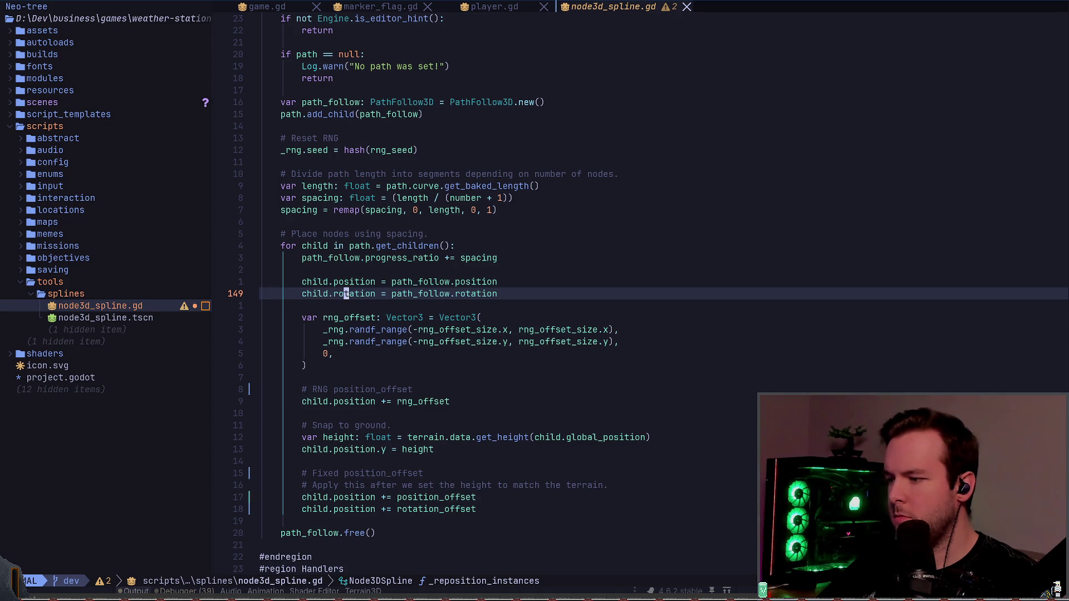
pyautogui.press('j')
pyautogui.press('j')
pyautogui.press('j')
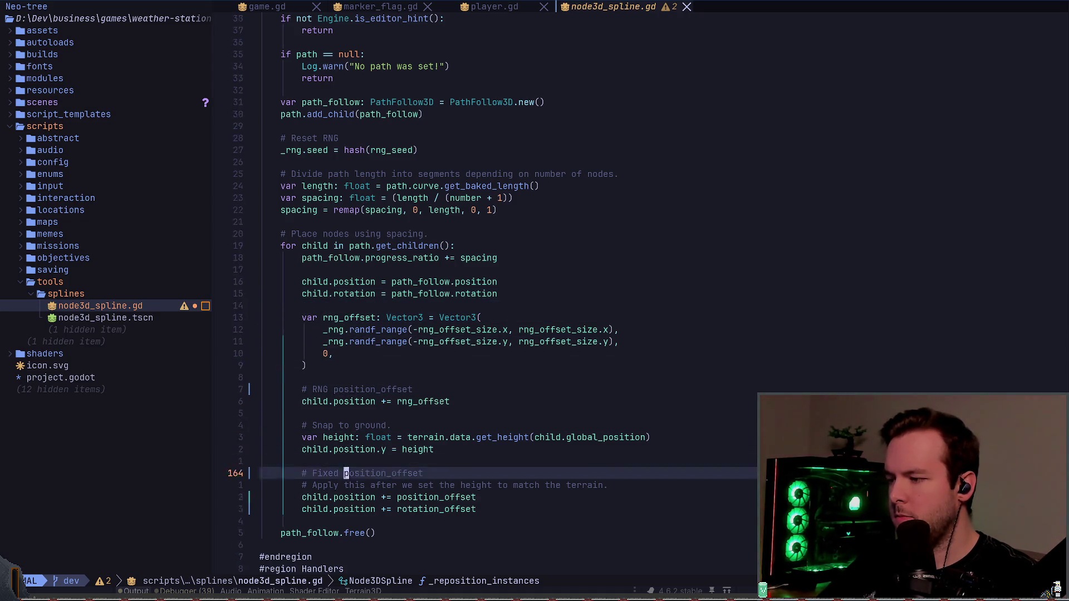
pyautogui.press('z')
pyautogui.press('z')
pyautogui.press('k')
pyautogui.press('k')
pyautogui.press('w')
pyautogui.press('w')
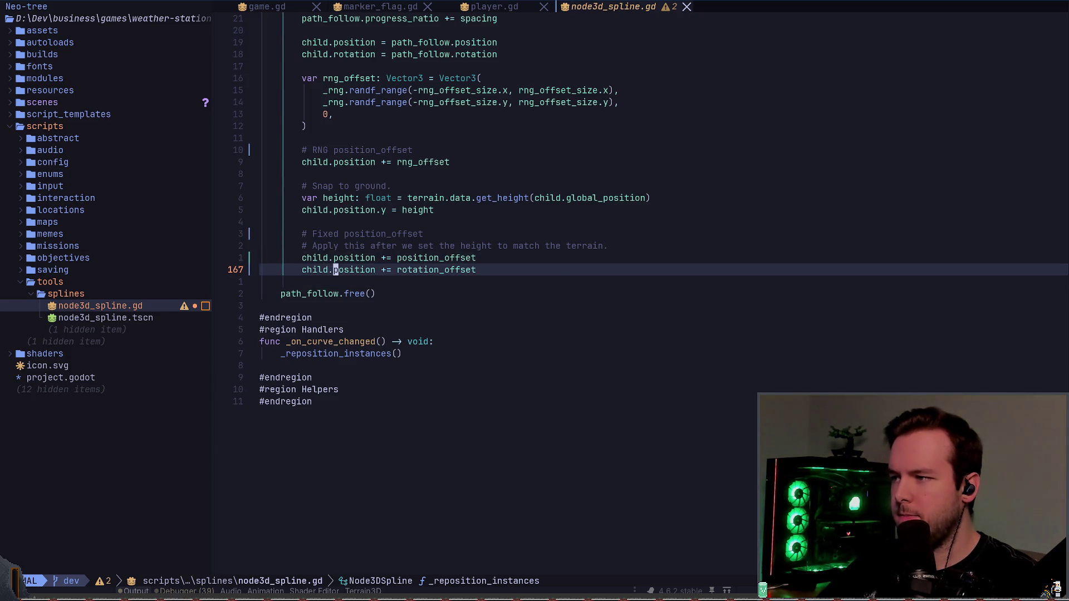
pyautogui.write('cwrotation')
pyautogui.press('Escape')
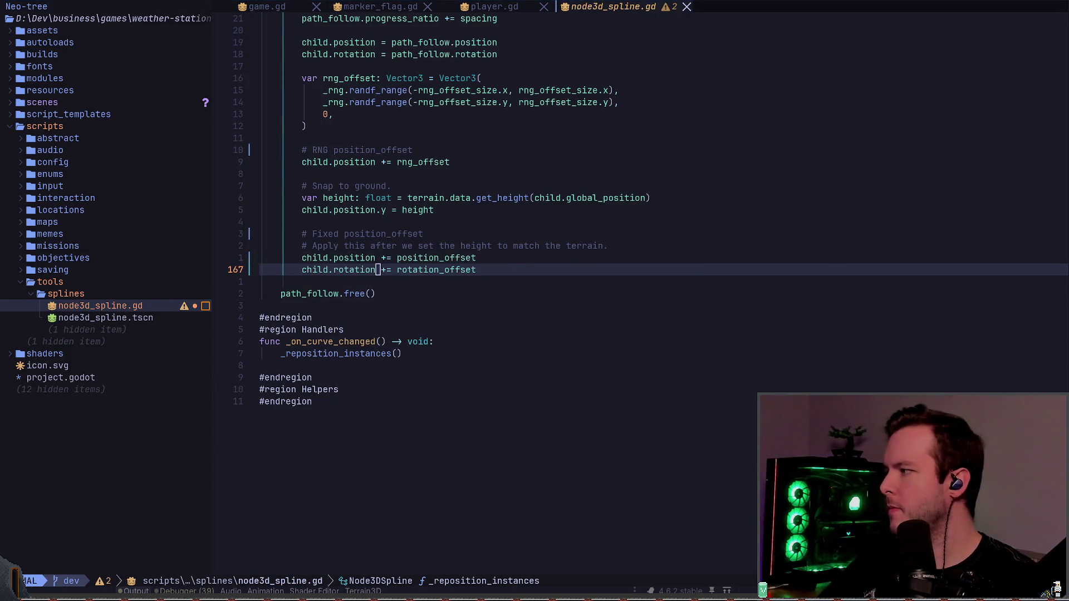
pyautogui.hotkey('alt', 'Tab')
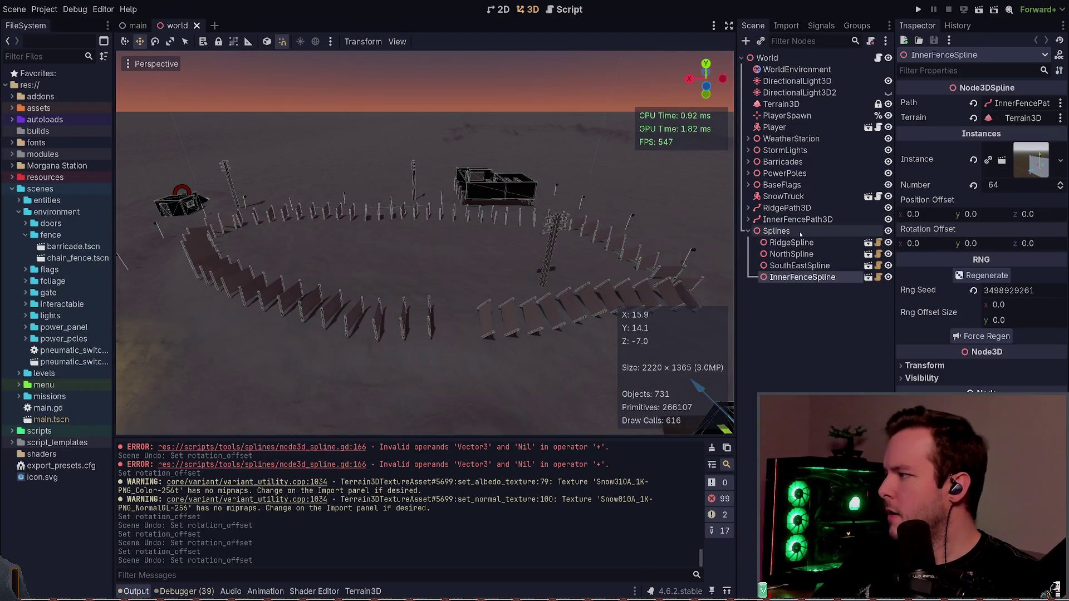
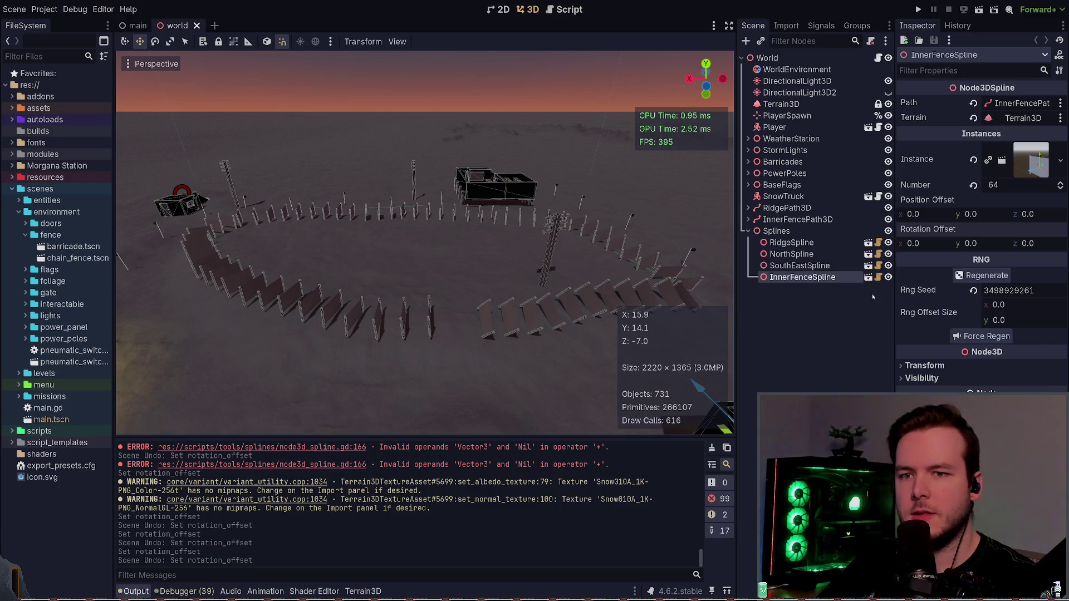
# - Set the inner fence Rotation Offset Y to 1.61 and save the scene
pyautogui.moveTo(967, 244); pyautogui.dragTo(1038, 243)
pyautogui.hotkey('ctrl', 's')
pyautogui.moveTo(535, 299); pyautogui.dragTo(535, 299)
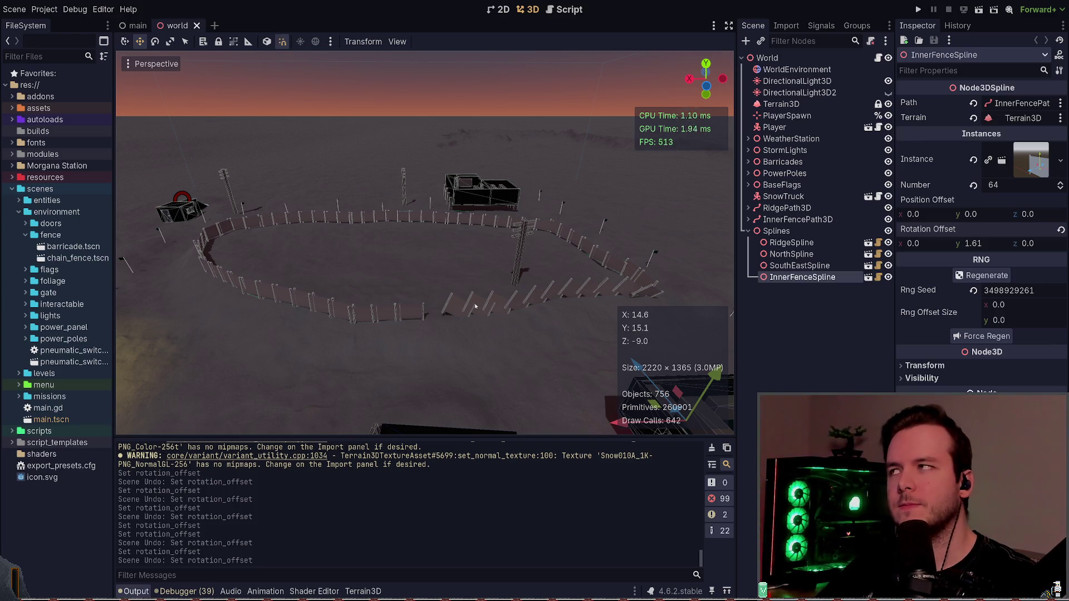
pyautogui.press('w')
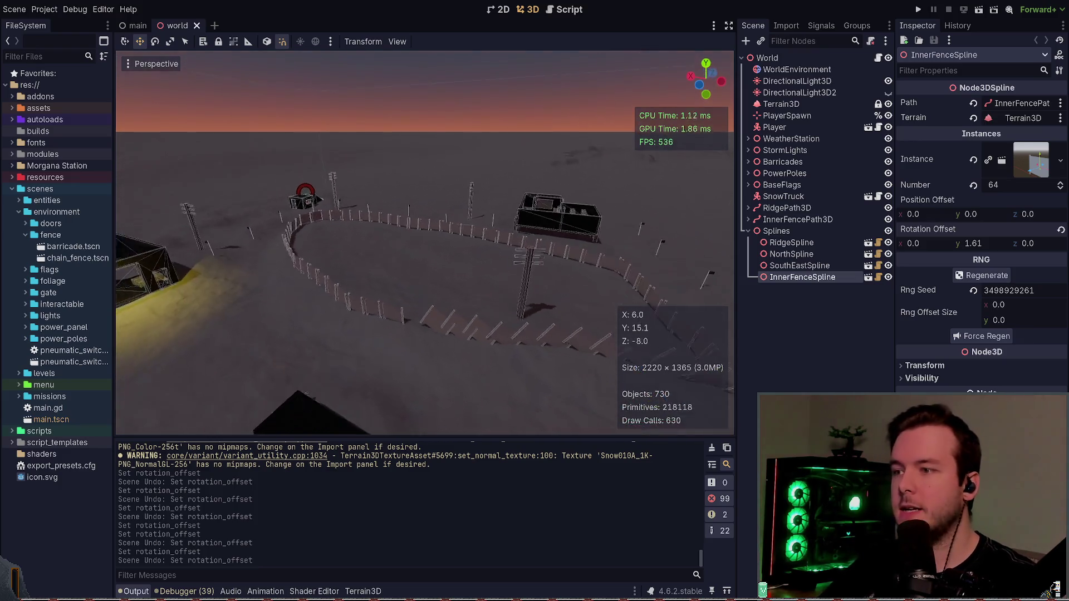
pyautogui.press('w')
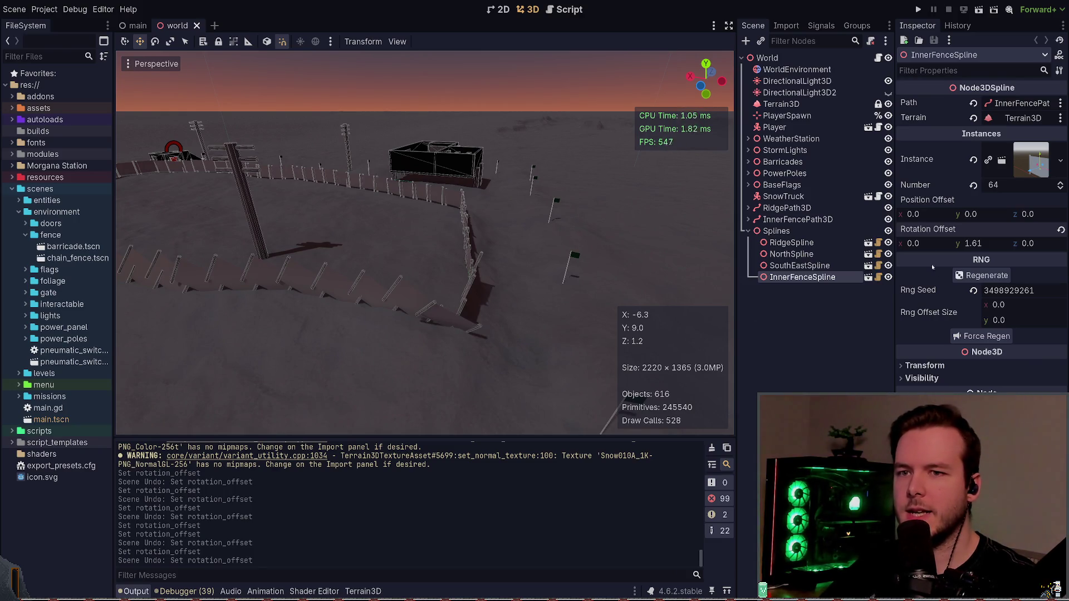
pyautogui.press('s')
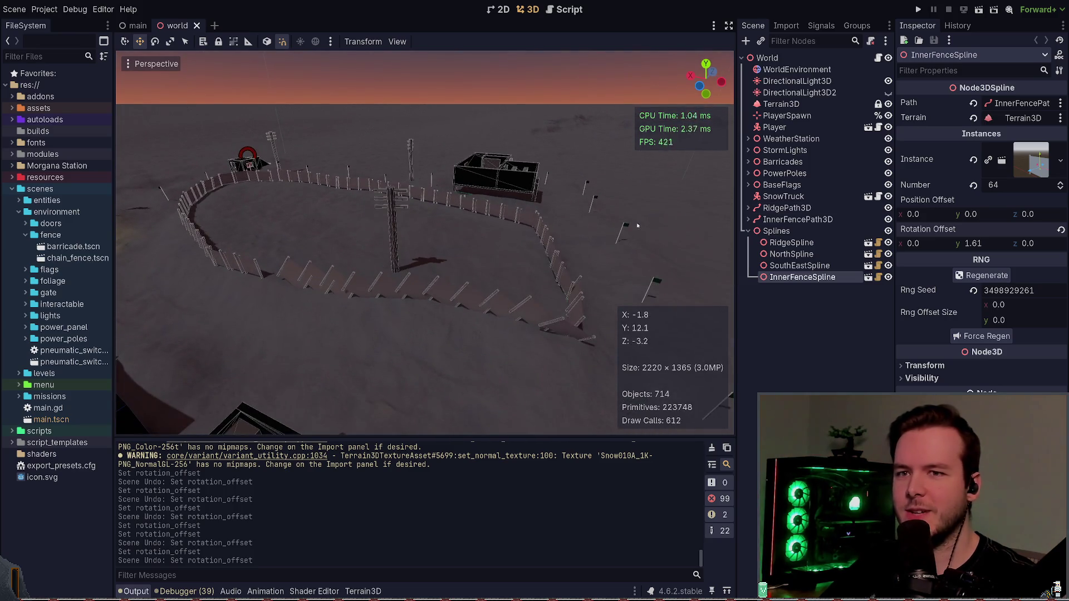
# - Lower the inner fence instance count from 64 to 49
pyautogui.click(1061, 189)
pyautogui.click(1061, 189)
pyautogui.click(1061, 189)
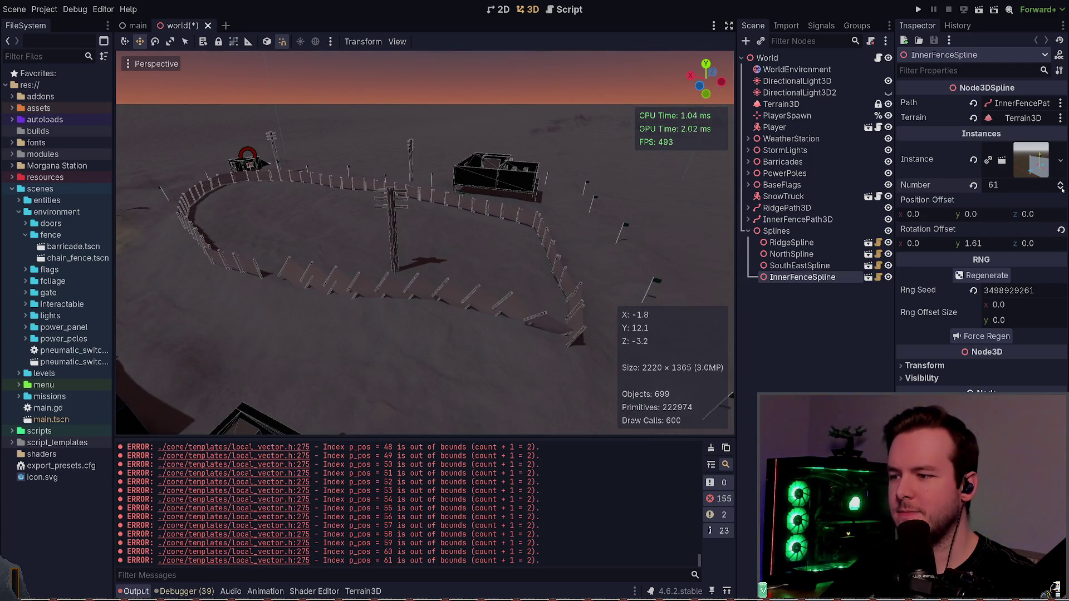
pyautogui.click(1061, 189)
pyautogui.click(1061, 188)
pyautogui.click(1061, 189)
pyautogui.click(1061, 189)
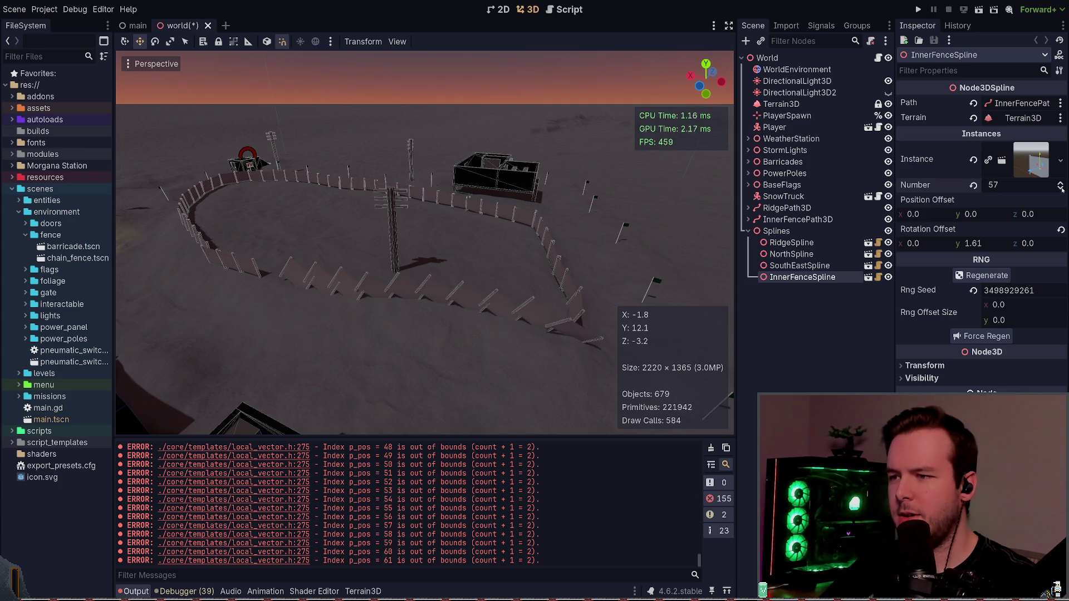
pyautogui.click(1061, 189)
pyautogui.click(1061, 188)
pyautogui.click(1061, 188)
pyautogui.click(1061, 188)
pyautogui.click(1060, 189)
pyautogui.click(1061, 189)
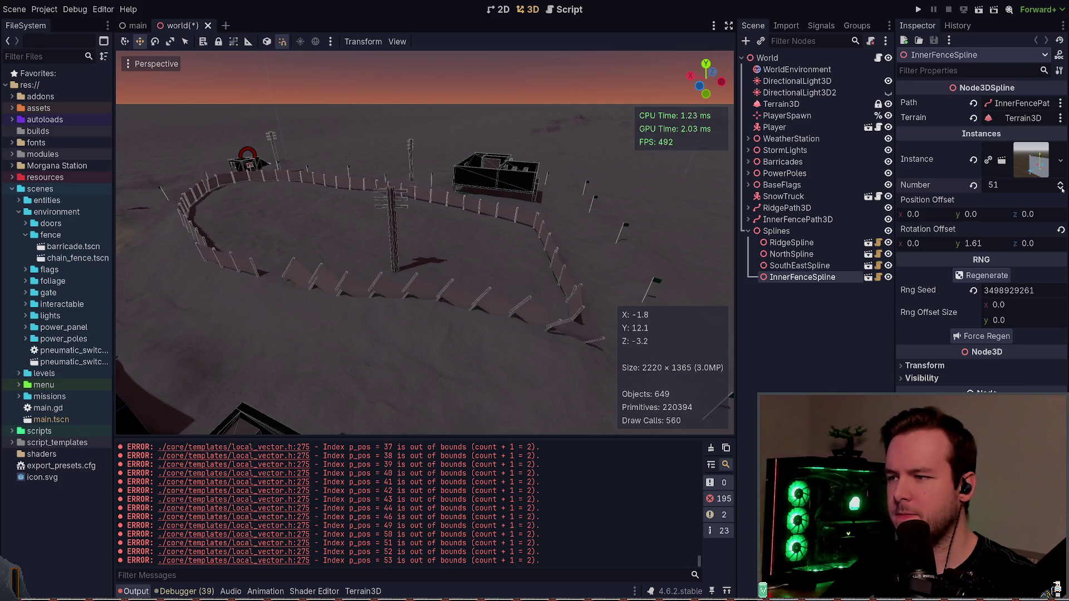
pyautogui.click(1061, 189)
pyautogui.click(1061, 189)
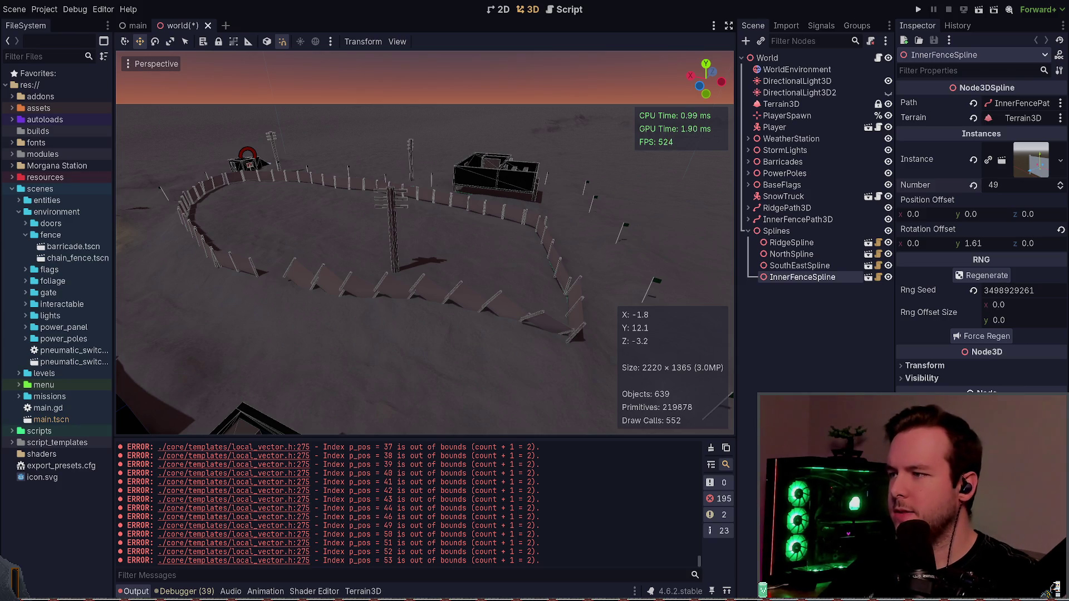
pyautogui.hotkey('alt', 'Tab')
# - Read through node3d_spline.gd's rotation, random-offset and height-snapping lines in _reposition_instances
pyautogui.press('l')
pyautogui.press('z')
pyautogui.press('z')
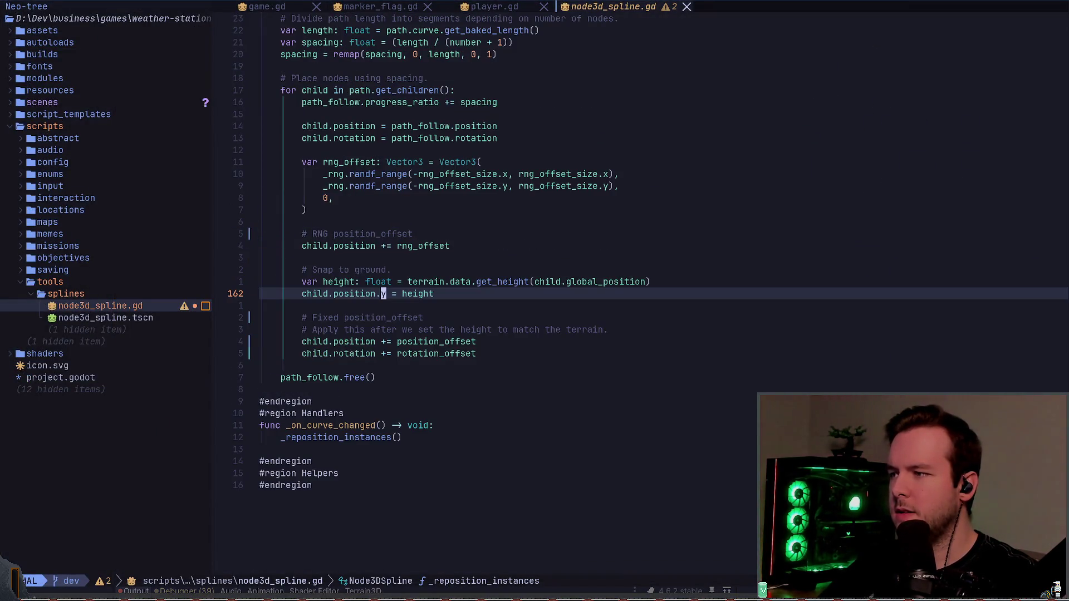
pyautogui.press('k')
pyautogui.press('k')
pyautogui.press('k')
pyautogui.press('k')
pyautogui.press('j')
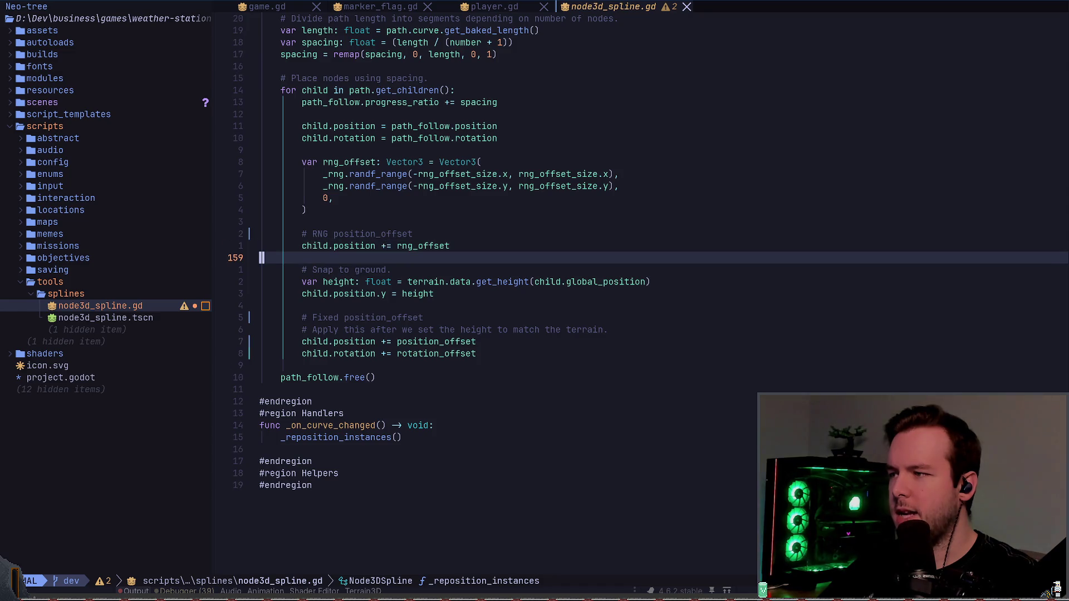
pyautogui.press('j')
pyautogui.press('j')
pyautogui.press('j')
pyautogui.press('j')
pyautogui.press('j')
pyautogui.press('j')
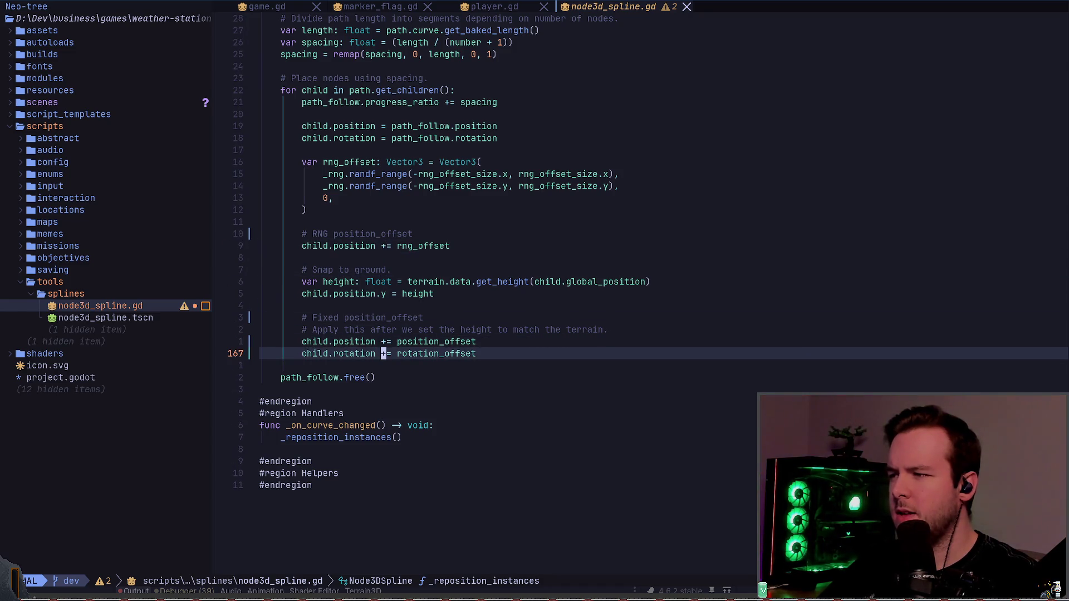
pyautogui.press('k')
pyautogui.press('k')
pyautogui.press('k')
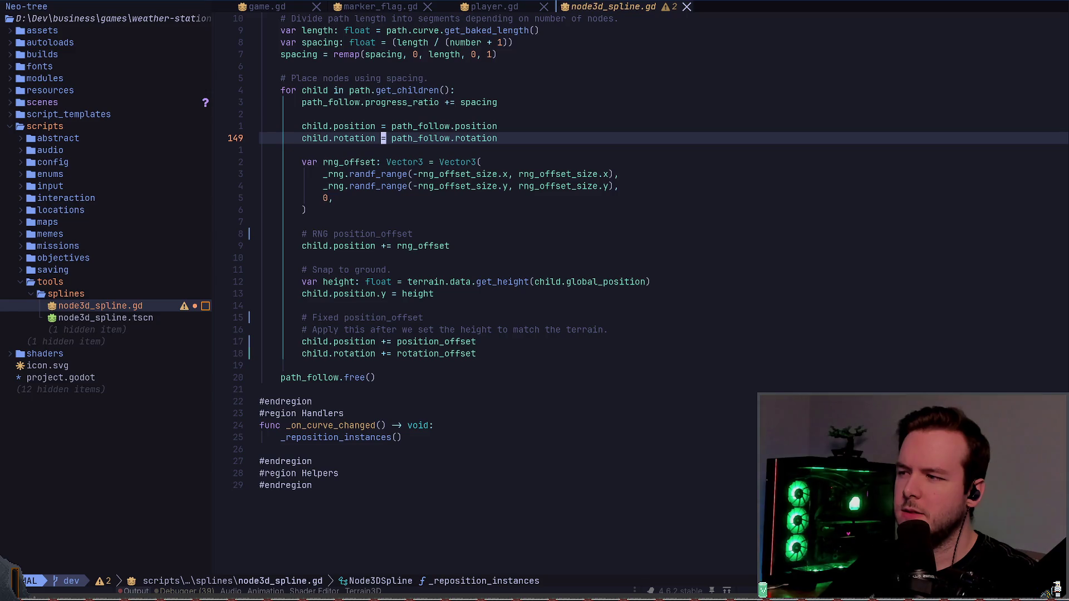
pyautogui.press('j')
pyautogui.press('j')
pyautogui.press('j')
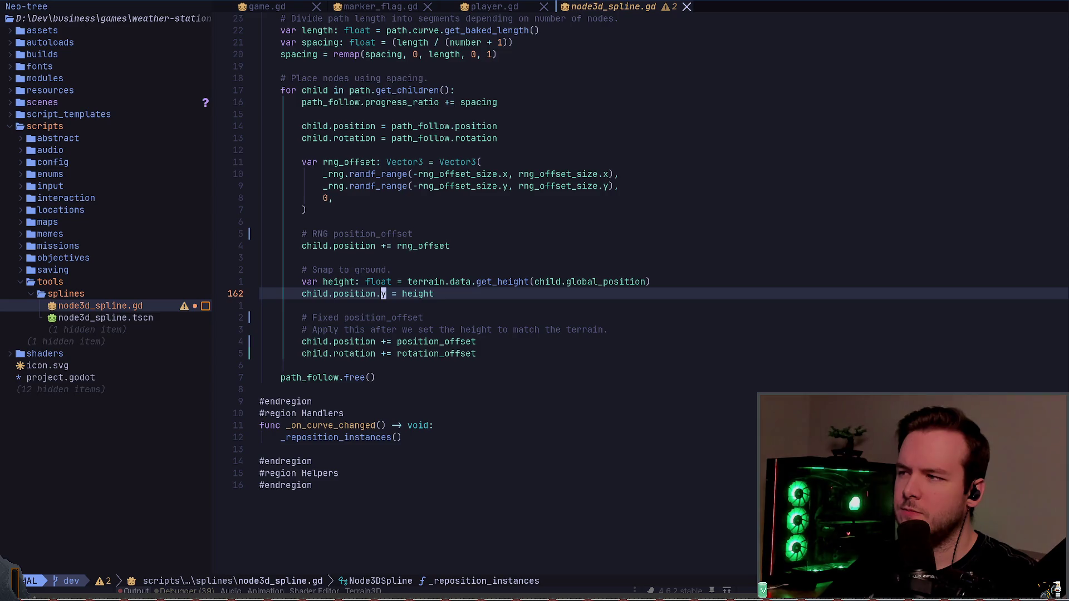
pyautogui.hotkey('alt', 'Tab')
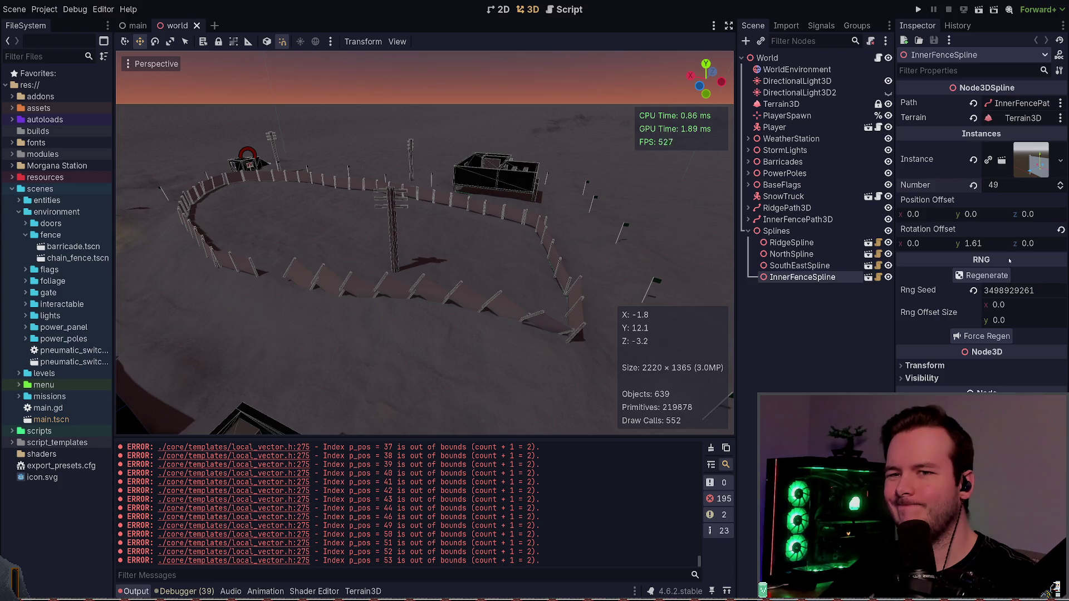
# - Try other Y and Z rotation offsets, then revert to 1.61 Y and 0 Z and save
pyautogui.moveTo(997, 245); pyautogui.dragTo(986, 245)
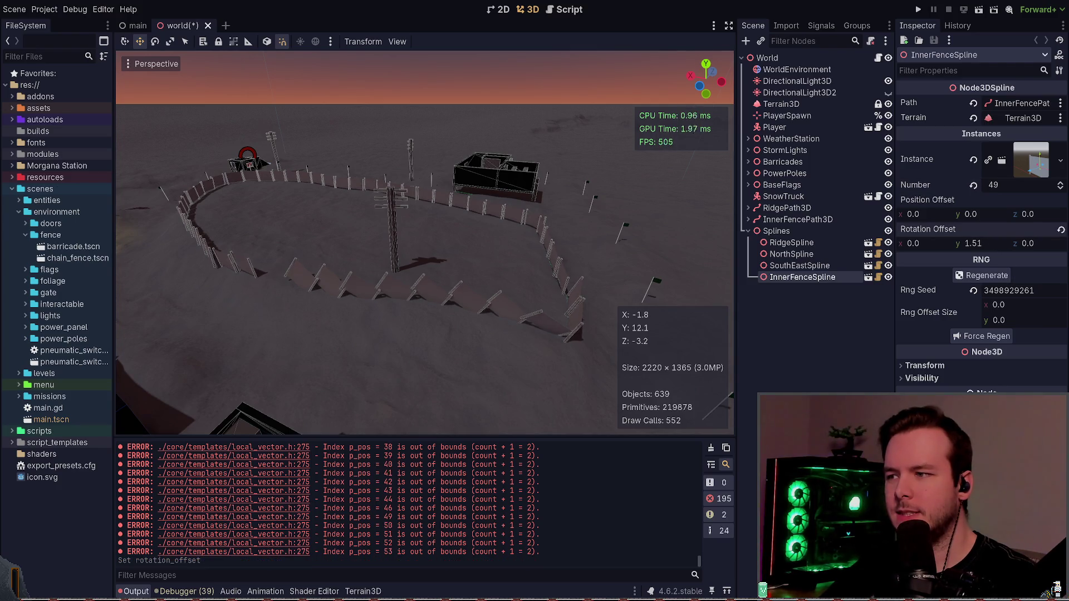
pyautogui.hotkey('ctrl', 'z')
pyautogui.hotkey('ctrl', 'z')
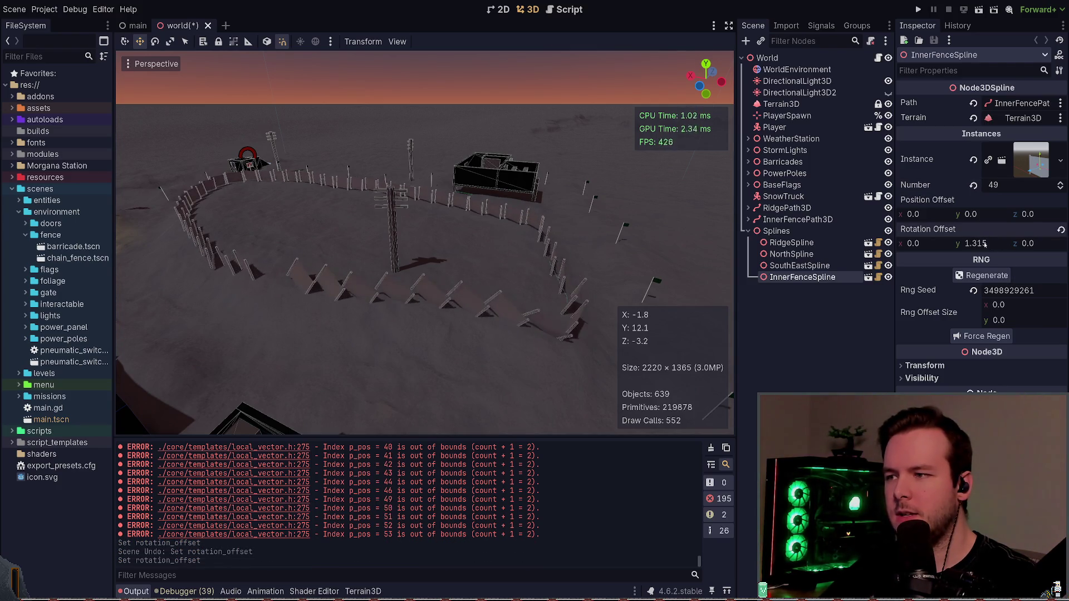
pyautogui.hotkey('ctrl', 's')
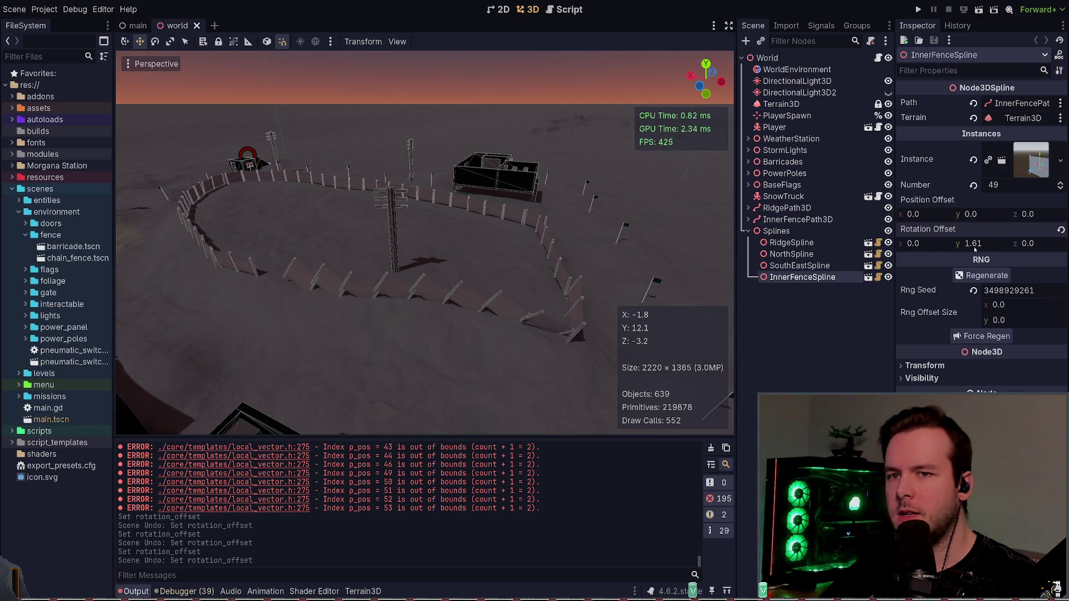
pyautogui.moveTo(1025, 243); pyautogui.dragTo(1000, 244)
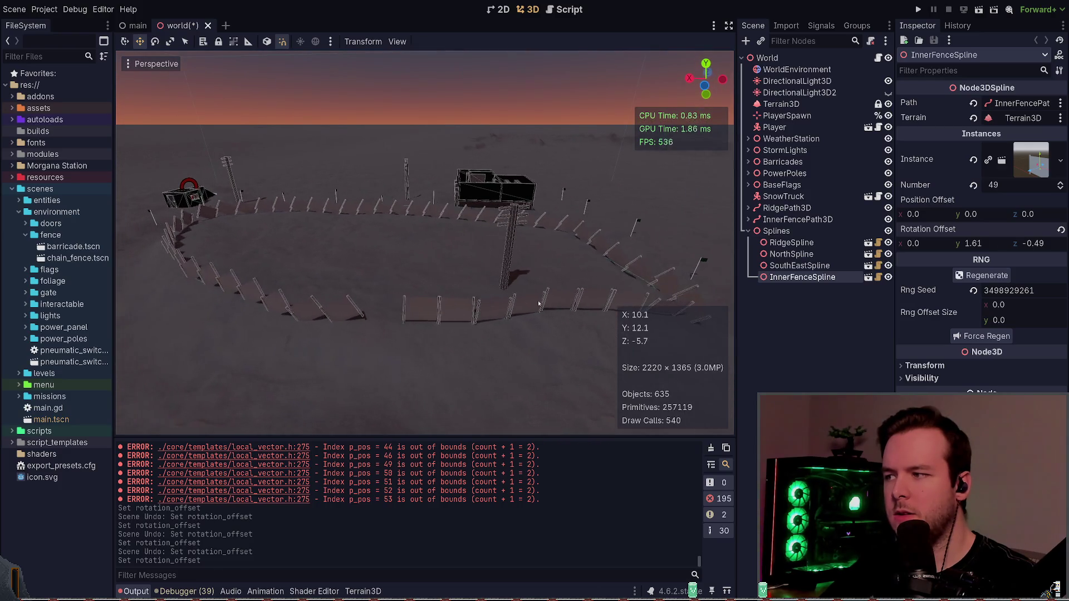
pyautogui.hotkey('ctrl', 'z')
pyautogui.hotkey('ctrl', 's')
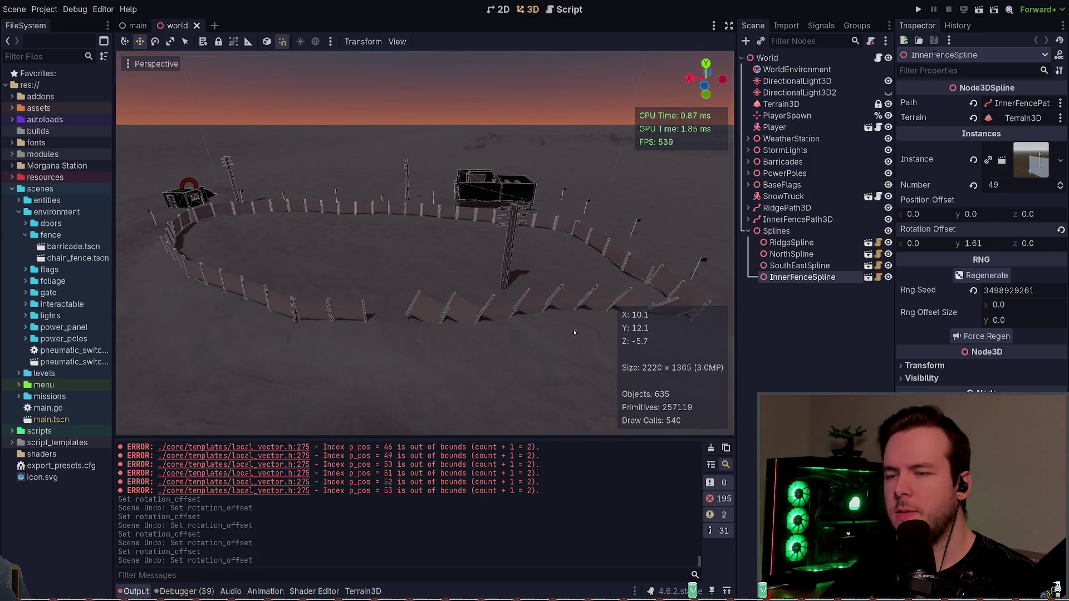
# - Select InnerFencePath3D in the Scene tree
pyautogui.click(819, 318)
pyautogui.click(800, 278)
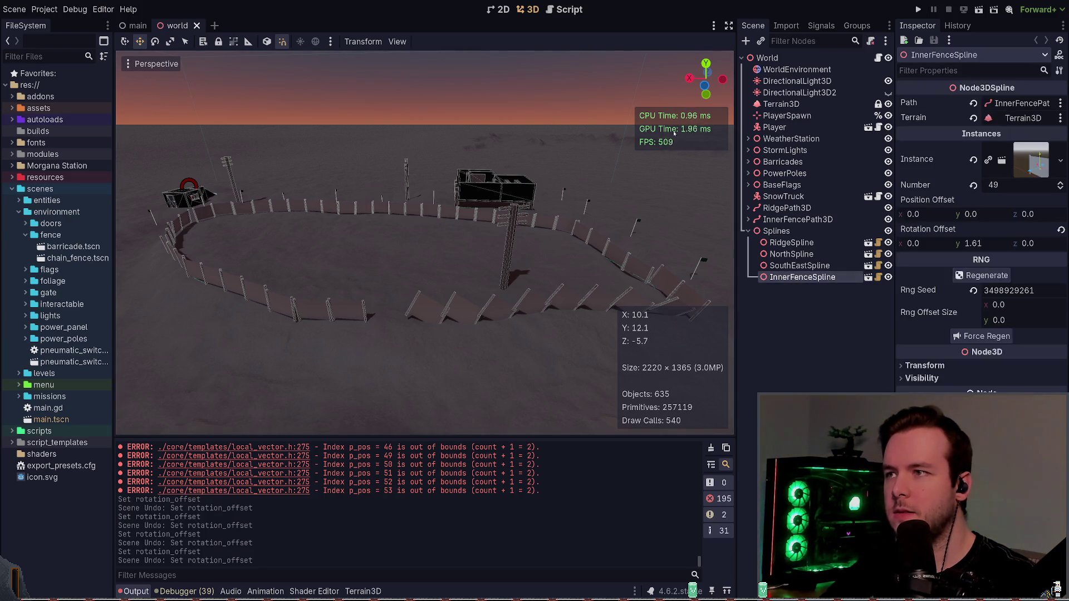
pyautogui.click(797, 219)
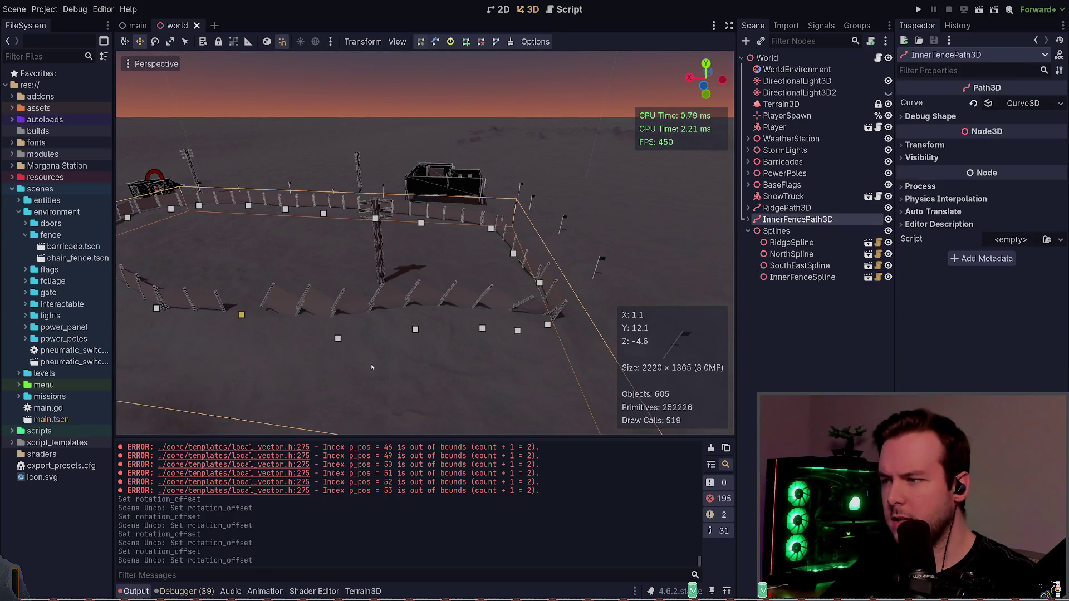
# - Raise a curve point slightly, then reselect InnerFencePath3D and pick its front corner point
pyautogui.moveTo(315, 376); pyautogui.dragTo(575, 320)
pyautogui.moveTo(467, 275); pyautogui.dragTo(474, 242)
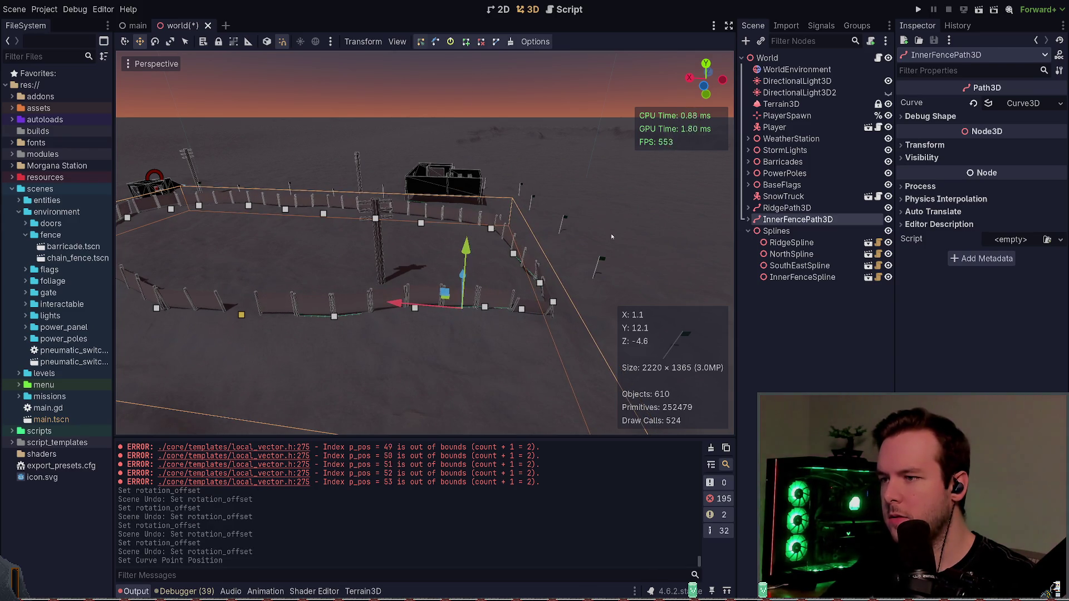
pyautogui.moveTo(428, 355); pyautogui.dragTo(537, 297)
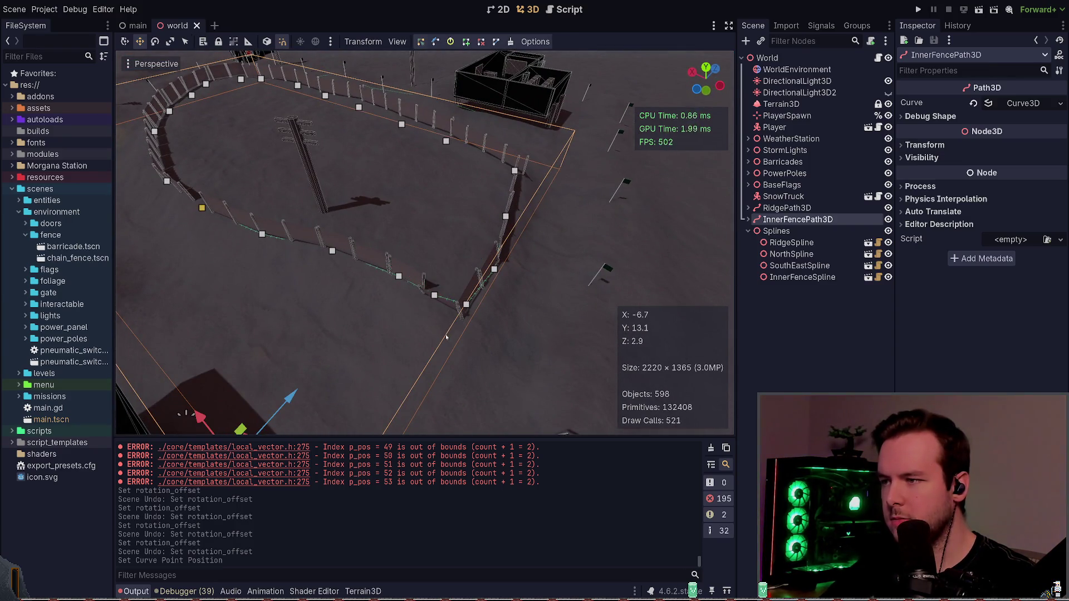
pyautogui.click(782, 185)
pyautogui.click(798, 219)
pyautogui.click(797, 277)
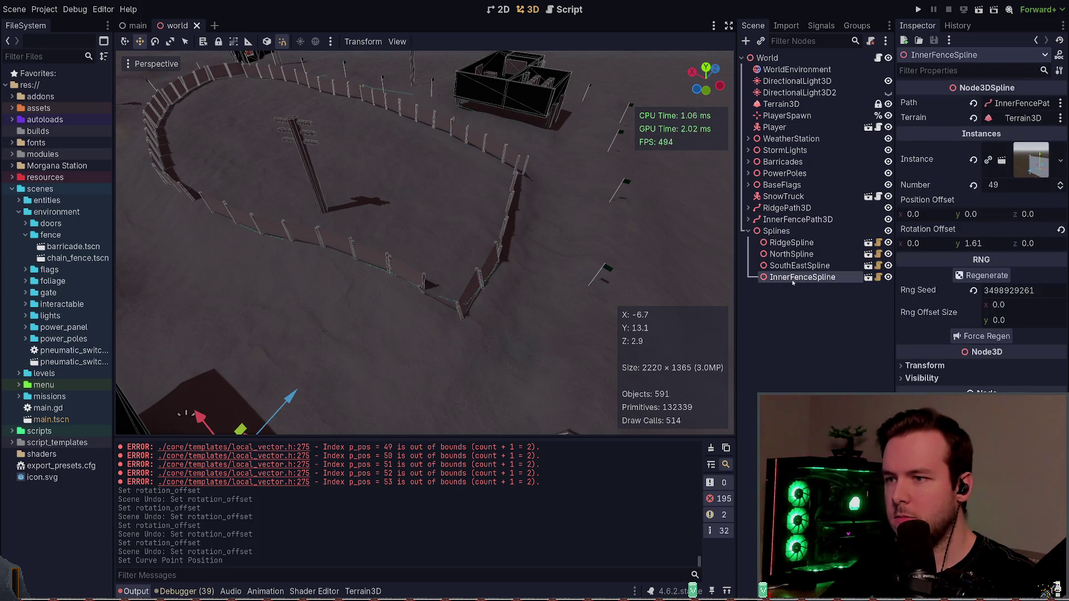
pyautogui.click(798, 219)
pyautogui.click(466, 304)
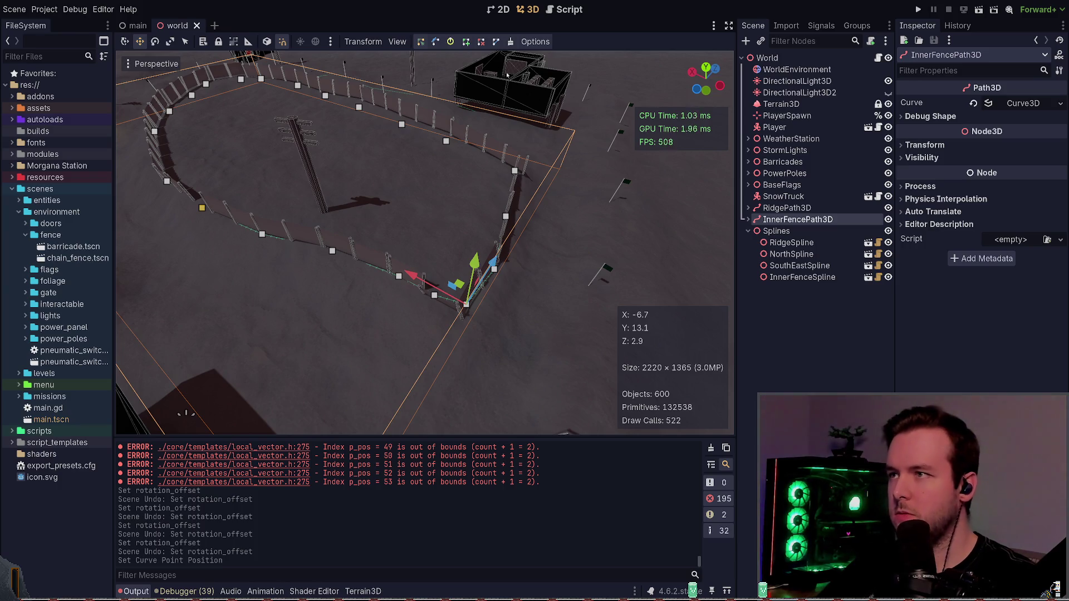
# - Delete two extra curve points near the front corner, move point #16, and save
pyautogui.click(481, 46)
pyautogui.click(465, 306)
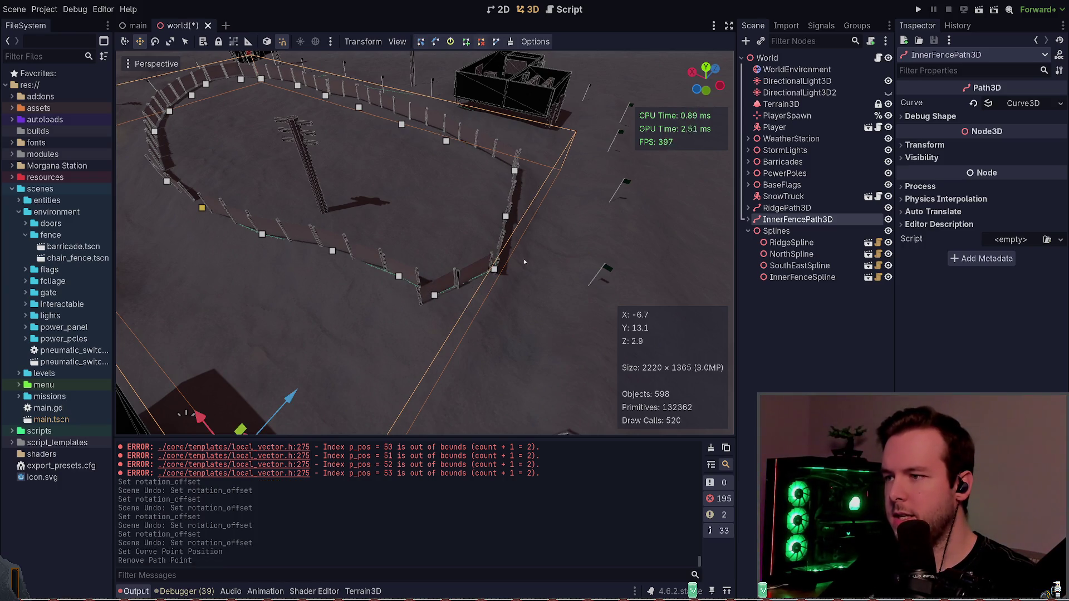
pyautogui.moveTo(525, 262); pyautogui.dragTo(454, 297)
pyautogui.click(413, 313)
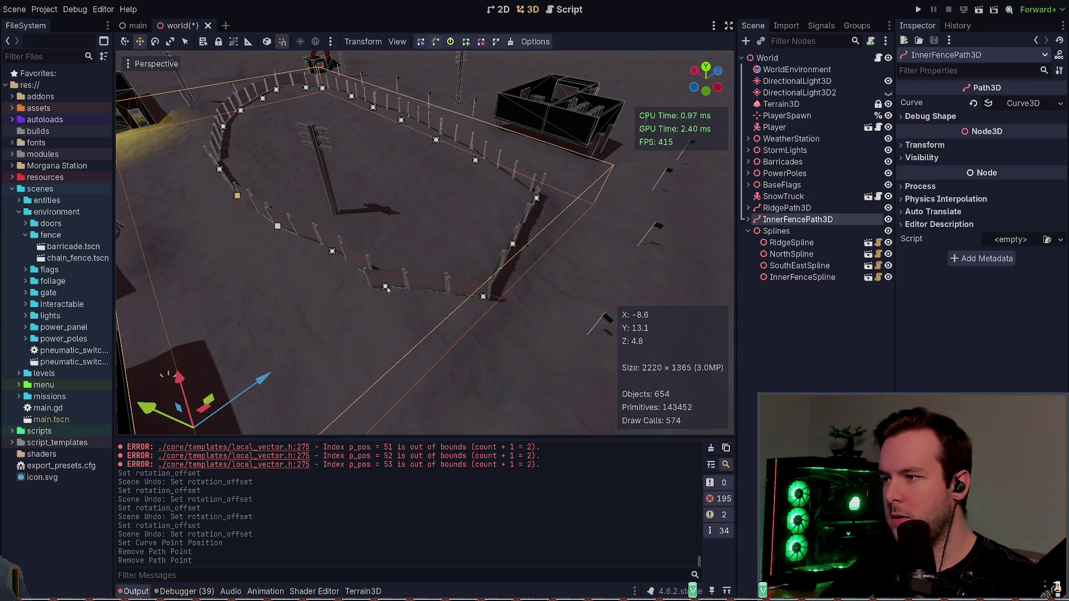
pyautogui.moveTo(385, 286)
pyautogui.mouseDown()
pyautogui.moveTo(382, 305)
pyautogui.moveTo(406, 306)
pyautogui.moveTo(425, 327)
pyautogui.moveTo(384, 354)
pyautogui.mouseUp()
pyautogui.hotkey('ctrl', 's')
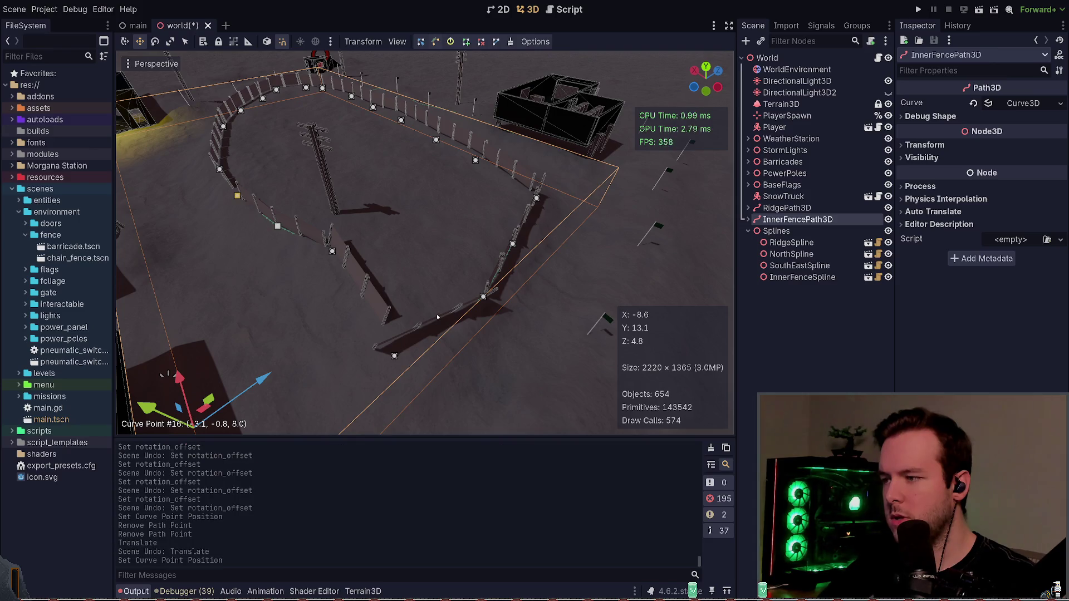
# - Inspect a fence post, then reselect InnerFencePath3D and view the compound from above
pyautogui.click(404, 253)
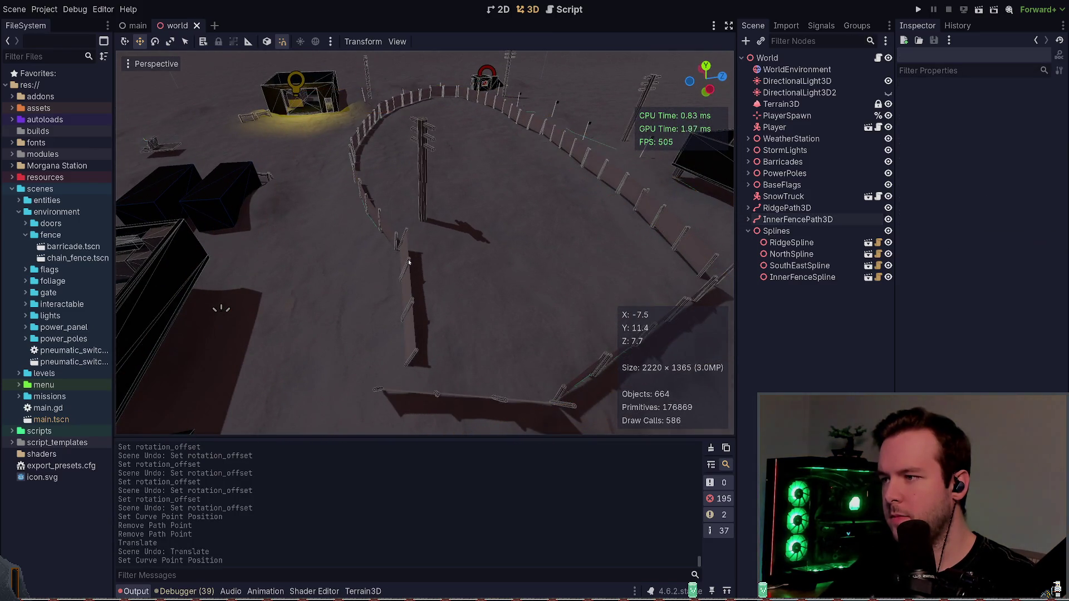
pyautogui.click(471, 334)
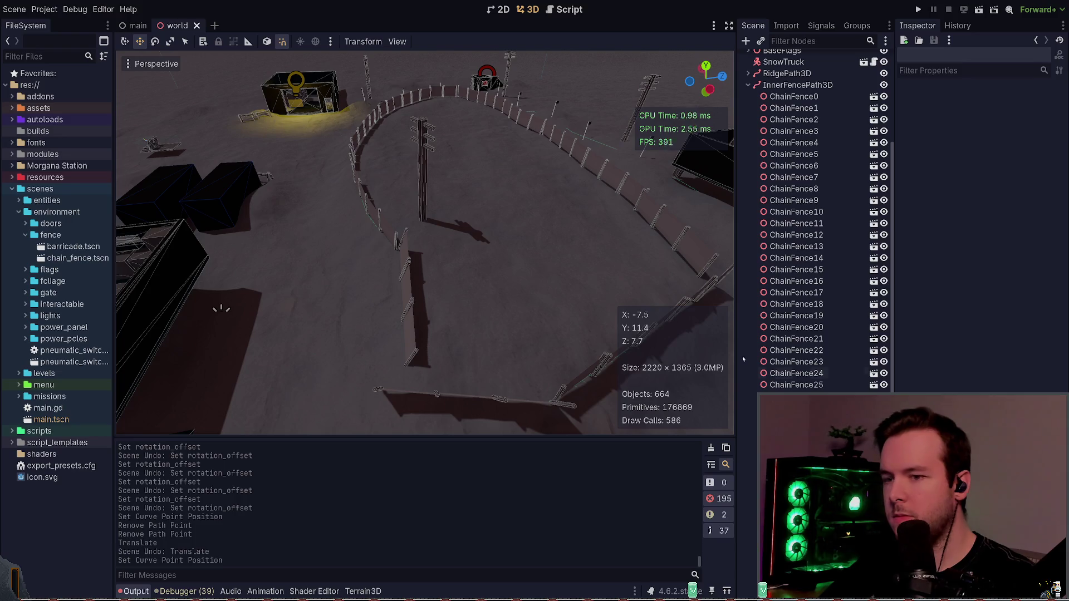
pyautogui.scroll(10, 807, 222)
pyautogui.click(748, 219)
pyautogui.click(797, 220)
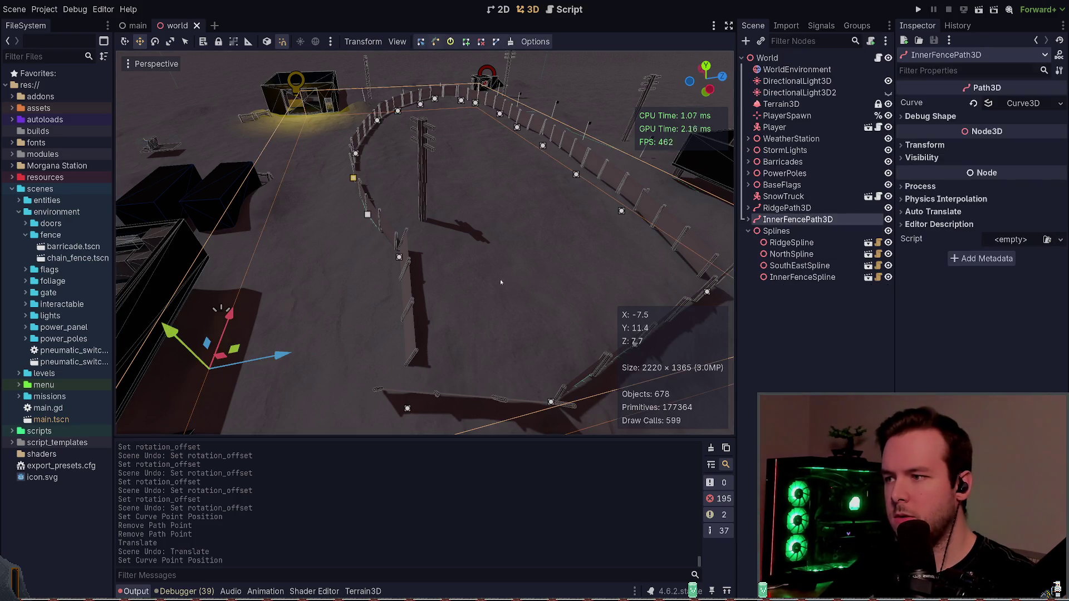
pyautogui.moveTo(500, 282); pyautogui.dragTo(479, 125)
pyautogui.moveTo(440, 44); pyautogui.dragTo(530, 343)
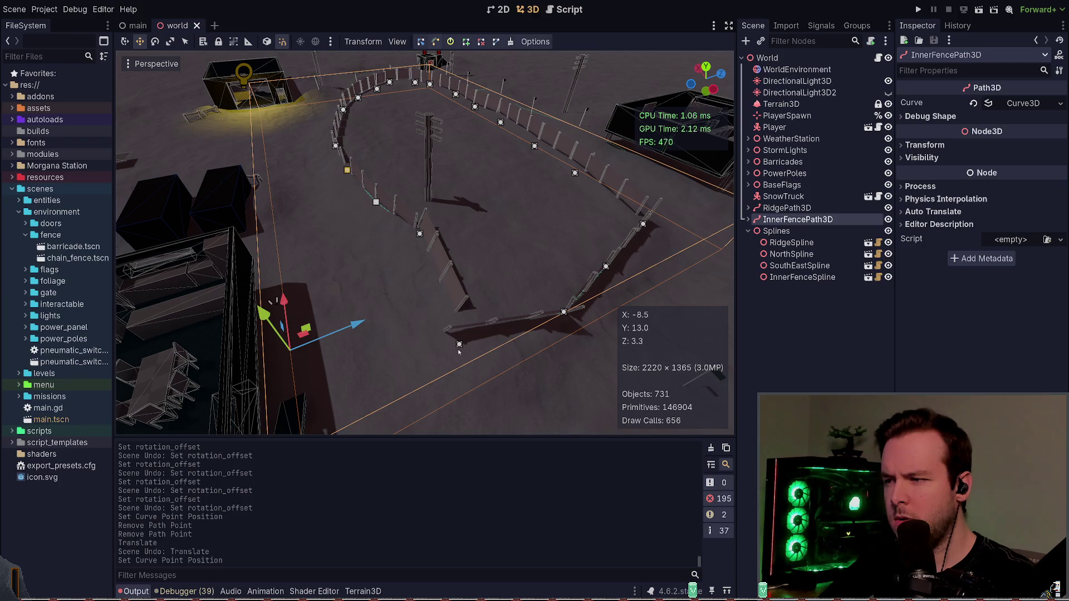
# - Pull Bezier handles from the bottom path point, move it to reshape the loop, and save
pyautogui.moveTo(459, 344)
pyautogui.mouseDown()
pyautogui.moveTo(466, 373)
pyautogui.moveTo(481, 365)
pyautogui.mouseUp()
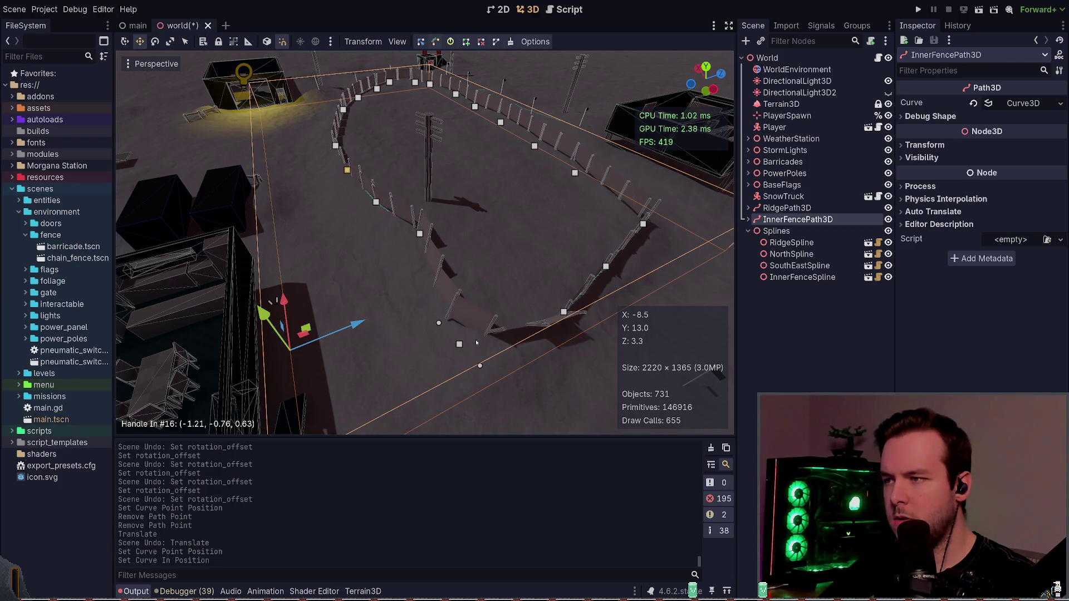
pyautogui.click(459, 344)
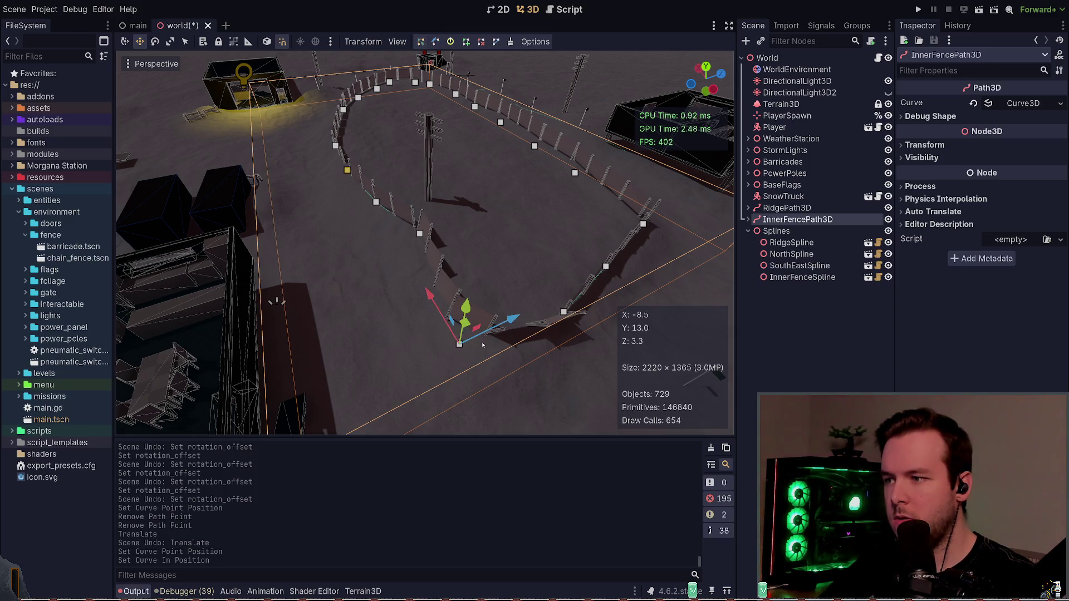
pyautogui.moveTo(473, 326)
pyautogui.mouseDown()
pyautogui.moveTo(473, 309)
pyautogui.moveTo(553, 260)
pyautogui.mouseUp()
pyautogui.click(553, 259)
pyautogui.hotkey('ctrl', 's')
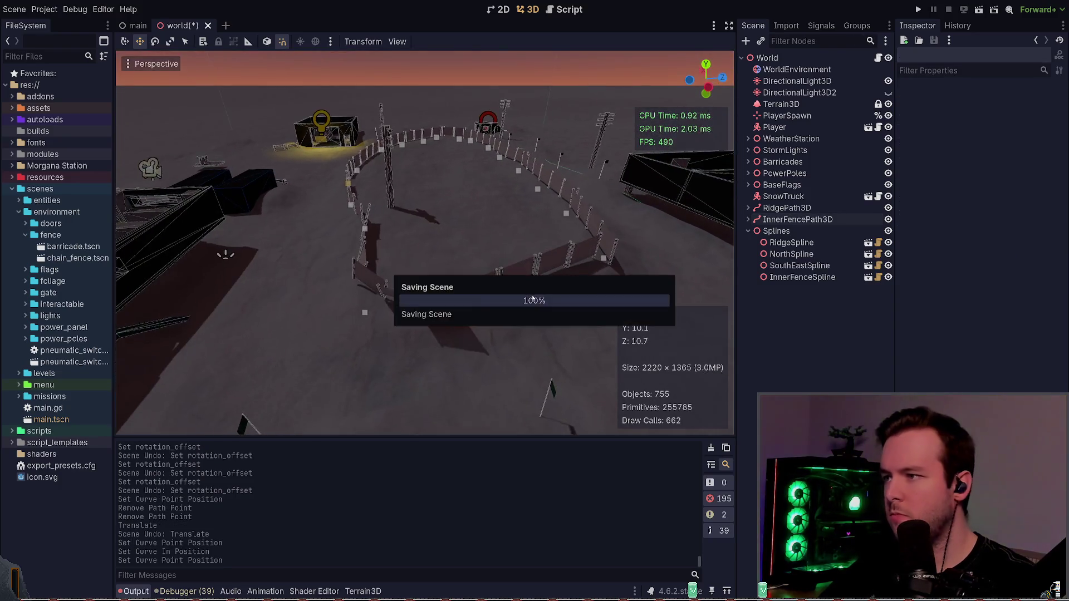
# - Box-select two fence path points, move them vertically with the Y arrow, and save
pyautogui.moveTo(669, 289); pyautogui.dragTo(740, 295)
pyautogui.click(798, 219)
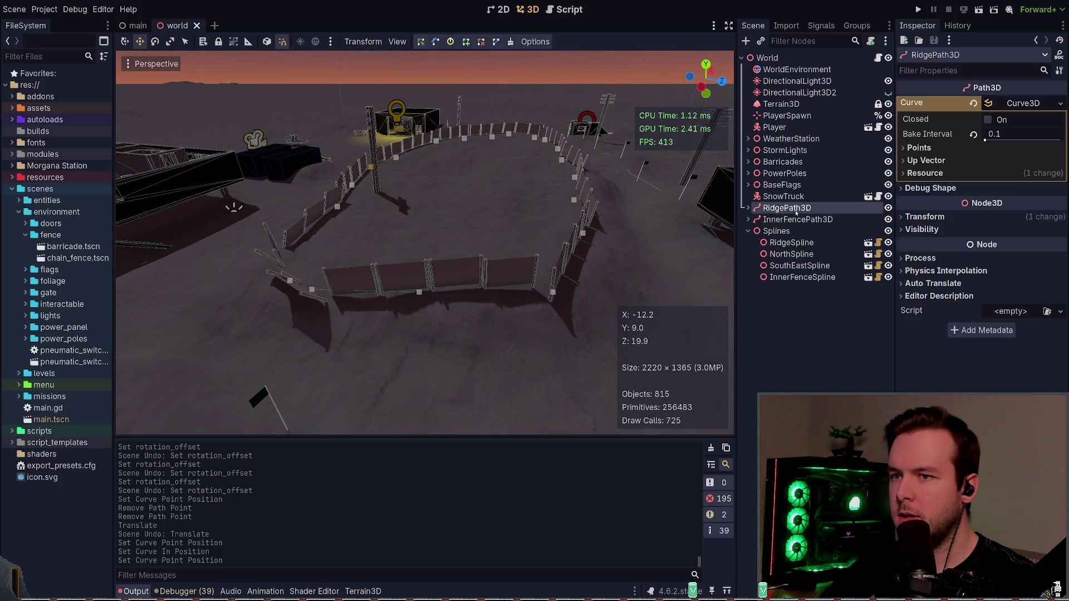
pyautogui.moveTo(423, 251); pyautogui.dragTo(437, 54)
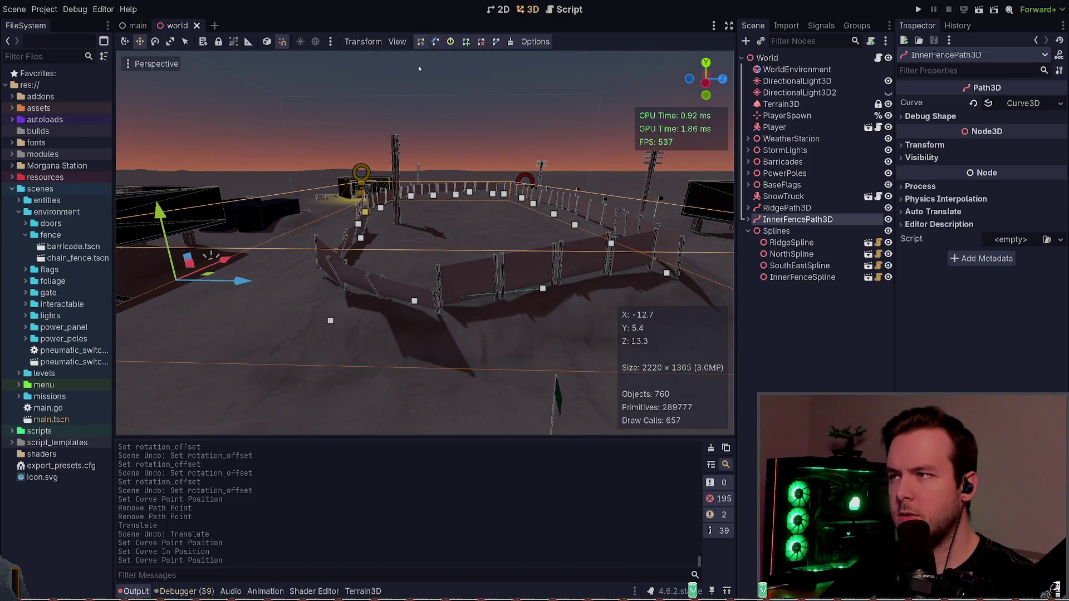
pyautogui.moveTo(288, 344); pyautogui.dragTo(464, 279)
pyautogui.moveTo(438, 239)
pyautogui.mouseDown()
pyautogui.moveTo(440, 202)
pyautogui.moveTo(401, 217)
pyautogui.moveTo(534, 257)
pyautogui.mouseUp()
pyautogui.moveTo(480, 167); pyautogui.dragTo(482, 159)
pyautogui.hotkey('ctrl', 's')
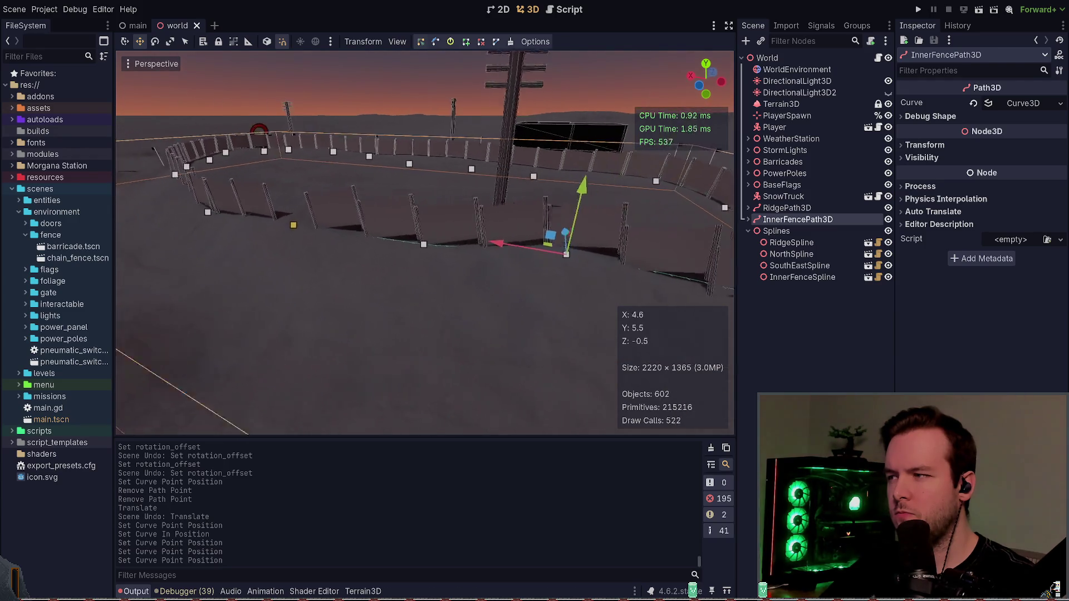
# - Adjust another path point's height, save, then expand InnerFencePath3D's Curve settings
pyautogui.press('q')
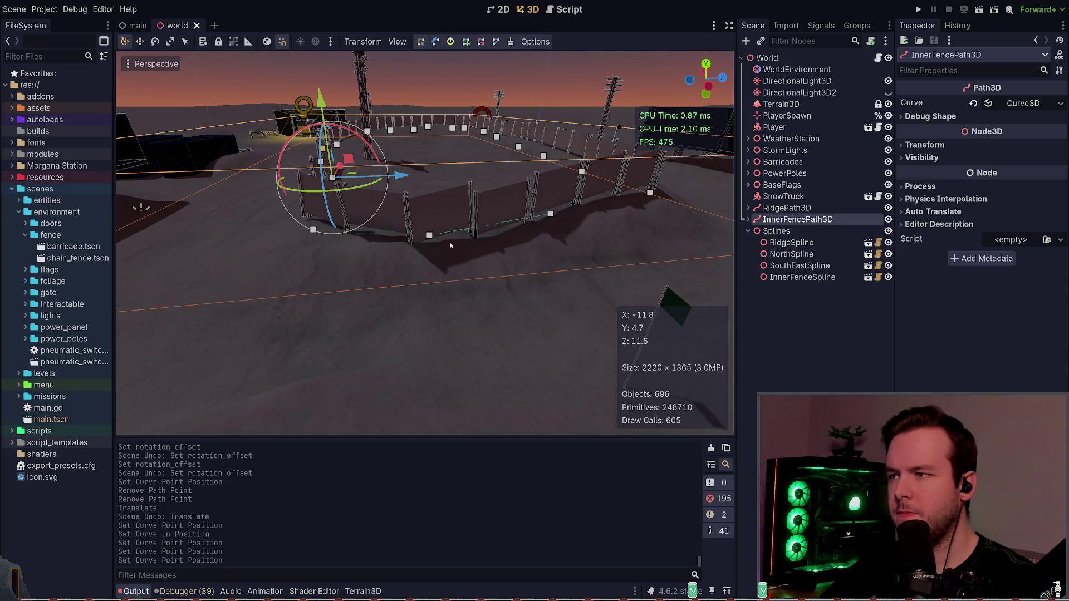
pyautogui.click(429, 235)
pyautogui.click(430, 166)
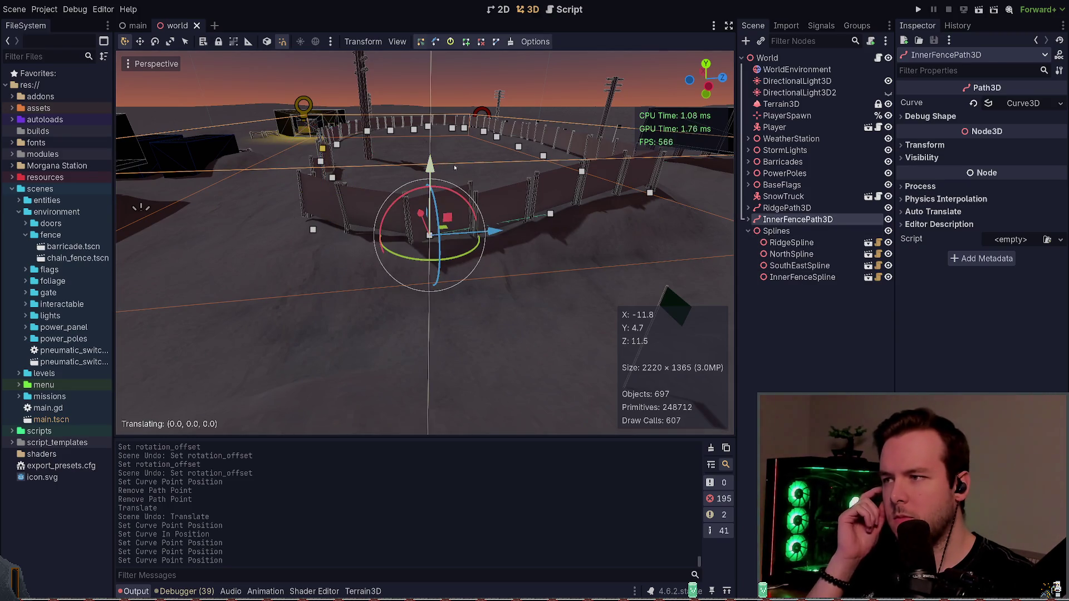
pyautogui.moveTo(500, 238); pyautogui.dragTo(506, 236)
pyautogui.hotkey('ctrl', 's')
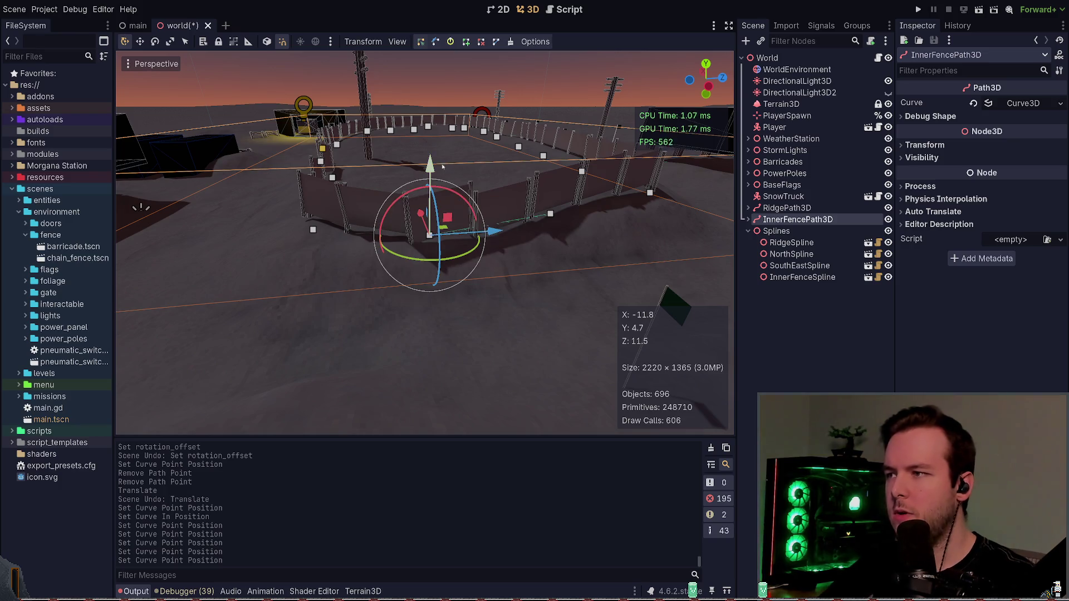
pyautogui.click(830, 222)
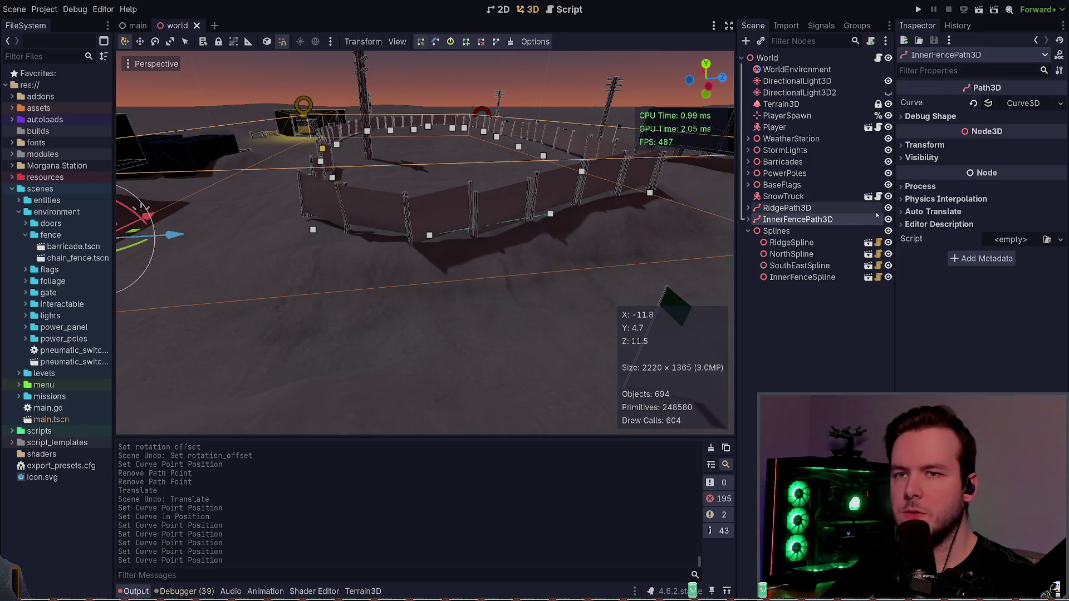
pyautogui.click(1022, 103)
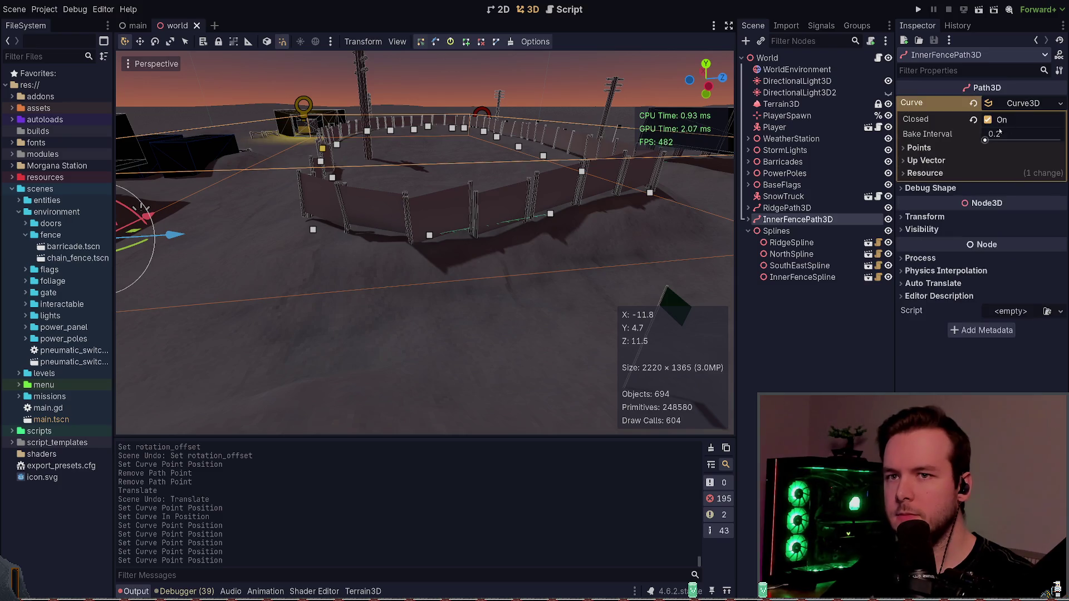
# - Expand the curve points list and zero the first points' Position Y, including the 1.575 one
pyautogui.click(941, 149)
pyautogui.write('0')
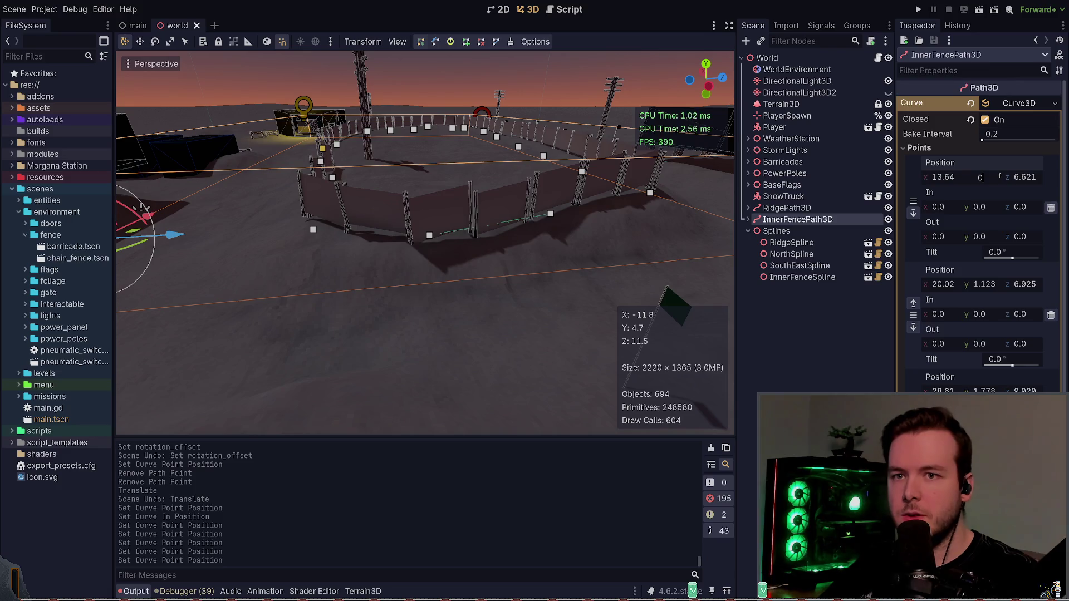
pyautogui.press('Tab')
pyautogui.press('Tab')
pyautogui.press('Tab')
pyautogui.press('Tab')
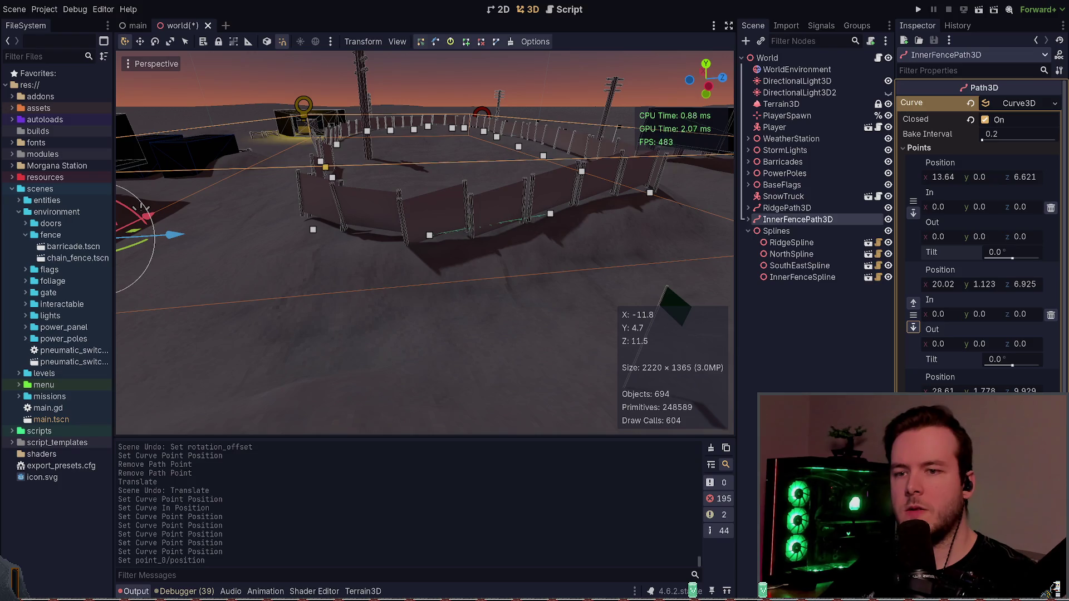
pyautogui.click(994, 284)
pyautogui.write('0')
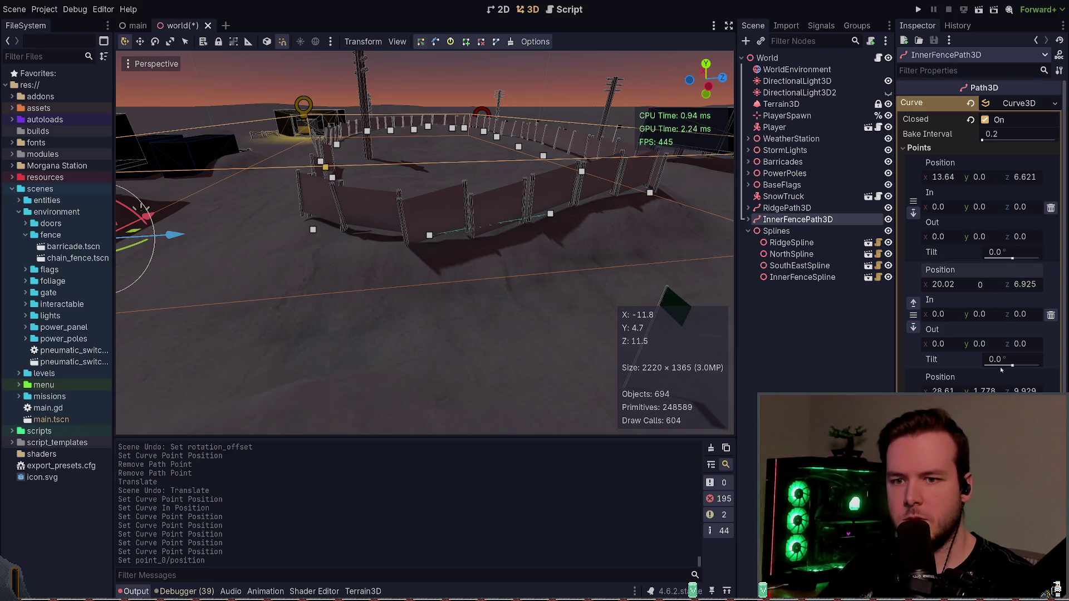
pyautogui.click(987, 391)
pyautogui.write('0')
pyautogui.press('Return')
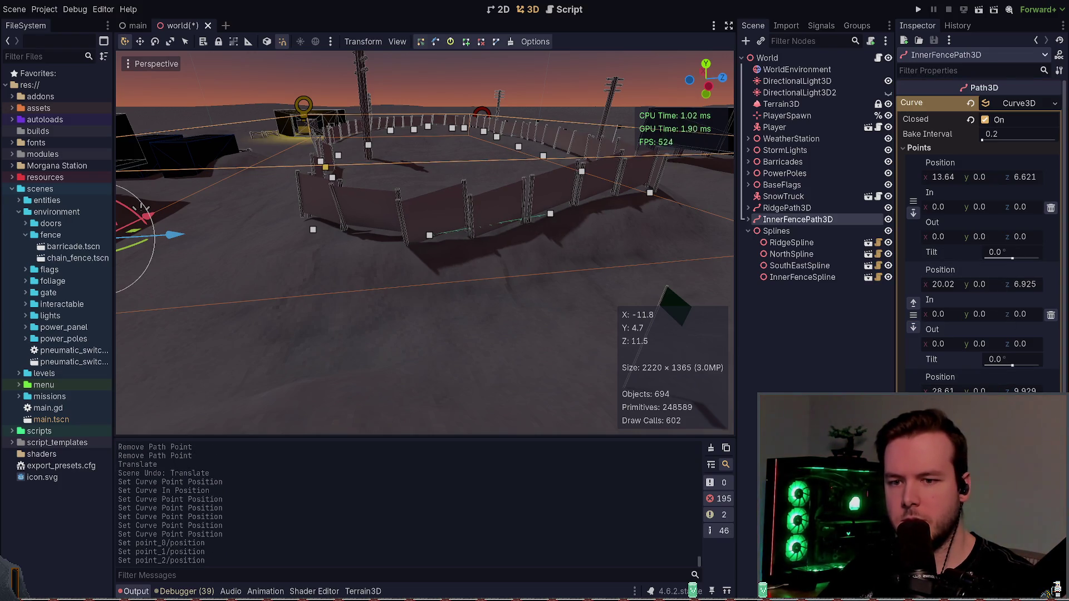
pyautogui.scroll(-5, 980, 278)
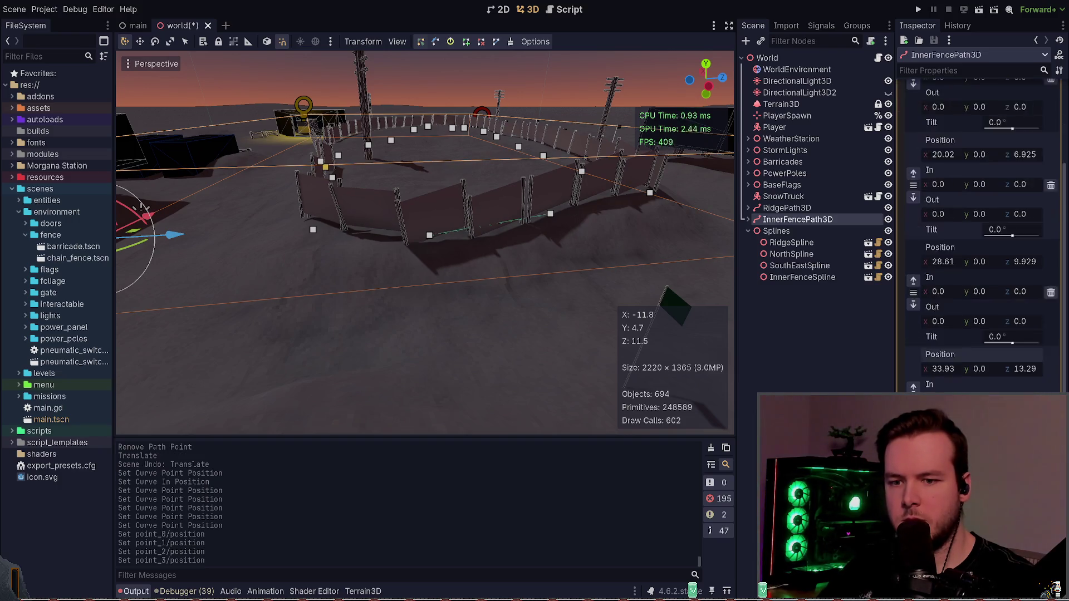
pyautogui.click(986, 239)
pyautogui.write('0')
pyautogui.click(988, 346)
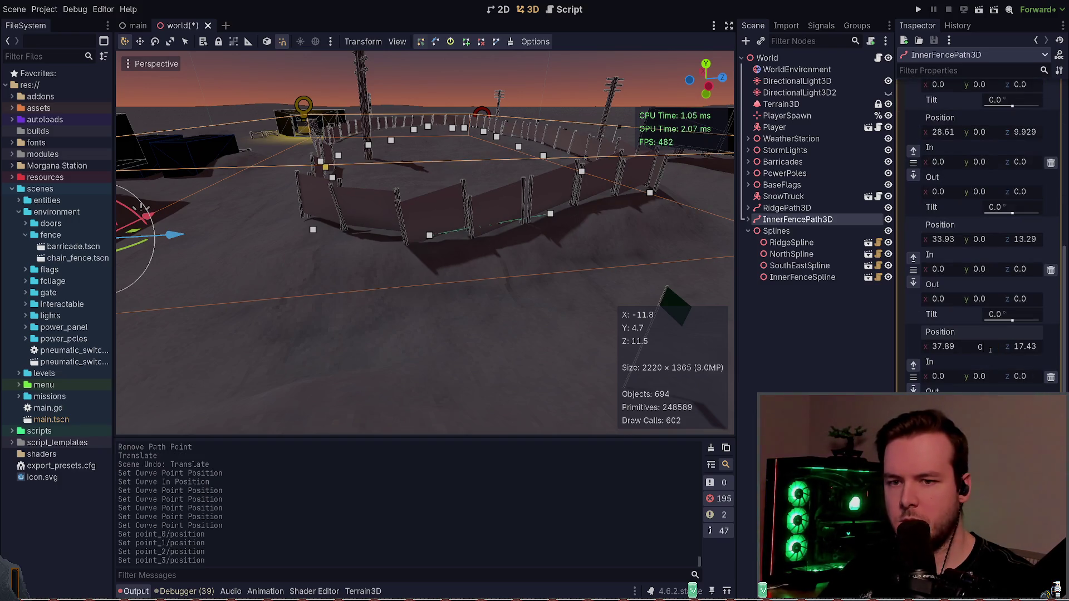
pyautogui.press('Return')
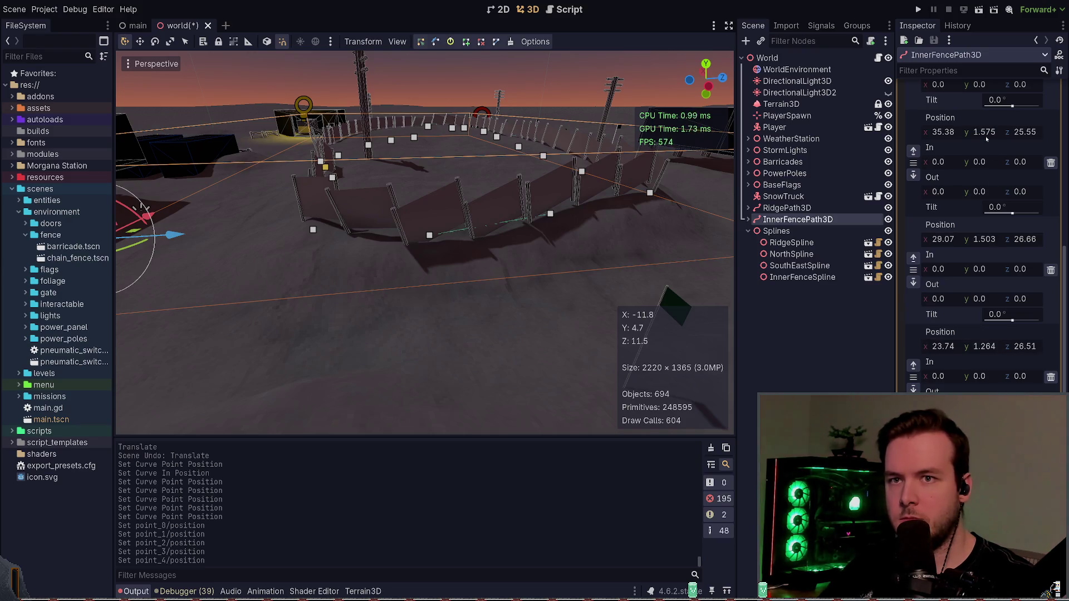
pyautogui.click(986, 134)
pyautogui.press('Return')
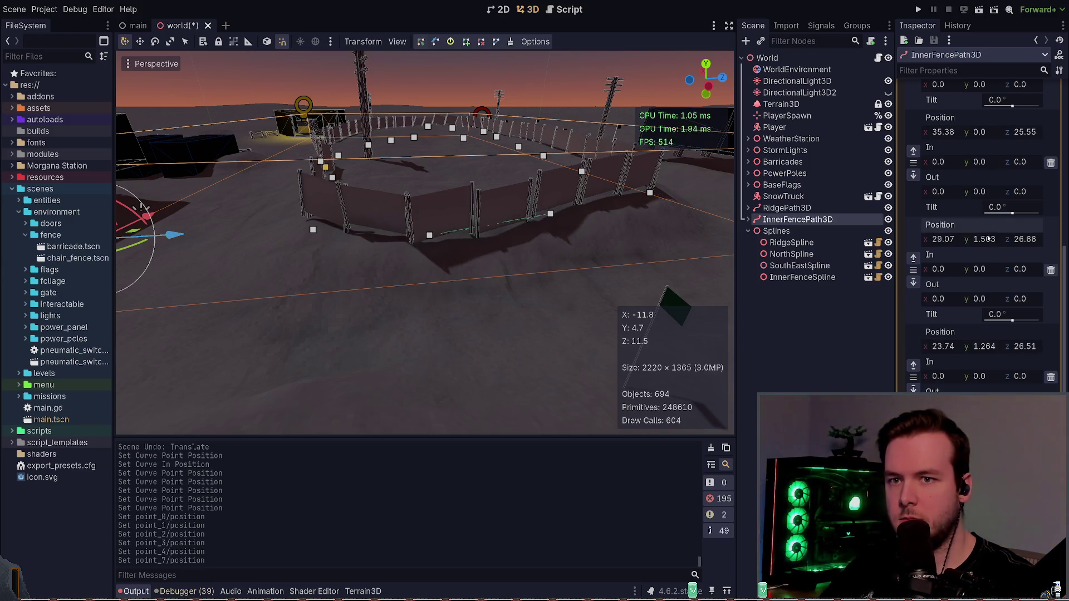
pyautogui.write('0')
pyautogui.press('Return')
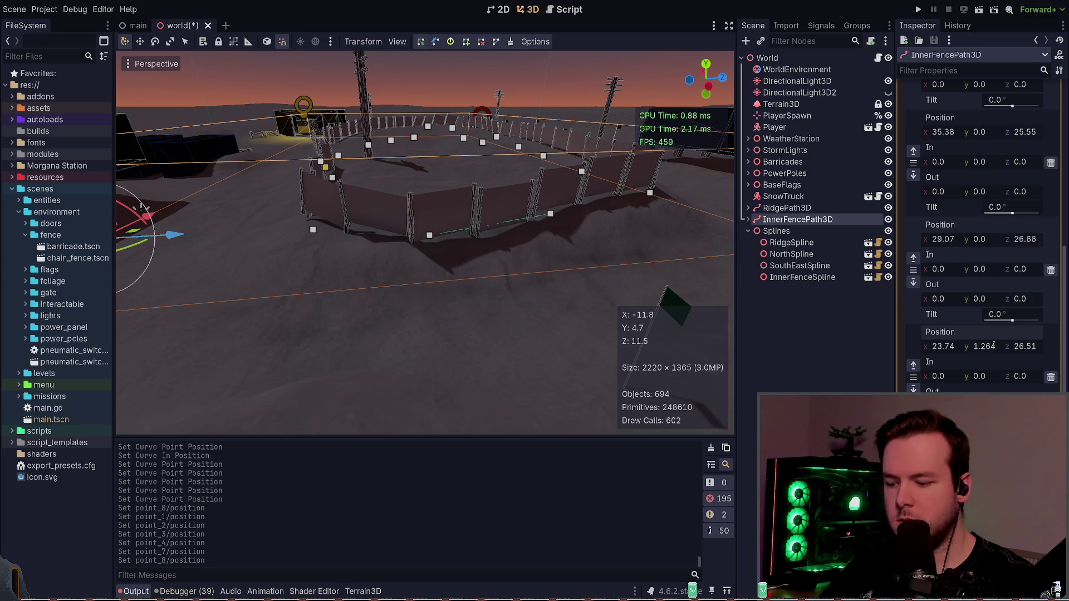
pyautogui.write('0')
pyautogui.press('Return')
# - Zero the Position Y of the next points, including the one at 1.39
pyautogui.scroll(5, 994, 344)
pyautogui.click(986, 220)
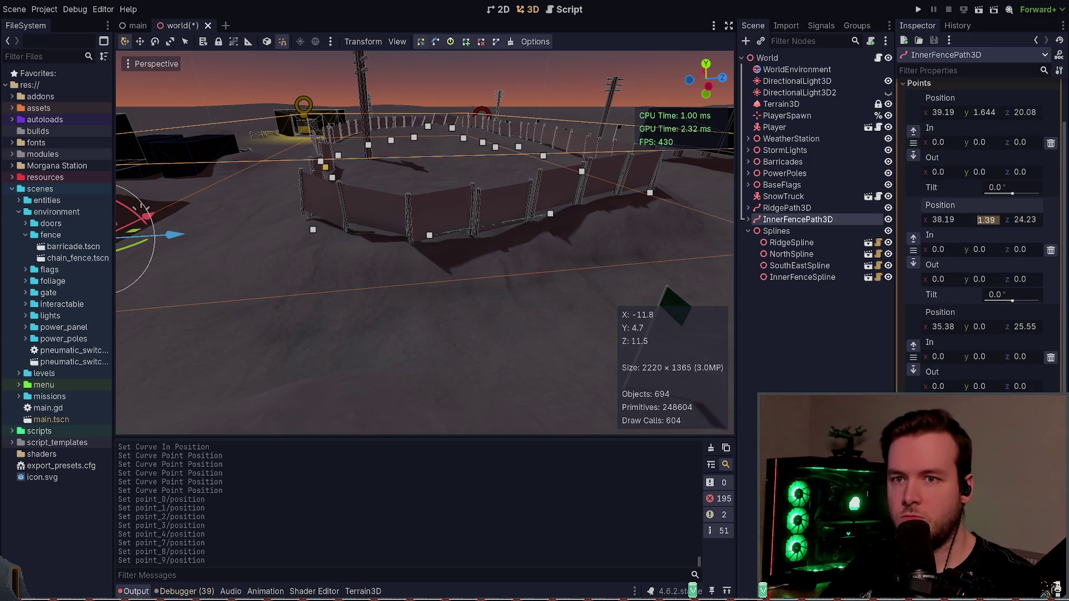
pyautogui.write('0')
pyautogui.press('Return')
pyautogui.scroll(2, 986, 176)
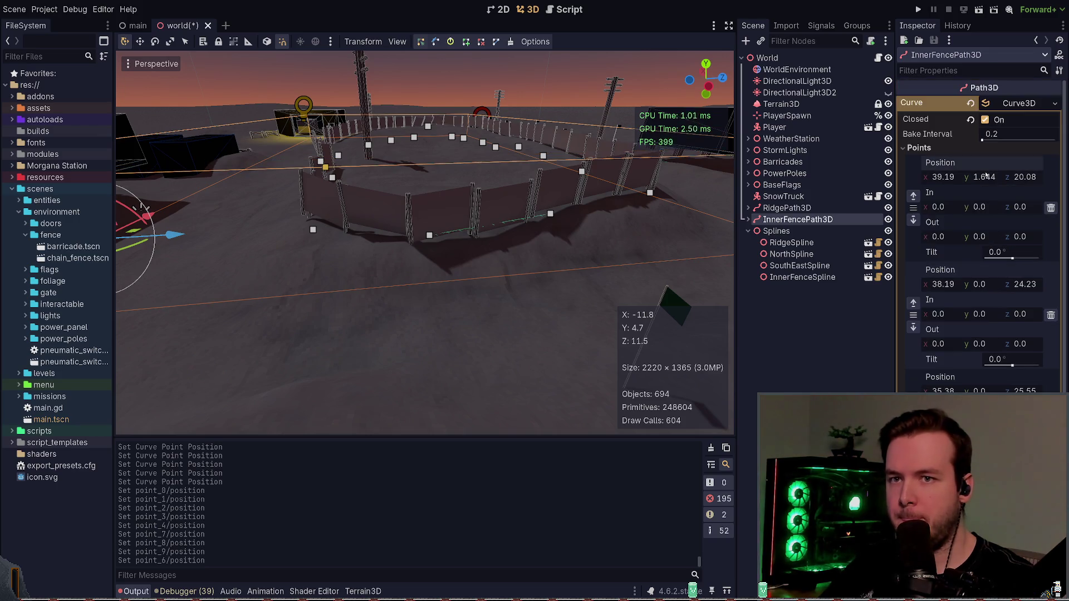
pyautogui.write('0')
pyautogui.press('Return')
pyautogui.scroll(-5, 994, 303)
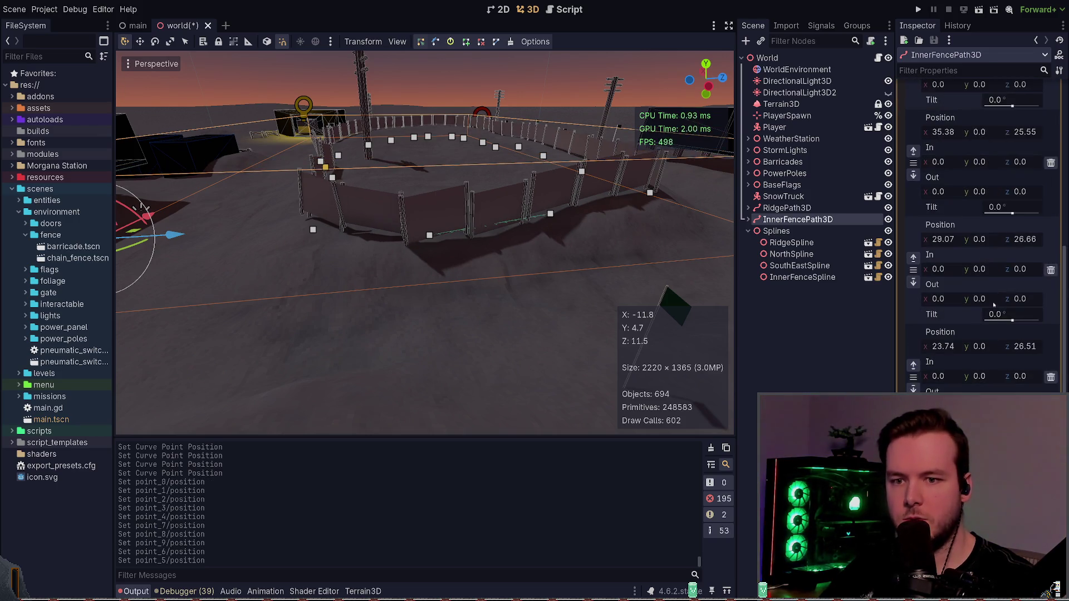
pyautogui.scroll(5, 975, 344)
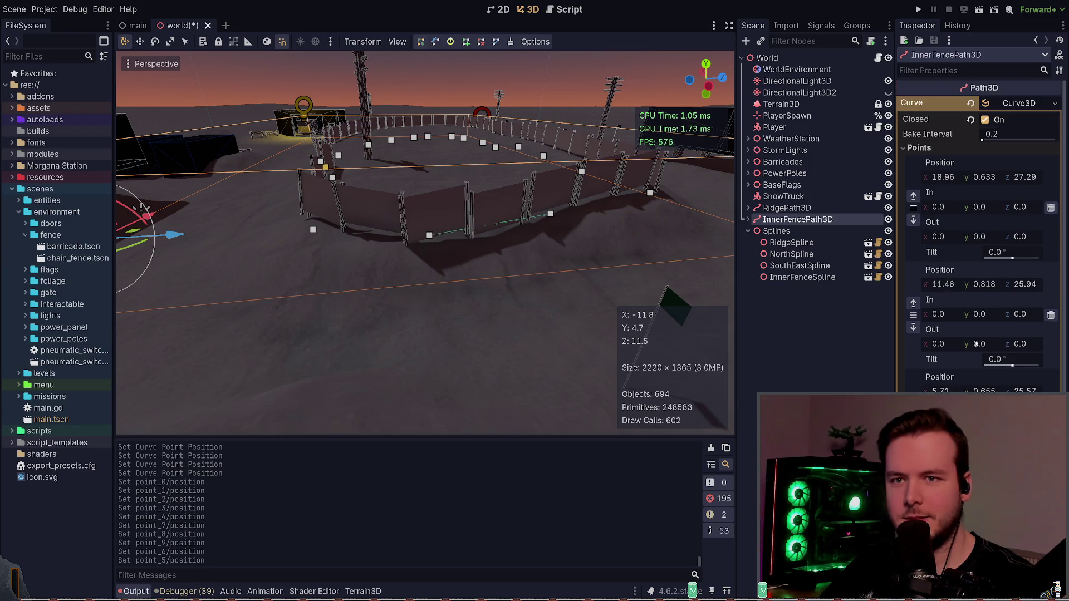
pyautogui.click(992, 176)
pyautogui.write('0')
pyautogui.press('Return')
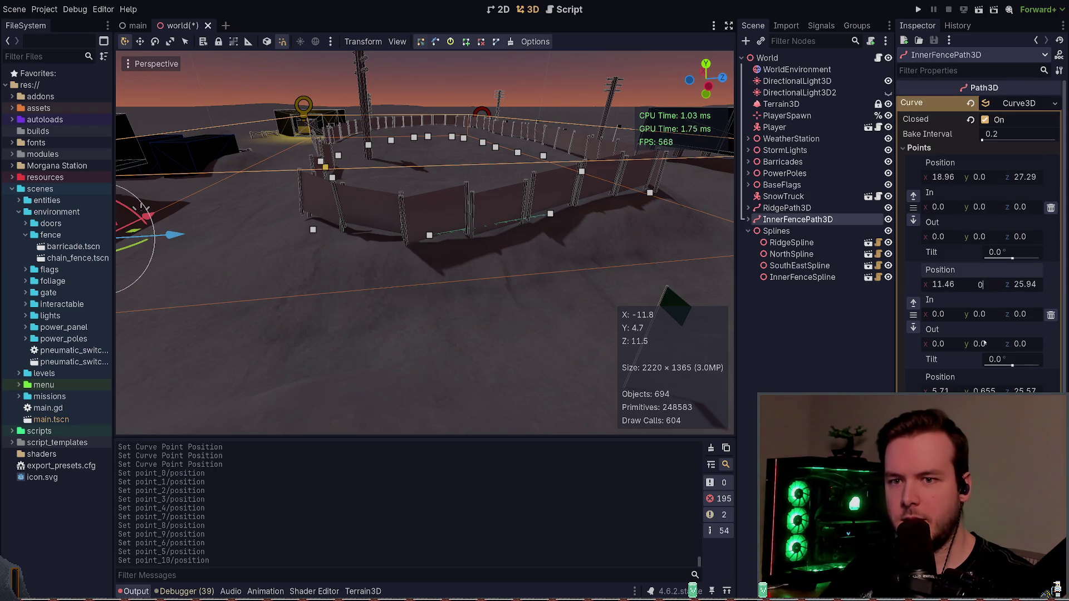
pyautogui.press('Return')
pyautogui.press('Return')
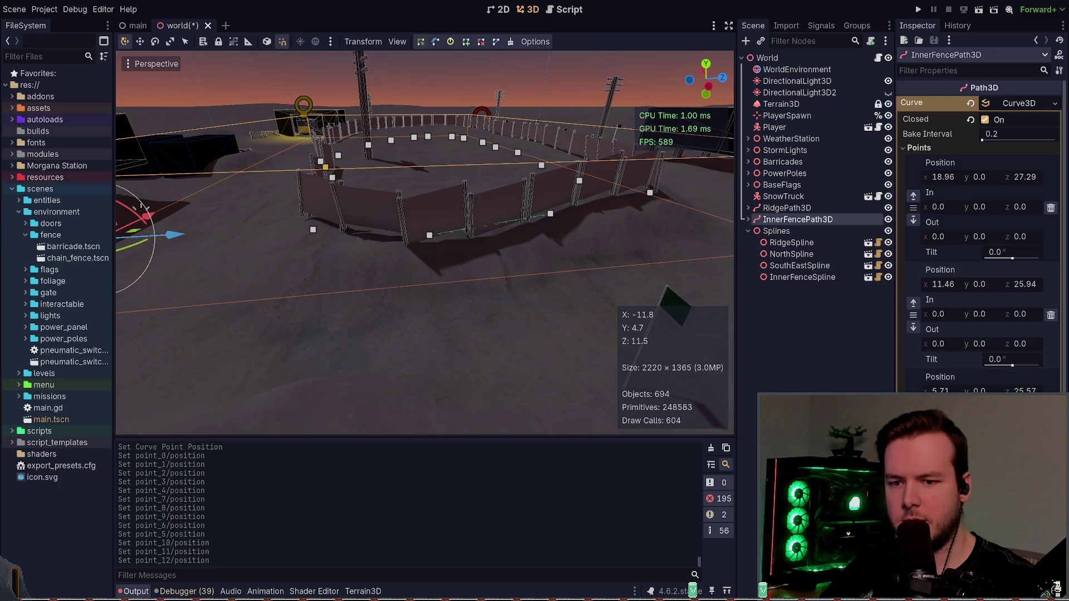
pyautogui.press('Return')
# - Zero the remaining points' Position Y, including the 1.43 point and the one at x 3.575
pyautogui.scroll(-3, 981, 234)
pyautogui.click(984, 347)
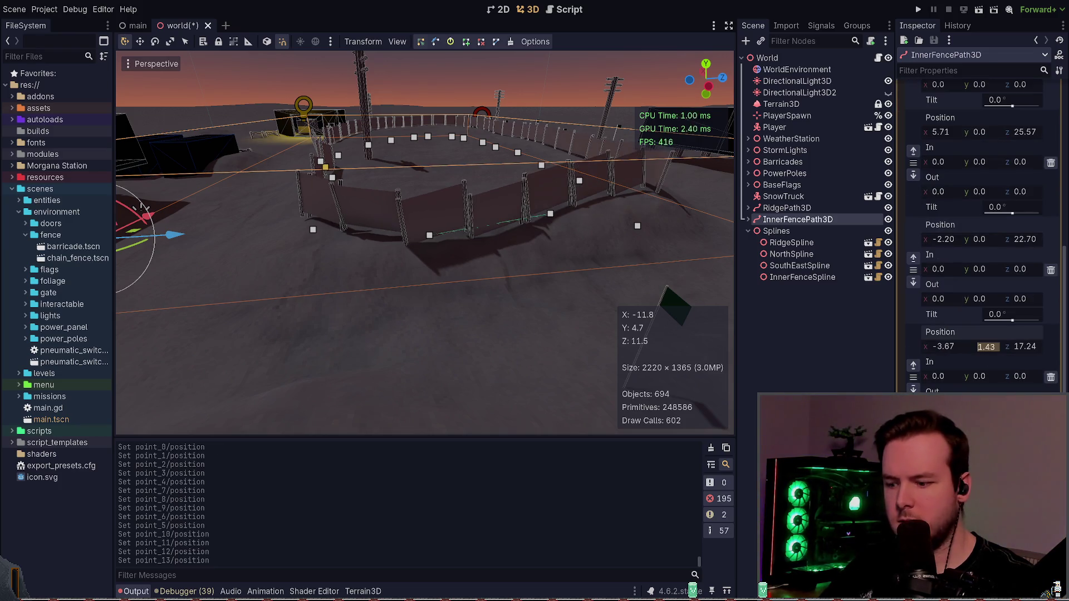
pyautogui.write('0')
pyautogui.press('Return')
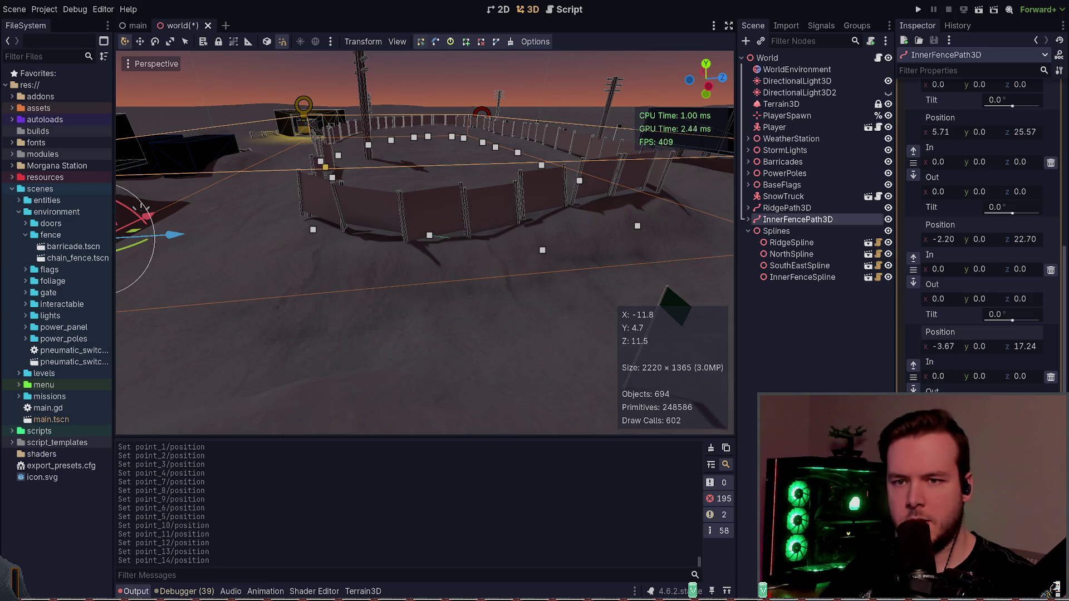
pyautogui.scroll(-3, 985, 299)
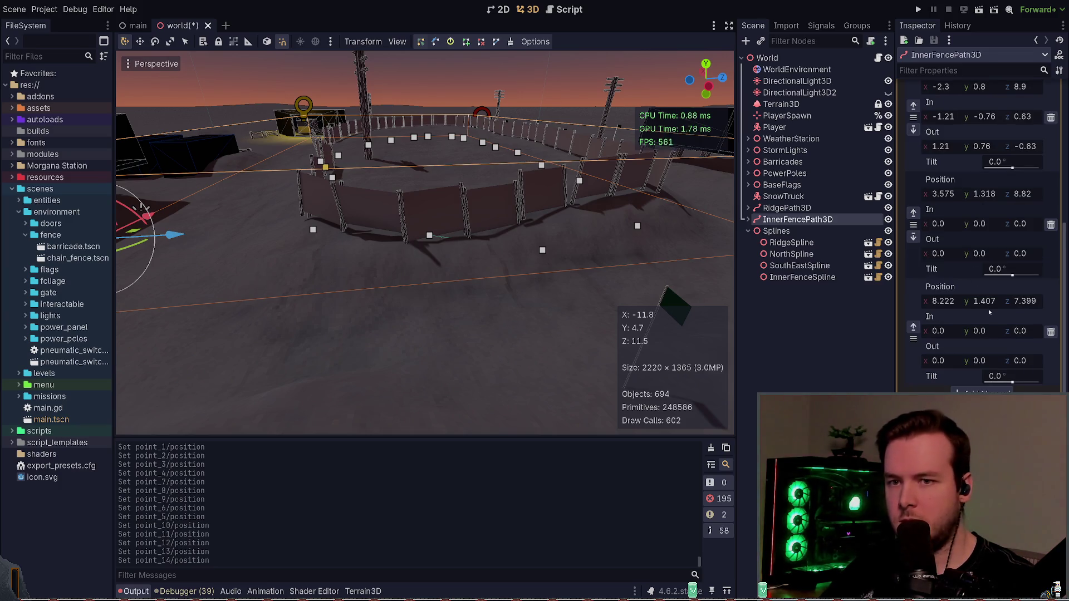
pyautogui.click(986, 302)
pyautogui.scroll(2, 986, 302)
pyautogui.click(986, 259)
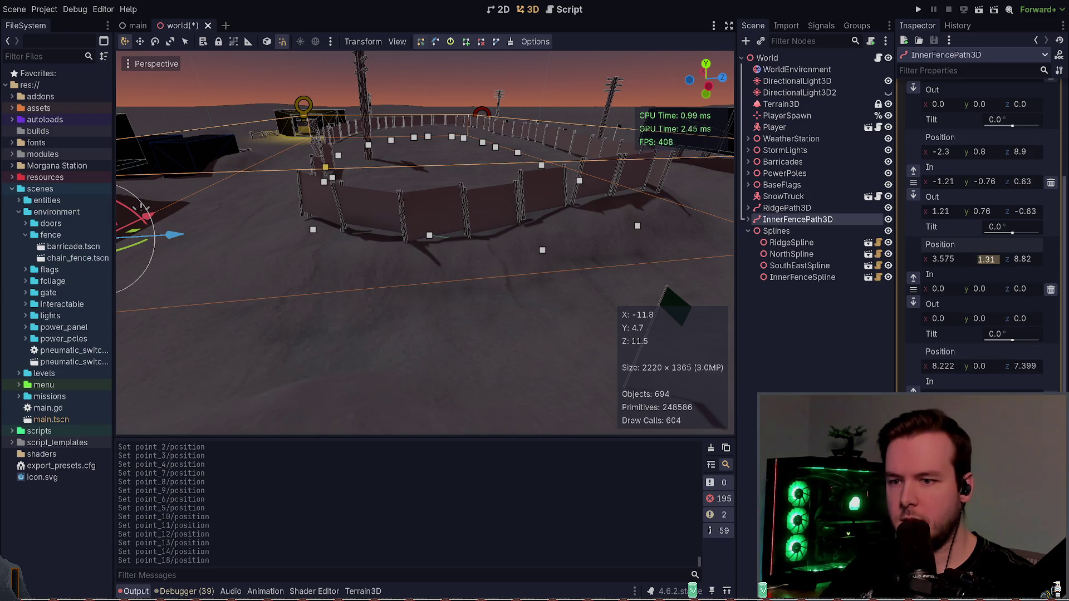
pyautogui.write('0')
pyautogui.press('Return')
pyautogui.scroll(2, 987, 260)
pyautogui.click(984, 218)
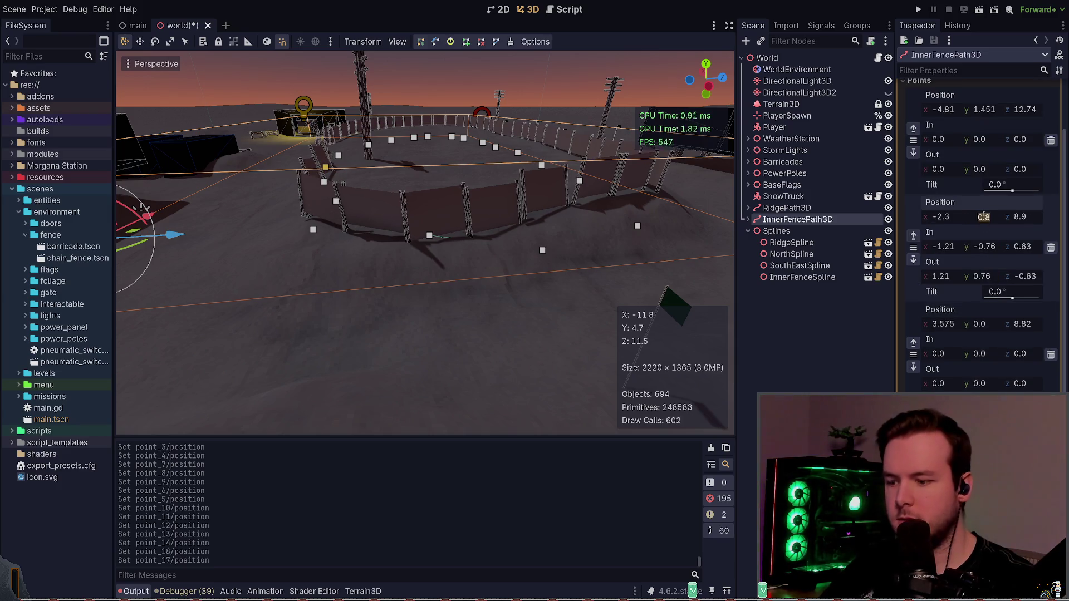
pyautogui.write('0')
pyautogui.press('Return')
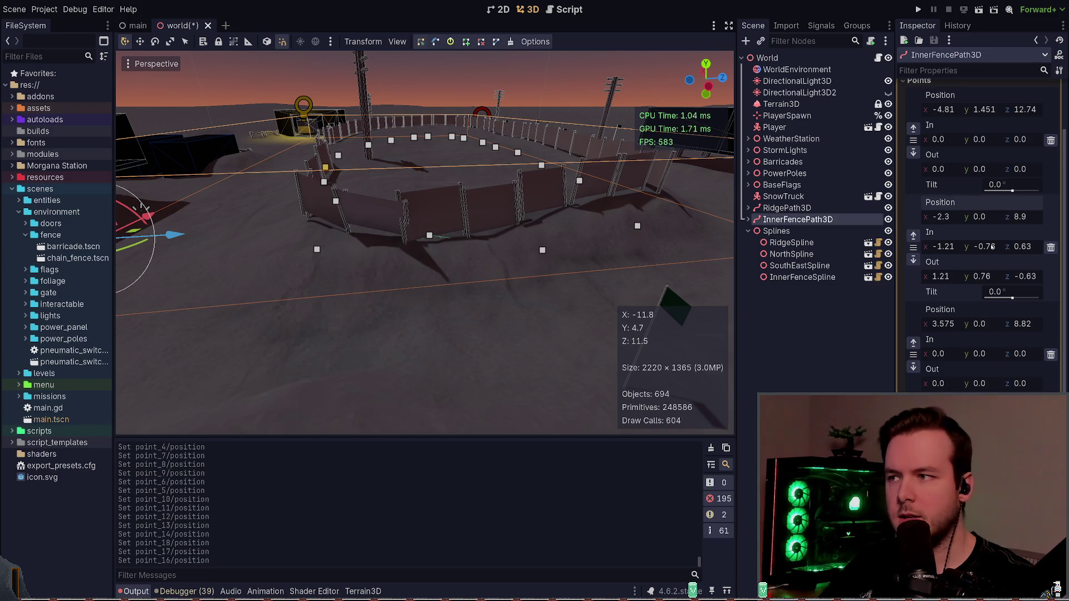
pyautogui.scroll(2, 993, 247)
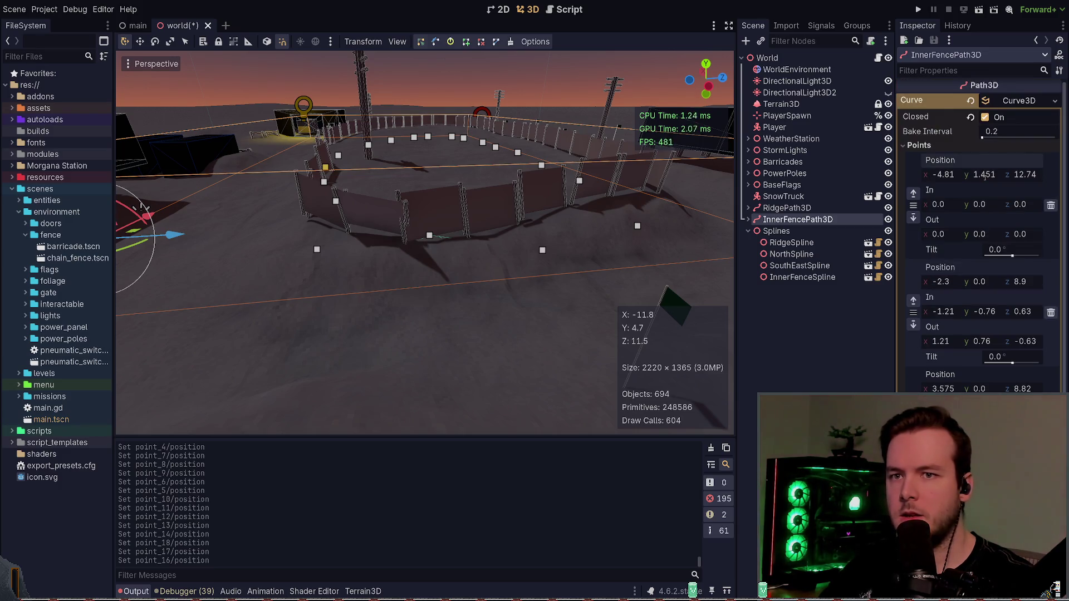
pyautogui.write('0')
pyautogui.press('Return')
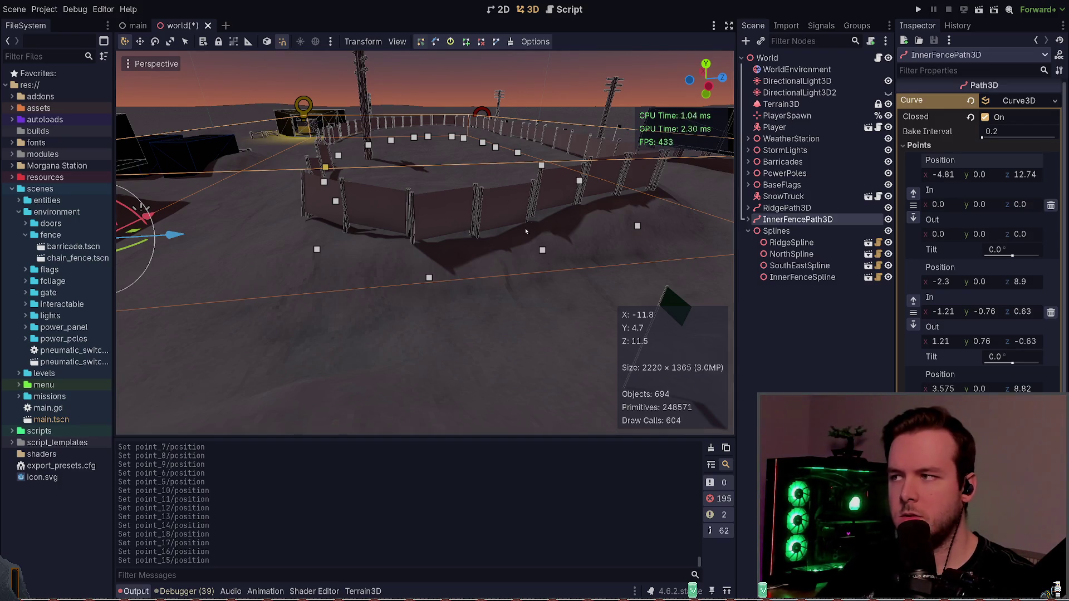
# - Set the second curve point's In and Out handle values to 0
pyautogui.moveTo(526, 231); pyautogui.dragTo(434, 245)
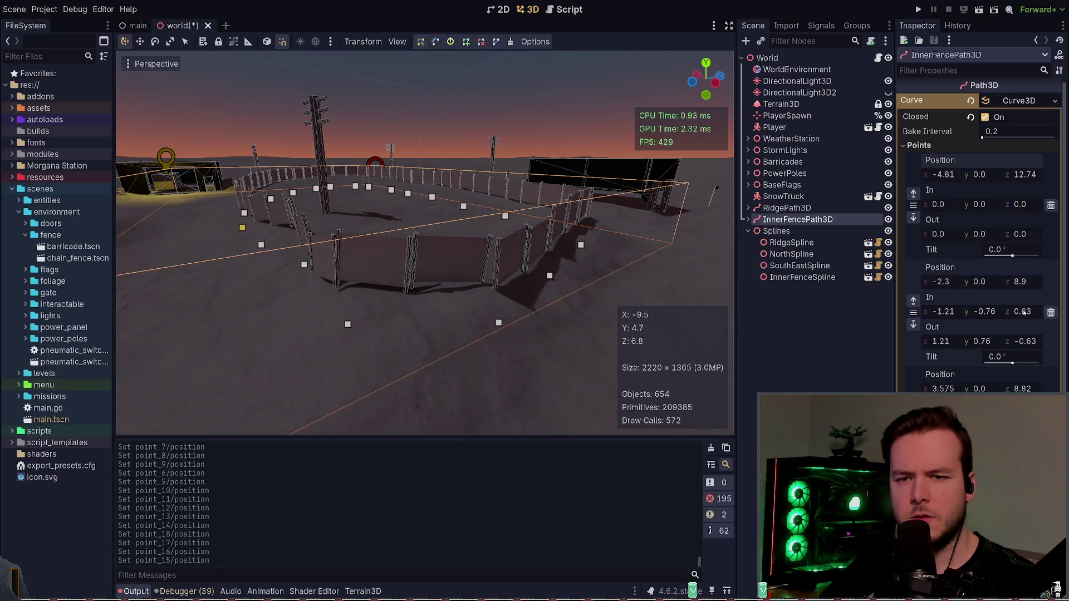
pyautogui.click(950, 313)
pyautogui.write('0')
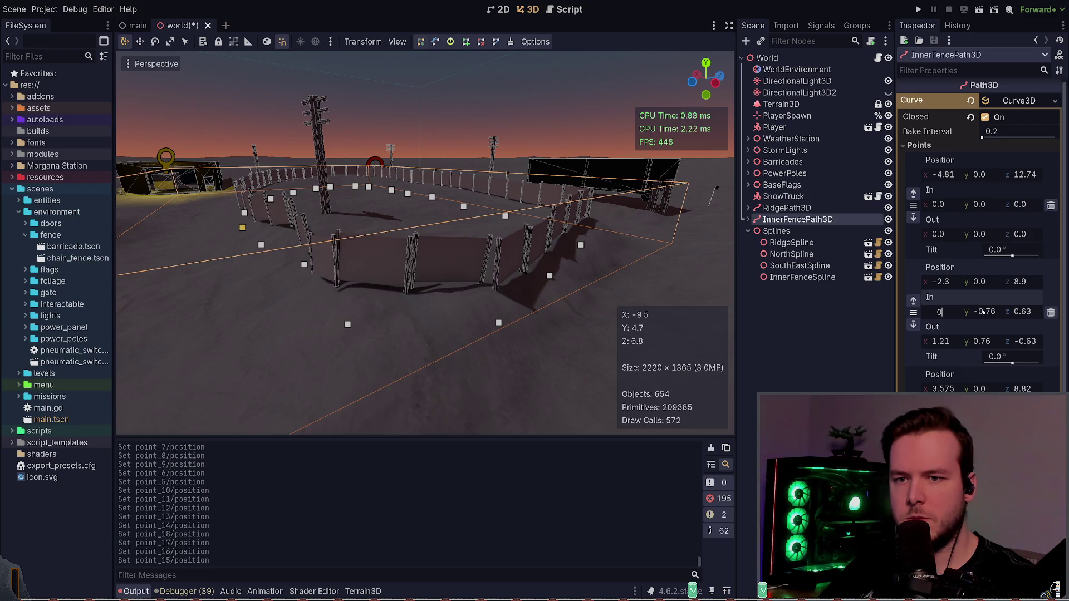
pyautogui.press('Return')
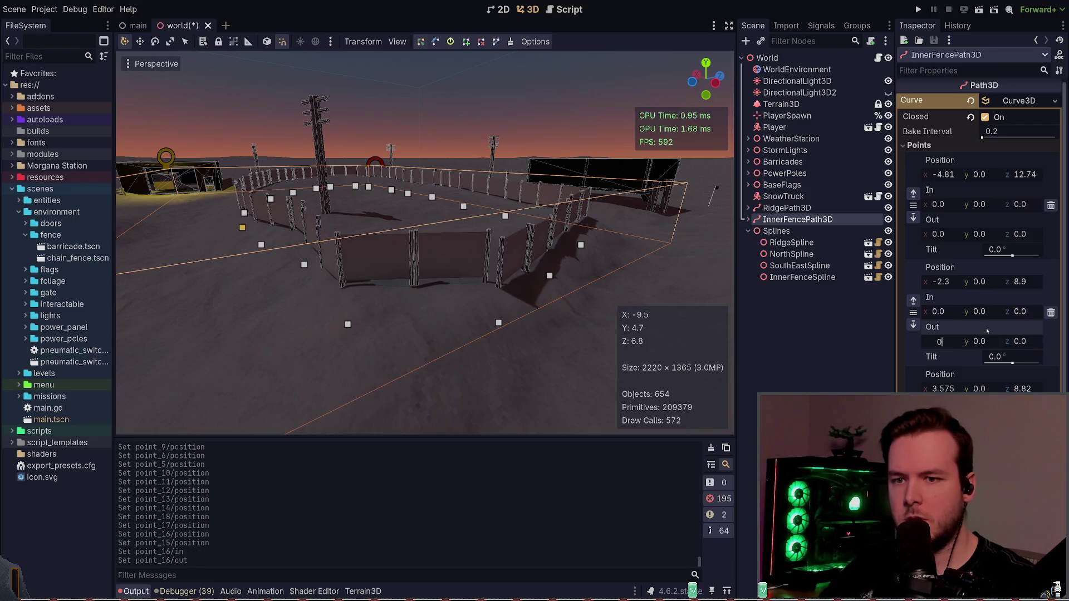
pyautogui.press('Return')
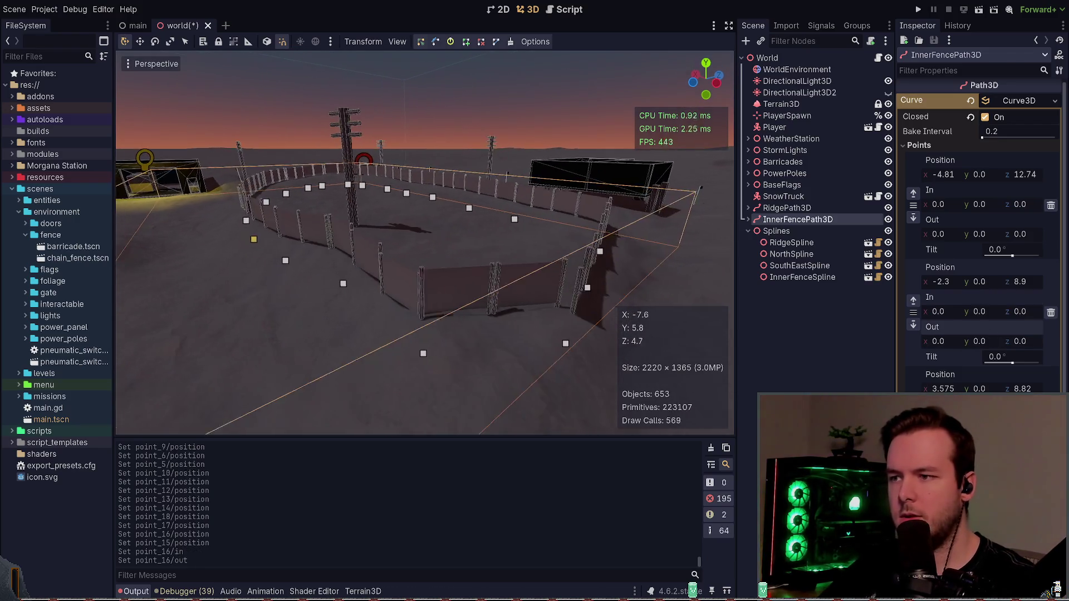
# - Orbit and fly around the yard to inspect the flattened, closed inner fence loop
pyautogui.click(550, 277)
pyautogui.moveTo(549, 276)
pyautogui.mouseDown()
pyautogui.moveTo(552, 179)
pyautogui.moveTo(549, 277)
pyautogui.mouseUp()
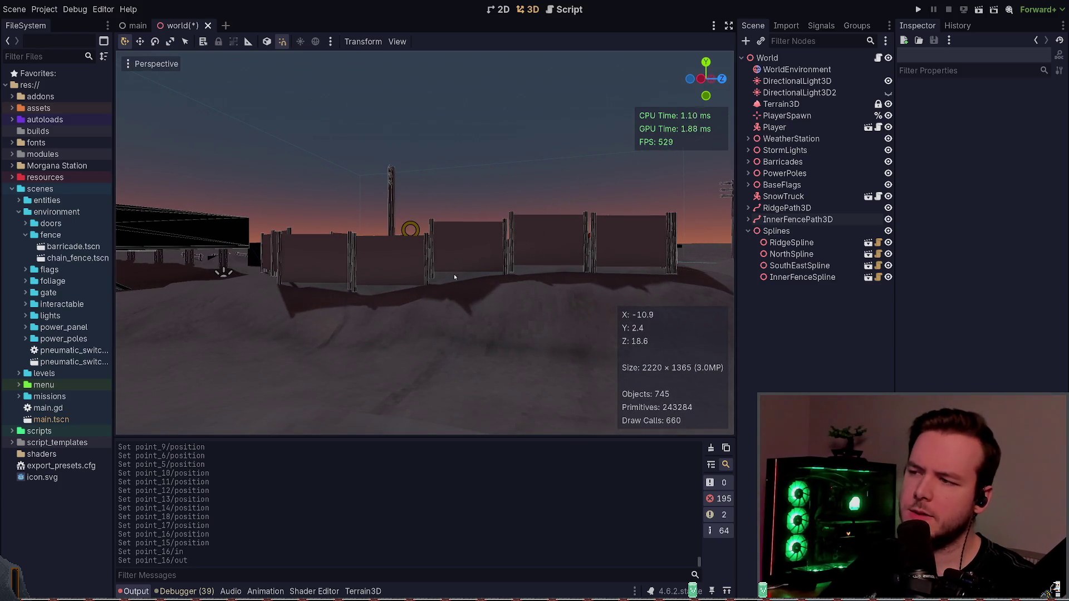
pyautogui.click(796, 219)
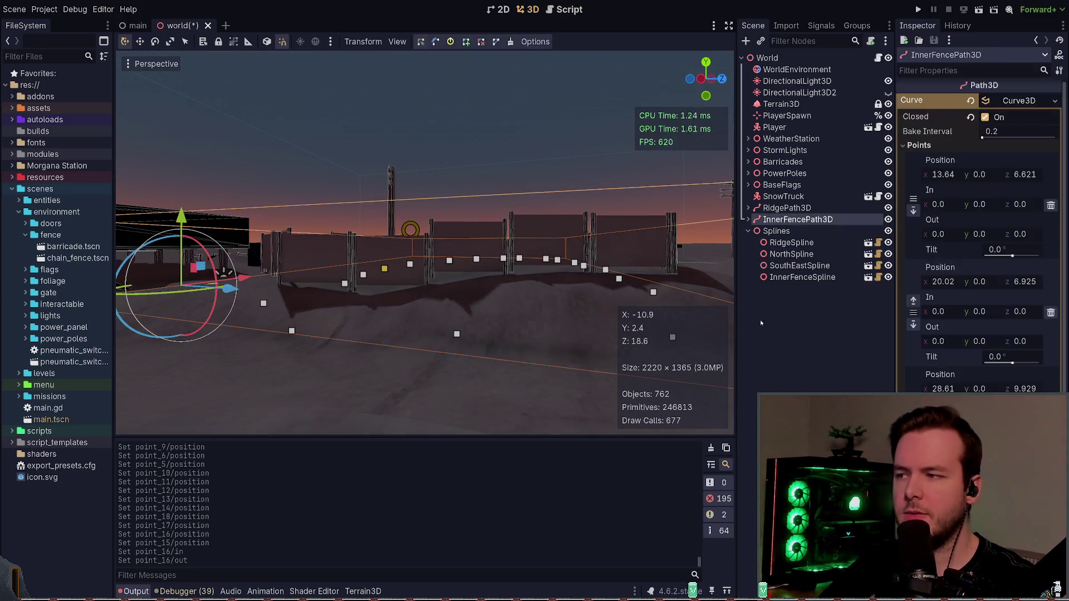
pyautogui.click(770, 322)
pyautogui.moveTo(423, 239); pyautogui.dragTo(390, 254)
pyautogui.press('w')
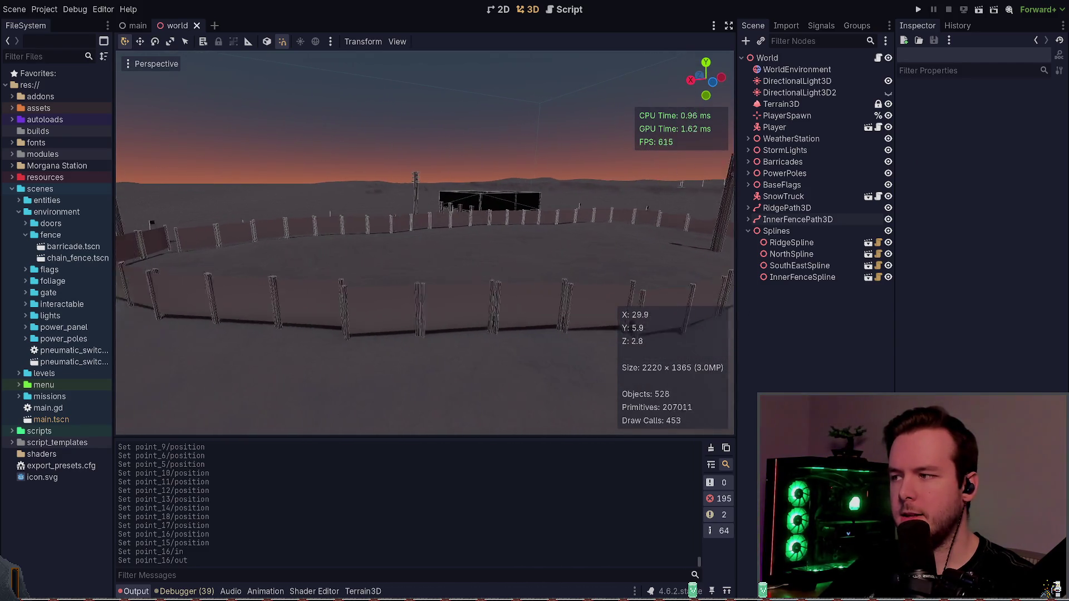
pyautogui.press('w')
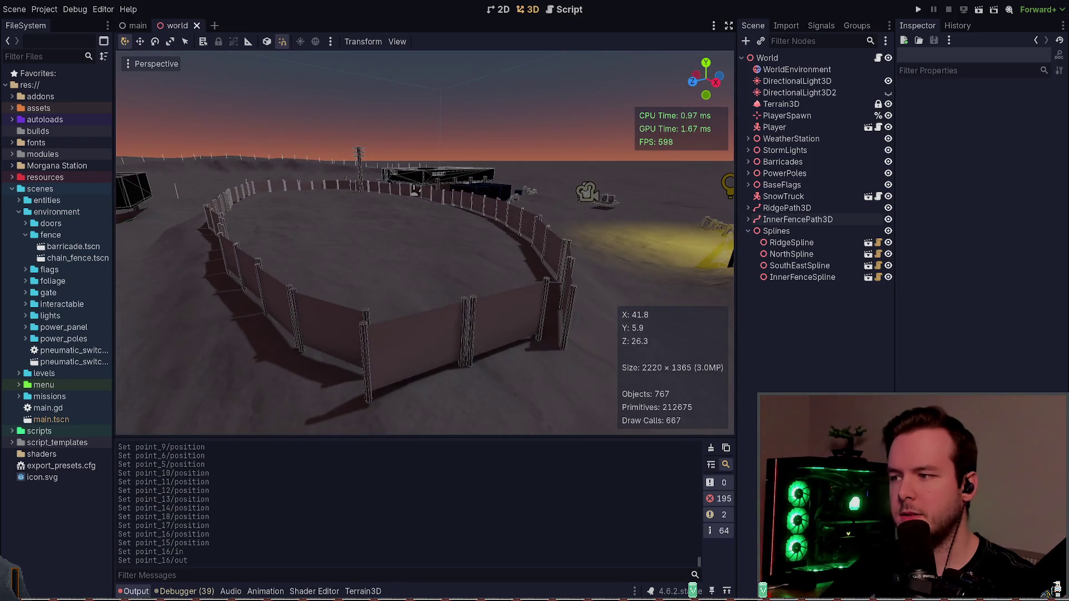
pyautogui.moveTo(538, 321); pyautogui.dragTo(532, 395)
pyautogui.click(776, 231)
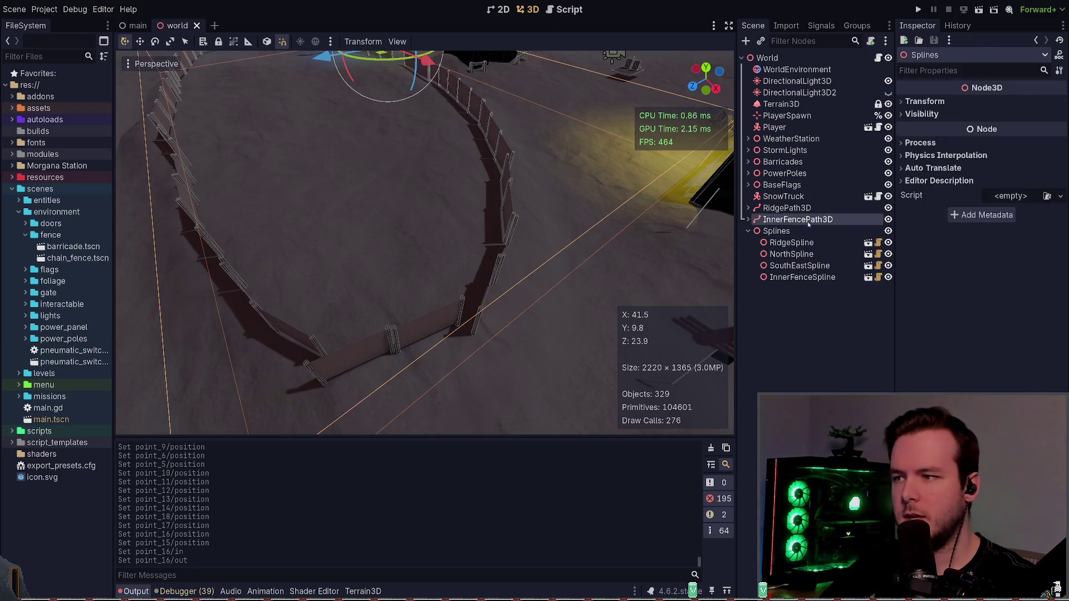
# - Drag the InnerFencePath3D curve point at the front of the yard further along the ground
pyautogui.click(798, 219)
pyautogui.click(802, 277)
pyautogui.click(798, 220)
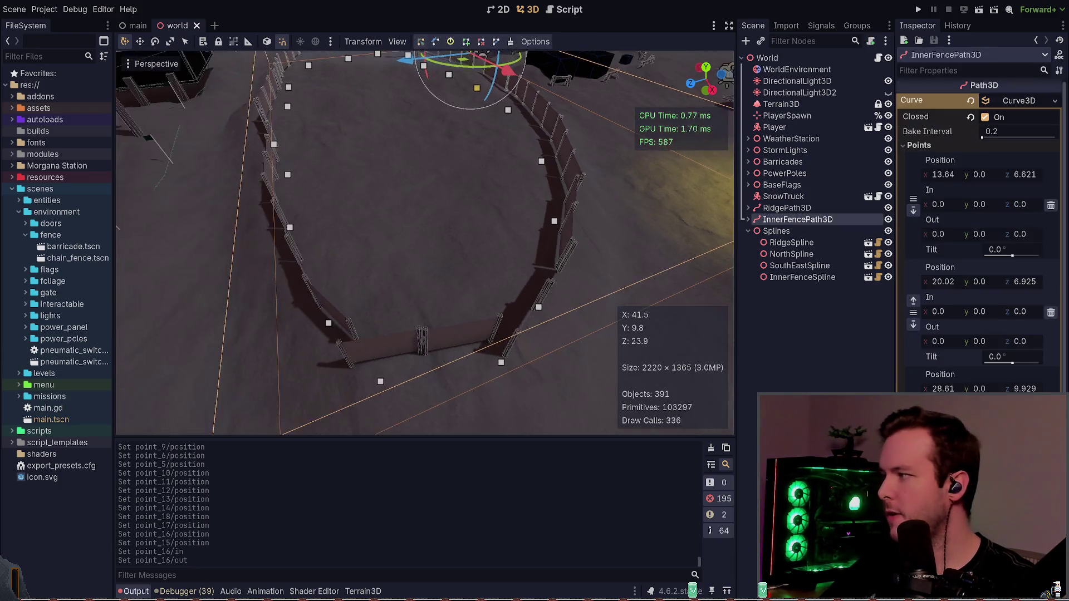
pyautogui.moveTo(501, 318)
pyautogui.mouseDown()
pyautogui.moveTo(478, 318)
pyautogui.moveTo(508, 114)
pyautogui.mouseUp()
pyautogui.moveTo(490, 234); pyautogui.dragTo(557, 301)
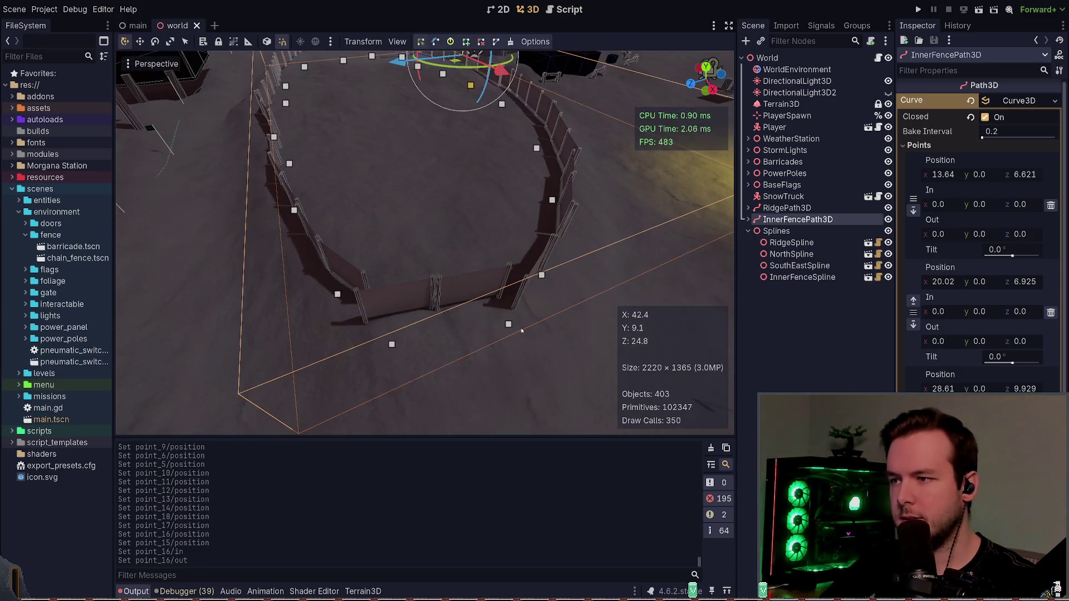
pyautogui.click(508, 324)
pyautogui.click(393, 344)
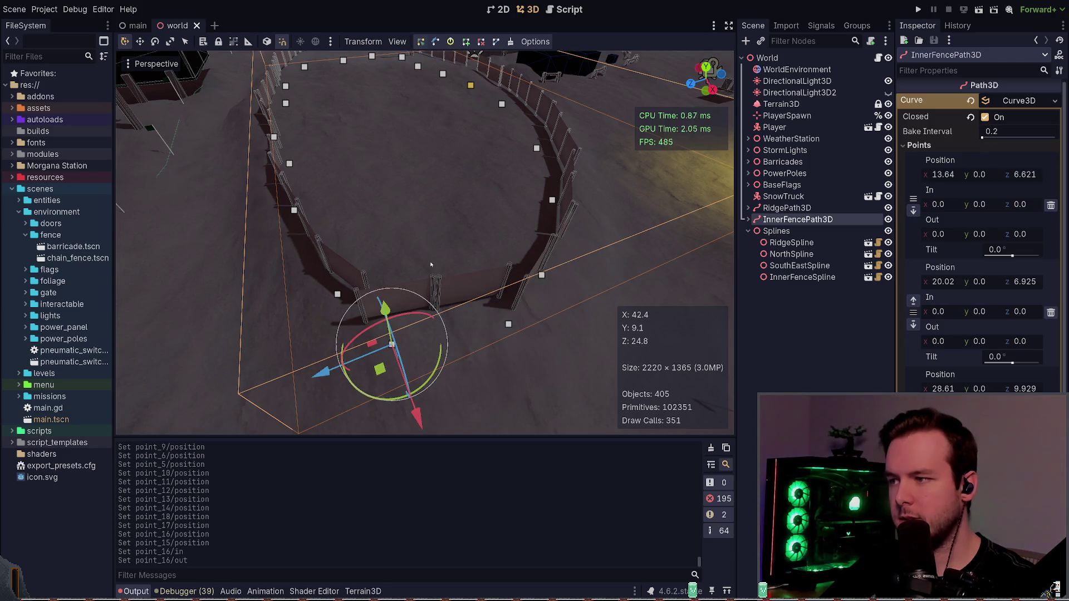
pyautogui.moveTo(380, 368)
pyautogui.mouseDown()
pyautogui.moveTo(395, 332)
pyautogui.moveTo(410, 330)
pyautogui.moveTo(424, 304)
pyautogui.moveTo(434, 334)
pyautogui.moveTo(441, 289)
pyautogui.mouseUp()
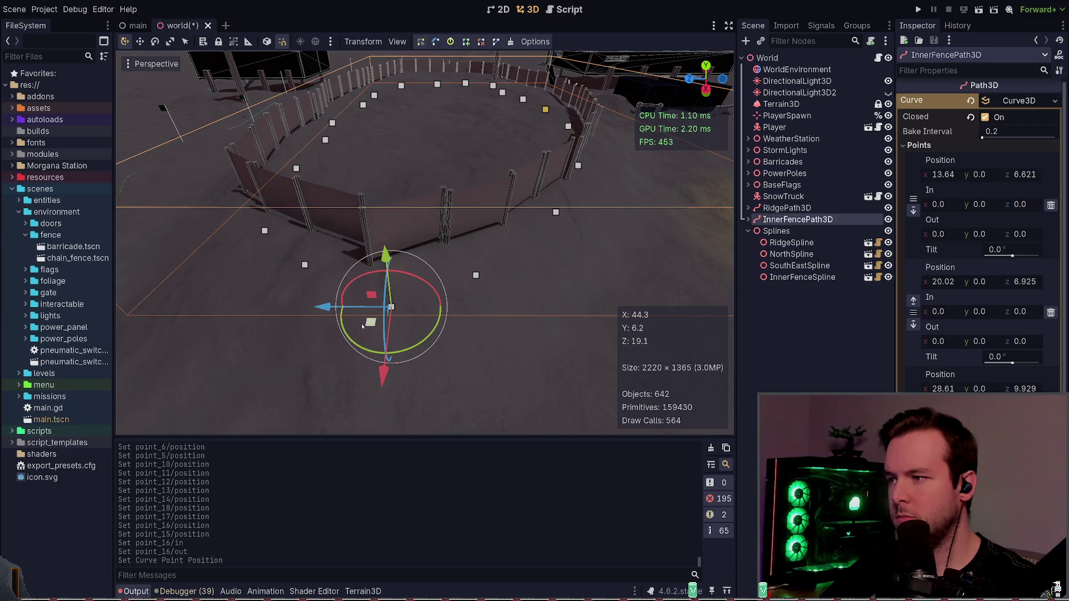
pyautogui.moveTo(362, 326)
pyautogui.mouseDown()
pyautogui.moveTo(364, 310)
pyautogui.moveTo(358, 317)
pyautogui.moveTo(349, 301)
pyautogui.moveTo(357, 309)
pyautogui.moveTo(365, 256)
pyautogui.moveTo(373, 395)
pyautogui.moveTo(364, 313)
pyautogui.moveTo(377, 299)
pyautogui.mouseUp()
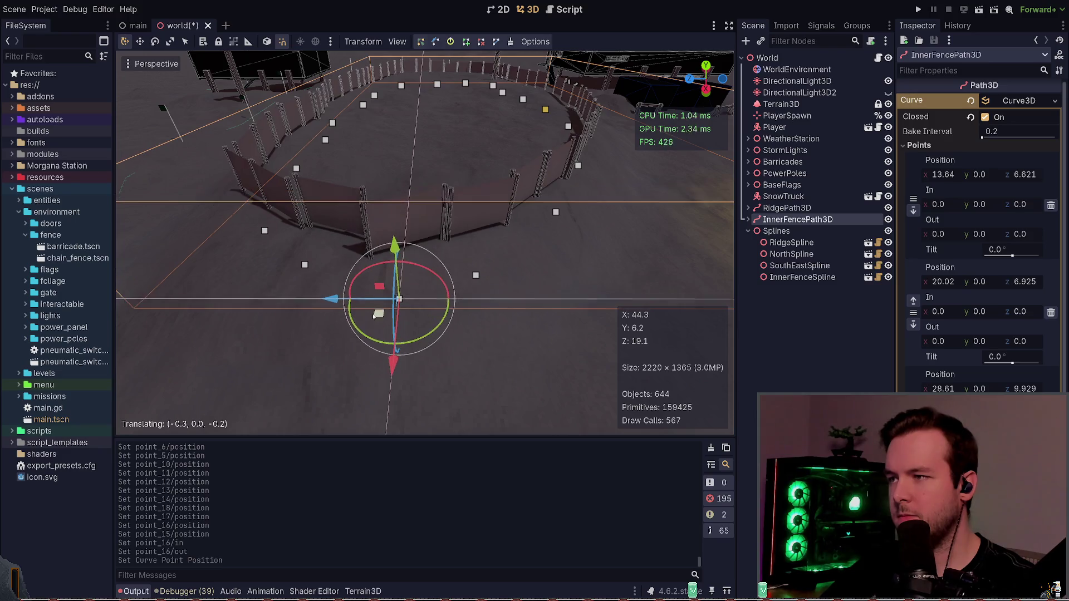
# - Save the world scene and bring up InnerFenceSpline's settings in the Inspector
pyautogui.hotkey('ctrl', 's')
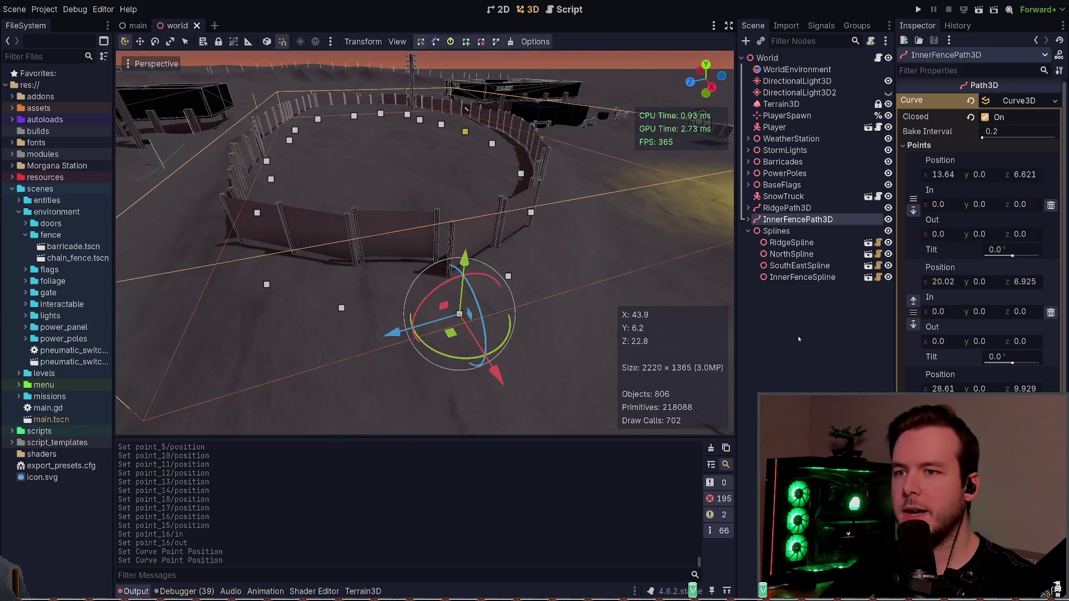
pyautogui.click(798, 336)
pyautogui.click(825, 219)
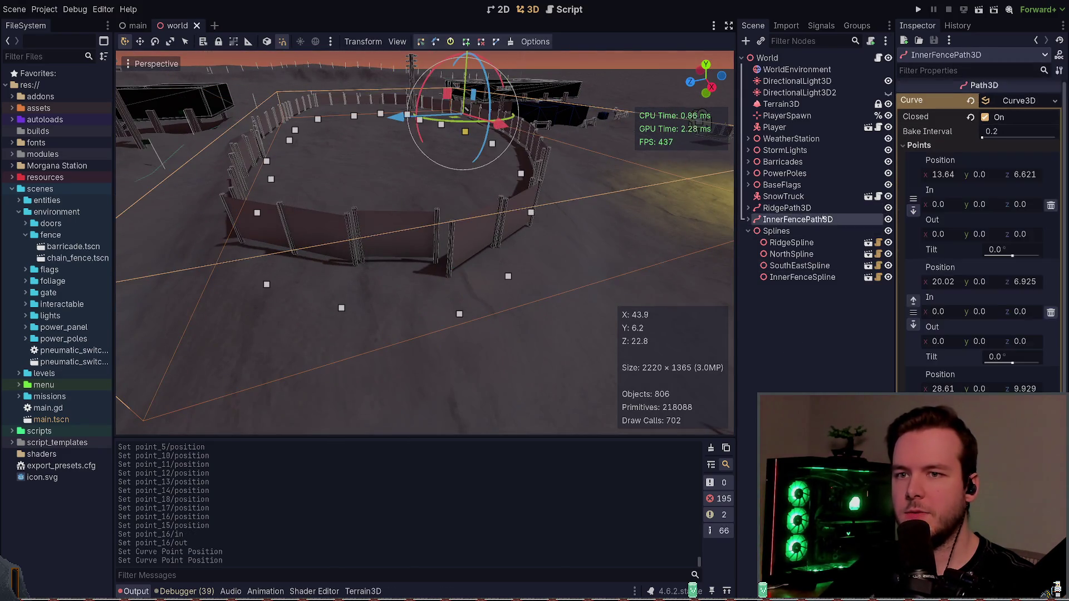
pyautogui.click(970, 146)
pyautogui.click(803, 277)
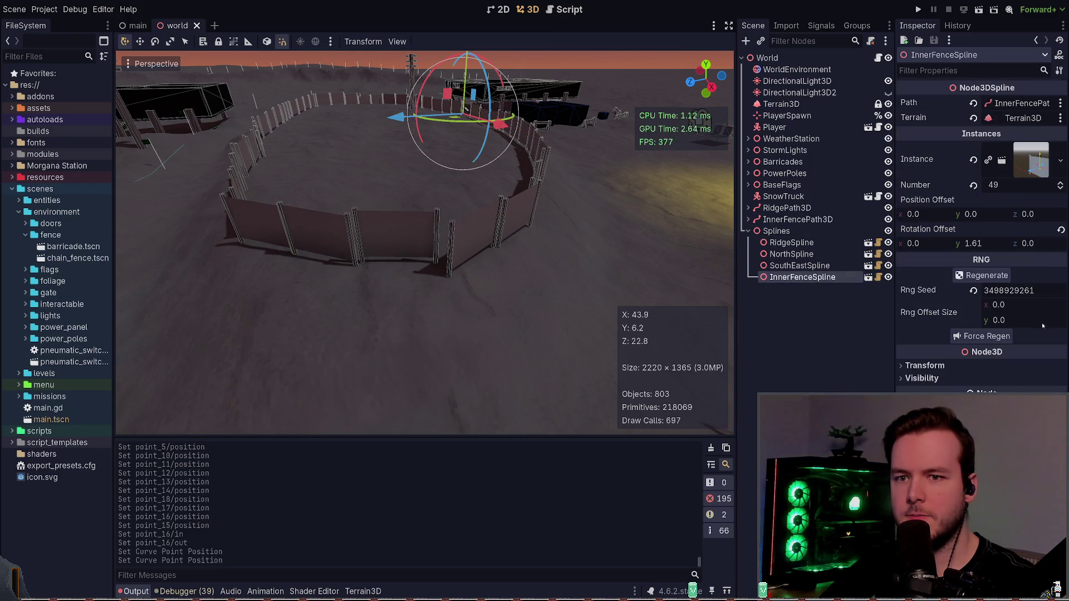
# - Try several InnerFenceSpline instance counts between 49 and 44, settle on 44, and save
pyautogui.click(1060, 189)
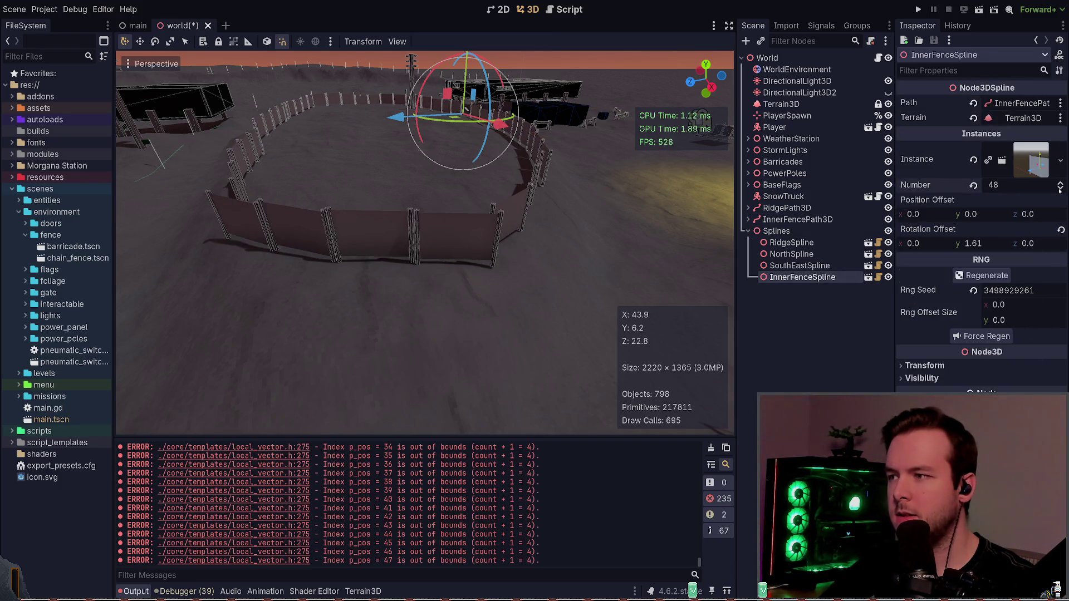
pyautogui.click(1060, 189)
pyautogui.click(1060, 189)
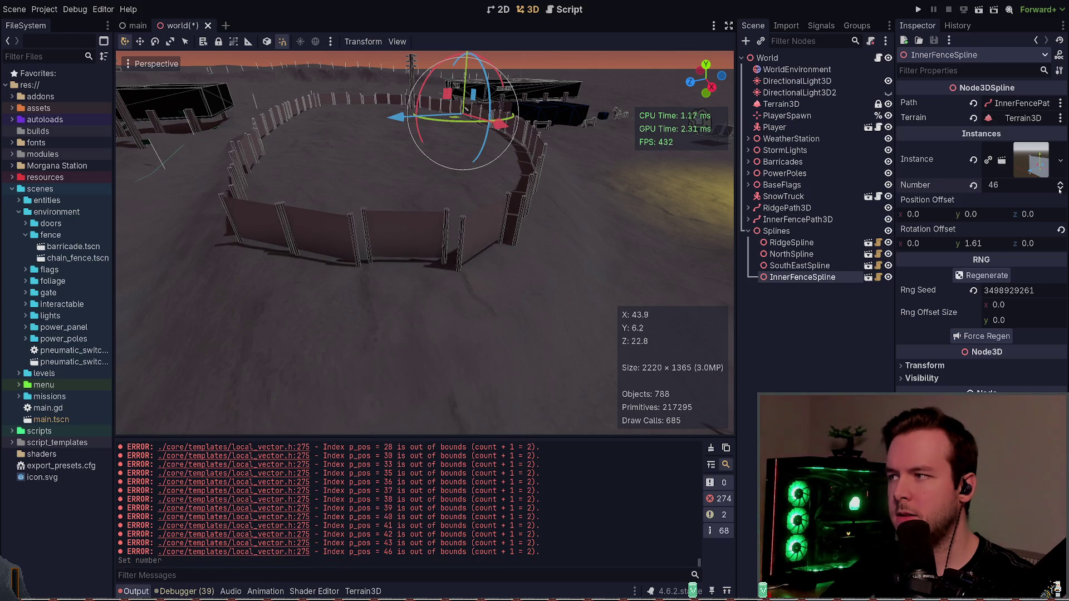
pyautogui.click(1060, 183)
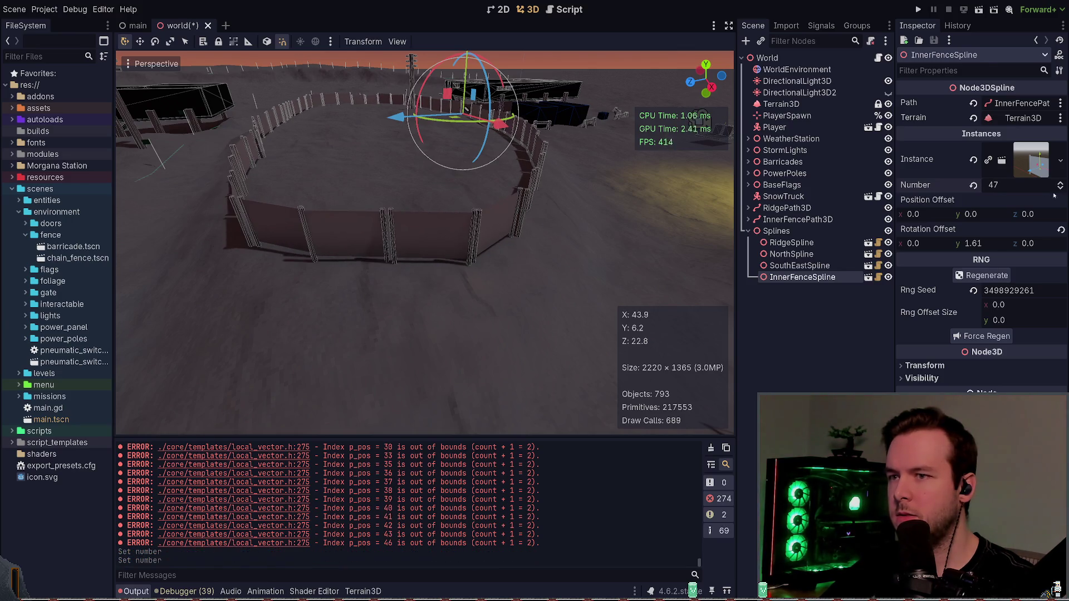
pyautogui.press('w')
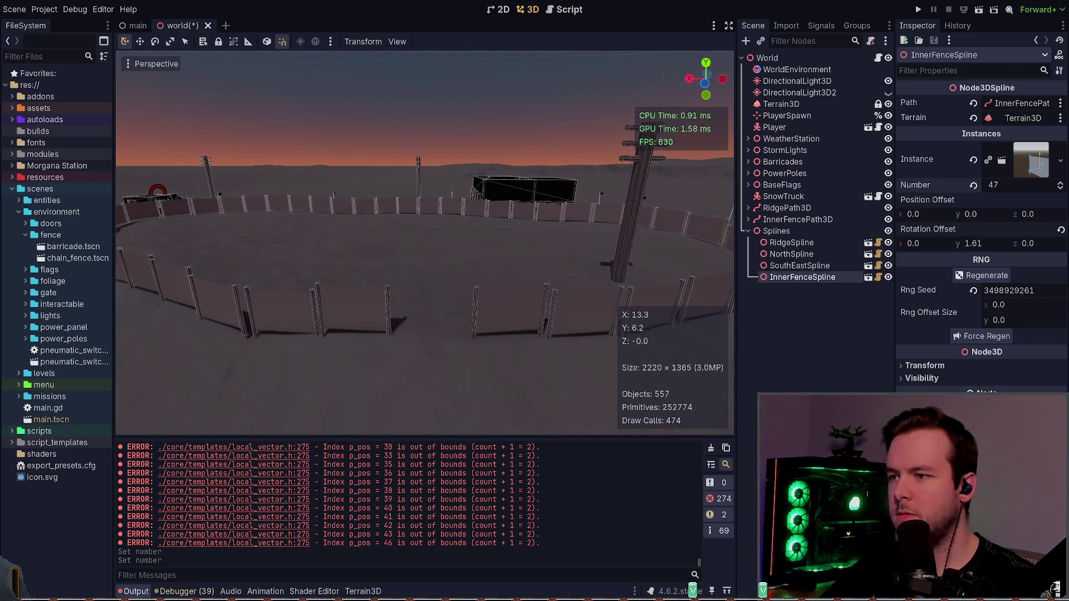
pyautogui.click(1060, 188)
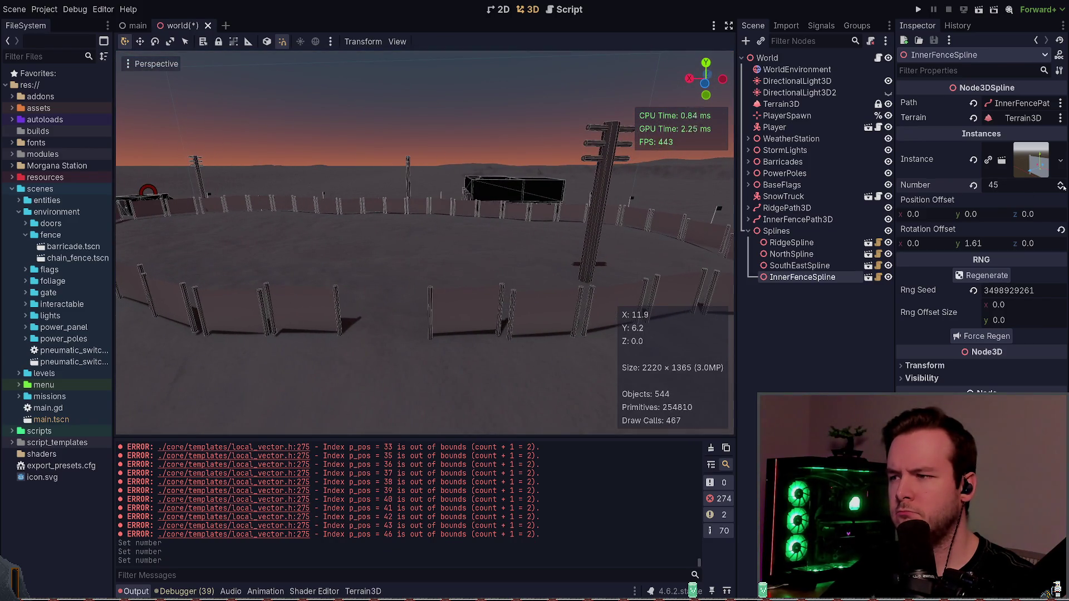
pyautogui.click(1060, 182)
pyautogui.click(1060, 183)
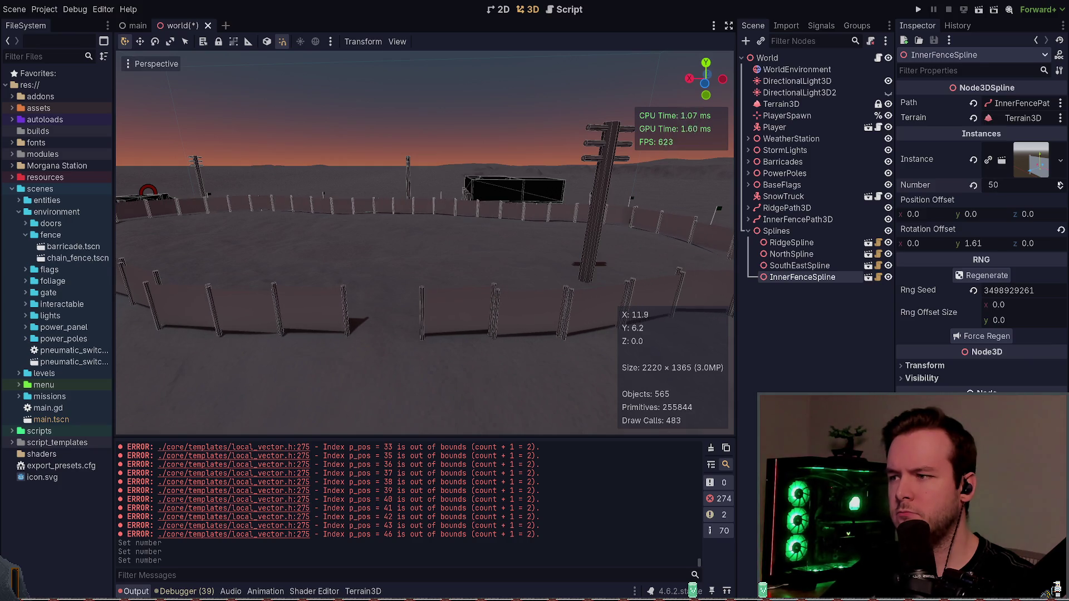
pyautogui.click(1060, 183)
pyautogui.click(1060, 187)
pyautogui.click(1060, 188)
pyautogui.click(1061, 188)
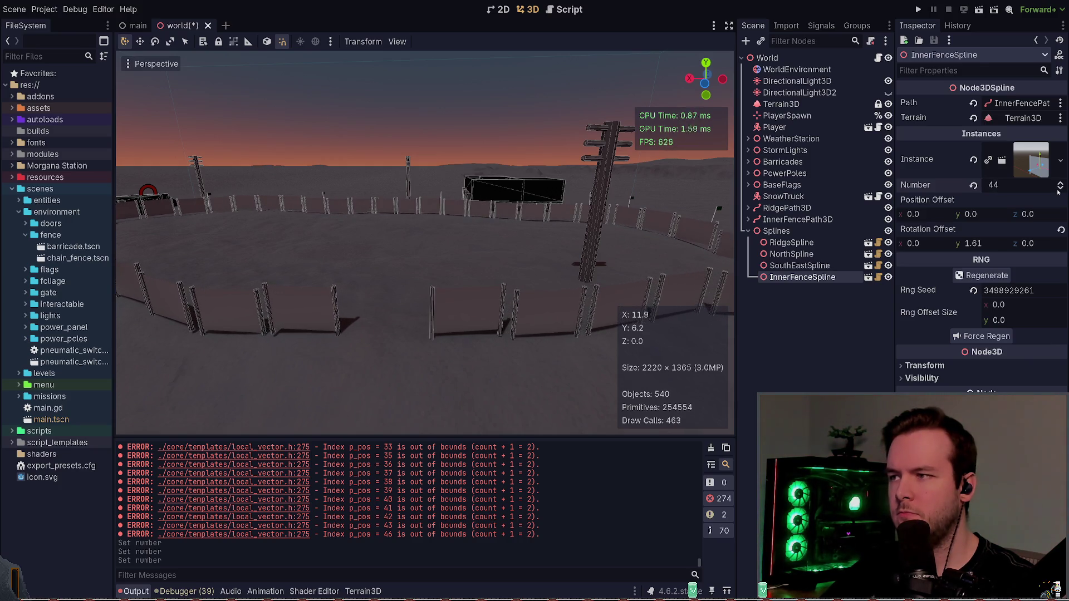
pyautogui.hotkey('ctrl', 's')
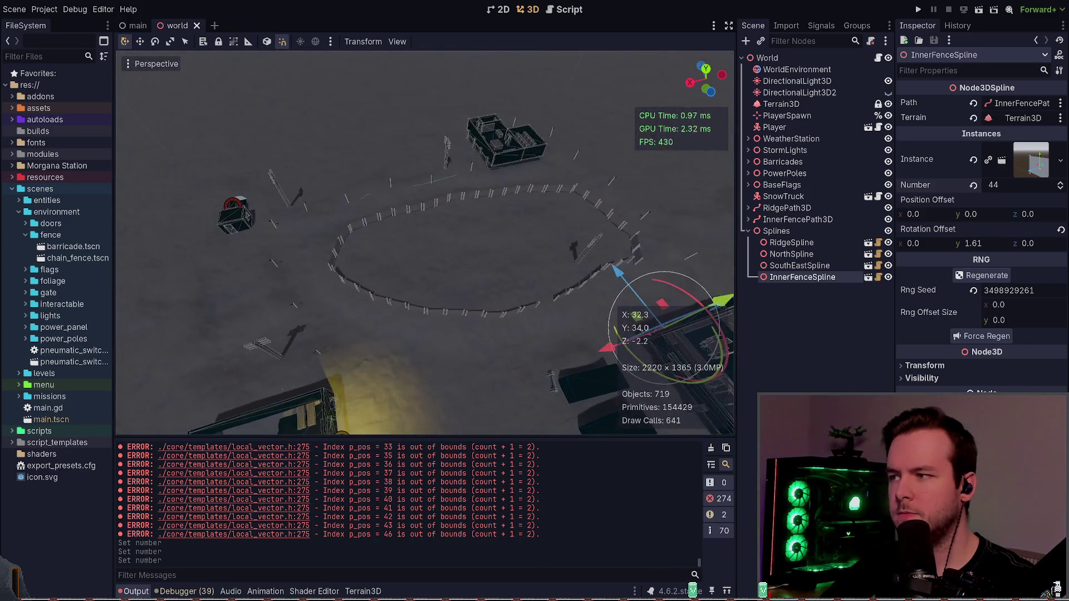
# - Drag the in-handle of InnerFencePath3D curve point 16 to bend that fence corner
pyautogui.press('w')
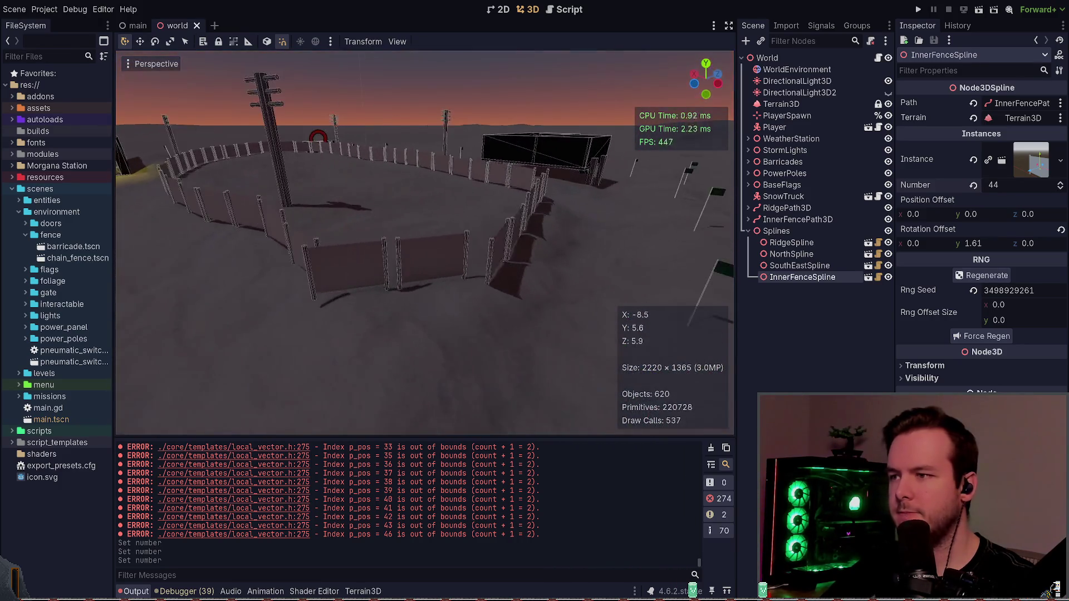
pyautogui.press('w')
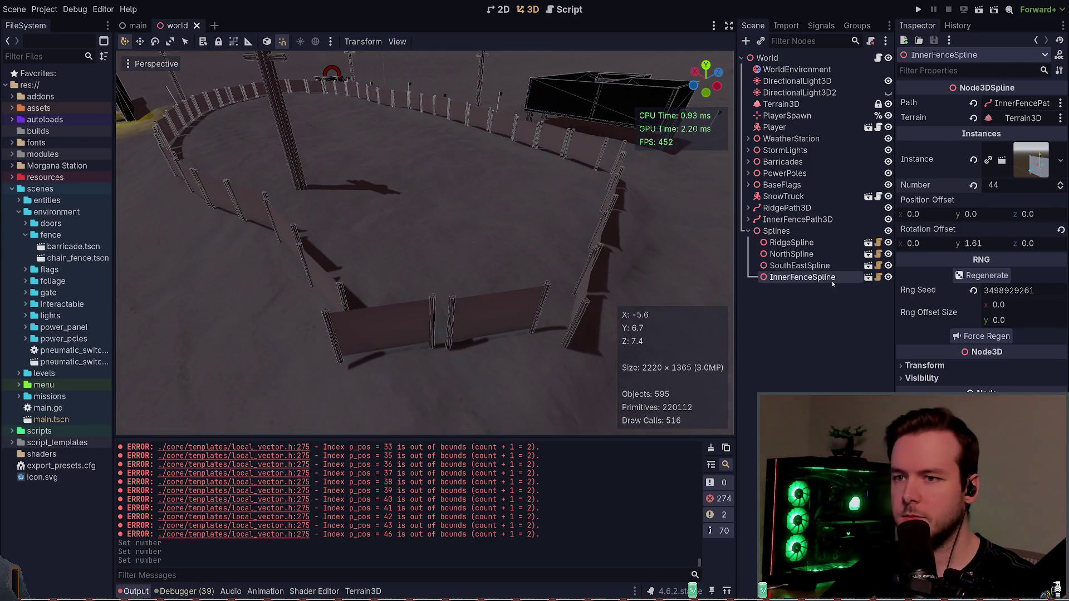
pyautogui.click(802, 220)
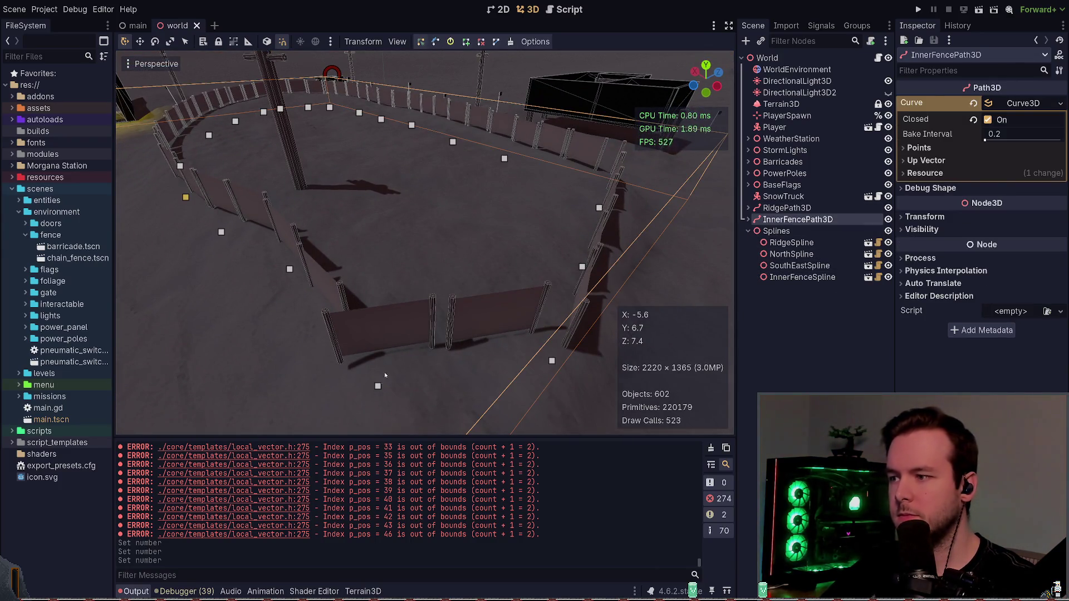
pyautogui.click(378, 386)
pyautogui.press('w')
pyautogui.click(434, 272)
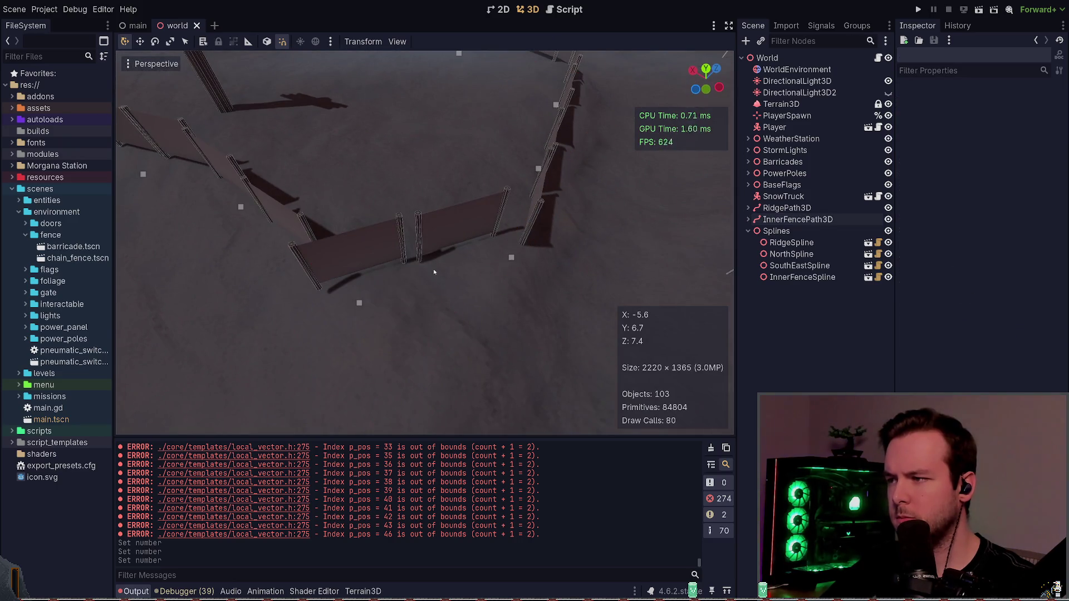
pyautogui.click(360, 303)
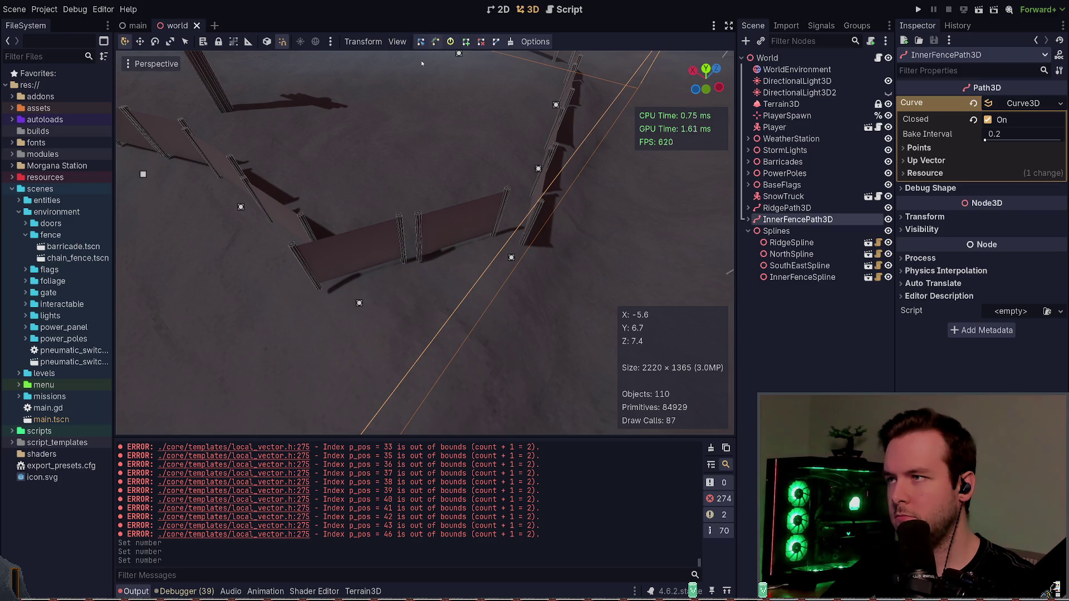
pyautogui.moveTo(359, 304)
pyautogui.mouseDown()
pyautogui.moveTo(429, 321)
pyautogui.moveTo(432, 306)
pyautogui.mouseUp()
# - Undo the stray point move, save the world scene, and reselect the inner fence path
pyautogui.hotkey('ctrl', 'z')
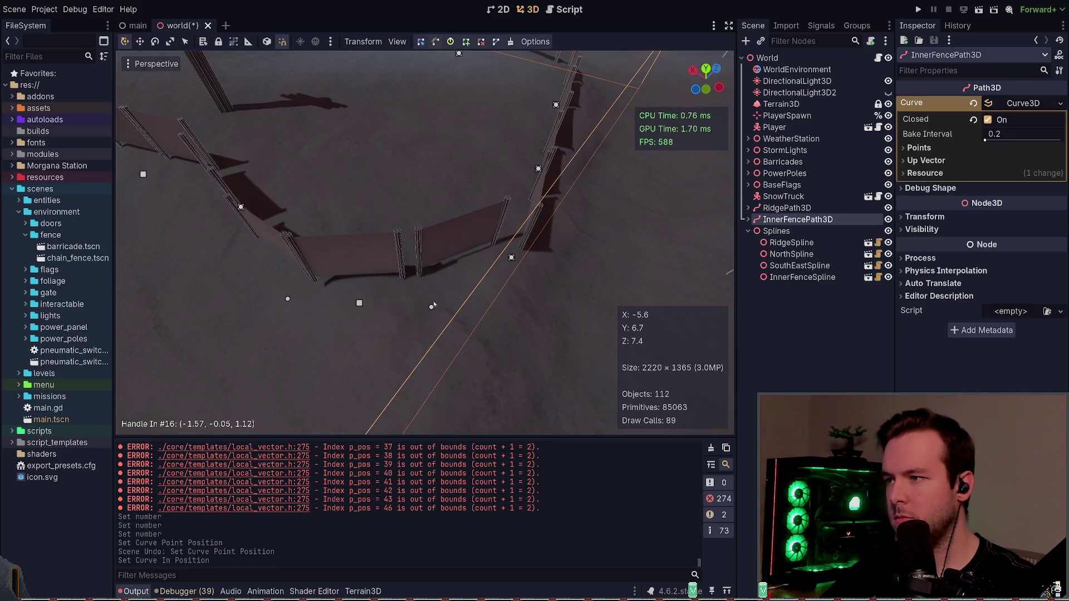
pyautogui.scroll(3, 432, 306)
pyautogui.scroll(-5, 493, 337)
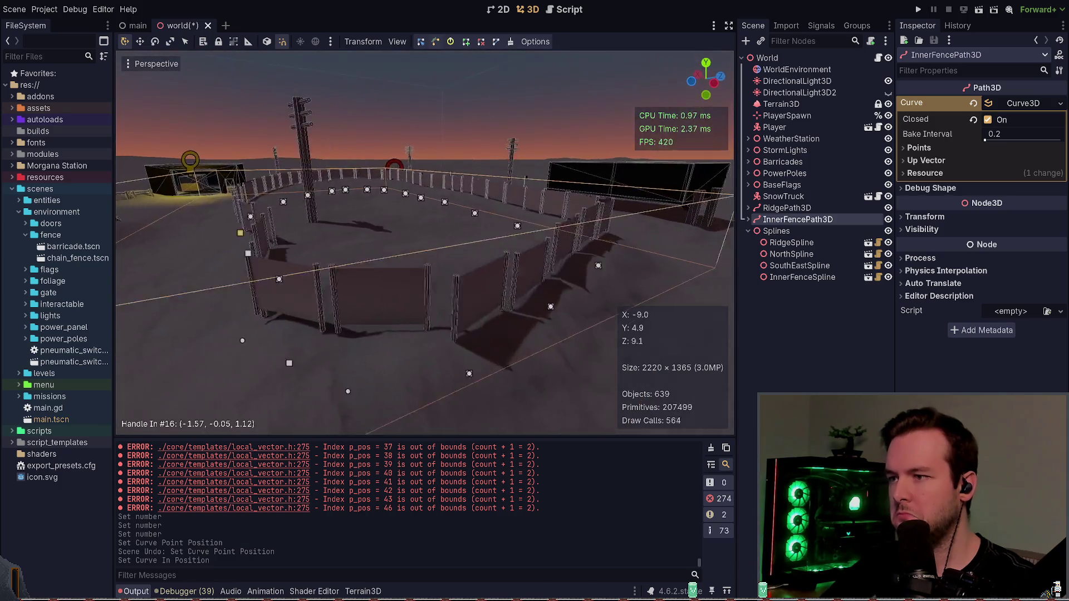
pyautogui.hotkey('ctrl', 's')
pyautogui.click(492, 337)
pyautogui.click(564, 162)
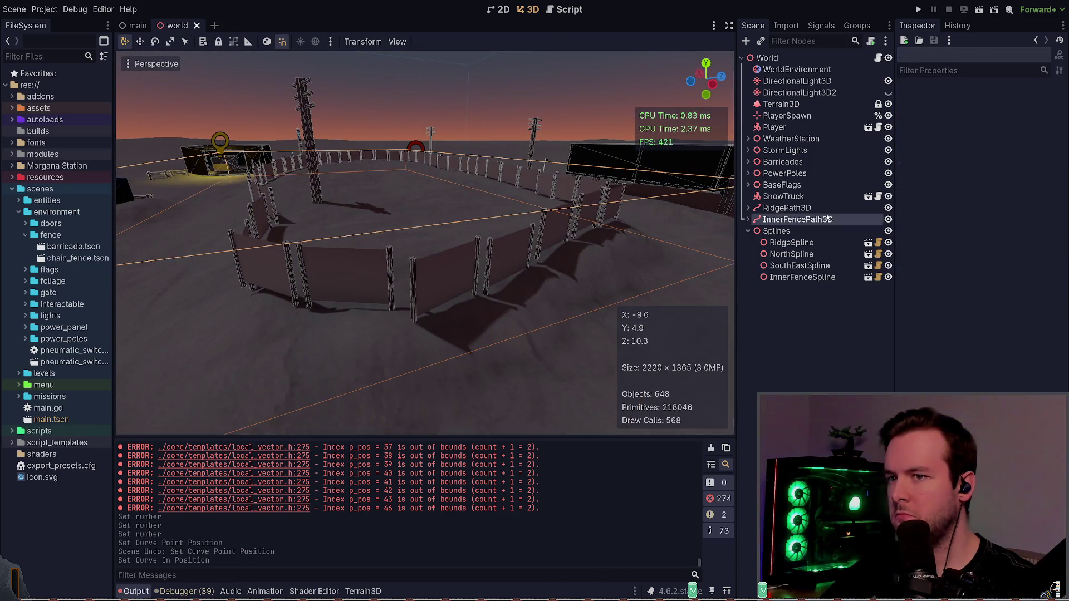
pyautogui.scroll(5, 470, 341)
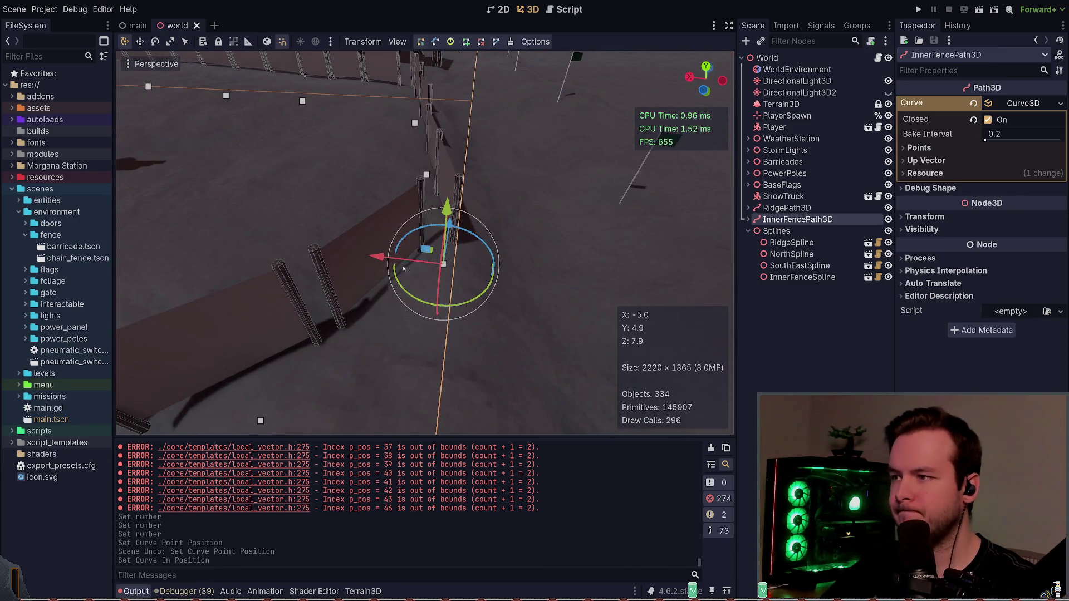
# - Shift an inner fence path point left along X and save the scene
pyautogui.moveTo(404, 269); pyautogui.dragTo(373, 252)
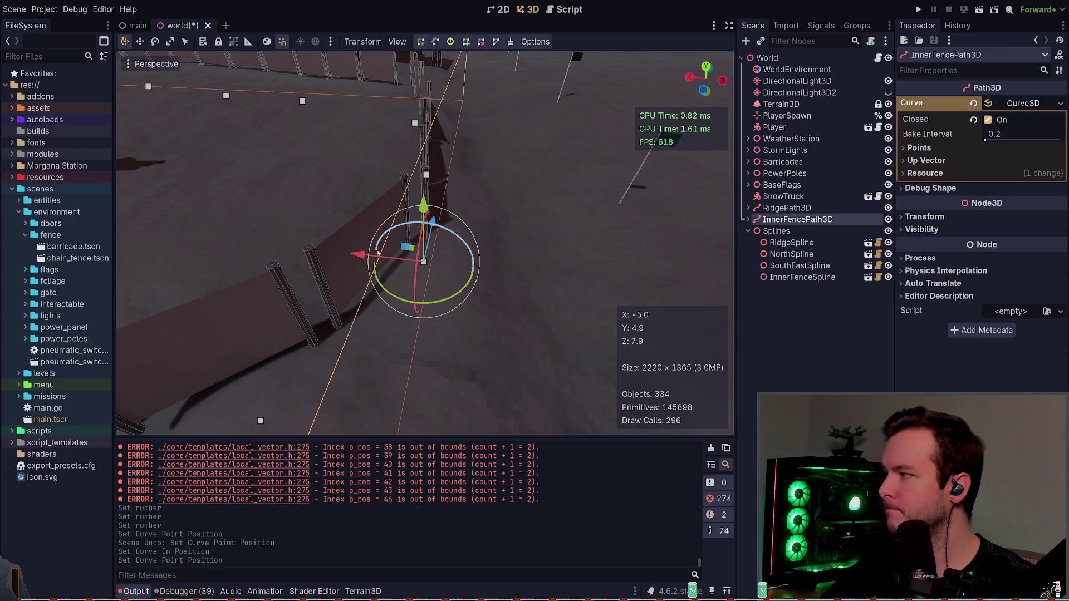
pyautogui.hotkey('ctrl', 's')
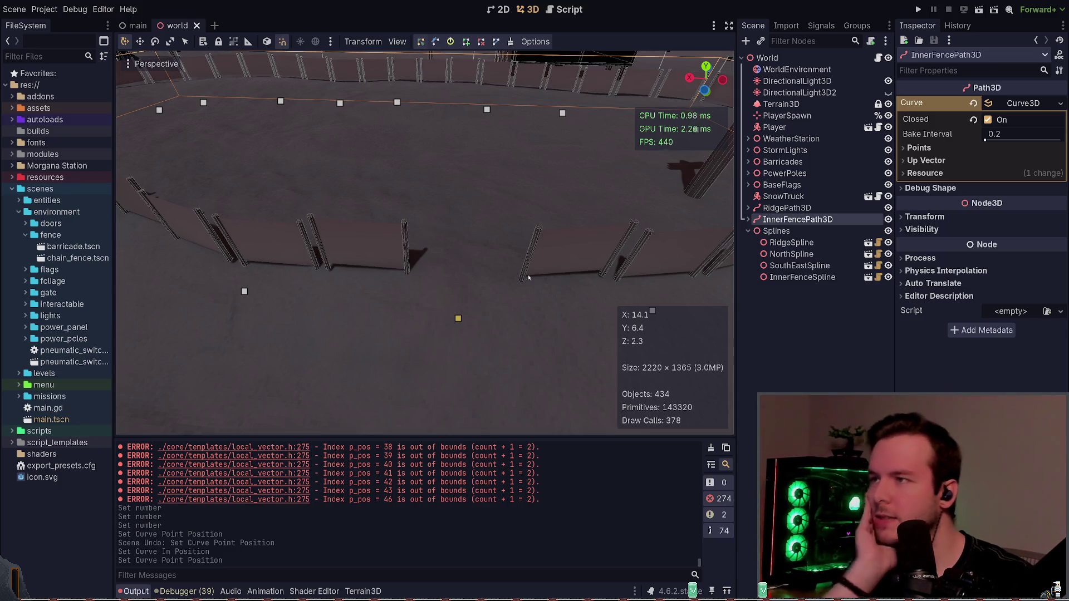
pyautogui.moveTo(528, 275); pyautogui.dragTo(507, 245)
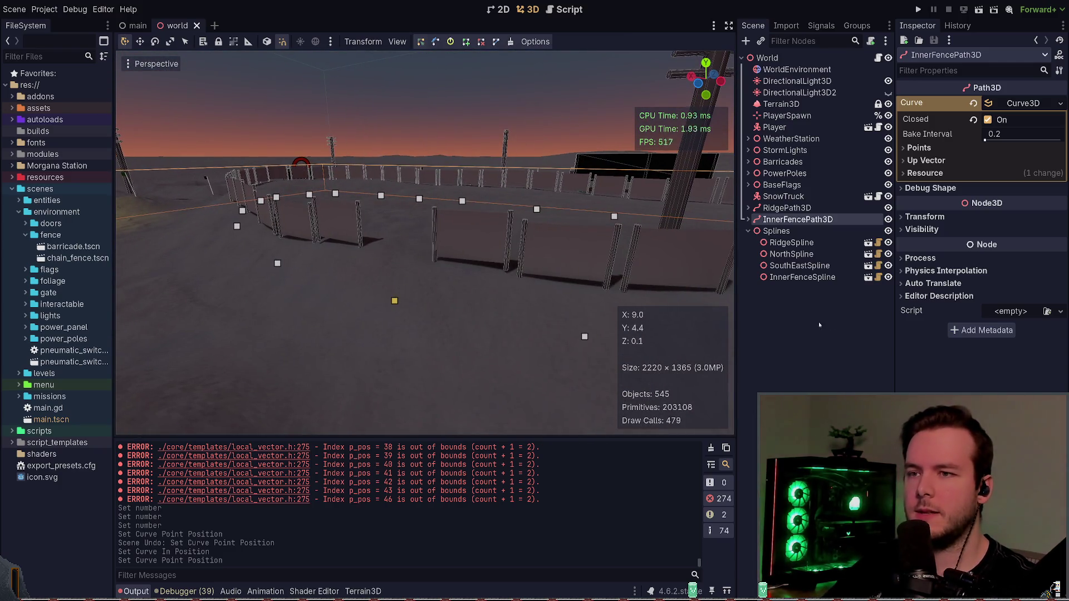
# - Check the ChainFence pieces under the inner fence path, save again, and switch to the spline script
pyautogui.click(749, 219)
pyautogui.scroll(-5, 809, 338)
pyautogui.scroll(5, 809, 339)
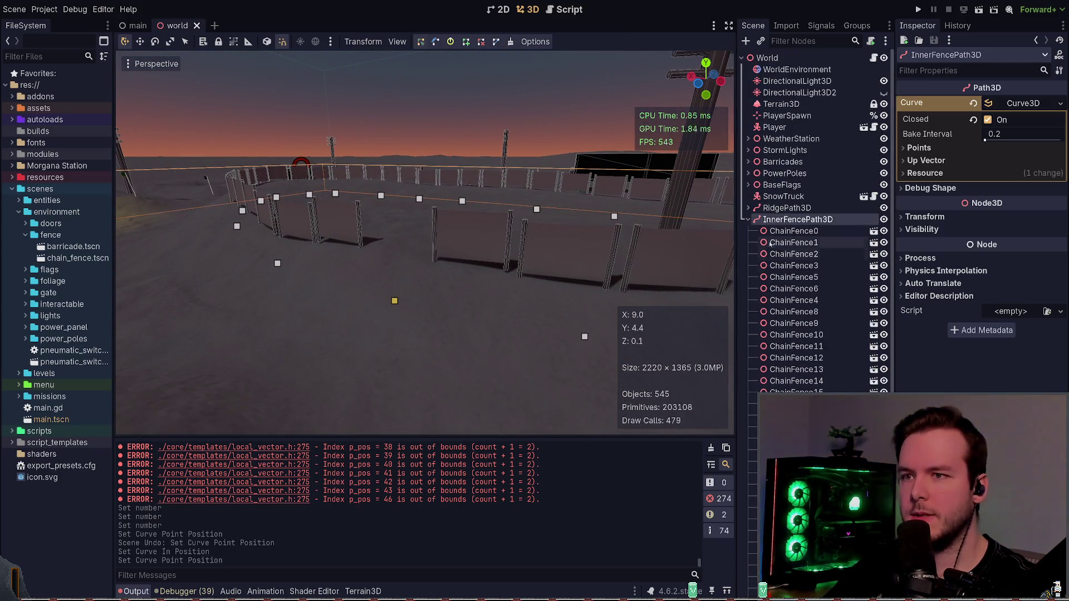
pyautogui.click(749, 220)
pyautogui.hotkey('ctrl', 's')
pyautogui.moveTo(507, 245); pyautogui.dragTo(484, 248)
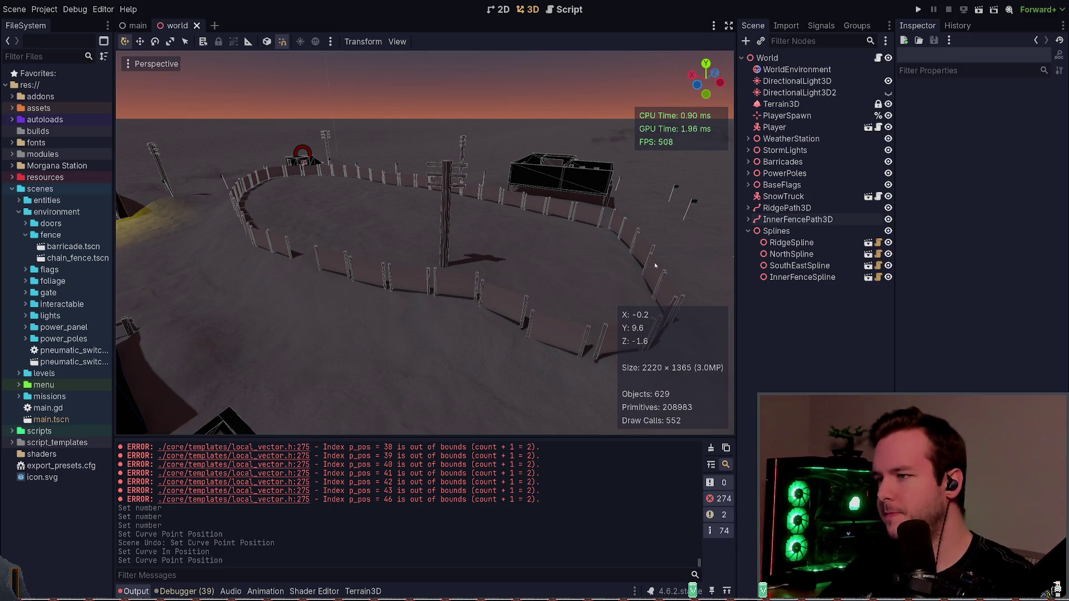
pyautogui.hotkey('alt', 'Tab')
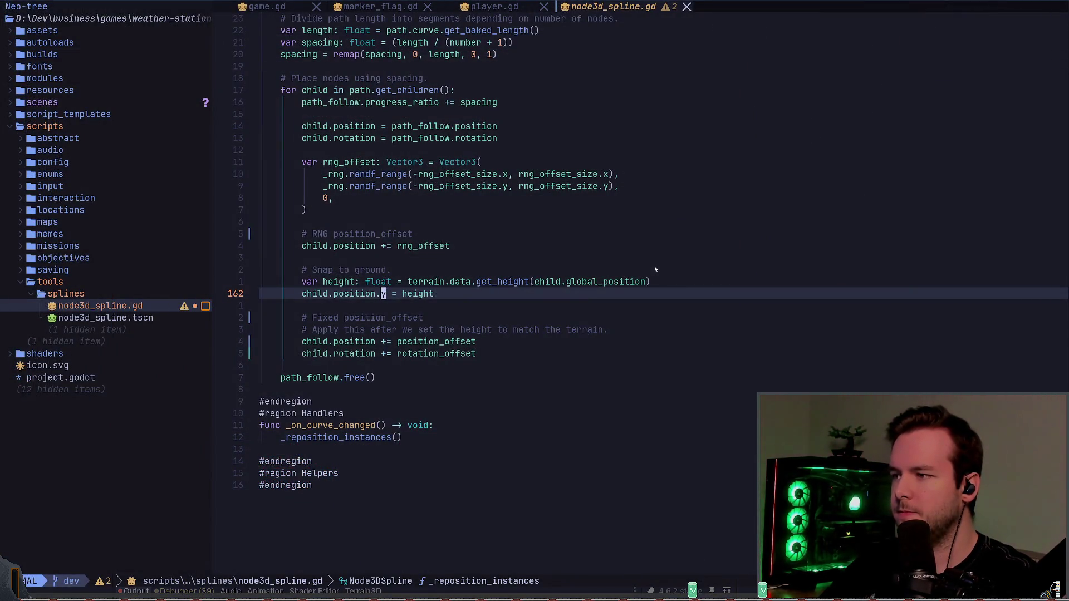
pyautogui.press('j')
pyautogui.press('j')
pyautogui.press('j')
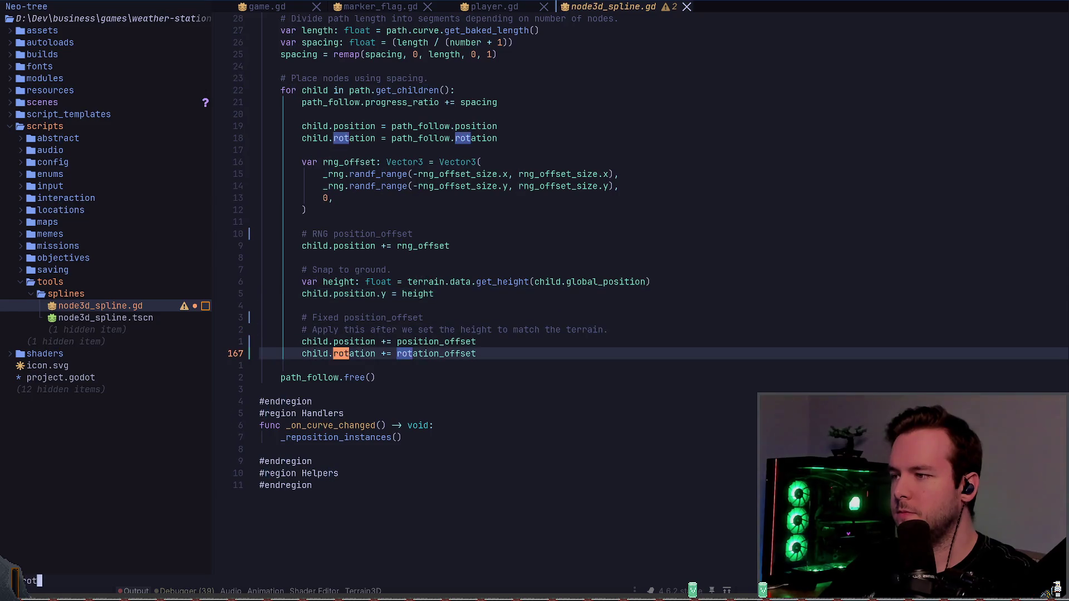
pyautogui.write('/rotation')
pyautogui.press('Return')
pyautogui.press('N')
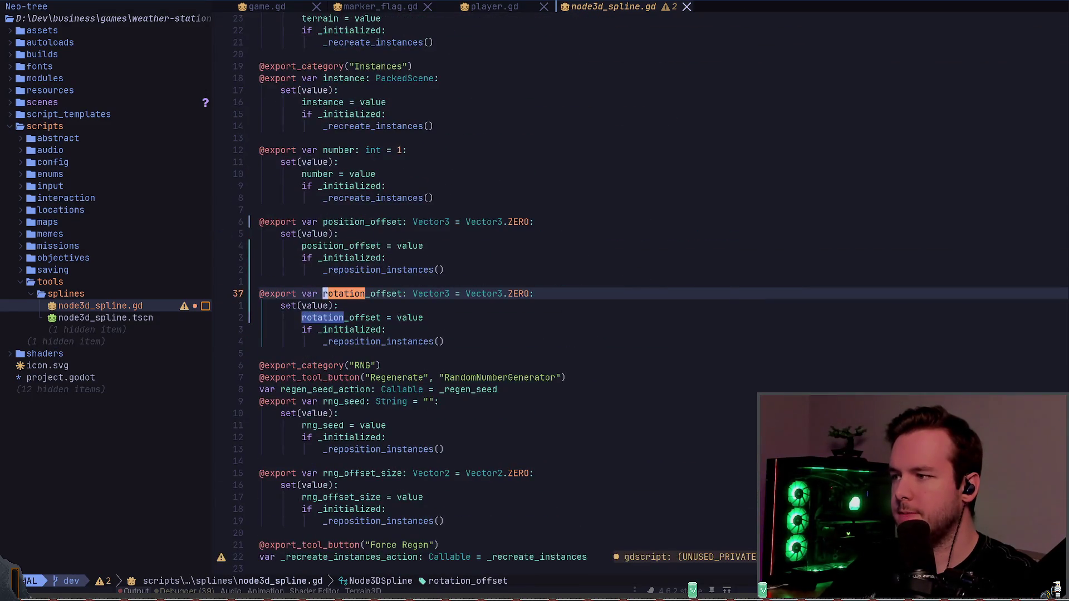
pyautogui.hotkey('alt', 'Tab')
pyautogui.moveTo(478, 287)
pyautogui.mouseDown()
pyautogui.moveTo(384, 280)
pyautogui.moveTo(451, 284)
pyautogui.moveTo(396, 279)
pyautogui.mouseUp()
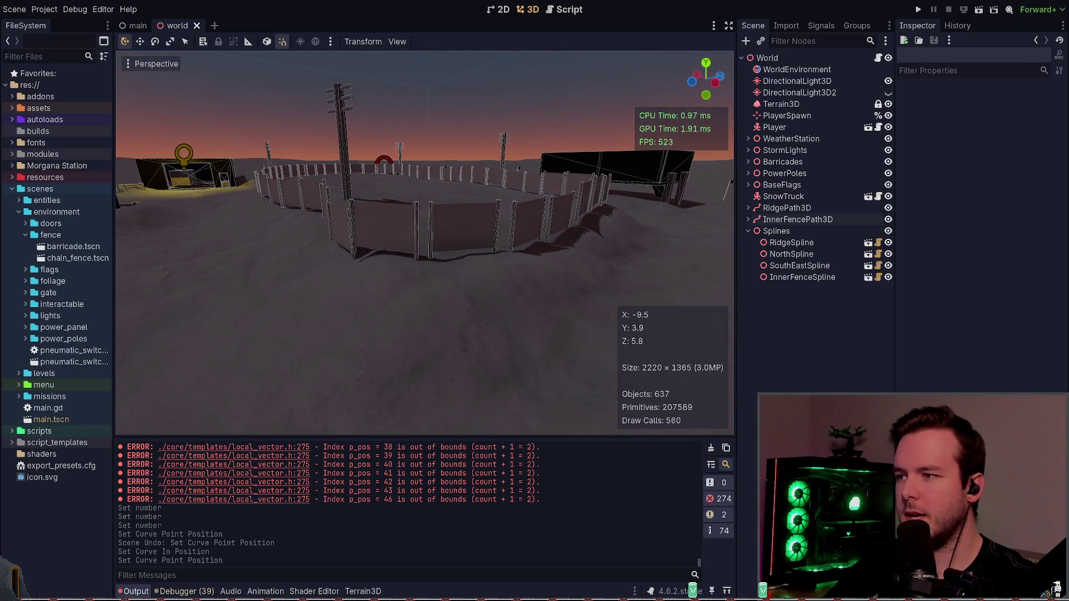
# - Run the game to check how the inner fence sits, then return to the editor
pyautogui.click(798, 219)
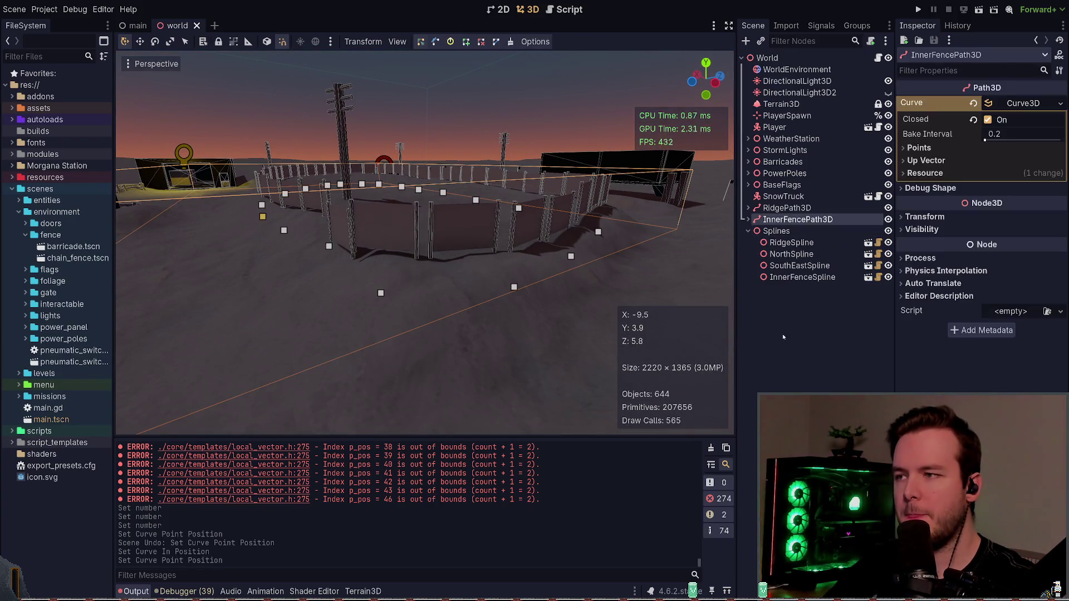
pyautogui.click(466, 161)
pyautogui.click(918, 9)
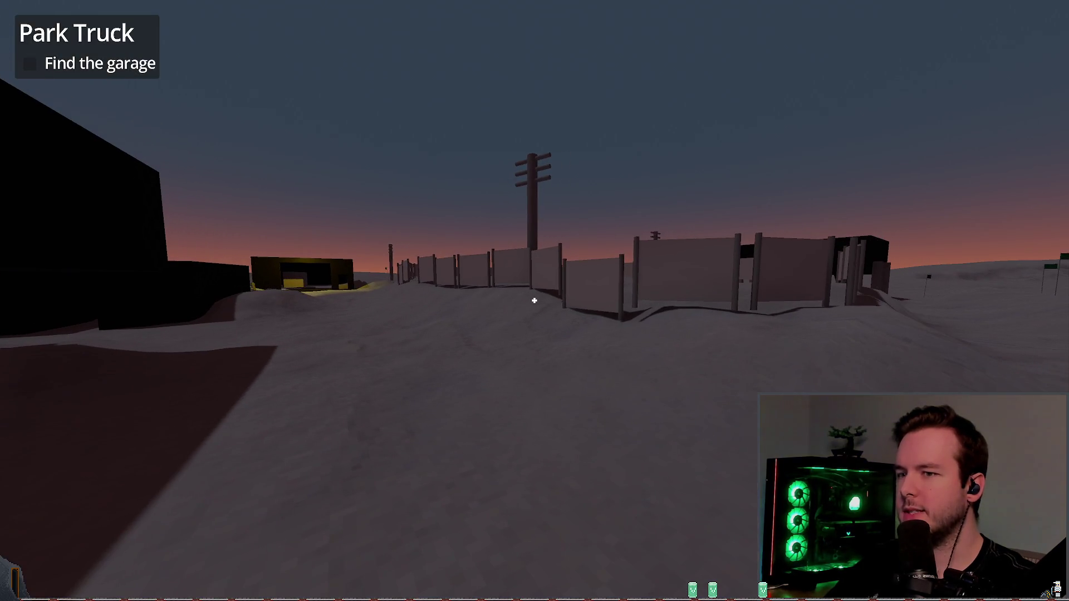
pyautogui.hotkey('alt', 'Tab')
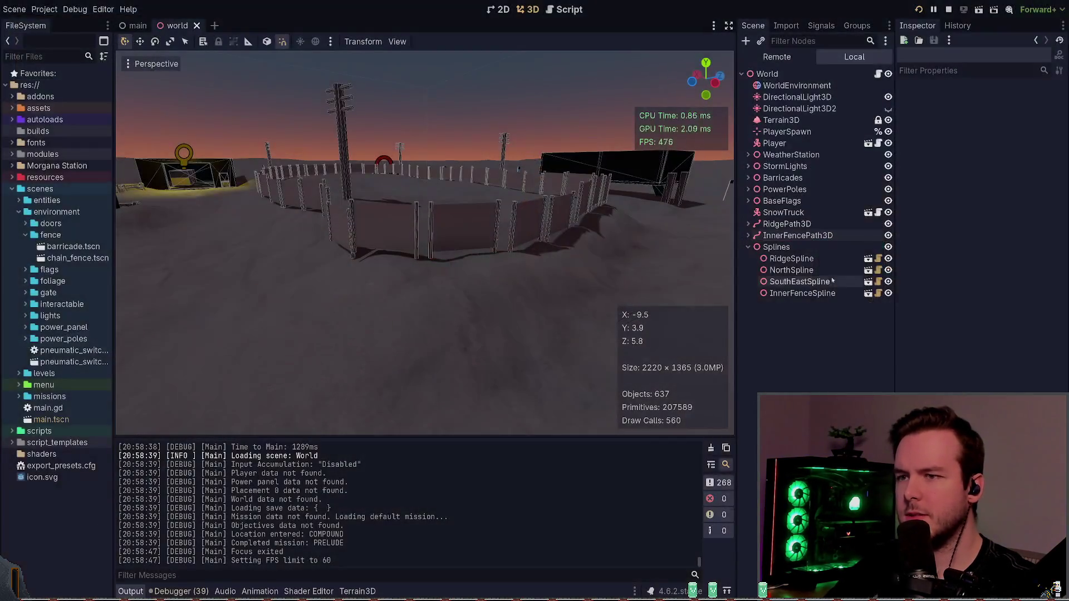
# - Drag InnerFenceSpline's Position Offset y down to -0.485
pyautogui.click(803, 294)
pyautogui.click(797, 236)
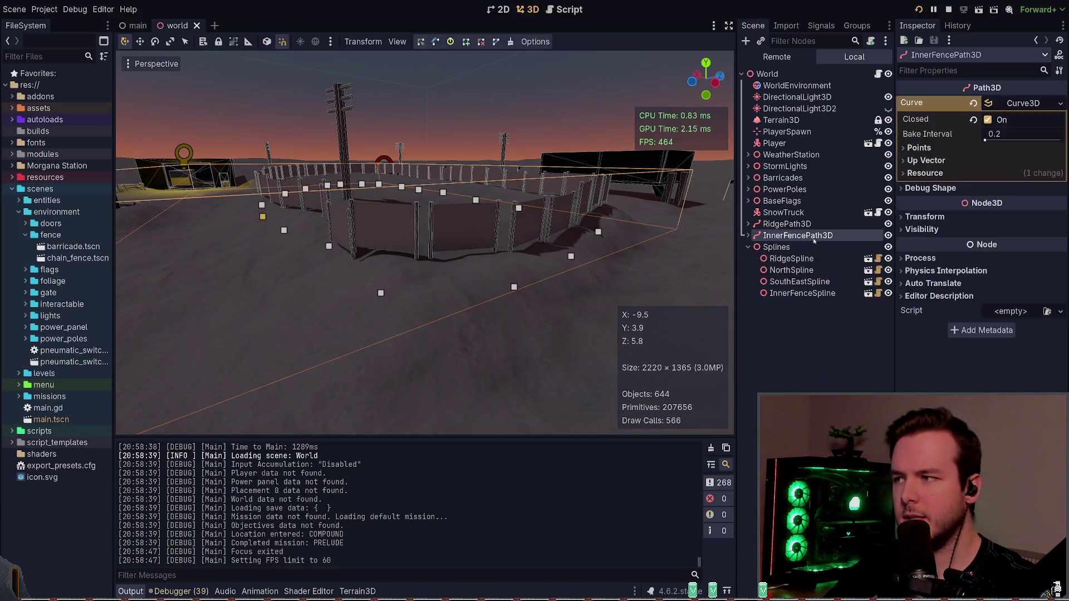
pyautogui.press('w')
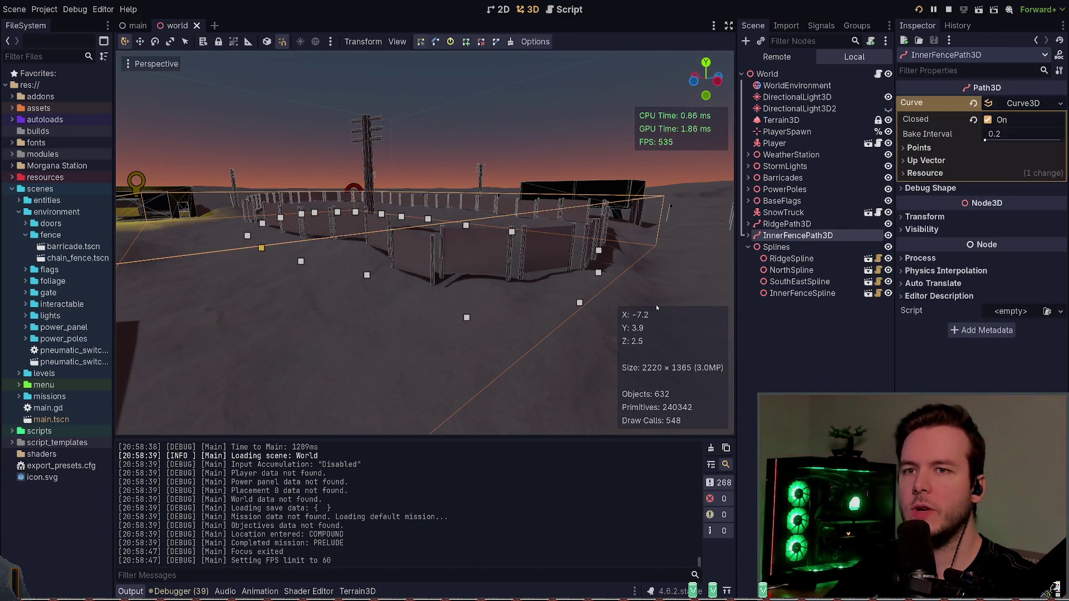
pyautogui.click(811, 295)
pyautogui.moveTo(975, 215); pyautogui.dragTo(967, 214)
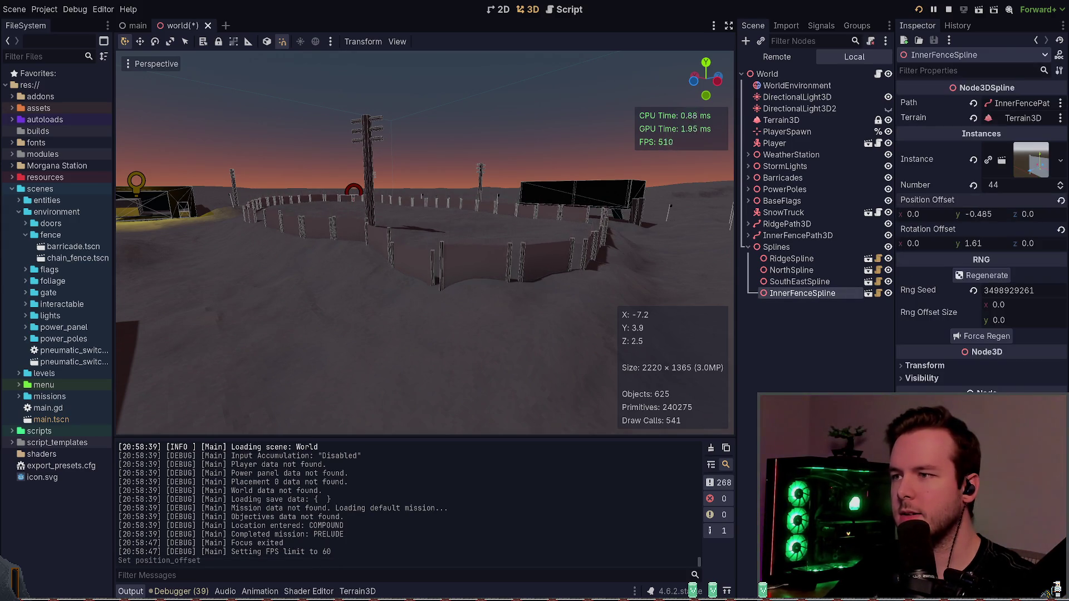
# - Save, then set InnerFenceSpline's Rng Offset Size x to 0.27 after reverting a trial value
pyautogui.hotkey('ctrl', 's')
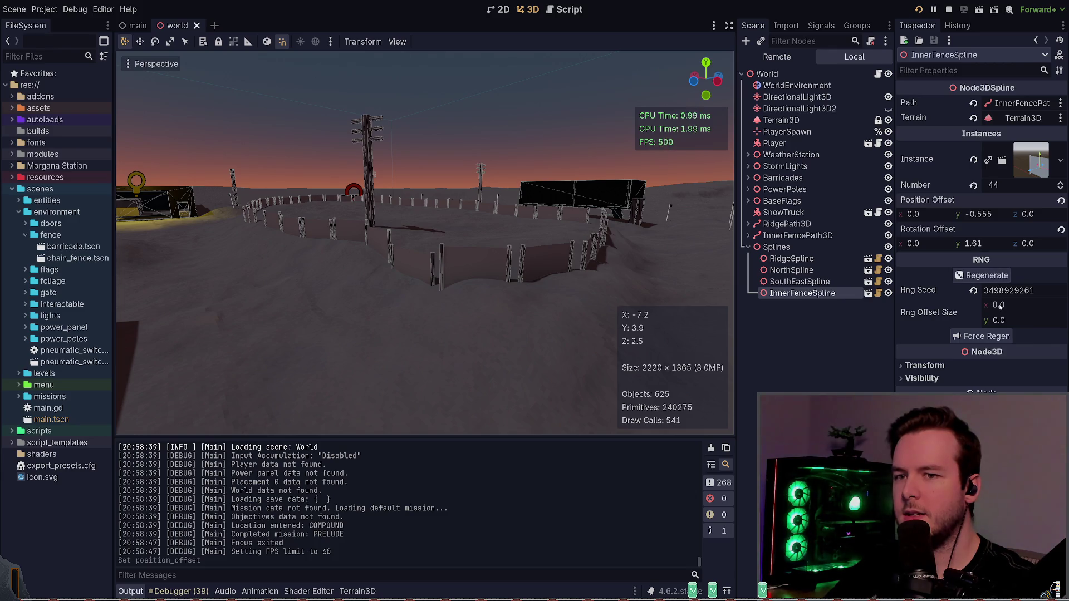
pyautogui.moveTo(1000, 305)
pyautogui.mouseDown()
pyautogui.moveTo(983, 306)
pyautogui.moveTo(1028, 325)
pyautogui.mouseUp()
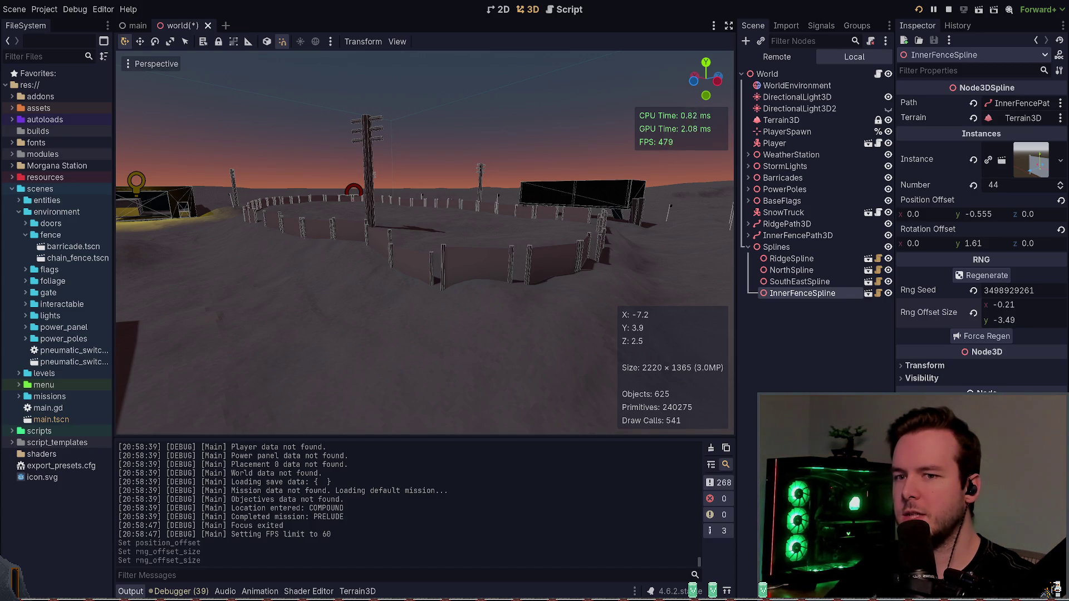
pyautogui.click(973, 313)
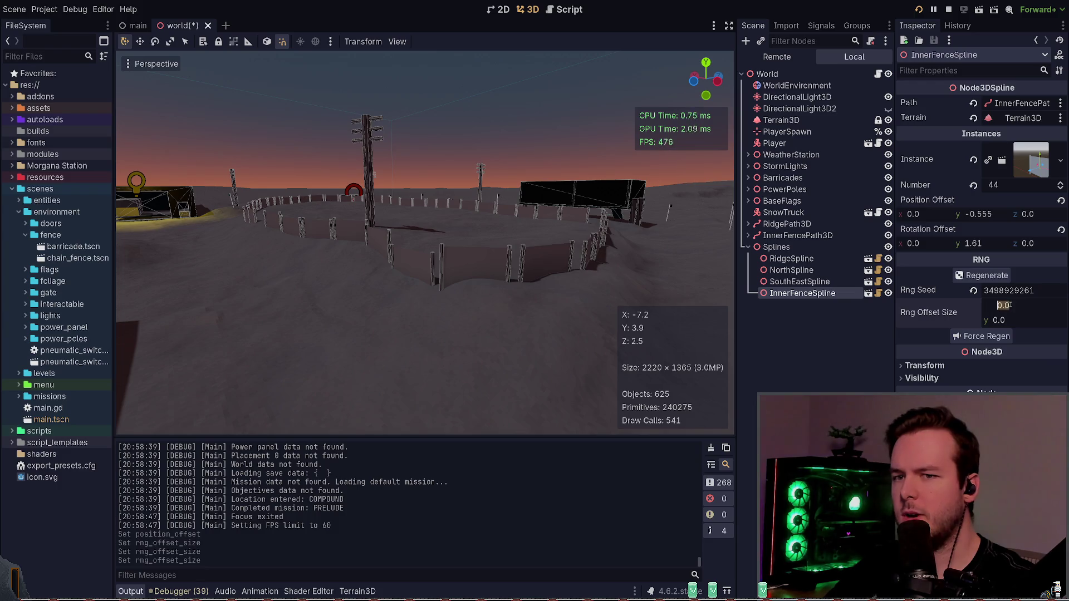
pyautogui.moveTo(994, 301); pyautogui.dragTo(1008, 301)
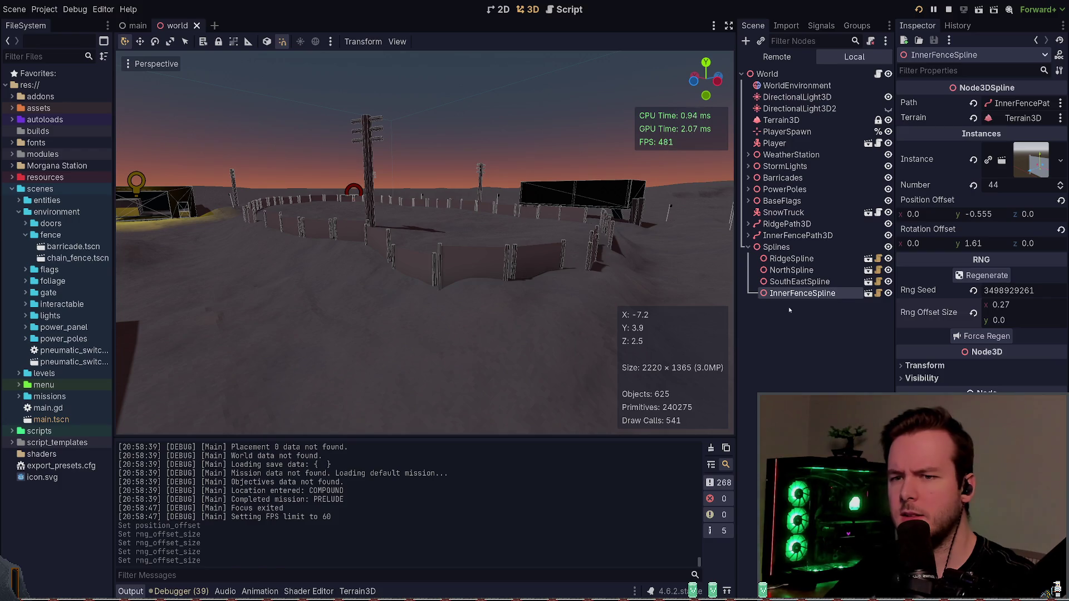
pyautogui.hotkey('alt', 'Tab')
pyautogui.hotkey('alt', 'Tab')
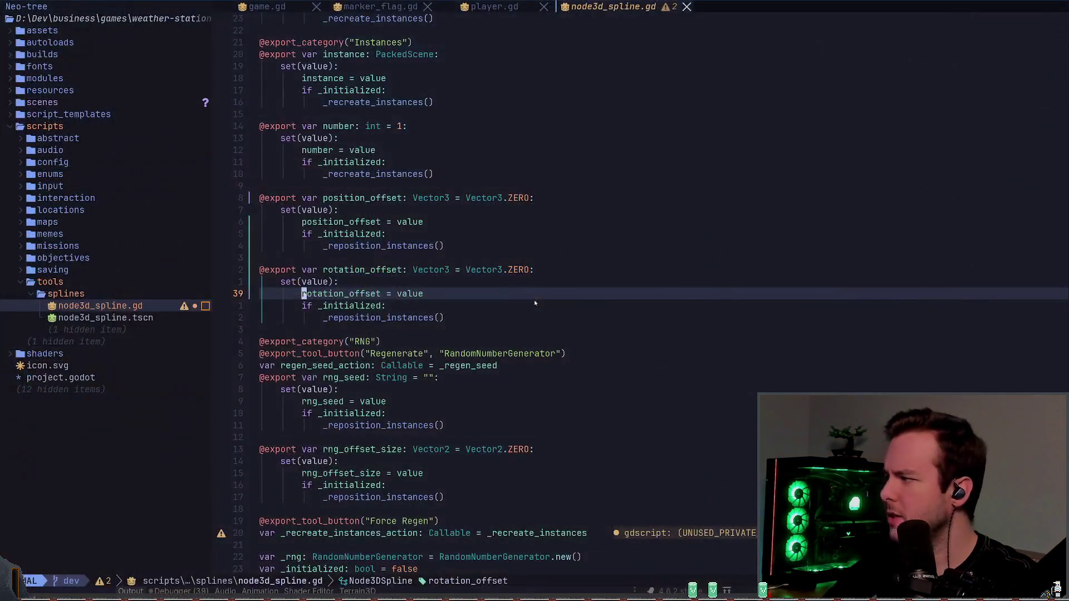
# - Search node3d_spline.gd for offset_size and locate the lines applying the random offset
pyautogui.press('j')
pyautogui.press('j')
pyautogui.press('j')
pyautogui.press('k')
pyautogui.press('k')
pyautogui.press('k')
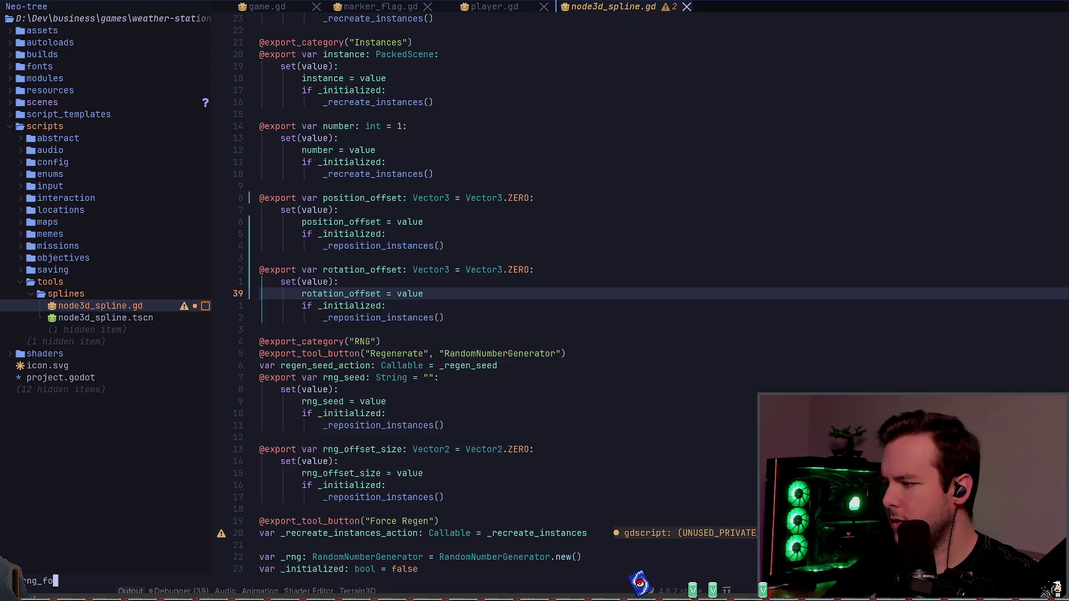
pyautogui.write('offset_size')
pyautogui.press('Return')
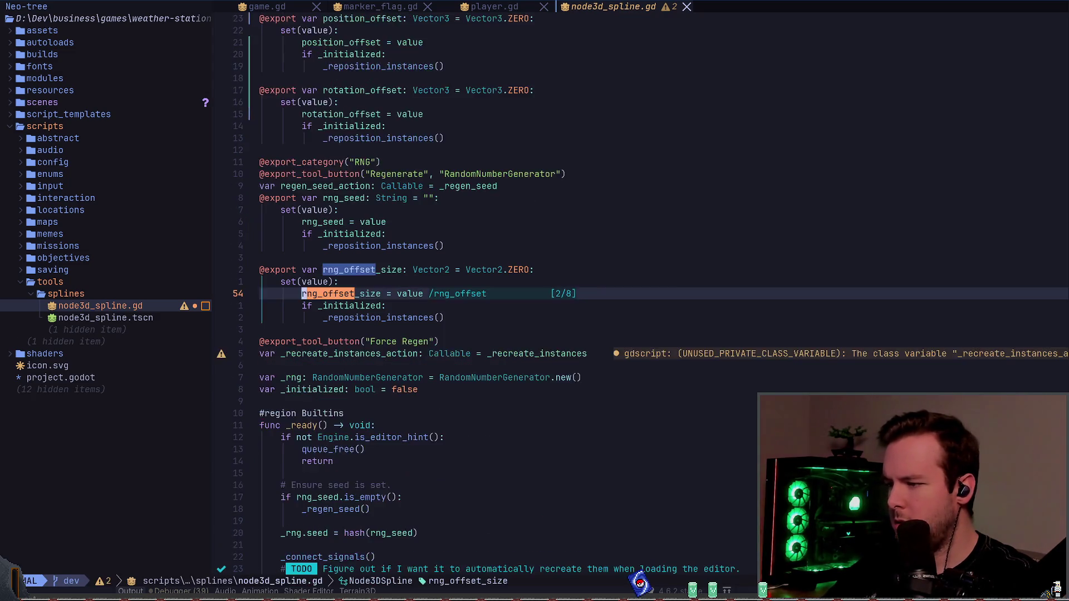
pyautogui.press('n')
pyautogui.press('j')
pyautogui.press('j')
pyautogui.press('j')
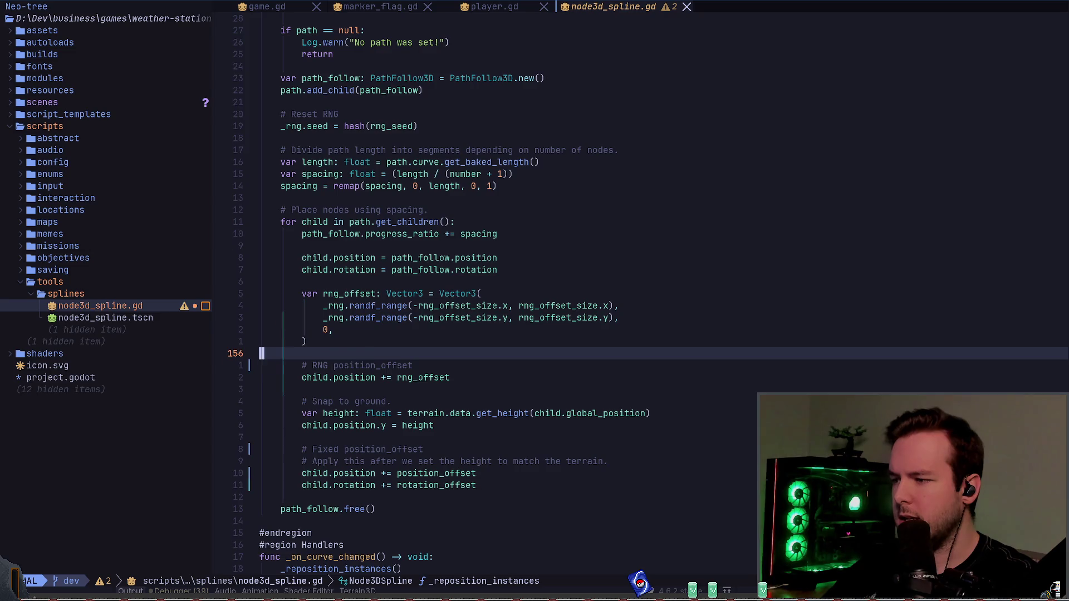
pyautogui.press('j')
pyautogui.press('z')
pyautogui.press('z')
pyautogui.press('k')
pyautogui.press('k')
pyautogui.press('k')
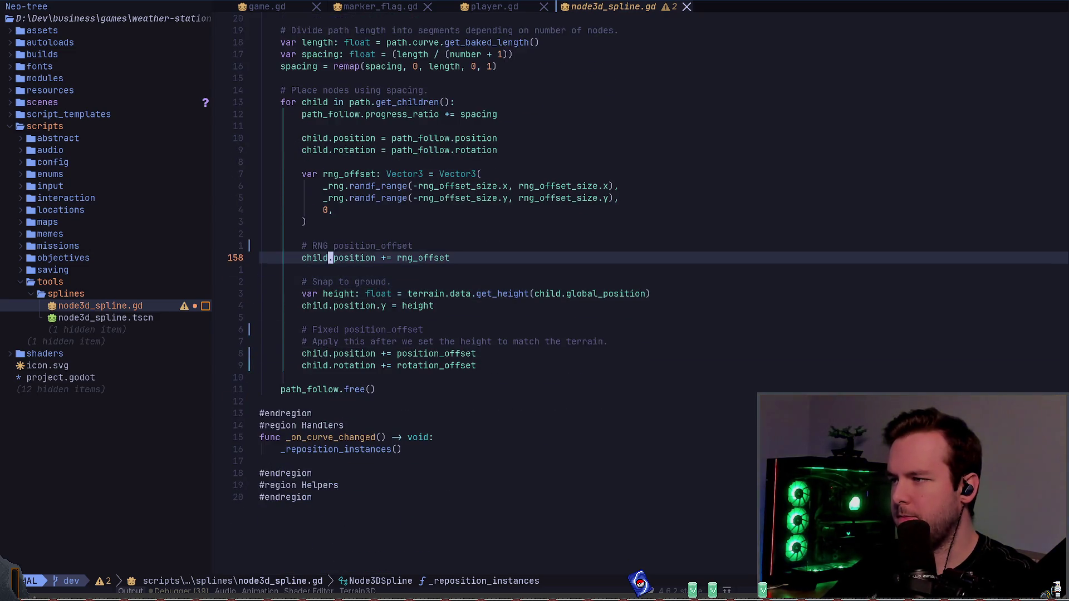
# - Move the '# RNG position_offset' lines below 'child.position.y = height' and save the script
pyautogui.press('V')
pyautogui.press('k')
pyautogui.press('d')
pyautogui.press('j')
pyautogui.press('j')
pyautogui.press('j')
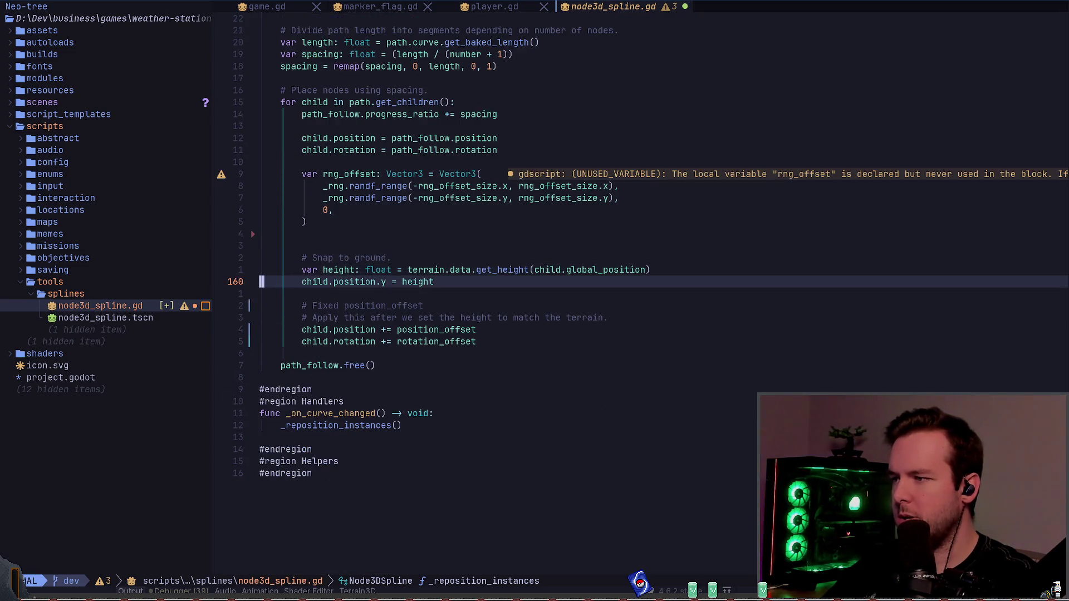
pyautogui.press('p')
pyautogui.press('k')
pyautogui.press('A')
pyautogui.press('Return')
pyautogui.press('Escape')
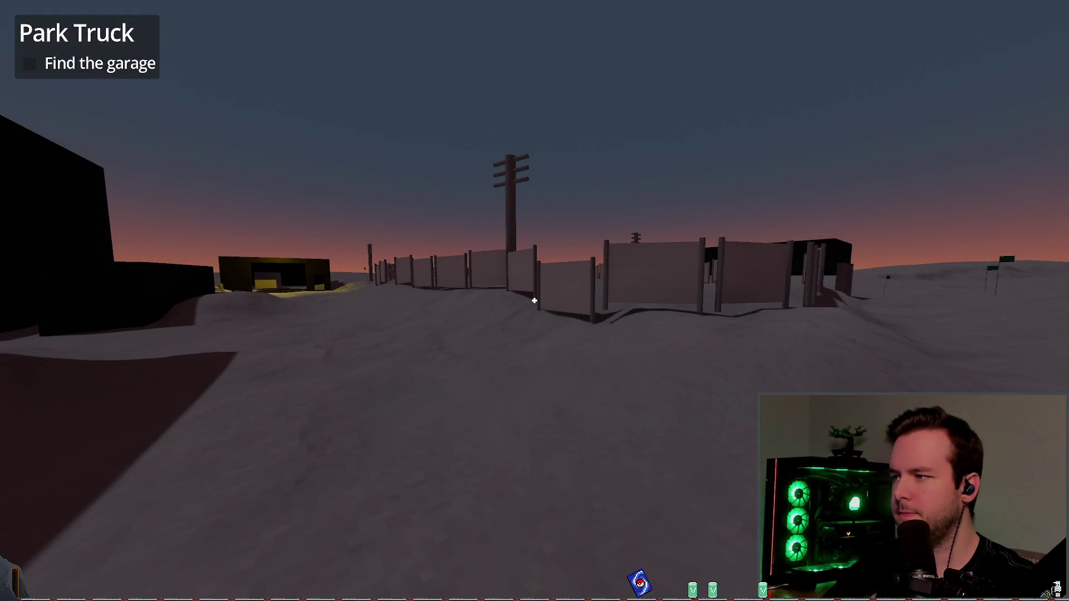
# - Quit the running test game and return to the Godot editor
pyautogui.press('Escape')
pyautogui.click(83, 382)
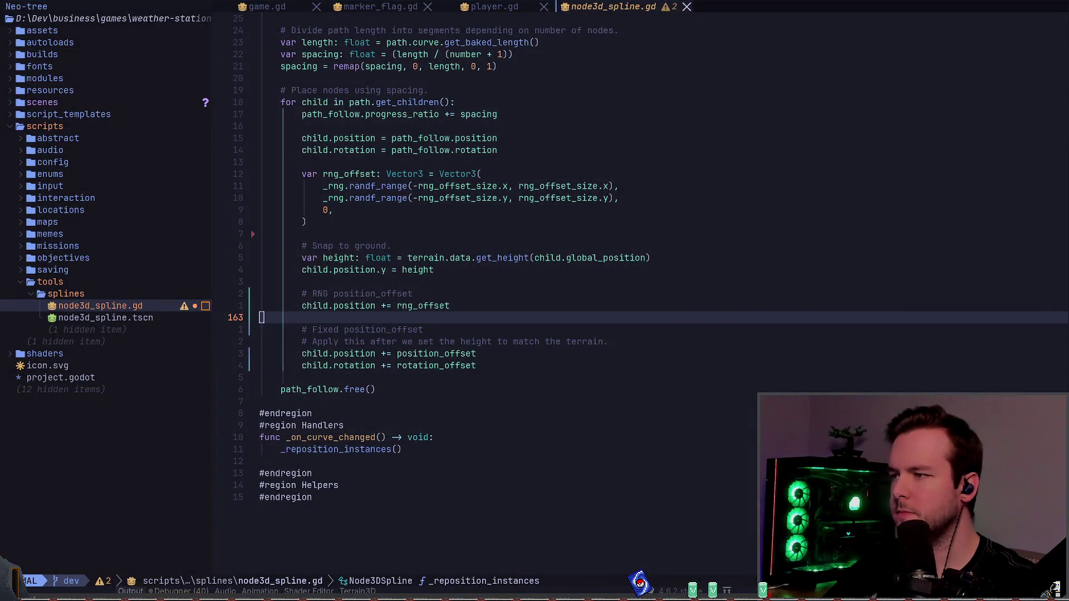
pyautogui.hotkey('alt', 'Tab')
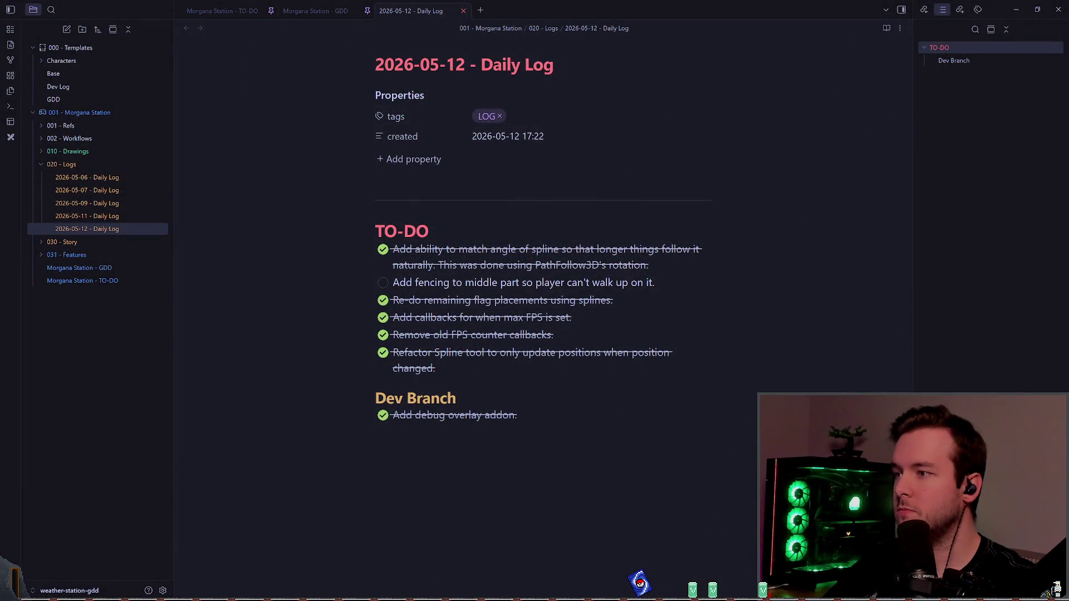
pyautogui.hotkey('alt', 'Tab')
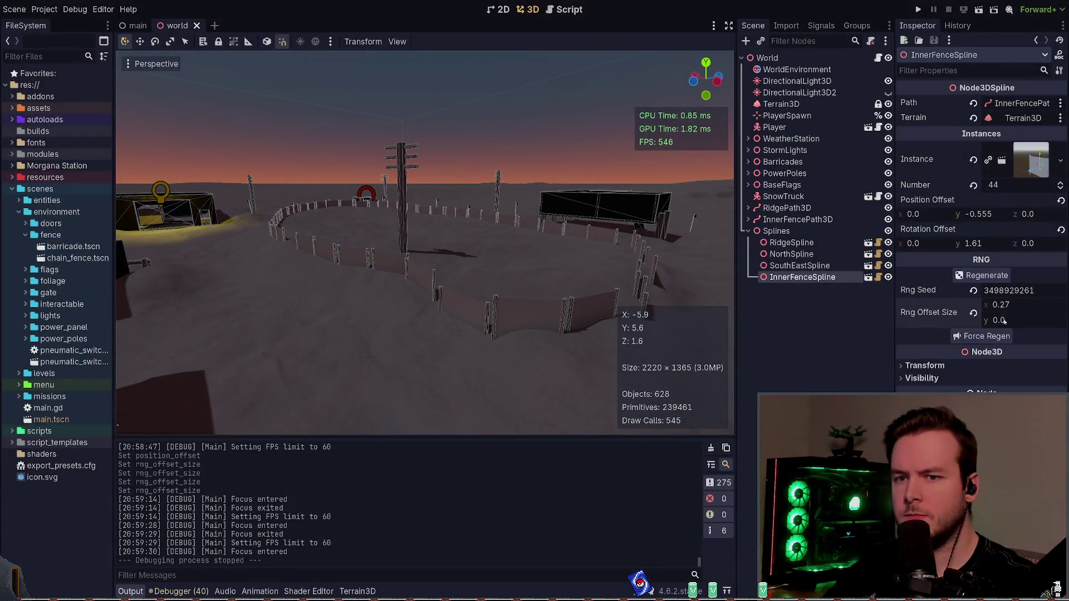
# - Set InnerFenceSpline's Rng Offset Size y to 0.035 and save the scene
pyautogui.moveTo(1004, 322)
pyautogui.mouseDown()
pyautogui.moveTo(979, 320)
pyautogui.moveTo(1002, 320)
pyautogui.mouseUp()
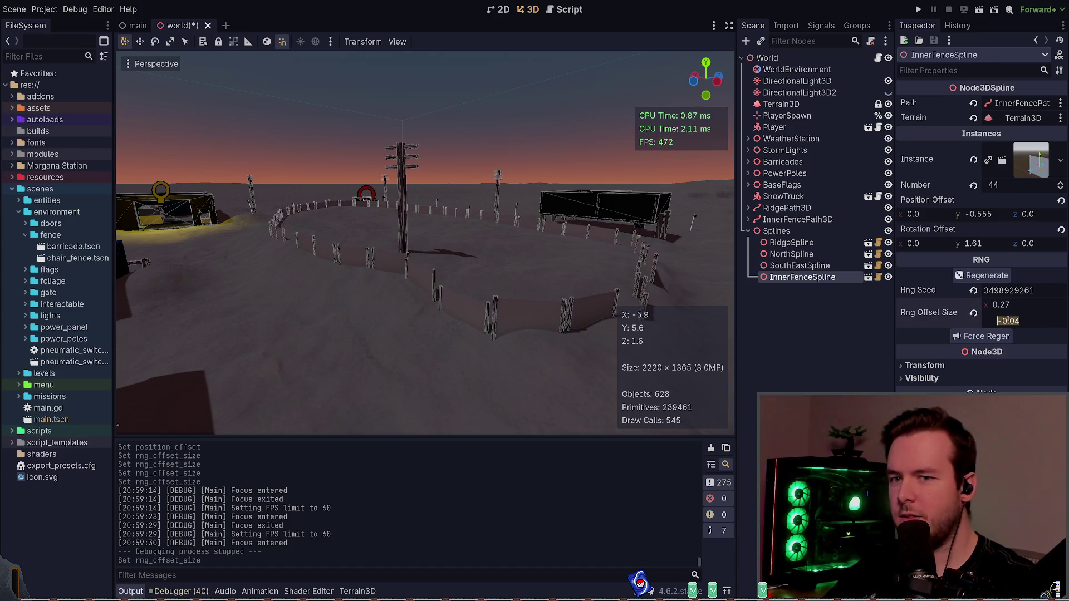
pyautogui.write('.115')
pyautogui.hotkey('ctrl', 's')
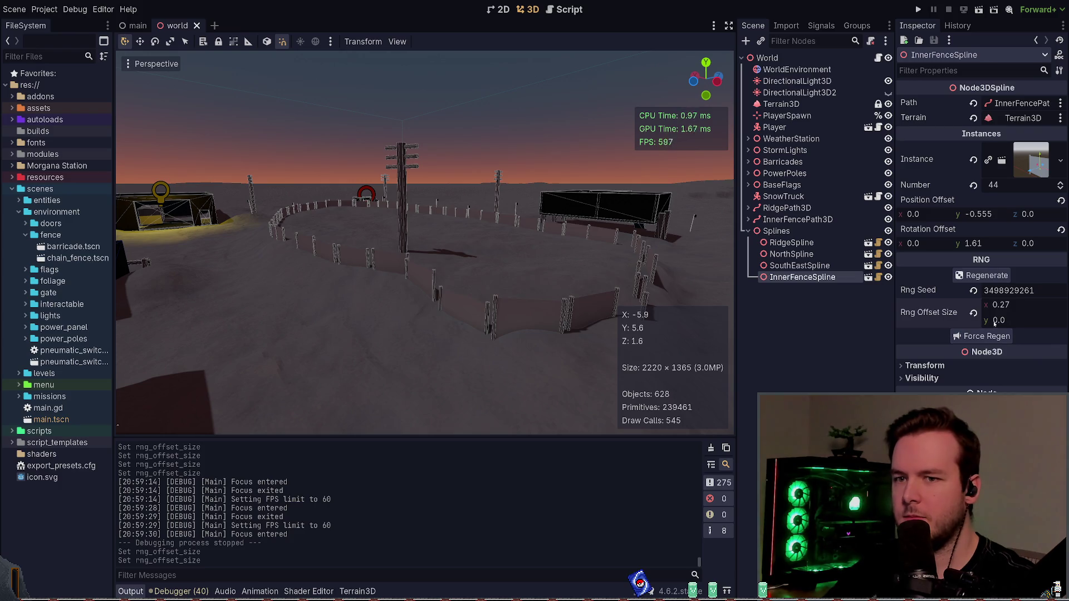
pyautogui.scroll(3, 425, 242)
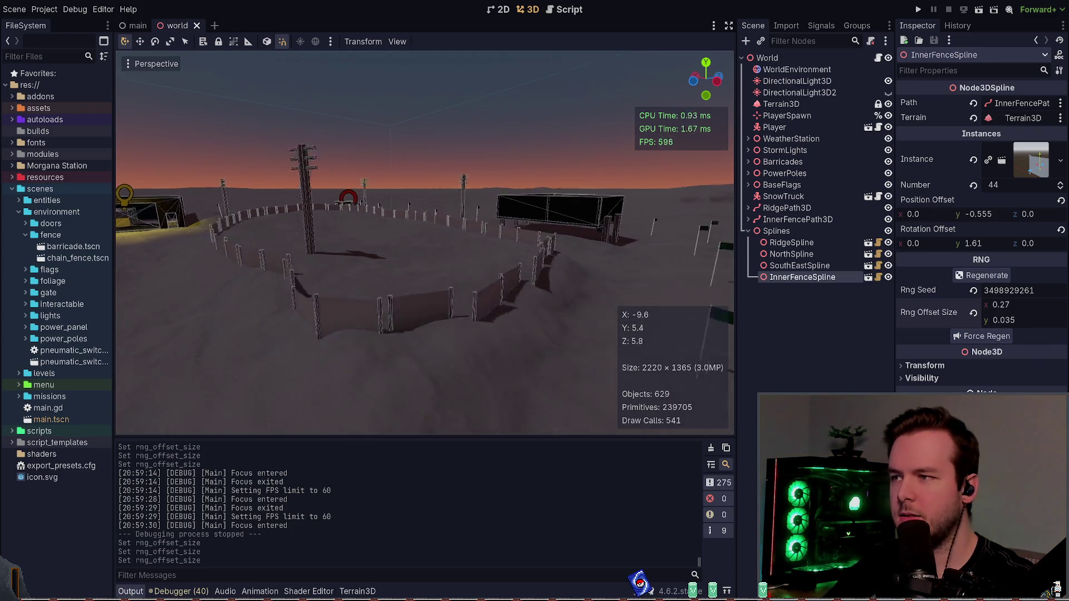
pyautogui.hotkey('ctrl', 's')
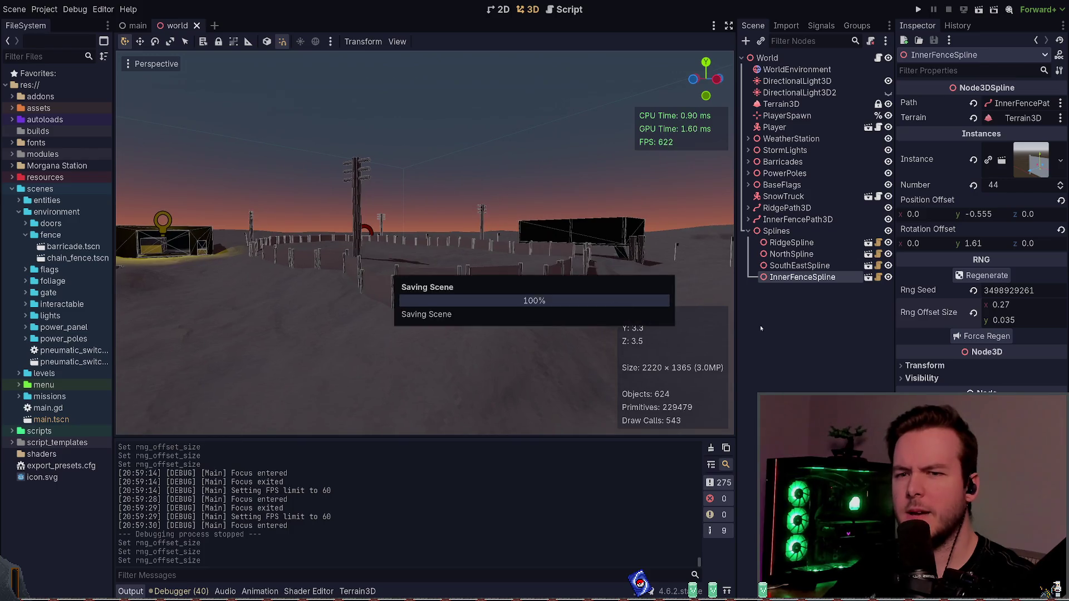
# - Select InnerFencePath3D and show its Curve3D settings in the Inspector
pyautogui.moveTo(701, 283); pyautogui.dragTo(701, 283)
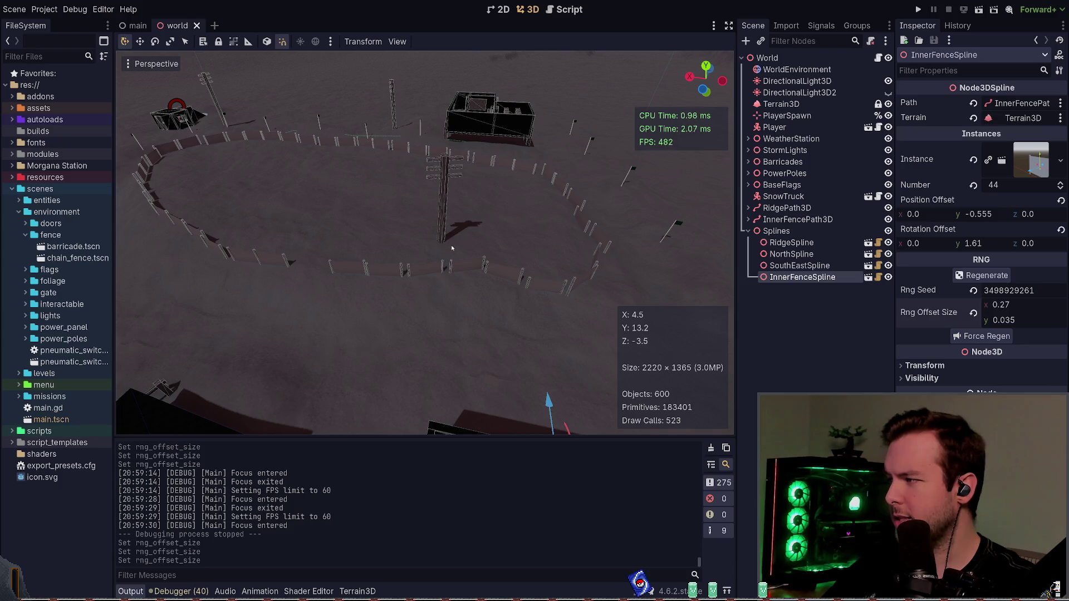
pyautogui.moveTo(452, 249); pyautogui.dragTo(453, 241)
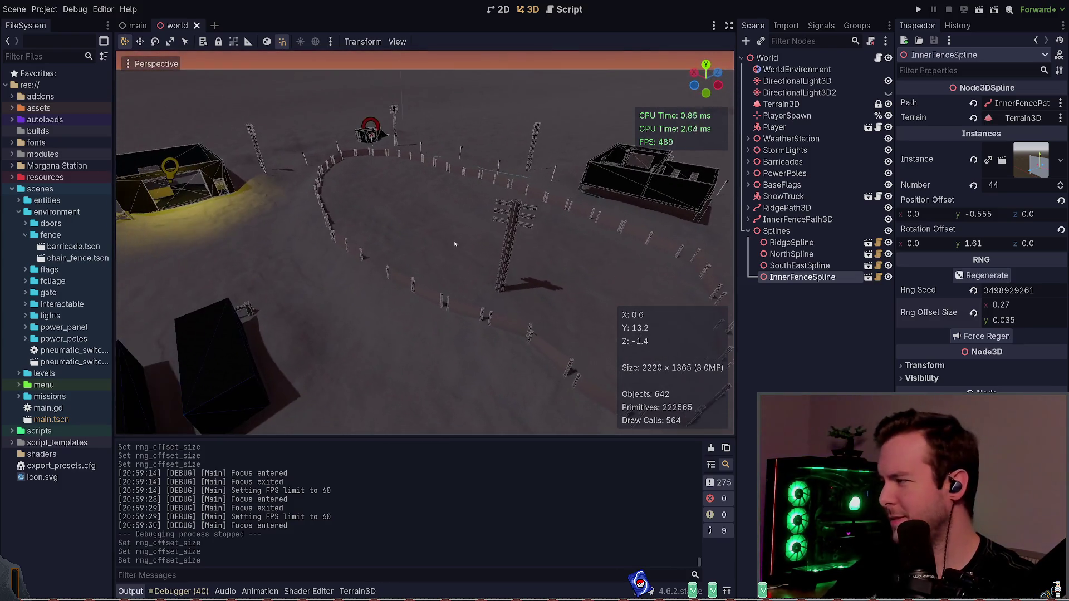
pyautogui.click(798, 220)
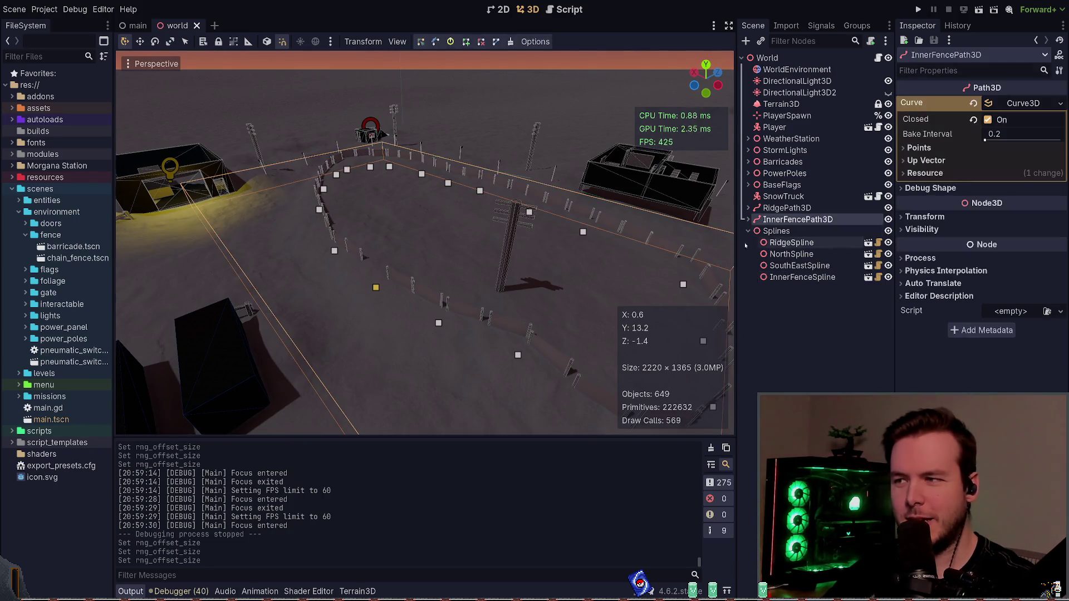
pyautogui.click(963, 147)
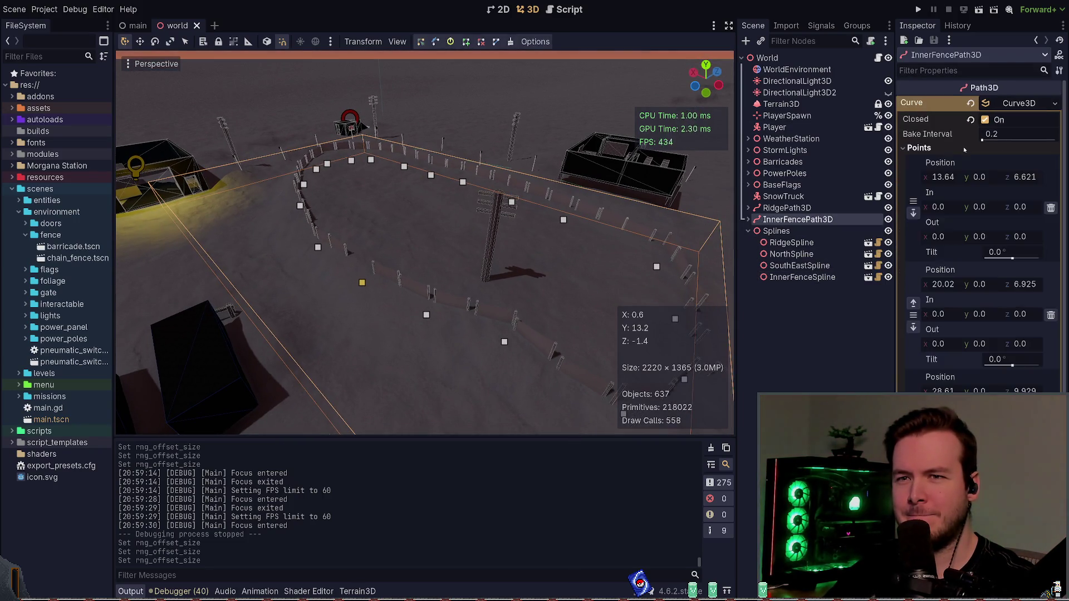
pyautogui.click(964, 147)
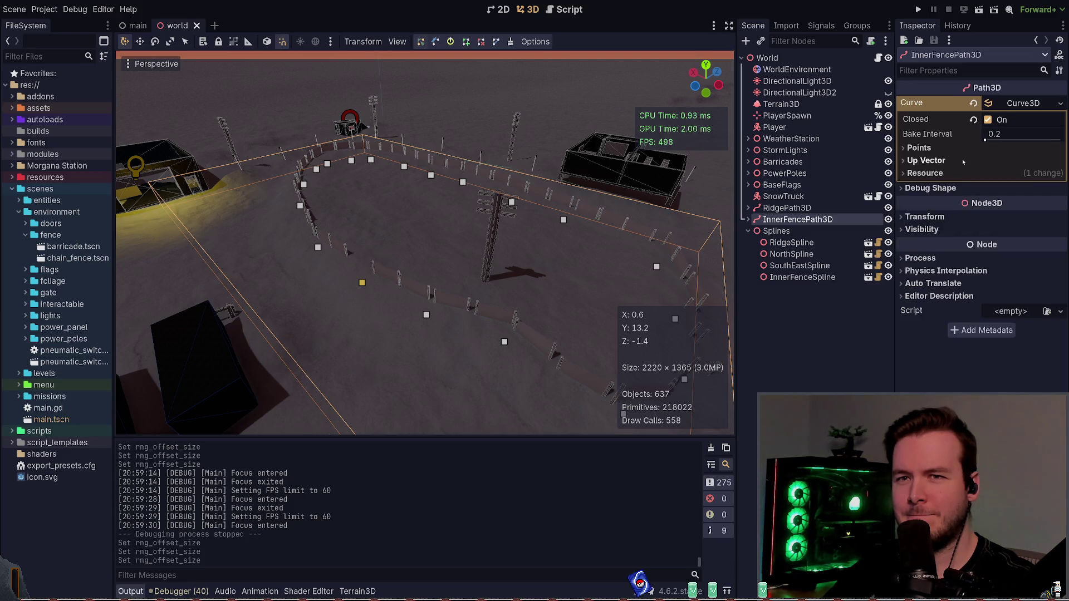
# - Set InnerFenceSpline's Instances Number to 46
pyautogui.click(1015, 103)
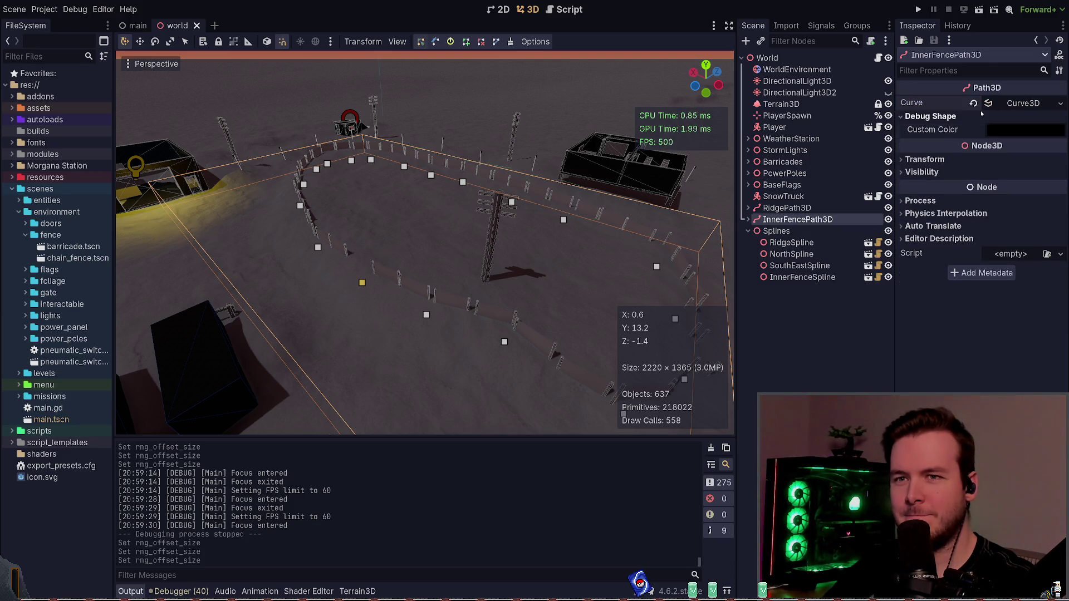
pyautogui.click(776, 231)
pyautogui.click(807, 279)
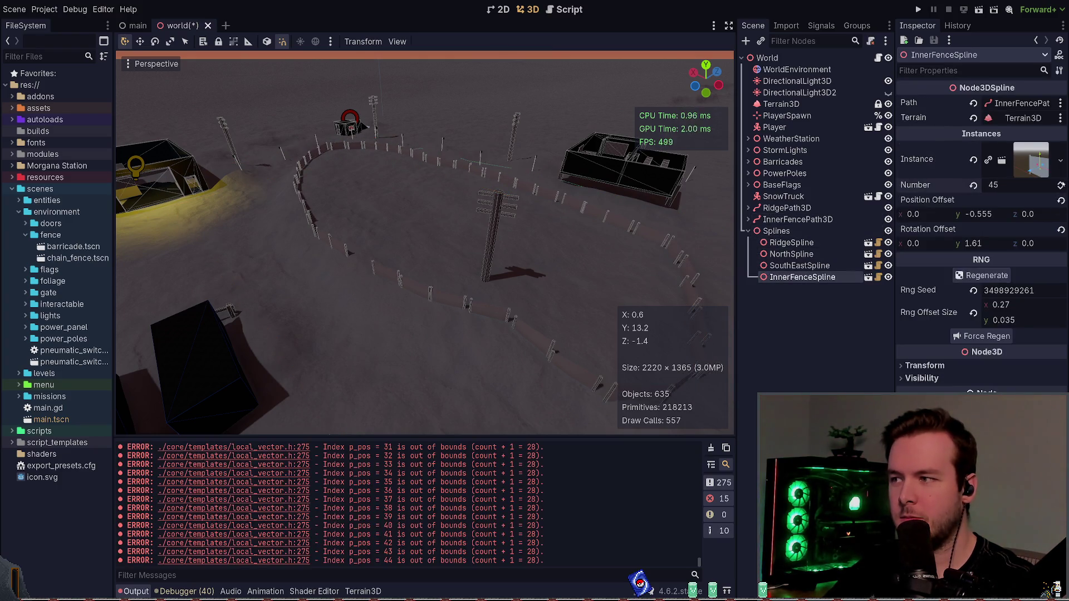
pyautogui.moveTo(993, 184); pyautogui.dragTo(996, 184)
# - Fly the camera around the fence ring to check the 46 instances and save
pyautogui.press('d')
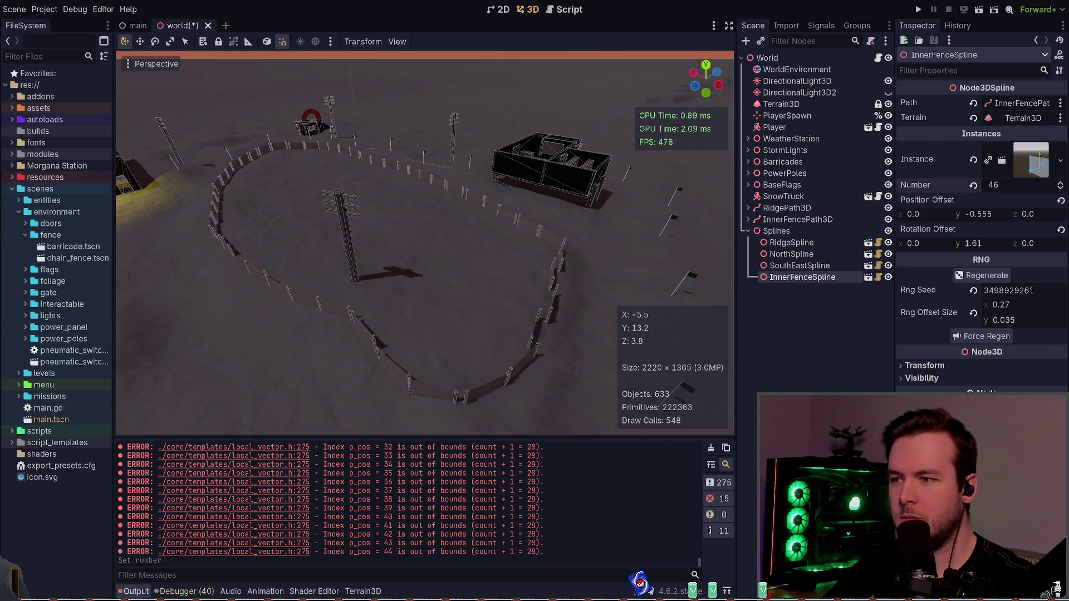
pyautogui.press('d')
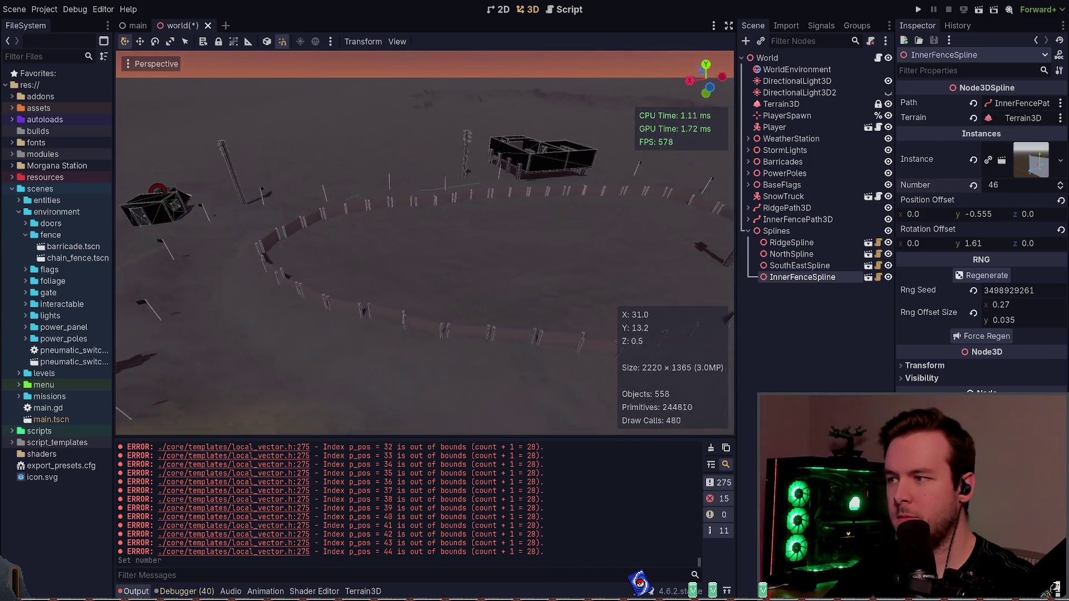
pyautogui.press('d')
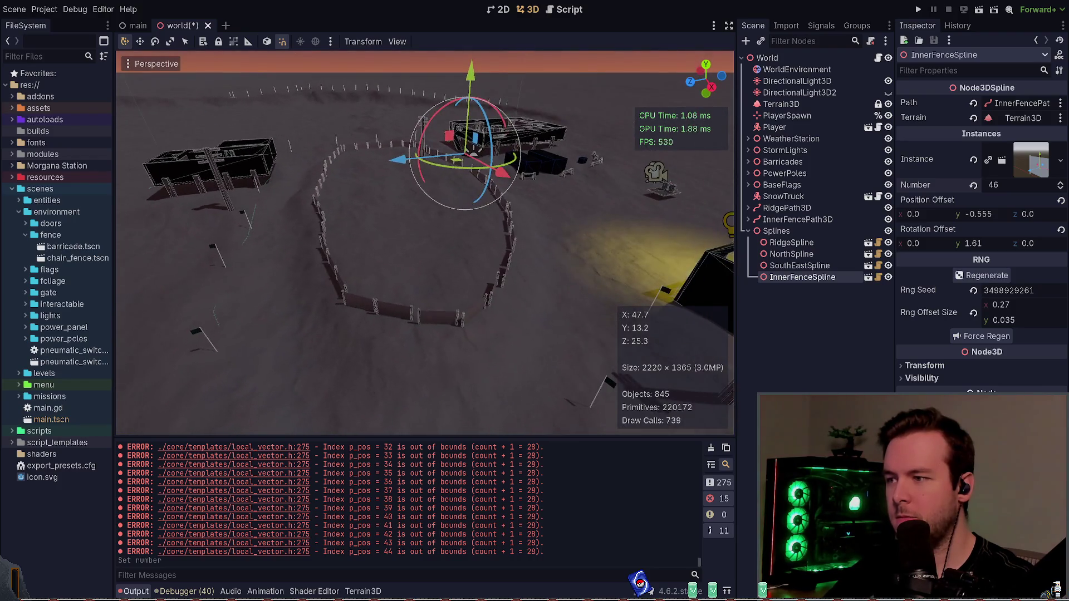
pyautogui.hotkey('ctrl', 's')
pyautogui.press('d')
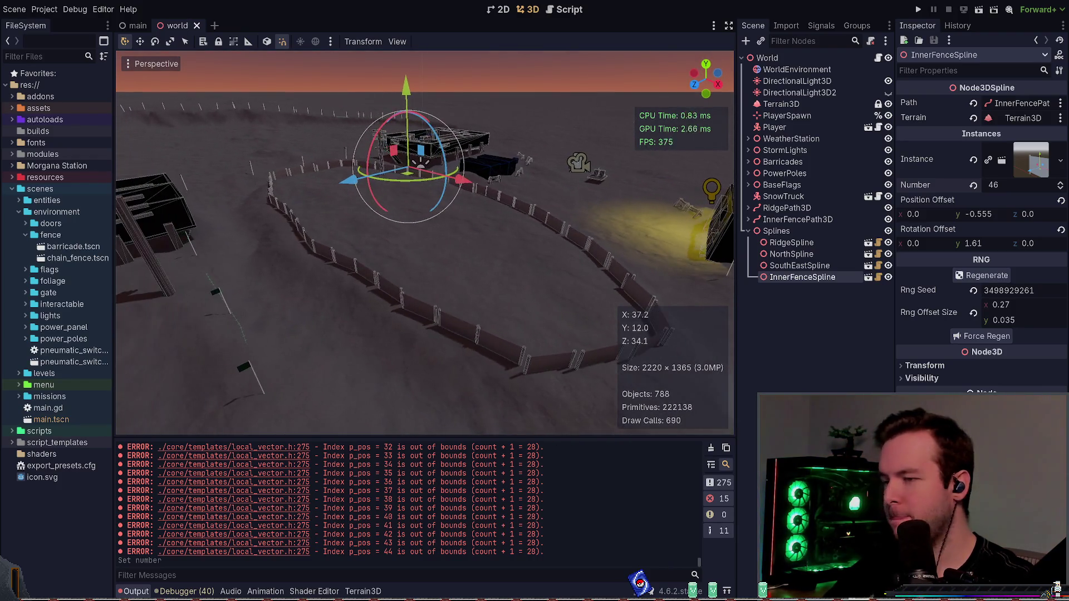
pyautogui.press('d')
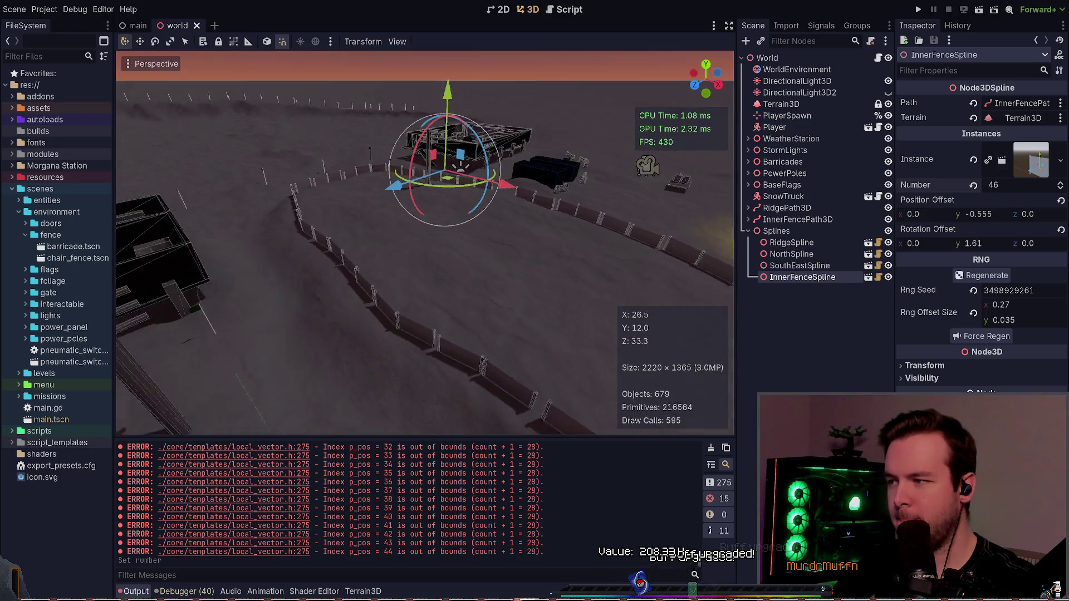
pyautogui.press('d')
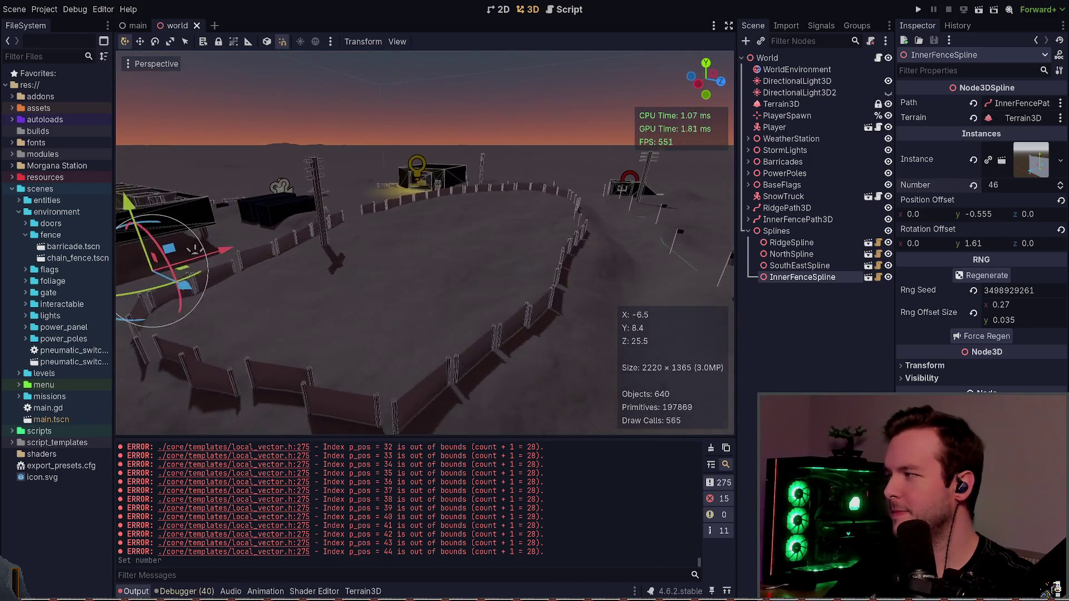
# - Fly over the fence again, save the scene, and deselect the spline
pyautogui.hotkey('ctrl', 's')
pyautogui.press('w')
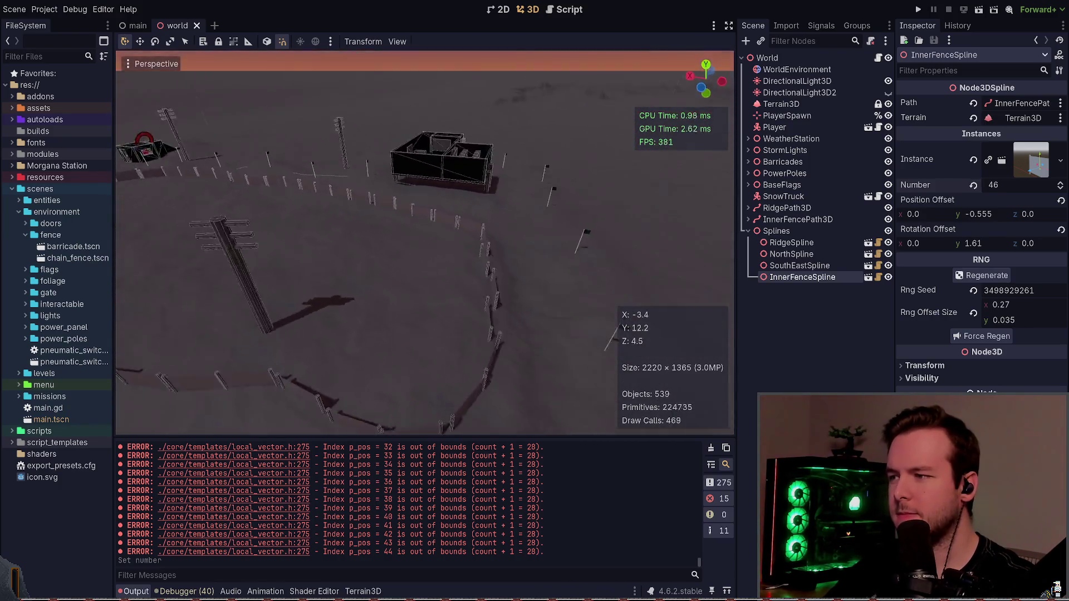
pyautogui.press('w')
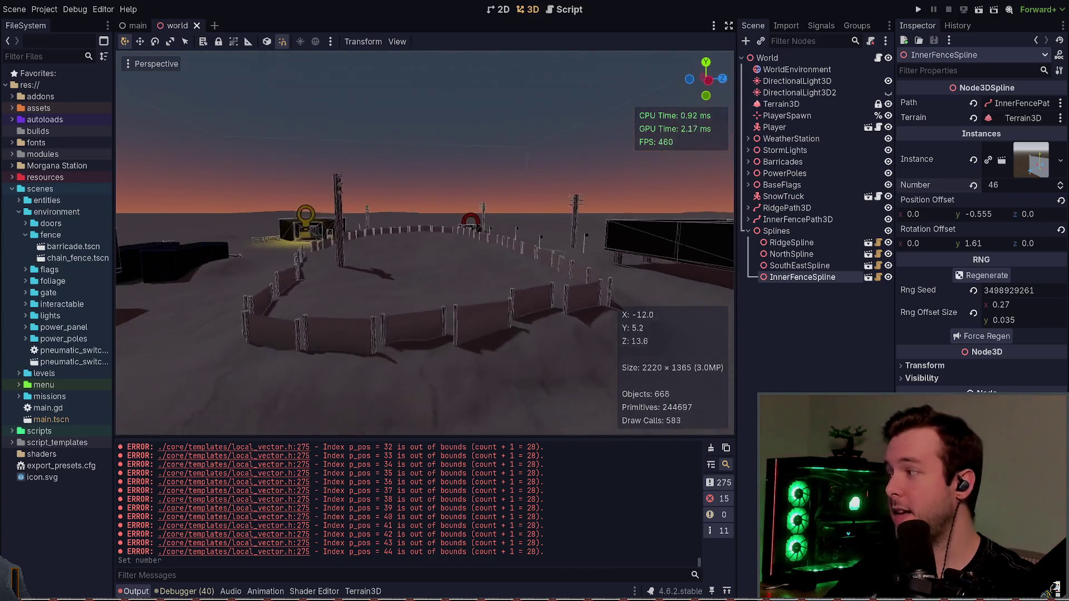
pyautogui.press('w')
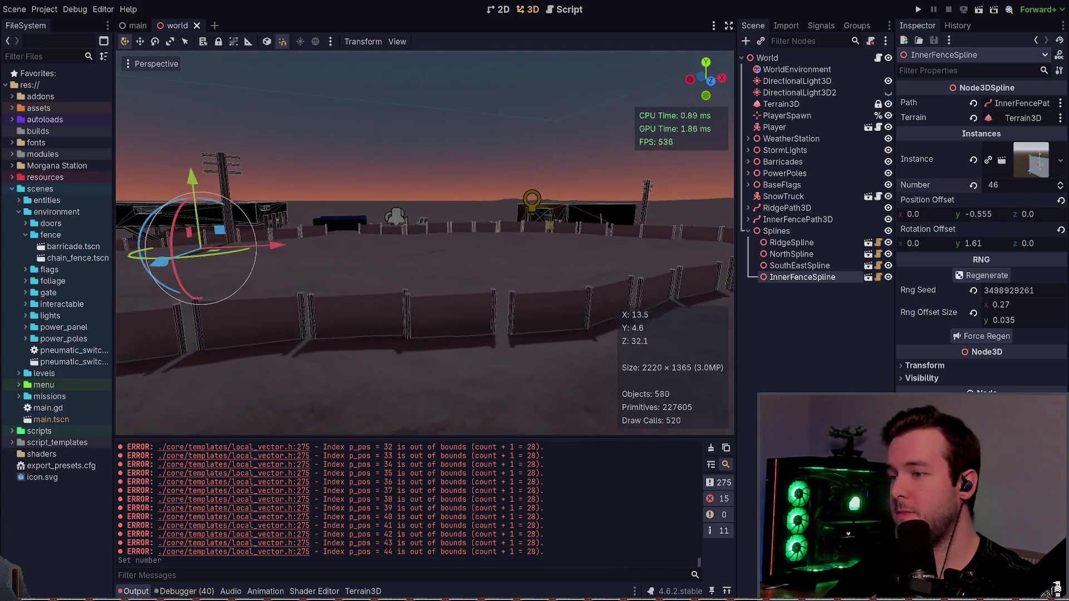
pyautogui.press('w')
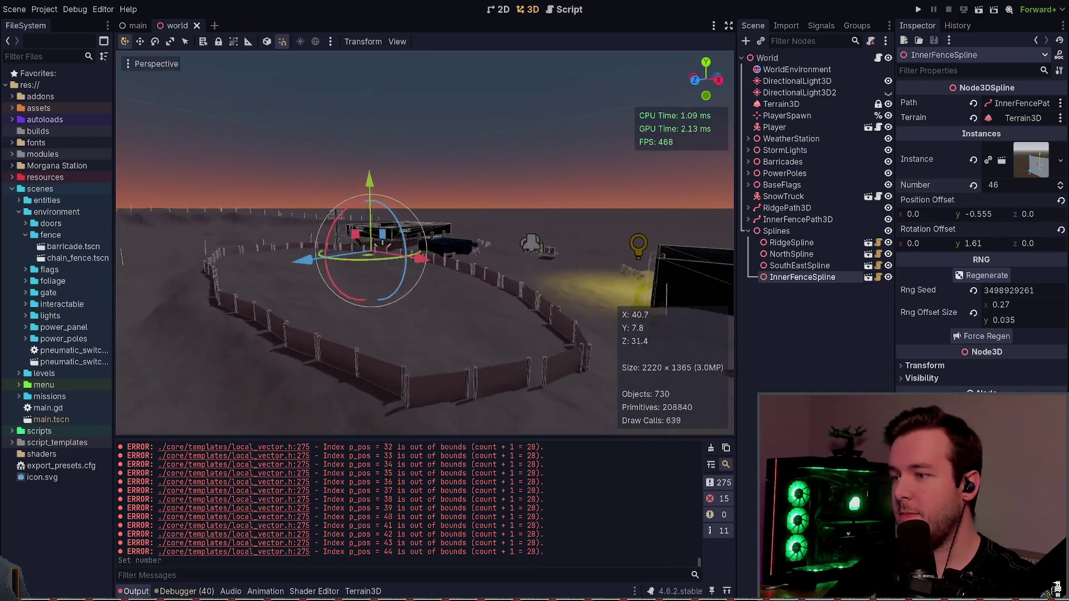
pyautogui.press('w')
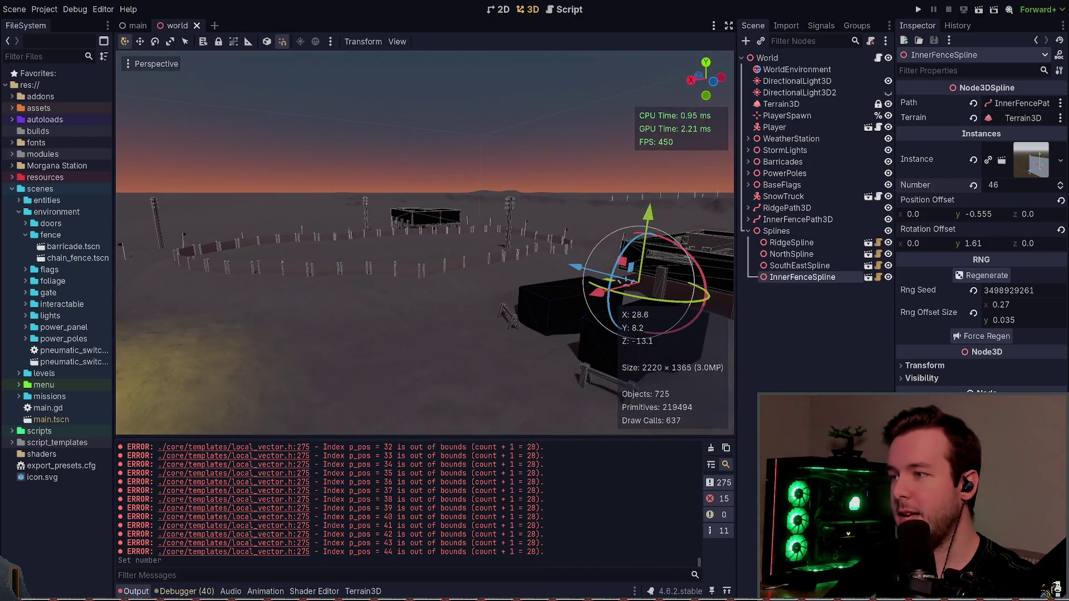
pyautogui.press('e')
pyautogui.hotkey('ctrl', 's')
pyautogui.press('w')
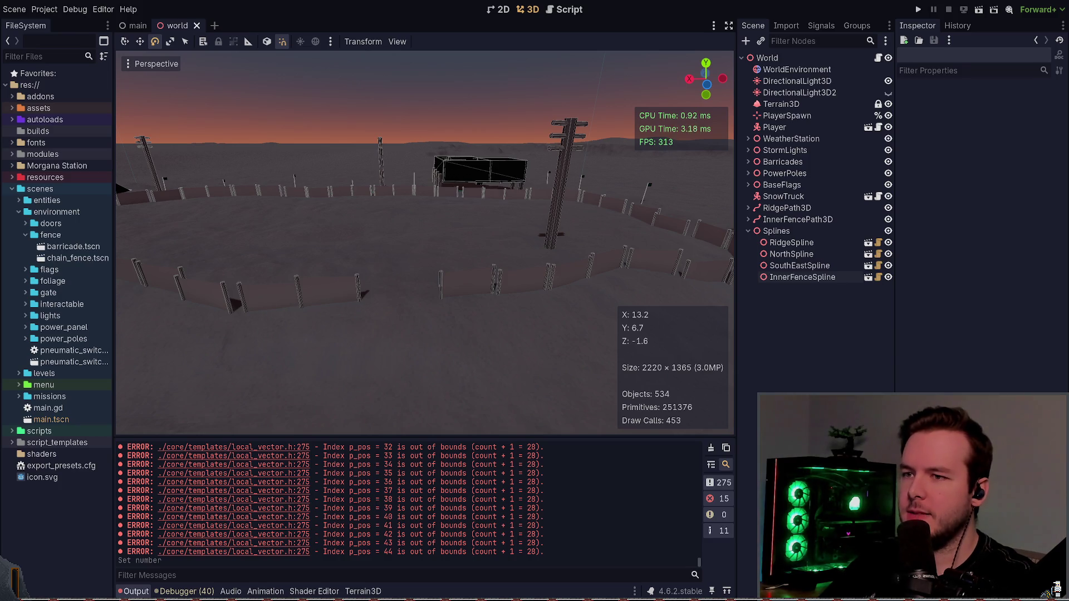
# - Cut the path_follow.progress_ratio line from the top of the placement loop
pyautogui.hotkey('alt', 'Tab')
pyautogui.press('{')
pyautogui.press('{')
pyautogui.press('{')
pyautogui.press('j')
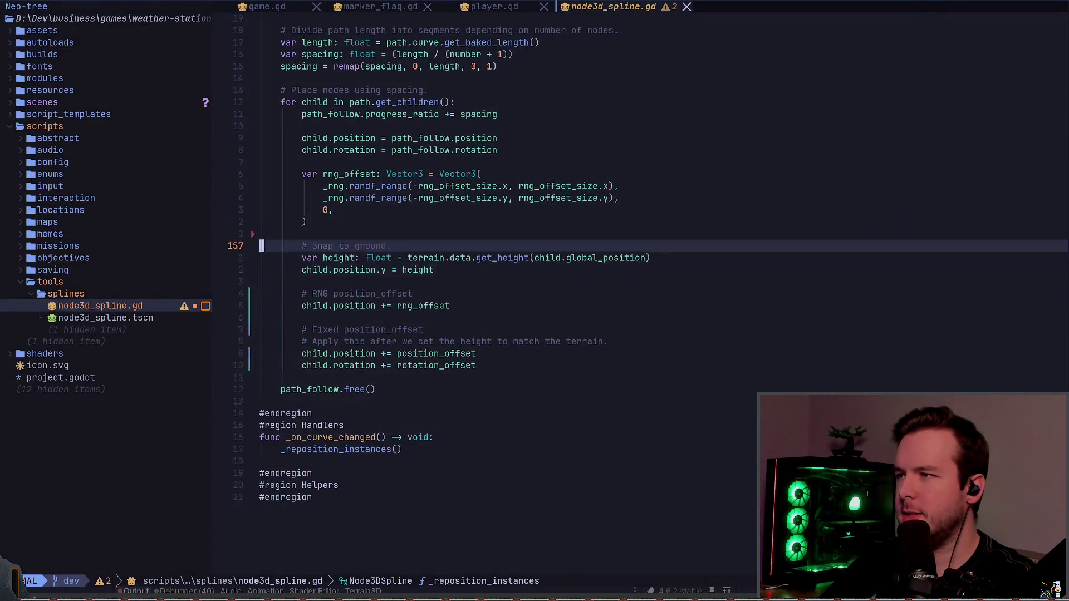
pyautogui.press('z')
pyautogui.press('z')
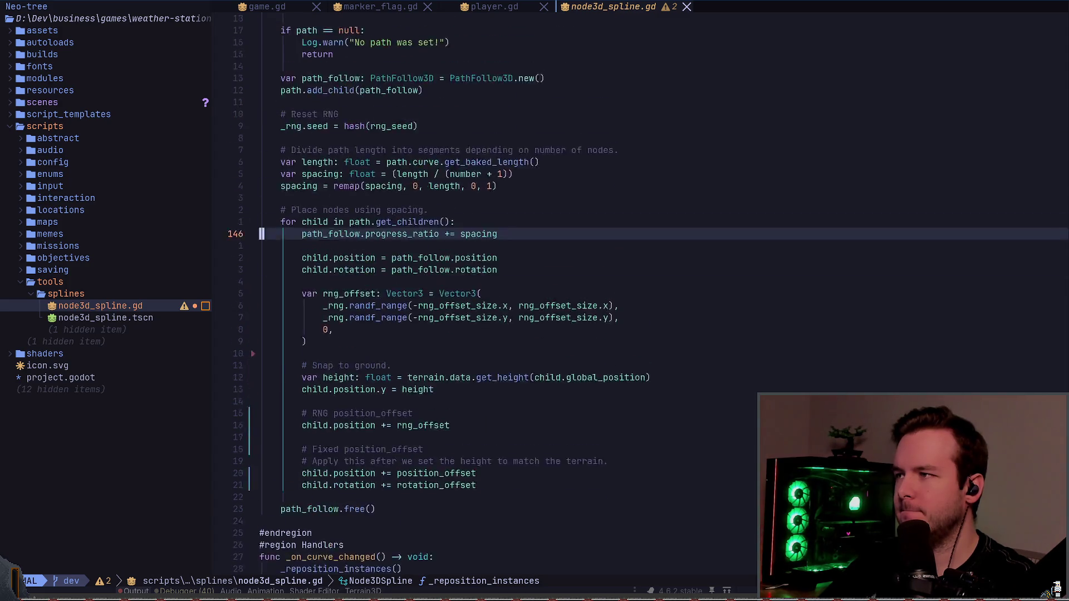
pyautogui.press('d')
pyautogui.press('d')
pyautogui.press('j')
pyautogui.press('j')
pyautogui.press('j')
pyautogui.press('j')
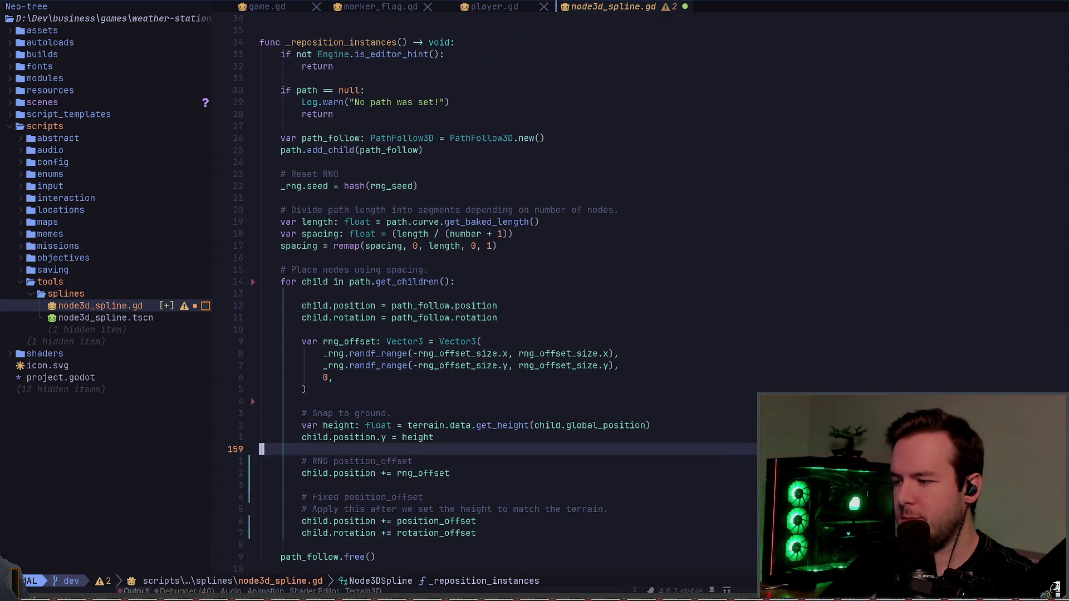
# - Paste the progress_ratio line below child.rotation, delete the blank line under the loop, and save with :w
pyautogui.press('k')
pyautogui.press('k')
pyautogui.press('k')
pyautogui.press('k')
pyautogui.press('k')
pyautogui.press('k')
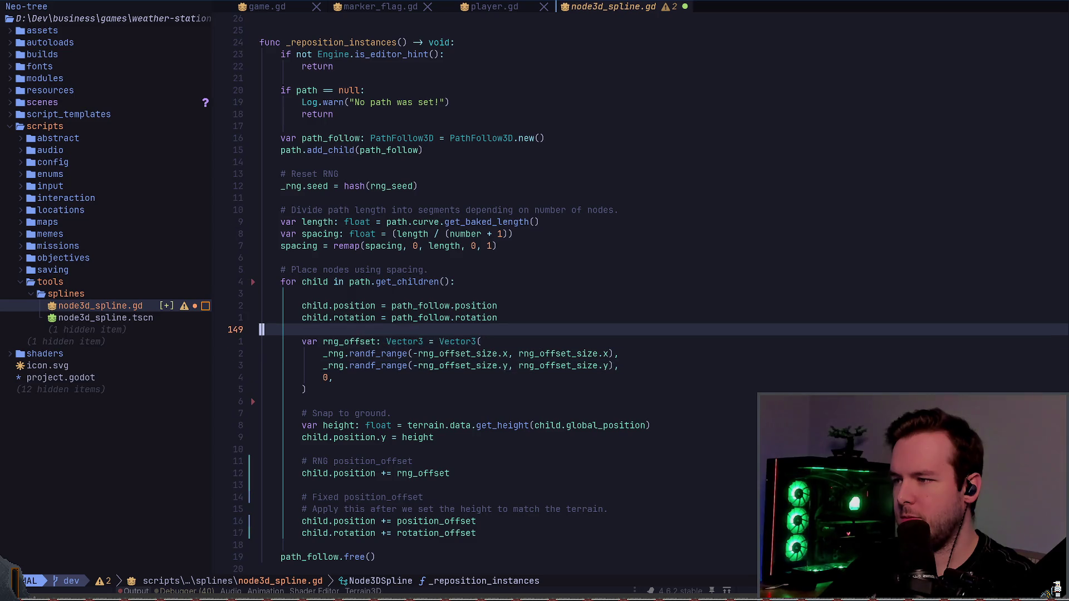
pyautogui.press('k')
pyautogui.press('p')
pyautogui.press('O')
pyautogui.press('Escape')
pyautogui.press('j')
pyautogui.press('j')
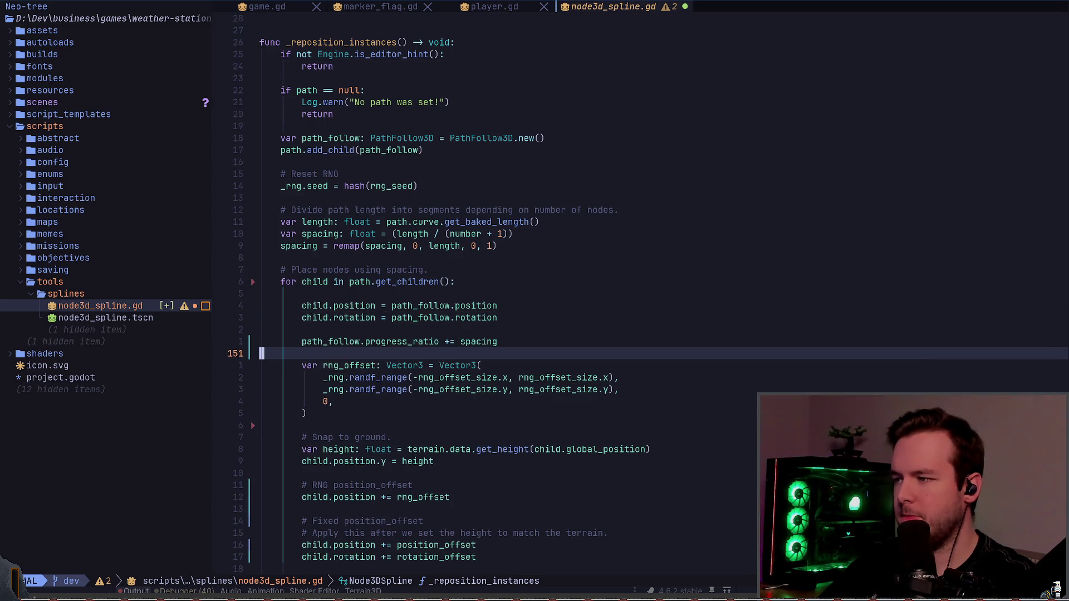
pyautogui.press('k')
pyautogui.press('k')
pyautogui.press('k')
pyautogui.press('d')
pyautogui.press('d')
pyautogui.write(':w')
pyautogui.press('Return')
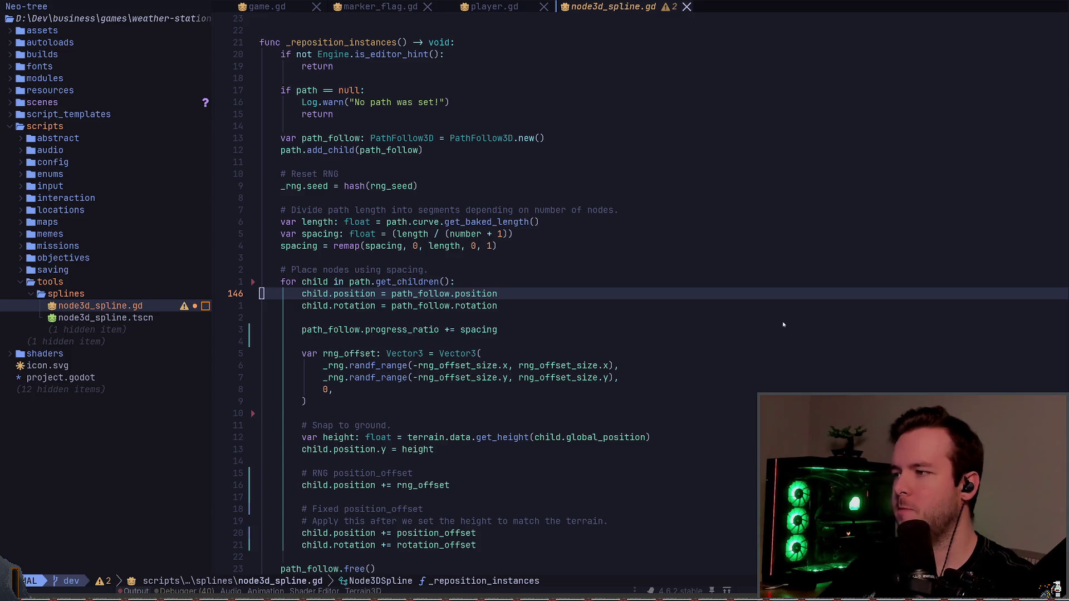
# - Generate a new random seed for the inner fence, then review the progress_ratio line in the script
pyautogui.hotkey('alt', 'Tab')
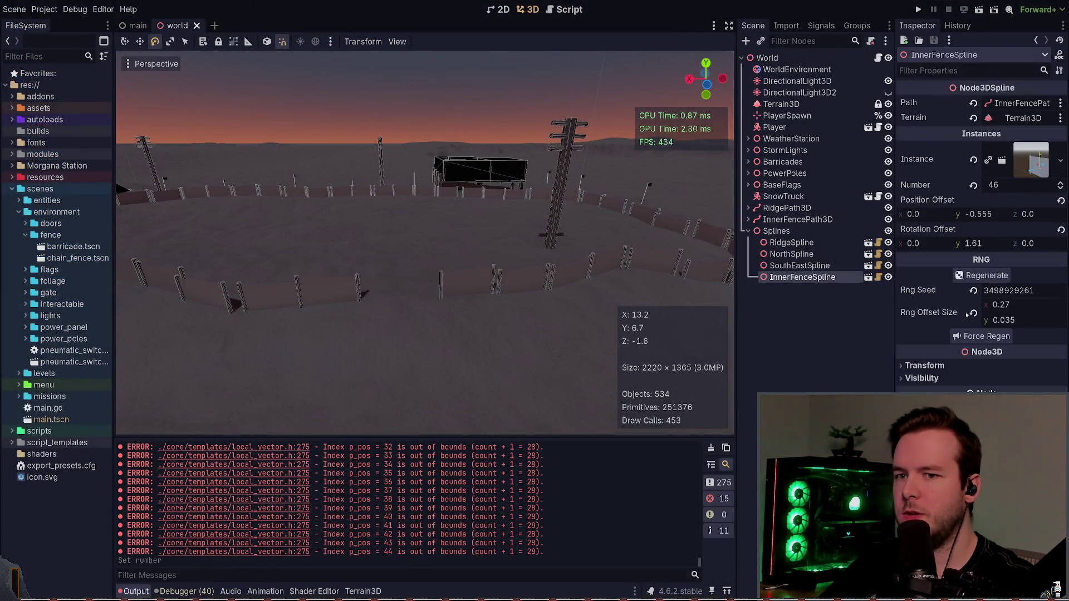
pyautogui.click(986, 276)
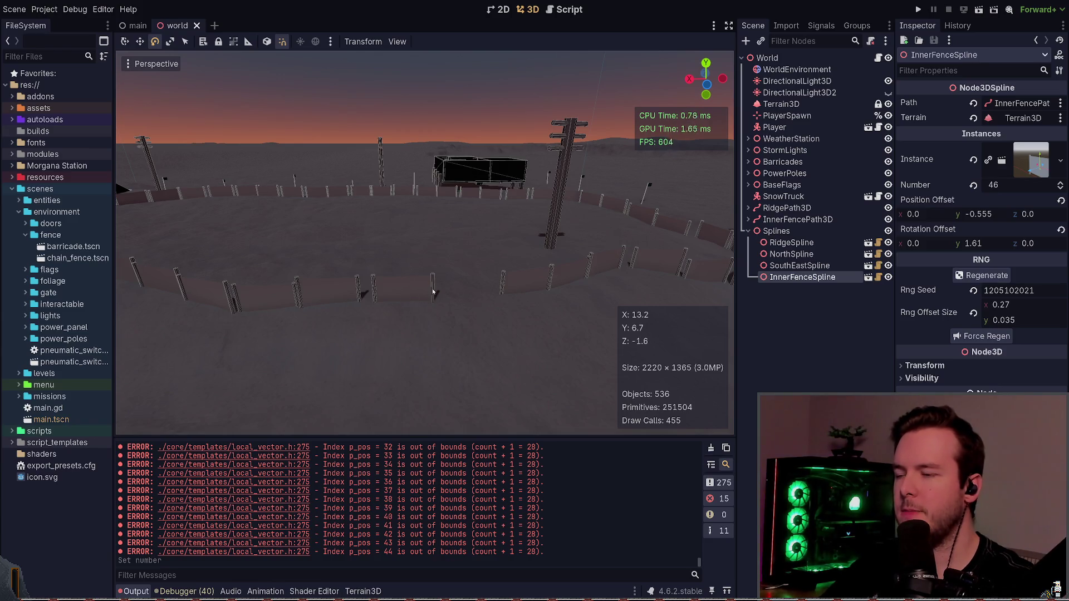
pyautogui.hotkey('alt', 'Tab')
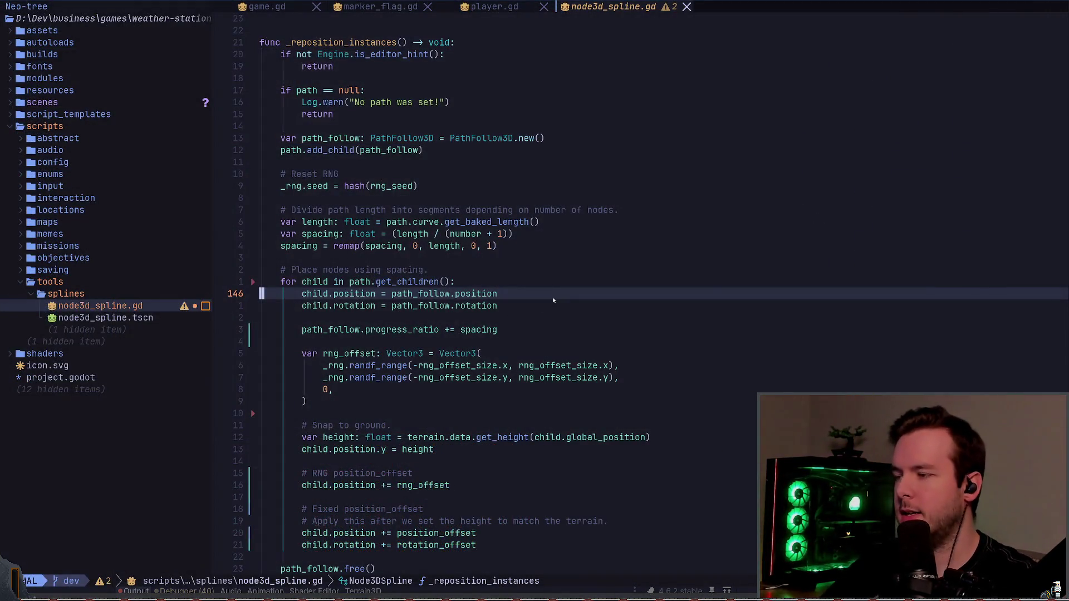
pyautogui.press('j')
pyautogui.press('j')
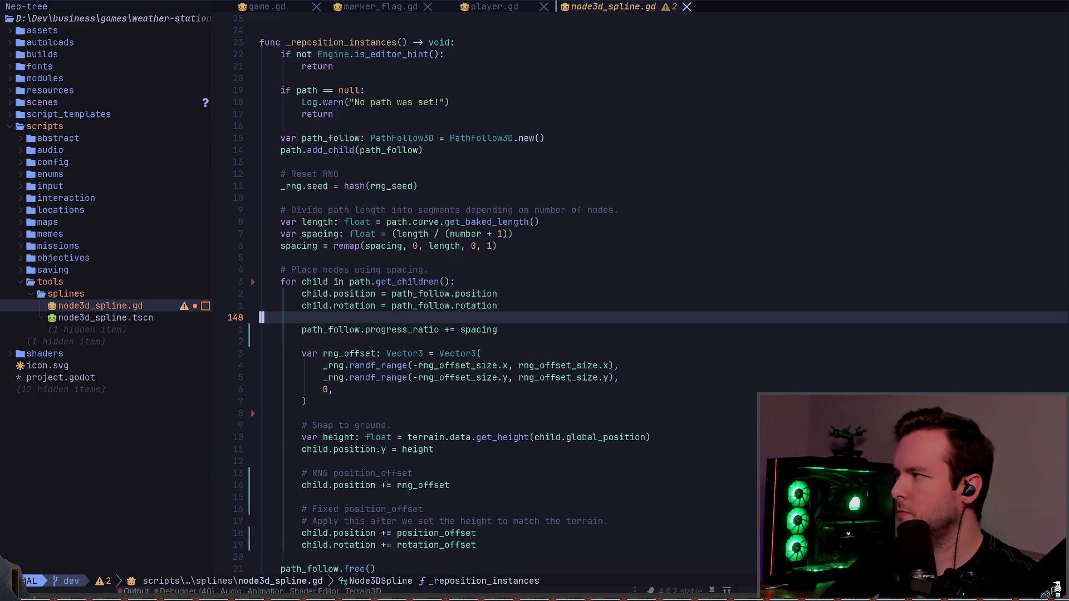
pyautogui.press('j')
pyautogui.press('z')
pyautogui.press('z')
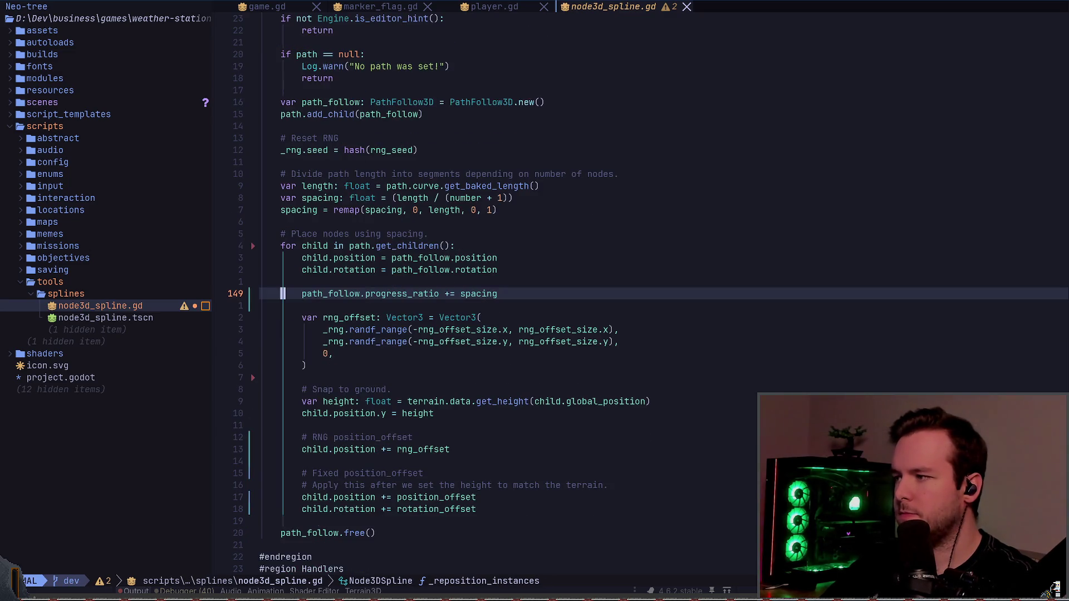
pyautogui.hotkey('alt', 'Tab')
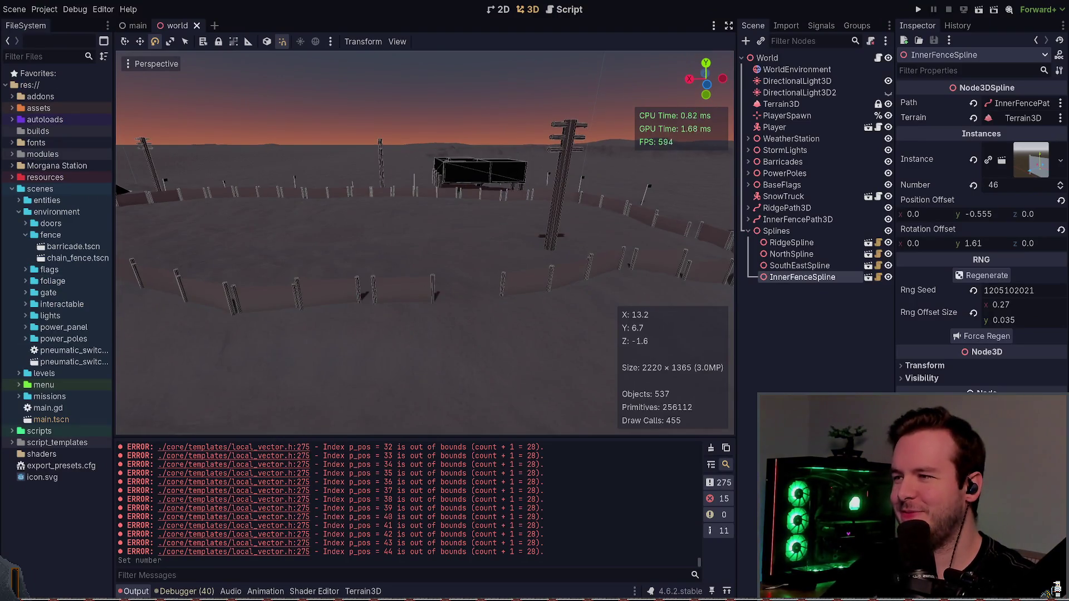
# - Select and frame the SouthEastSpline fence, then force it to regenerate
pyautogui.press('w')
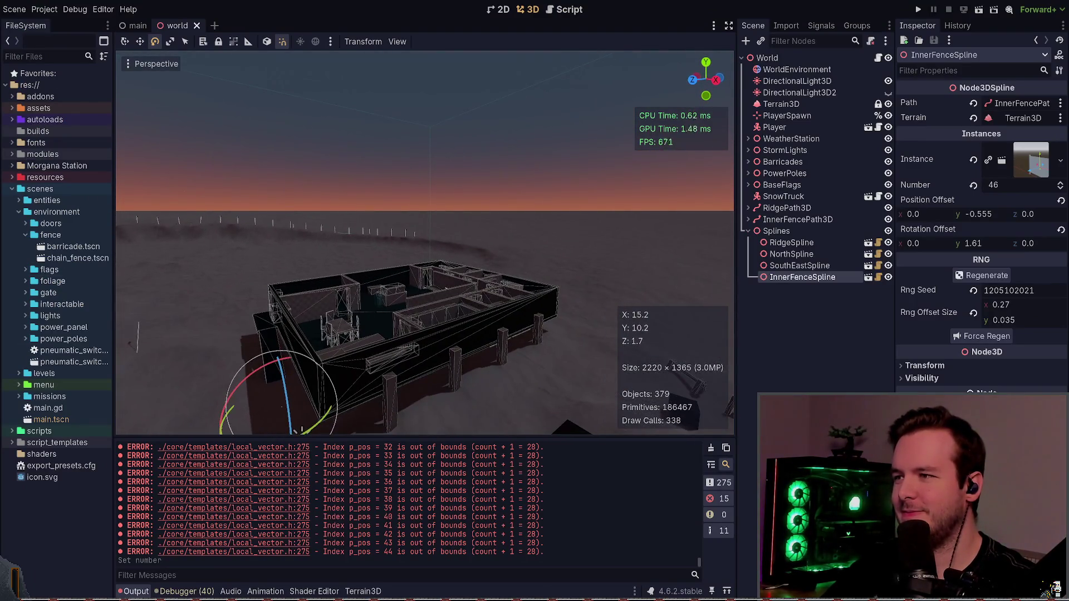
pyautogui.click(824, 255)
pyautogui.click(830, 267)
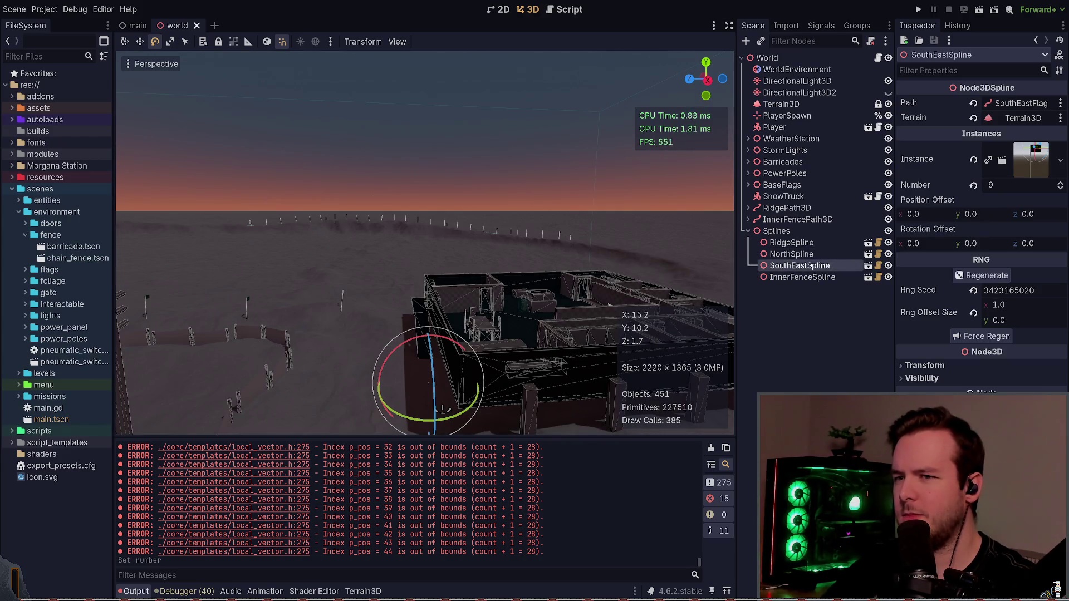
pyautogui.press('f')
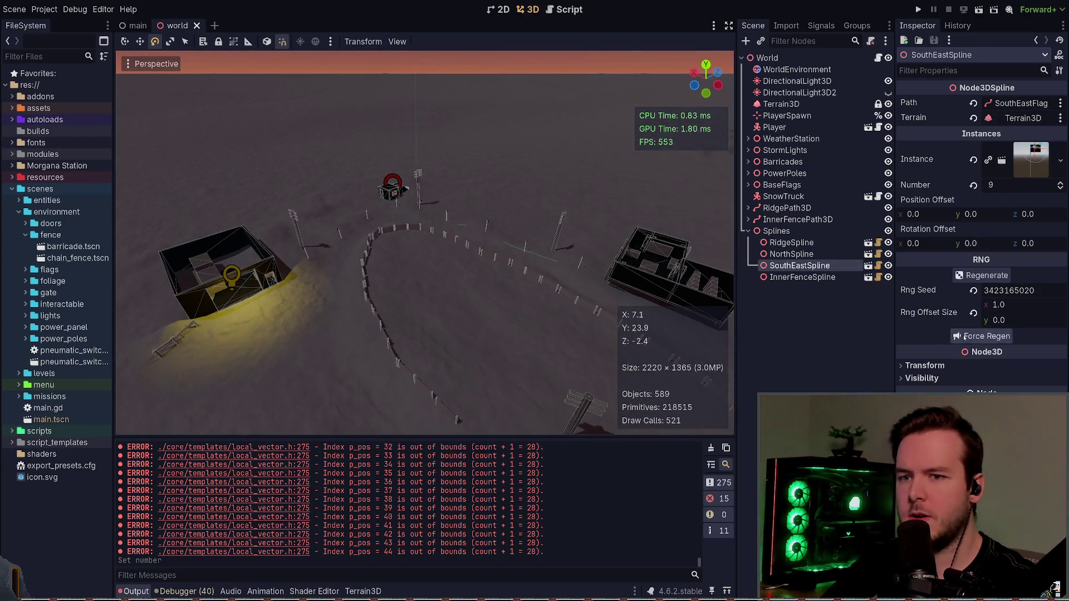
pyautogui.click(996, 336)
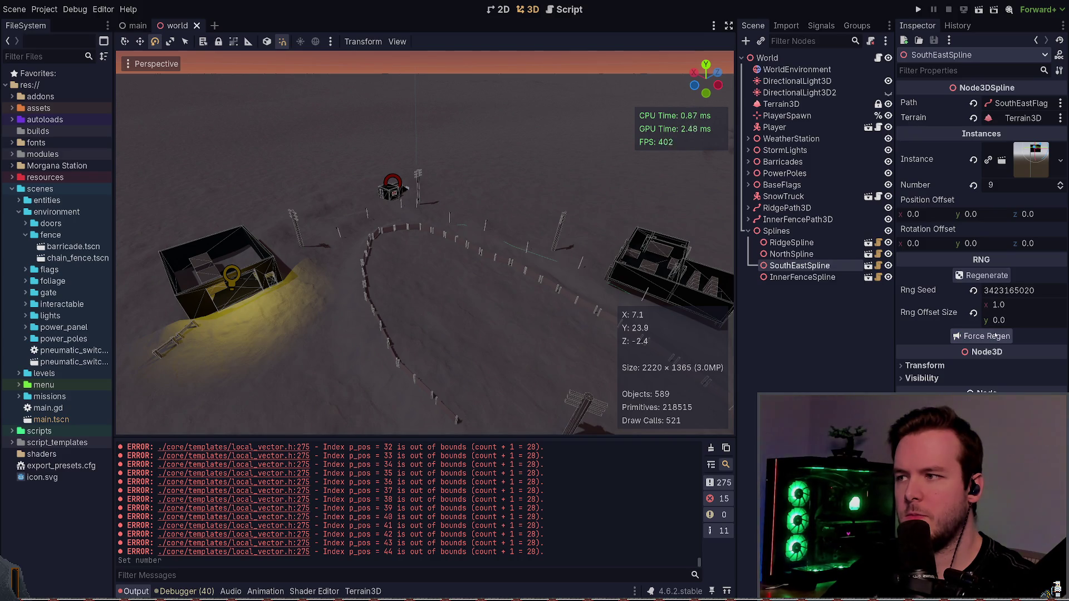
# - Undo and redo the last value change, then save the world scene
pyautogui.hotkey('ctrl', 'z')
pyautogui.hotkey('ctrl', 'shift', 'z')
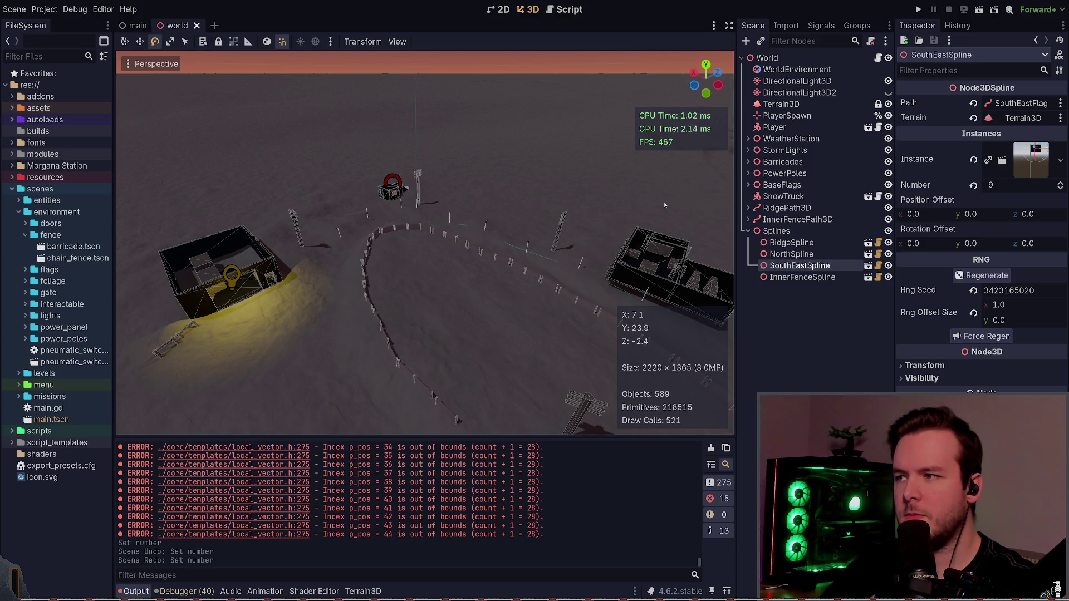
pyautogui.hotkey('ctrl', 's')
pyautogui.press('w')
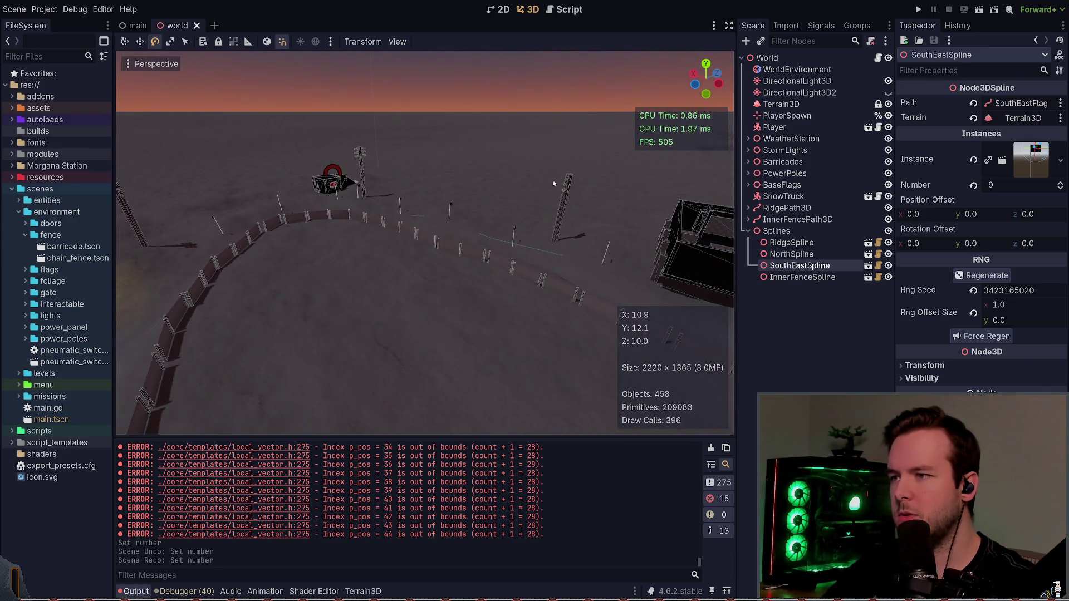
pyautogui.hotkey('alt', 'Tab')
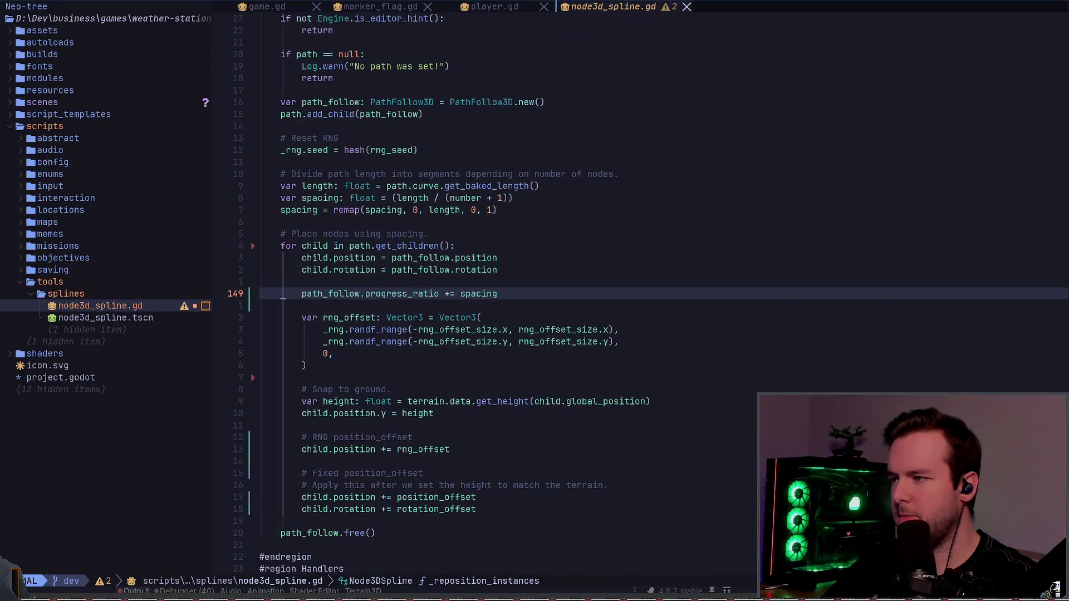
# - Move the progress_ratio line above child.position in the loop and save the script
pyautogui.press('d')
pyautogui.press('d')
pyautogui.press('k')
pyautogui.press('k')
pyautogui.press('k')
pyautogui.press('p')
pyautogui.press('A')
pyautogui.press('Return')
pyautogui.press('Escape')
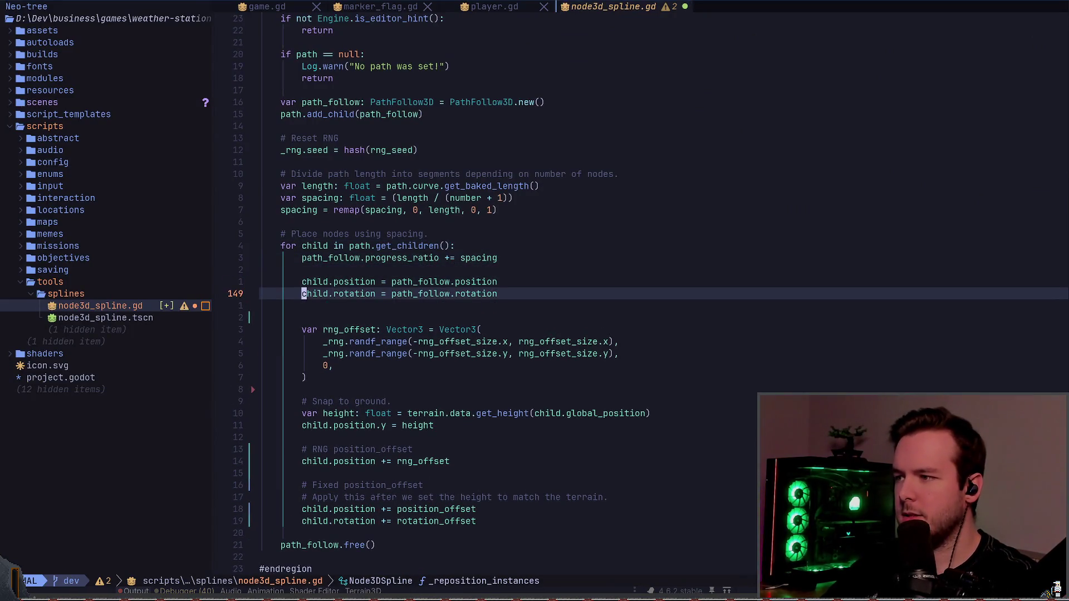
pyautogui.press('j')
pyautogui.press('j')
pyautogui.press('j')
pyautogui.press('d')
pyautogui.press('d')
pyautogui.hotkey('ctrl', 's')
pyautogui.hotkey('alt', 'Tab')
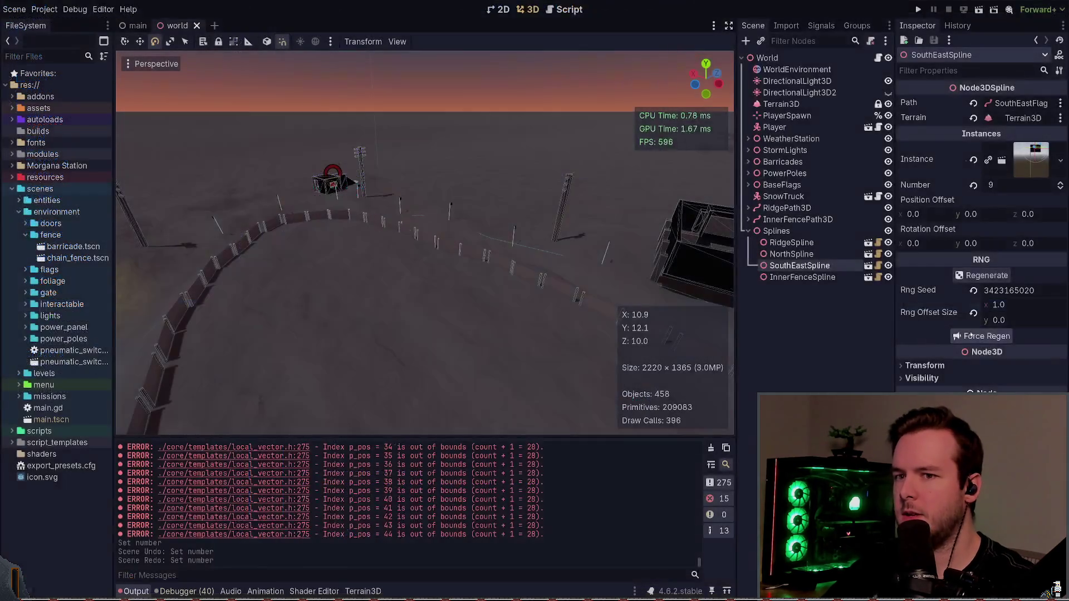
# - Try placing the progress_ratio line below child.rotation, then restore it
pyautogui.moveTo(501, 251); pyautogui.dragTo(531, 253)
pyautogui.hotkey('alt', 'Tab')
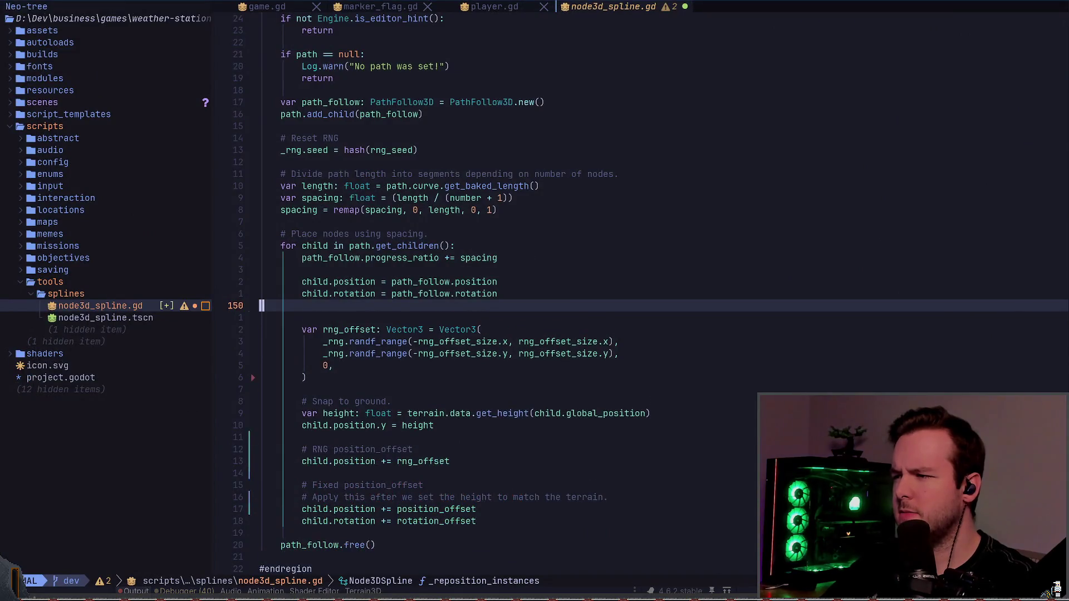
pyautogui.hotkey('alt', 'j')
pyautogui.hotkey('alt', 'j')
pyautogui.hotkey('alt', 'j')
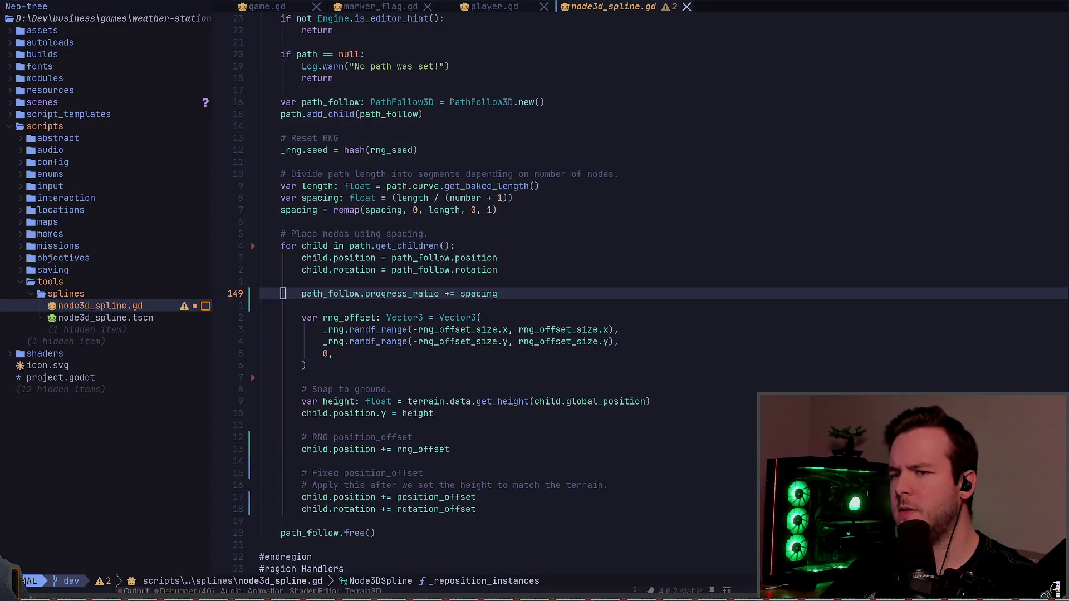
pyautogui.hotkey('alt', 'Tab')
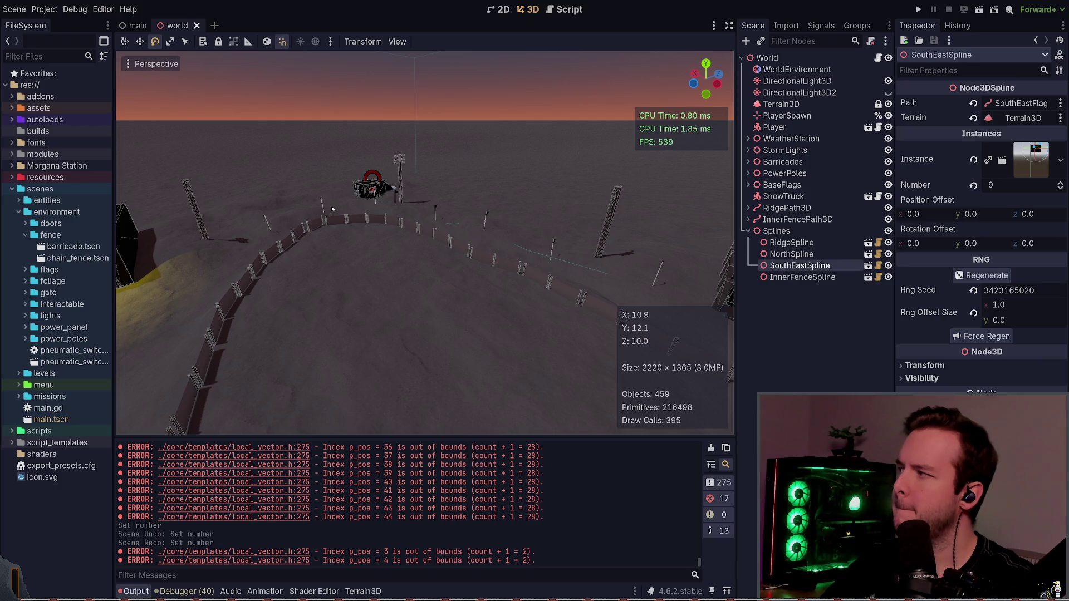
pyautogui.hotkey('alt', 'Tab')
pyautogui.press('k')
pyautogui.press('j')
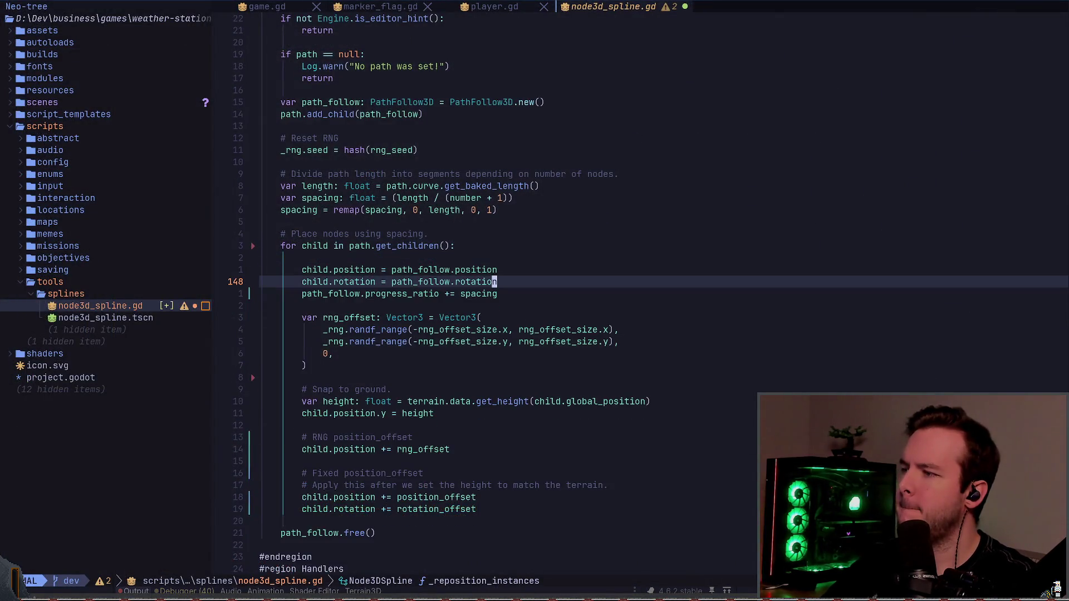
pyautogui.press('d')
pyautogui.press('d')
pyautogui.press('u')
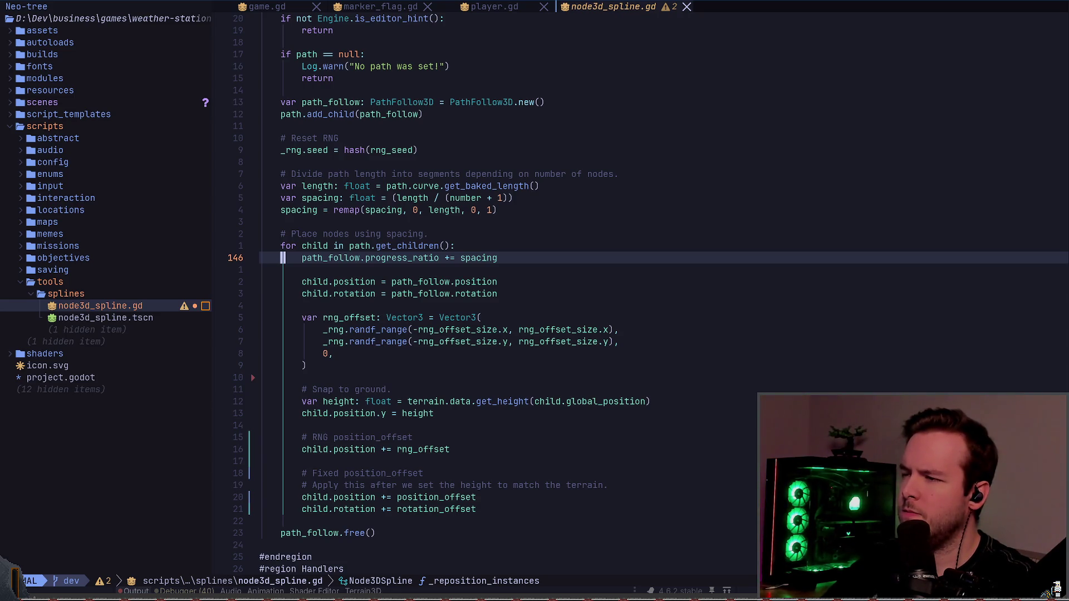
# - Change the spacing divisor from (number + 1) to (number) and save with :w
pyautogui.press('k')
pyautogui.press('k')
pyautogui.press('k')
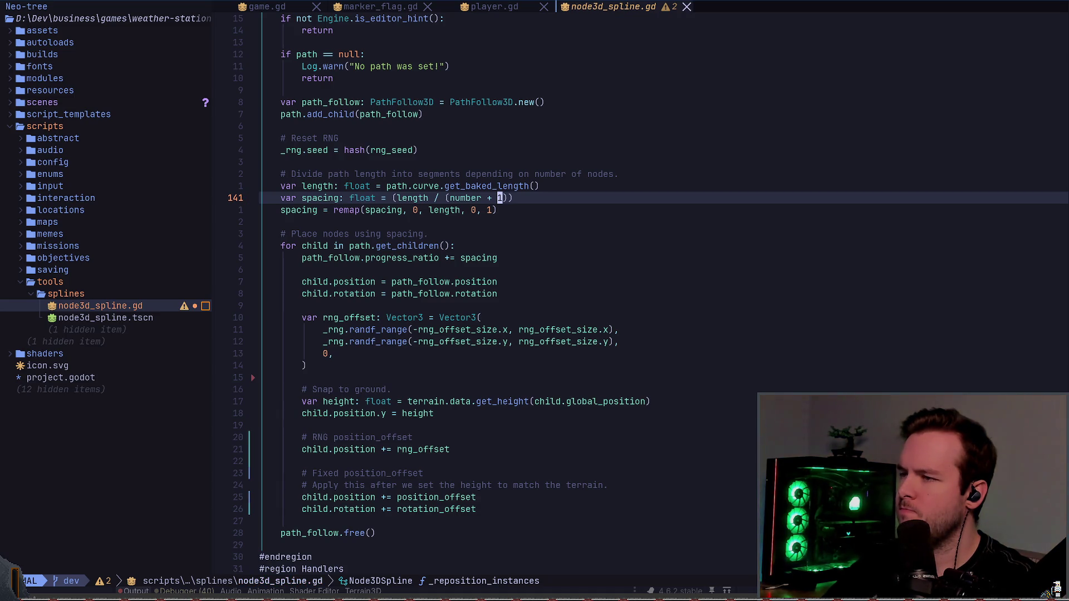
pyautogui.press('x')
pyautogui.press('x')
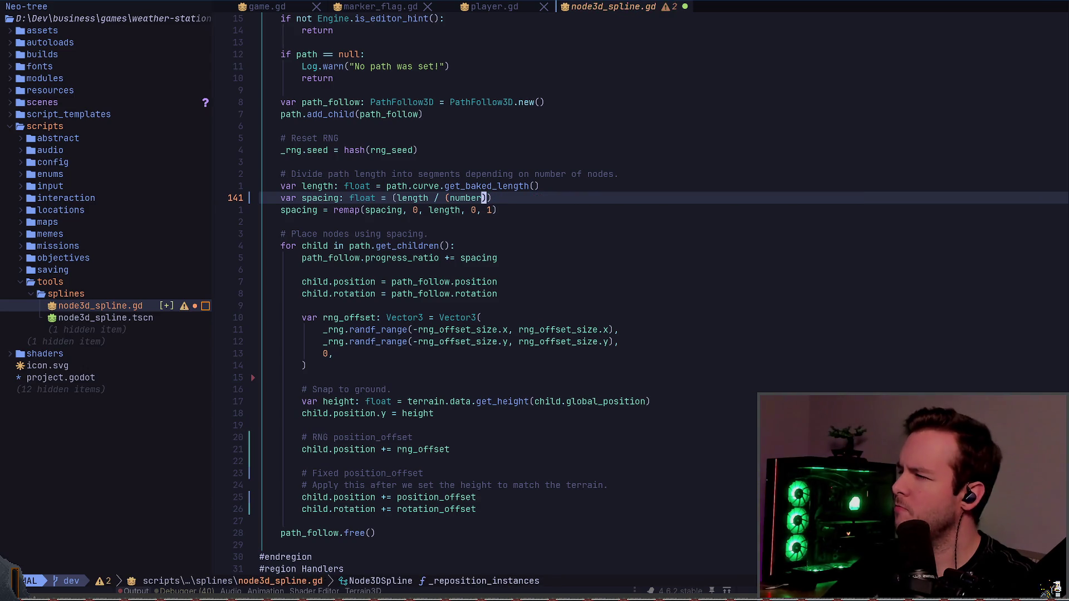
pyautogui.press(':')
pyautogui.write('w')
pyautogui.press('Return')
pyautogui.hotkey('alt', 'Tab')
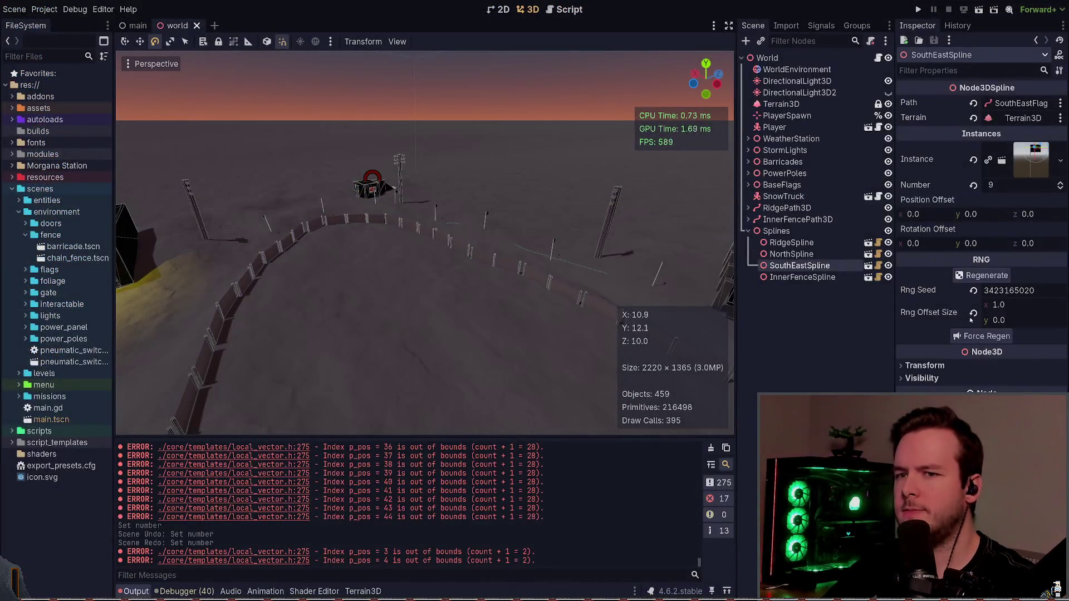
# - Regenerate the fences with the new spacing, including the InnerFenceSpline ring
pyautogui.click(982, 337)
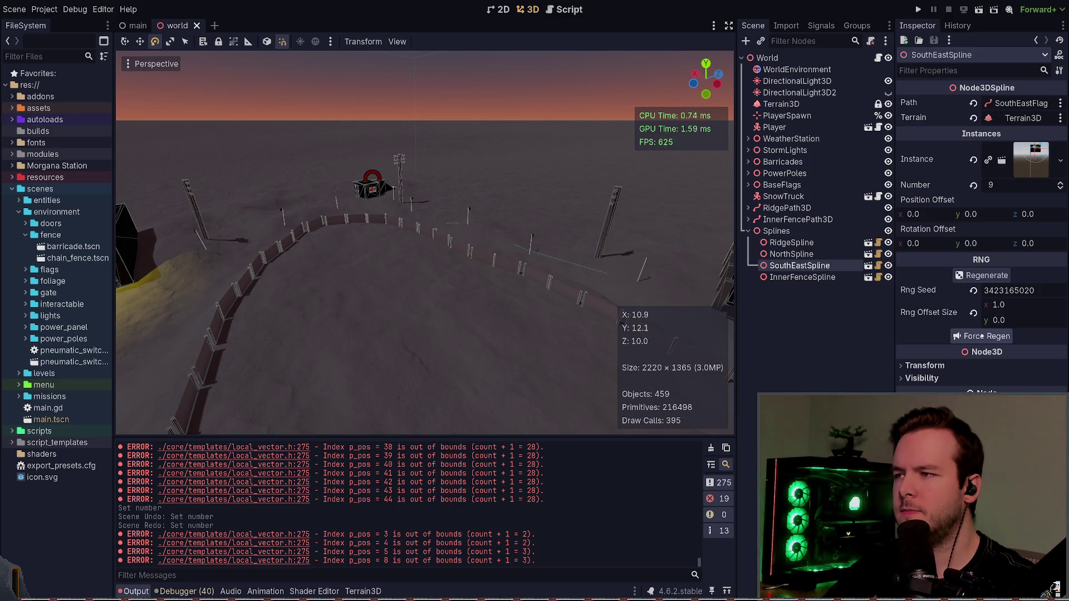
pyautogui.moveTo(423, 262); pyautogui.dragTo(464, 284)
pyautogui.click(803, 277)
pyautogui.click(953, 336)
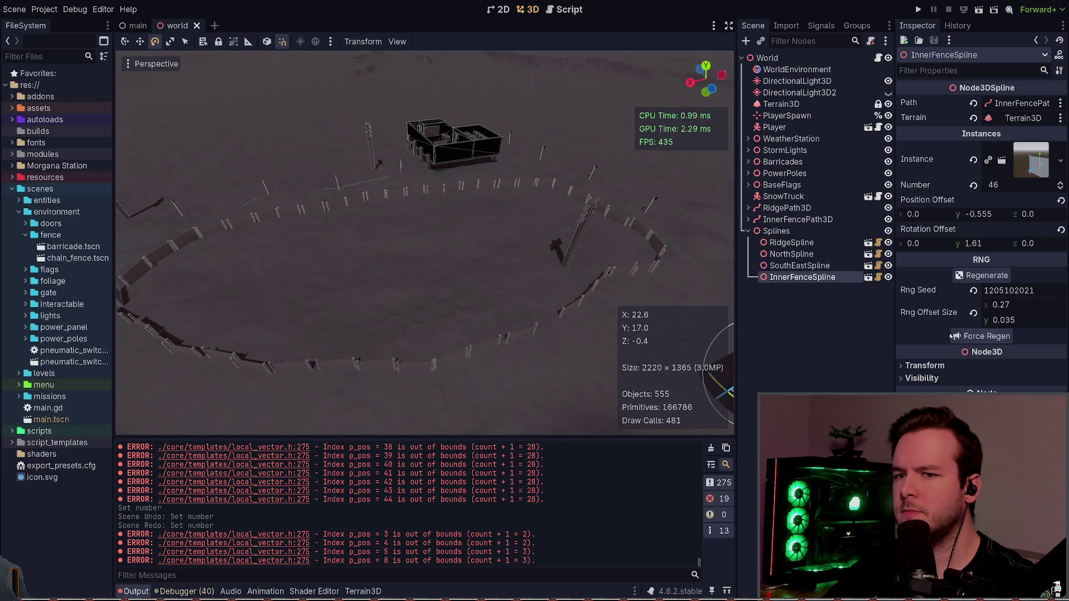
pyautogui.click(973, 337)
# - Fly over the inner fence ring, save the scene, and select InnerFencePath3D
pyautogui.hotkey('shift', 'f')
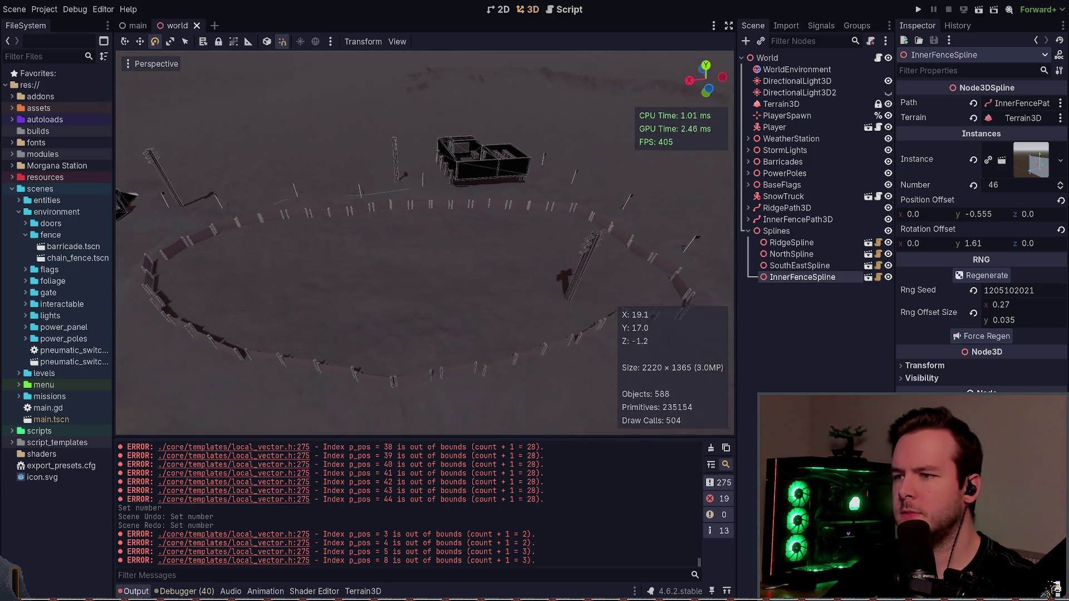
pyautogui.press('w')
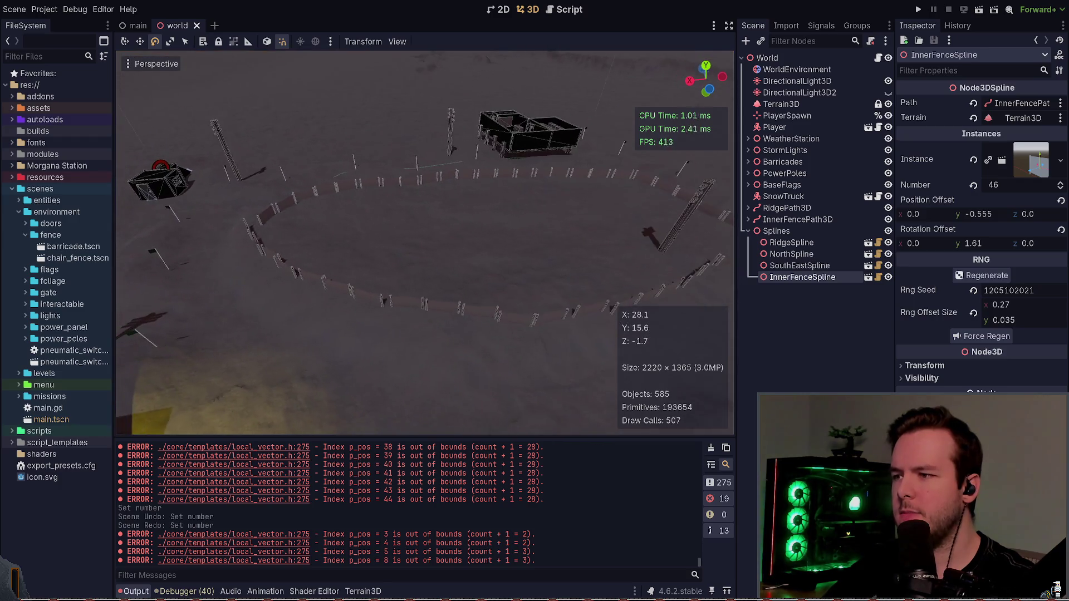
pyautogui.press('w')
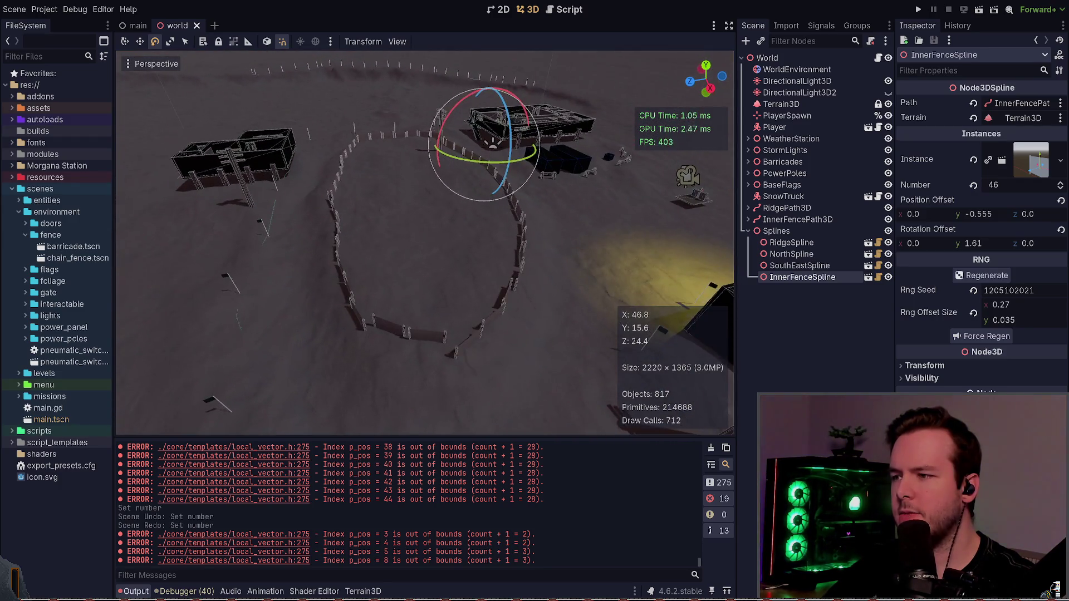
pyautogui.press('w')
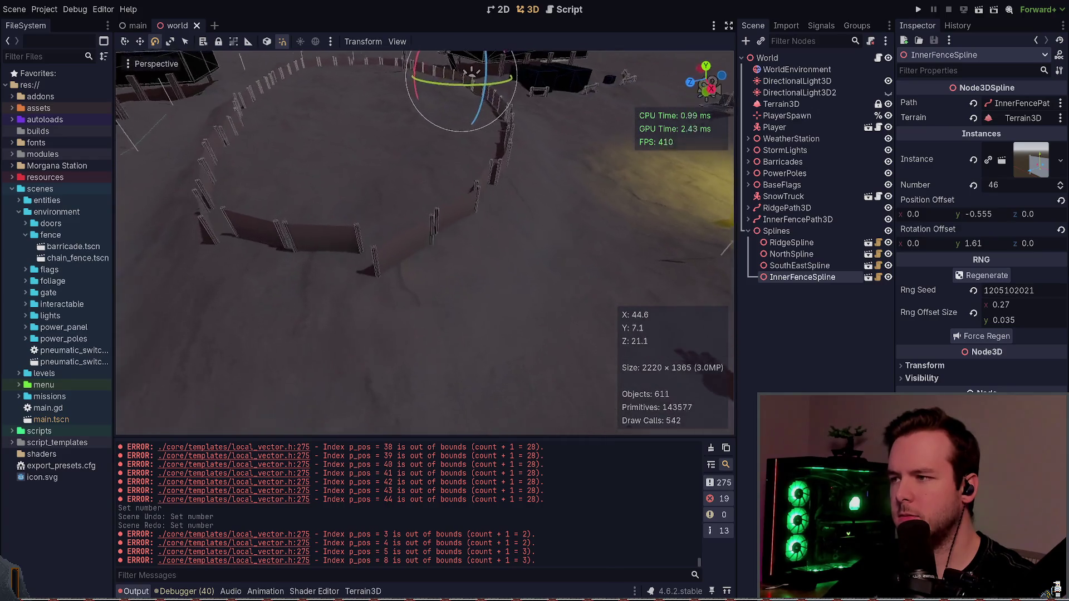
pyautogui.hotkey('ctrl', 's')
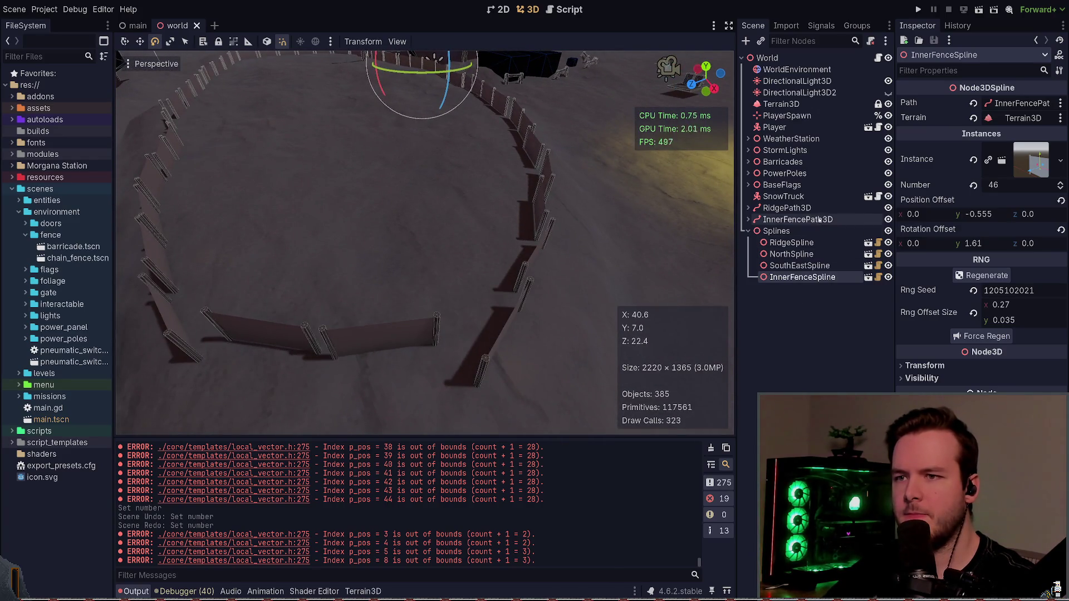
pyautogui.click(797, 219)
# - Shift one InnerFencePath3D curve point sideways along the fence
pyautogui.click(481, 378)
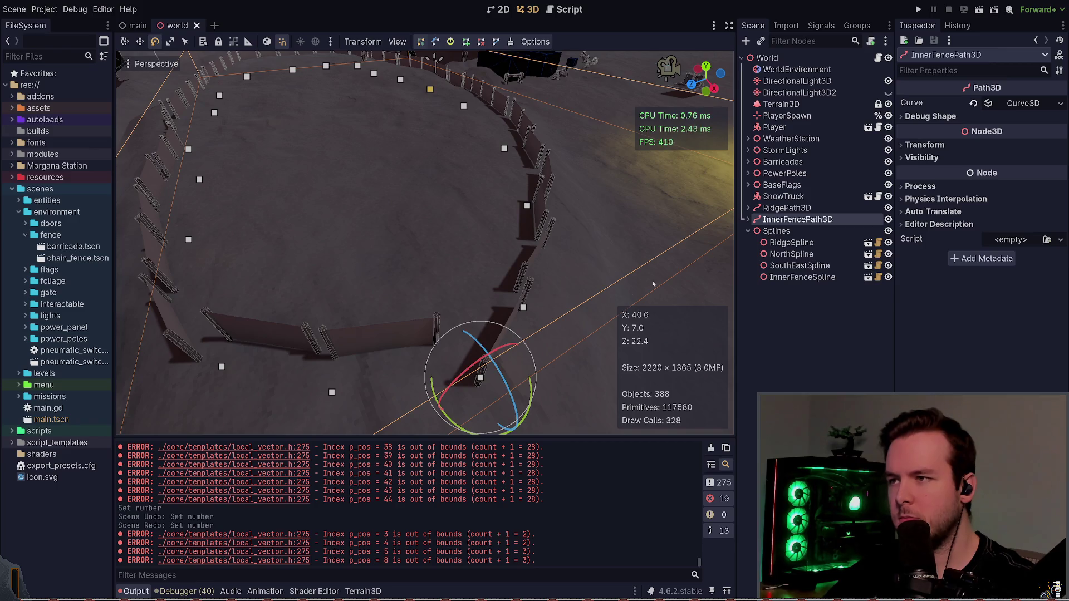
pyautogui.scroll(3, 481, 388)
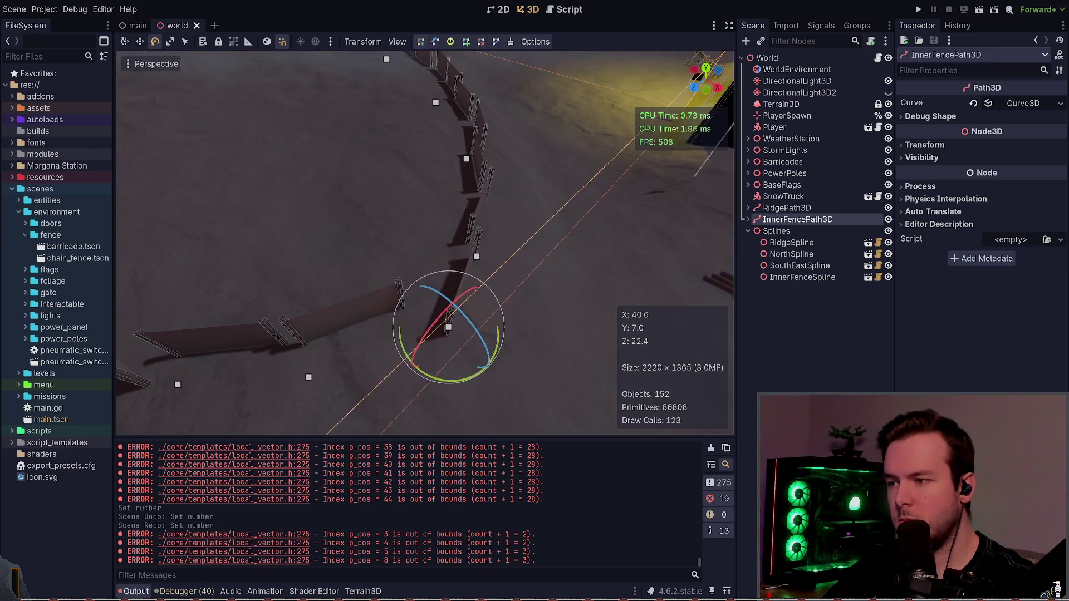
pyautogui.press('w')
pyautogui.moveTo(446, 336)
pyautogui.mouseDown()
pyautogui.moveTo(425, 334)
pyautogui.moveTo(449, 359)
pyautogui.moveTo(461, 346)
pyautogui.moveTo(434, 351)
pyautogui.moveTo(413, 329)
pyautogui.moveTo(420, 335)
pyautogui.mouseUp()
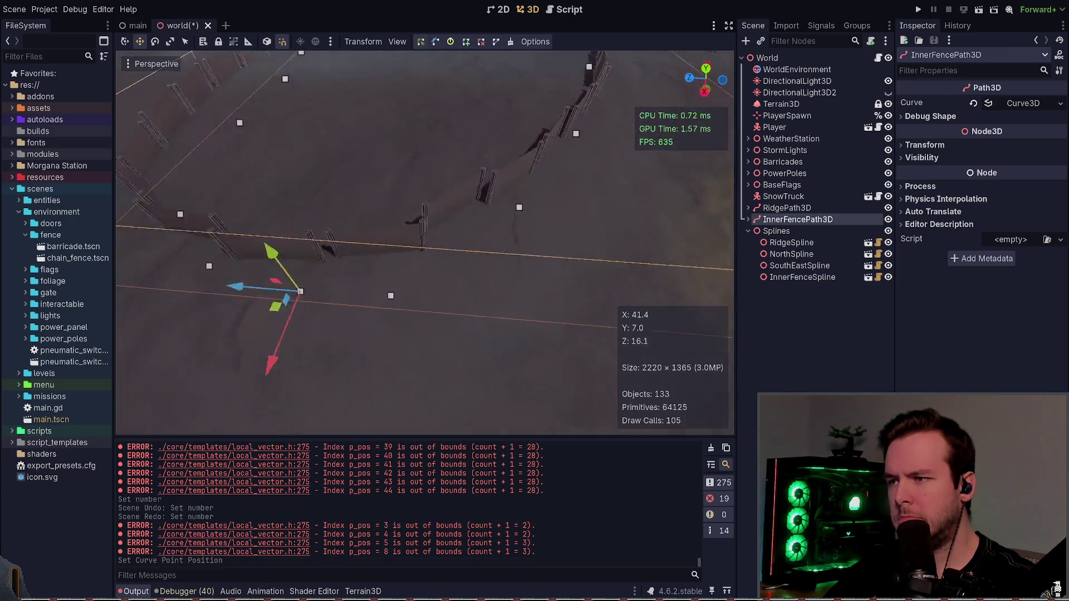
pyautogui.moveTo(381, 256)
pyautogui.mouseDown()
pyautogui.moveTo(332, 310)
pyautogui.moveTo(369, 276)
pyautogui.moveTo(382, 316)
pyautogui.moveTo(518, 293)
pyautogui.mouseUp()
pyautogui.click(368, 305)
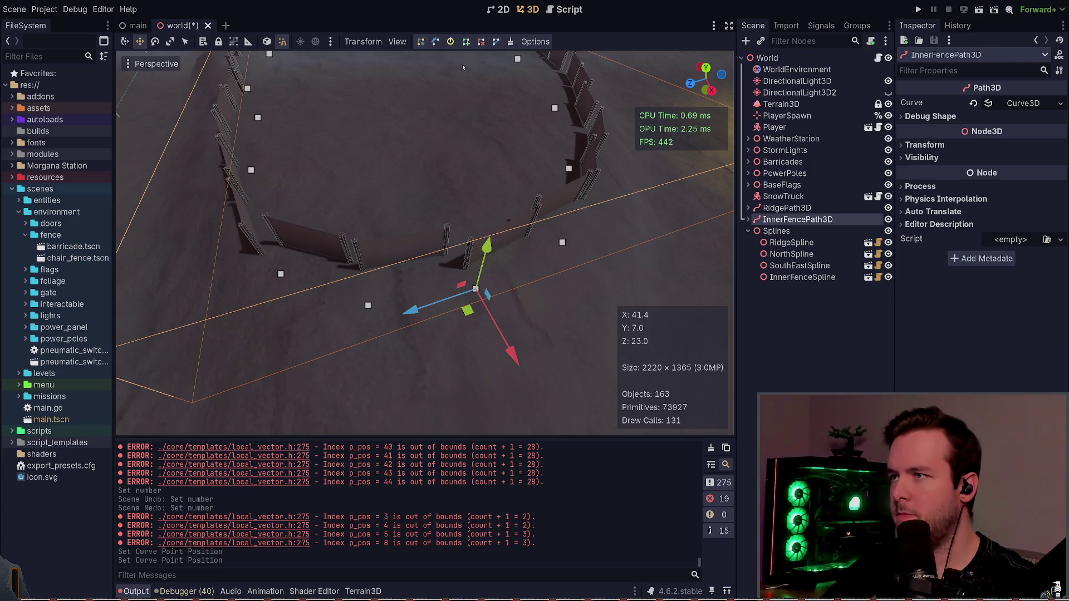
# - Delete an unwanted curve point from the inner fence path
pyautogui.click(481, 42)
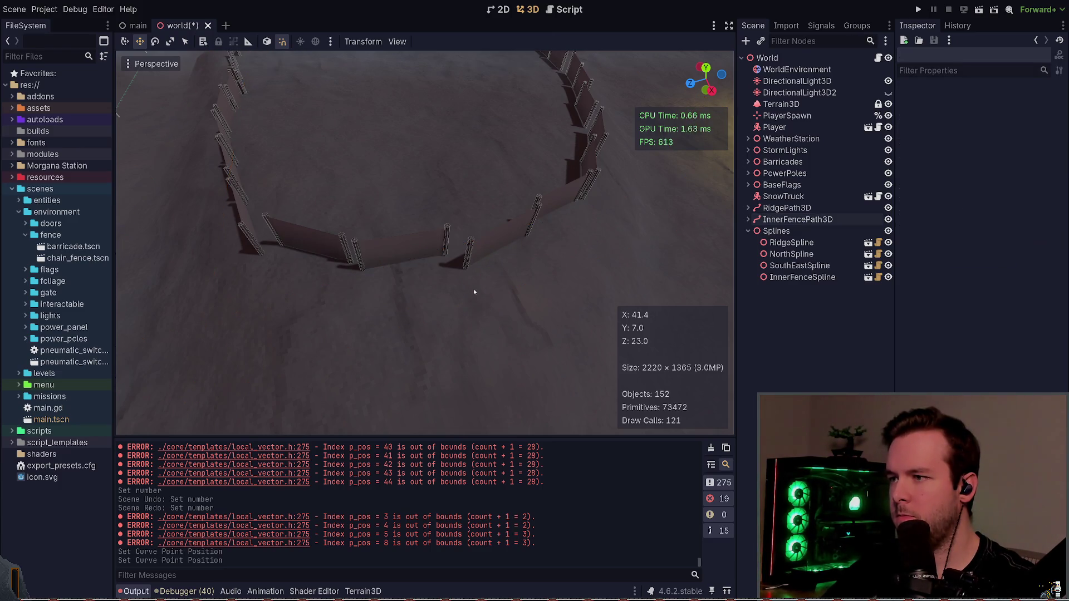
pyautogui.click(479, 244)
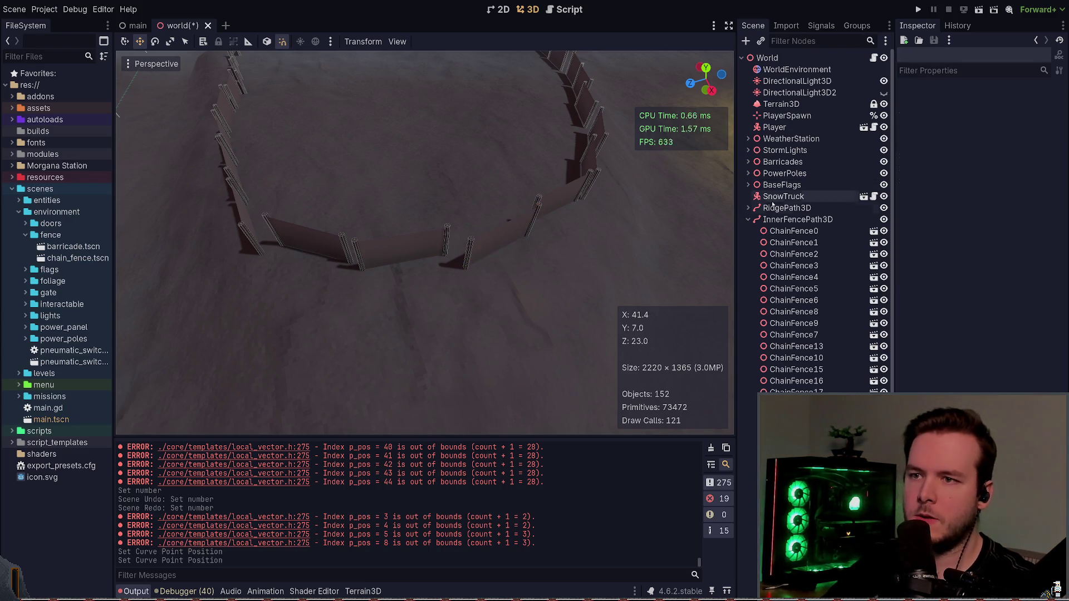
pyautogui.click(798, 219)
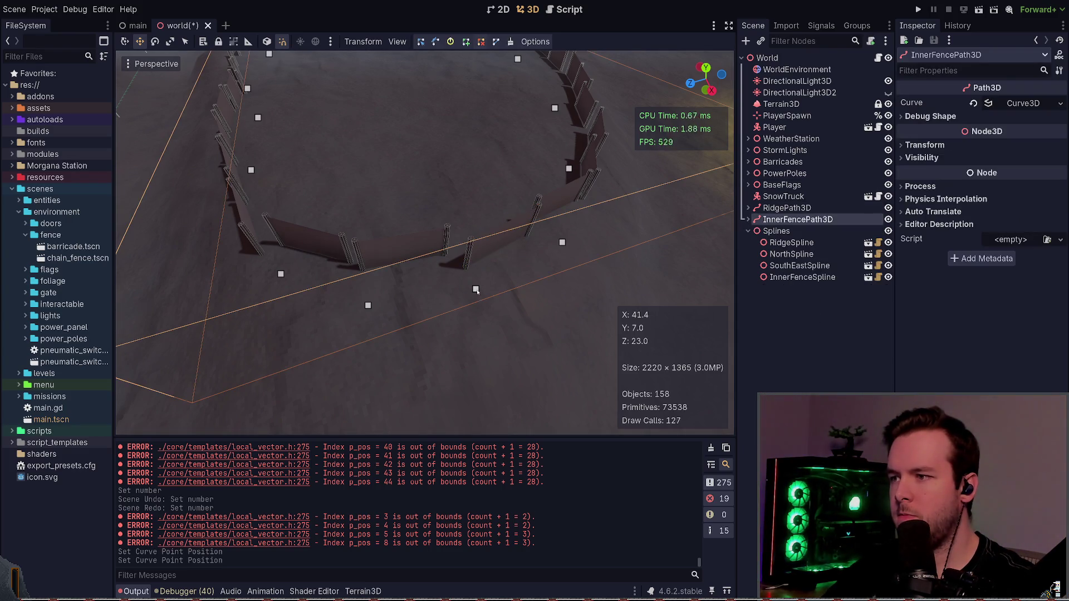
pyautogui.rightClick(476, 290)
# - Reposition three more curve points to straighten the fence, then save the scene
pyautogui.moveTo(368, 306); pyautogui.dragTo(363, 379)
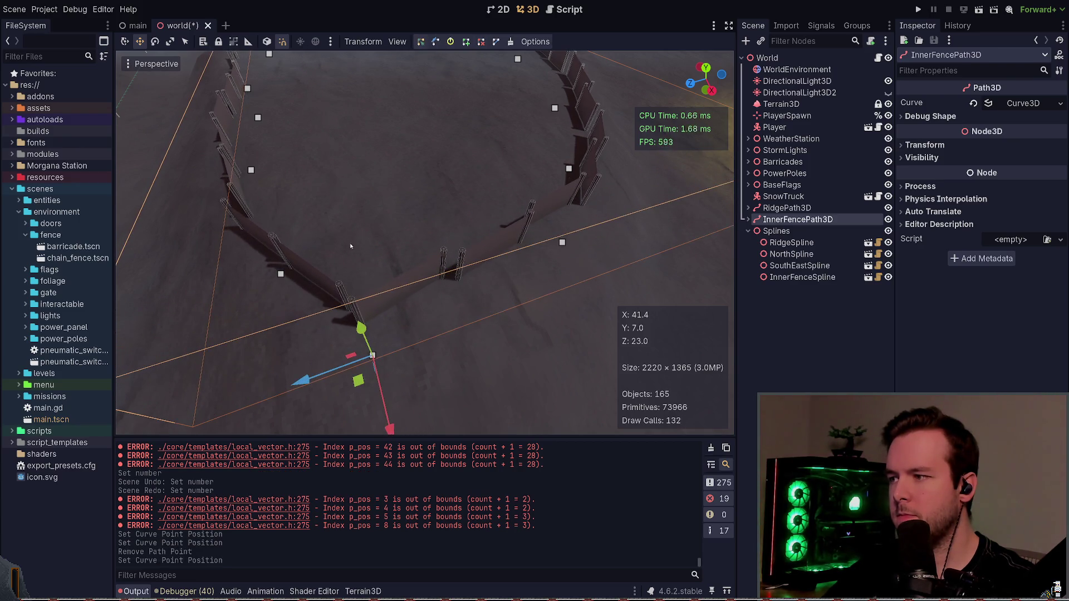
pyautogui.click(277, 275)
pyautogui.moveTo(261, 294); pyautogui.dragTo(195, 256)
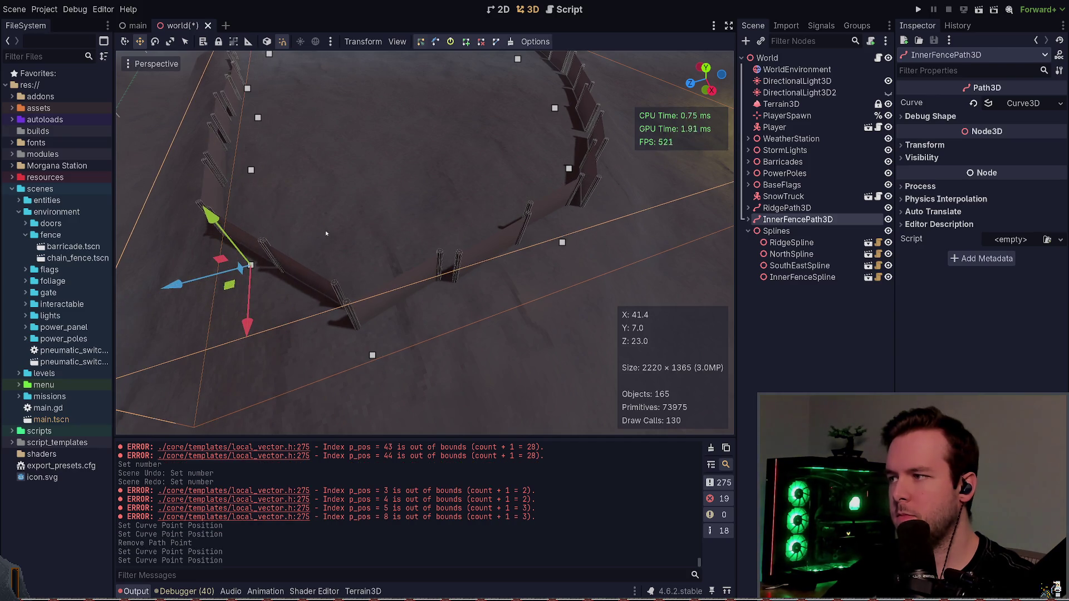
pyautogui.click(195, 256)
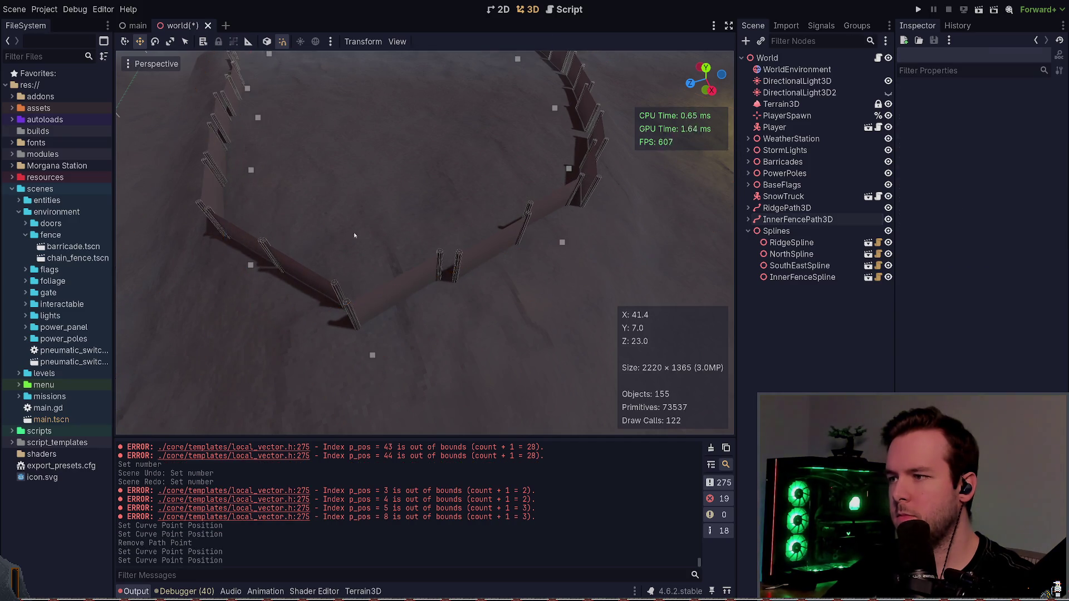
pyautogui.click(479, 273)
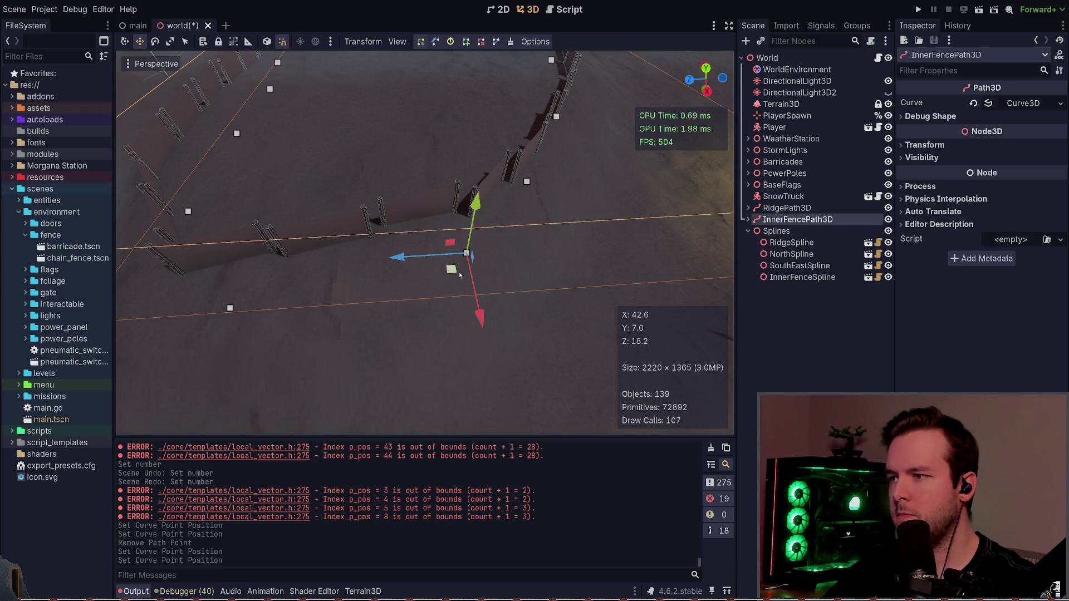
pyautogui.moveTo(460, 276); pyautogui.dragTo(440, 262)
pyautogui.click(370, 163)
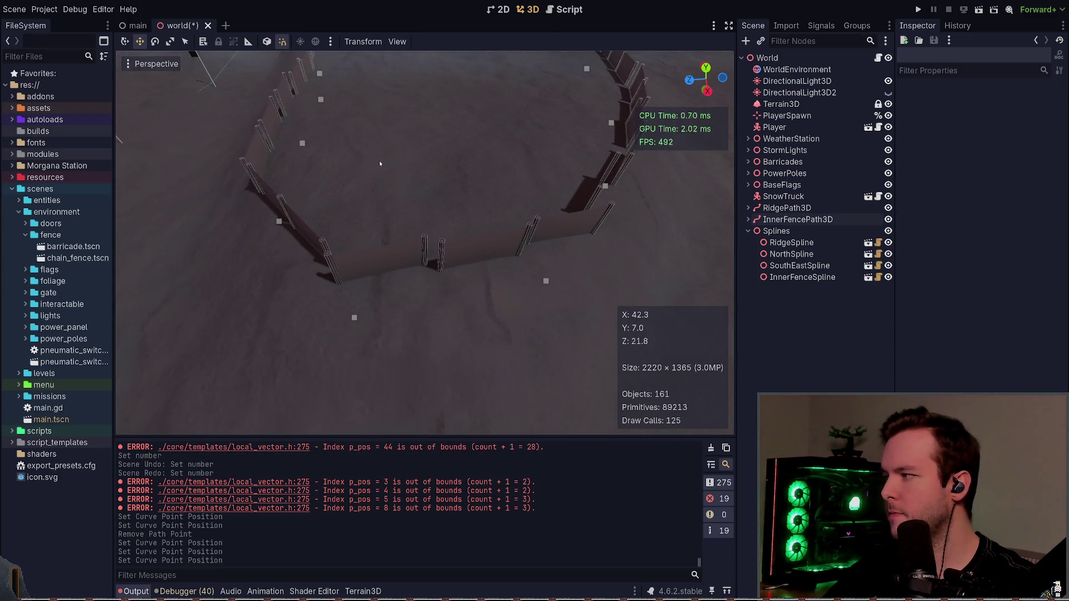
pyautogui.hotkey('ctrl', 's')
pyautogui.scroll(-5, 380, 163)
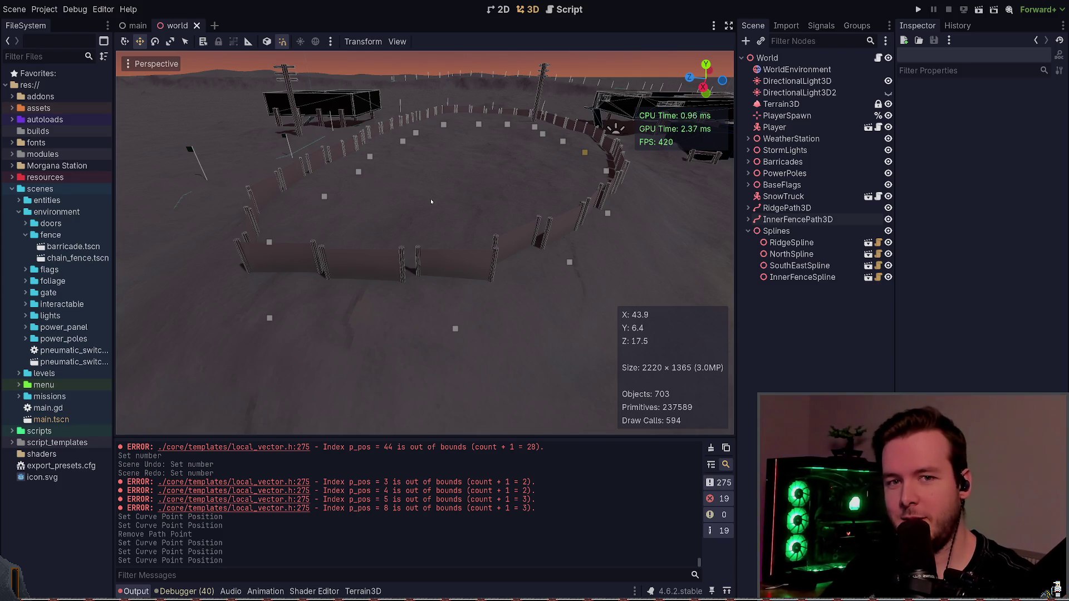
# - Enable curve handle editing and pull out point 4's handles to round the bend
pyautogui.moveTo(401, 248)
pyautogui.mouseDown()
pyautogui.moveTo(406, 284)
pyautogui.moveTo(423, 295)
pyautogui.moveTo(412, 256)
pyautogui.moveTo(424, 289)
pyautogui.mouseUp()
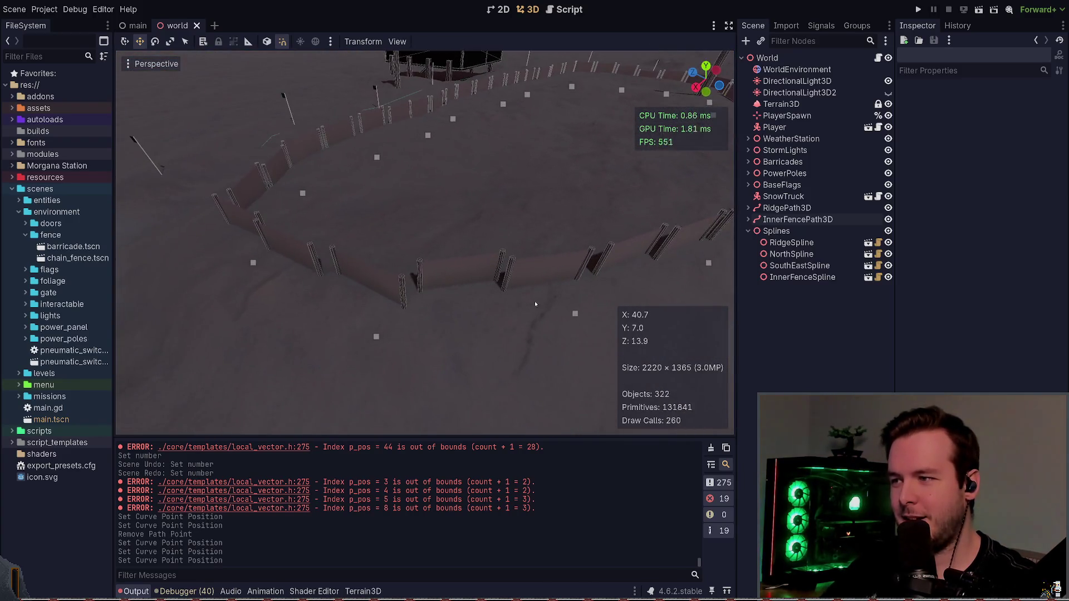
pyautogui.moveTo(341, 289); pyautogui.dragTo(504, 375)
pyautogui.click(798, 219)
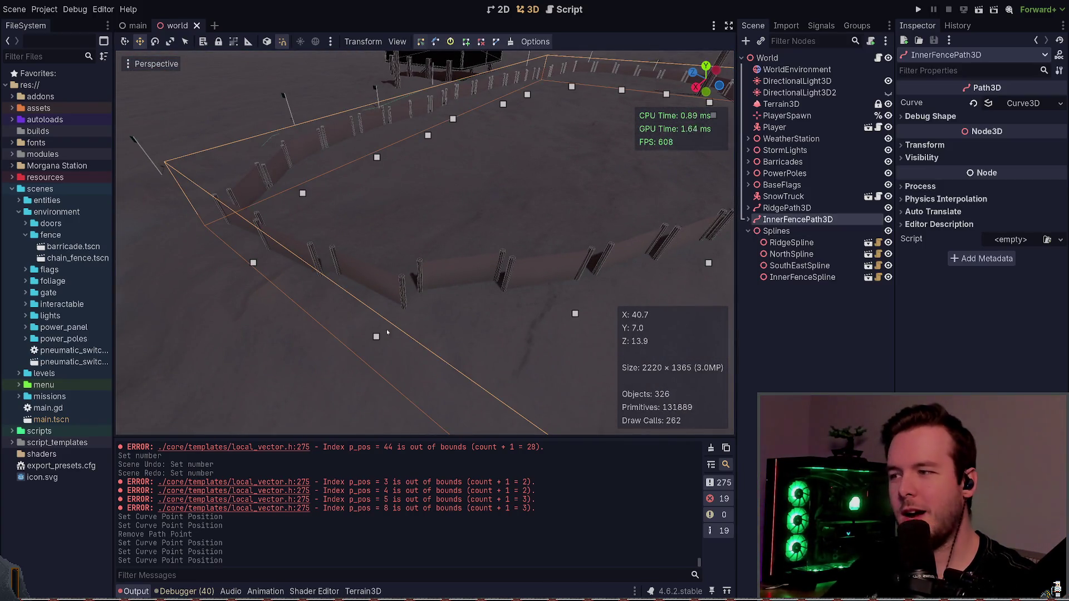
pyautogui.moveTo(385, 195)
pyautogui.mouseDown()
pyautogui.moveTo(412, 234)
pyautogui.moveTo(400, 199)
pyautogui.mouseUp()
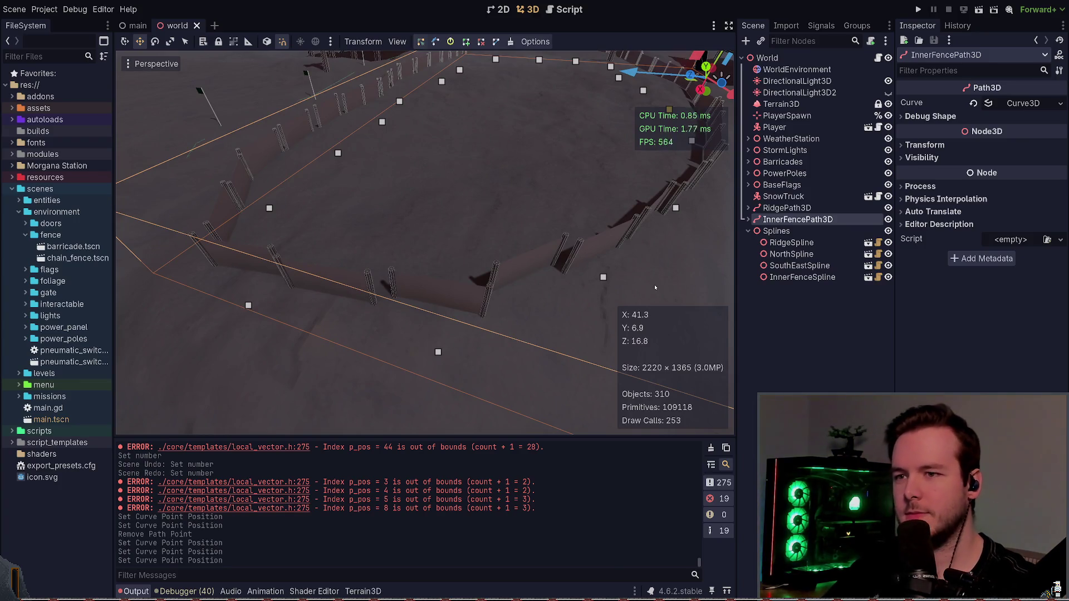
pyautogui.click(610, 277)
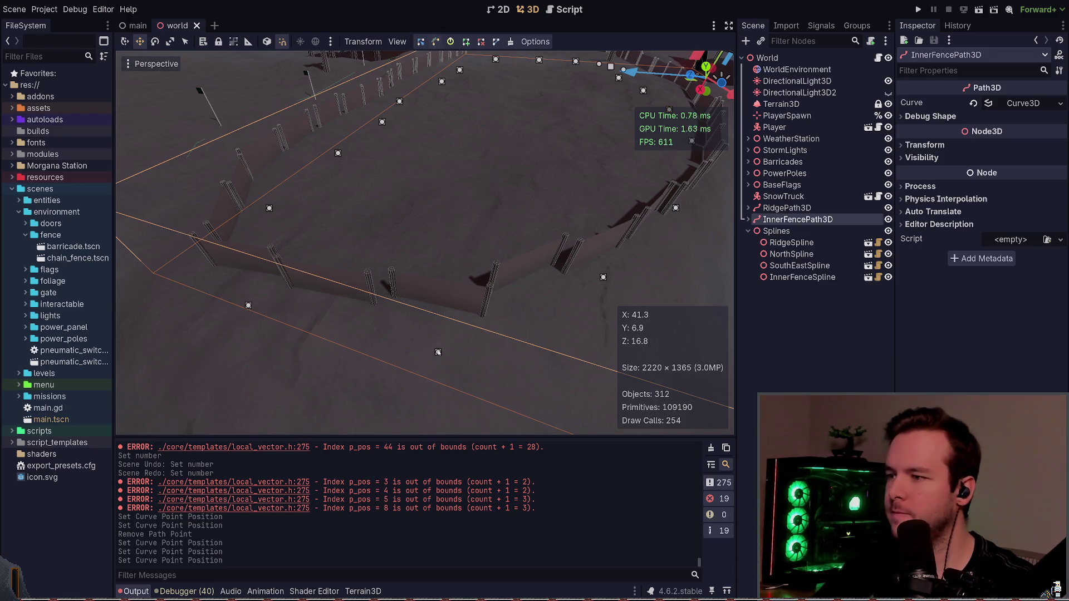
pyautogui.moveTo(438, 352); pyautogui.dragTo(475, 360)
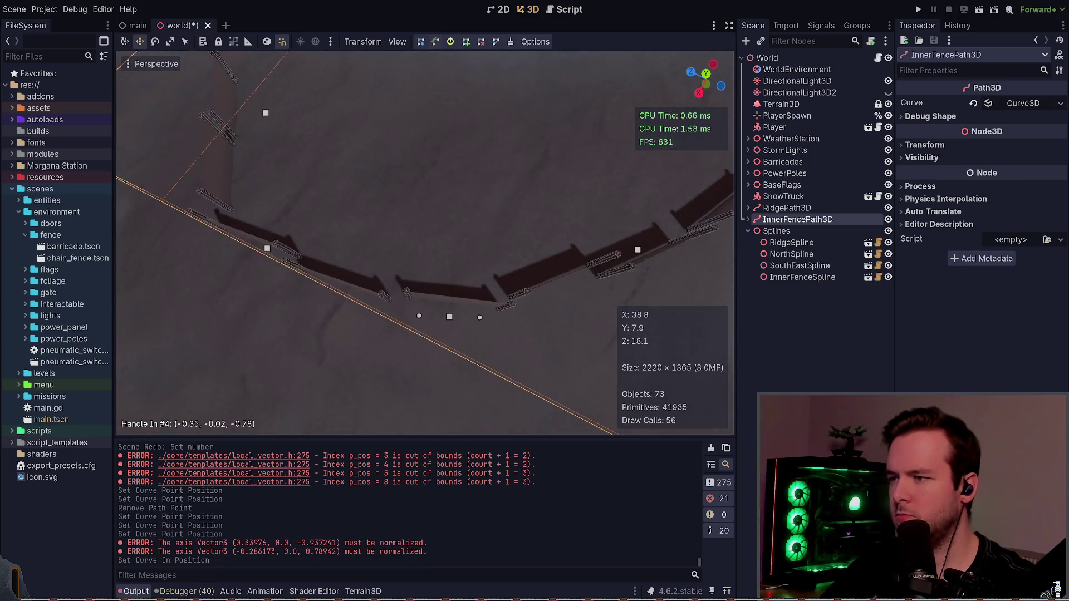
pyautogui.press('d')
pyautogui.moveTo(412, 318); pyautogui.dragTo(410, 306)
# - Pull out point 5's curve handles and save the world scene
pyautogui.press('w')
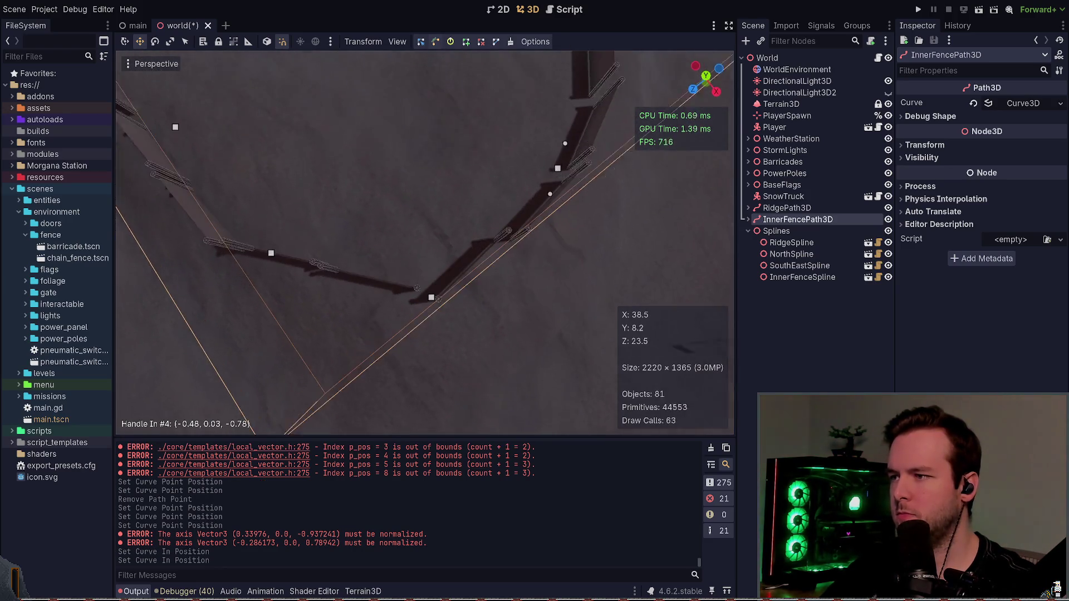
pyautogui.press('s')
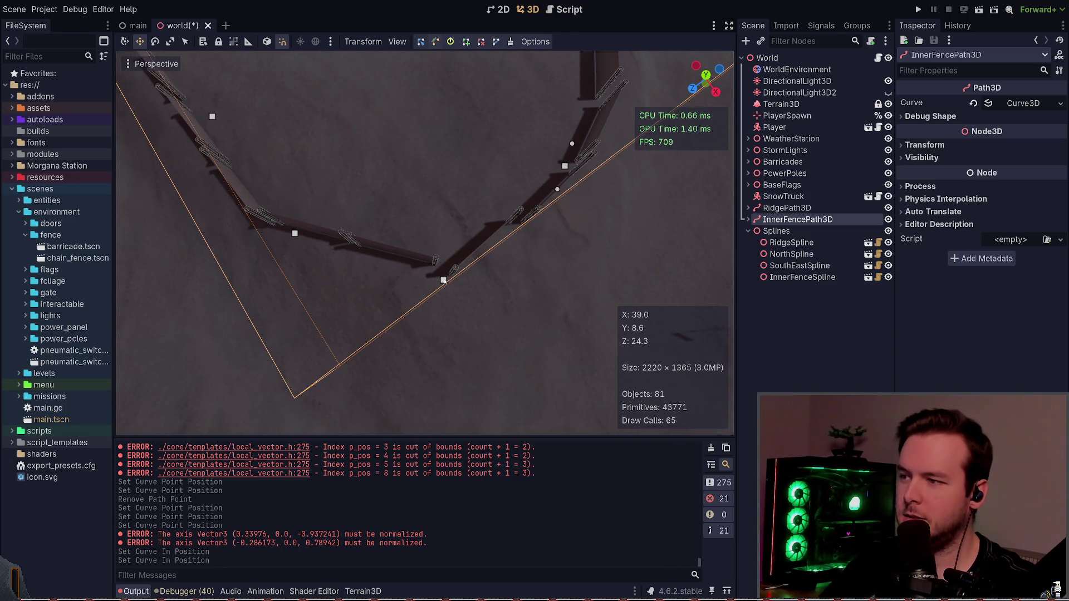
pyautogui.moveTo(444, 280)
pyautogui.mouseDown()
pyautogui.moveTo(491, 286)
pyautogui.moveTo(453, 214)
pyautogui.mouseUp()
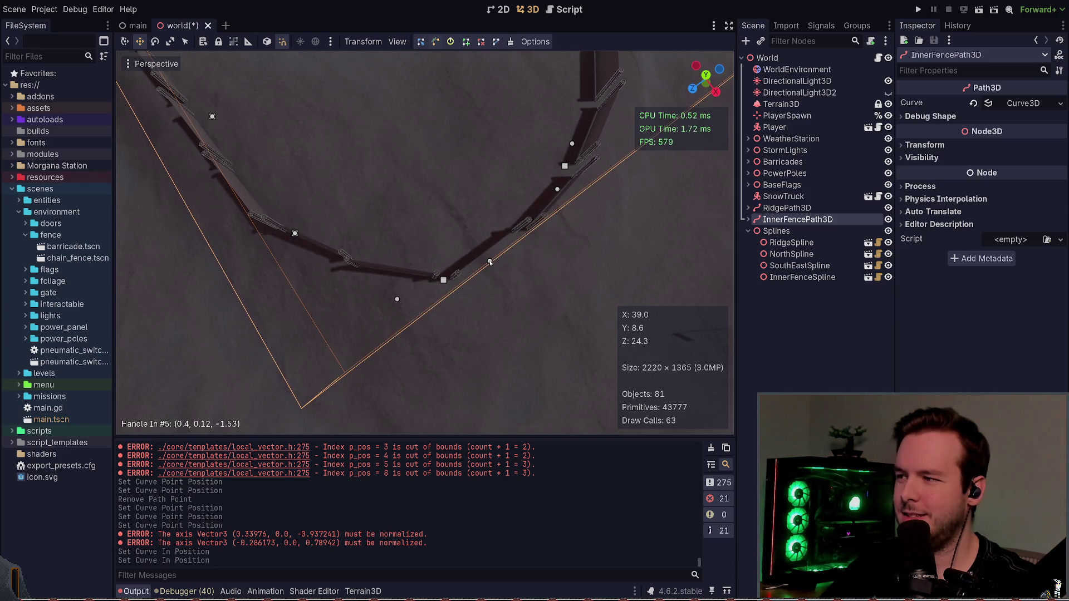
pyautogui.click(452, 215)
pyautogui.hotkey('ctrl', 's')
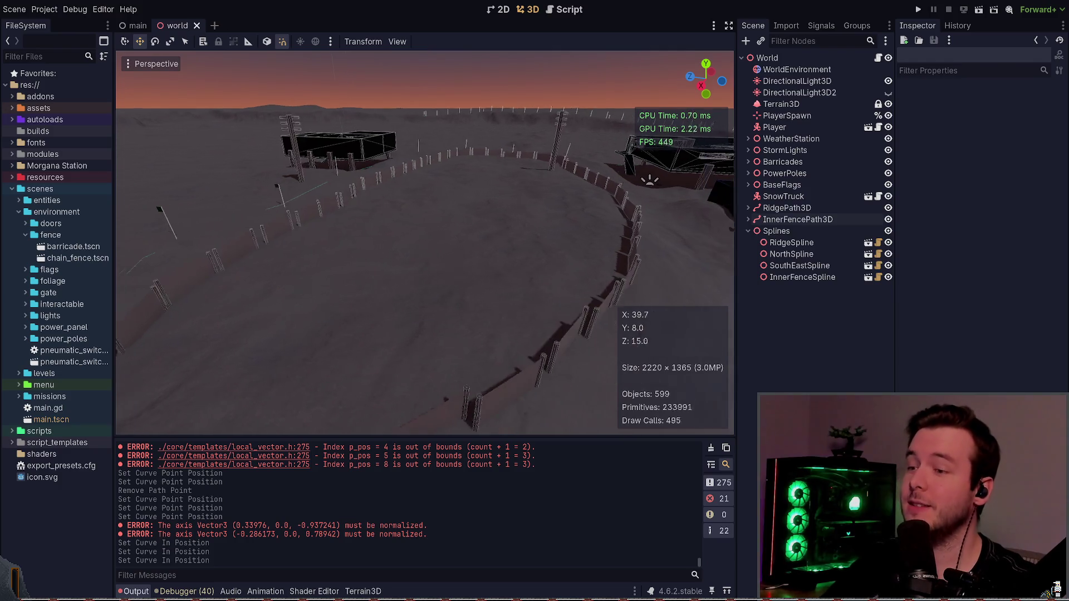
# - Fly the camera over the fence ring and select InnerFencePath3D for editing
pyautogui.press('w')
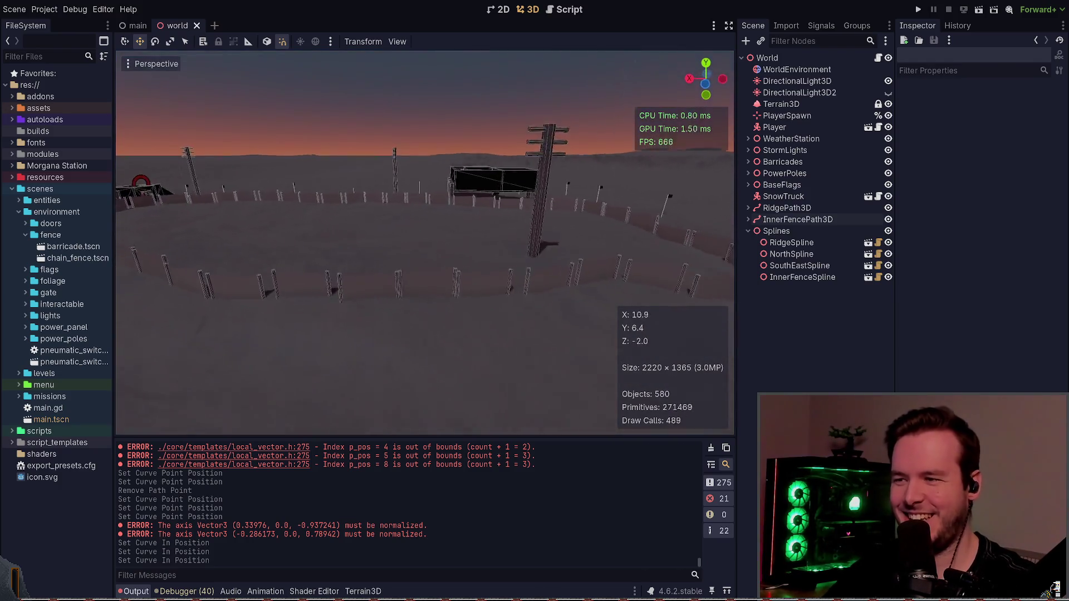
pyautogui.press('s')
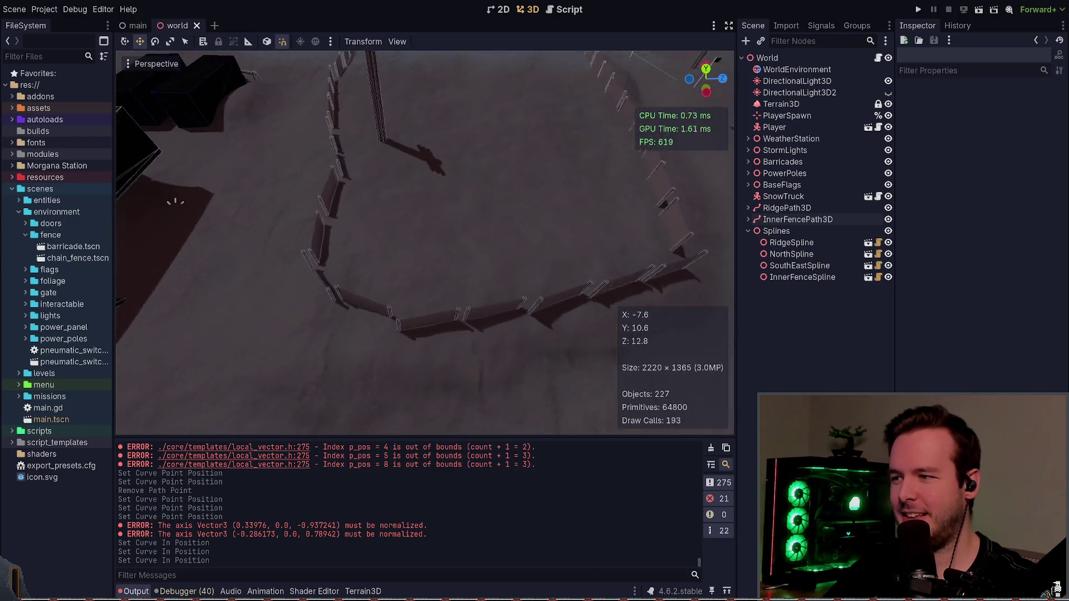
pyautogui.press('q')
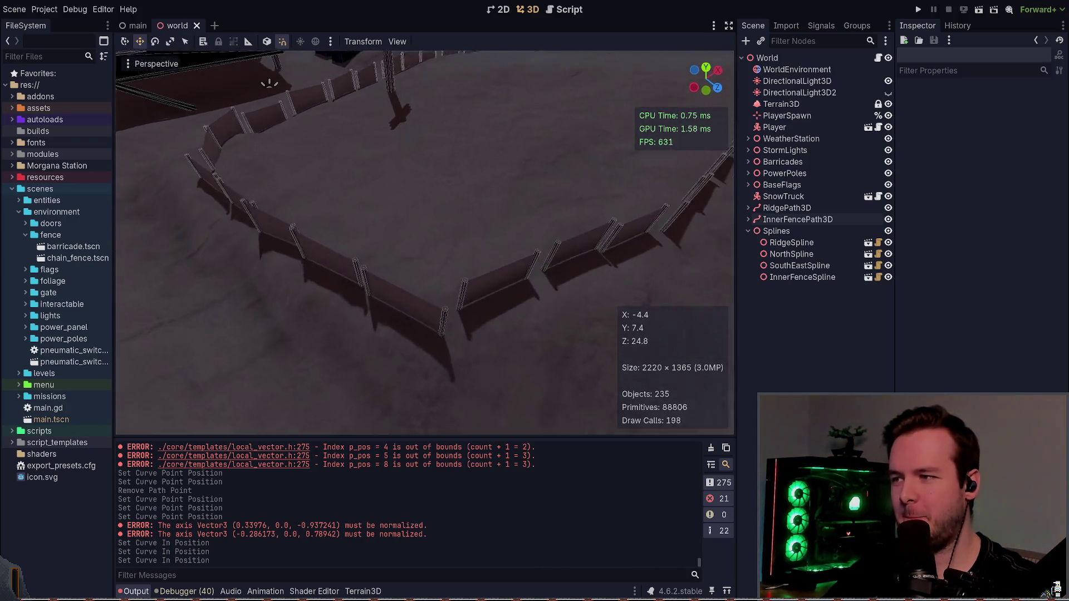
pyautogui.click(818, 221)
pyautogui.click(445, 340)
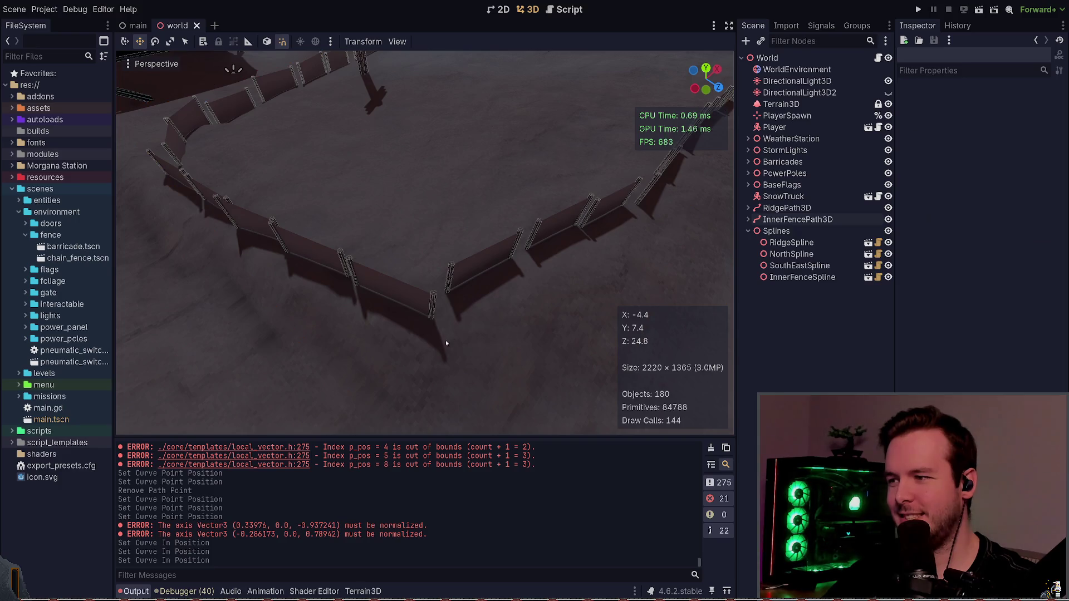
pyautogui.click(819, 221)
pyautogui.click(820, 222)
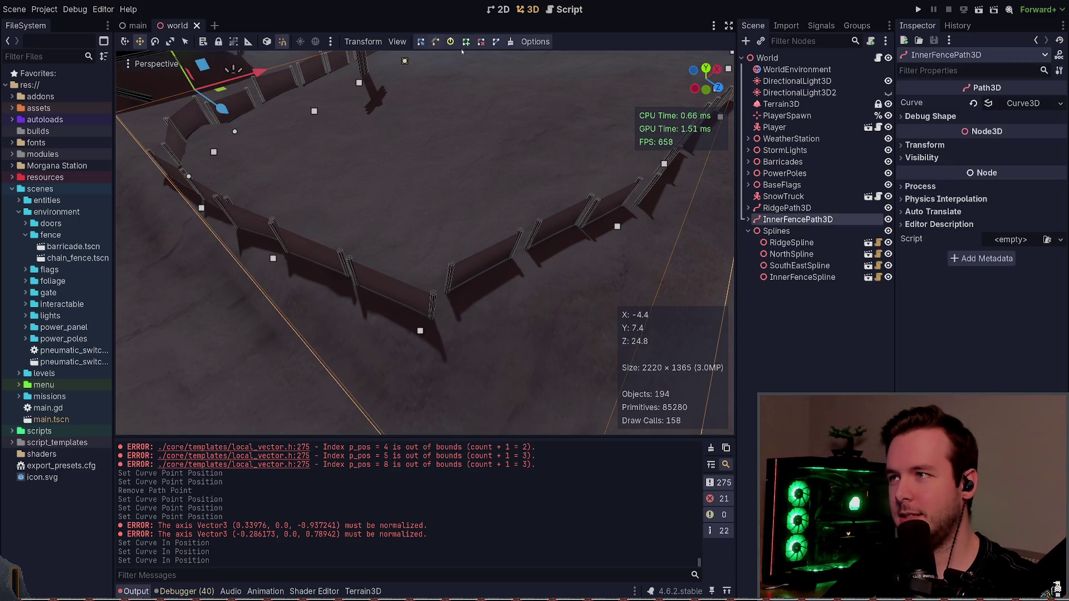
# - Round point 12's corner with handles, nudge a nearby point, and save
pyautogui.moveTo(419, 207)
pyautogui.mouseDown()
pyautogui.moveTo(474, 192)
pyautogui.moveTo(490, 199)
pyautogui.mouseUp()
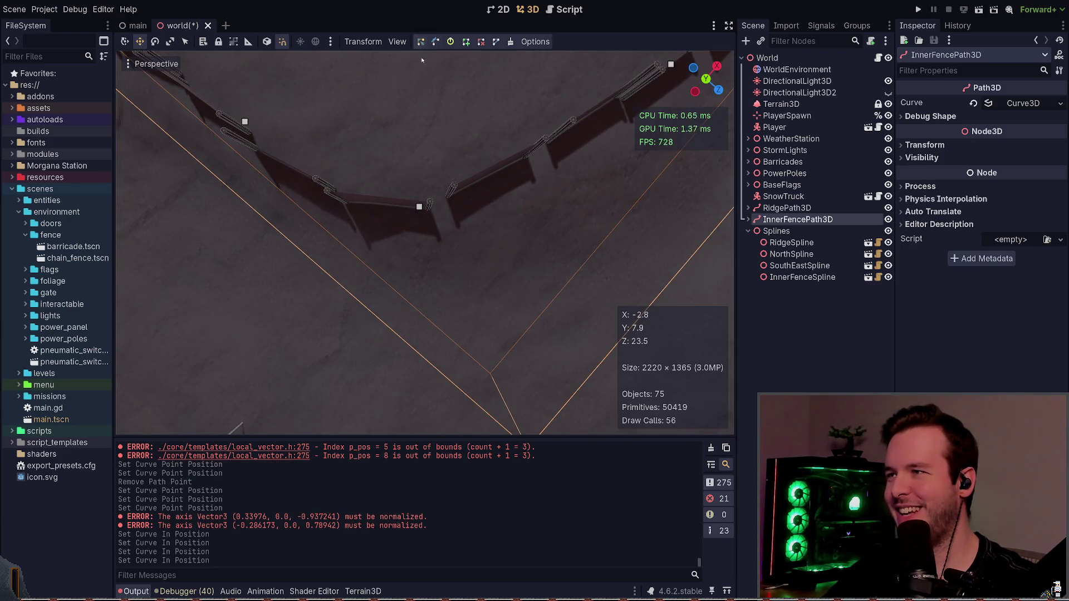
pyautogui.click(420, 207)
pyautogui.moveTo(471, 162); pyautogui.dragTo(490, 154)
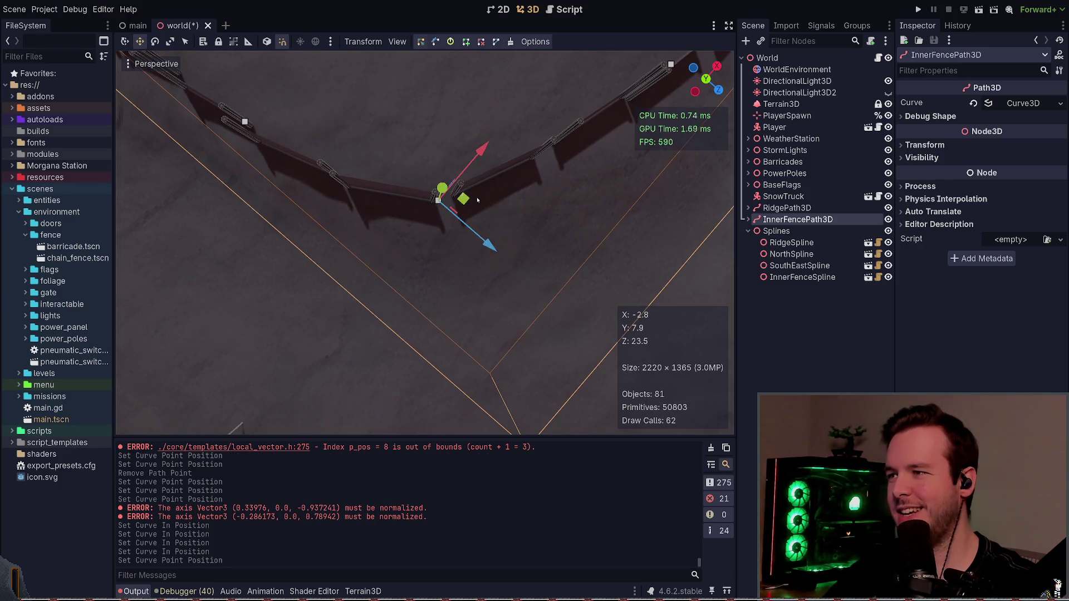
pyautogui.click(538, 89)
pyautogui.hotkey('ctrl', 's')
# - Move two more path points, delete another, and pull out handles to round the fence
pyautogui.moveTo(538, 89)
pyautogui.mouseDown()
pyautogui.moveTo(548, 306)
pyautogui.moveTo(521, 295)
pyautogui.moveTo(526, 319)
pyautogui.mouseUp()
pyautogui.press('q')
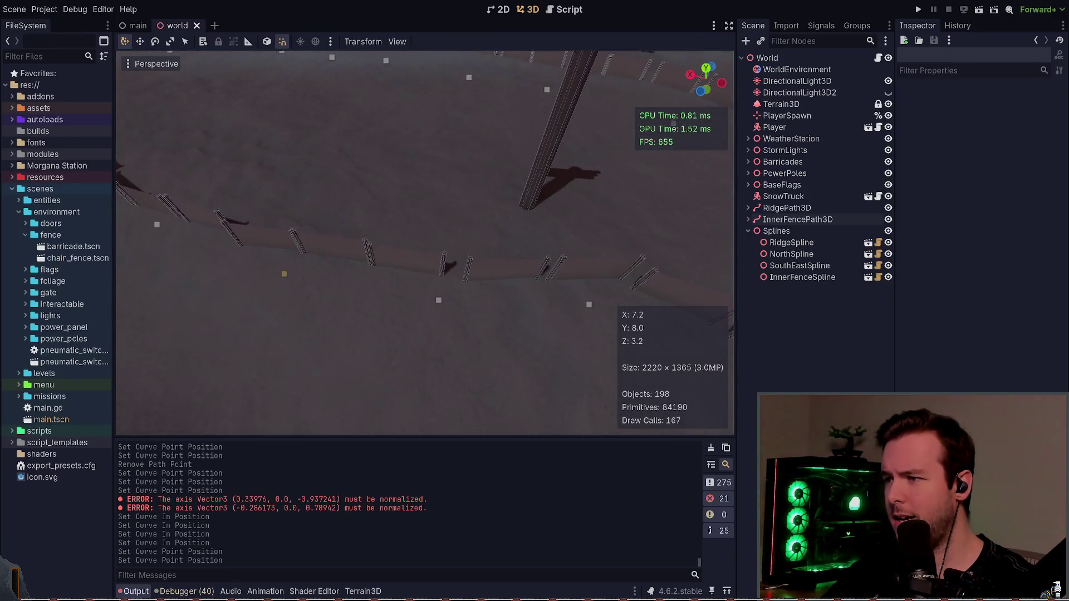
pyautogui.moveTo(355, 361)
pyautogui.mouseDown()
pyautogui.moveTo(479, 287)
pyautogui.moveTo(404, 292)
pyautogui.mouseUp()
pyautogui.moveTo(453, 241); pyautogui.dragTo(459, 219)
pyautogui.click(275, 277)
pyautogui.moveTo(312, 234); pyautogui.dragTo(379, 189)
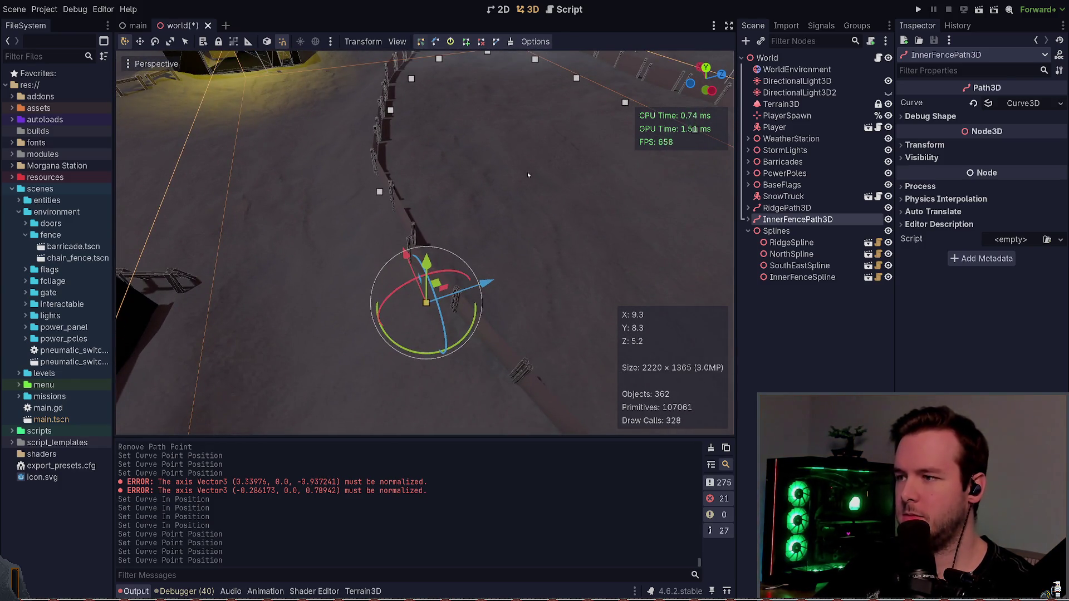
pyautogui.rightClick(426, 302)
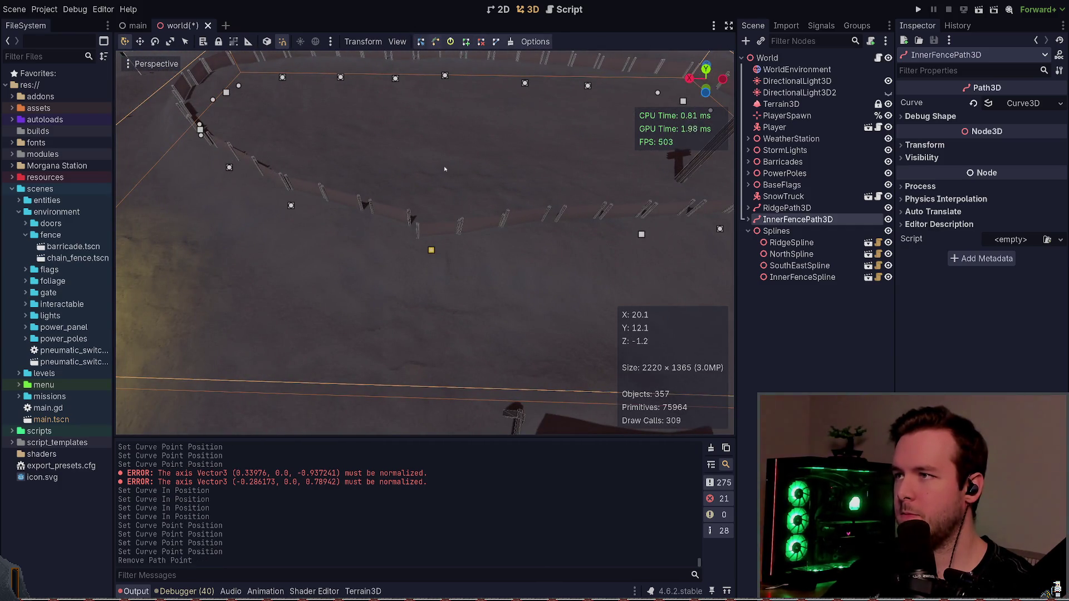
pyautogui.moveTo(431, 252); pyautogui.dragTo(443, 246)
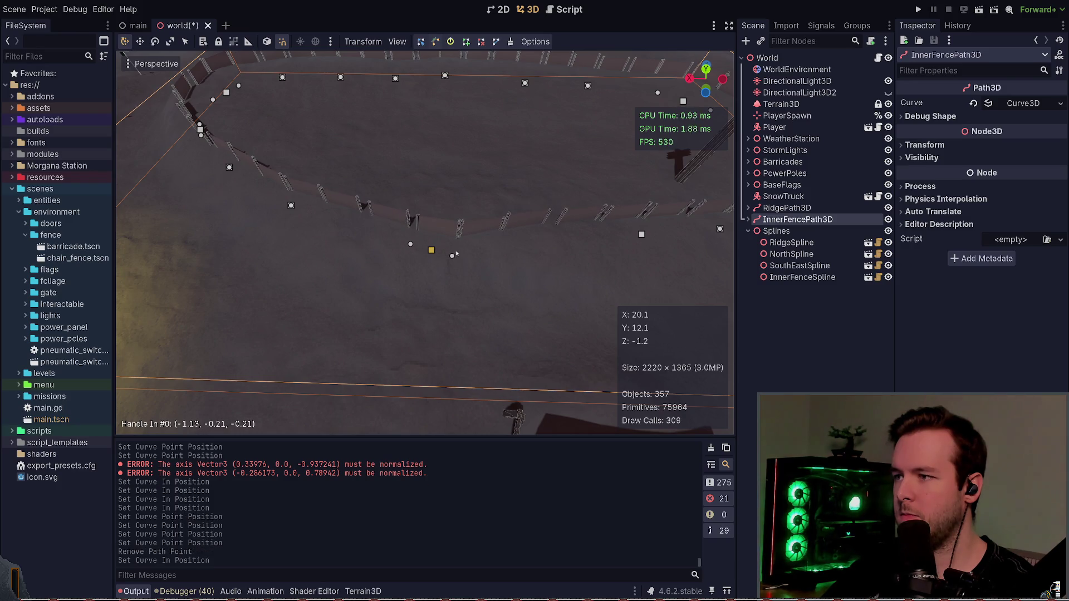
pyautogui.hotkey('ctrl', 's')
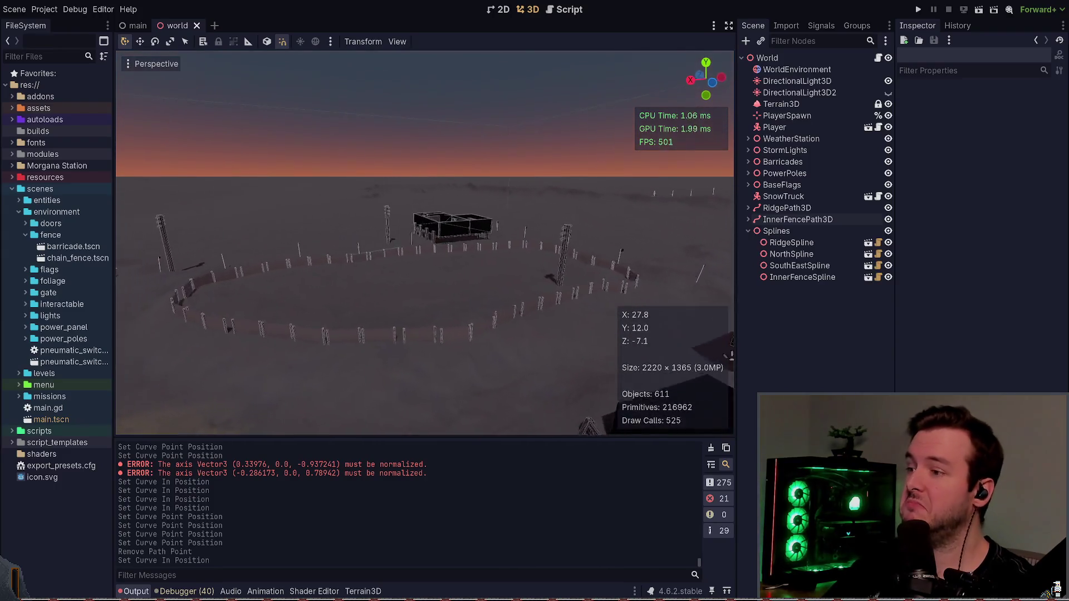
# - Save the world scene and select the InnerFenceSpline node
pyautogui.hotkey('ctrl', 's')
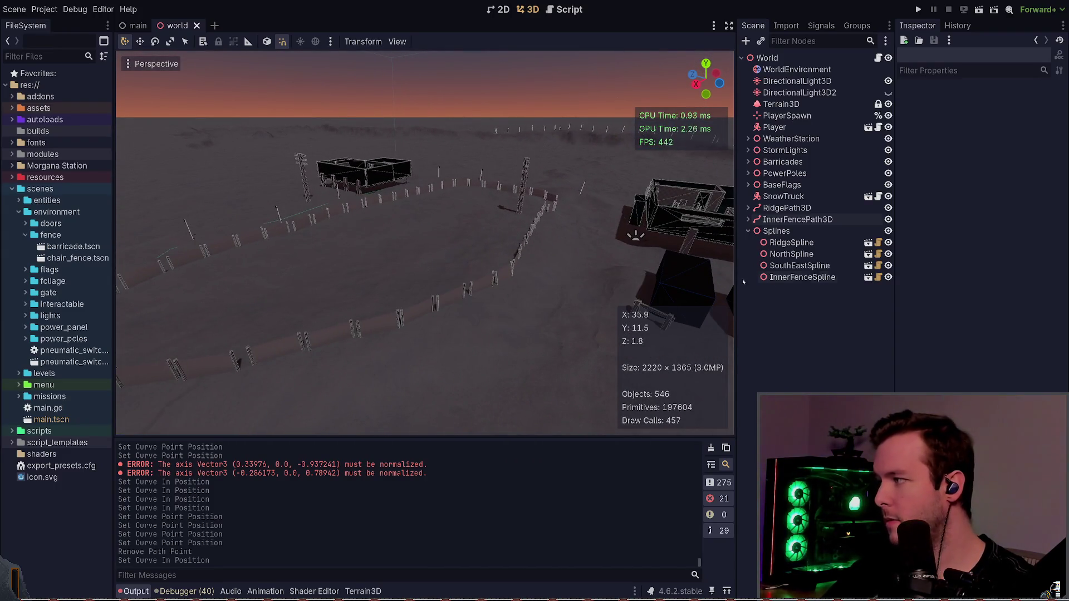
pyautogui.click(824, 219)
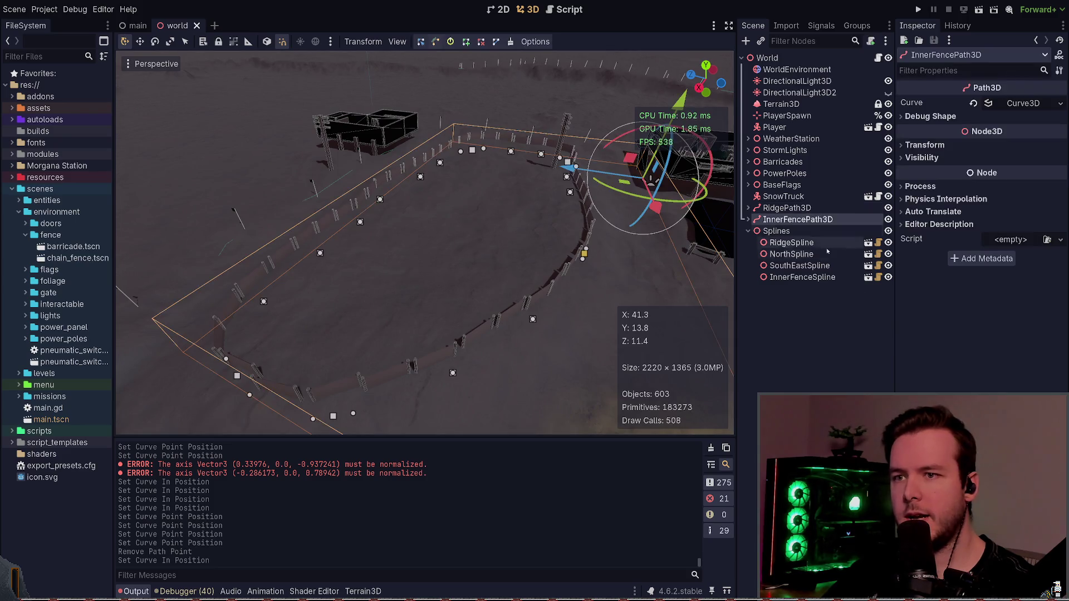
pyautogui.click(819, 277)
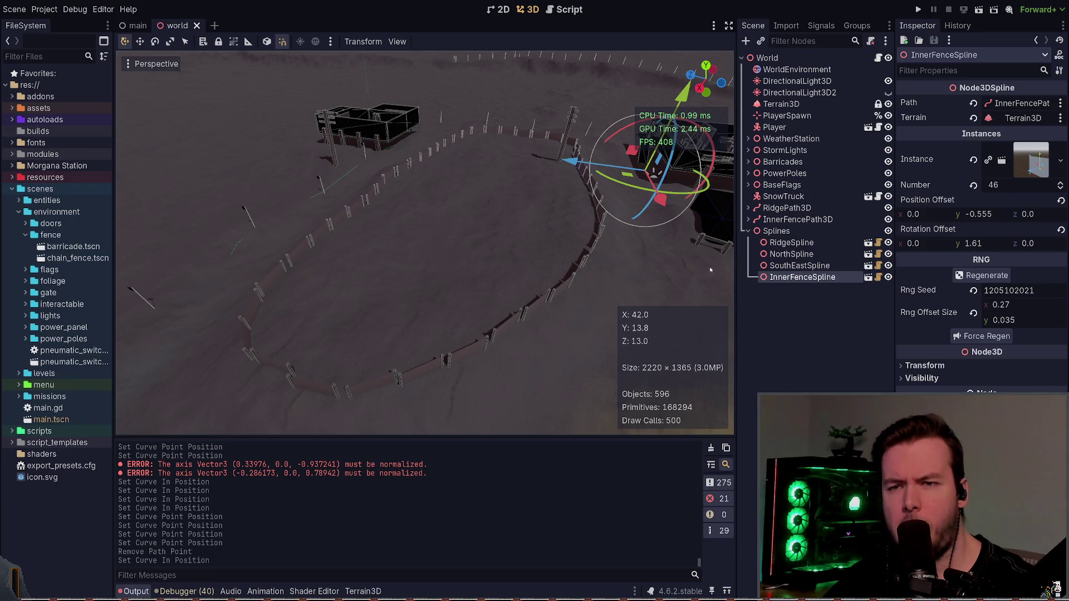
# - Try Rotation Offset and Rng Offset Size Y tweaks, undoing each with Ctrl+Z
pyautogui.moveTo(929, 245); pyautogui.dragTo(935, 245)
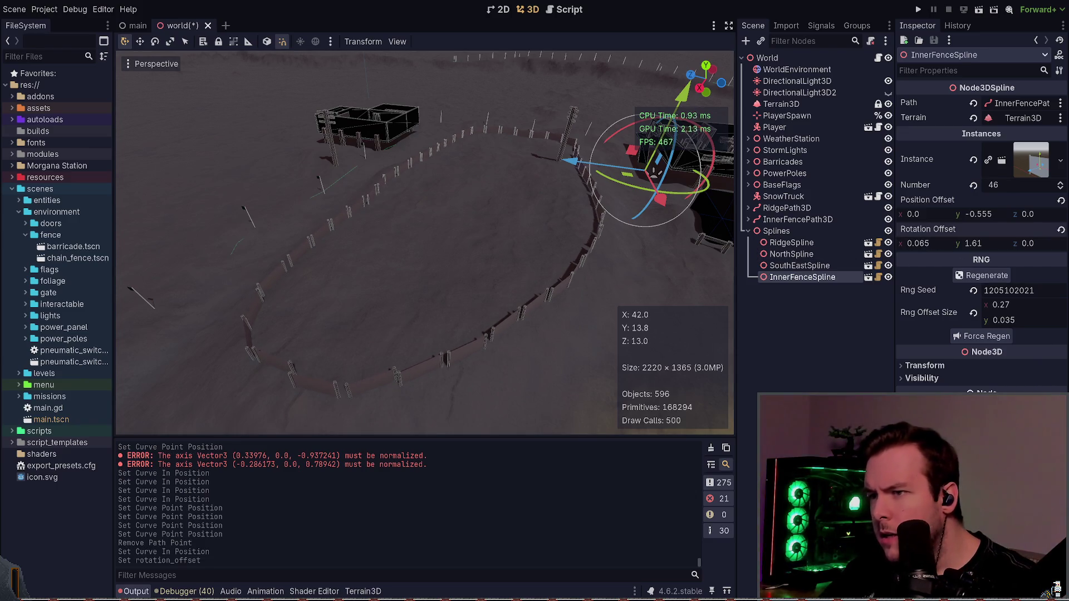
pyautogui.hotkey('ctrl', 'z')
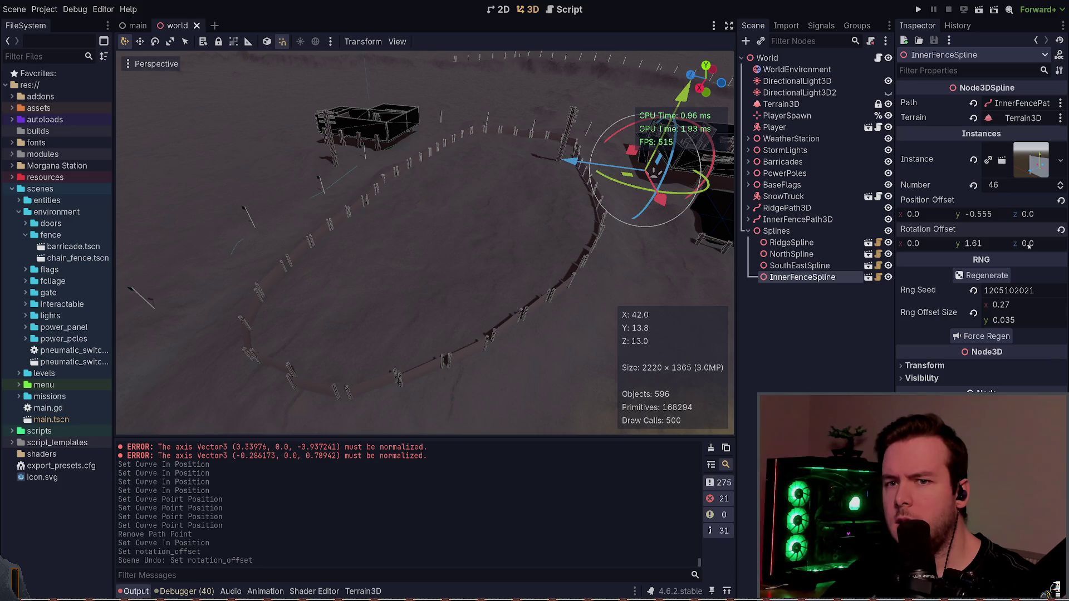
pyautogui.moveTo(1029, 245); pyautogui.dragTo(1034, 245)
pyautogui.hotkey('ctrl', 'z')
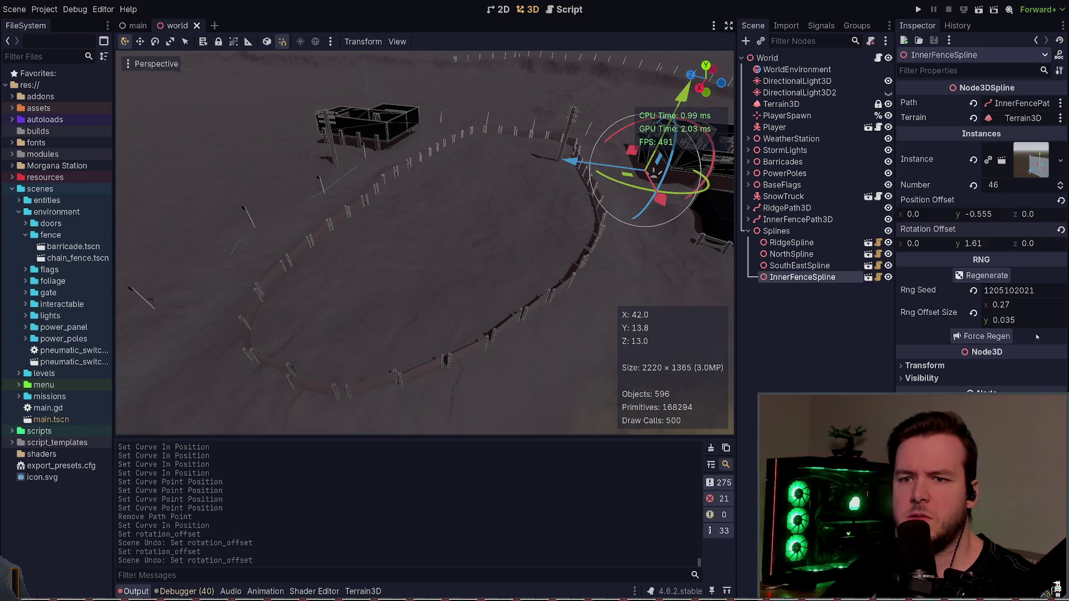
pyautogui.moveTo(1015, 324); pyautogui.dragTo(1025, 324)
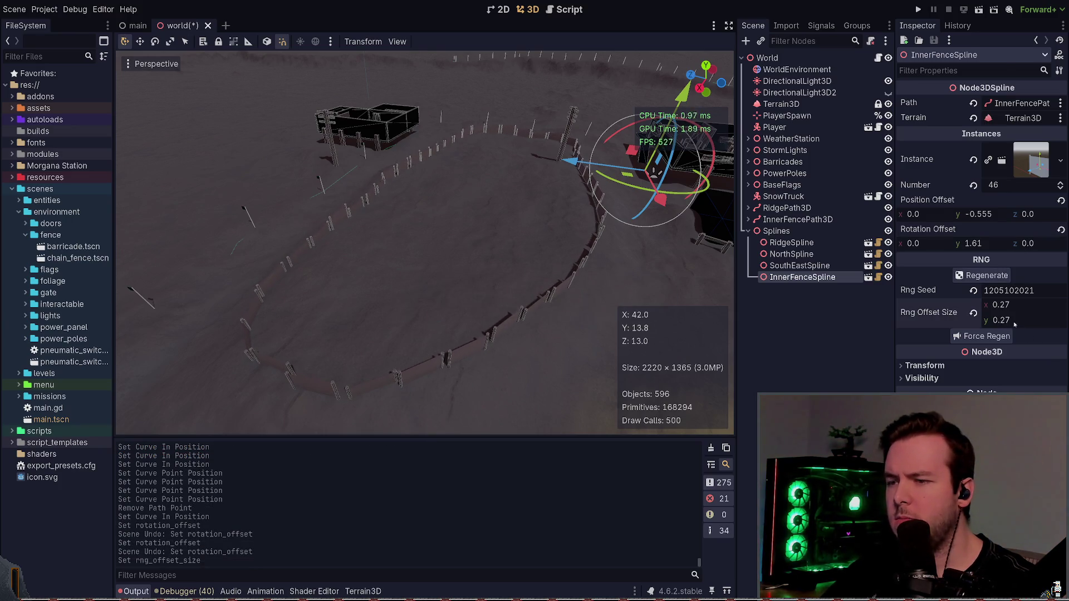
pyautogui.hotkey('ctrl', 'z')
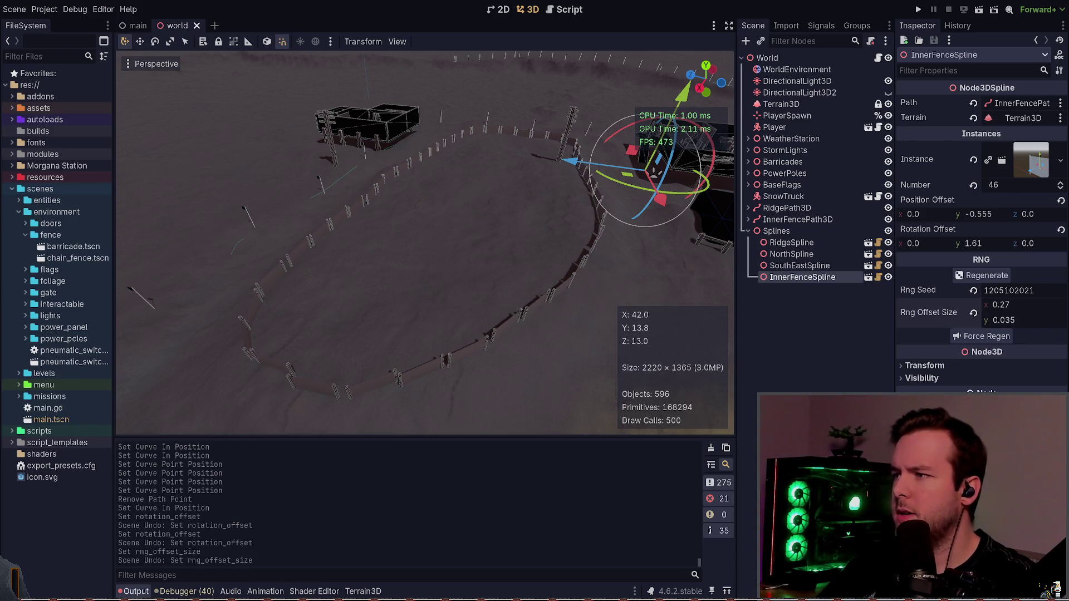
# - Search node3d_spline.gd for the position_offset declaration
pyautogui.hotkey('alt', 'Tab')
pyautogui.write('/ra')
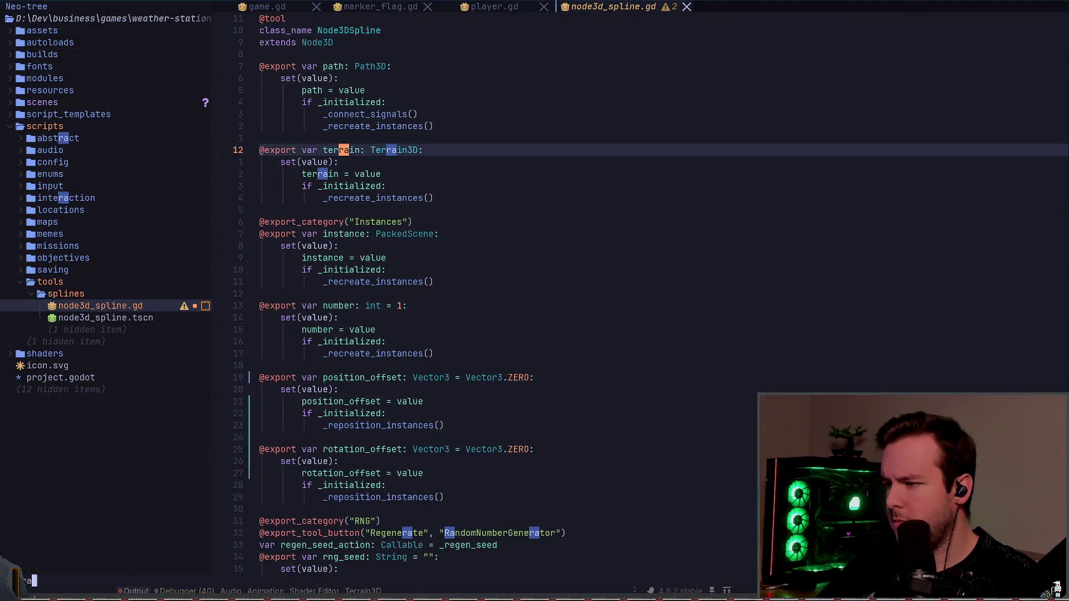
pyautogui.press('BackSpace')
pyautogui.press('BackSpace')
pyautogui.write('offset')
pyautogui.press('Return')
pyautogui.press('Escape')
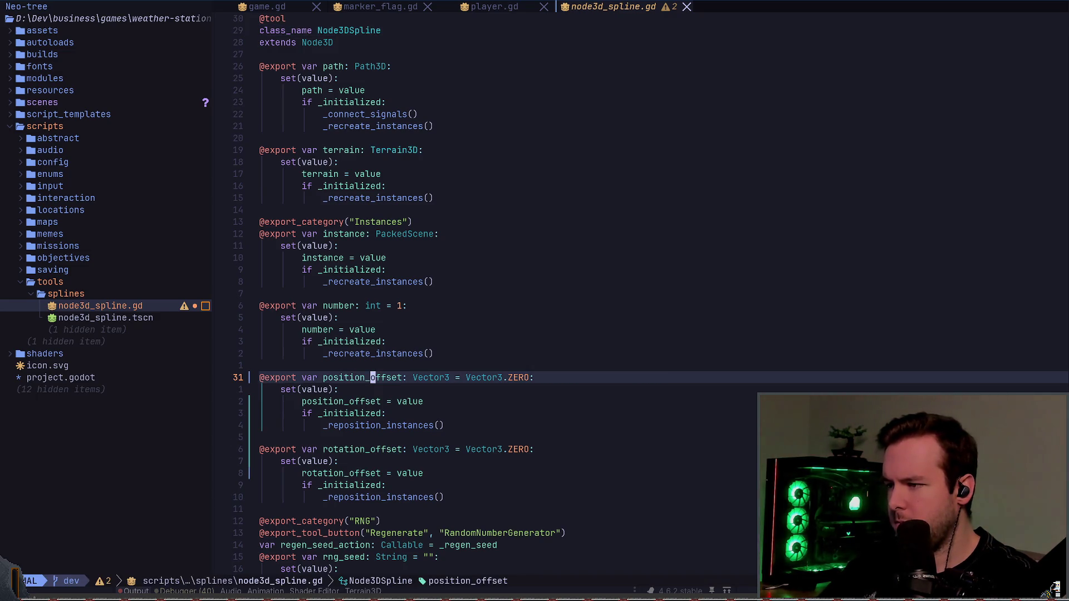
pyautogui.hotkey('alt', 'Tab')
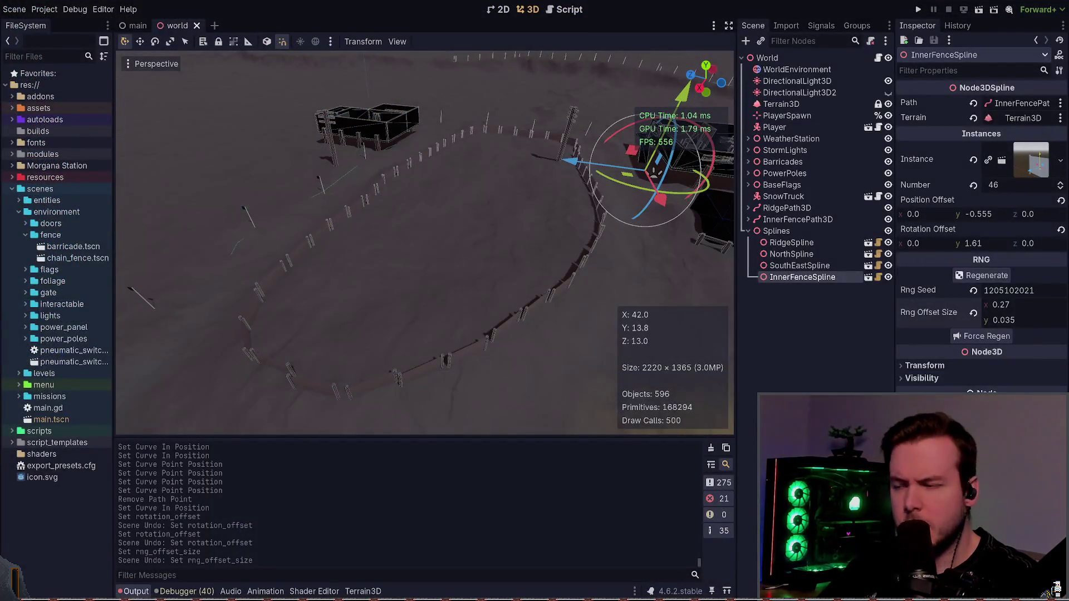
# - Change rng_offset_size on line 52 from Vector2 to Vector3 and save the script
pyautogui.hotkey('alt', 'Tab')
pyautogui.write('/rng_o')
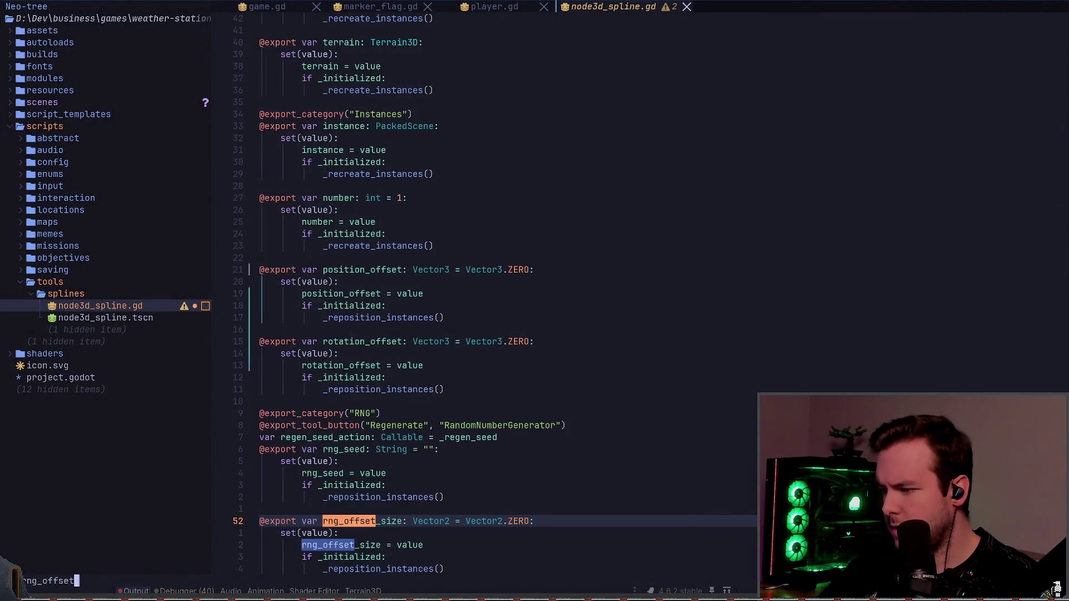
pyautogui.press('Return')
pyautogui.press('z')
pyautogui.press('z')
pyautogui.press('h')
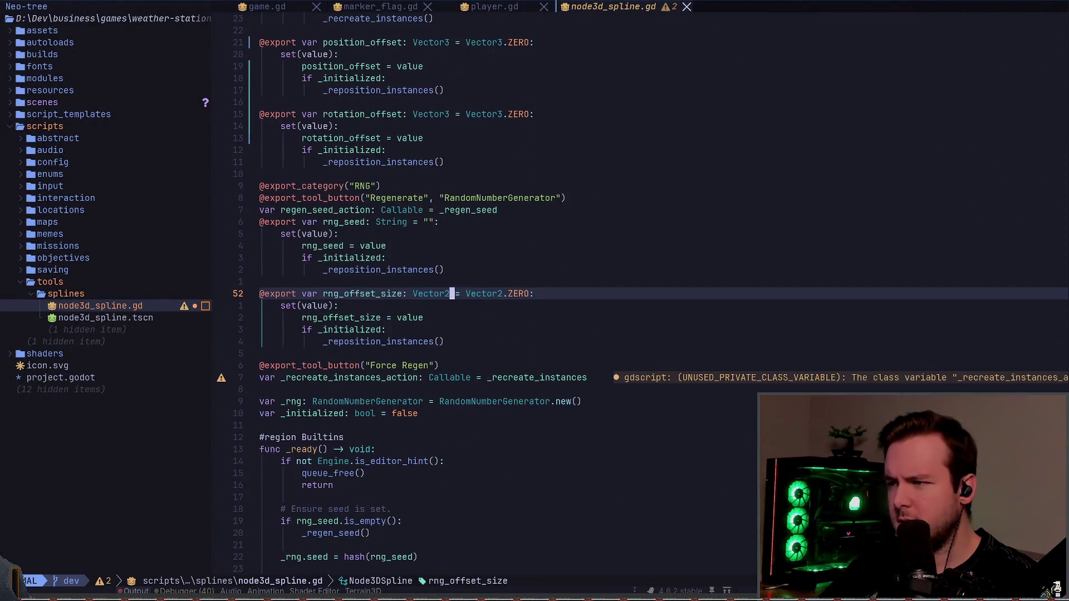
pyautogui.write('3')
pyautogui.press('w')
pyautogui.press('w')
pyautogui.press('h')
pyautogui.press('h')
pyautogui.press('r')
pyautogui.press('3')
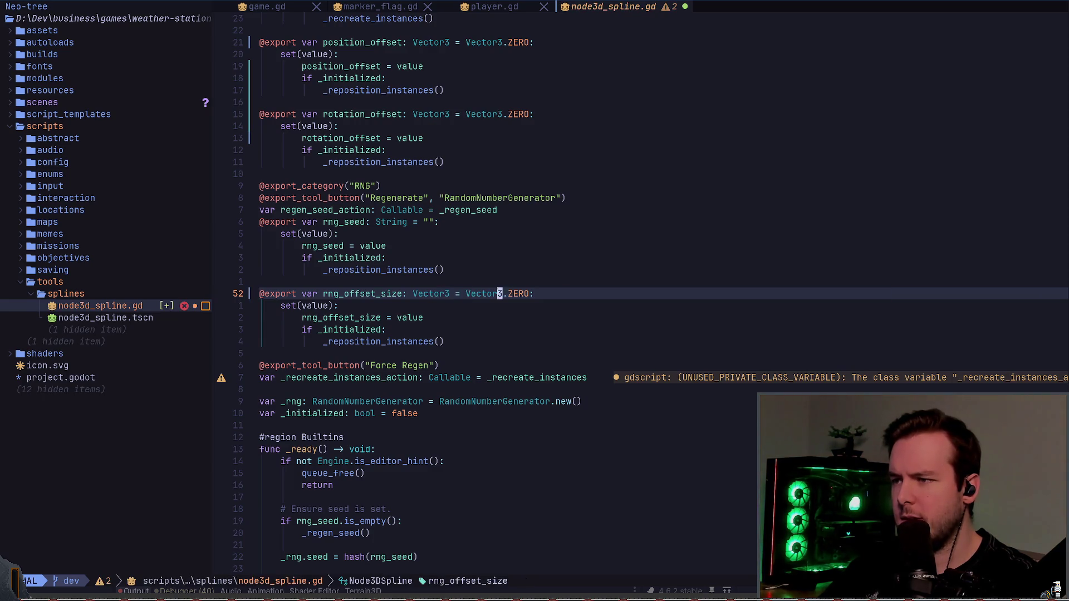
pyautogui.hotkey('ctrl', 's')
pyautogui.hotkey('alt', 'Tab')
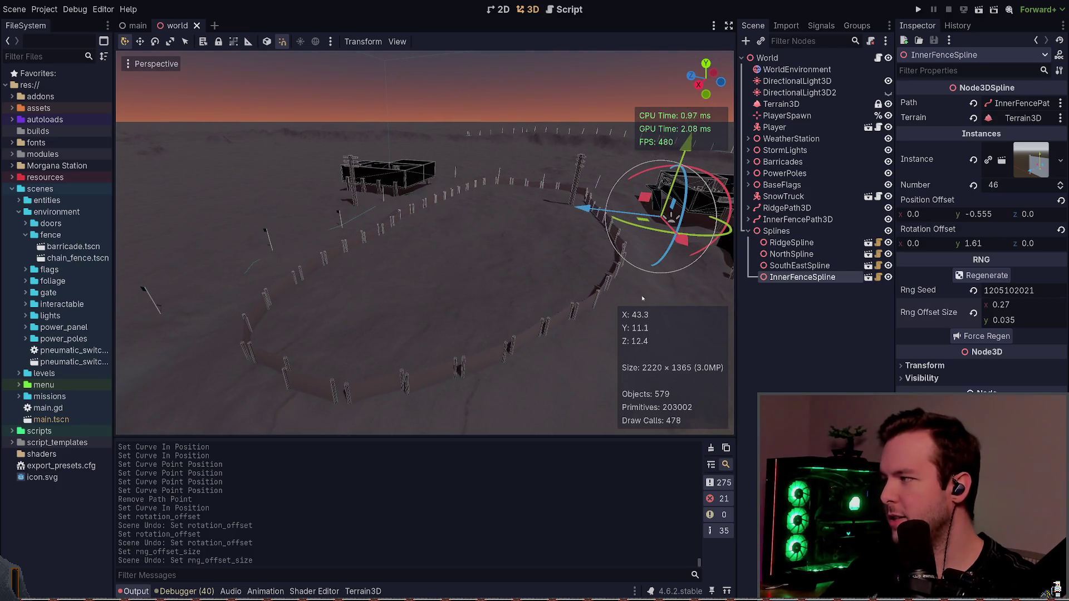
# - Force-regenerate the inner fence, set Rng Offset Size Z to 0.57, and save the scene
pyautogui.click(957, 337)
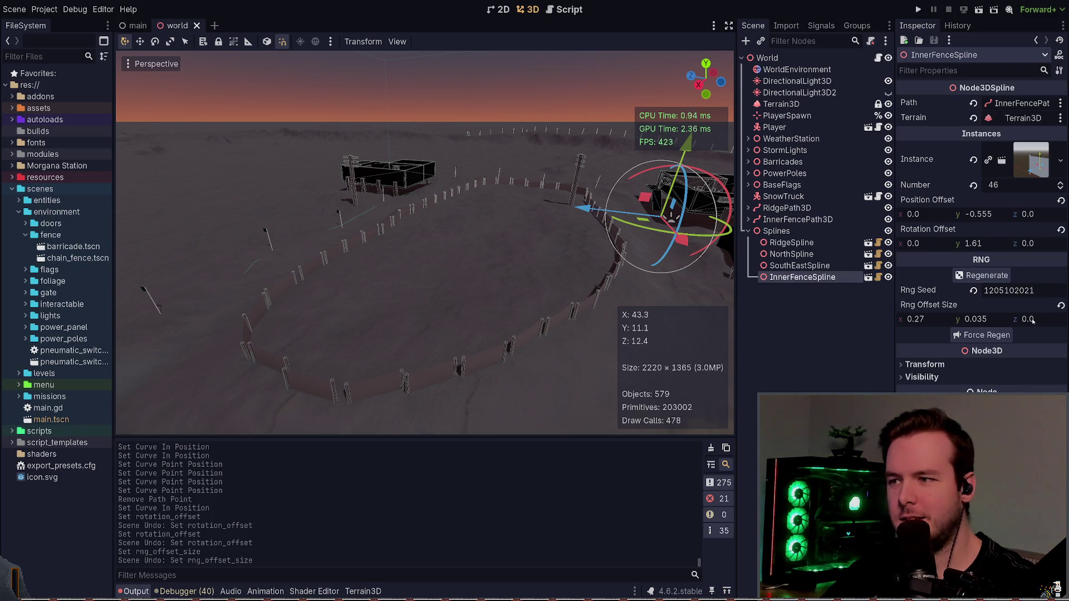
pyautogui.moveTo(1033, 321); pyautogui.dragTo(1044, 321)
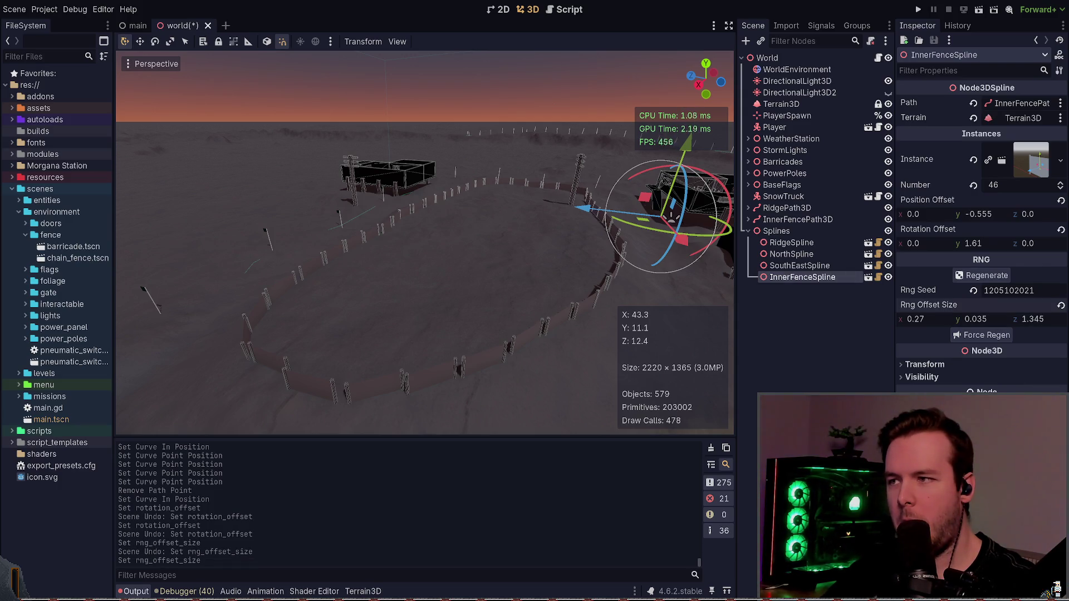
pyautogui.hotkey('ctrl', 'z')
pyautogui.hotkey('ctrl', 'z')
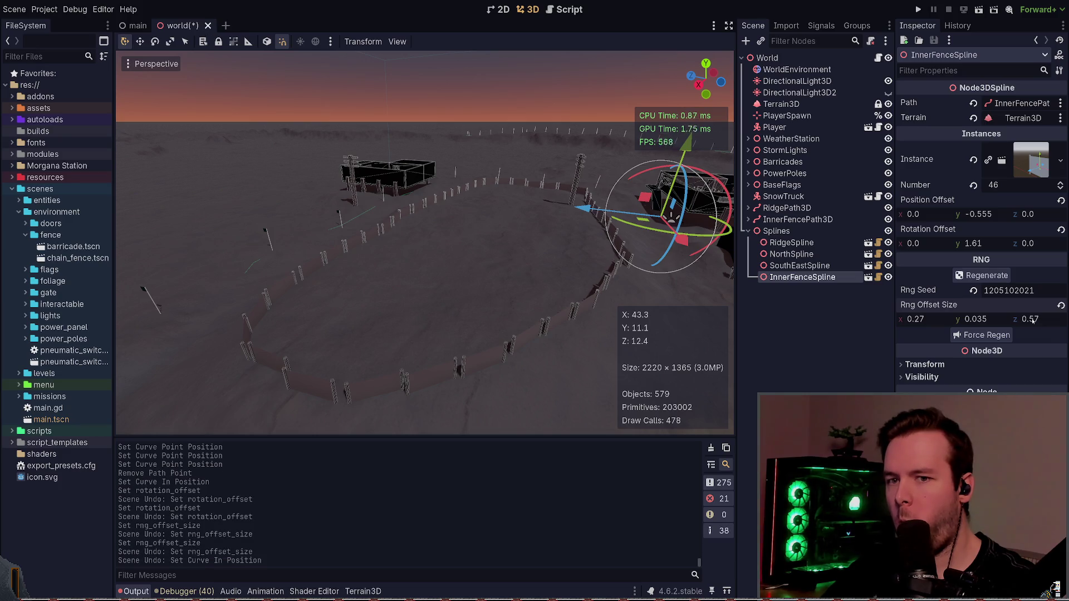
pyautogui.hotkey('ctrl', 'shift', 'z')
pyautogui.hotkey('ctrl', 'shift', 'z')
pyautogui.hotkey('ctrl', 's')
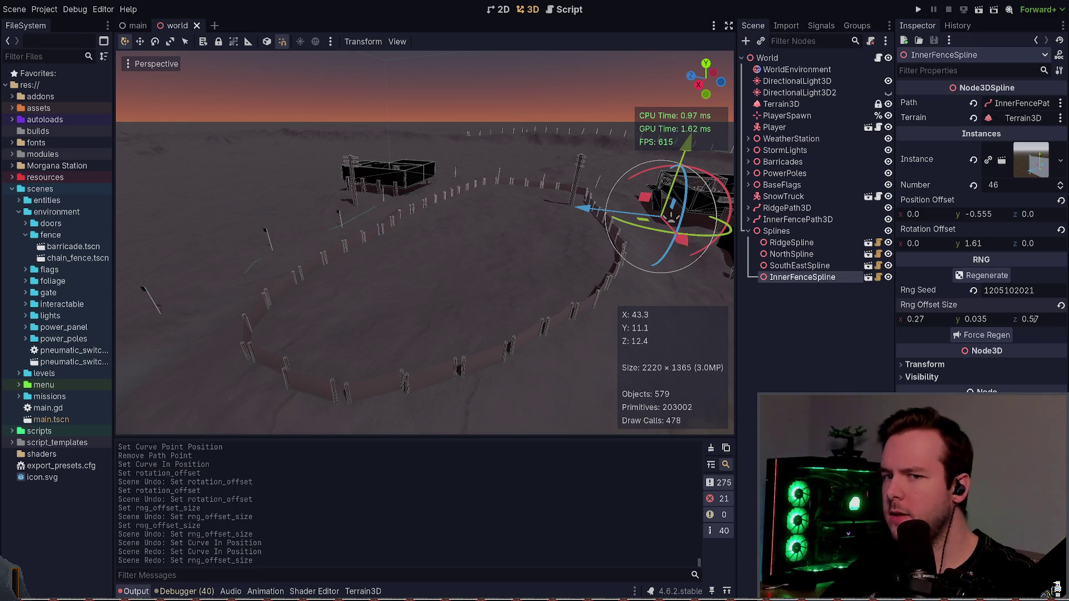
pyautogui.hotkey('alt', 'Tab')
pyautogui.hotkey('ctrl', 'o')
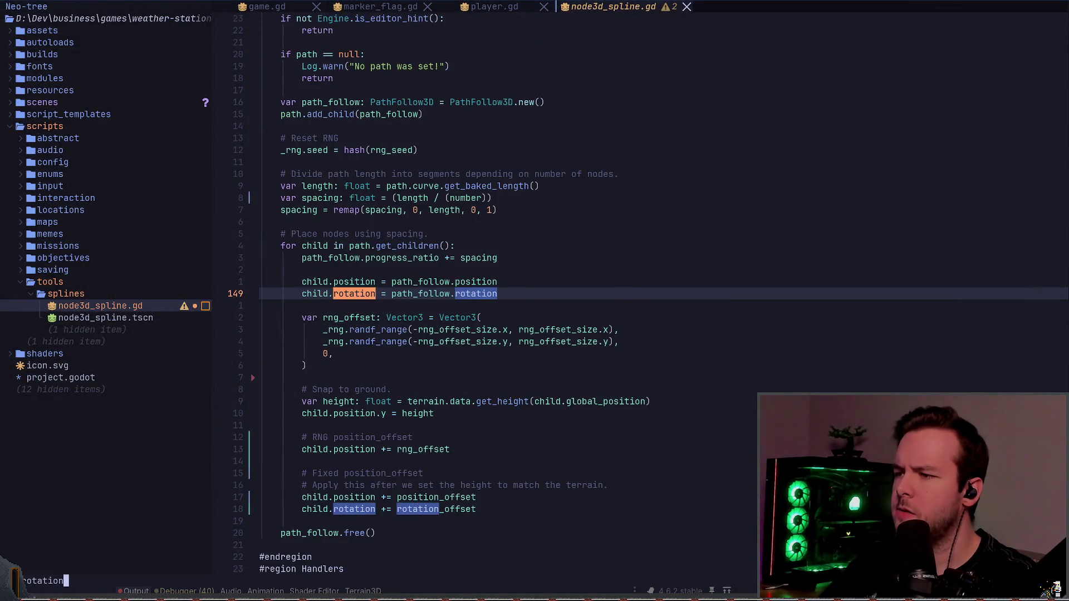
# - Move to the child.position += rng_offset line in _reposition_instances and center it
pyautogui.press('j')
pyautogui.press('j')
pyautogui.press('1')
pyautogui.press('0')
pyautogui.press('j')
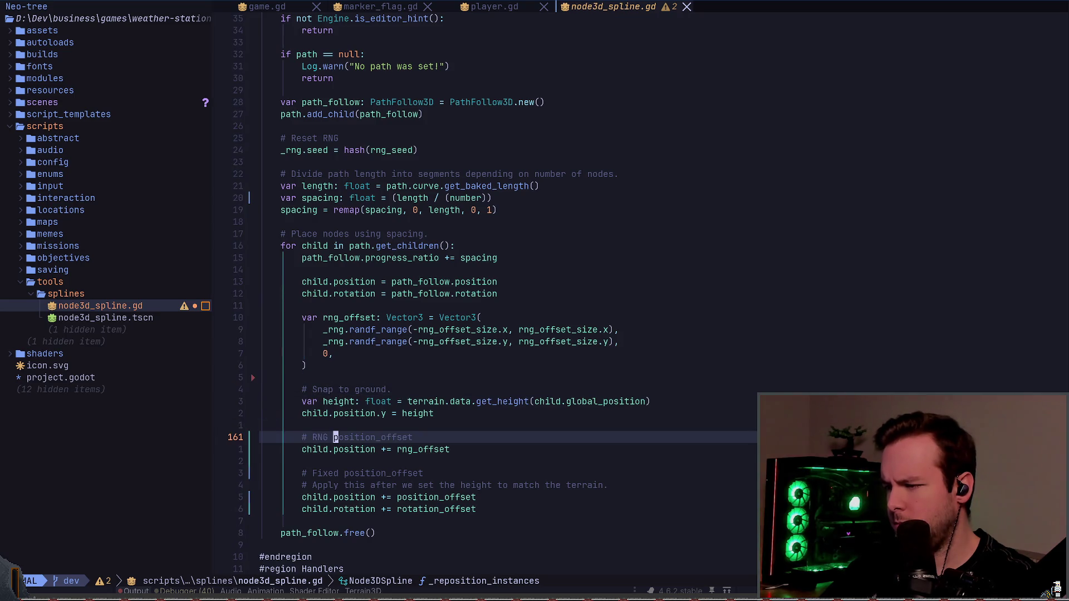
pyautogui.press('j')
pyautogui.press('z')
pyautogui.press('z')
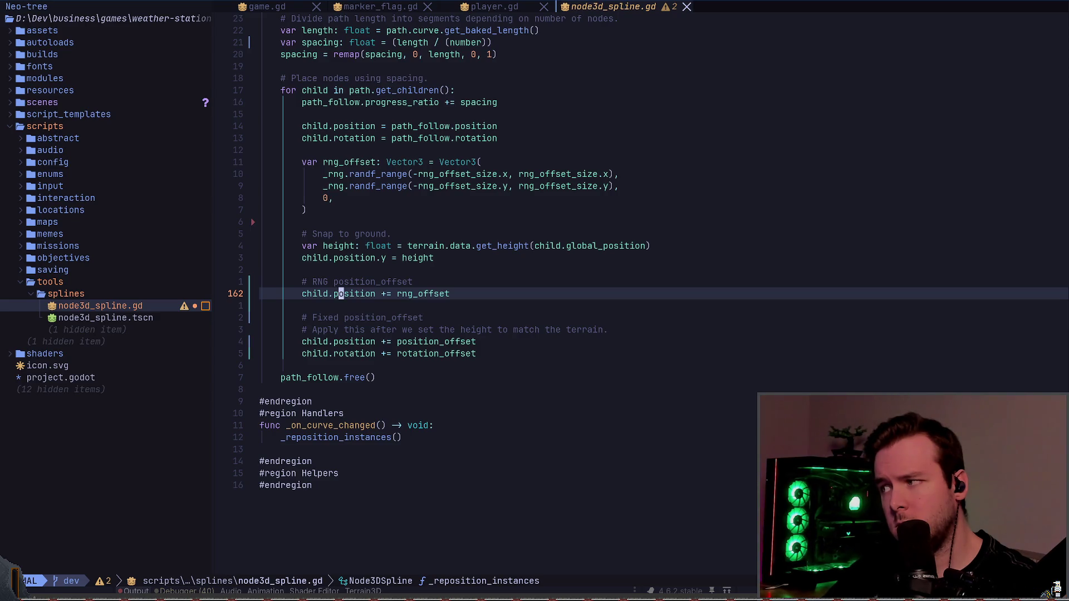
pyautogui.hotkey('alt', 'Tab')
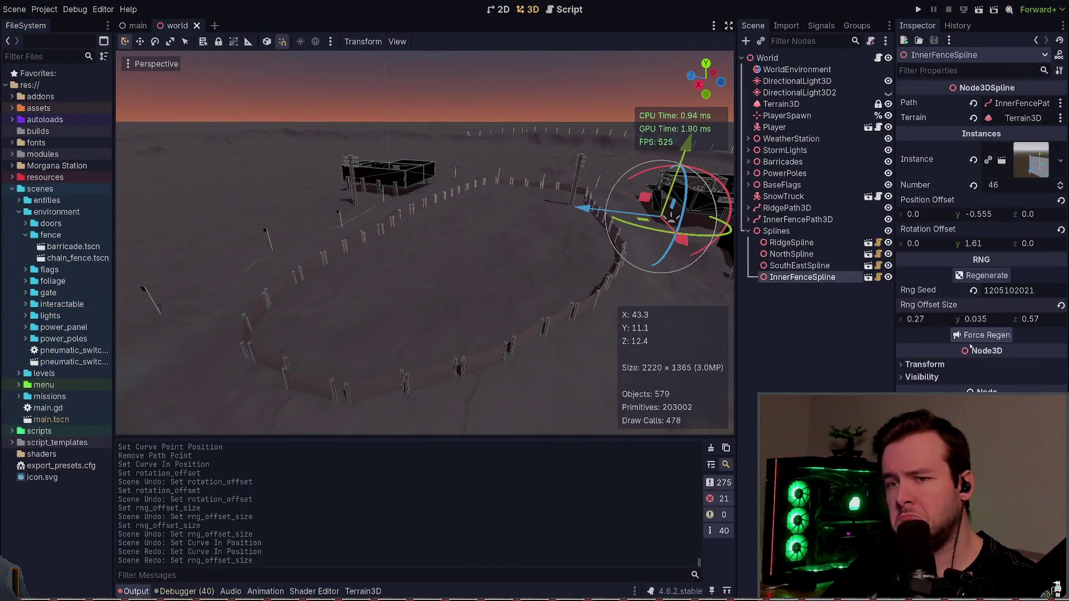
# - Try Rng Offset Size values on InnerFenceSpline, save the world scene, and reset z to 0
pyautogui.click(991, 336)
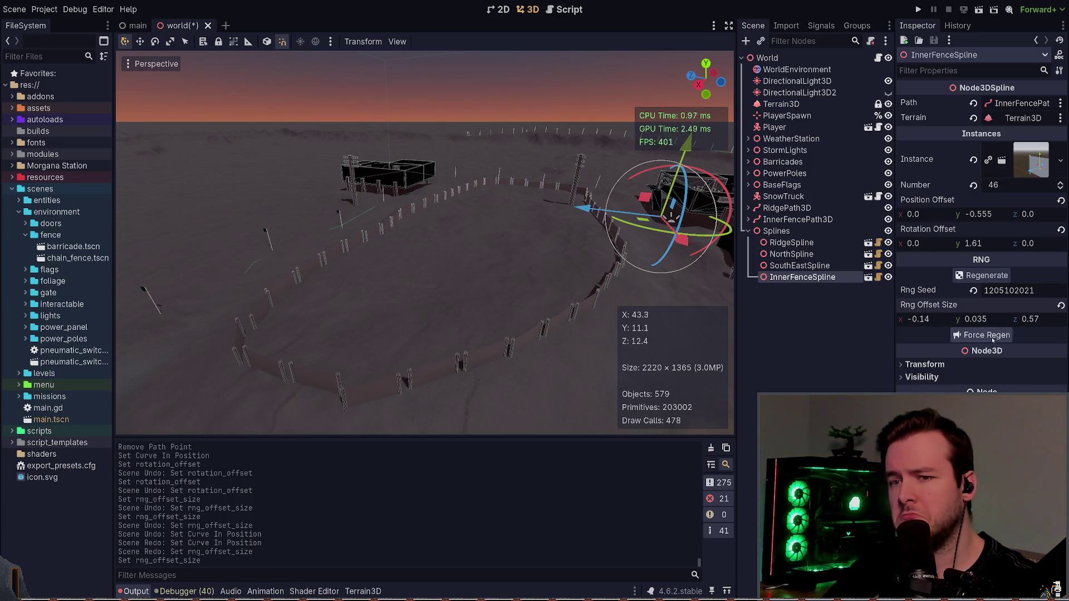
pyautogui.hotkey('ctrl', 'z')
pyautogui.hotkey('ctrl', 's')
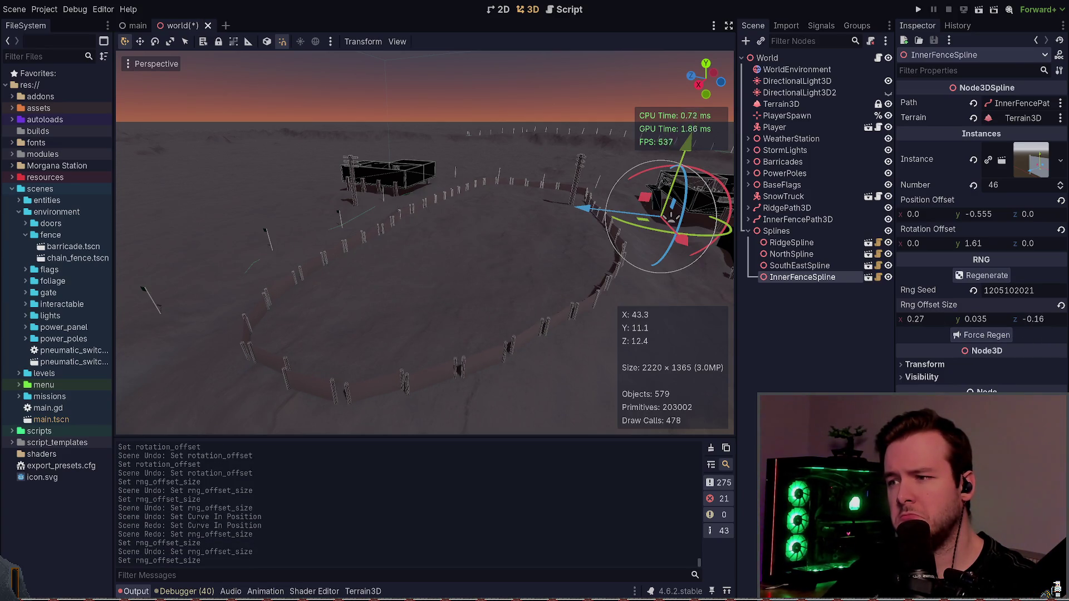
pyautogui.moveTo(1036, 319); pyautogui.dragTo(555, 304)
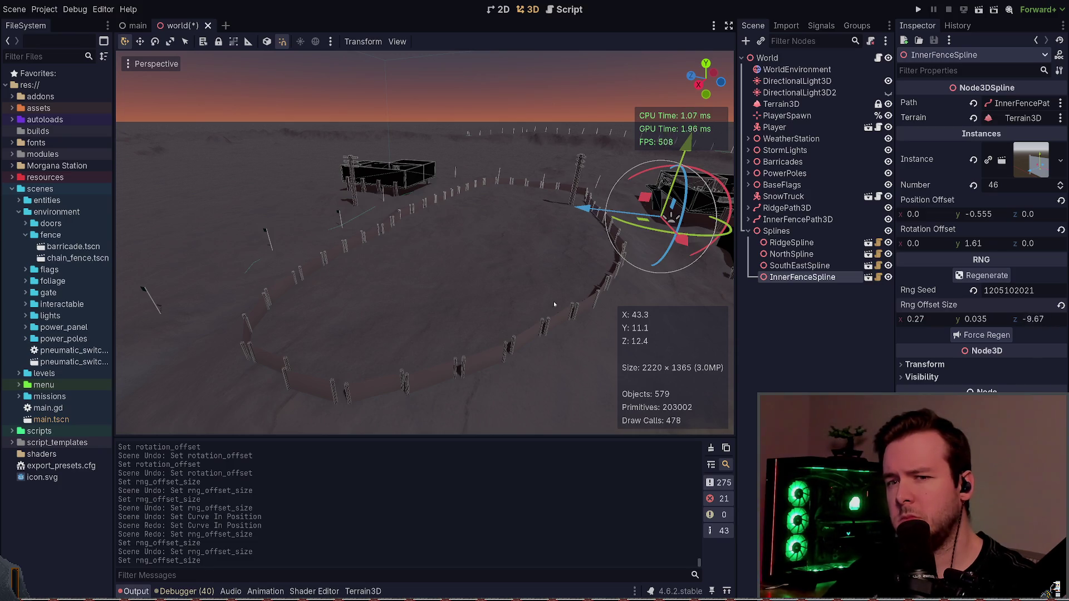
pyautogui.moveTo(1037, 320); pyautogui.dragTo(1054, 329)
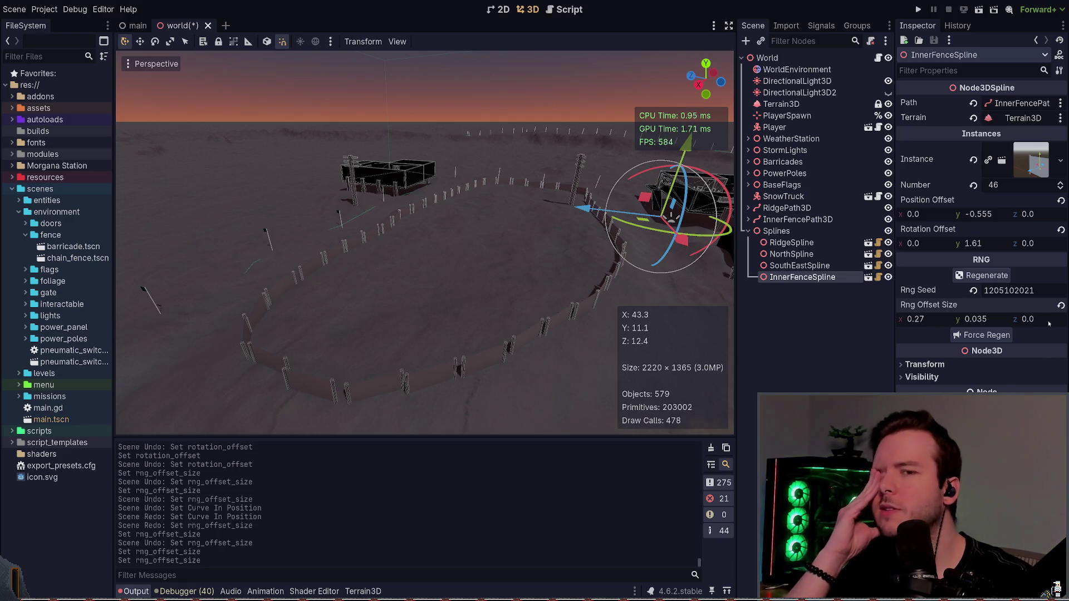
# - Inspect the Splines group, InnerFencePath3D and SnowTruck properties
pyautogui.click(797, 230)
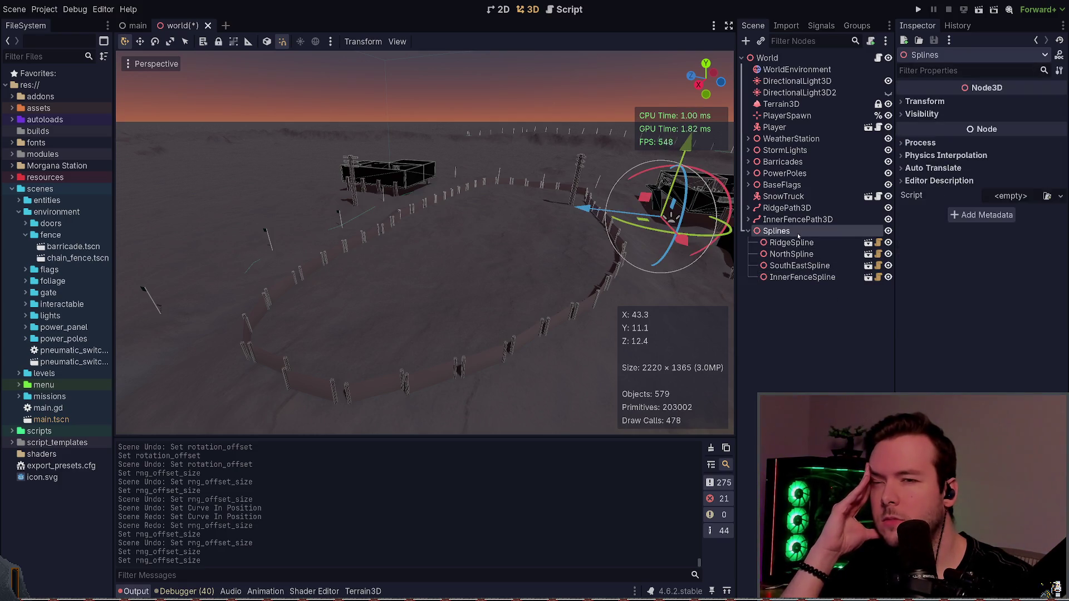
pyautogui.click(802, 219)
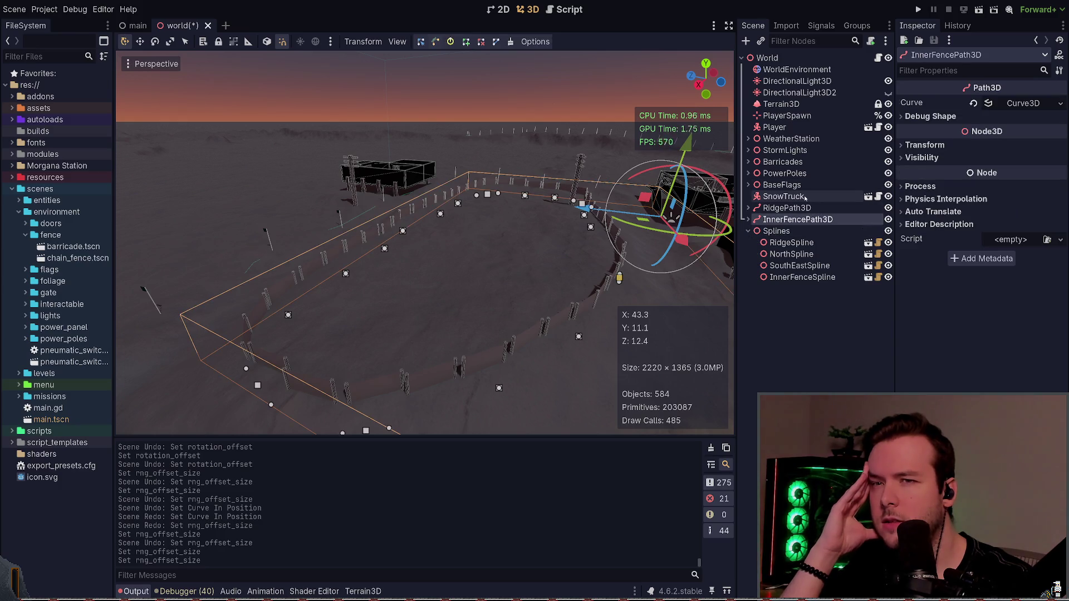
pyautogui.click(806, 197)
pyautogui.scroll(-1, 936, 273)
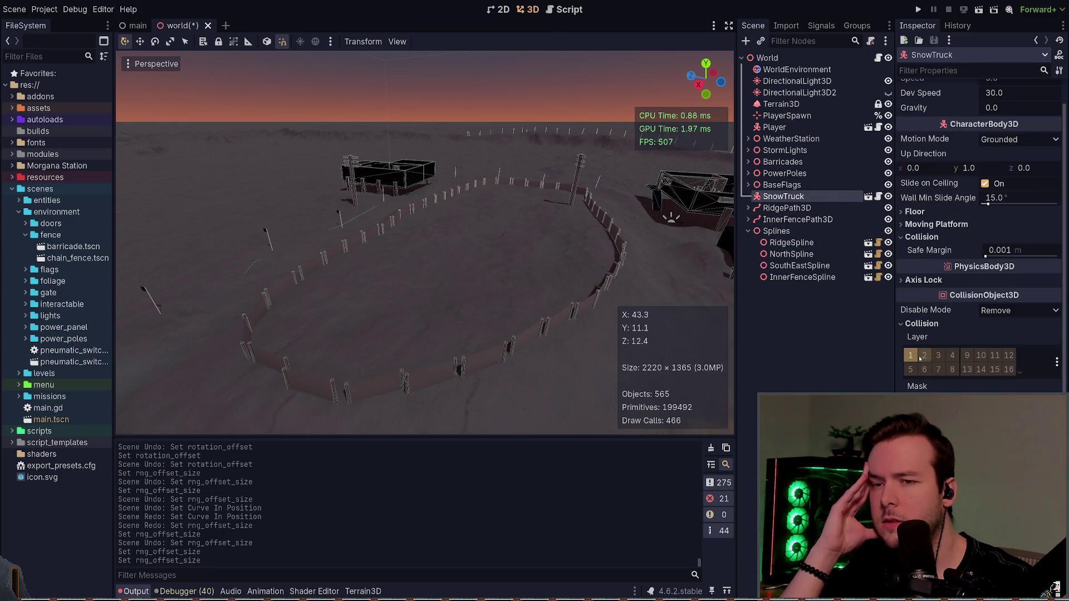
pyautogui.scroll(-4, 936, 273)
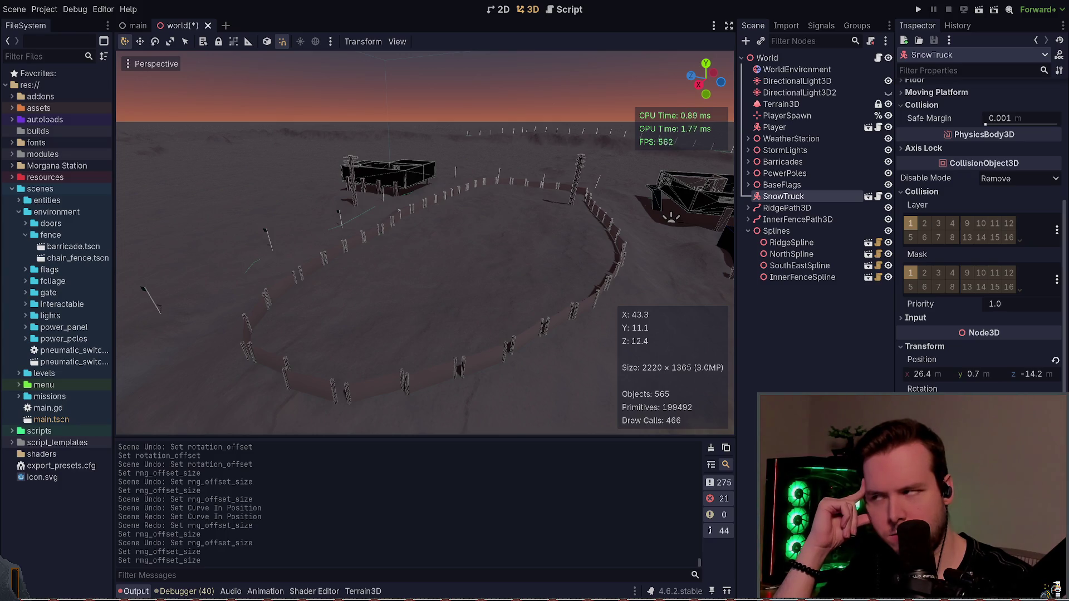
pyautogui.scroll(3, 926, 341)
# - Raise InnerFenceSpline's Rng Offset Size z to 1.18 and switch to the spline script
pyautogui.click(802, 277)
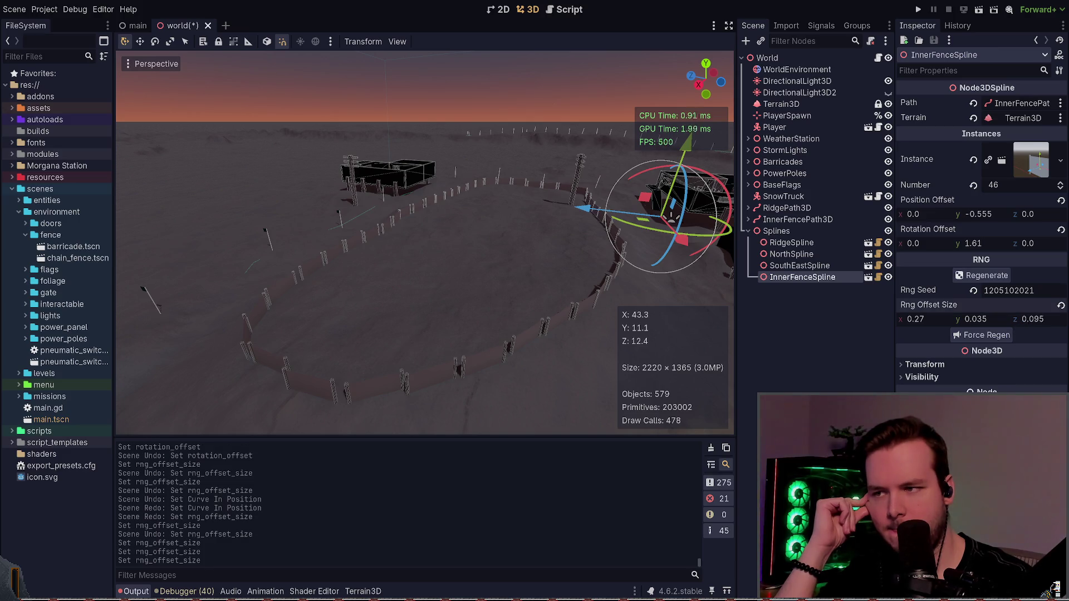
pyautogui.moveTo(1031, 319)
pyautogui.mouseDown()
pyautogui.moveTo(1047, 319)
pyautogui.moveTo(1018, 322)
pyautogui.mouseUp()
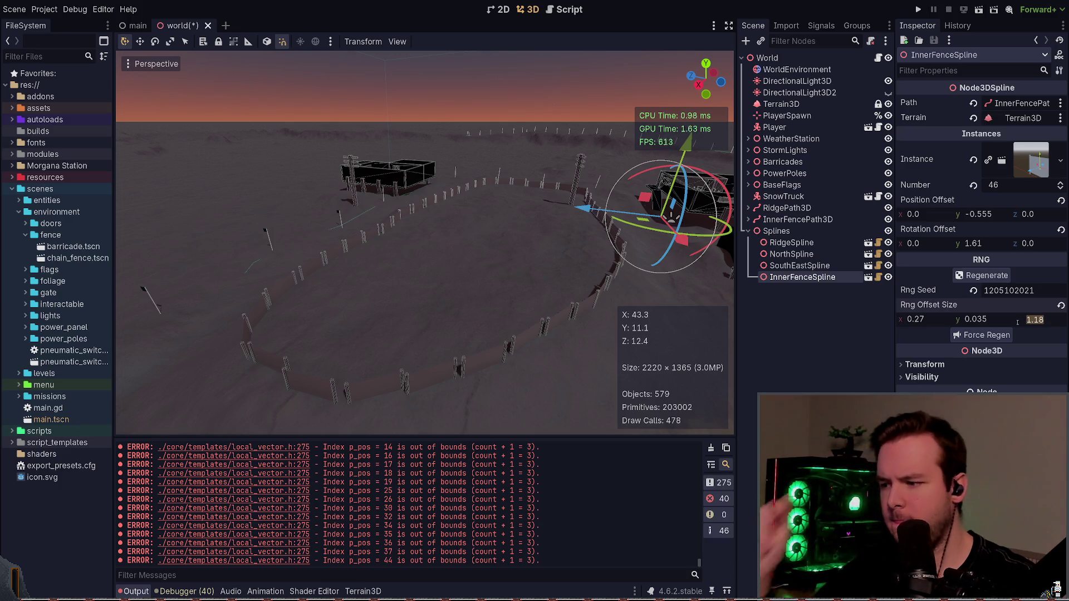
pyautogui.hotkey('alt', 'Tab')
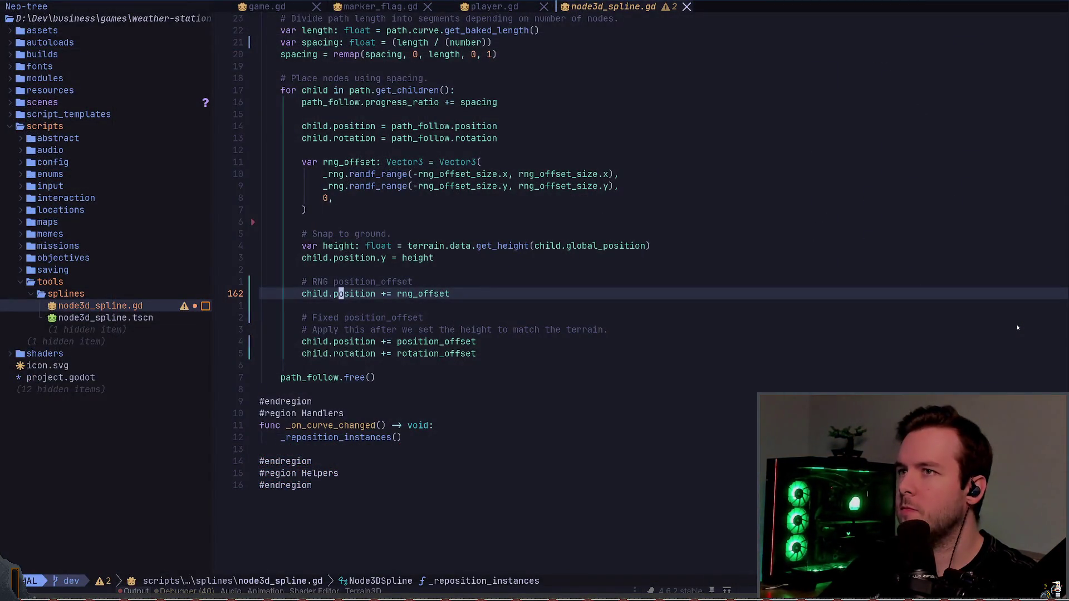
# - Reload the world scene, retry a nonzero Rng Offset Size z, then return to node3d_spline.gd
pyautogui.hotkey('alt', 'Tab')
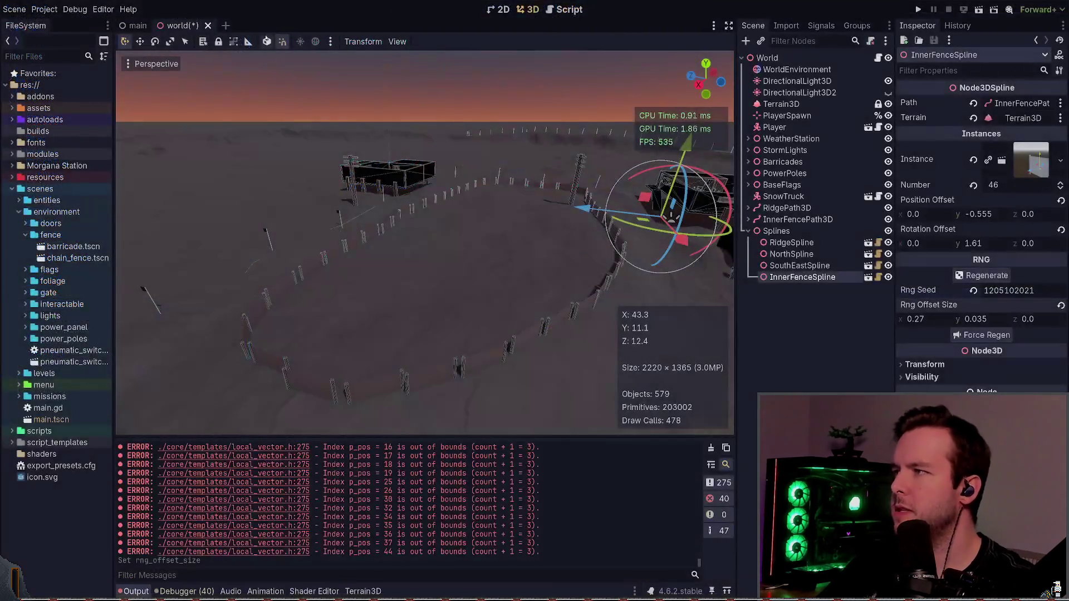
pyautogui.click(197, 25)
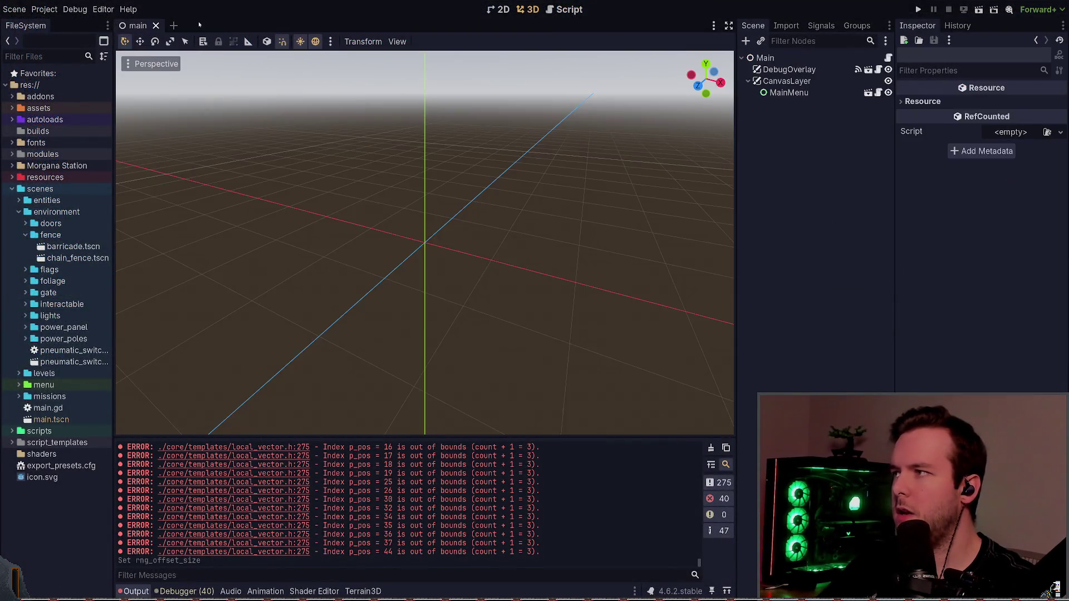
pyautogui.hotkey('ctrl', 'shift', 't')
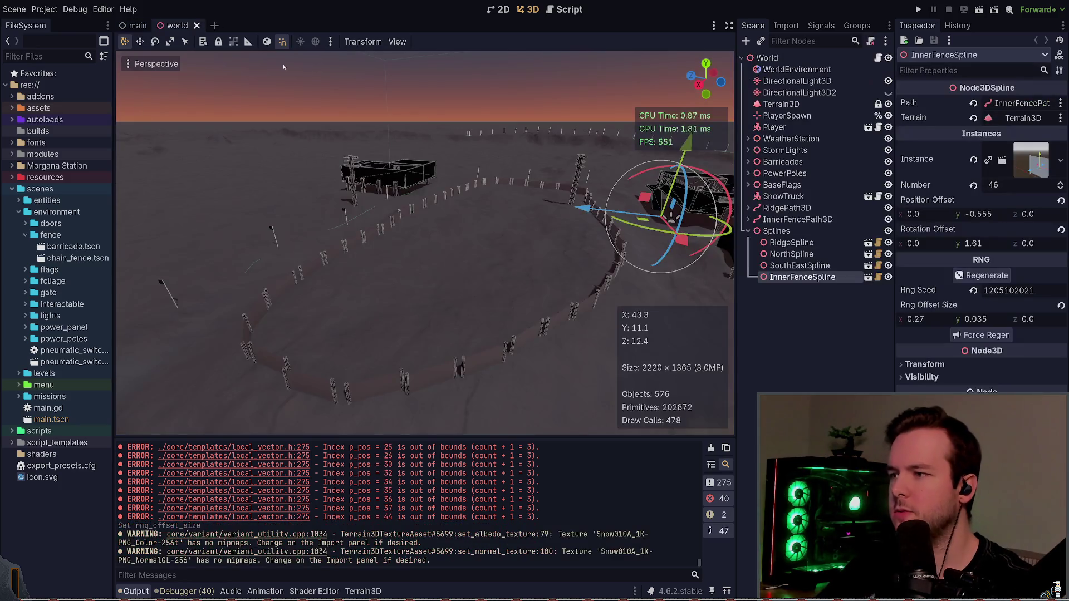
pyautogui.moveTo(1025, 320); pyautogui.dragTo(1028, 321)
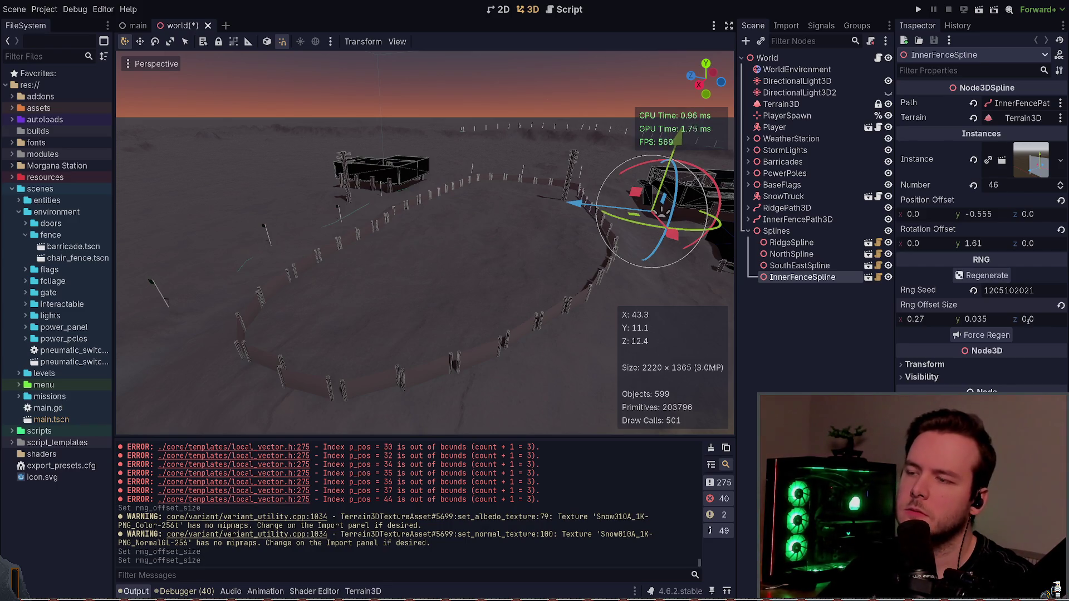
pyautogui.hotkey('alt', 'Tab')
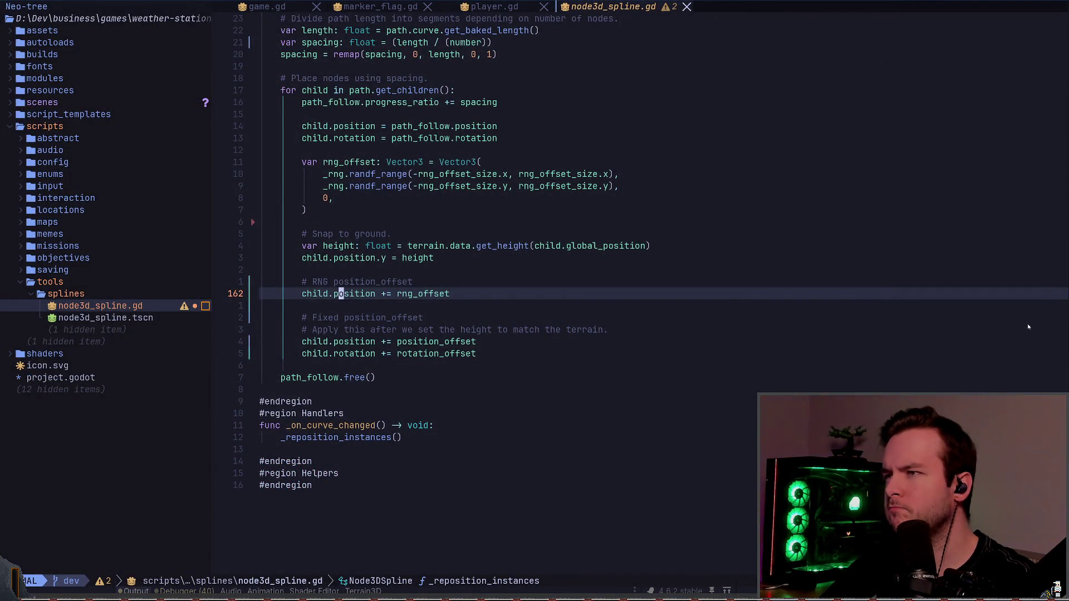
# - Search for rng_offset and duplicate the y randf_range line as a third component
pyautogui.write('/rng_of')
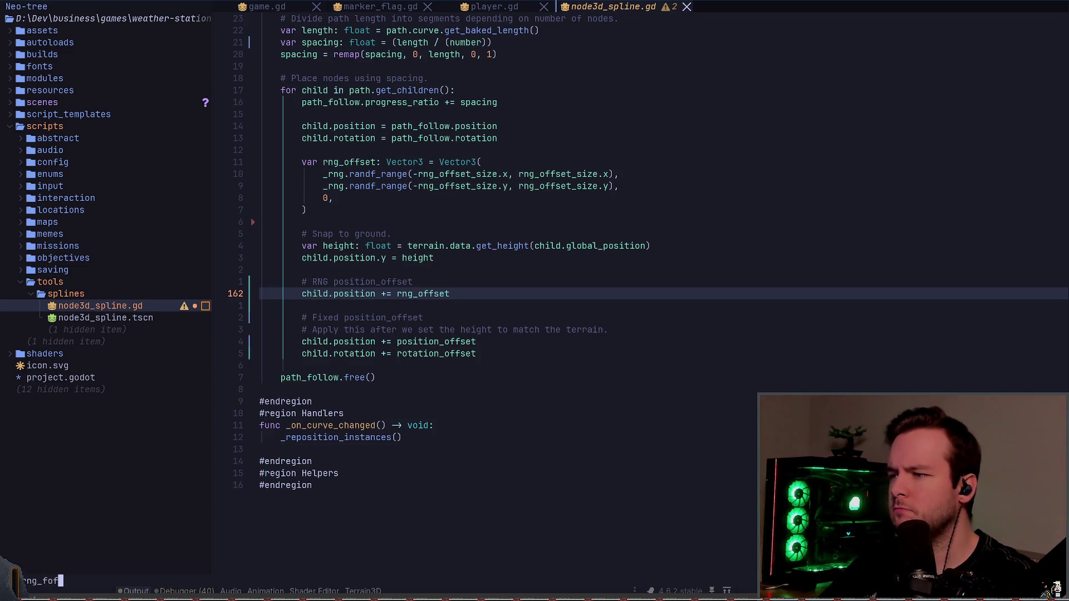
pyautogui.write('fset')
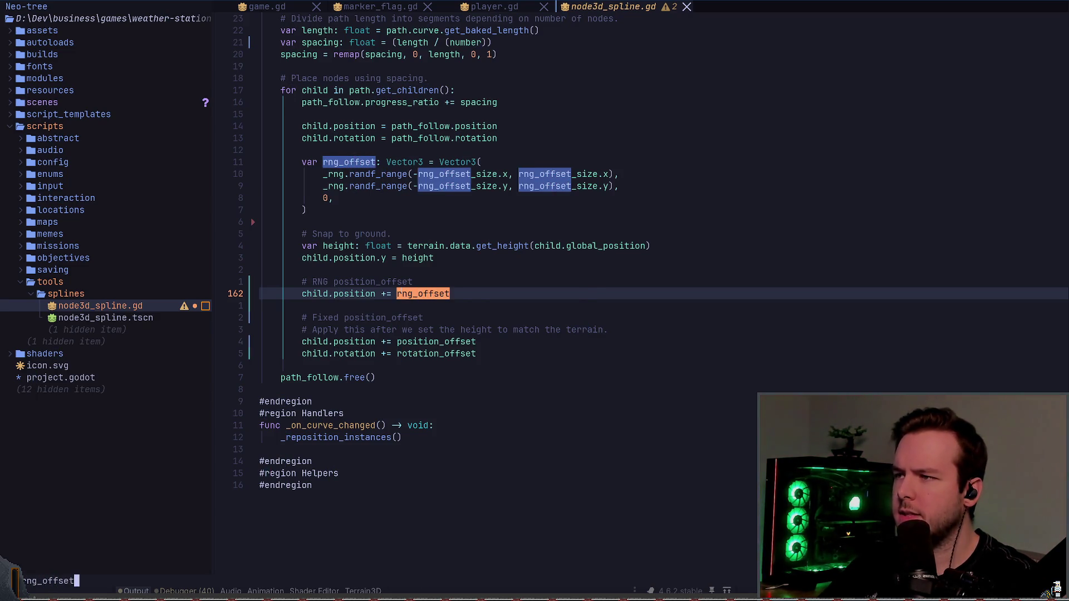
pyautogui.press('Return')
pyautogui.press('n')
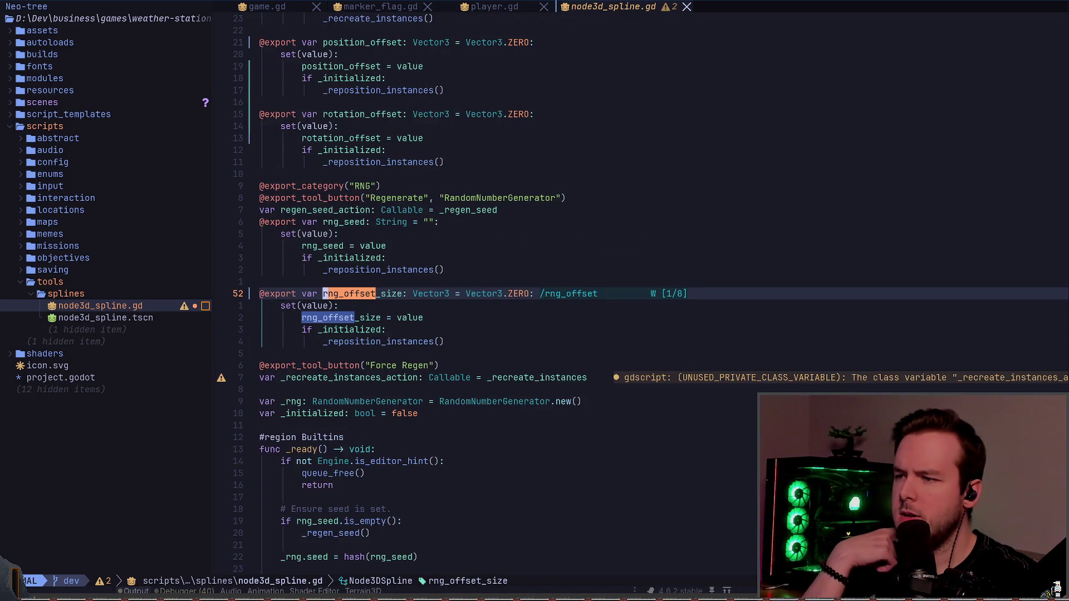
pyautogui.press('n')
pyautogui.press('n')
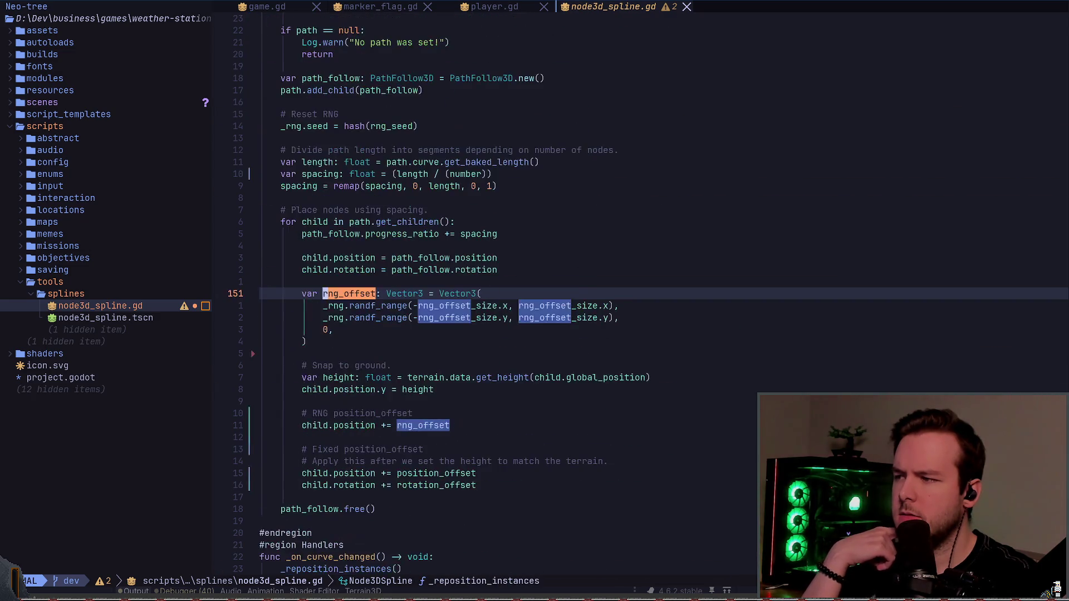
pyautogui.press('j')
pyautogui.press('j')
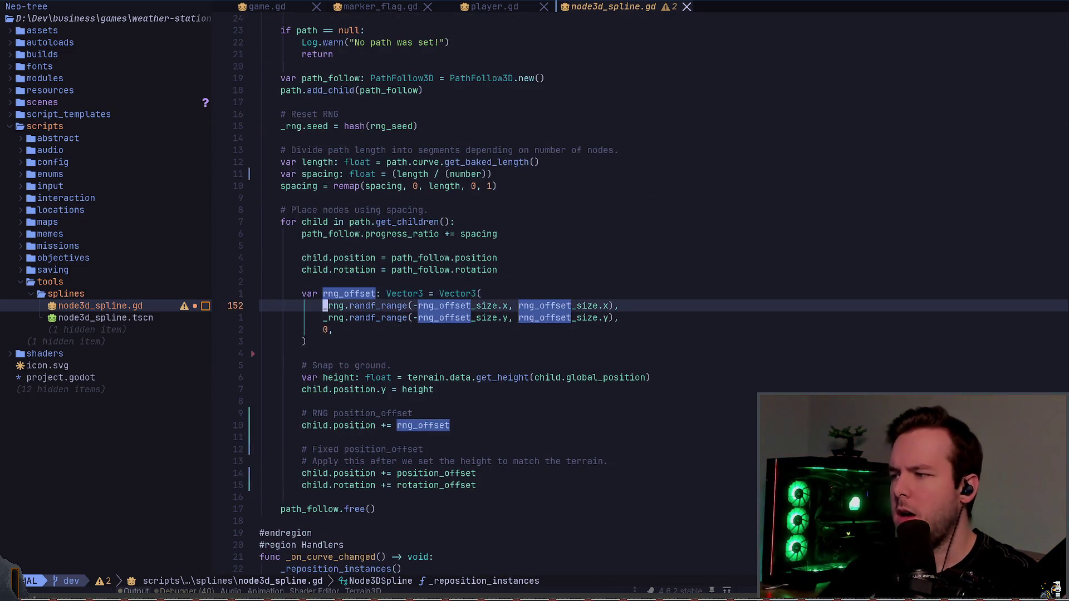
pyautogui.press('y')
pyautogui.press('y')
pyautogui.press('p')
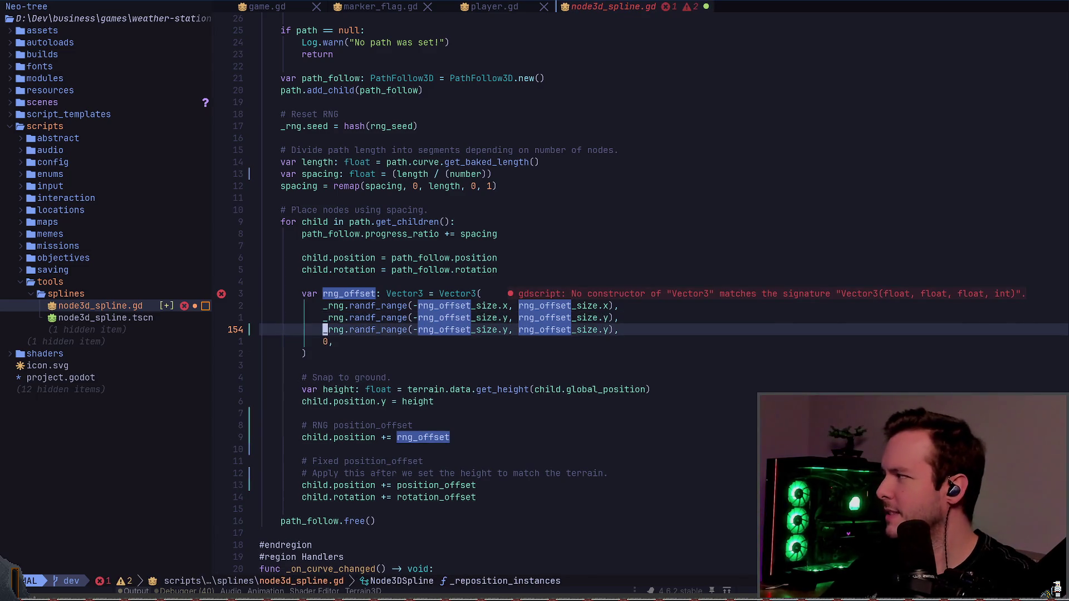
pyautogui.press('j')
pyautogui.press('k')
pyautogui.press('k')
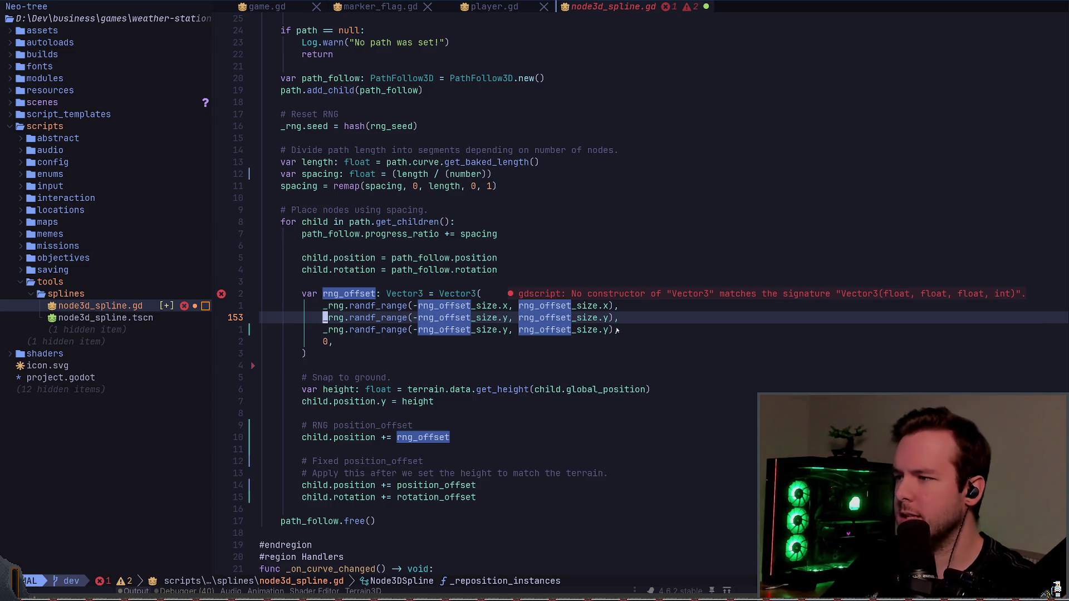
# - Delete the rng_offset Vector3 declaration block and its leftover blank line
pyautogui.press('j')
pyautogui.press('j')
pyautogui.press('j')
pyautogui.press('V')
pyautogui.press('k')
pyautogui.press('k')
pyautogui.press('k')
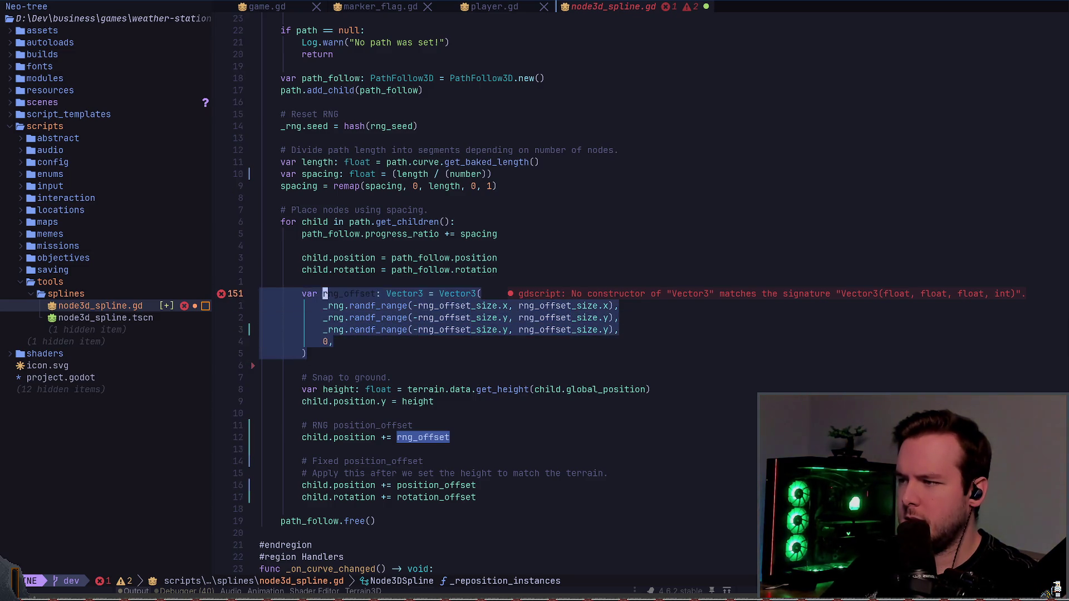
pyautogui.press('d')
pyautogui.press('Escape')
pyautogui.press('d')
pyautogui.press('d')
pyautogui.press('j')
pyautogui.press('j')
pyautogui.press('j')
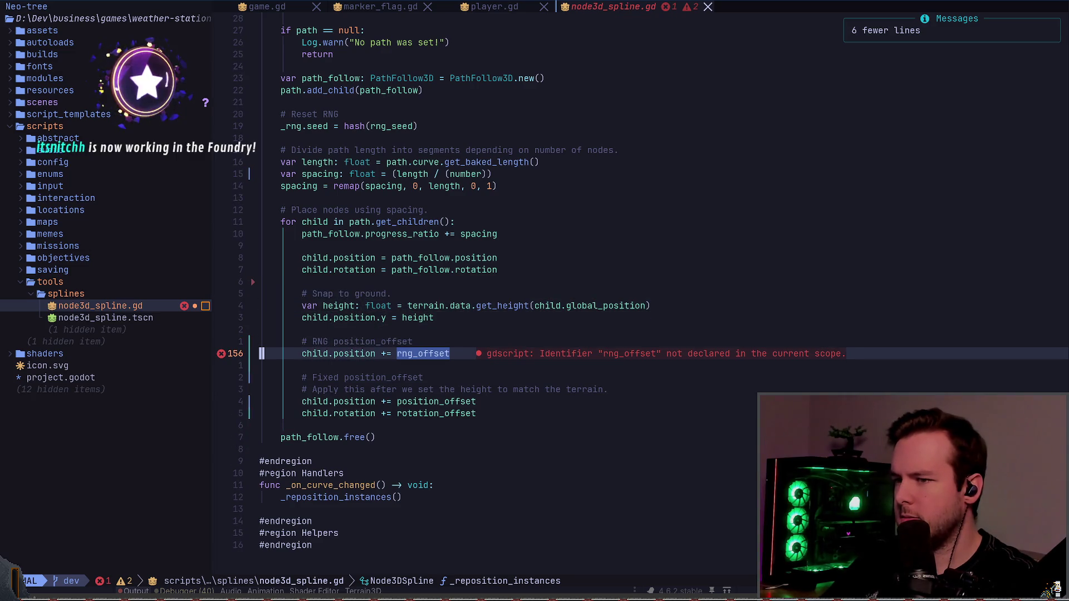
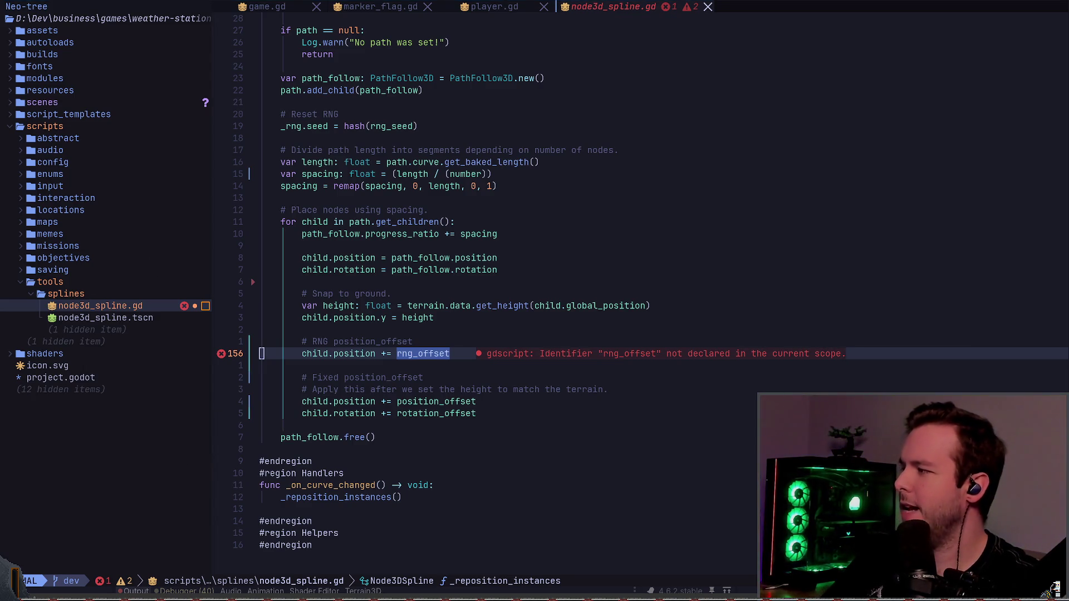
# - In game.gd, undo and redo back to an unchanged state with the Generic Vars region intact
pyautogui.hotkey('ctrl', 'o')
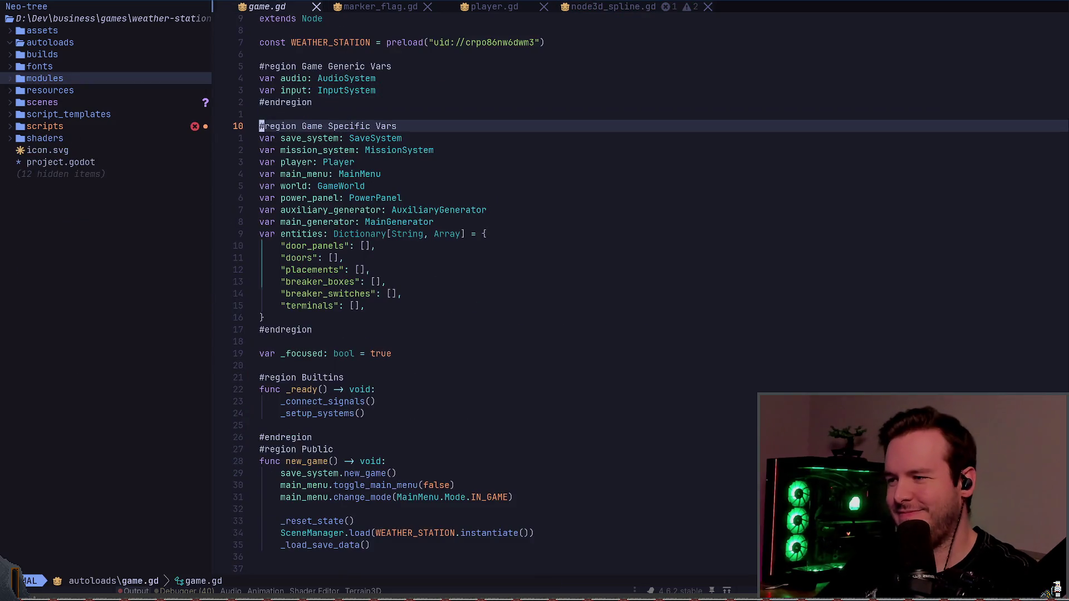
pyautogui.press('u')
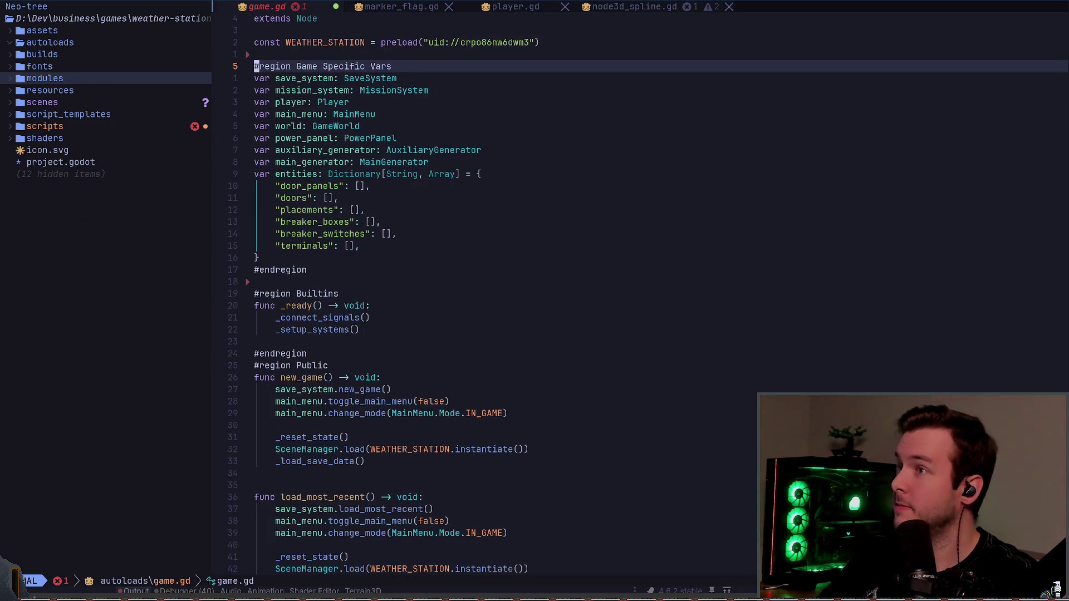
pyautogui.press('j')
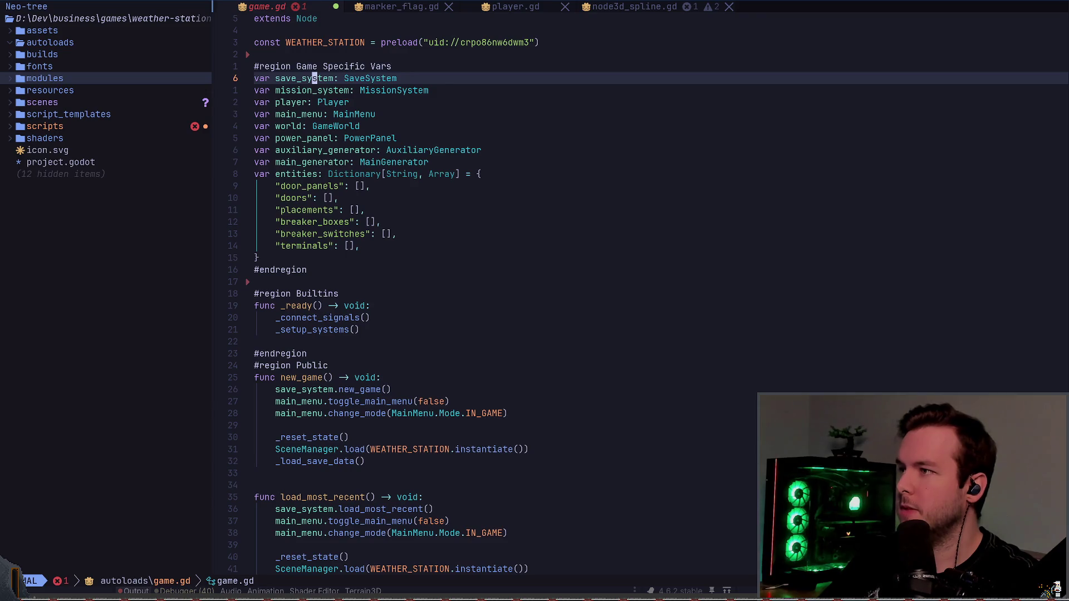
pyautogui.hotkey('ctrl', 'r')
pyautogui.hotkey('ctrl', 'r')
pyautogui.press('u')
pyautogui.press('u')
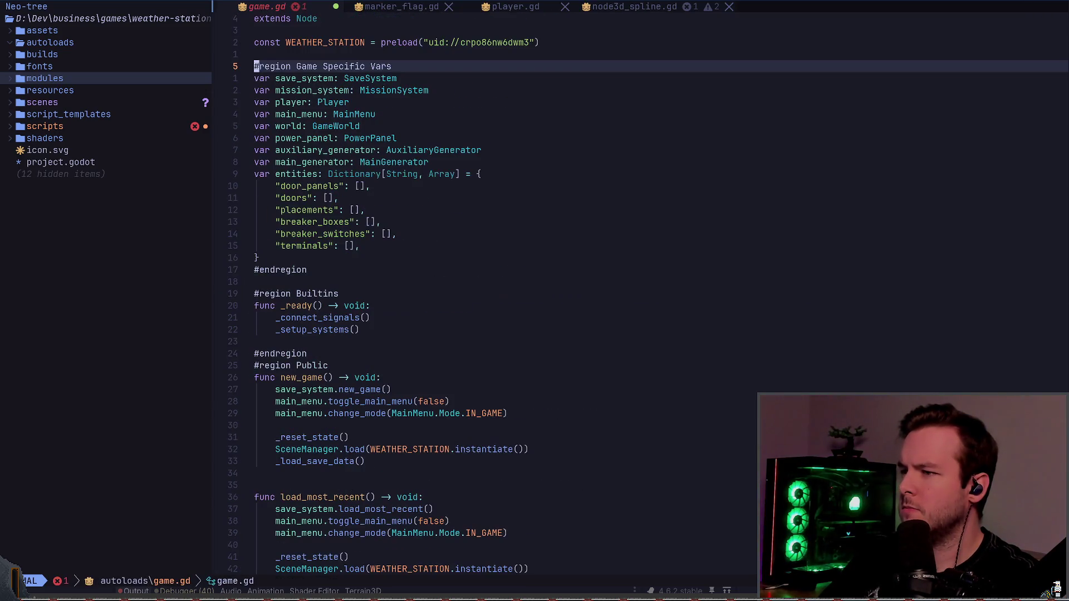
pyautogui.press('j')
pyautogui.hotkey('ctrl', 'r')
pyautogui.press('u')
pyautogui.hotkey('ctrl', 'r')
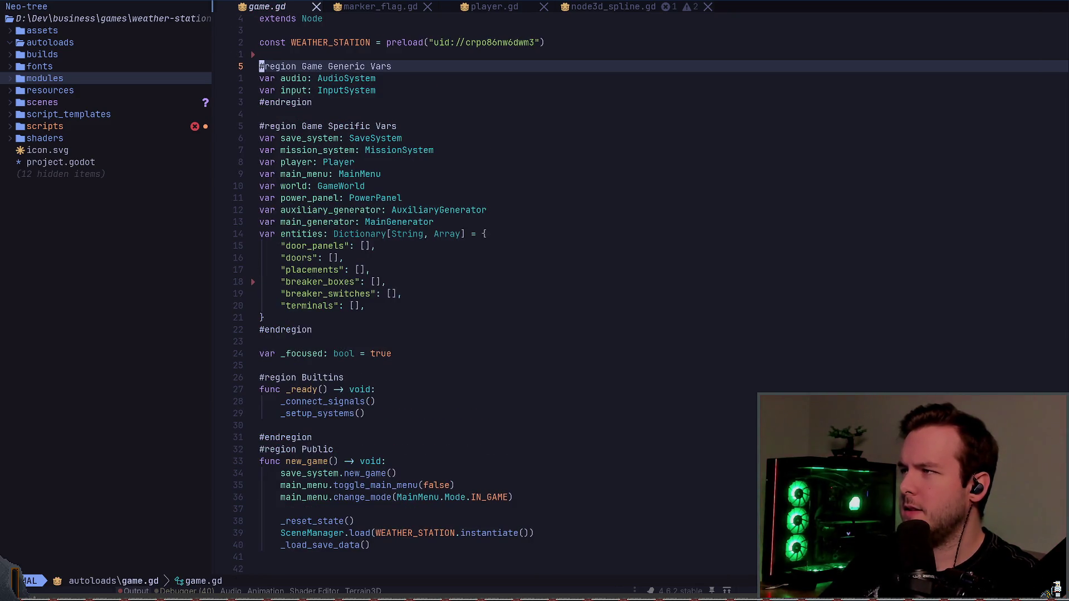
# - Close the game.gd buffer to return to line 156 of node3d_spline.gd
pyautogui.press('space')
pyautogui.press('b')
pyautogui.press('d')
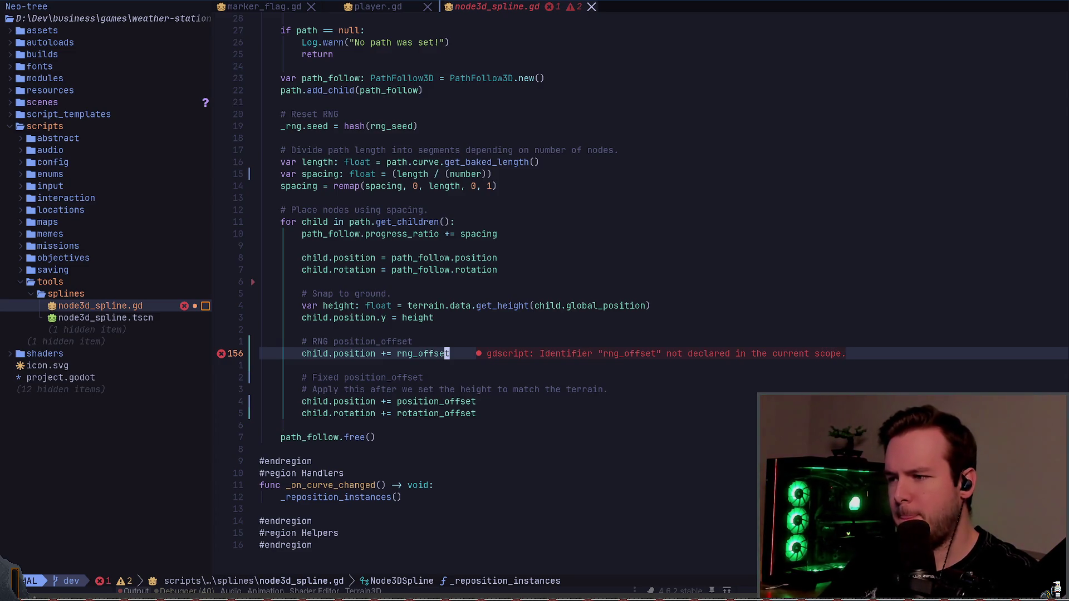
# - Search /size to find the rng_offset_size declaration
pyautogui.press('g')
pyautogui.press('g')
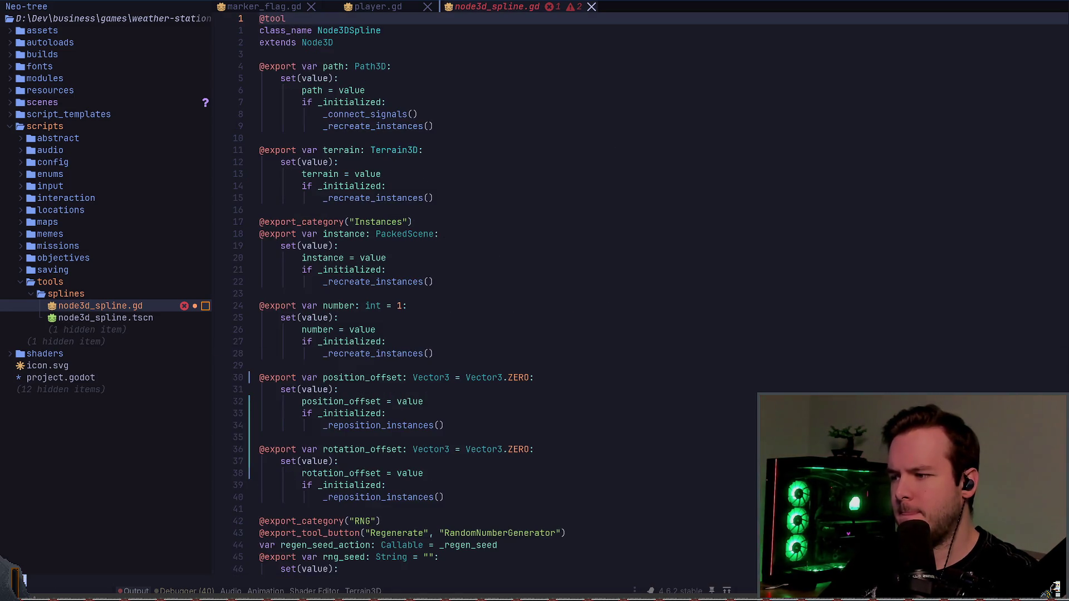
pyautogui.write('/size')
pyautogui.press('Return')
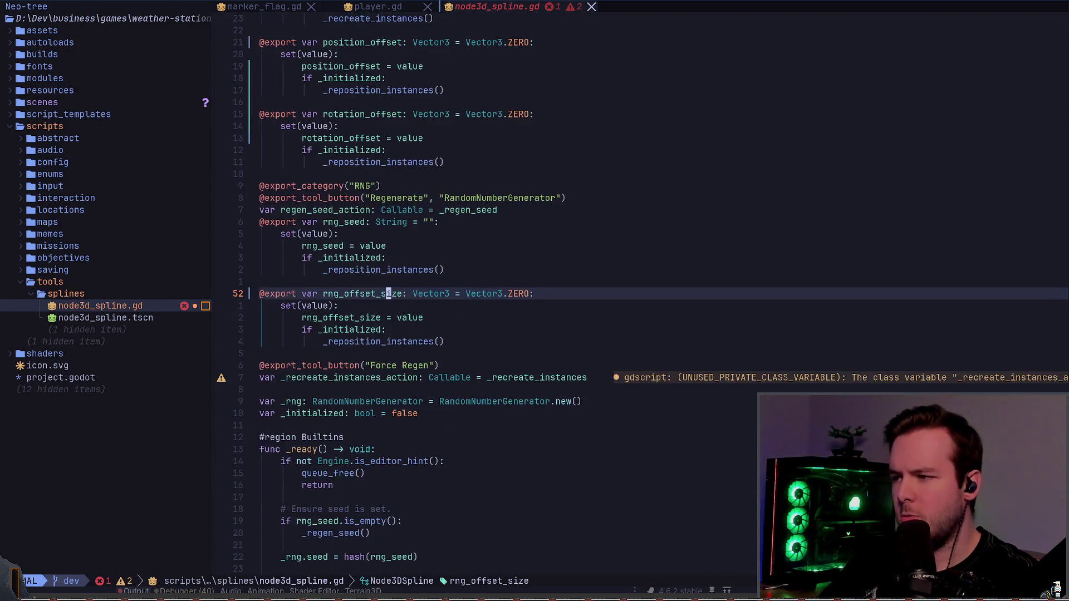
# - LSP-rename rng_offset_size to rng_offset, save the script, and switch to Godot
pyautogui.press('space')
pyautogui.press('r')
pyautogui.press('n')
pyautogui.press('BackSpace')
pyautogui.press('BackSpace')
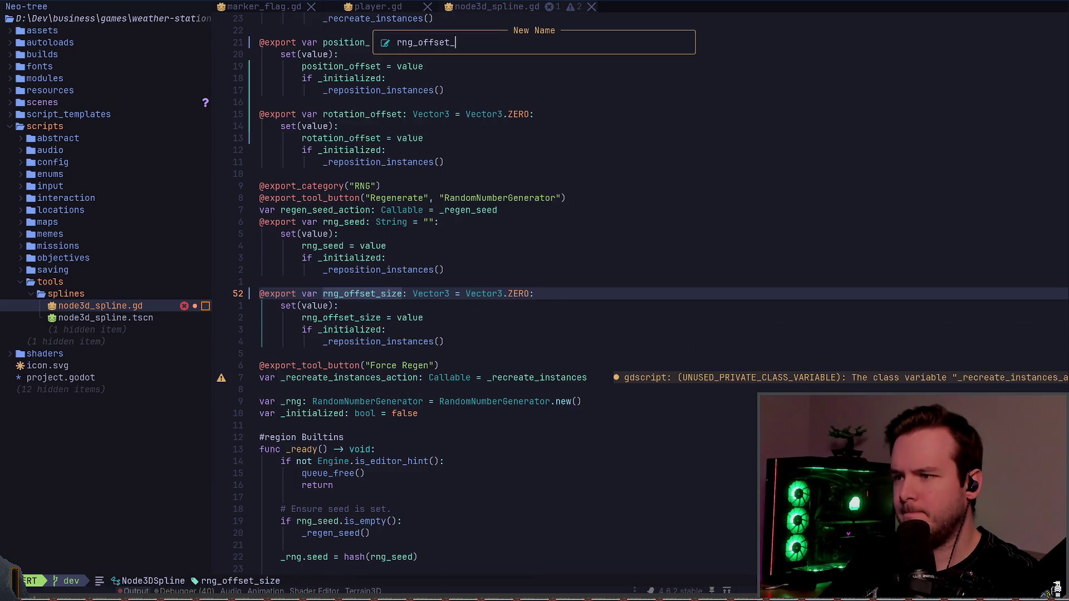
pyautogui.press('Return')
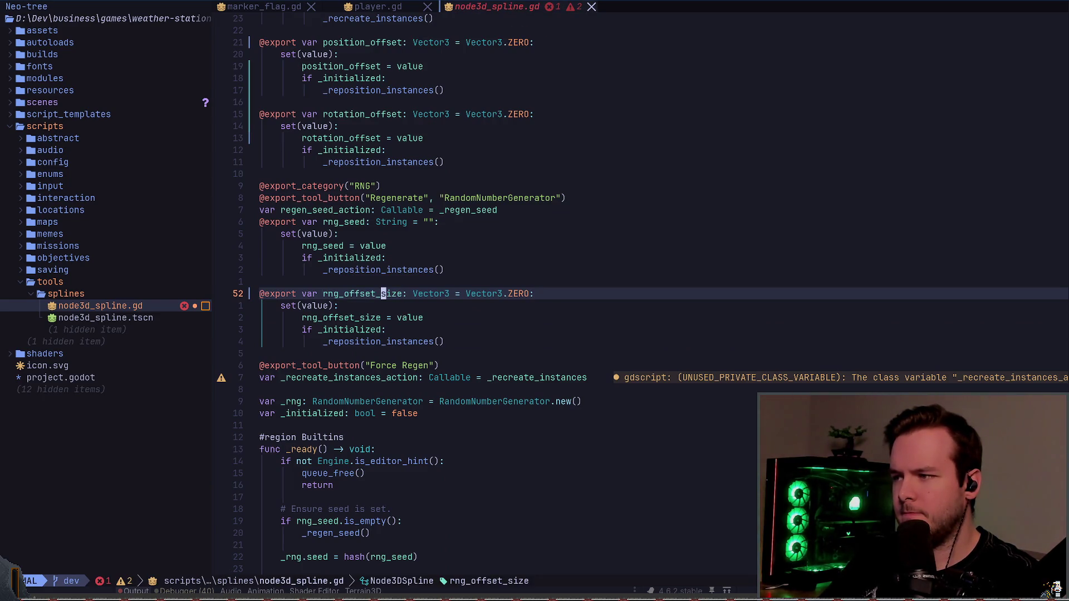
pyautogui.hotkey('ctrl', 's')
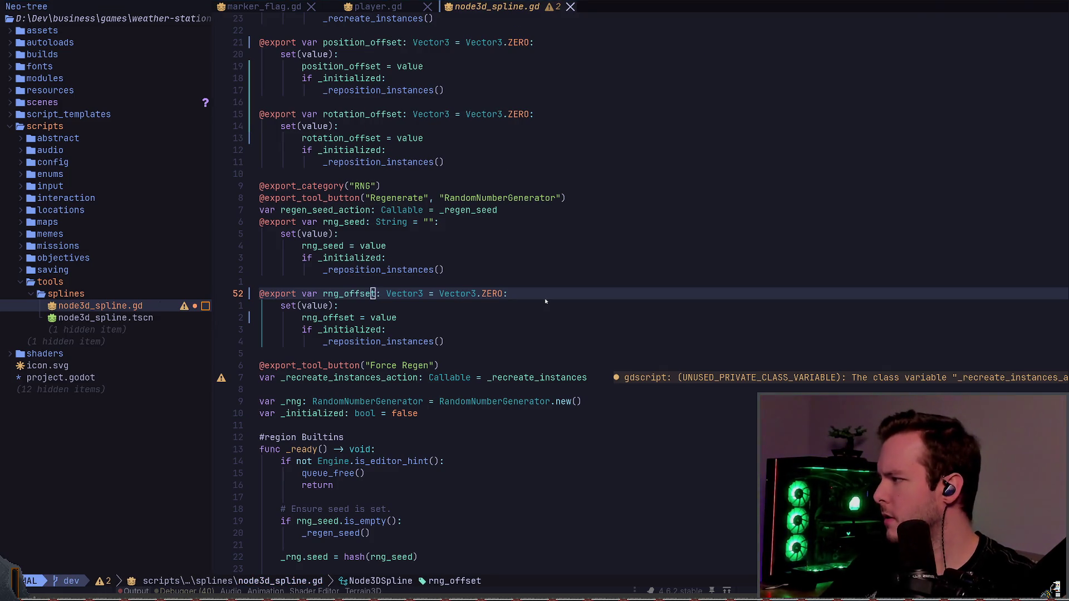
pyautogui.hotkey('alt', 'Tab')
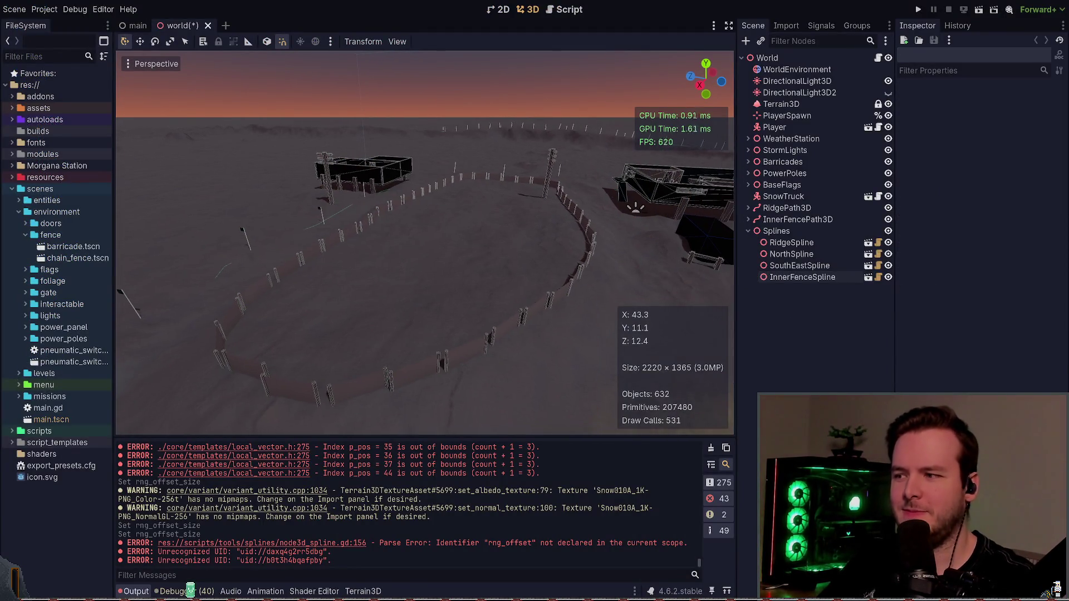
# - Save the world scene and select InnerFenceSpline to inspect its properties
pyautogui.hotkey('ctrl', 's')
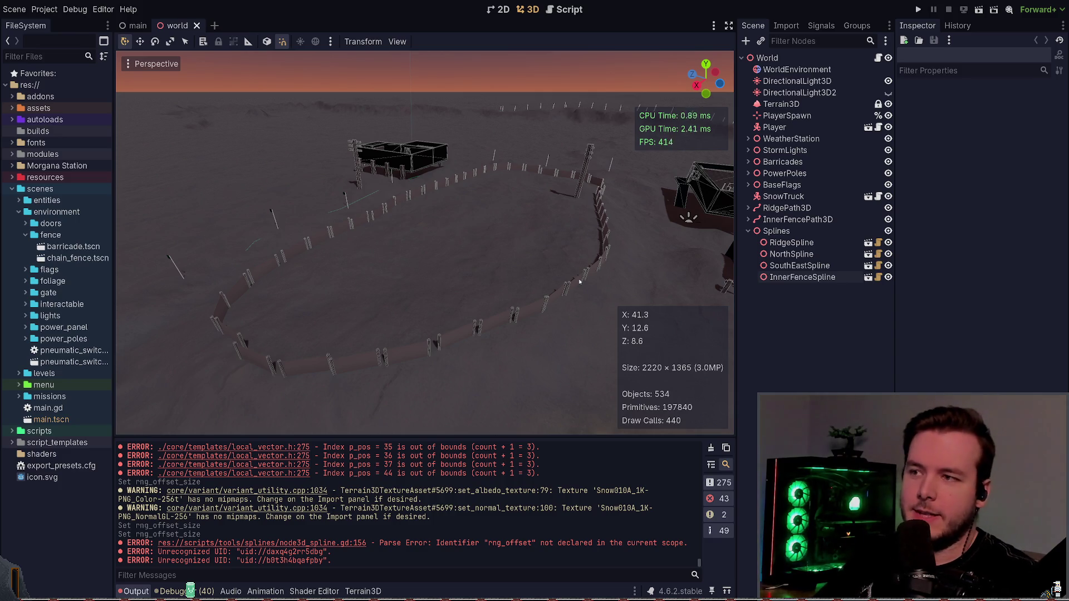
pyautogui.click(578, 282)
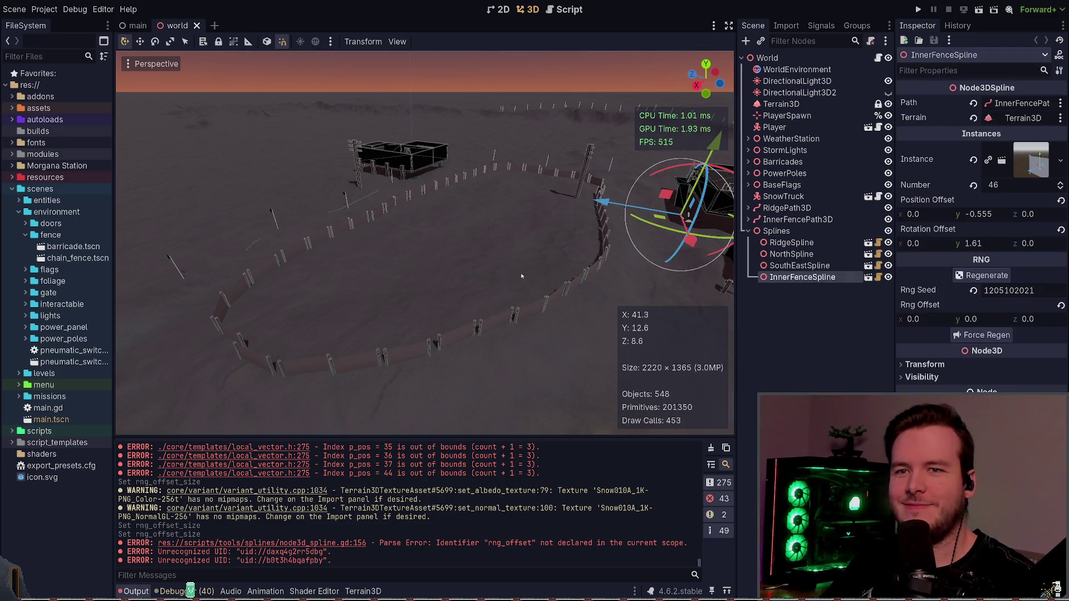
pyautogui.moveTo(472, 276)
pyautogui.mouseDown()
pyautogui.moveTo(478, 250)
pyautogui.moveTo(471, 256)
pyautogui.mouseUp()
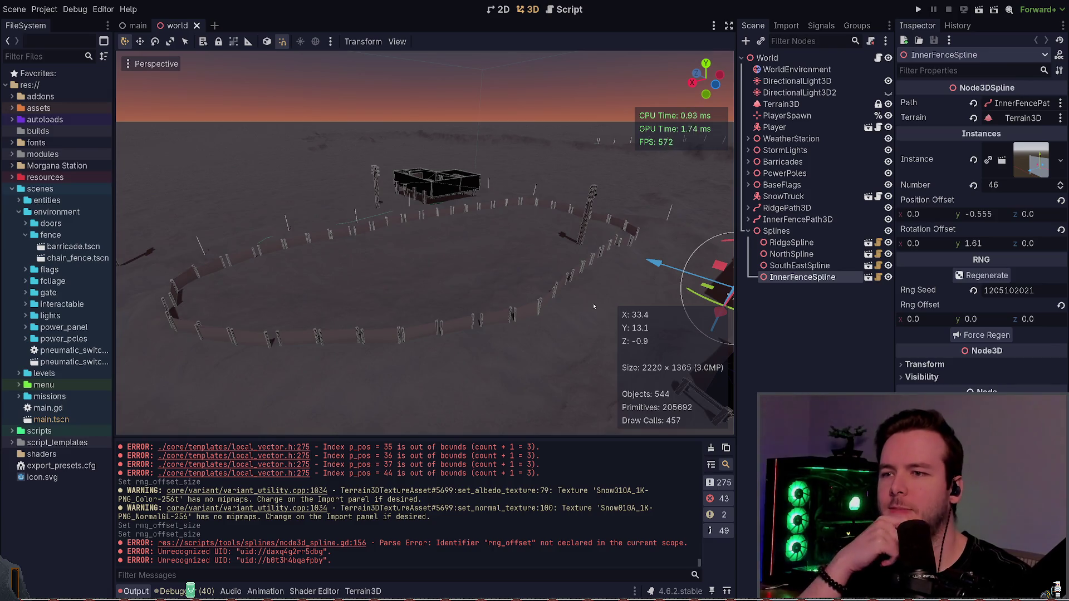
# - Try and undo a Rotation Offset z change, save, and close the world scene tab
pyautogui.moveTo(1032, 244); pyautogui.dragTo(1058, 246)
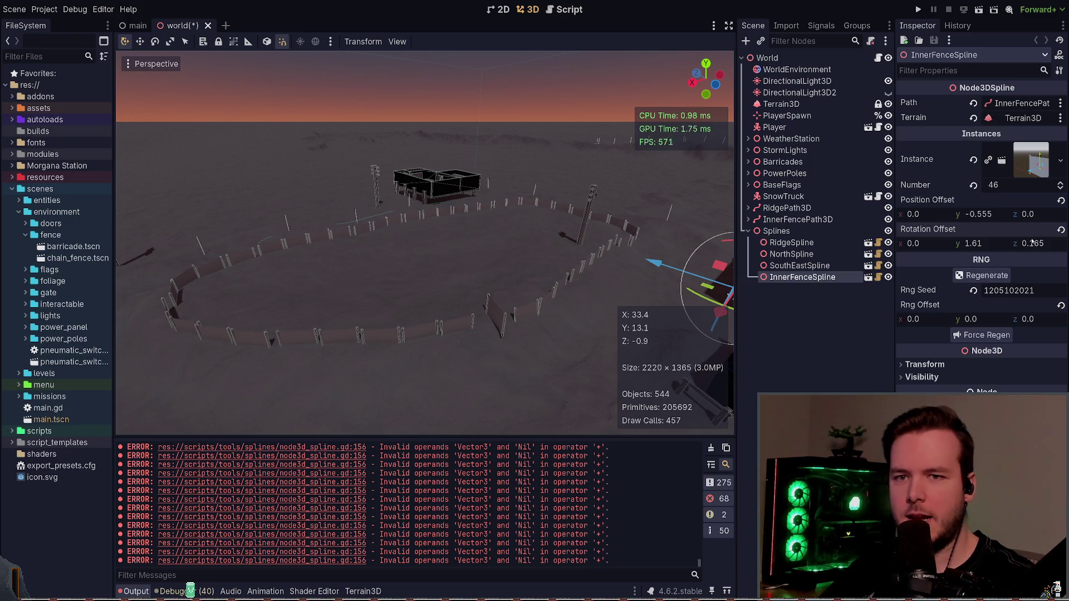
pyautogui.hotkey('ctrl', 'z')
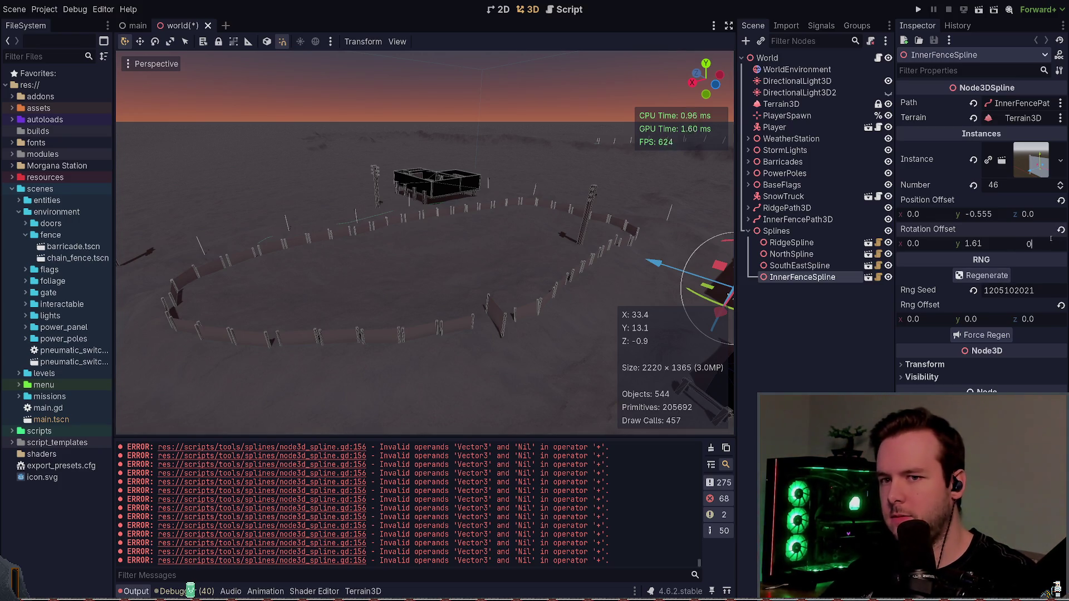
pyautogui.hotkey('ctrl', 's')
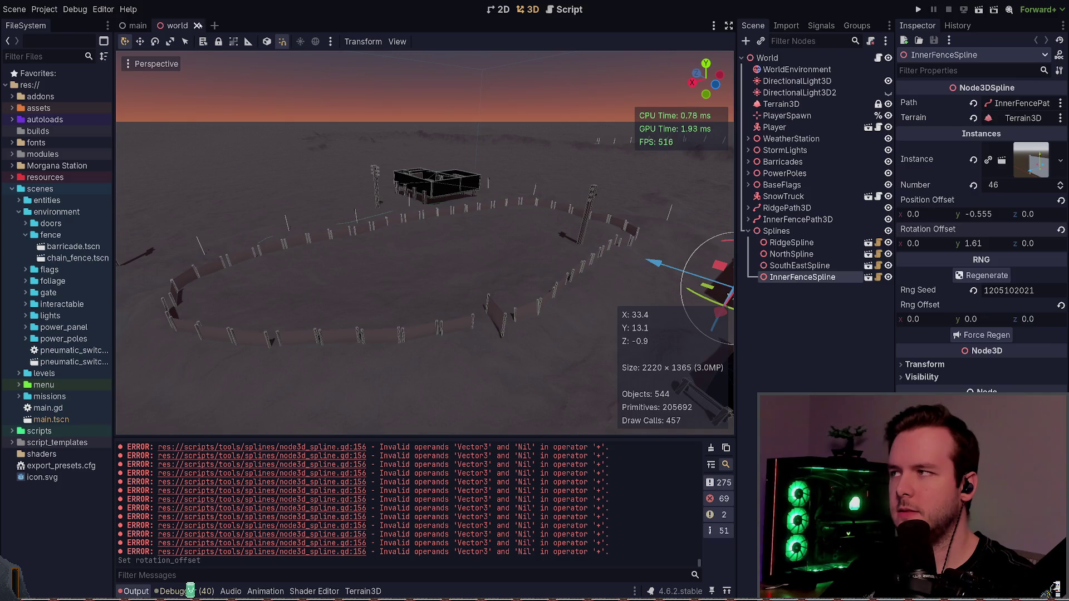
pyautogui.click(198, 25)
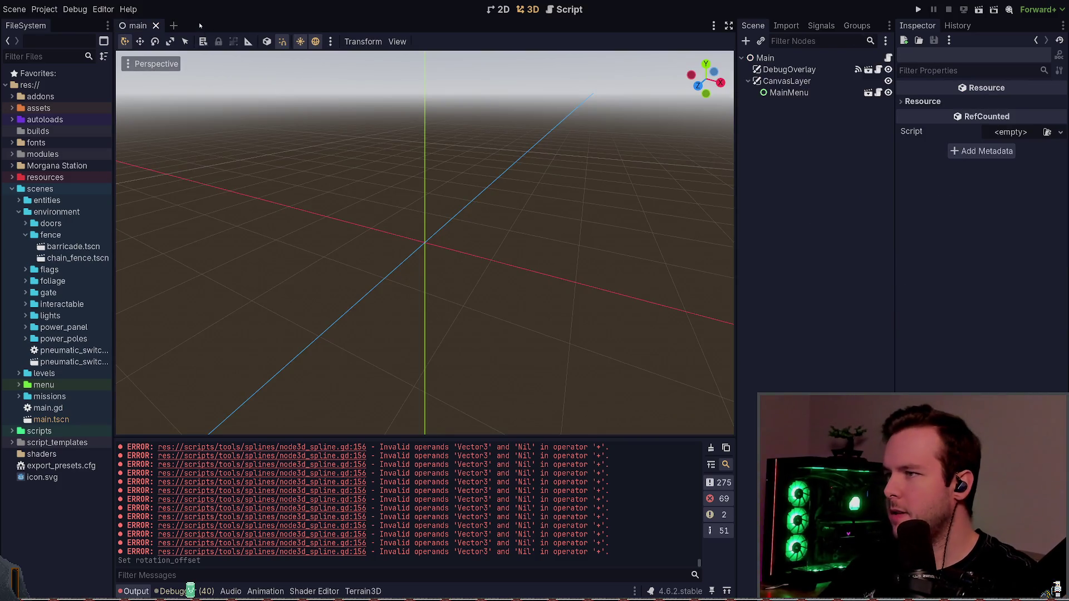
# - Reopen the world scene, reframe the fence ring, undo a Rotation Offset z edit, and save
pyautogui.hotkey('ctrl', 'shift', 't')
pyautogui.moveTo(670, 167); pyautogui.dragTo(622, 167)
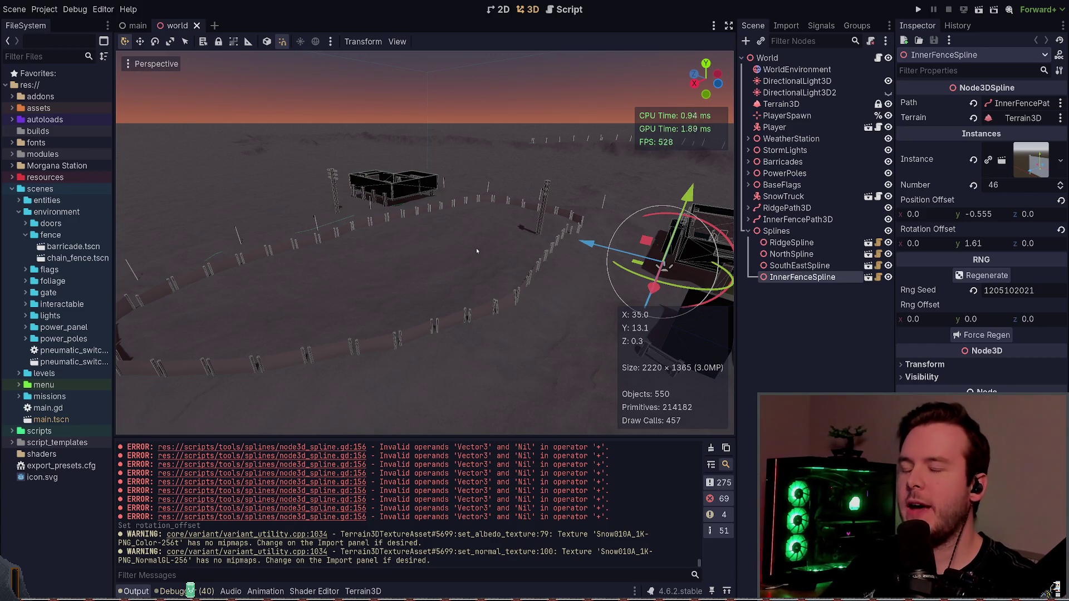
pyautogui.moveTo(481, 278); pyautogui.dragTo(440, 256)
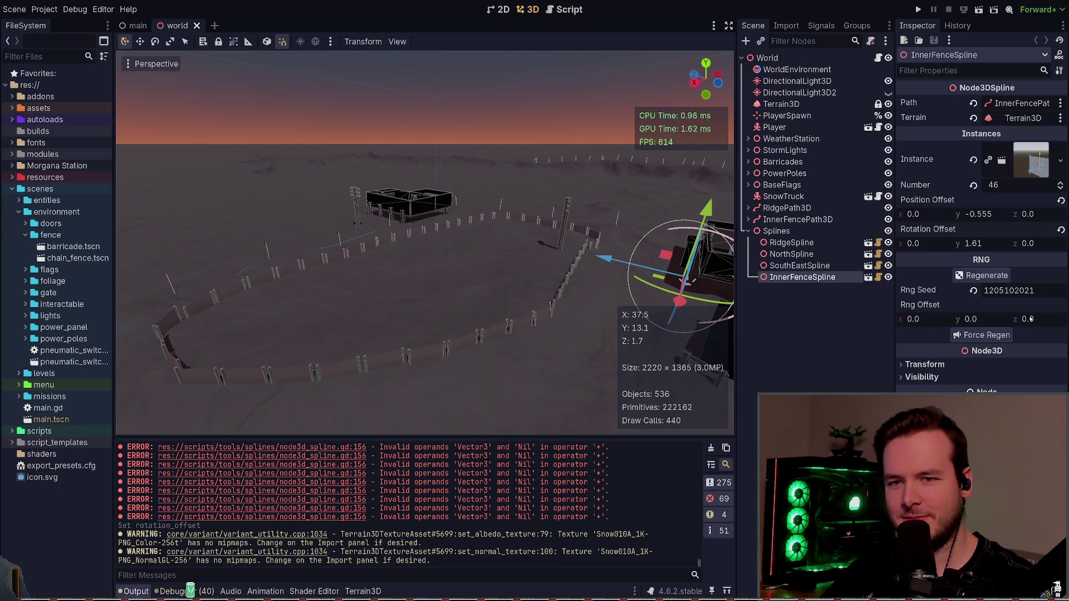
pyautogui.click(1033, 248)
pyautogui.hotkey('ctrl', 'z')
pyautogui.hotkey('ctrl', 's')
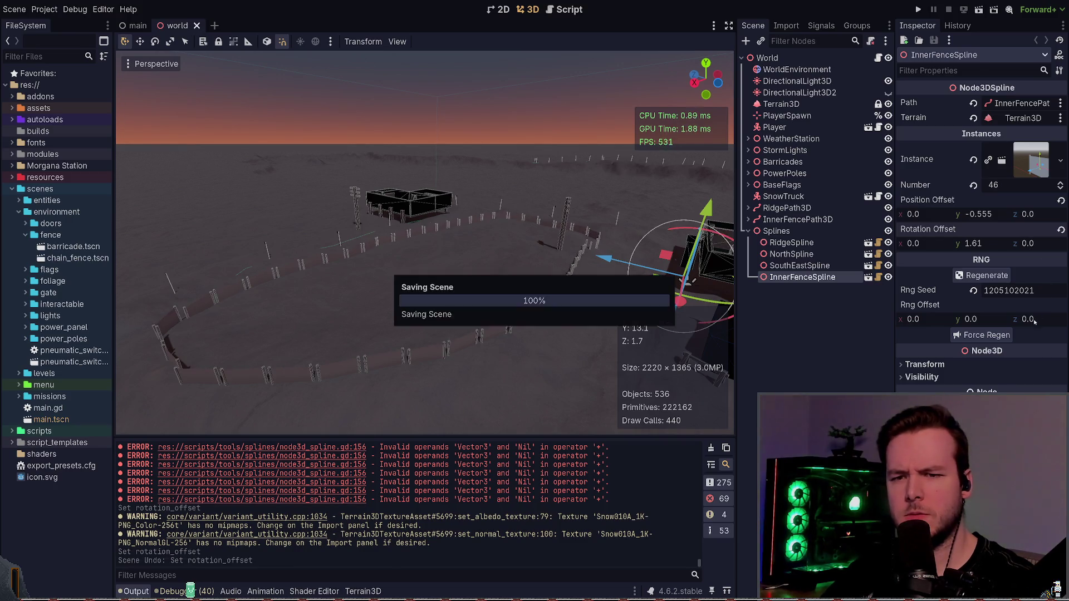
# - Test Rng Offset z values, undo them back to 0.0, and return to Neovim
pyautogui.moveTo(1028, 319); pyautogui.dragTo(1047, 319)
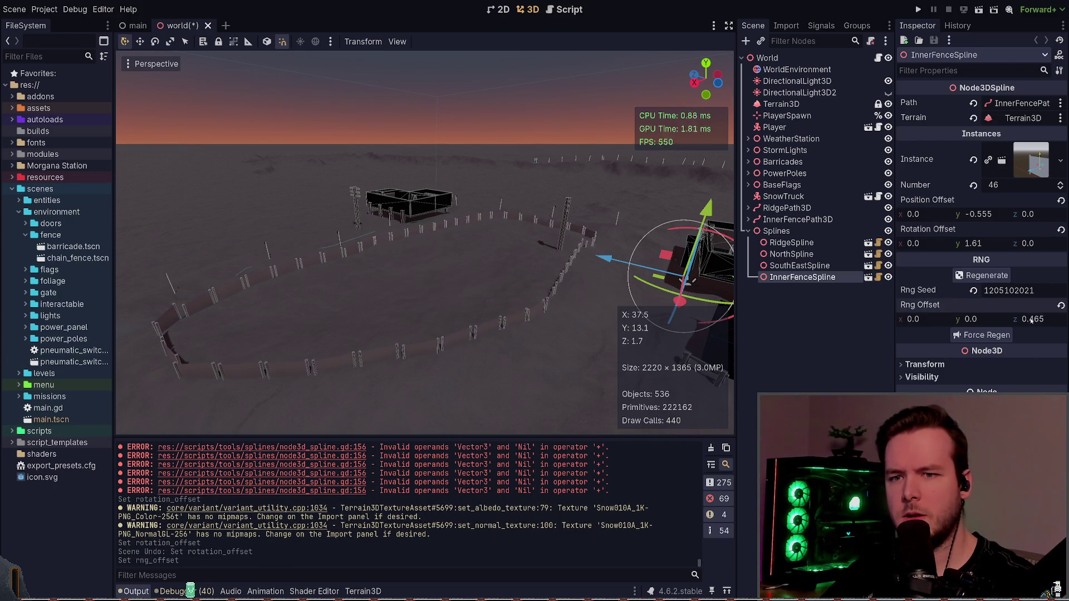
pyautogui.hotkey('ctrl', 'z')
pyautogui.moveTo(988, 319); pyautogui.dragTo(996, 319)
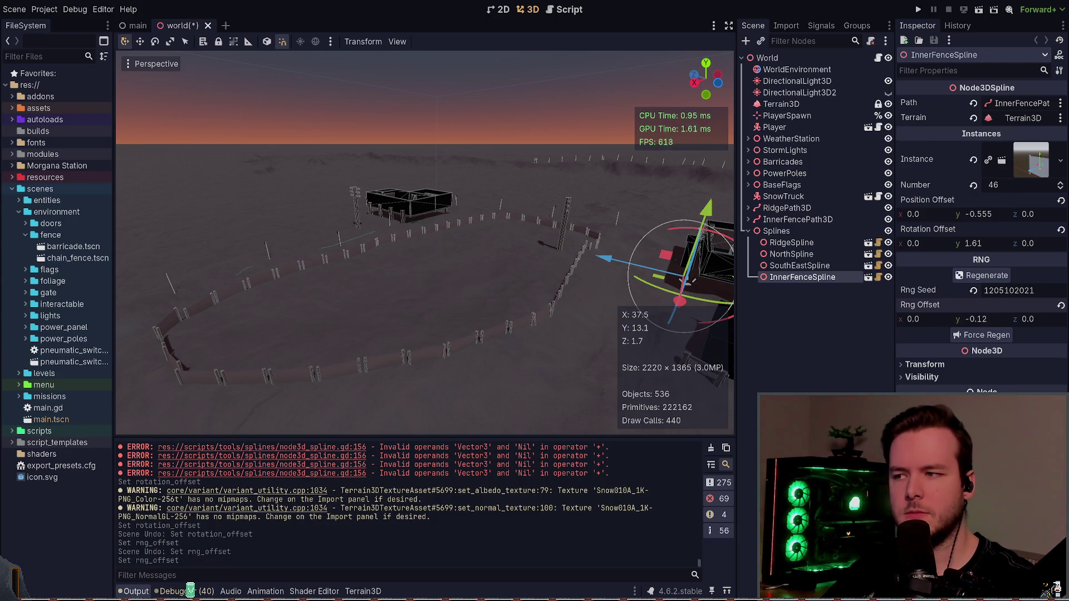
pyautogui.hotkey('ctrl', 'z')
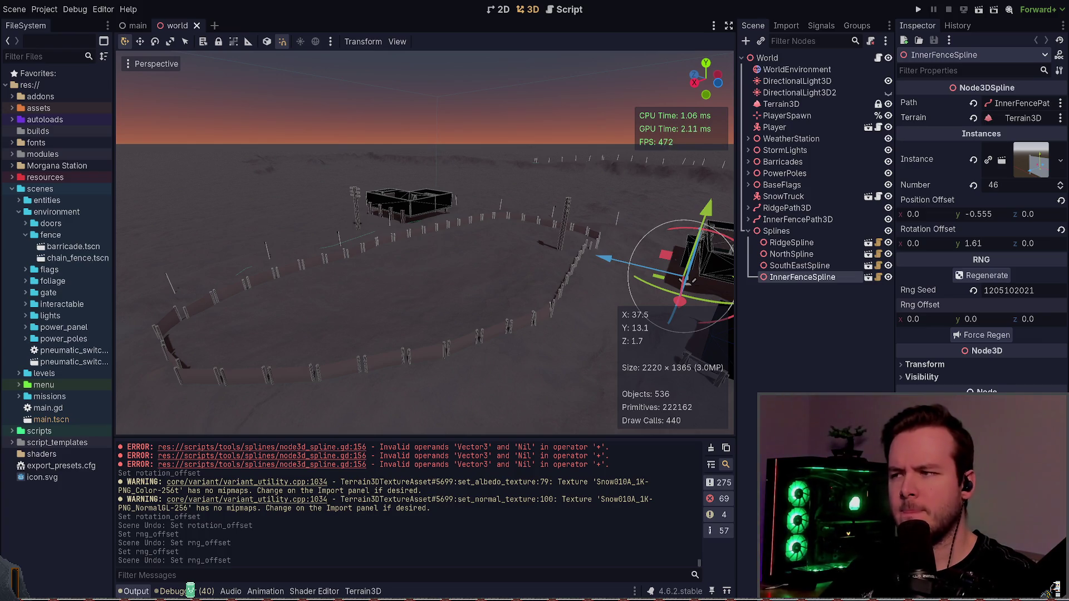
pyautogui.hotkey('alt', 'Tab')
# - Search /rng_offset and jump to the random rng_offset calculation
pyautogui.write('/rng')
pyautogui.write('_offset')
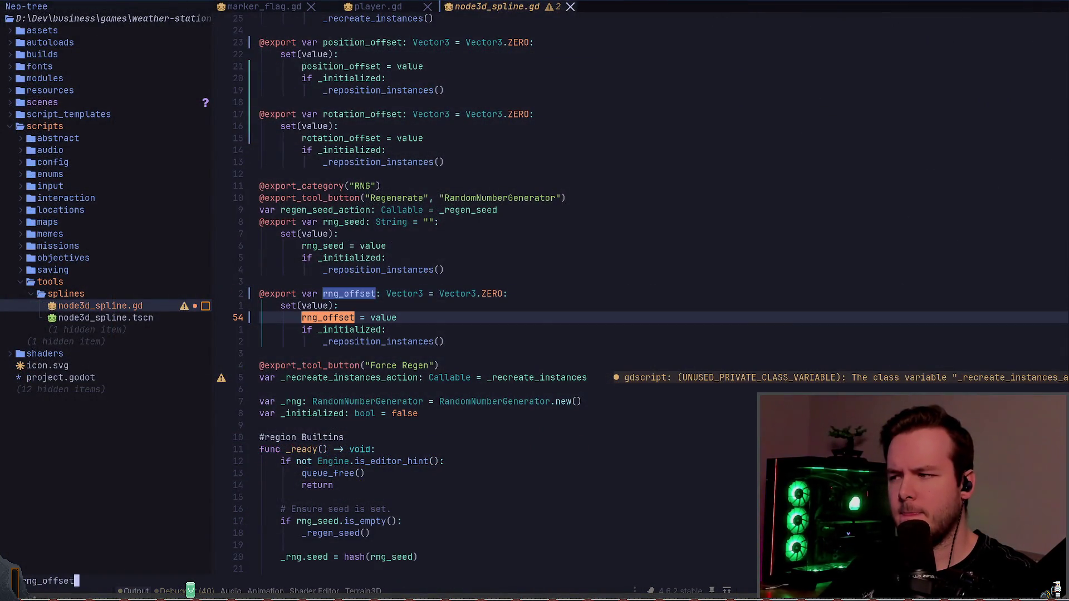
pyautogui.press('Return')
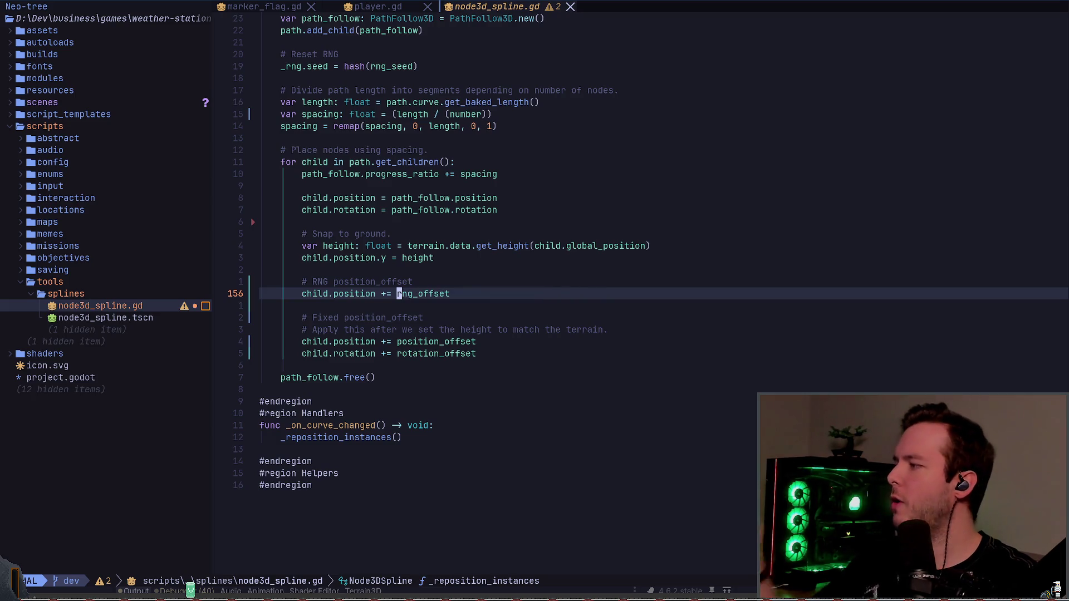
pyautogui.hotkey('ctrl', 'o')
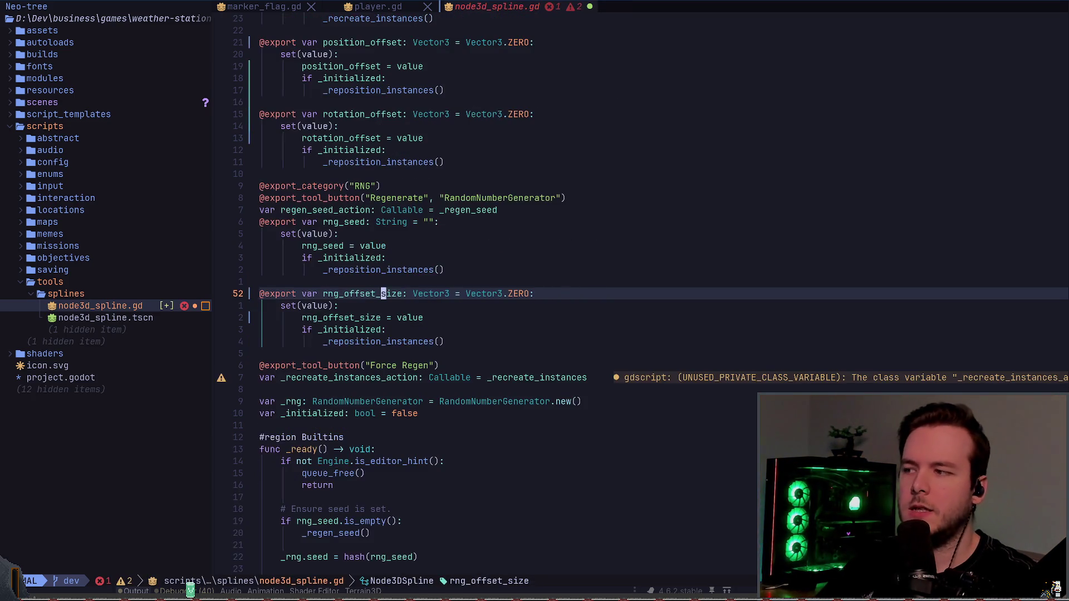
pyautogui.hotkey('ctrl', 'i')
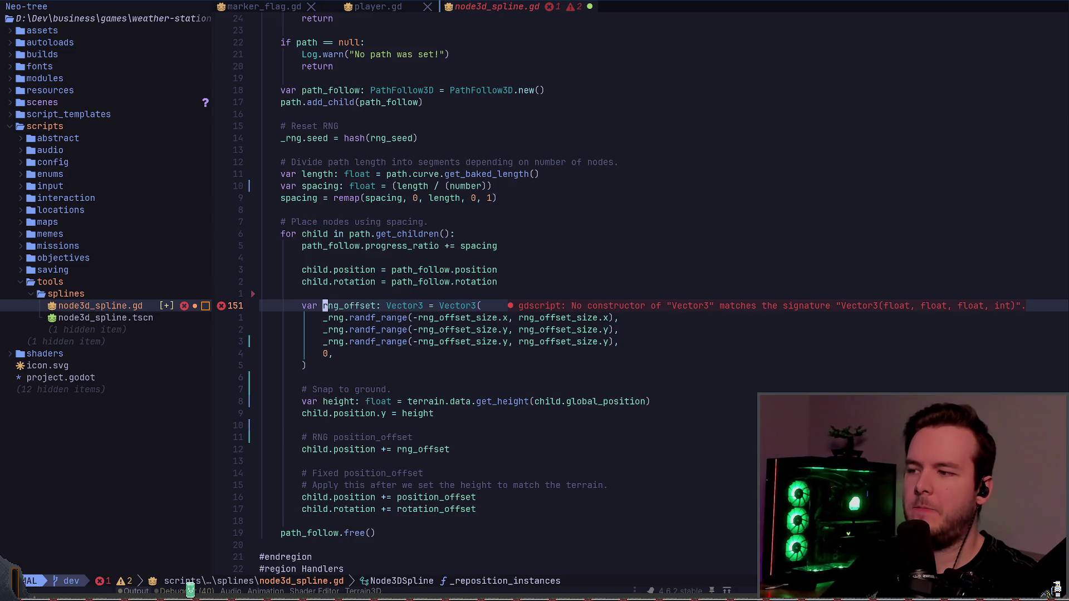
# - Delete the extra 0 argument from Vector3, change .y to .z in the third component, and save
pyautogui.press('j')
pyautogui.press('j')
pyautogui.press('j')
pyautogui.press('d')
pyautogui.press('d')
pyautogui.press('k')
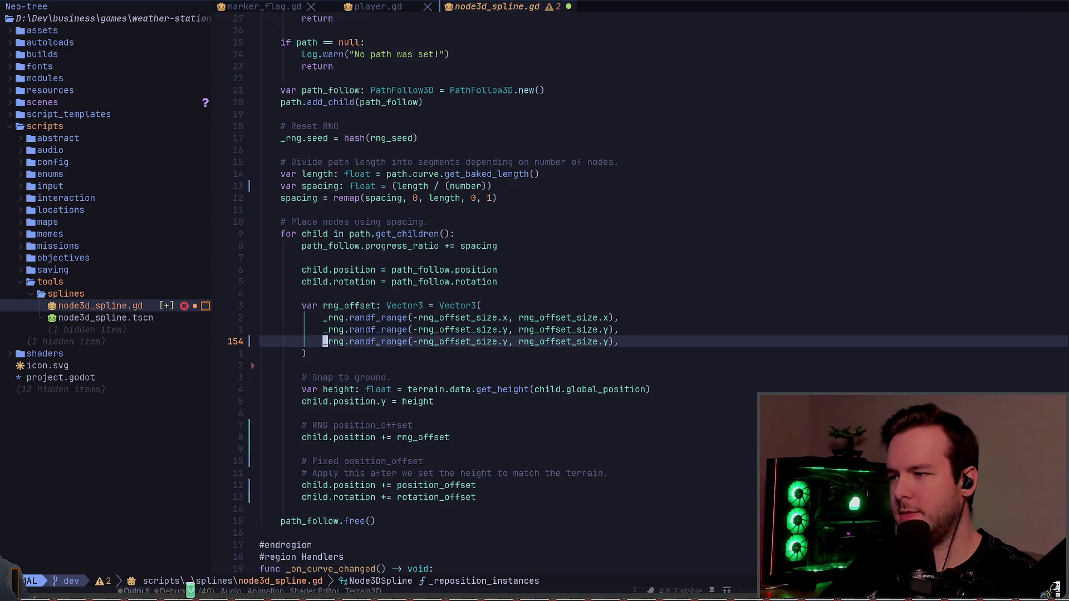
pyautogui.press('w')
pyautogui.press('f')
pyautogui.press('y')
pyautogui.press('r')
pyautogui.press('z')
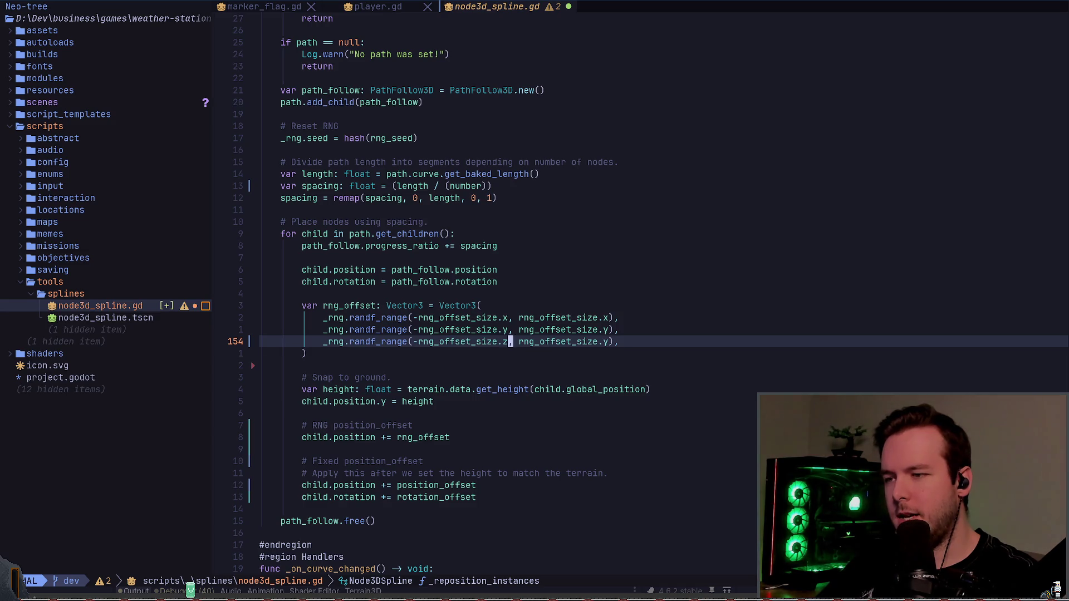
pyautogui.press(';')
pyautogui.write('z')
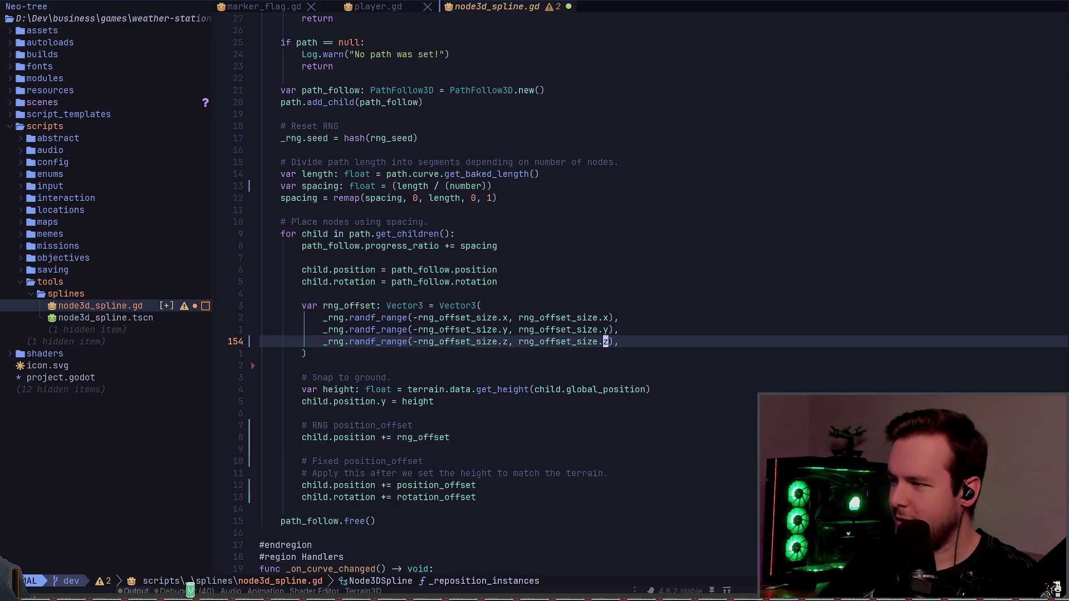
pyautogui.write(':w')
pyautogui.press('Return')
# - Go to the rng_offset variable name and yank the rng_offset calculation block
pyautogui.press('k')
pyautogui.press('k')
pyautogui.press('k')
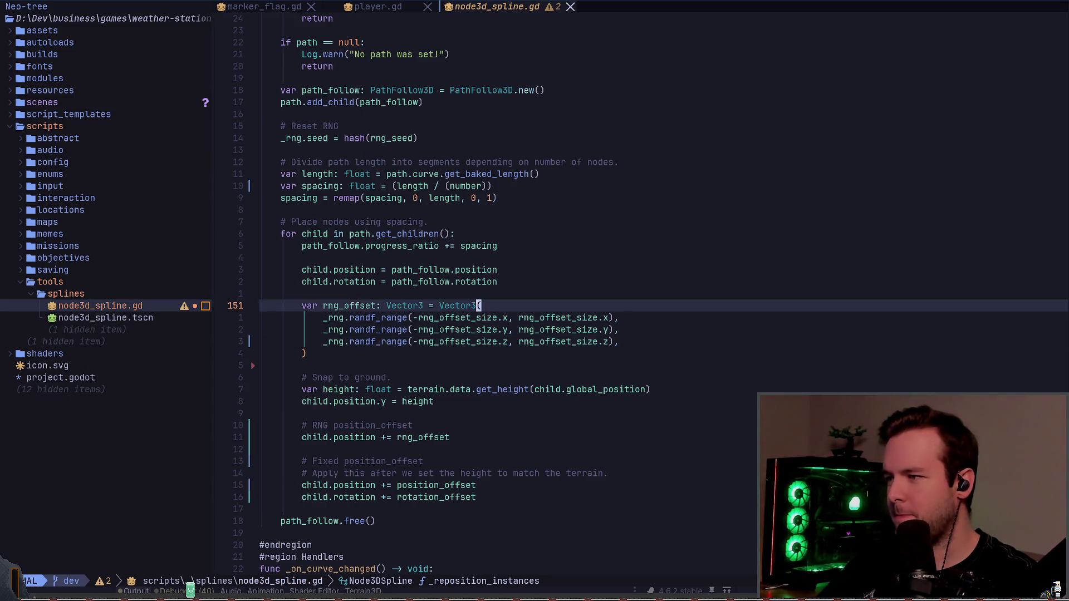
pyautogui.press('^')
pyautogui.press('w')
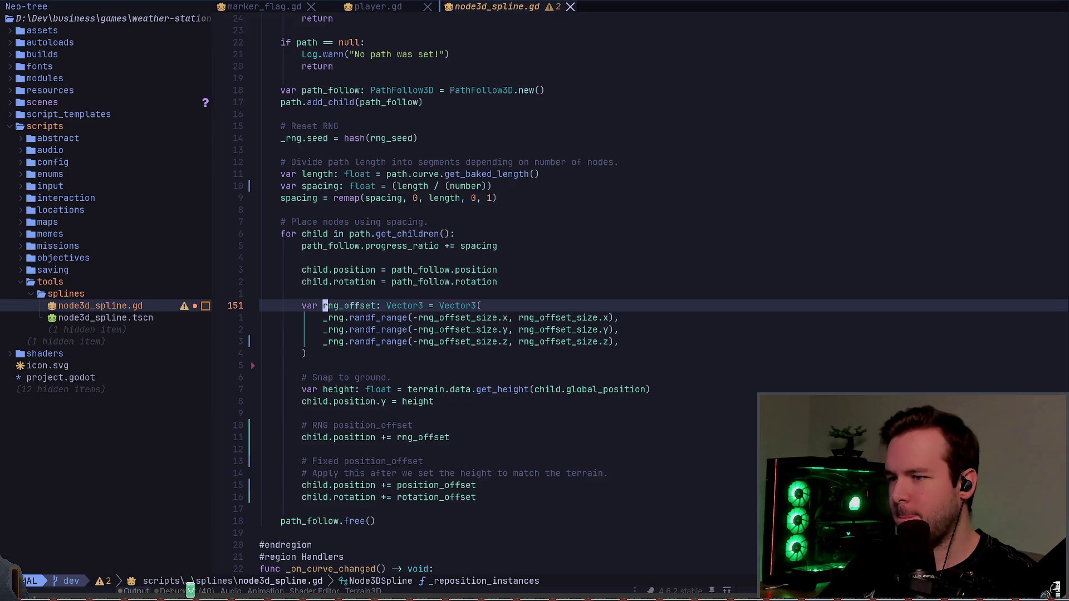
pyautogui.press('y')
pyautogui.press('}')
pyautogui.press('i')
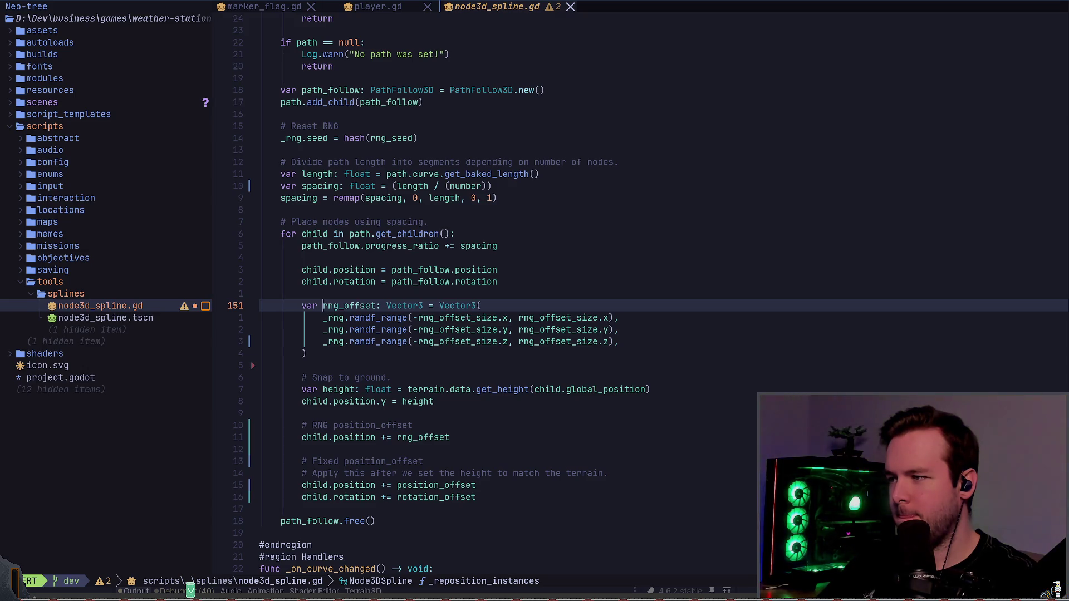
pyautogui.press('Escape')
# - In the RNG property block, try trimming _size from the rng_offset_size assignment, then undo it
pyautogui.press('g')
pyautogui.press('g')
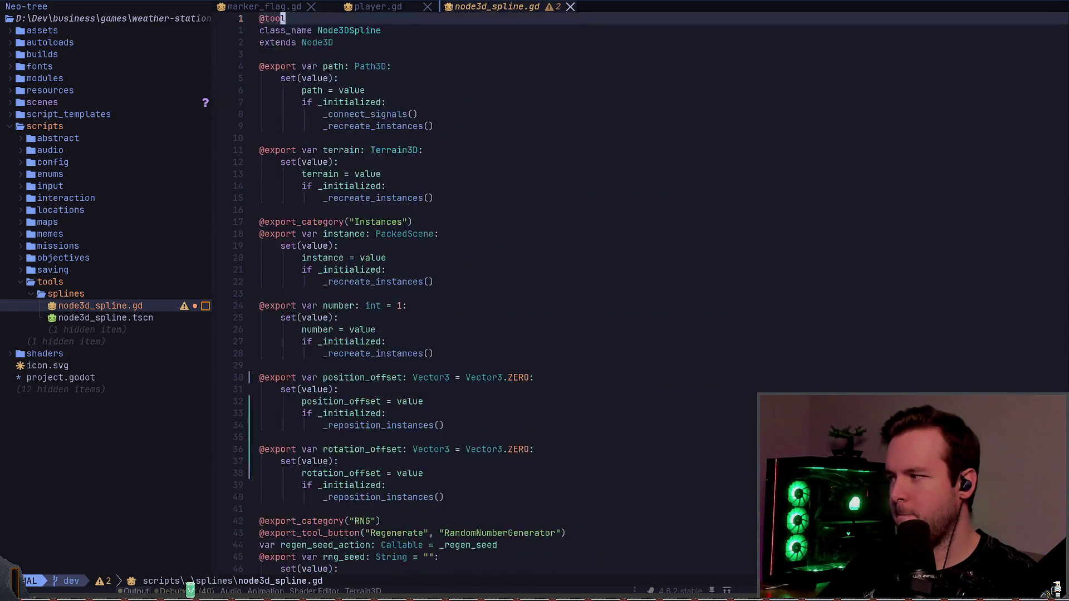
pyautogui.press('j')
pyautogui.press('j')
pyautogui.press('j')
pyautogui.press('j')
pyautogui.press('j')
pyautogui.press('j')
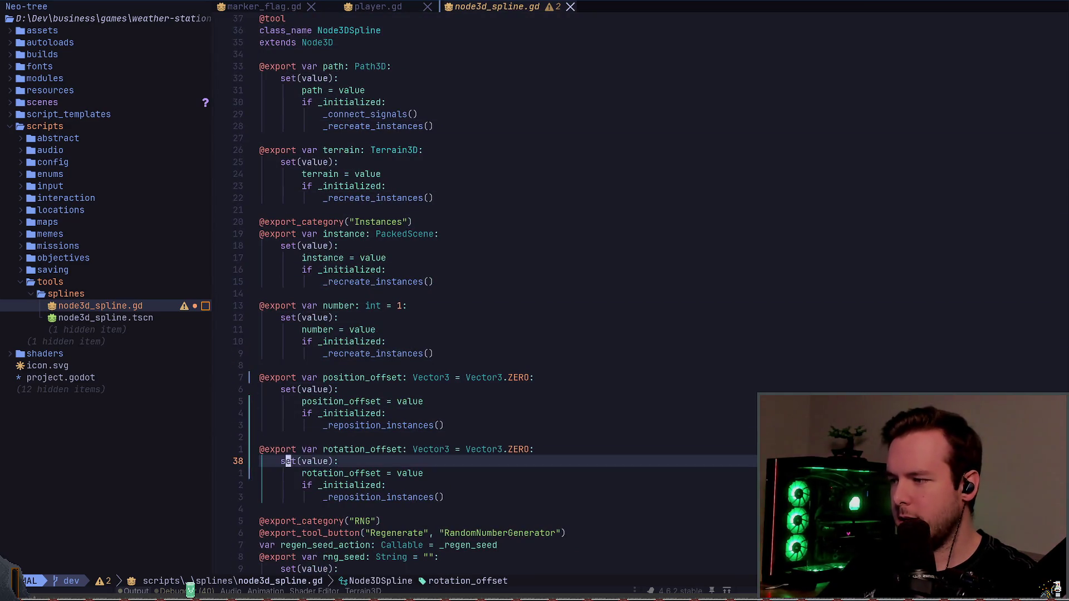
pyautogui.press('j')
pyautogui.press('j')
pyautogui.press('j')
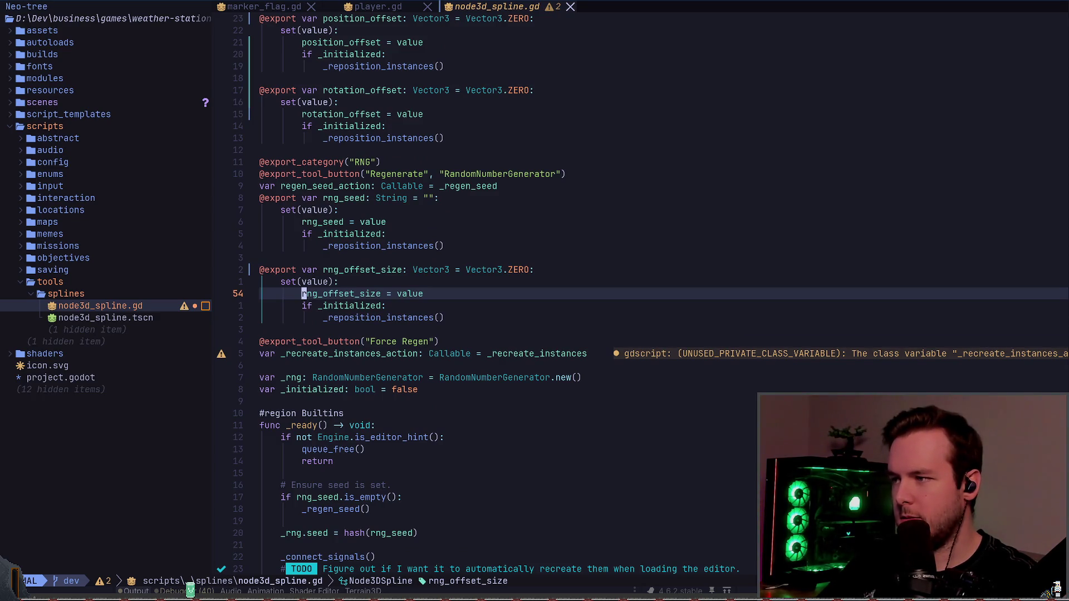
pyautogui.press('l')
pyautogui.press('l')
pyautogui.press('l')
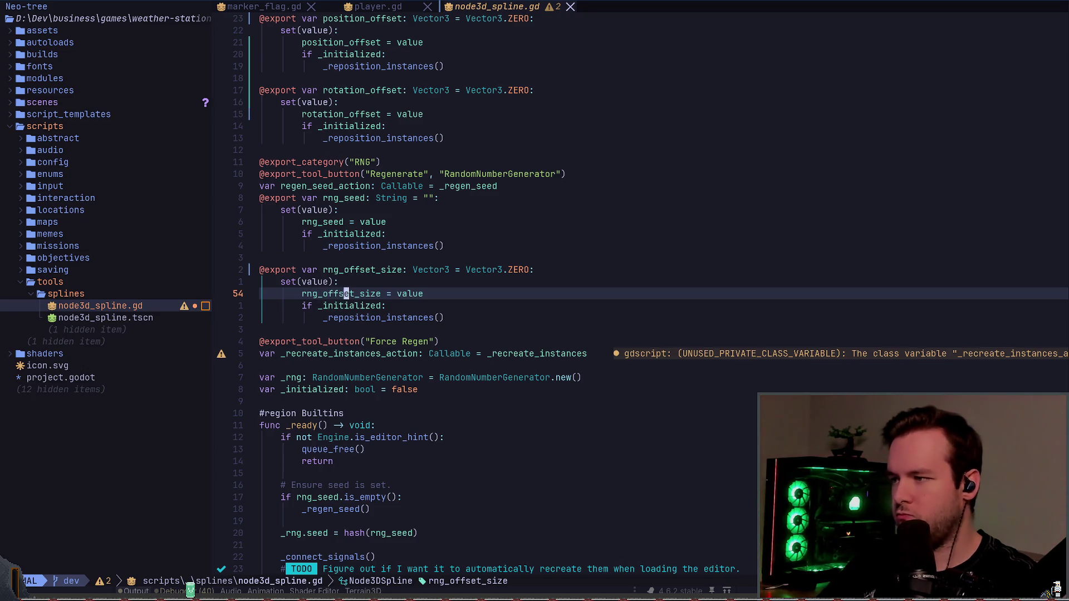
pyautogui.press('d')
pyautogui.press('e')
pyautogui.write('_')
pyautogui.press('Escape')
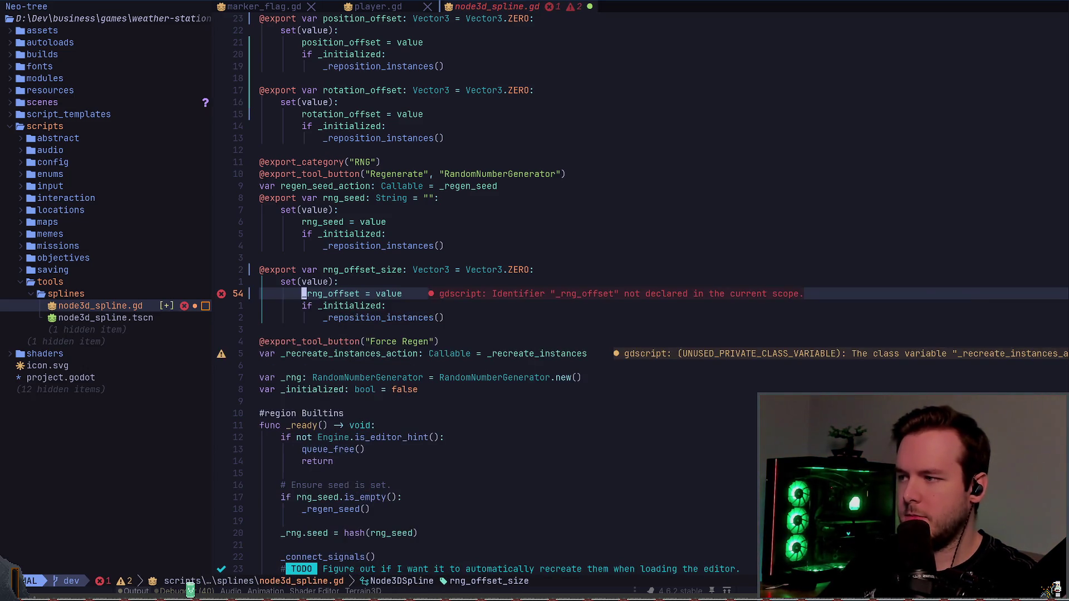
pyautogui.press('x')
pyautogui.press('space')
pyautogui.press('r')
pyautogui.press('n')
pyautogui.press('u')
pyautogui.write('_size')
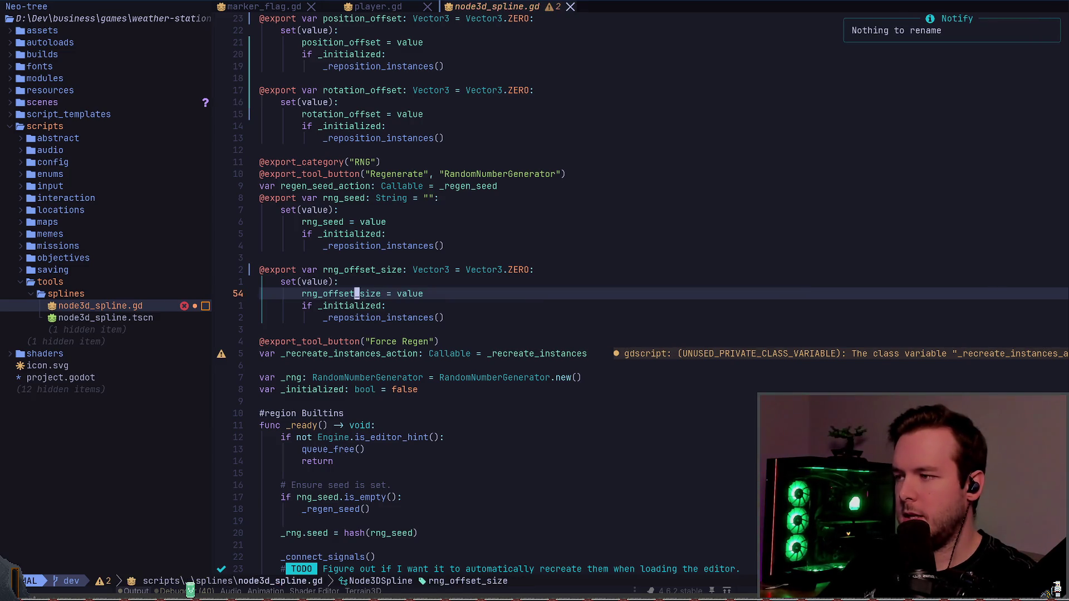
# - LSP-rename rng_offset_size to _rng_offset, including its setter assignment
pyautogui.press('b')
pyautogui.press('space')
pyautogui.press('r')
pyautogui.press('n')
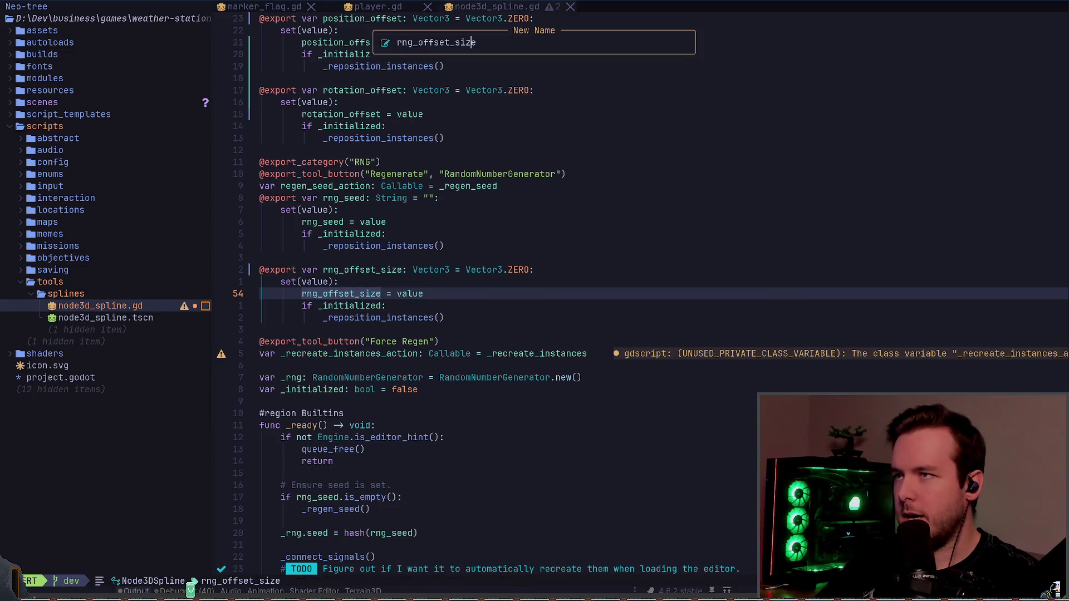
pyautogui.press('Home')
pyautogui.write('_')
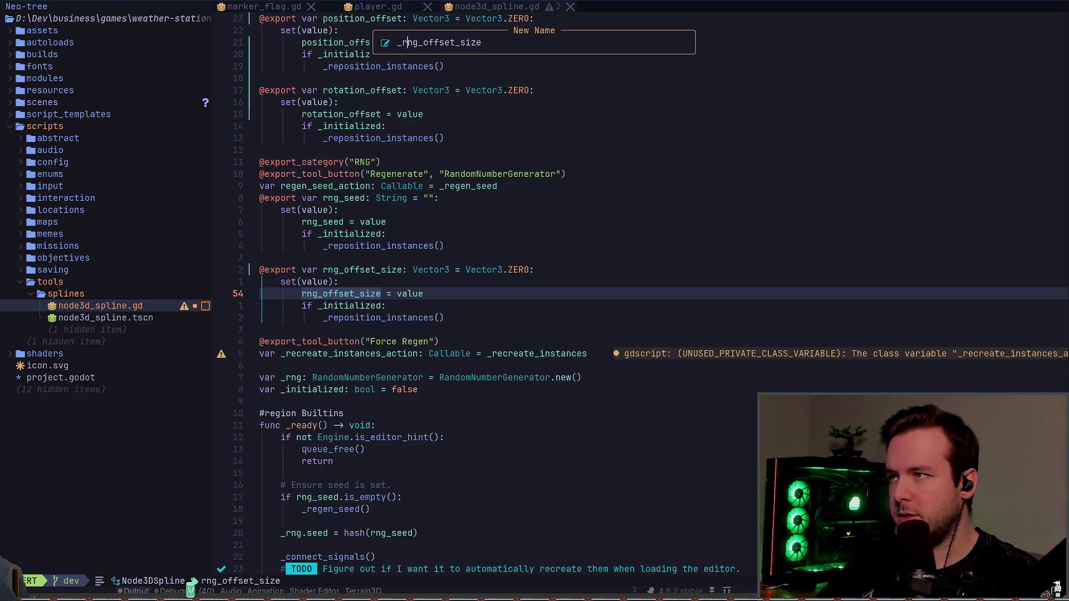
pyautogui.press('BackSpace')
pyautogui.press('BackSpace')
pyautogui.press('BackSpace')
pyautogui.press('Return')
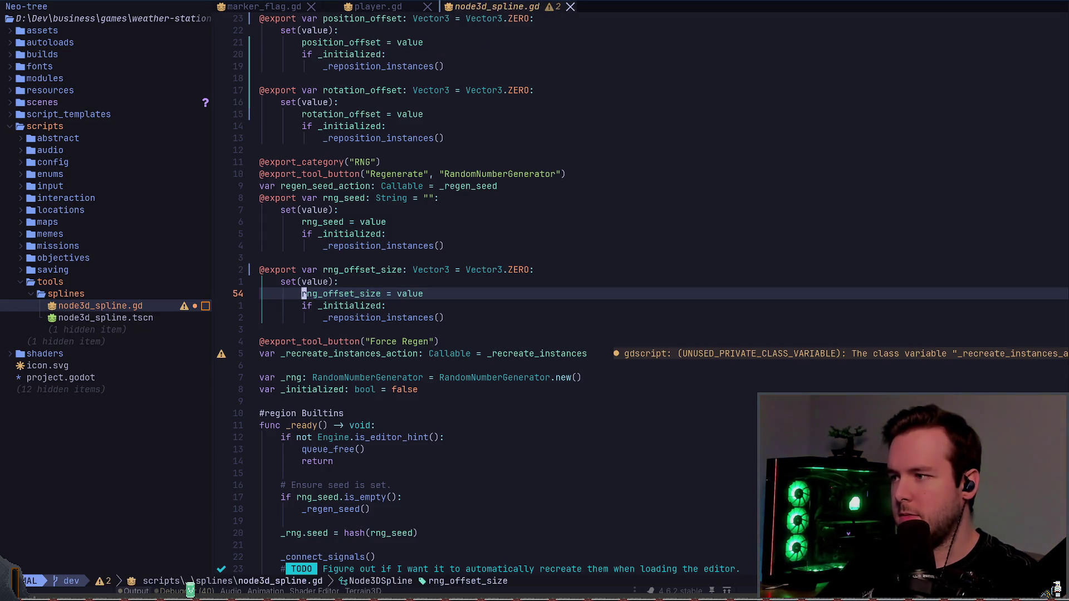
pyautogui.press('k')
pyautogui.press('k')
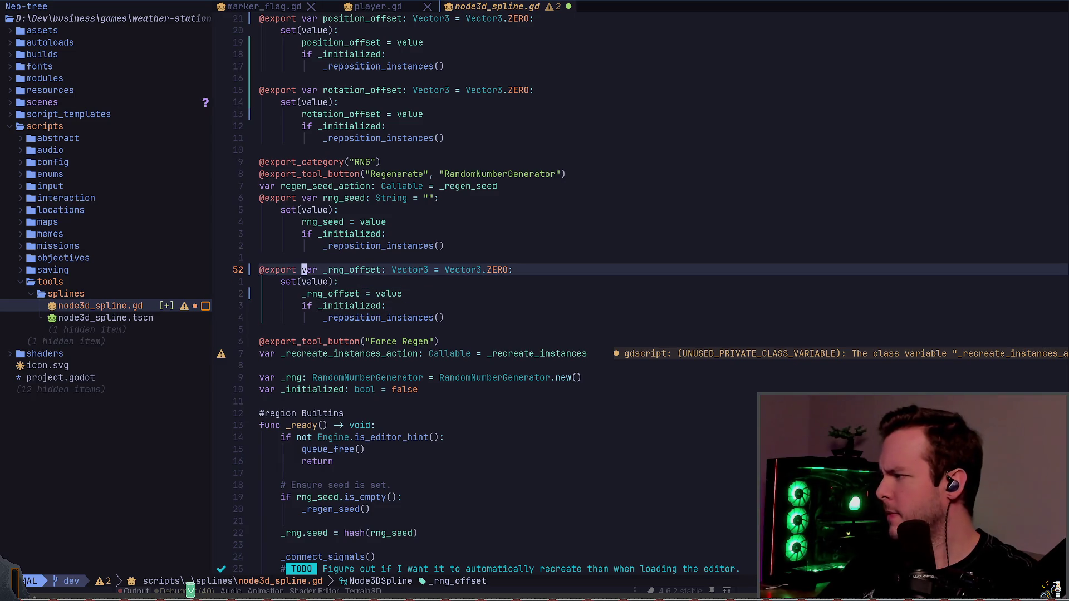
pyautogui.press('w')
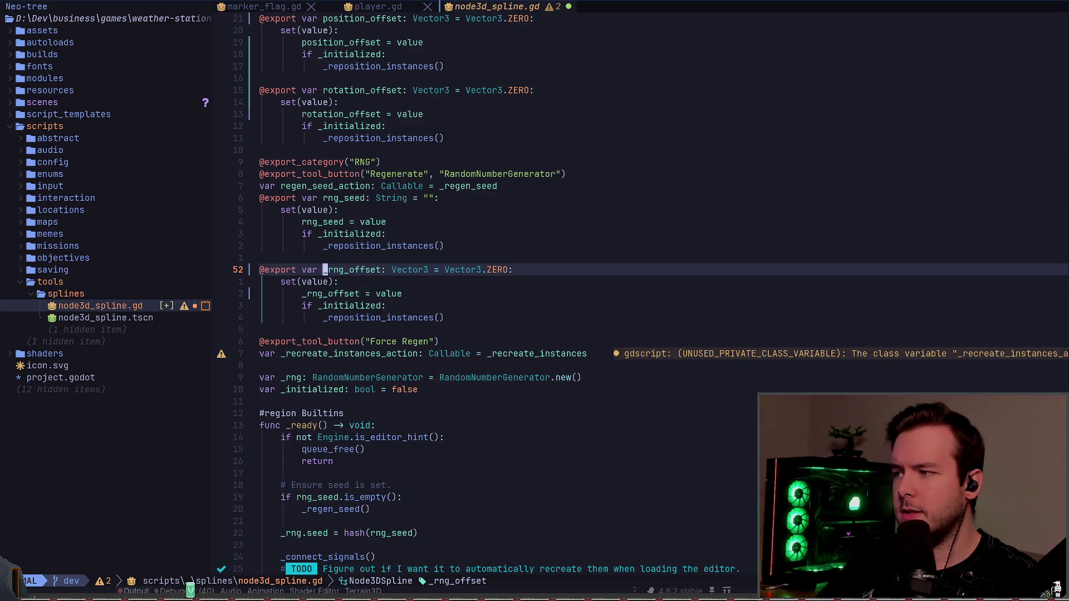